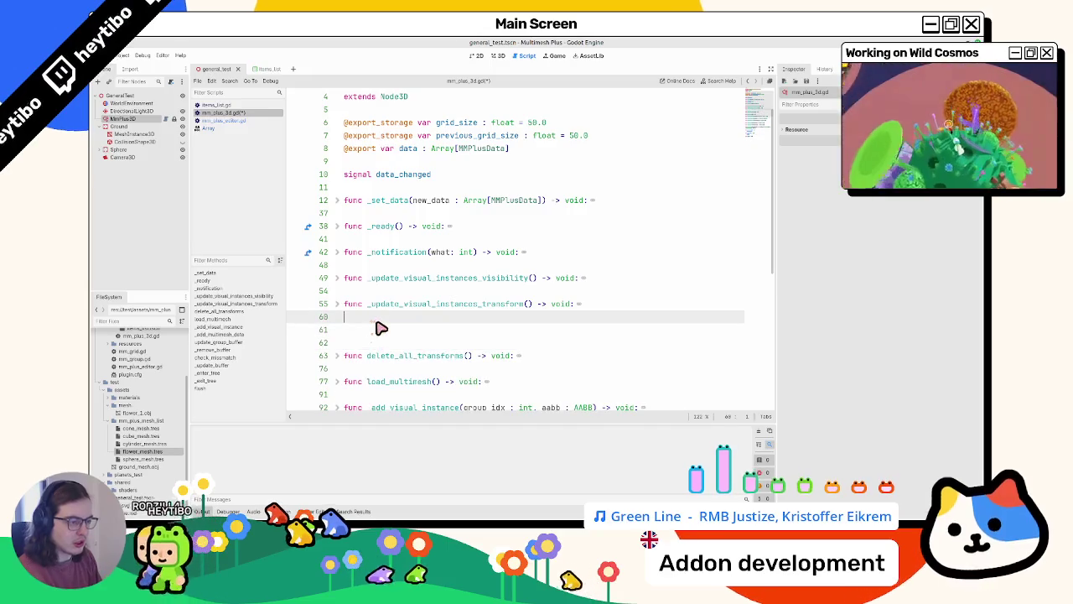
# Write a placeholder func add_mesh(): with a pass body on line 61 of mm_plus_3d.gd
pyautogui.write('nc ')
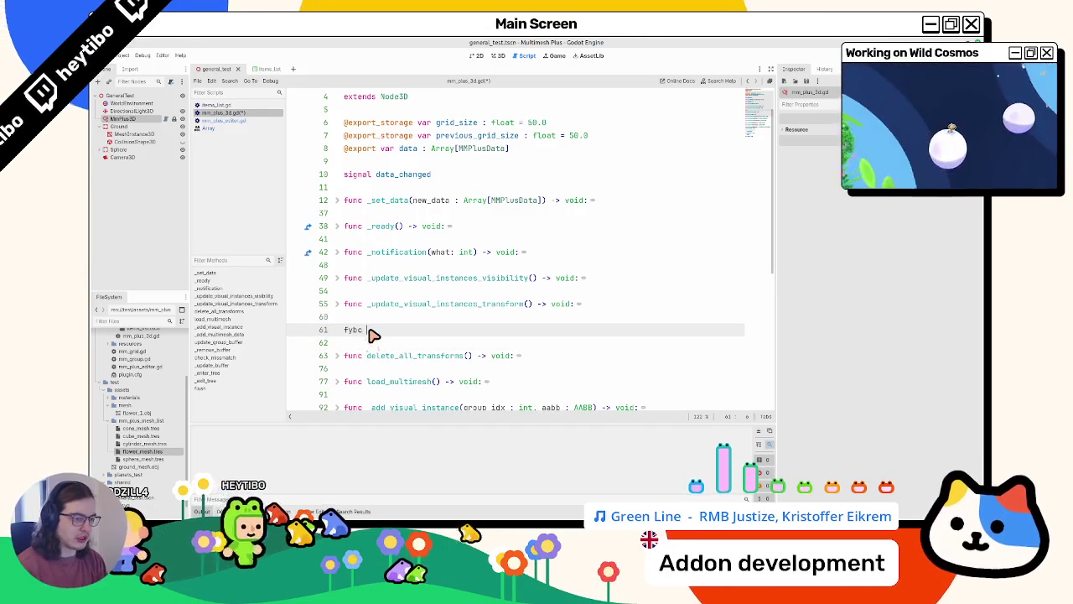
pyautogui.write('nc _')
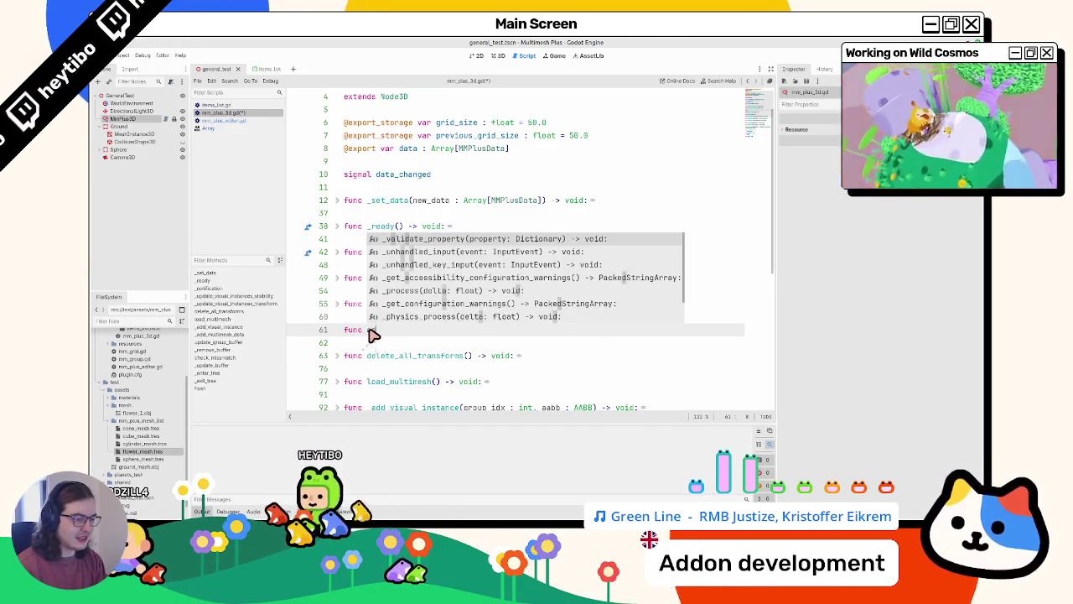
pyautogui.write('d (')
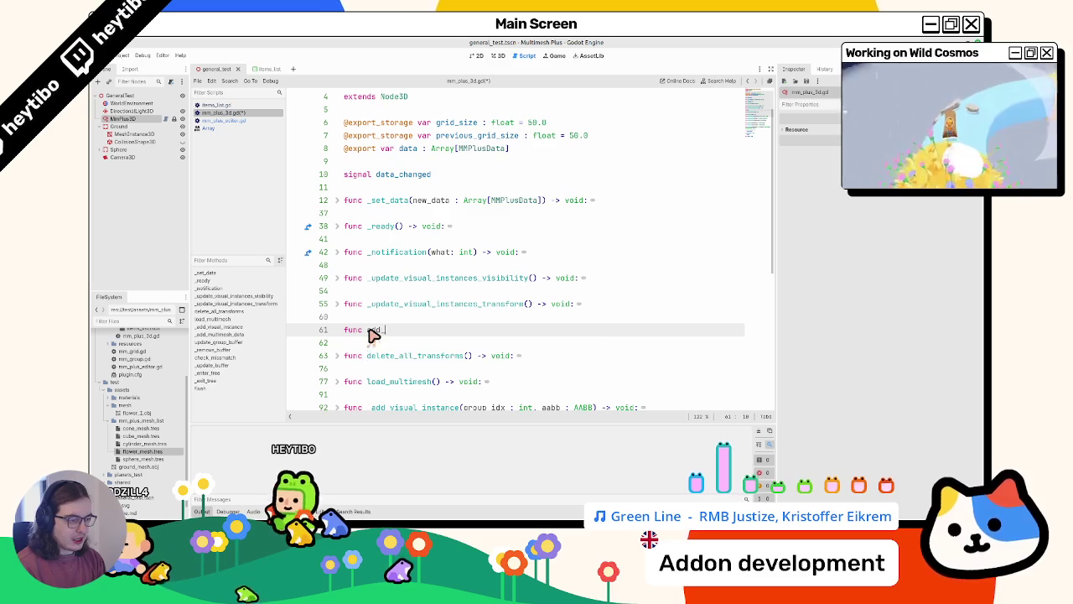
pyautogui.press('BackSpace')
pyautogui.write('els')
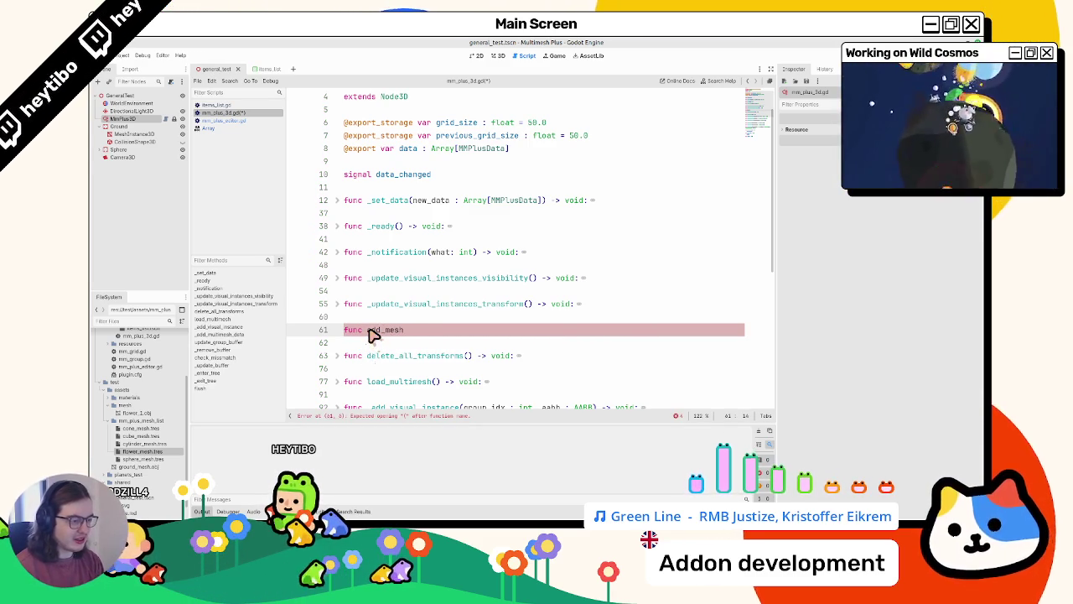
pyautogui.press('Return')
pyautogui.write('pass')
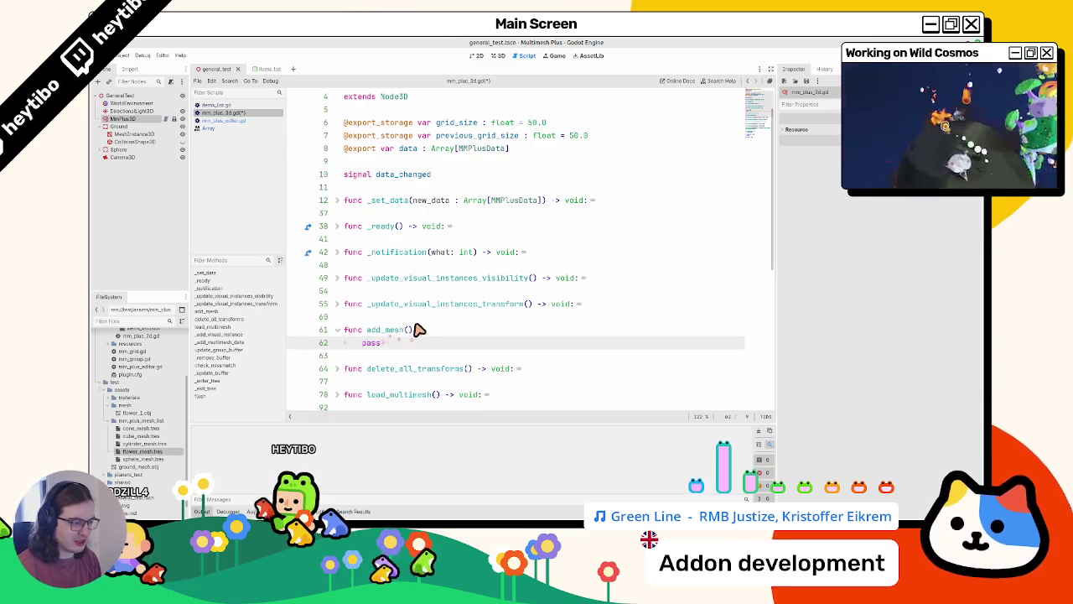
pyautogui.click(406, 331)
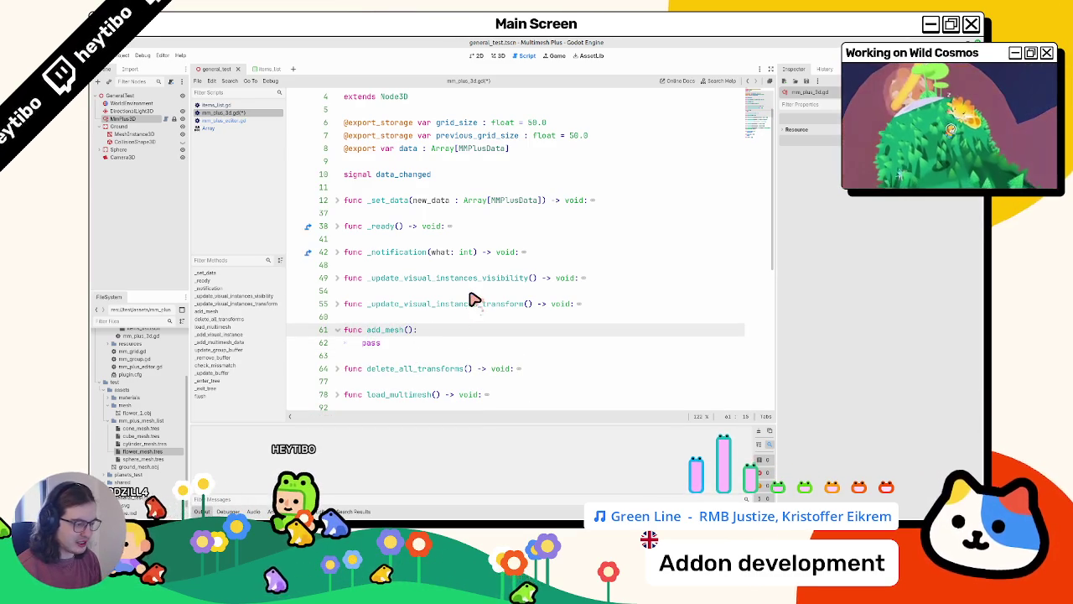
pyautogui.click(251, 129)
# On line 207 of _on_request_add_item in mm_plus_editor.gd, add the call selected_node.add_mesh(plus_mesh)
pyautogui.click(248, 121)
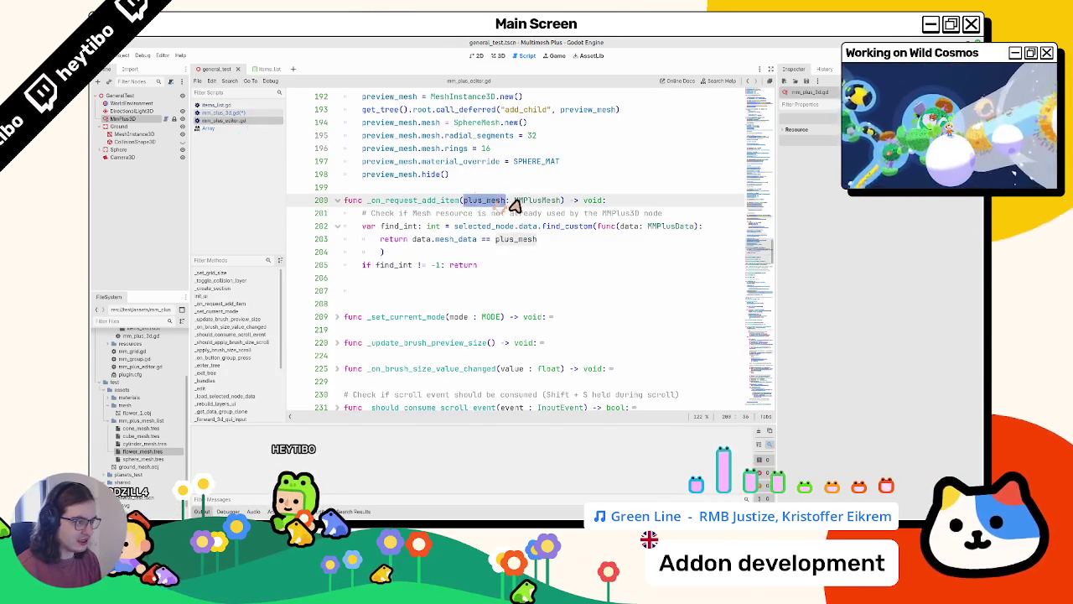
pyautogui.click(239, 113)
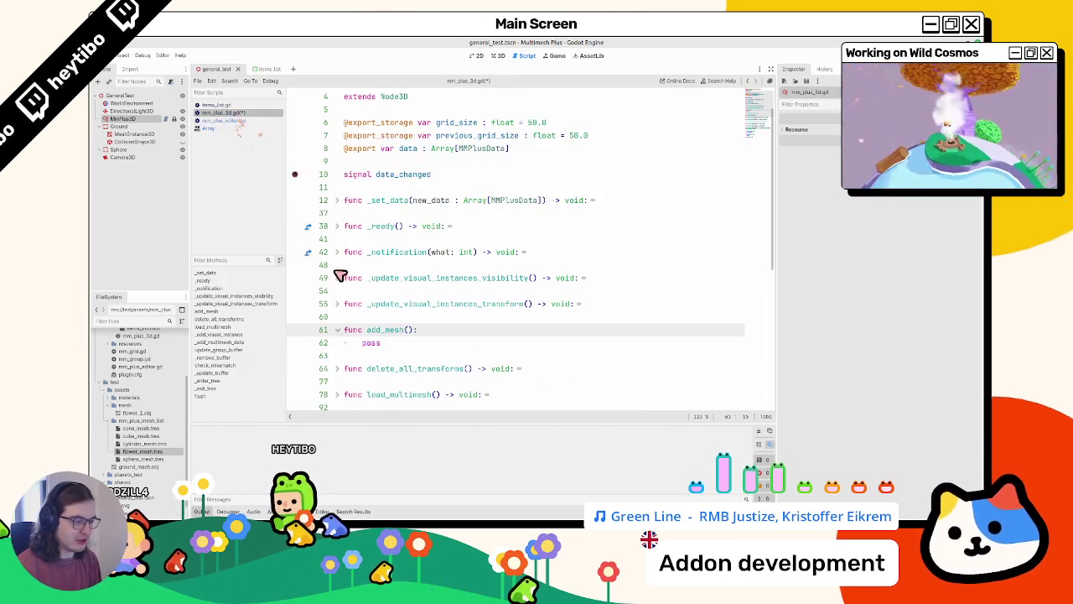
pyautogui.click(239, 120)
pyautogui.click(396, 292)
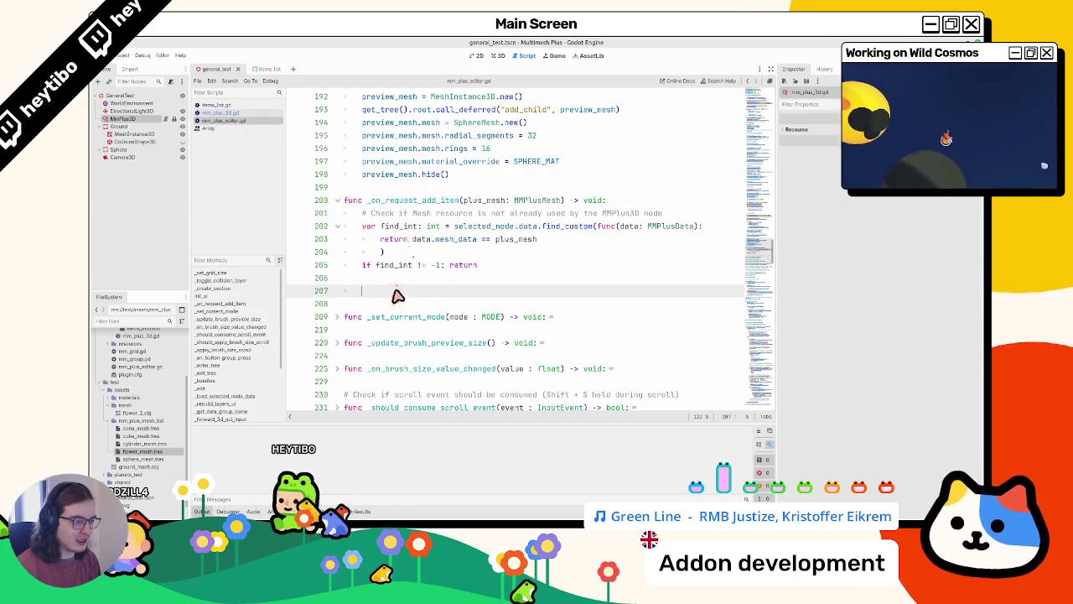
pyautogui.write('sele')
pyautogui.press('Return')
pyautogui.write('.')
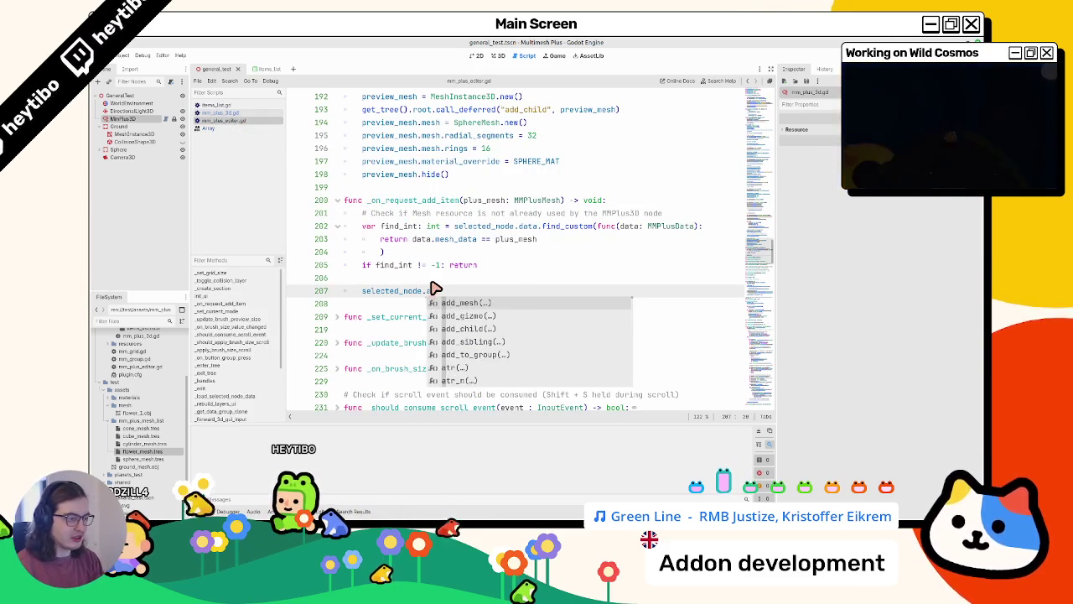
pyautogui.press('Return')
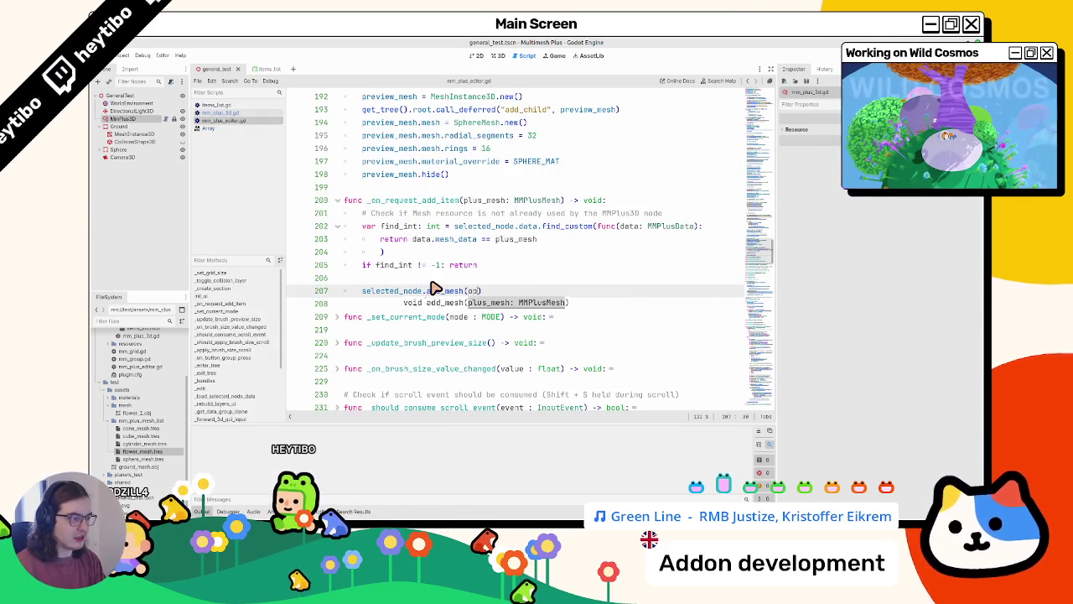
pyautogui.press('BackSpace')
pyautogui.press('BackSpace')
pyautogui.write('p')
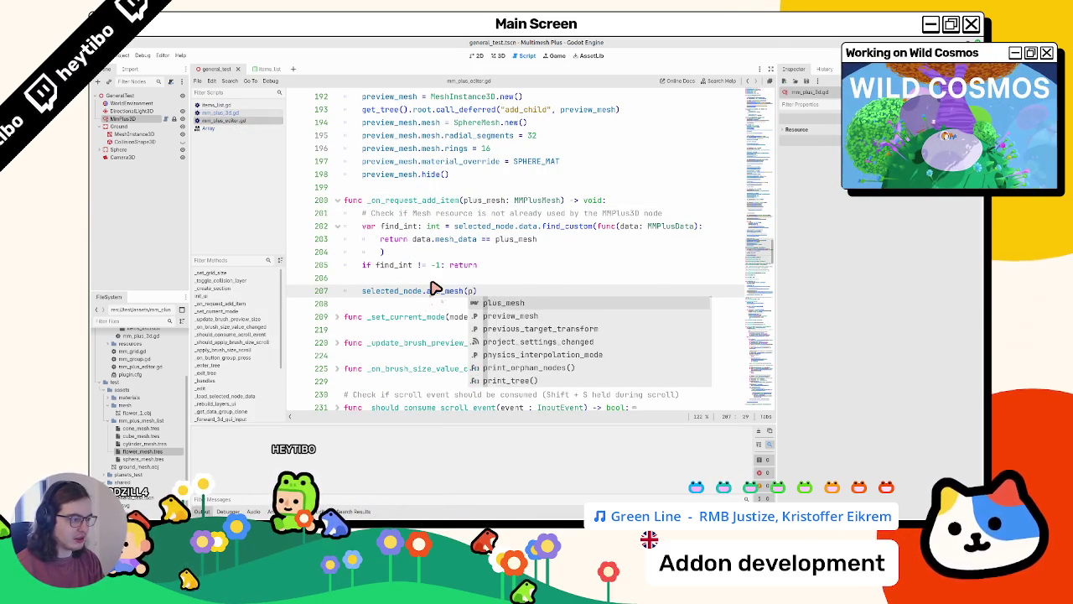
pyautogui.press('Return')
pyautogui.click(225, 112)
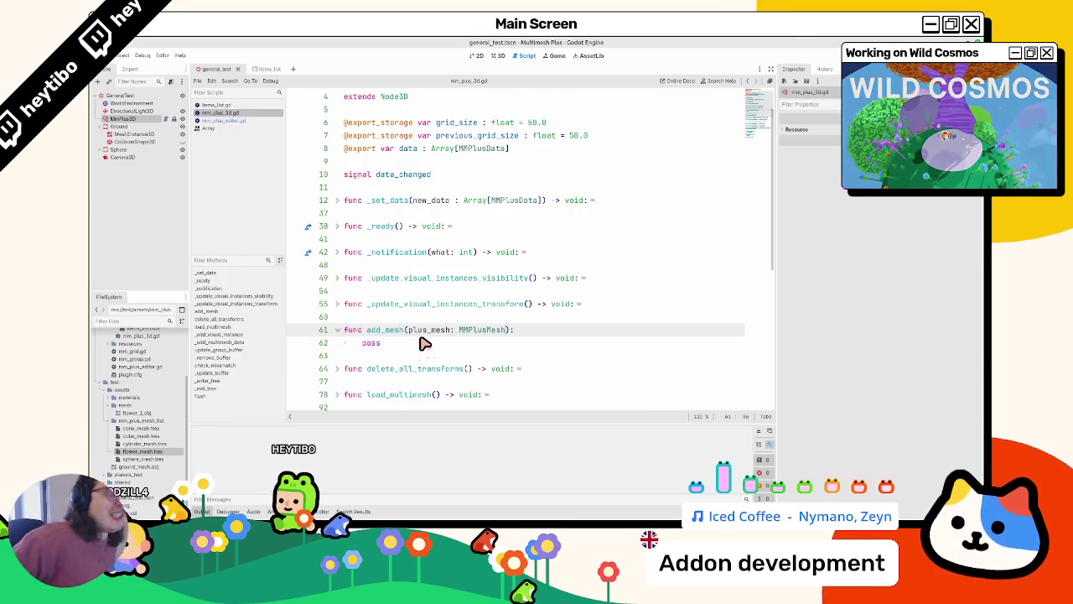
# Replace pass on line 62 with the declaration var new_data: MMPlusData
pyautogui.click(411, 156)
pyautogui.doubleClick(403, 347)
pyautogui.write('data.')
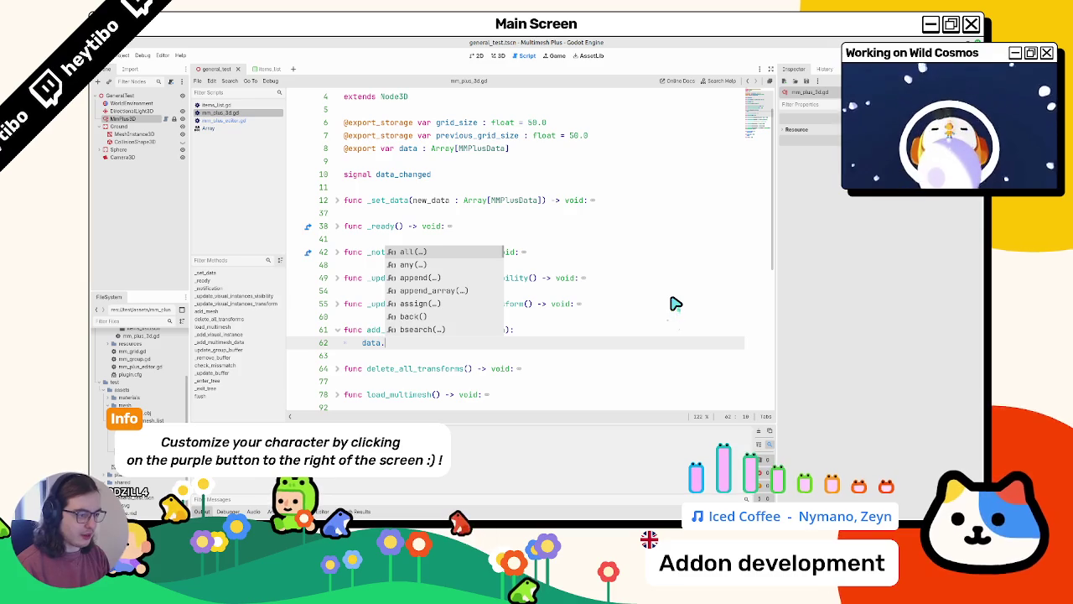
pyautogui.press('BackSpace')
pyautogui.press('BackSpace')
pyautogui.press('BackSpace')
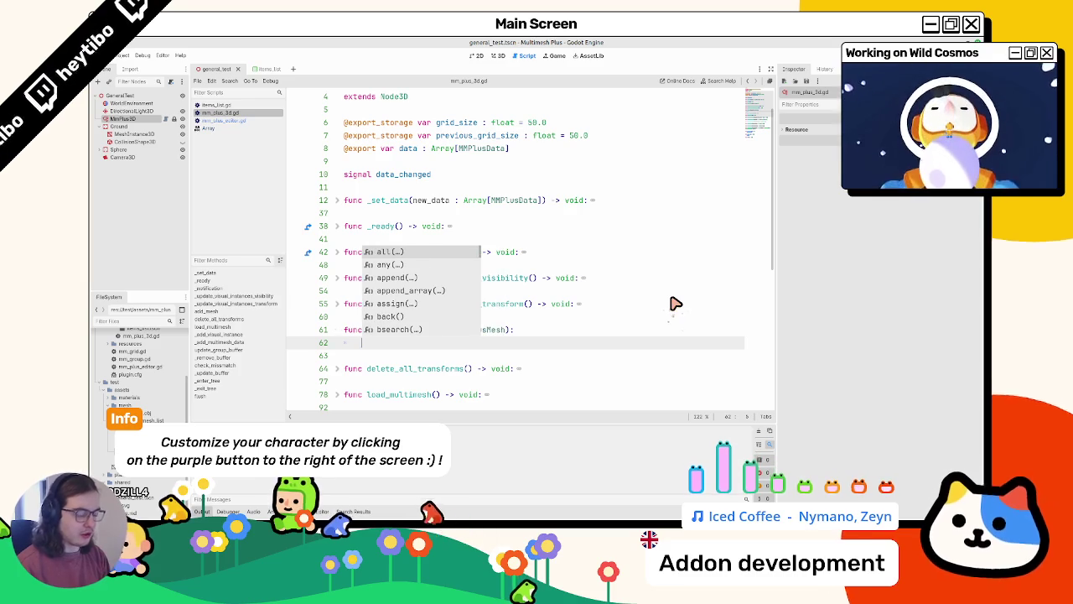
pyautogui.write('var')
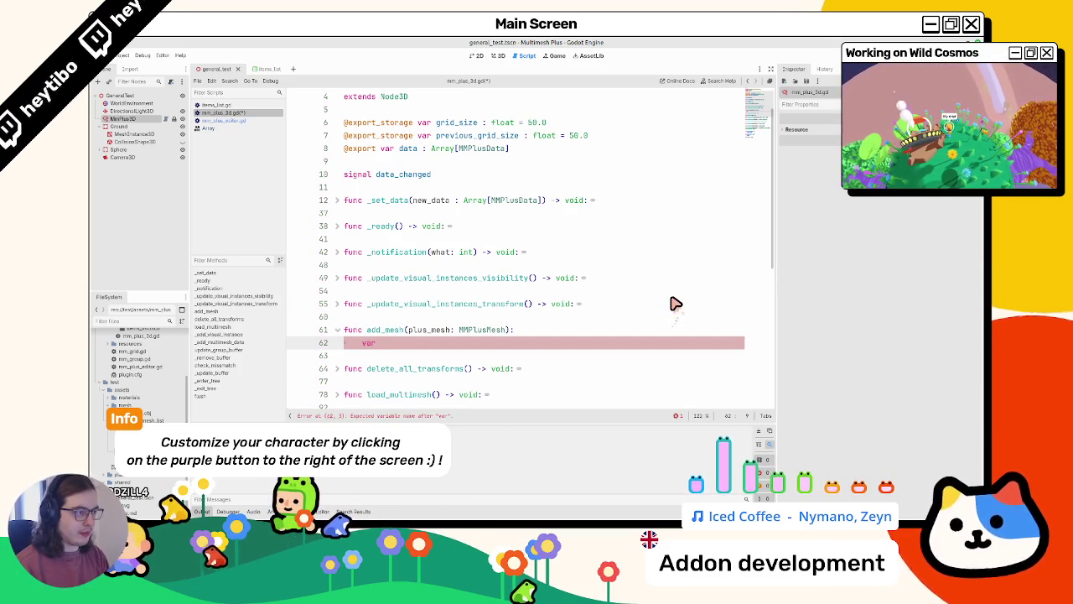
pyautogui.press('BackSpace')
pyautogui.press('BackSpace')
pyautogui.press('BackSpace')
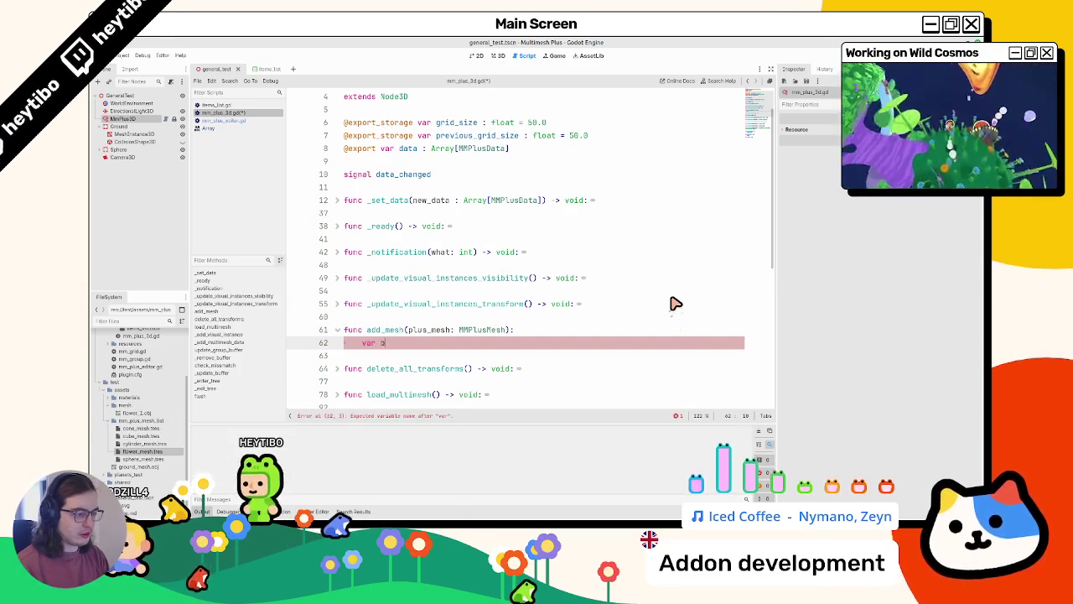
pyautogui.write('new_data:')
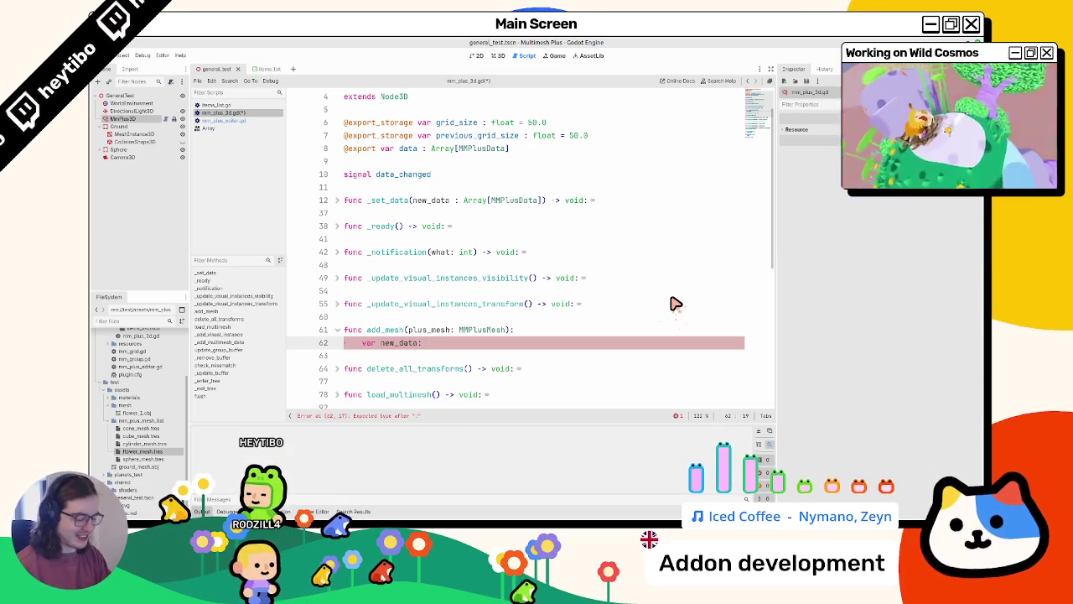
pyautogui.write('mplusd')
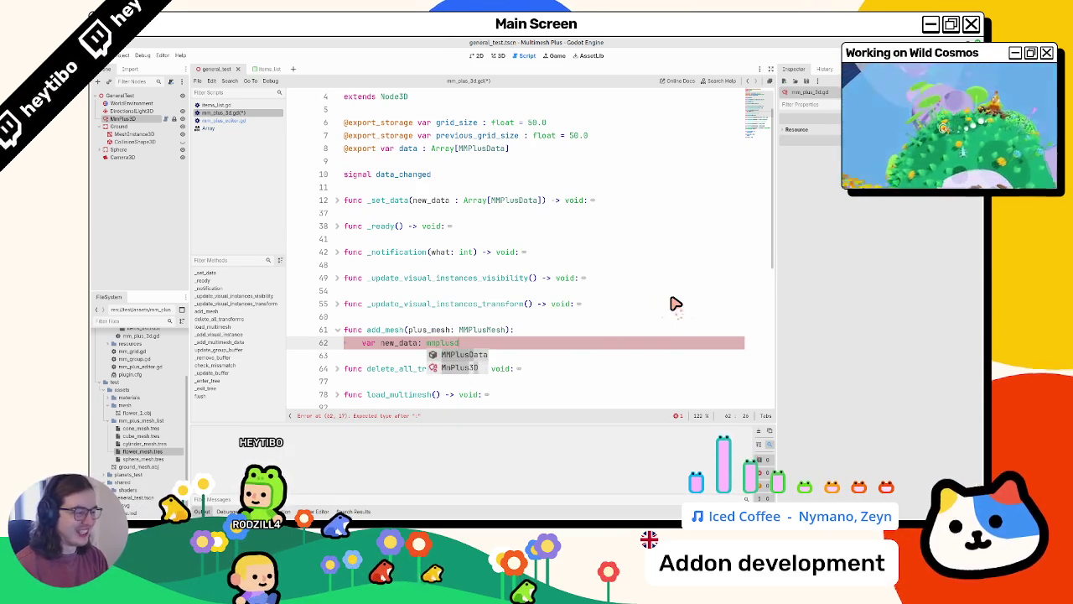
pyautogui.press('Return')
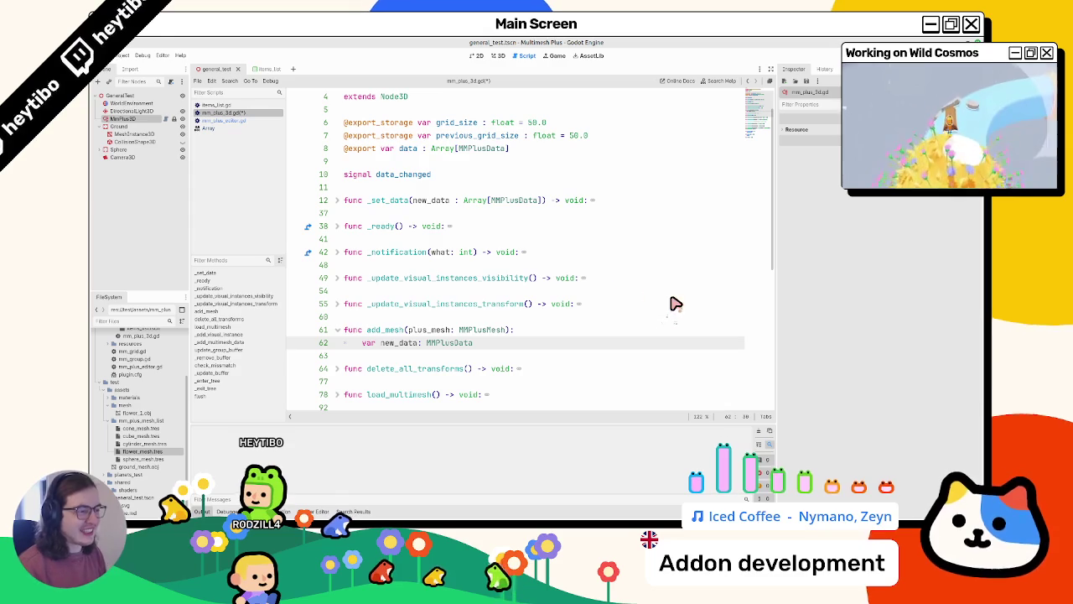
# Initialise new_data with MMPlusData.new(), then open the MMPlusData class definition
pyautogui.doubleClick(417, 151)
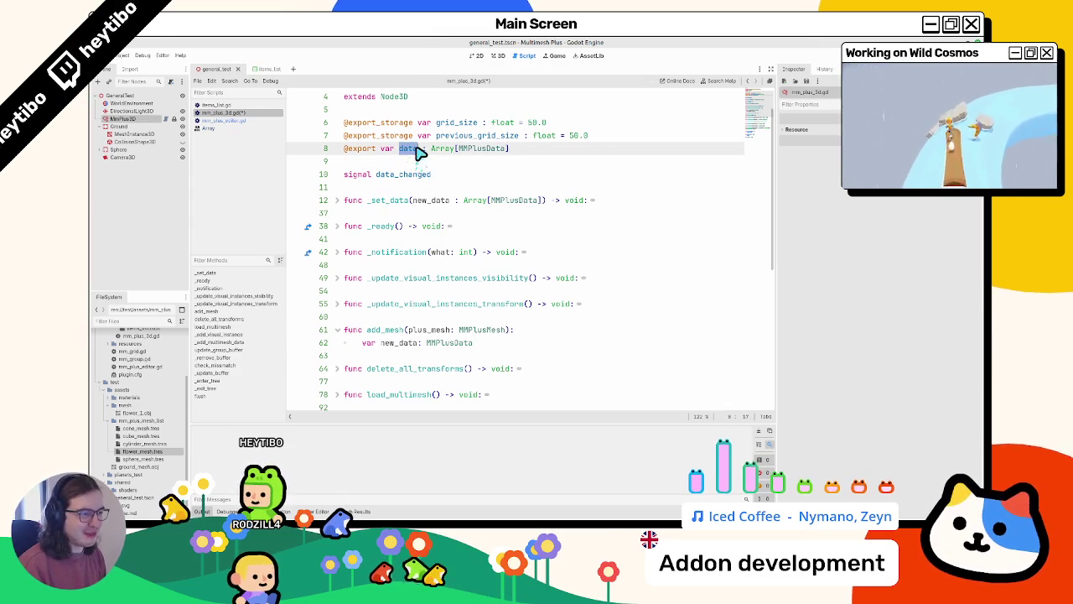
pyautogui.click(517, 342)
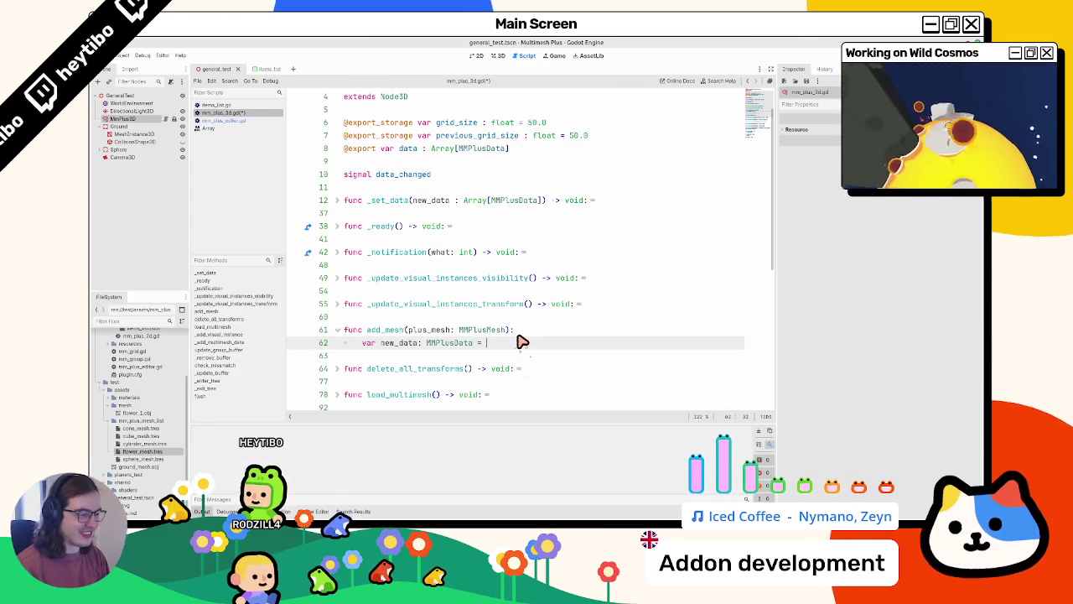
pyautogui.write('mmplusd')
pyautogui.press('Return')
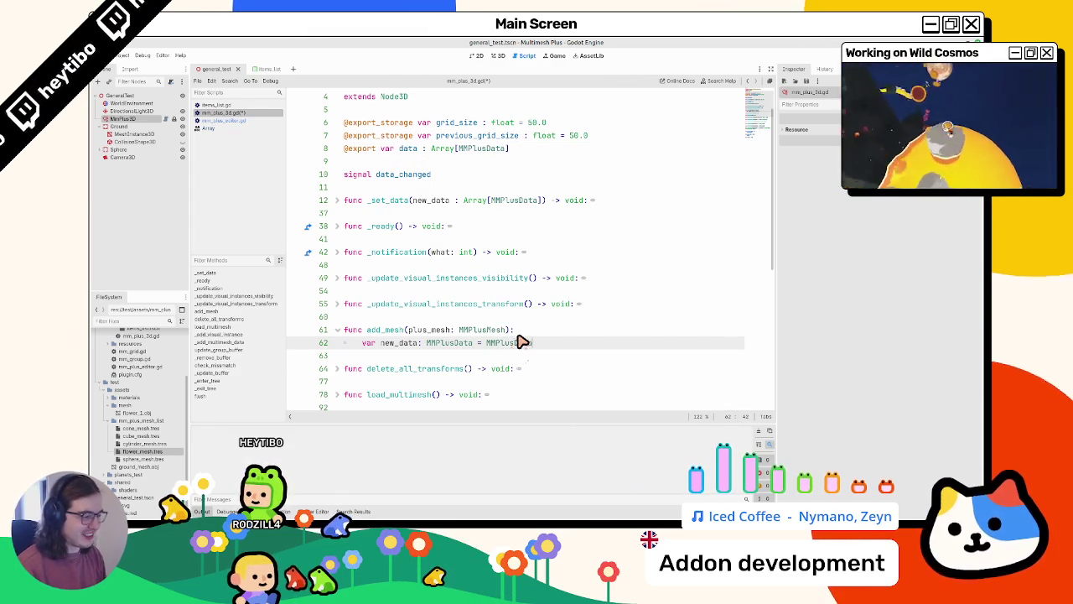
pyautogui.press('Return')
pyautogui.press('Return')
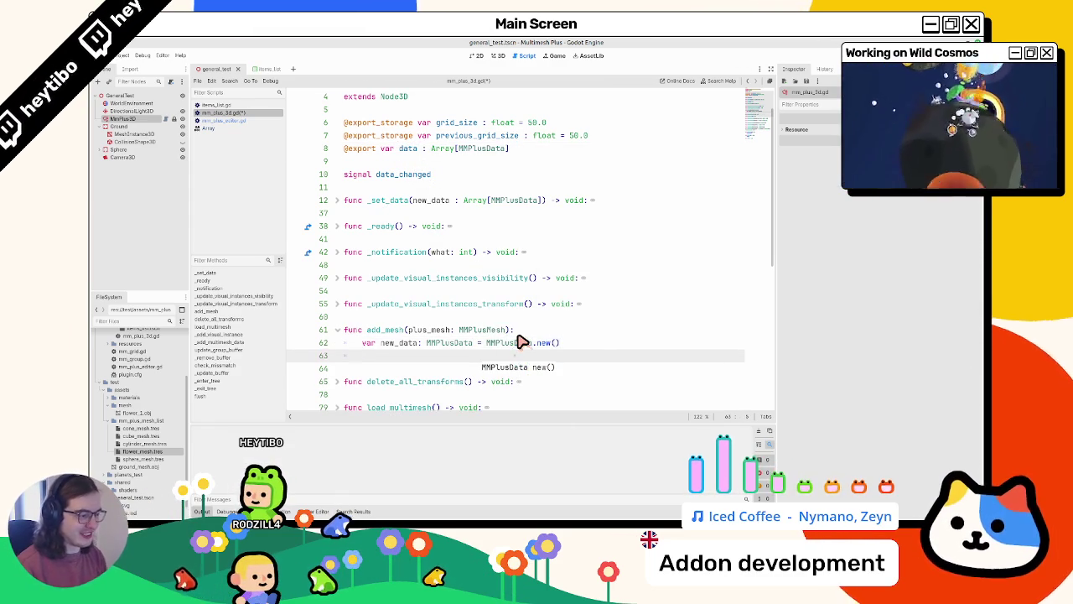
pyautogui.keyDown('ctrl'); pyautogui.click(529, 342); pyautogui.keyUp('ctrl')
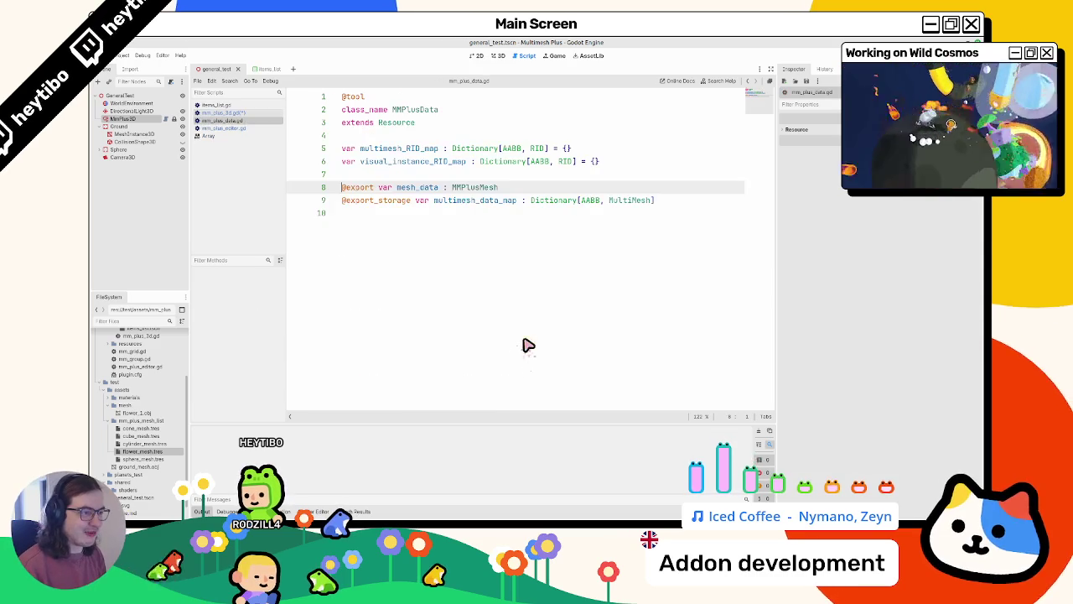
pyautogui.doubleClick(401, 149)
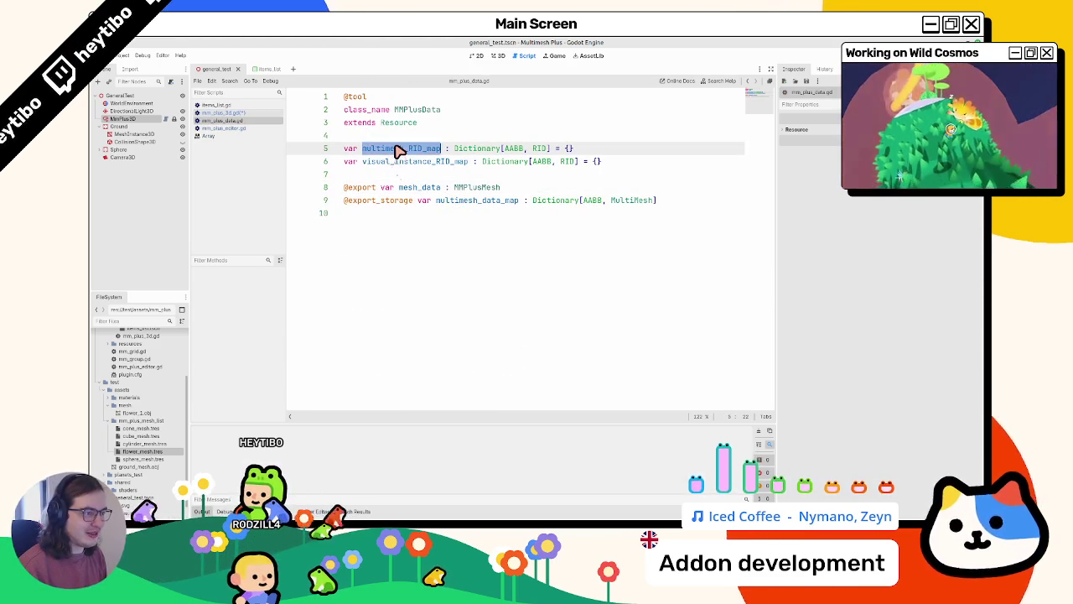
pyautogui.moveTo(400, 151); pyautogui.dragTo(394, 163)
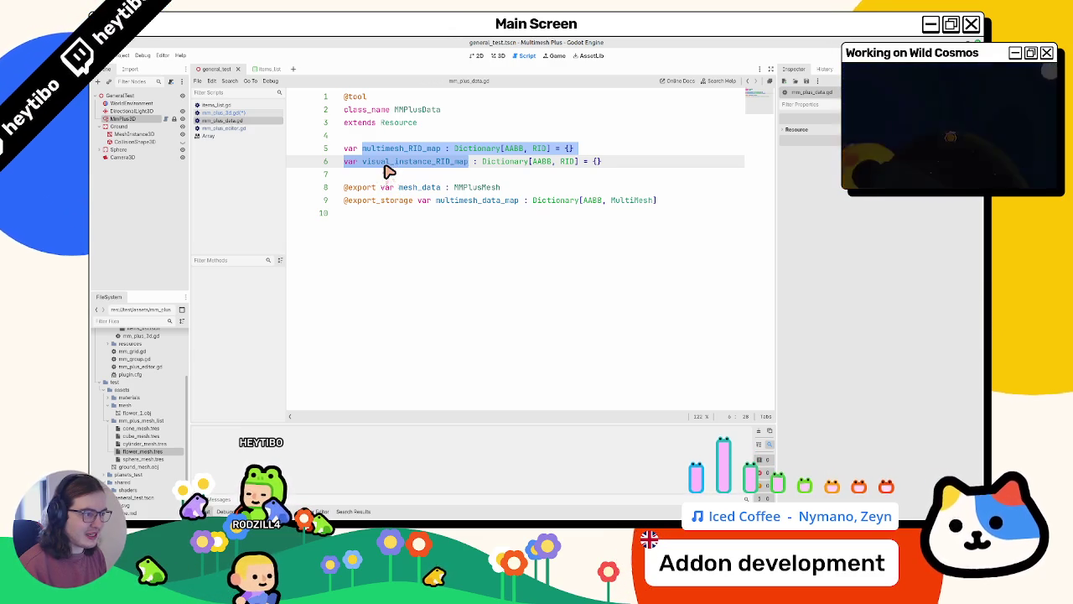
pyautogui.moveTo(394, 148)
pyautogui.mouseDown()
pyautogui.moveTo(372, 148)
pyautogui.moveTo(401, 171)
pyautogui.mouseUp()
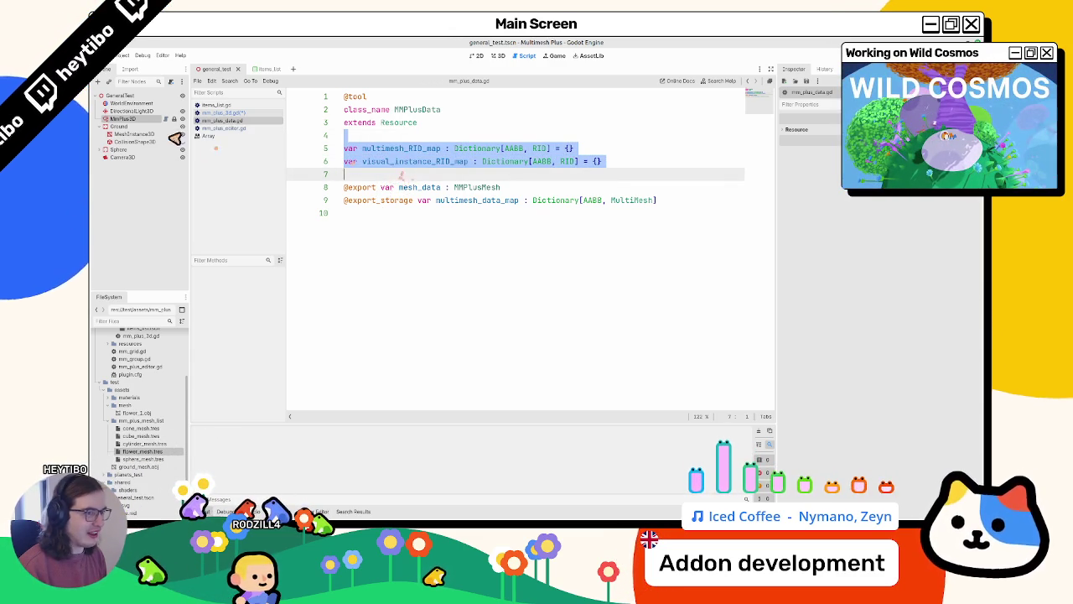
pyautogui.click(214, 112)
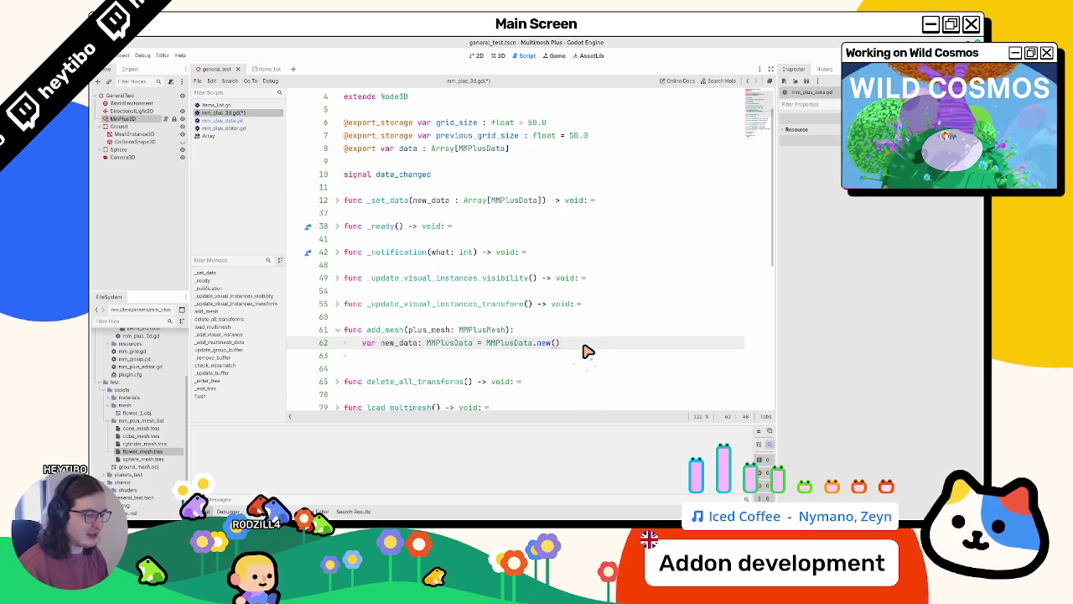
# Add data.append(new_data) on line 64 of add_mesh
pyautogui.press('Return')
pyautogui.scroll(-2, 587, 352)
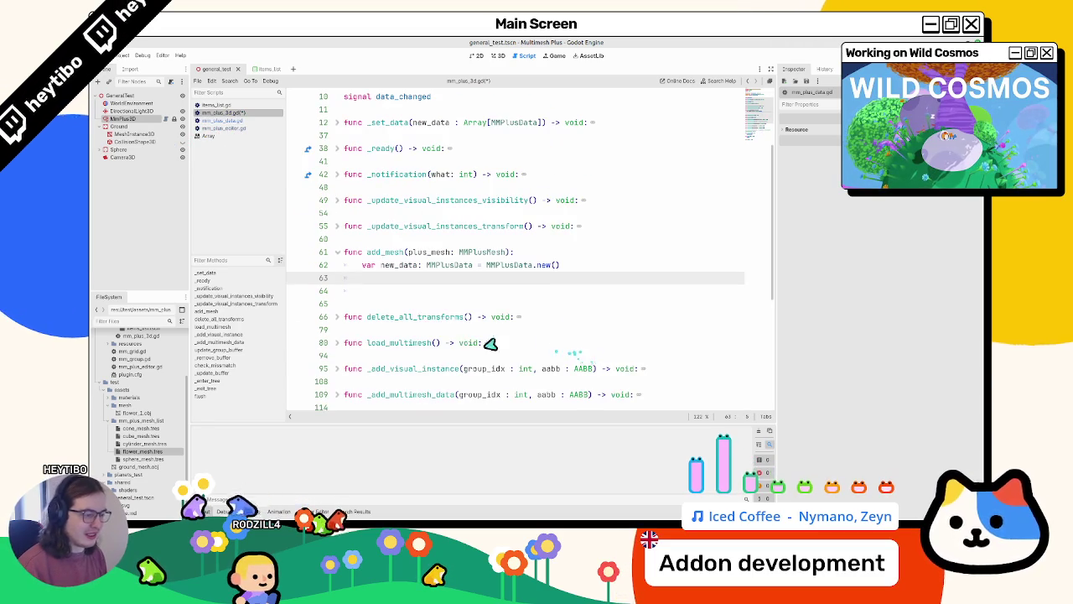
pyautogui.hotkey('ctrl', 's')
pyautogui.click(394, 264)
pyautogui.doubleClick(394, 264)
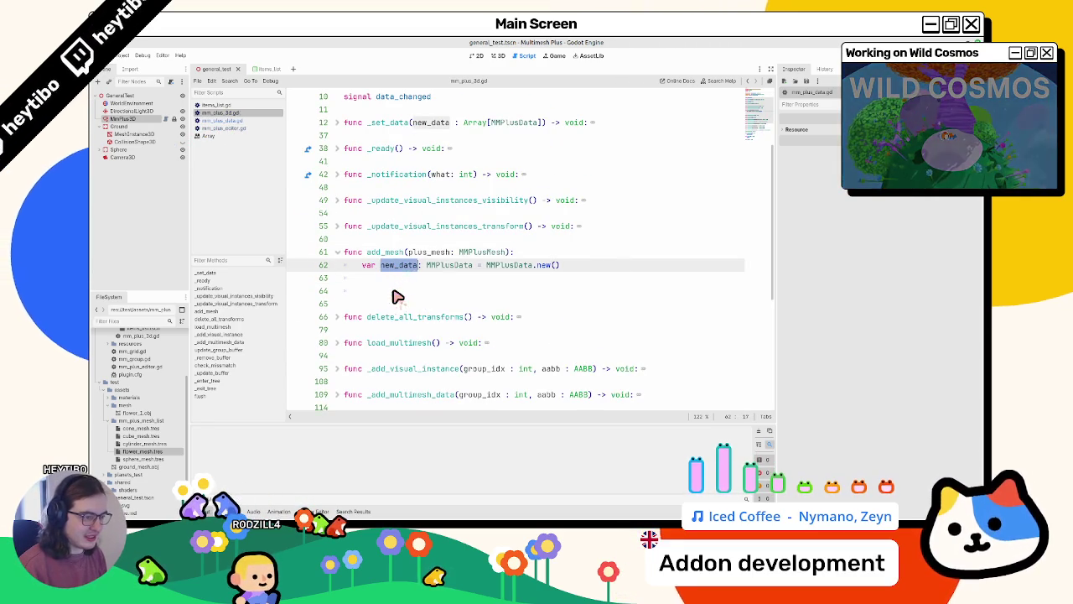
pyautogui.click(396, 296)
pyautogui.write('data.ap')
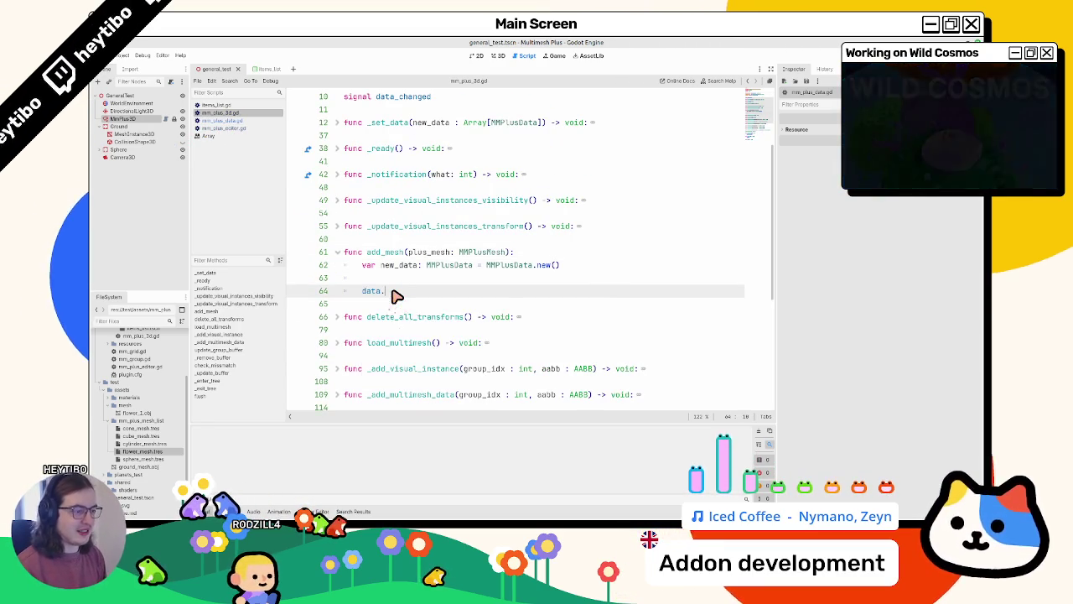
pyautogui.press('Return')
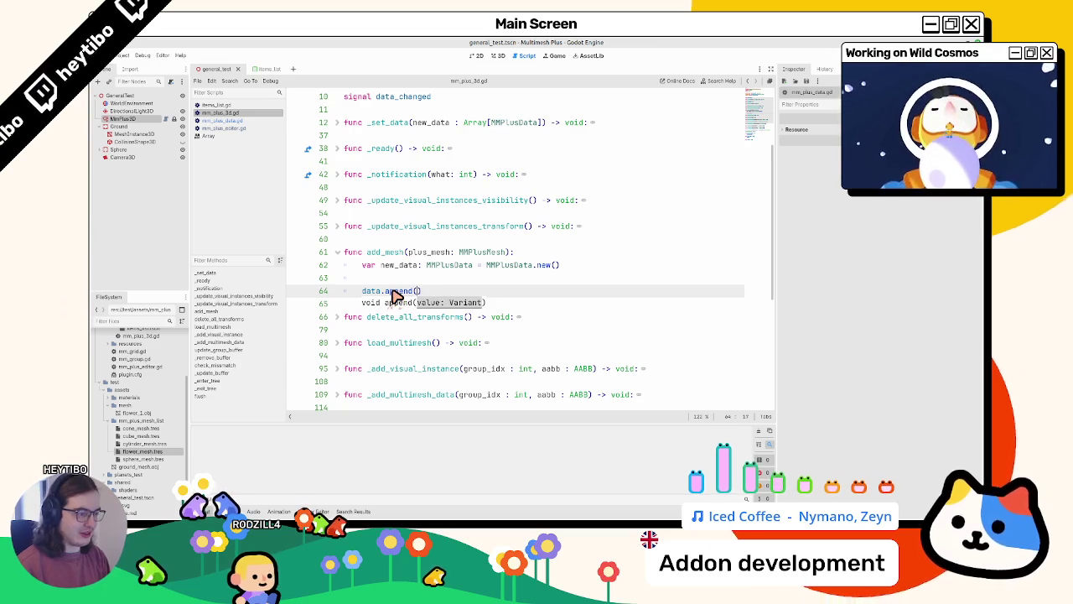
pyautogui.write('newe')
pyautogui.write('a')
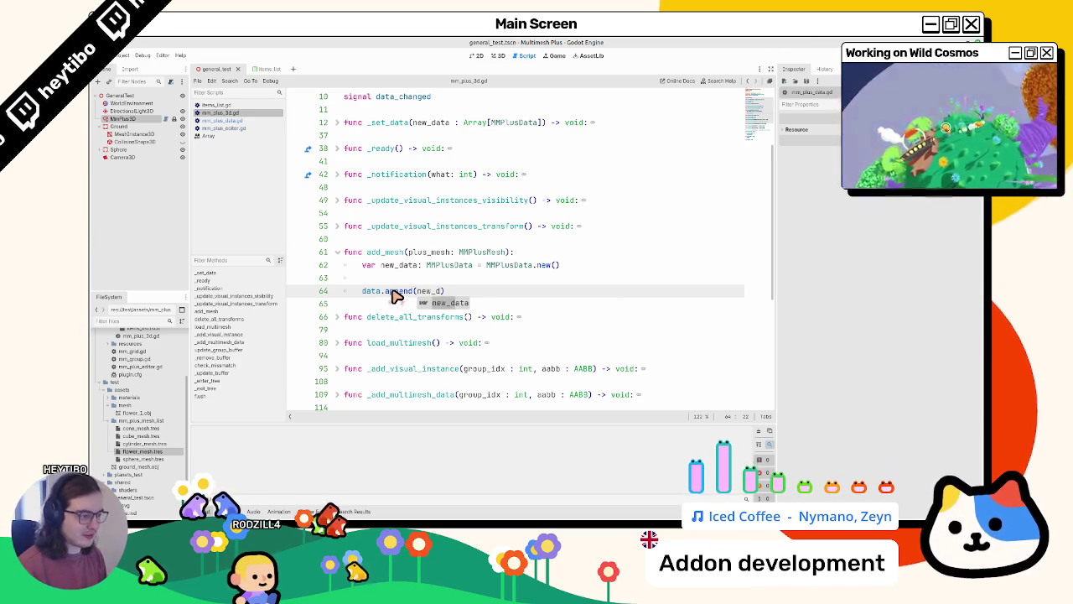
pyautogui.press('Return')
# Insert new_data.mesh_data = plus_mesh on line 63, after checking mm_plus_data.gd's fields
pyautogui.doubleClick(400, 266)
pyautogui.hotkey('ctrl', 'c')
pyautogui.click(404, 278)
pyautogui.hotkey('ctrl', 'v')
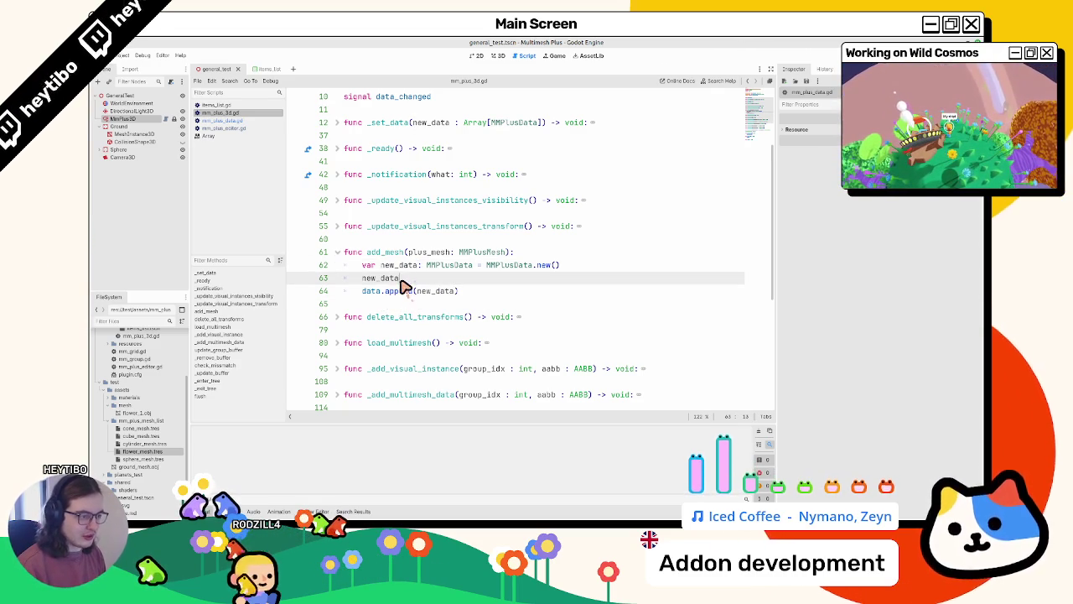
pyautogui.click(233, 122)
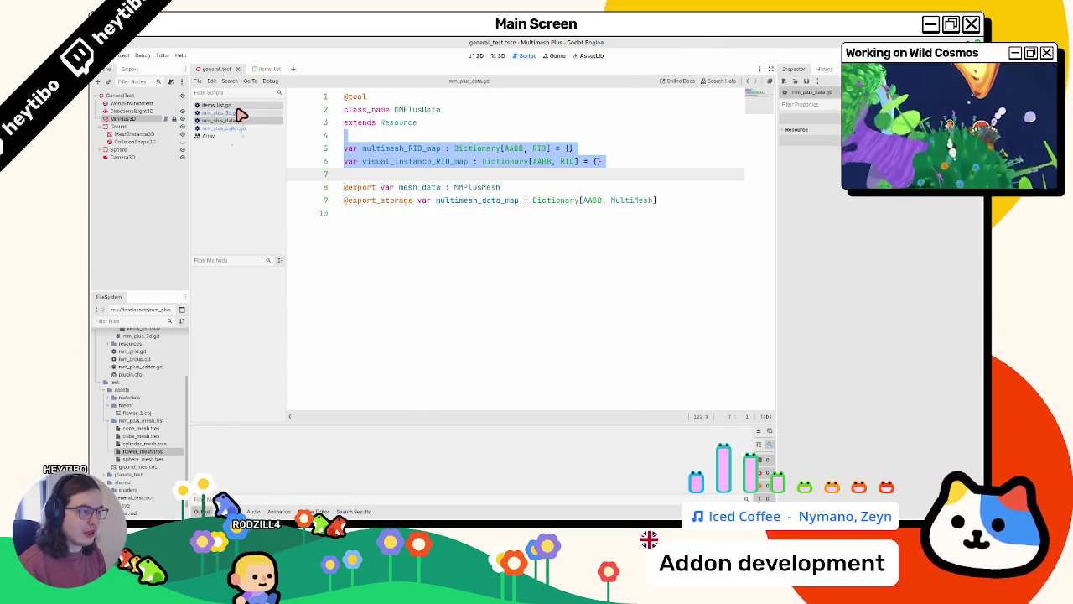
pyautogui.click(238, 106)
pyautogui.click(241, 114)
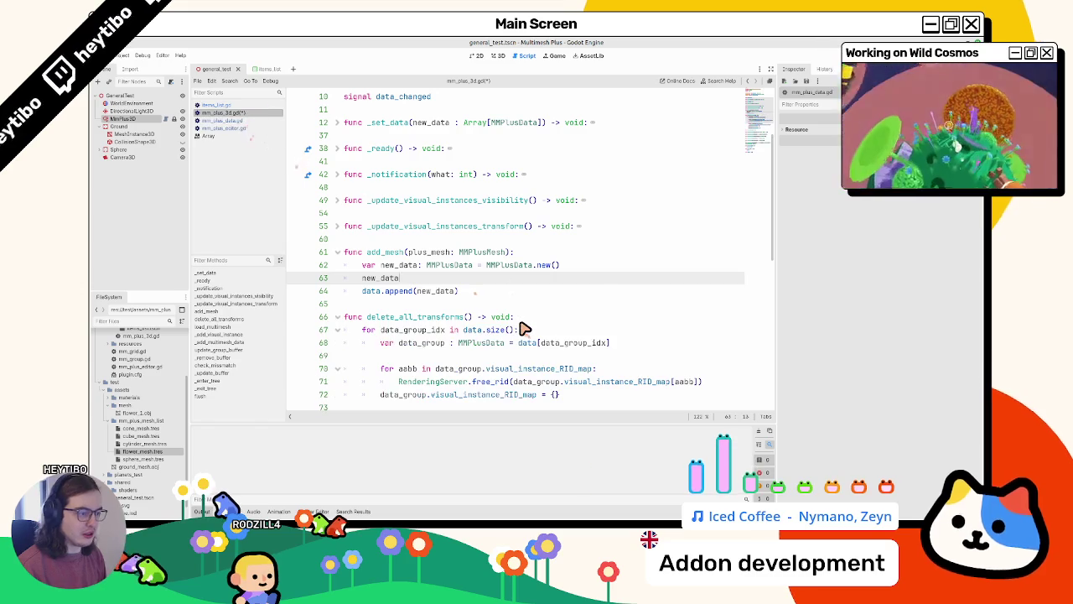
pyautogui.write('.mesh_data = op')
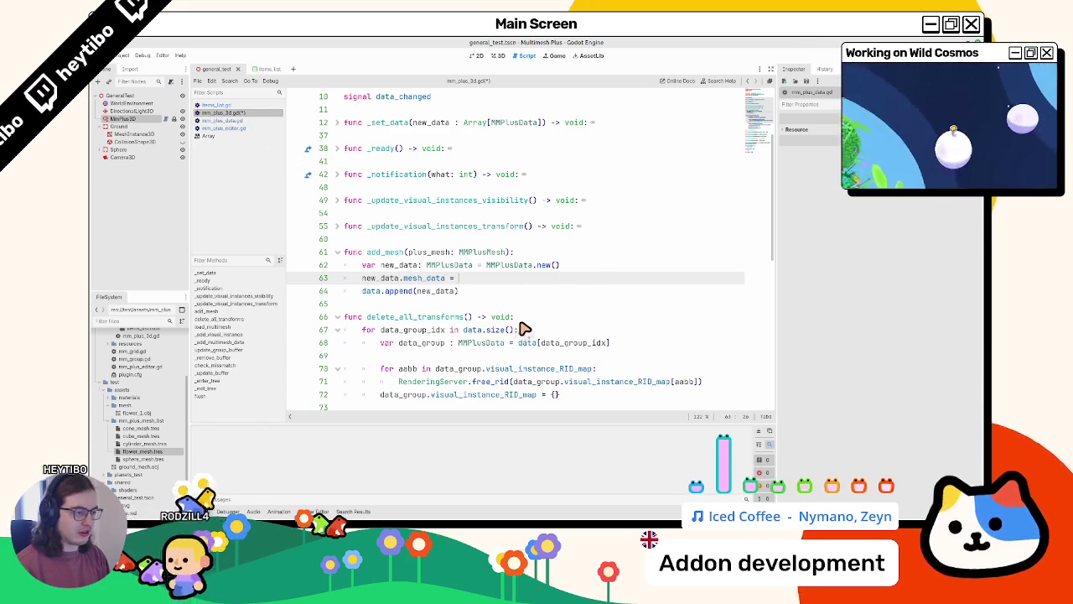
pyautogui.press('BackSpace')
pyautogui.press('BackSpace')
pyautogui.write('pl')
pyautogui.press('Return')
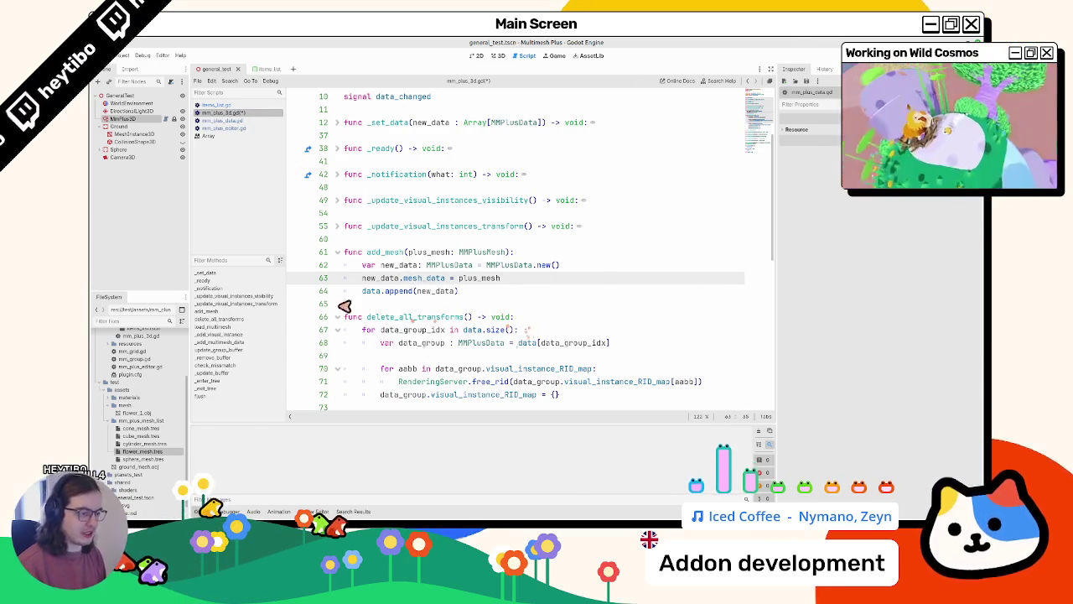
# Fold delete_all_transforms and save mm_plus_3d.gd
pyautogui.click(338, 316)
pyautogui.click(353, 306)
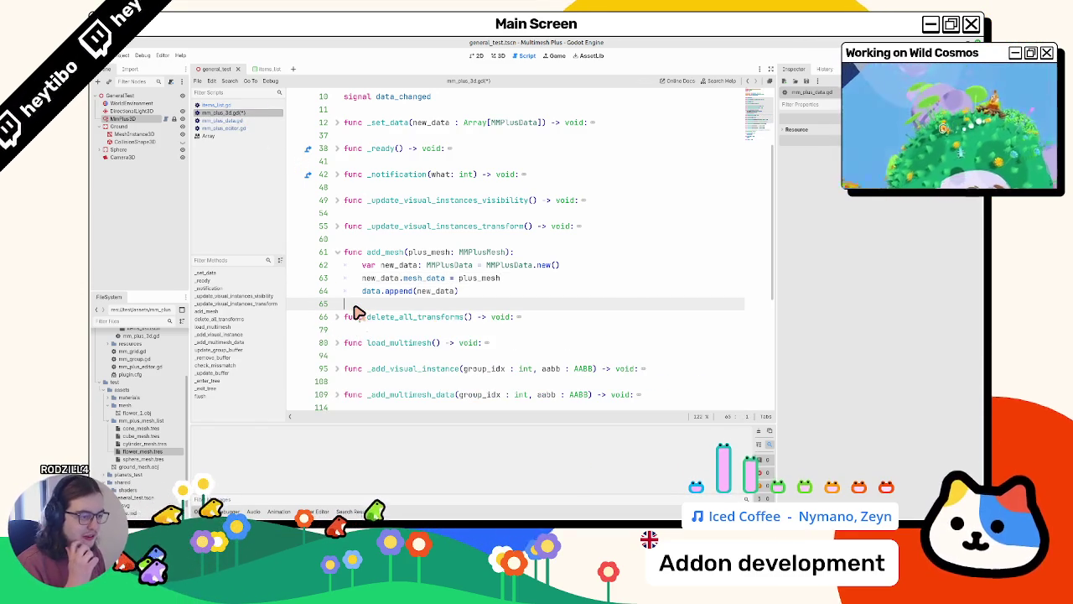
pyautogui.hotkey('ctrl', 's')
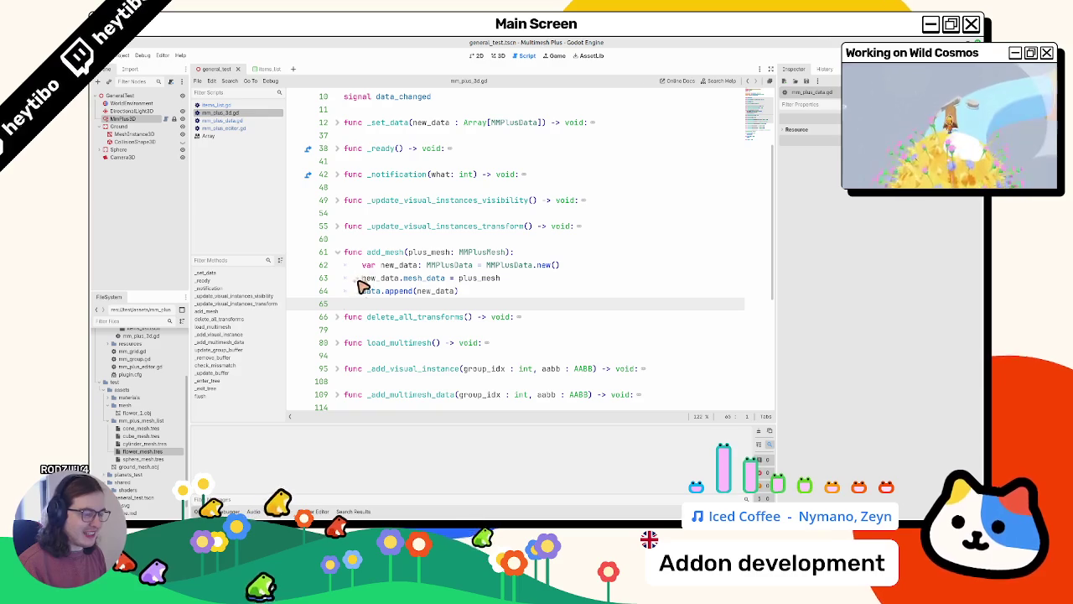
pyautogui.scroll(-6, 371, 284)
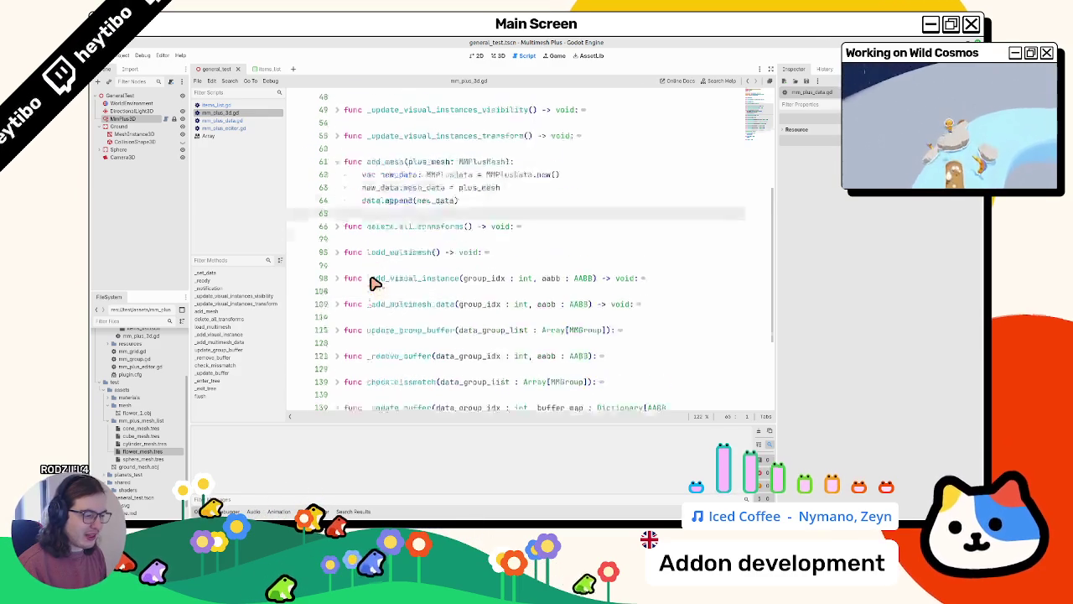
# Unfold _add_visual_instance and search the script for its other use
pyautogui.click(335, 281)
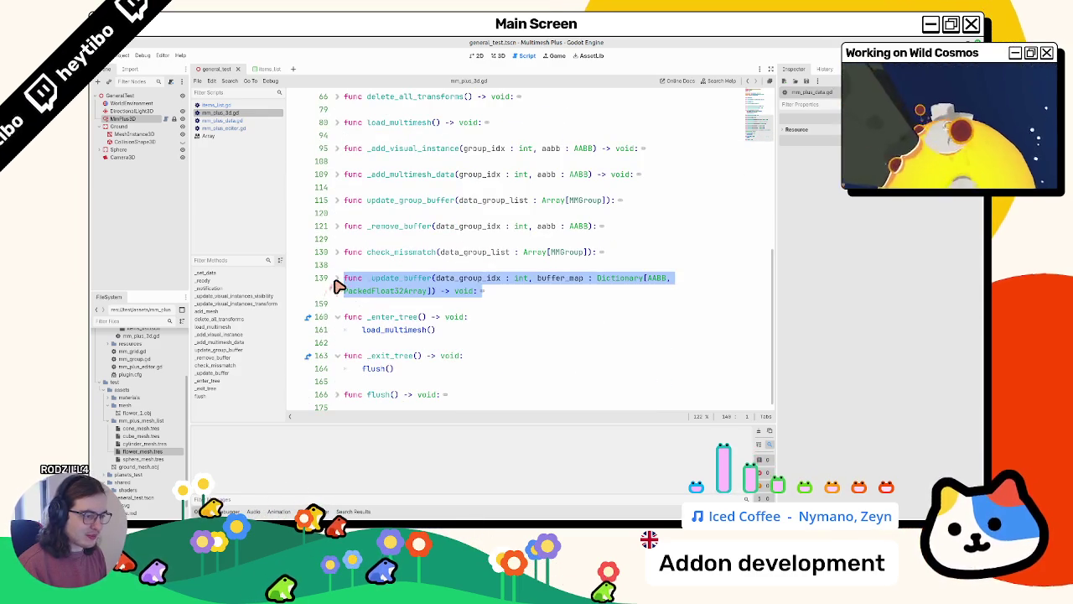
pyautogui.scroll(3, 339, 287)
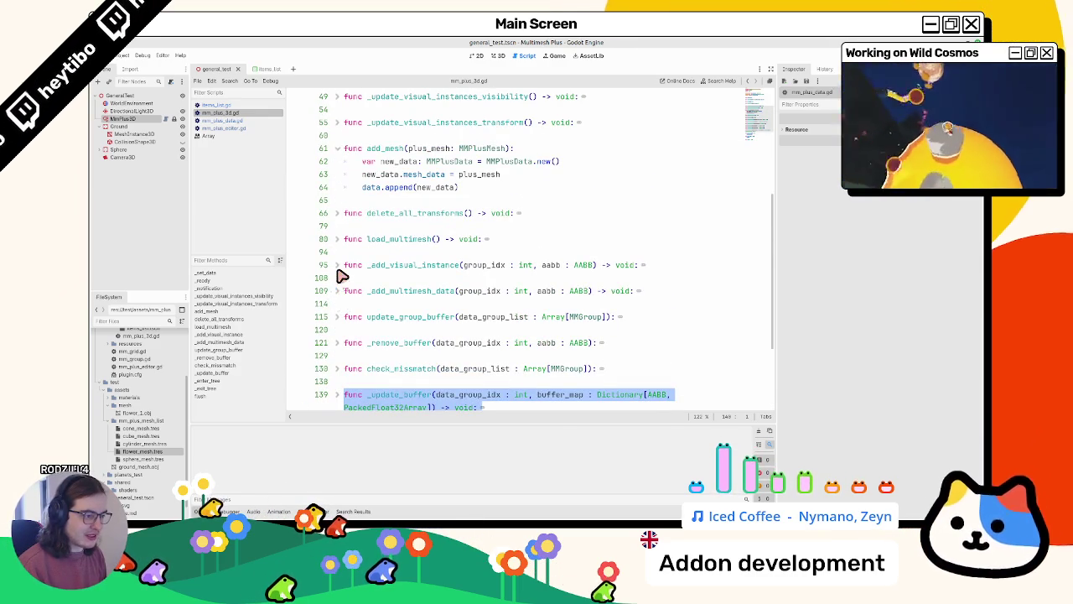
pyautogui.click(338, 266)
pyautogui.click(407, 277)
pyautogui.doubleClick(407, 266)
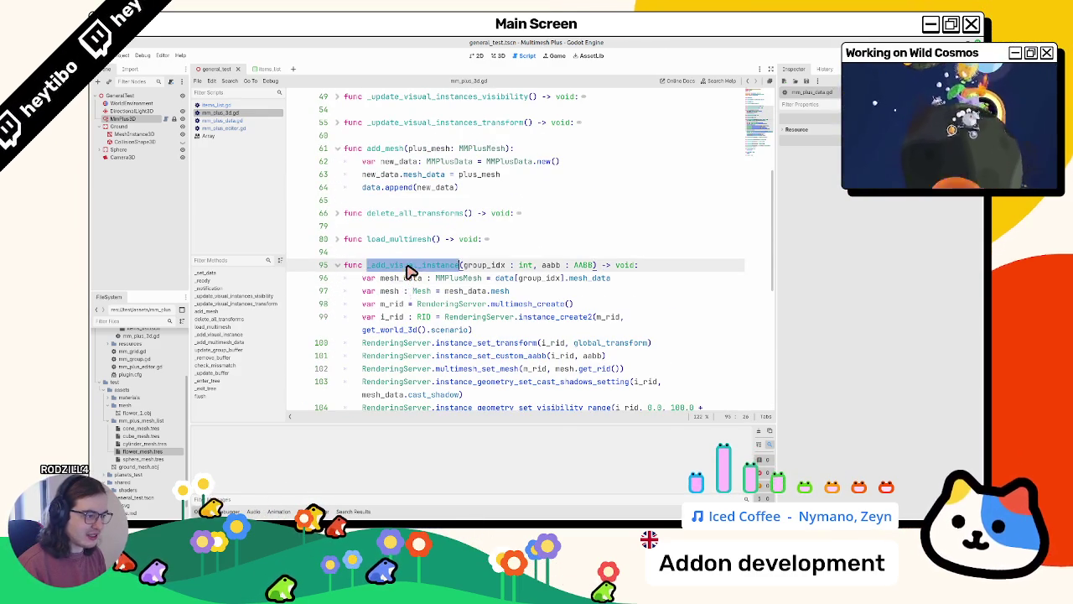
pyautogui.doubleClick(409, 278)
pyautogui.doubleClick(421, 266)
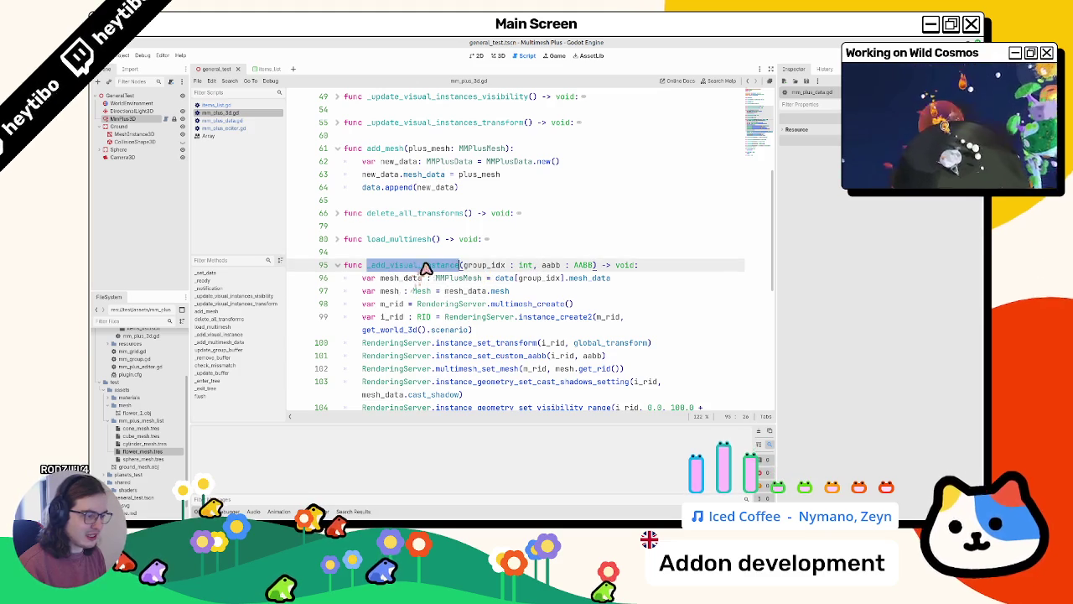
pyautogui.hotkey('ctrl', 'f')
pyautogui.press('Return')
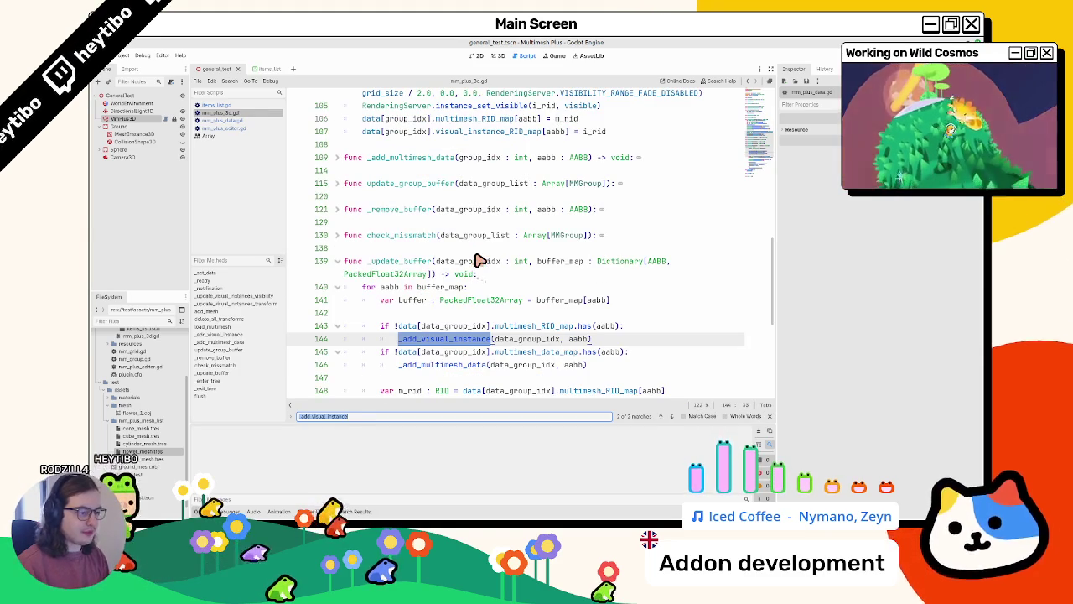
pyautogui.scroll(-1, 480, 260)
pyautogui.scroll(-1, 474, 262)
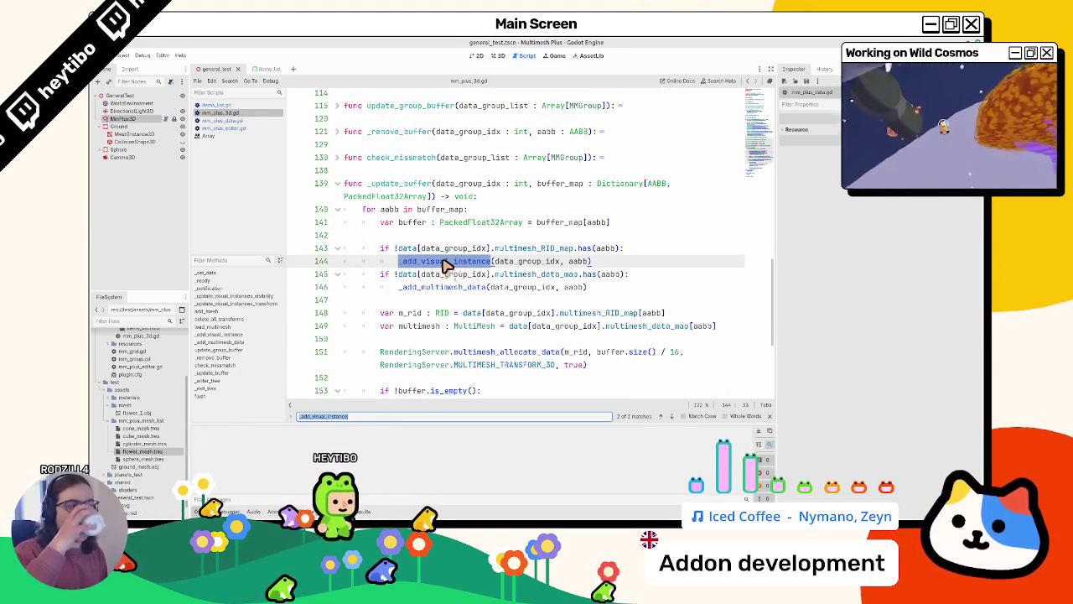
# Widen the code area past the Inspector dock and jump to the _add_multimesh_data definition
pyautogui.doubleClick(563, 183)
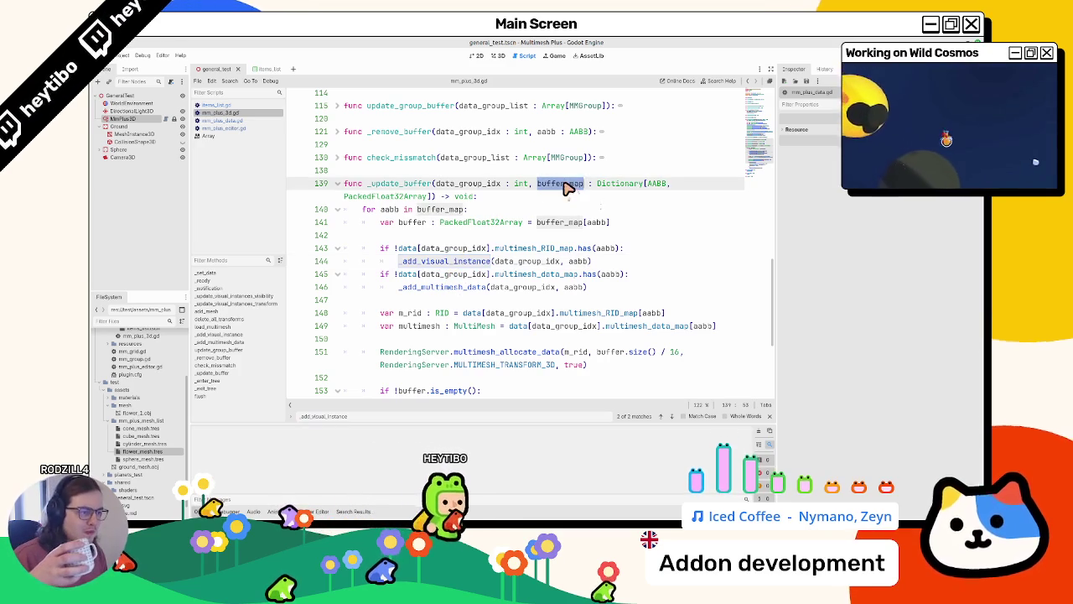
pyautogui.moveTo(776, 168); pyautogui.dragTo(875, 167)
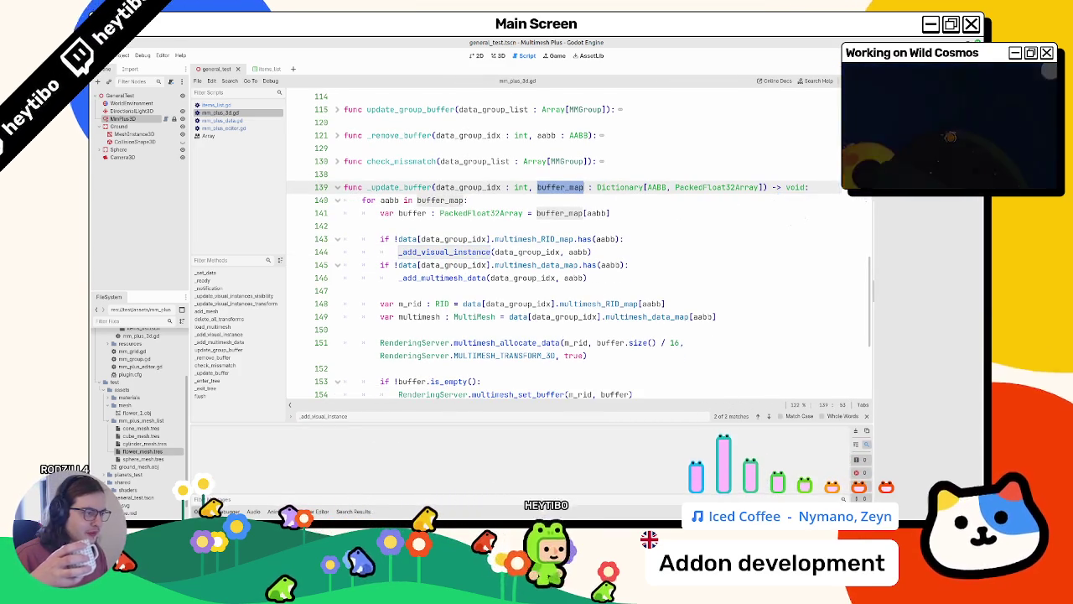
pyautogui.doubleClick(482, 189)
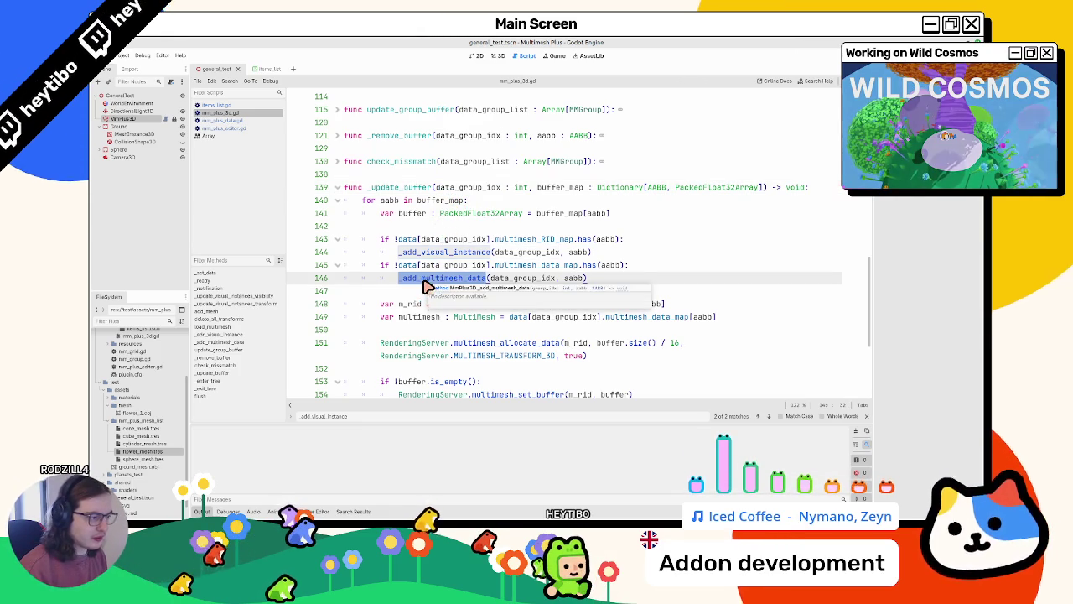
pyautogui.keyDown('ctrl'); pyautogui.click(425, 280); pyautogui.keyUp('ctrl')
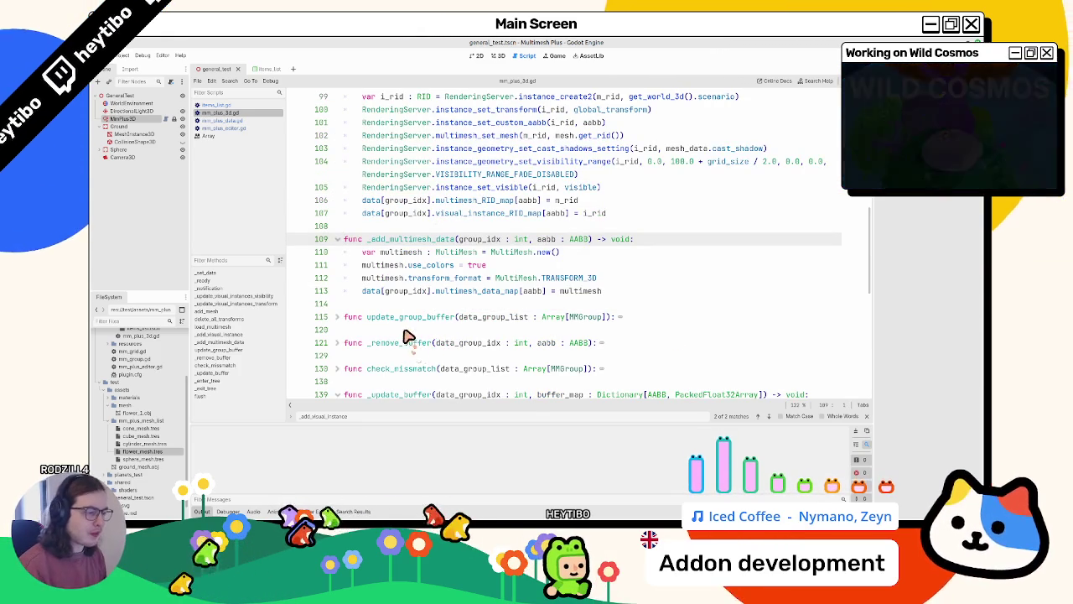
pyautogui.doubleClick(465, 292)
pyautogui.doubleClick(580, 290)
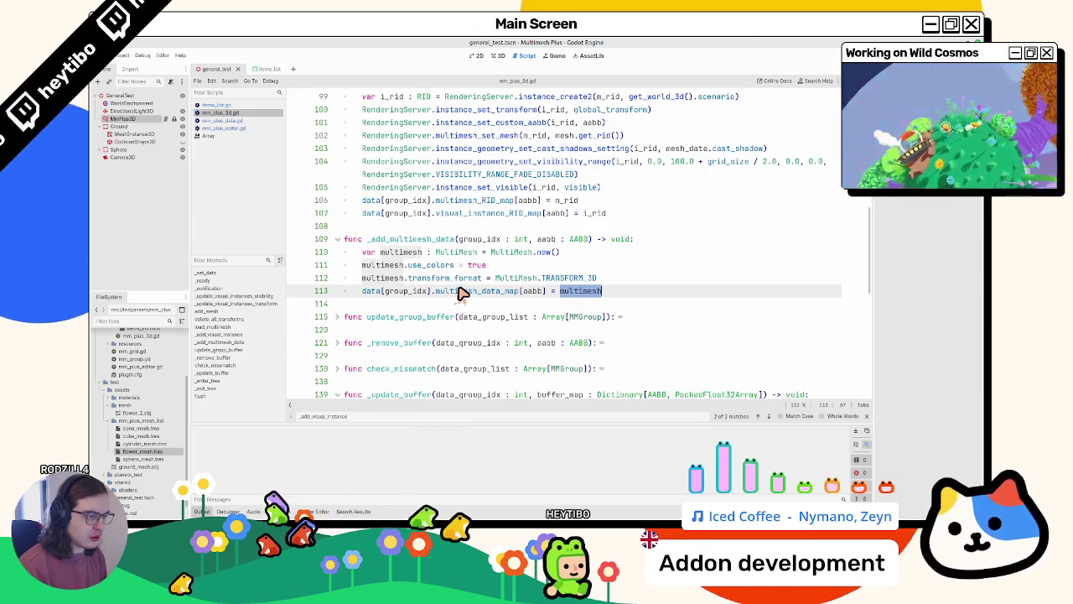
pyautogui.moveTo(452, 292)
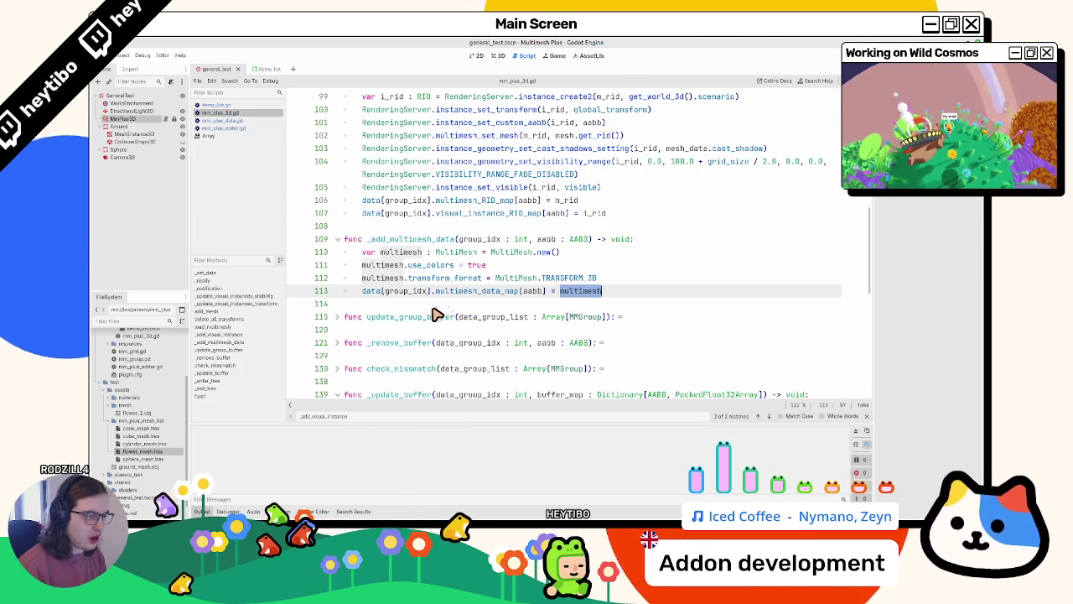
# Review _add_multimesh_data, close the search bar, and switch to mm_plus_data.gd
pyautogui.doubleClick(383, 241)
pyautogui.scroll(3, 438, 252)
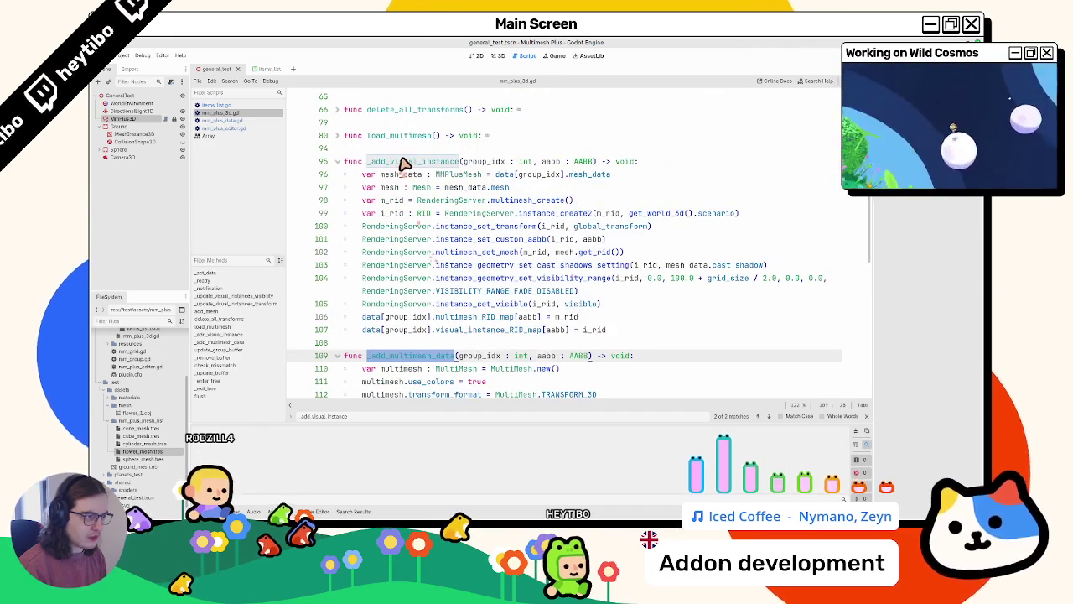
pyautogui.click(374, 166)
pyautogui.scroll(-2, 425, 227)
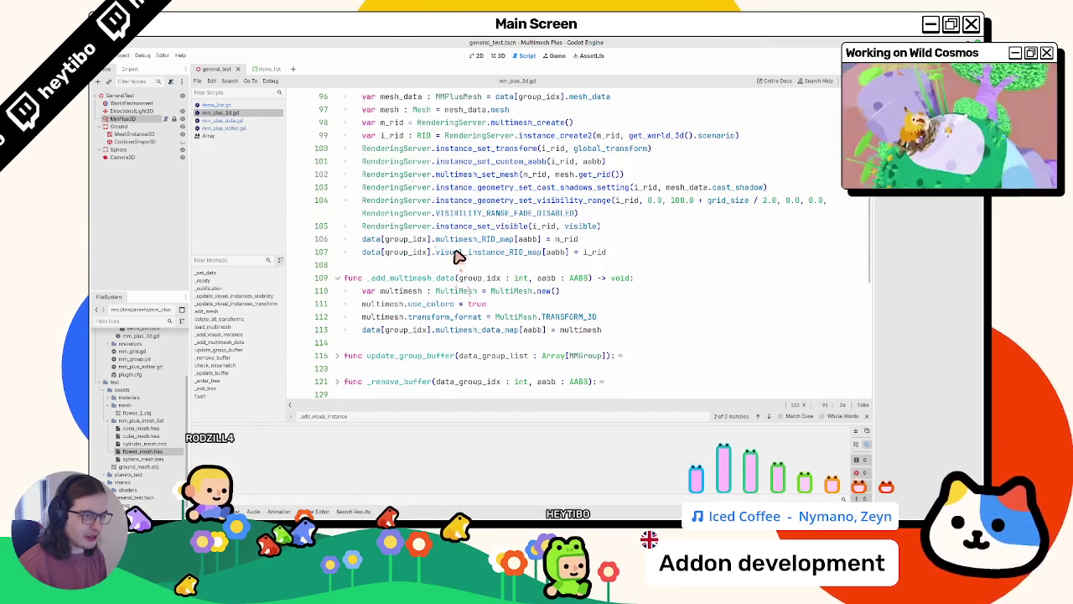
pyautogui.press('Escape')
pyautogui.click(231, 121)
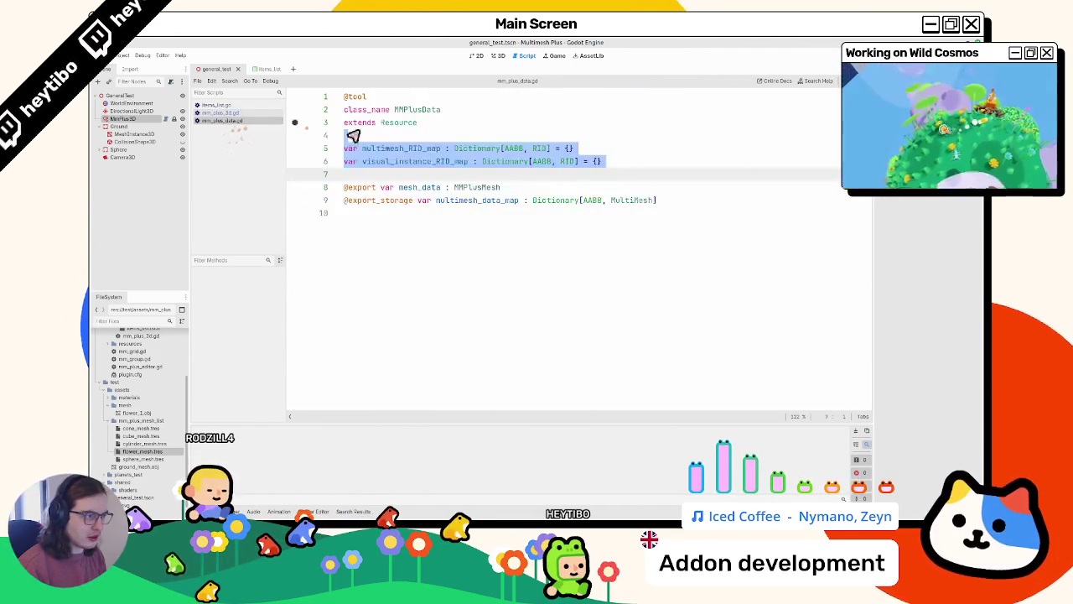
# Compare multimesh_RID_map and visual_instance_RID_map in mm_plus_data.gd with their uses in mm_plus_3d.gd
pyautogui.doubleClick(401, 148)
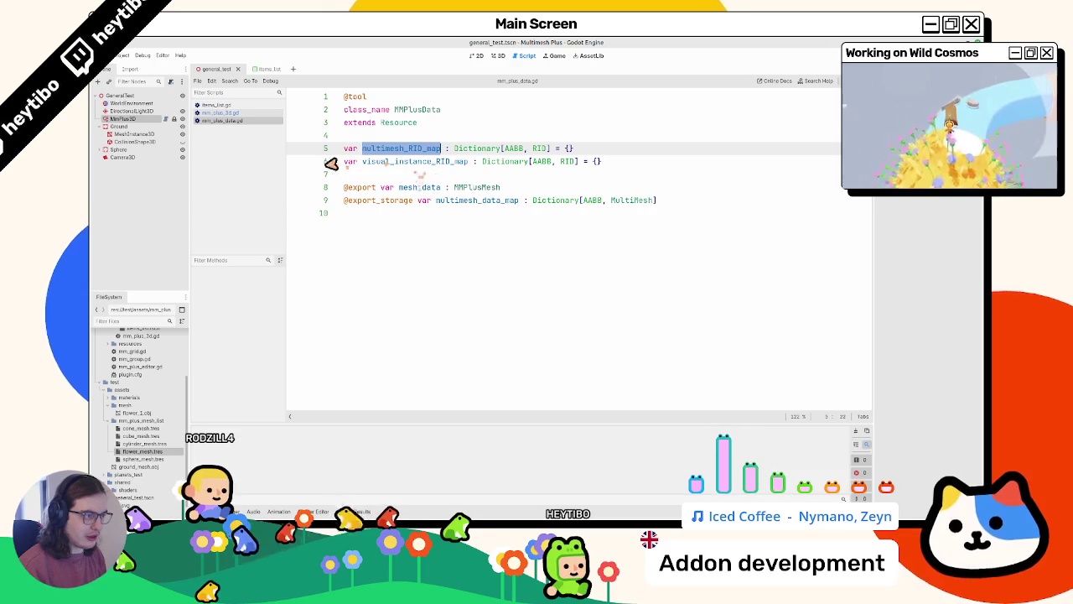
pyautogui.click(218, 113)
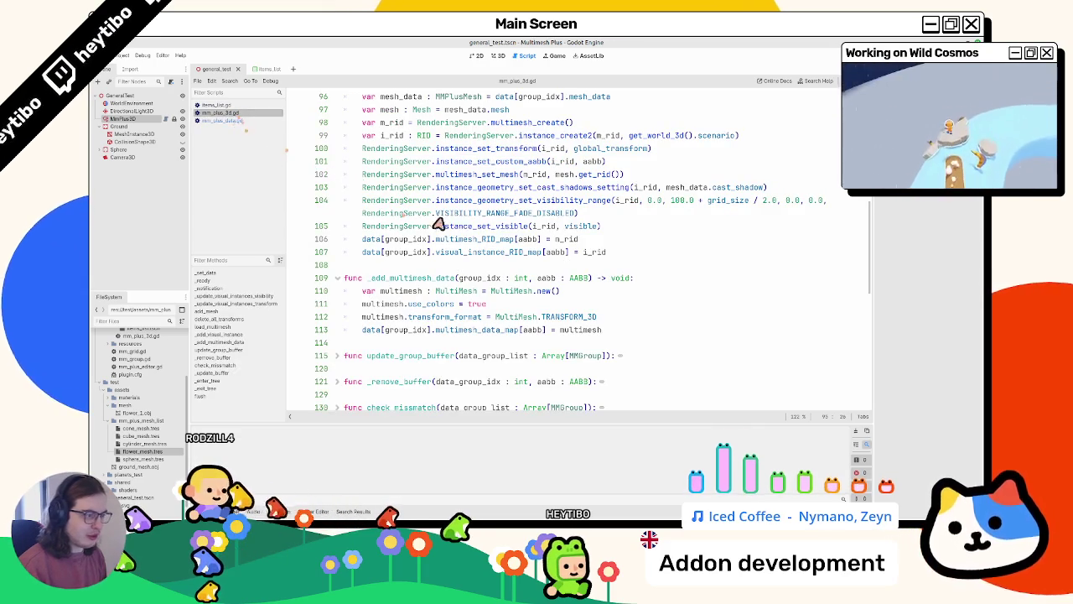
pyautogui.doubleClick(471, 241)
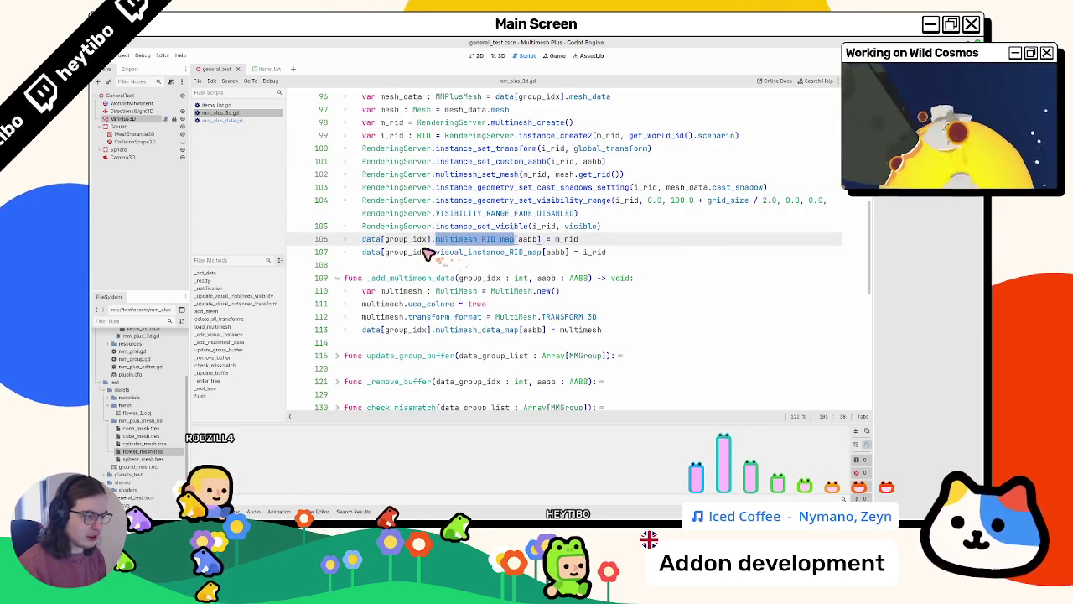
pyautogui.click(221, 120)
pyautogui.doubleClick(402, 161)
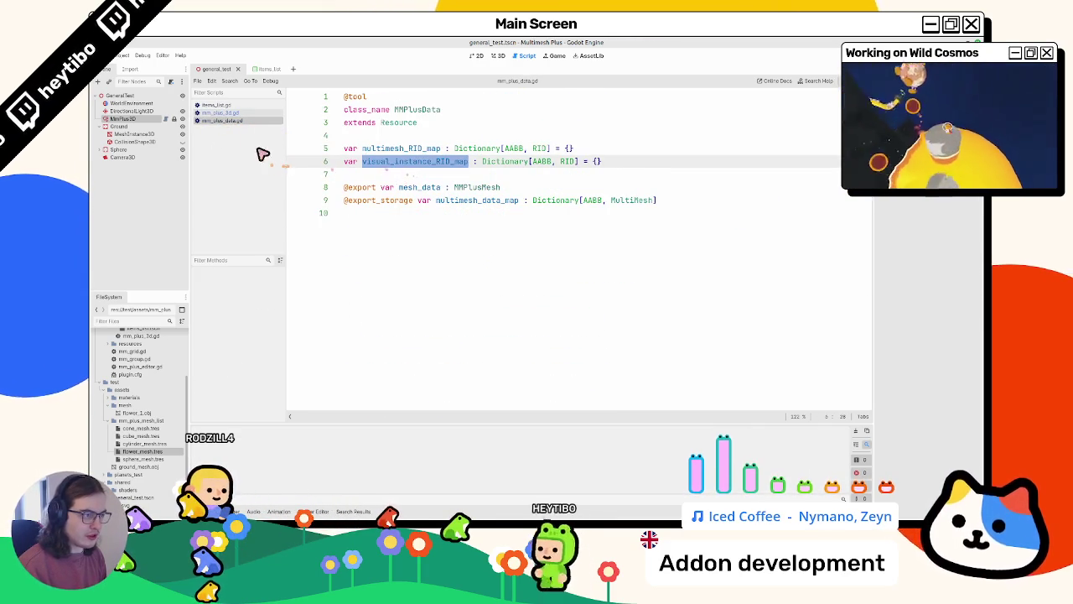
pyautogui.click(219, 112)
# Inspect the _add_multimesh_data signature and its aabb : AABB parameter on line 109
pyautogui.doubleClick(417, 278)
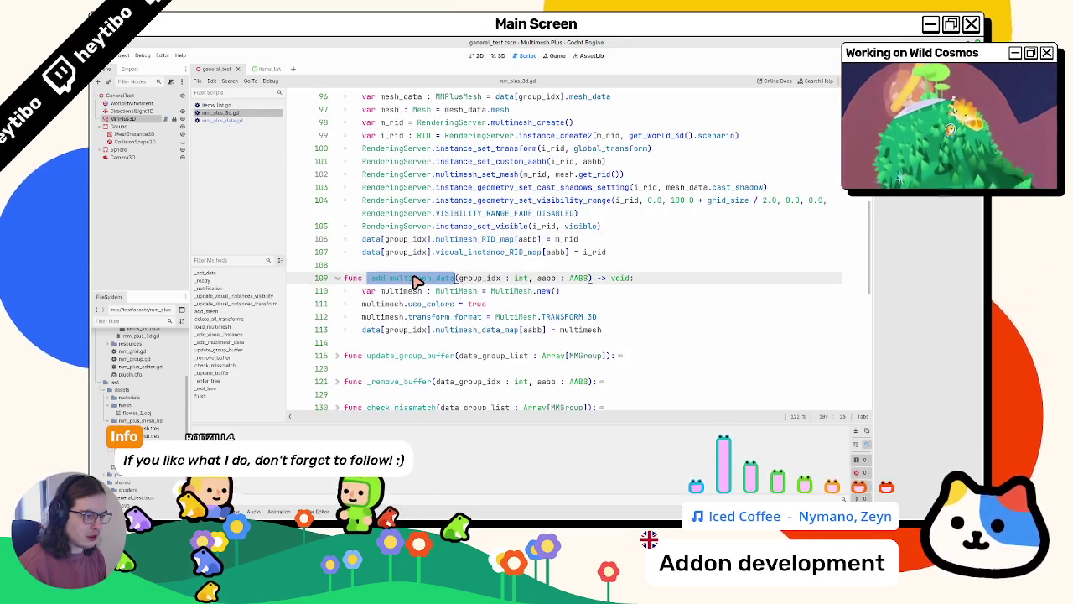
pyautogui.scroll(2, 420, 280)
pyautogui.scroll(-2, 429, 280)
pyautogui.click(543, 280)
pyautogui.moveTo(543, 280); pyautogui.dragTo(591, 280)
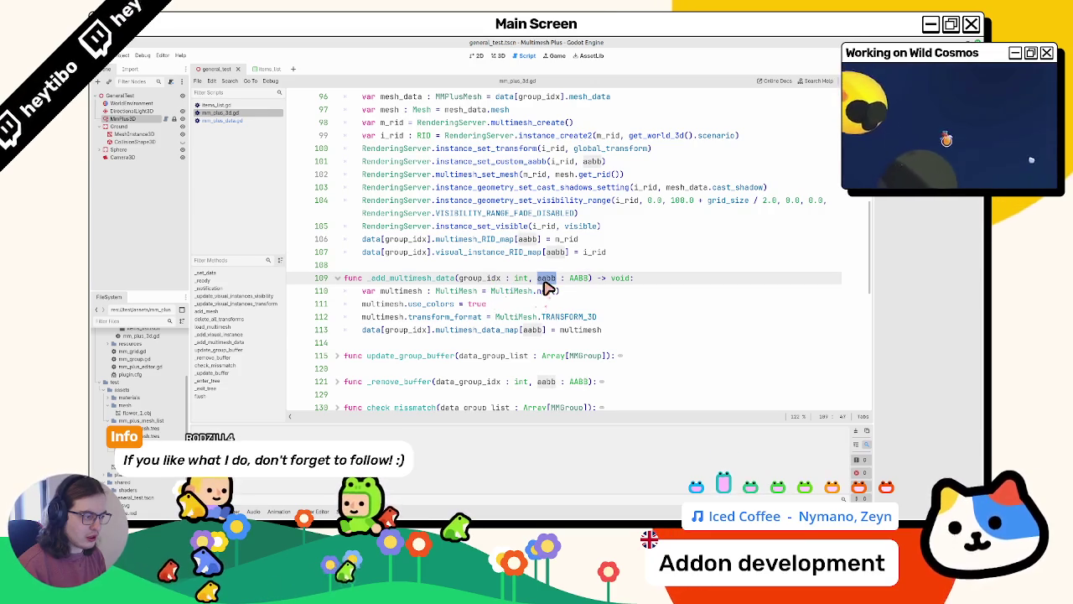
pyautogui.click(575, 328)
pyautogui.doubleClick(429, 280)
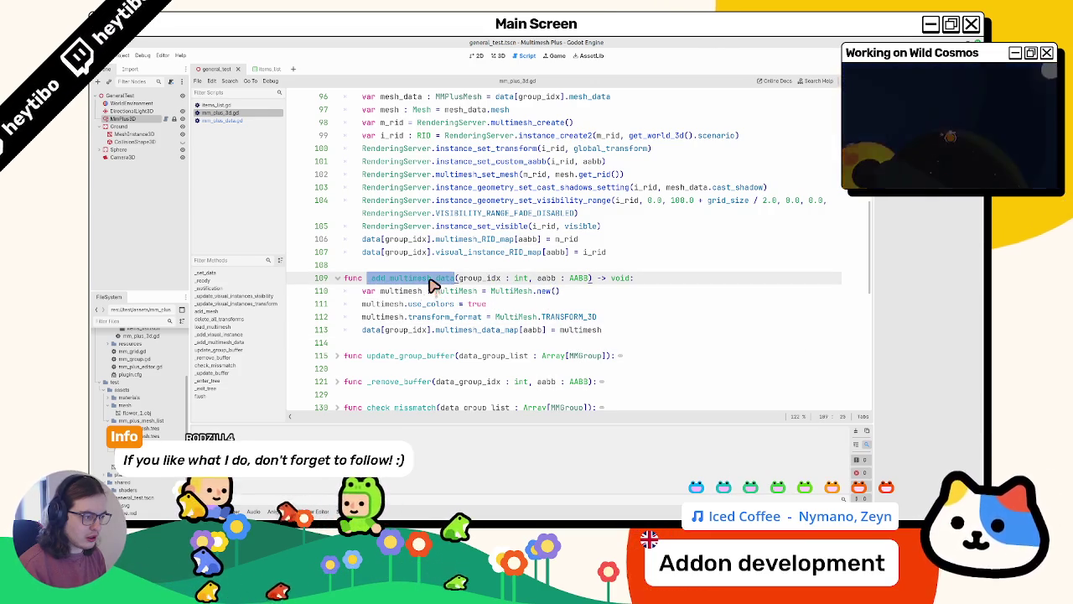
pyautogui.moveTo(556, 280)
pyautogui.mouseDown()
pyautogui.moveTo(545, 280)
pyautogui.moveTo(578, 284)
pyautogui.mouseUp()
pyautogui.doubleClick(377, 280)
# Locate the _add_visual_instance call on line 144, then fold _update_buffer
pyautogui.scroll(2, 407, 179)
pyautogui.doubleClick(415, 162)
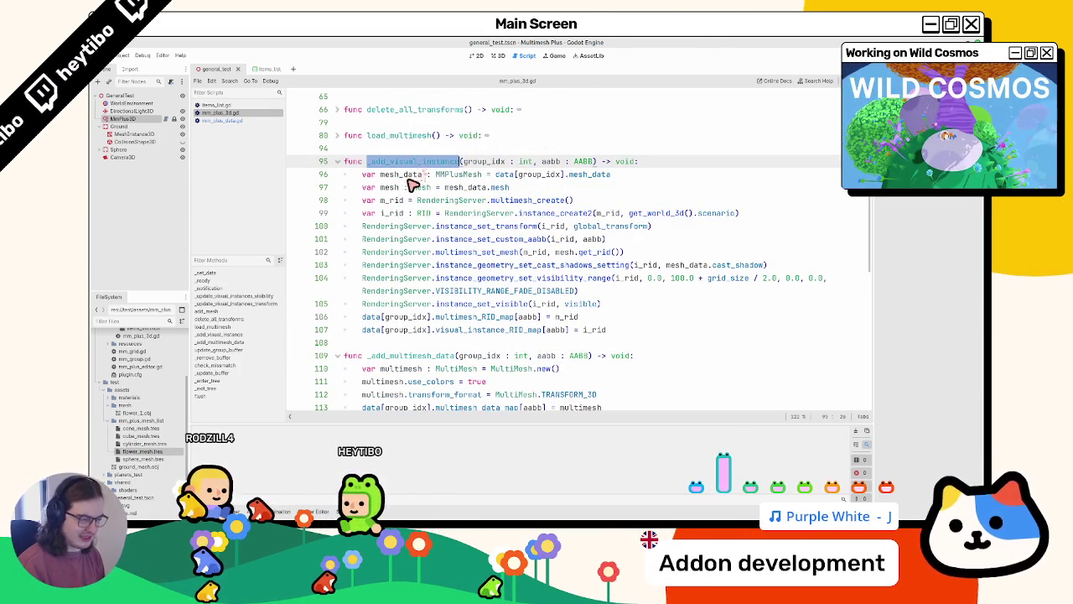
pyautogui.hotkey('ctrl', 'f')
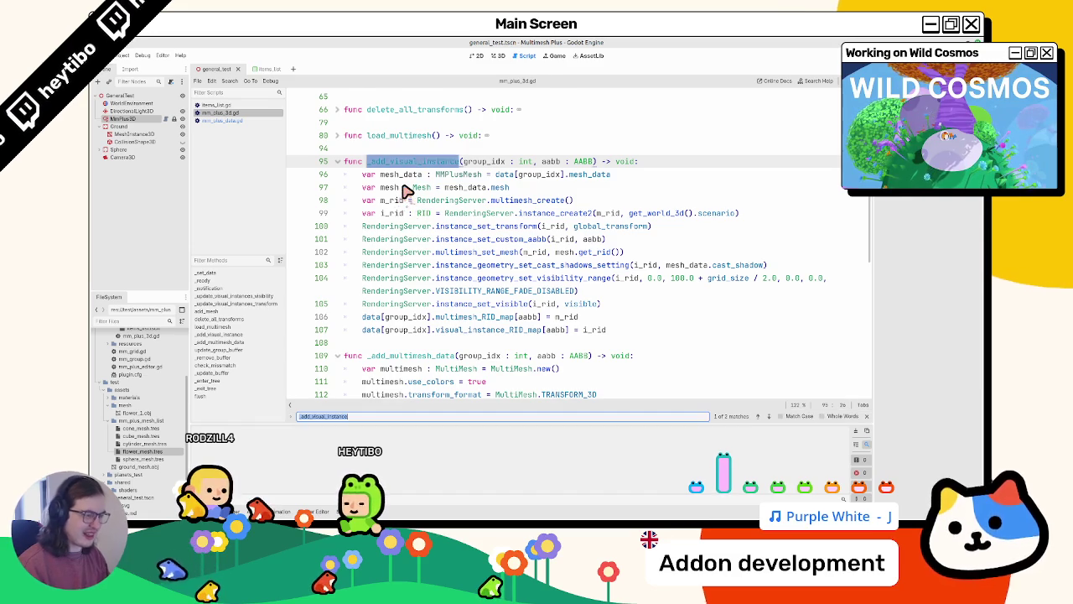
pyautogui.press('Return')
pyautogui.press('Return')
pyautogui.press('Return')
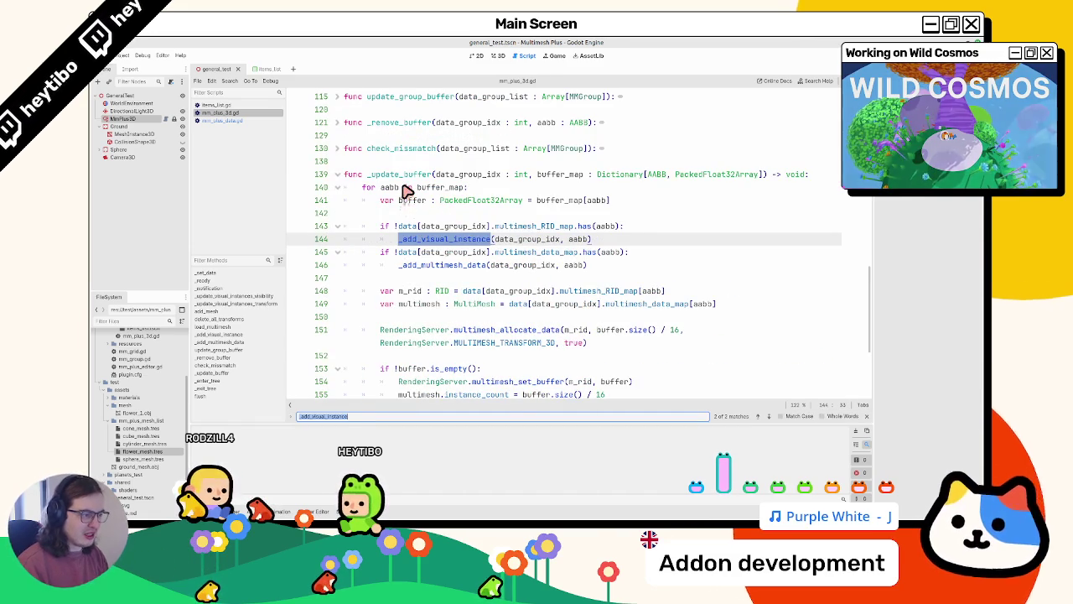
pyautogui.press('Escape')
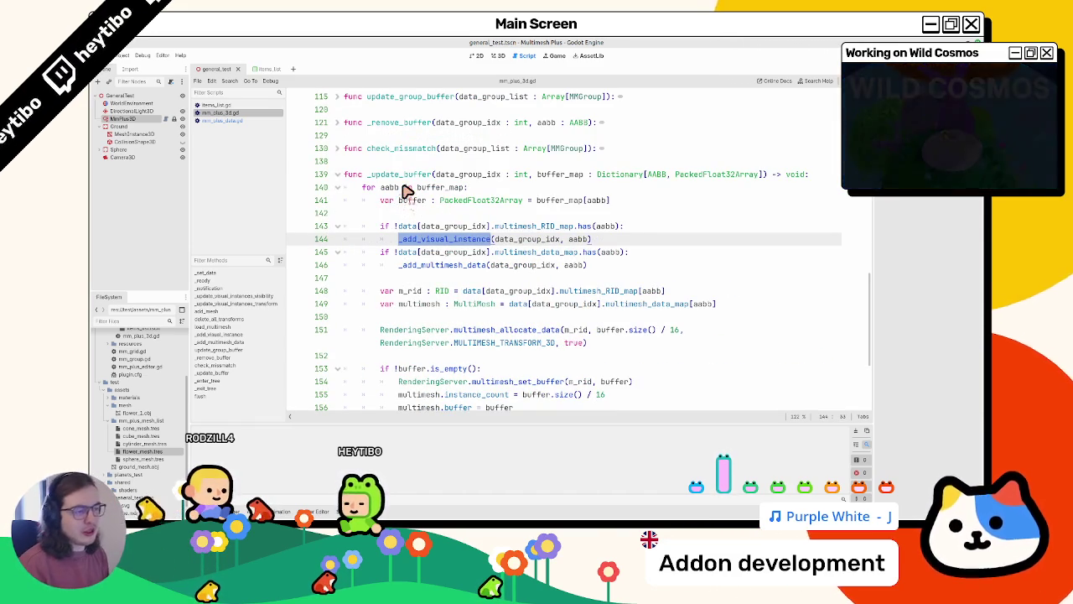
pyautogui.click(346, 186)
pyautogui.scroll(12, 359, 252)
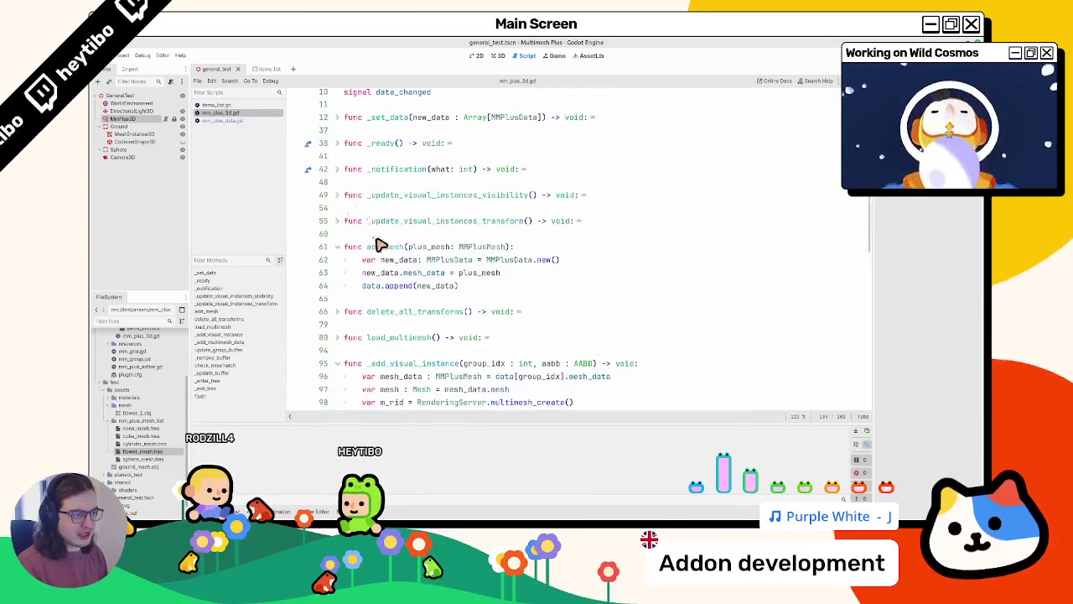
# Collapse _add_visual_instance, expand _ready, and jump to the load_multimesh definition
pyautogui.click(337, 363)
pyautogui.click(337, 142)
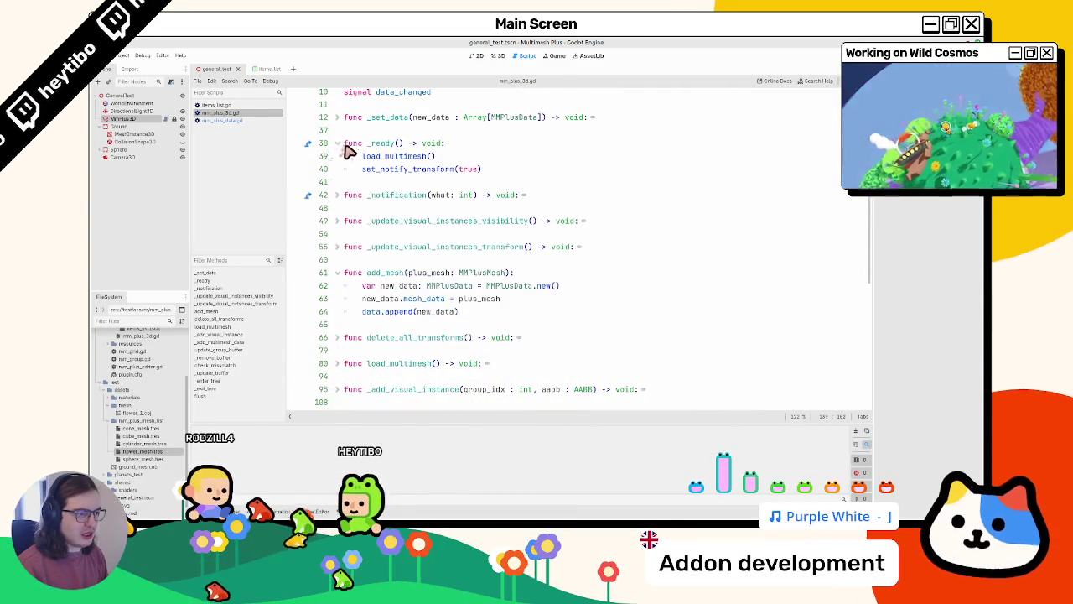
pyautogui.click(396, 156)
pyautogui.keyDown('ctrl'); pyautogui.click(395, 160); pyautogui.keyUp('ctrl')
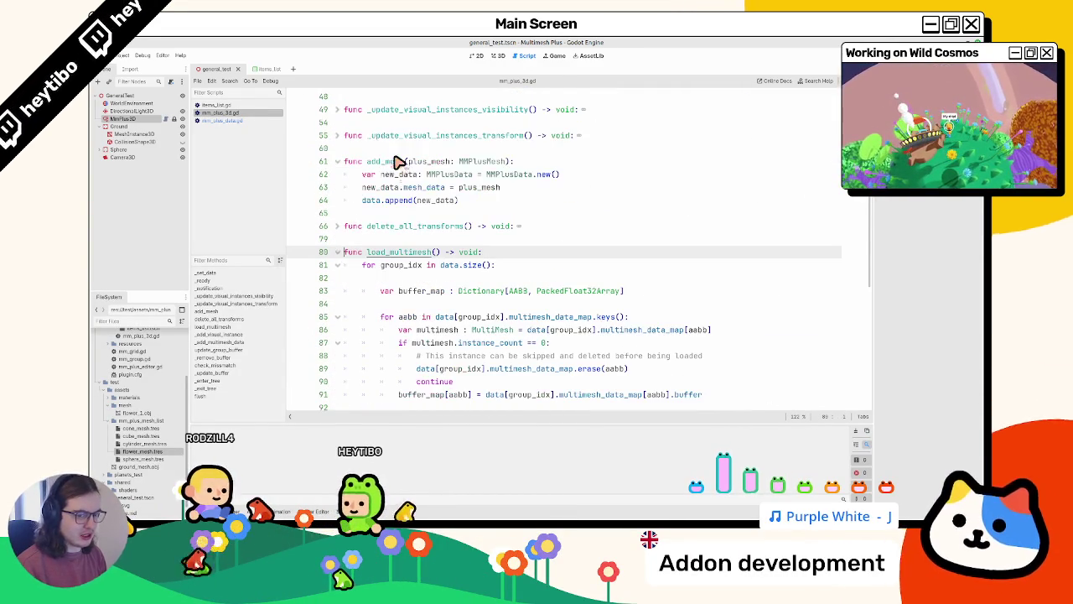
pyautogui.scroll(-3, 376, 220)
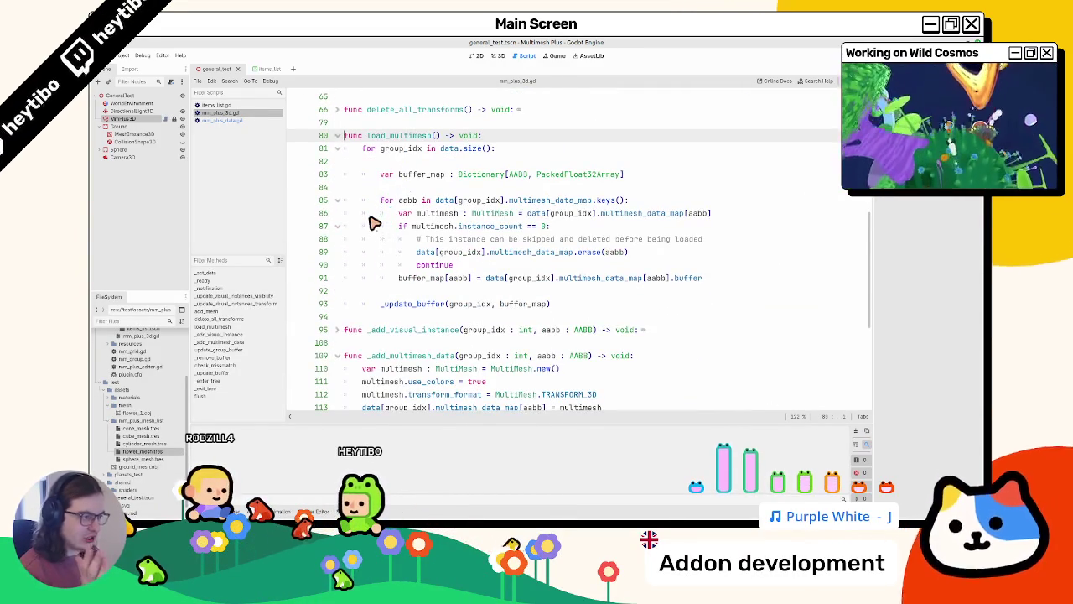
# Trace buffer_map and multimesh_data_map in load_multimesh, then fold the instance_count == 0 block
pyautogui.doubleClick(412, 175)
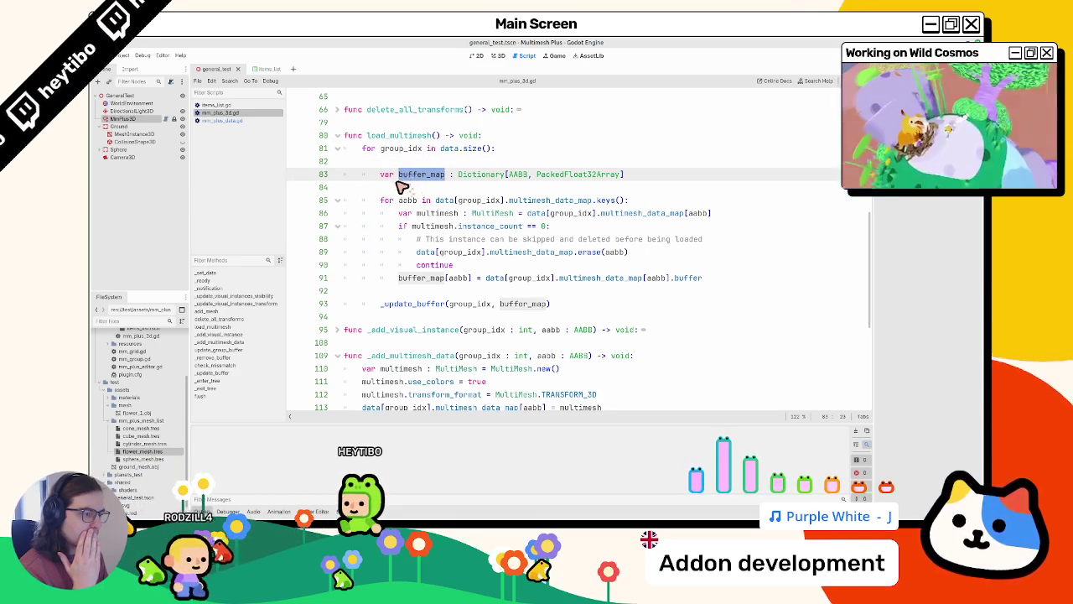
pyautogui.doubleClick(407, 304)
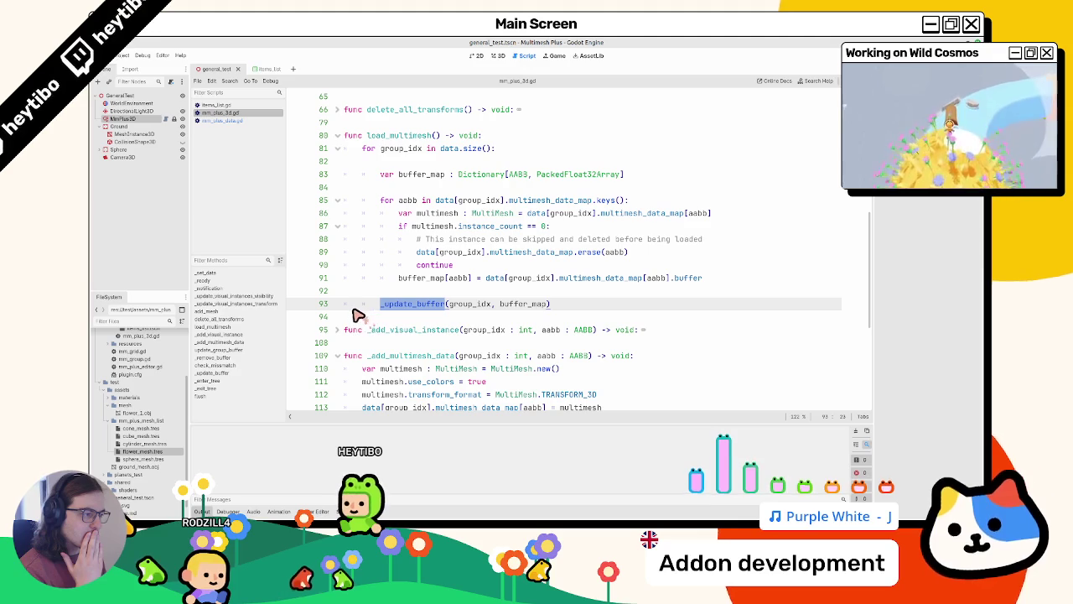
pyautogui.doubleClick(520, 252)
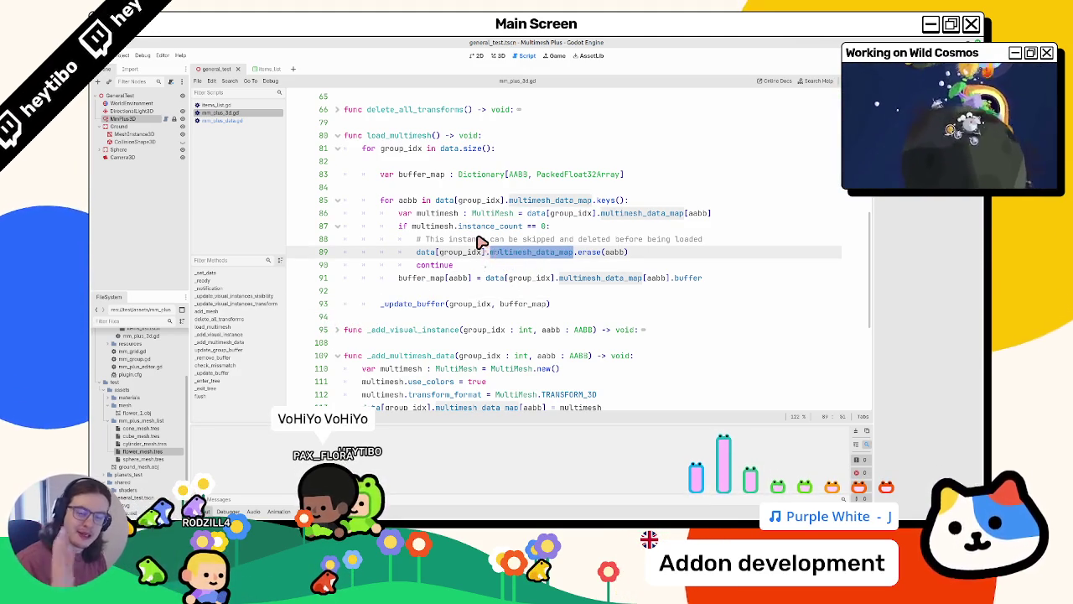
pyautogui.doubleClick(614, 252)
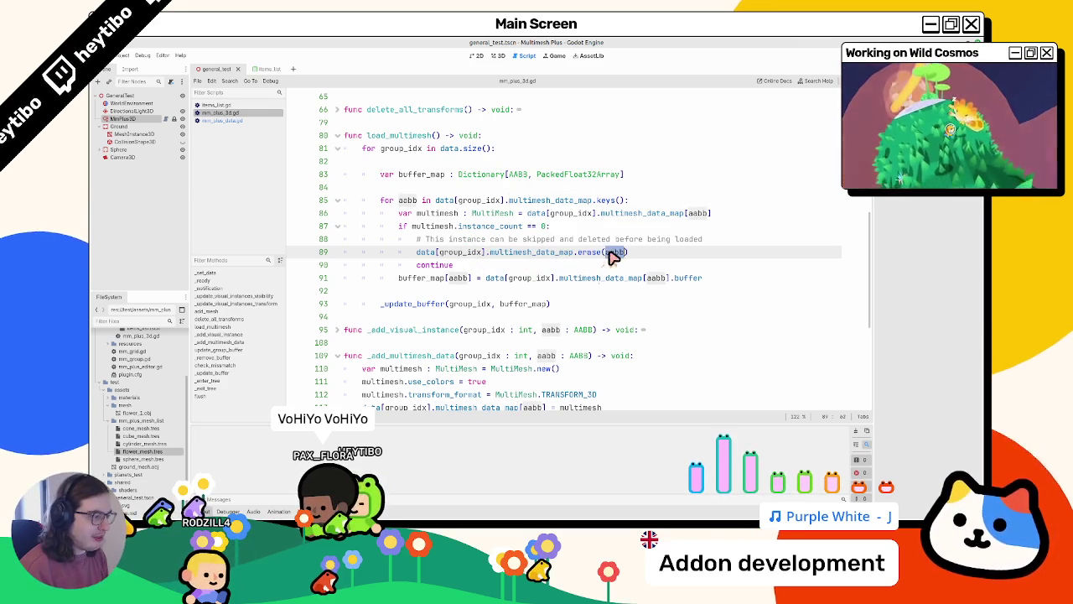
pyautogui.moveTo(441, 241)
pyautogui.mouseDown()
pyautogui.moveTo(621, 243)
pyautogui.moveTo(620, 256)
pyautogui.moveTo(721, 248)
pyautogui.mouseUp()
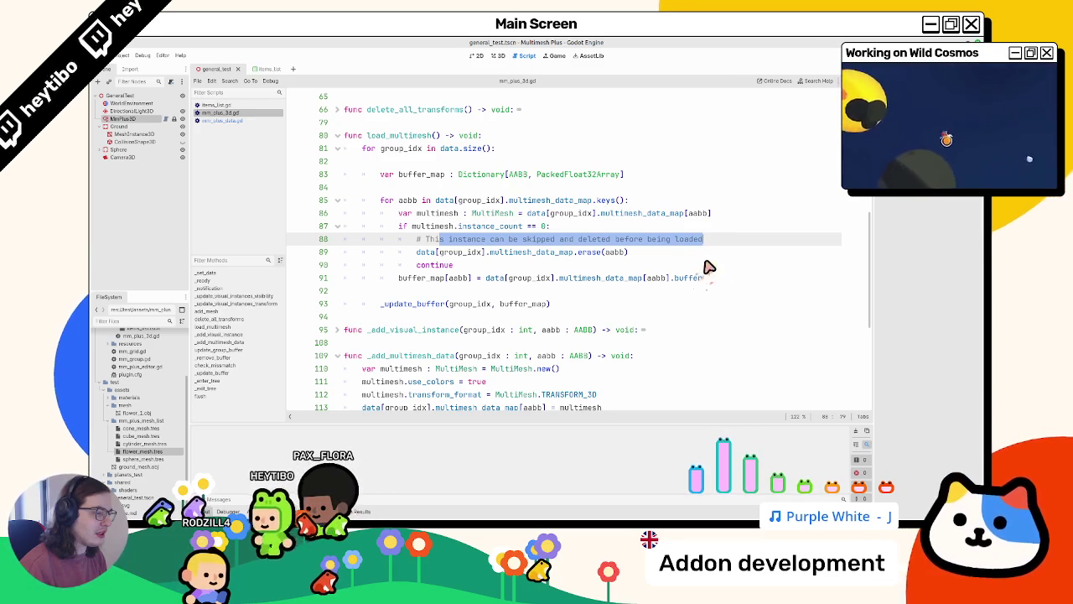
pyautogui.doubleClick(480, 227)
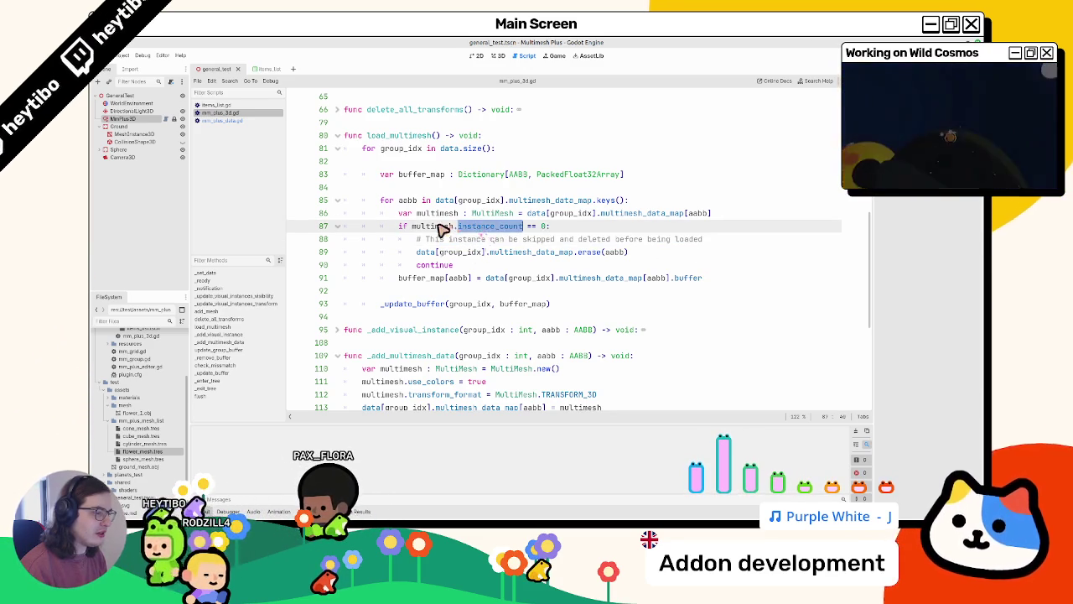
pyautogui.doubleClick(461, 226)
pyautogui.doubleClick(435, 240)
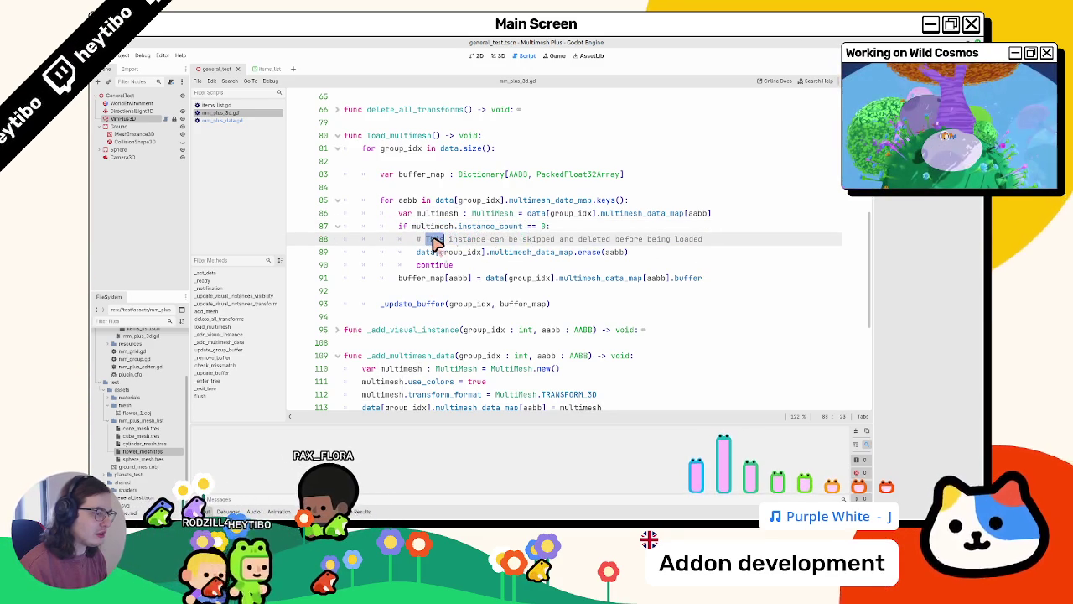
pyautogui.moveTo(428, 238)
pyautogui.mouseDown()
pyautogui.moveTo(431, 276)
pyautogui.moveTo(439, 234)
pyautogui.mouseUp()
pyautogui.click(428, 266)
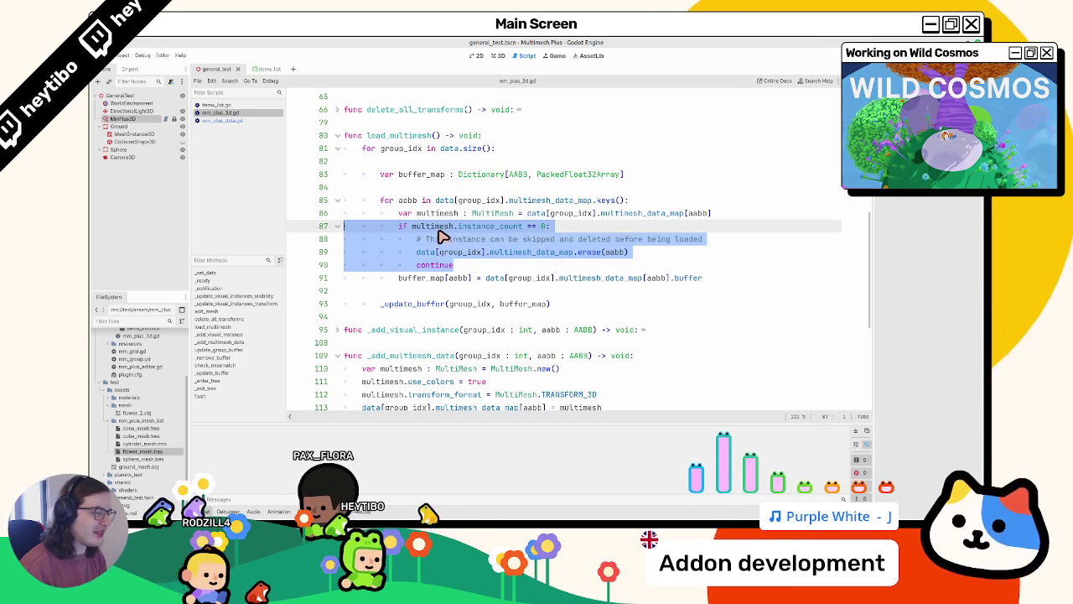
pyautogui.click(341, 228)
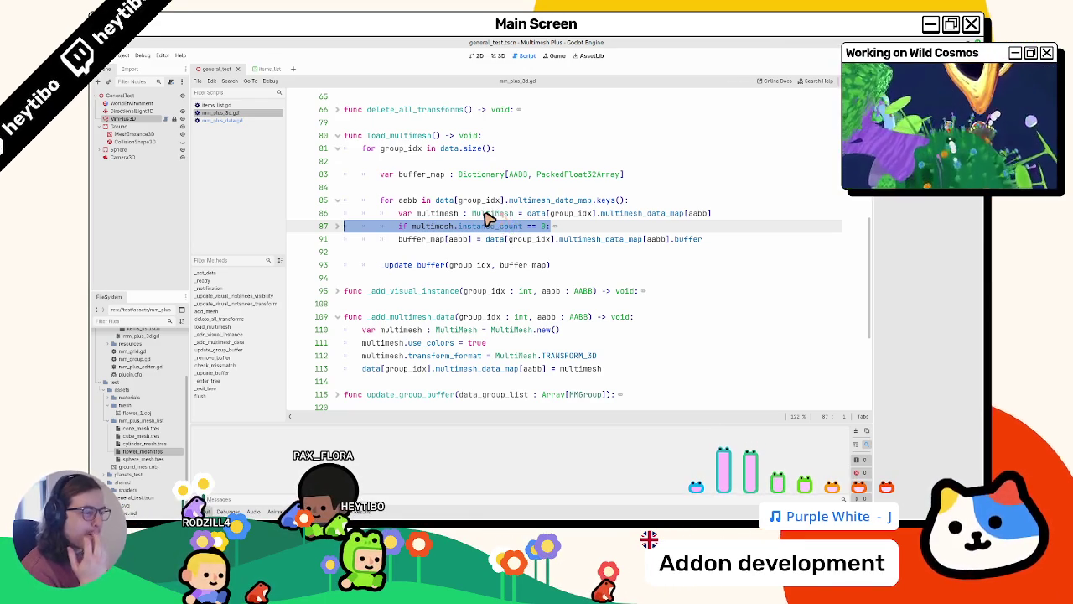
# Follow data, aabb, group_idx and buffer_map into the _update_buffer call, then go to its definition
pyautogui.moveTo(485, 214)
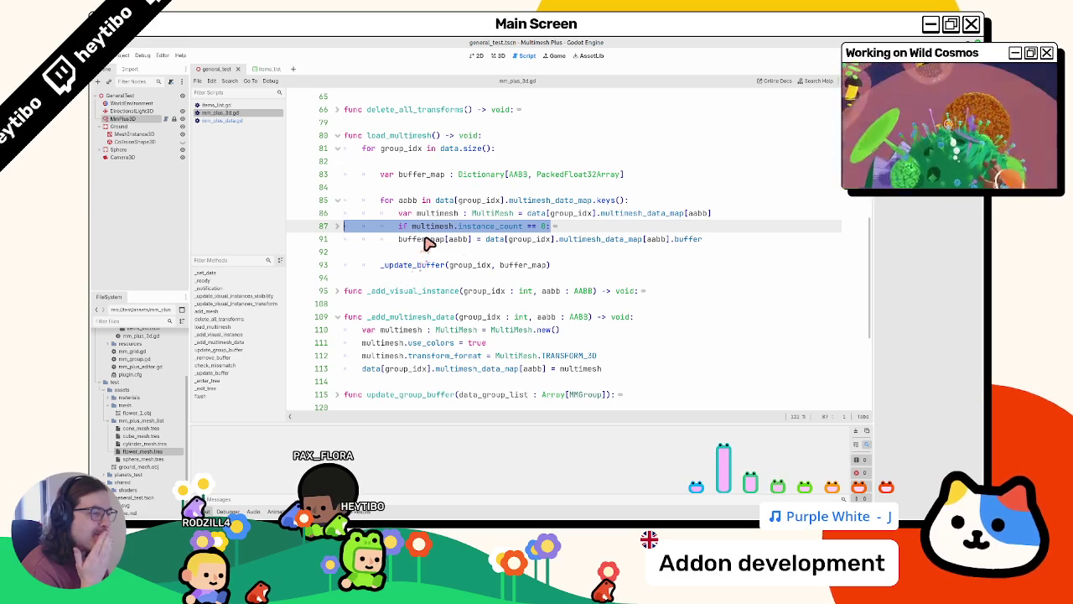
pyautogui.moveTo(430, 241)
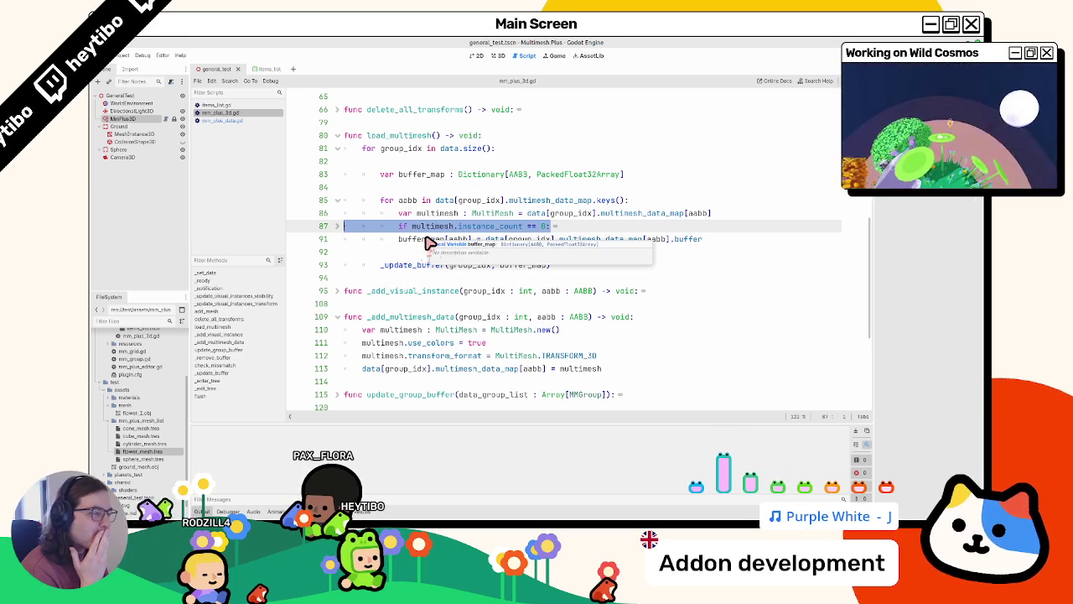
pyautogui.doubleClick(536, 204)
pyautogui.moveTo(516, 209)
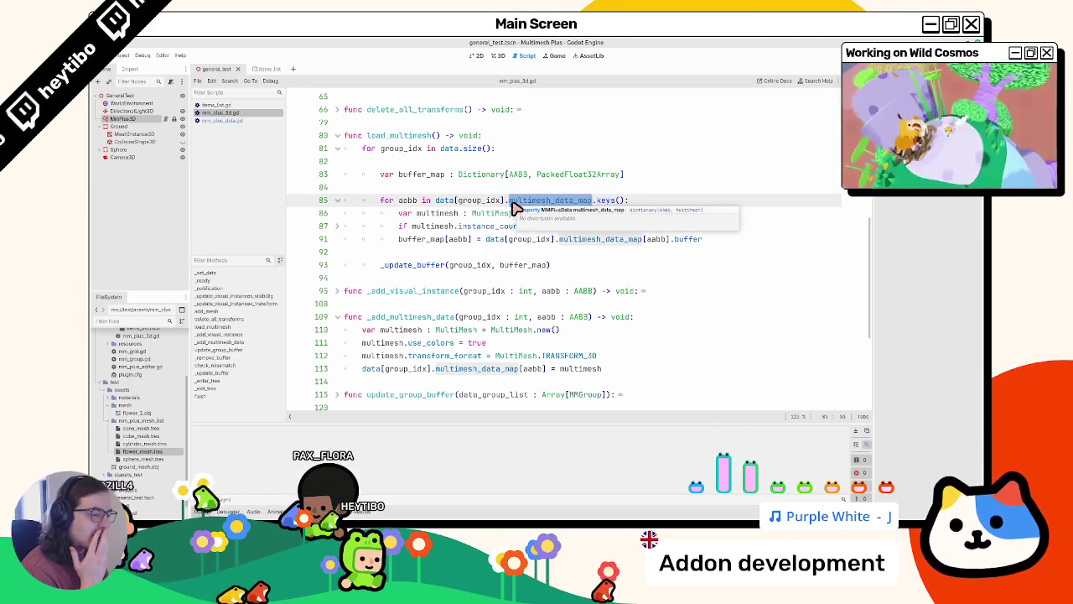
pyautogui.doubleClick(397, 265)
pyautogui.moveTo(402, 265)
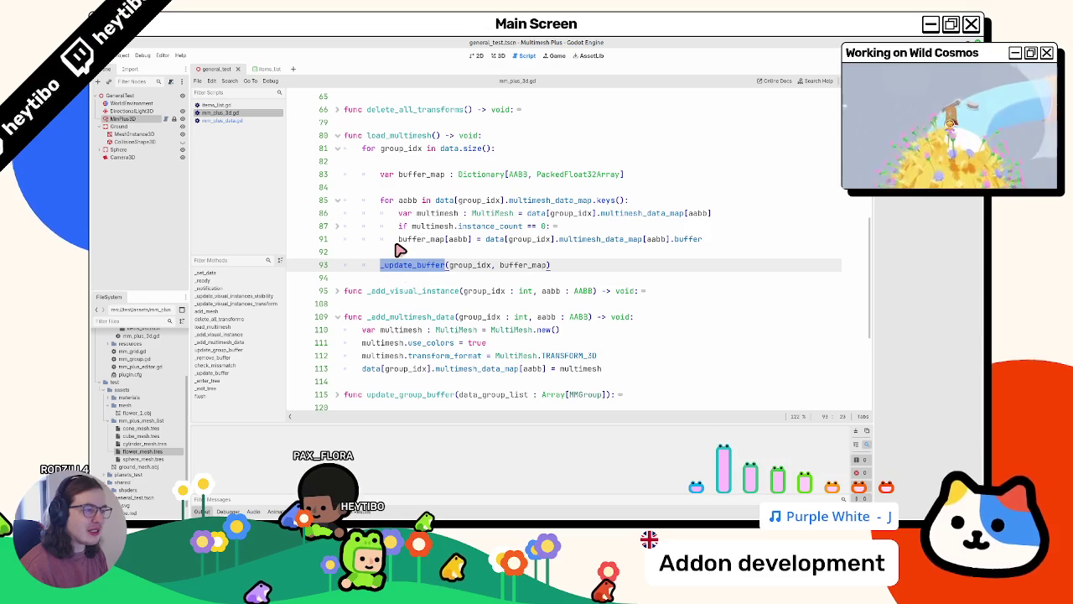
pyautogui.doubleClick(449, 148)
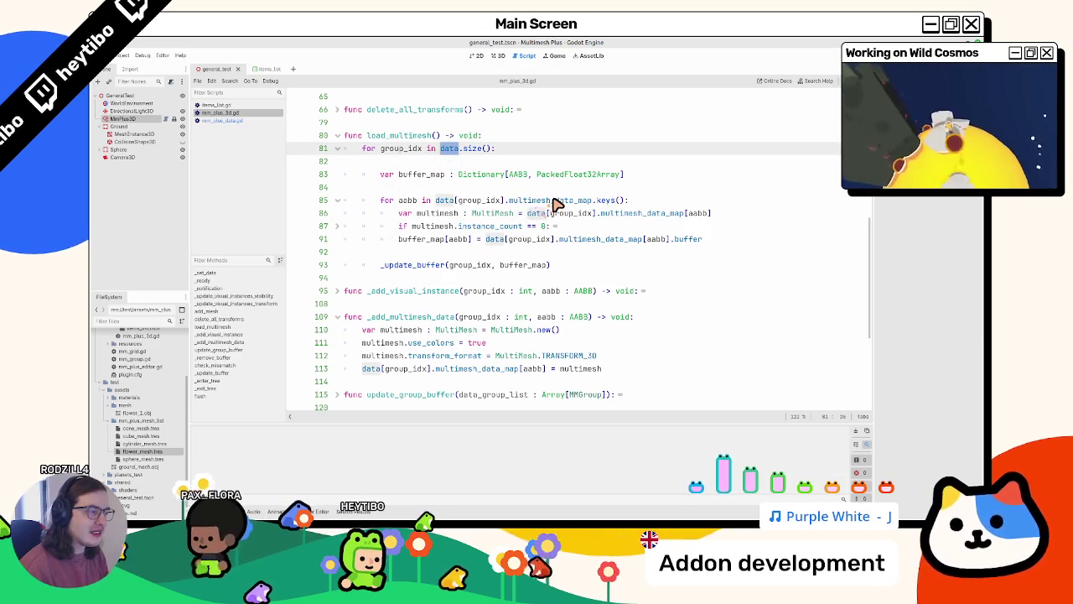
pyautogui.doubleClick(407, 201)
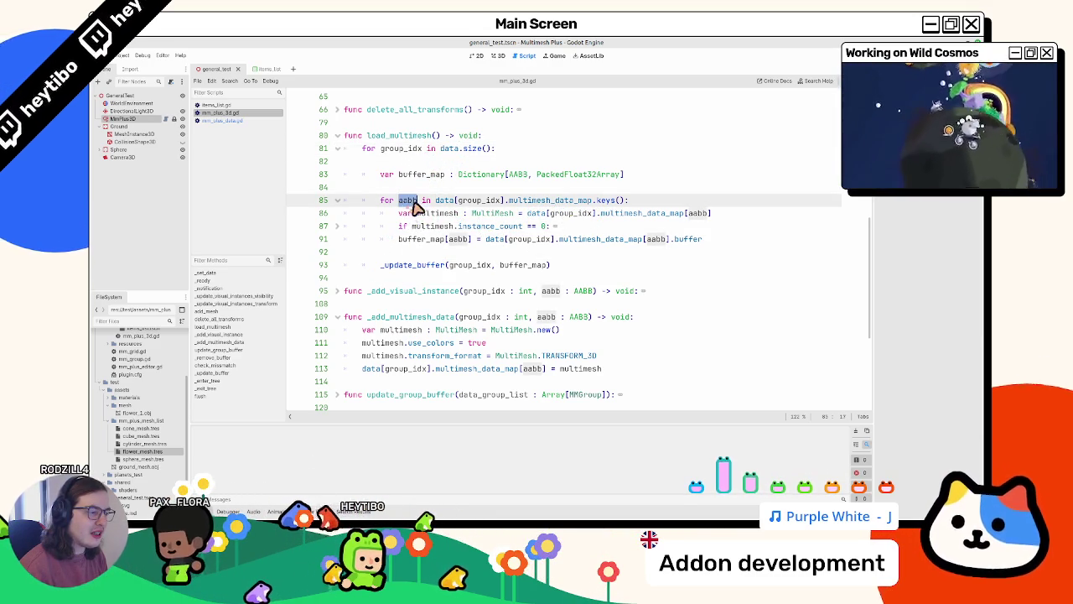
pyautogui.doubleClick(513, 243)
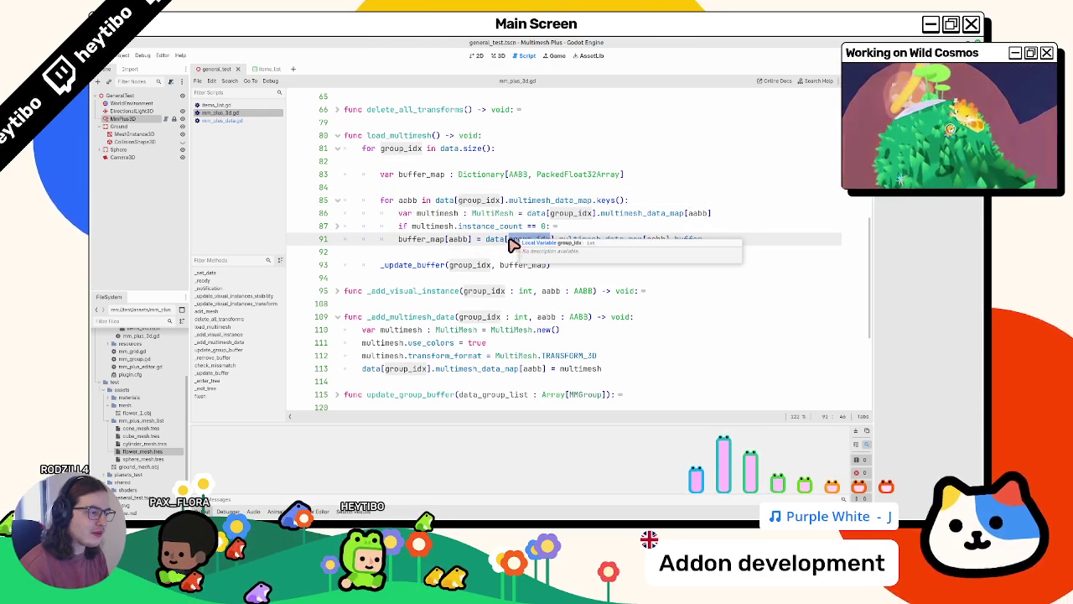
pyautogui.doubleClick(566, 241)
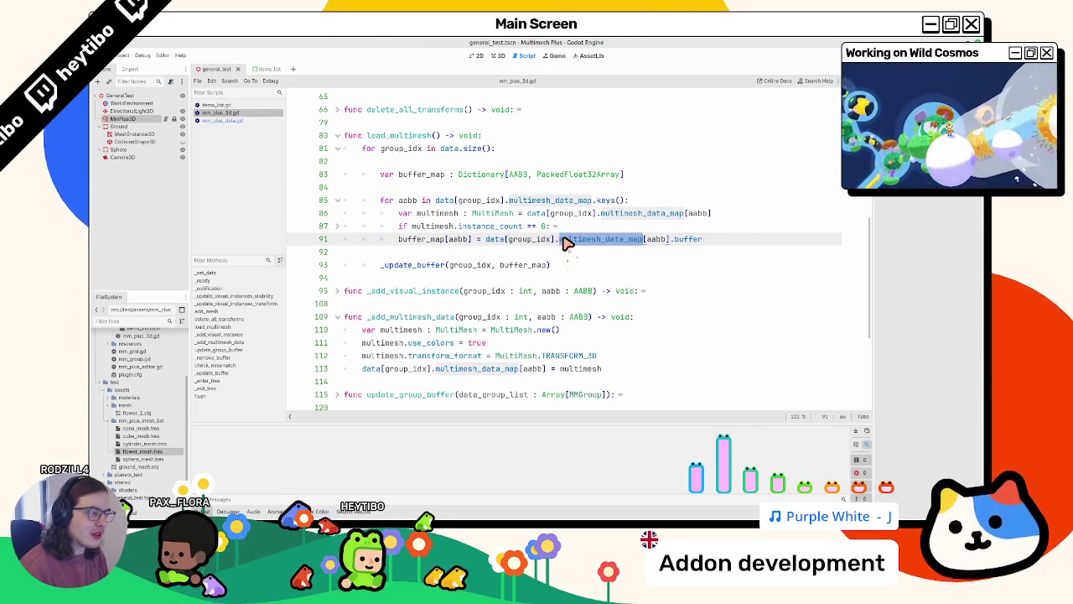
pyautogui.doubleClick(421, 242)
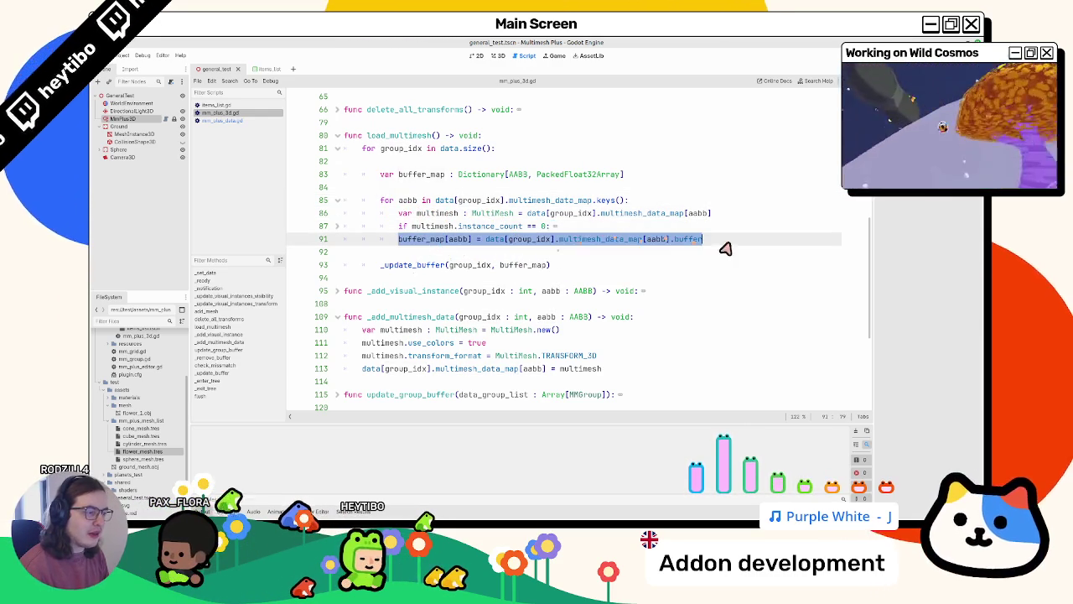
pyautogui.doubleClick(412, 265)
pyautogui.doubleClick(526, 265)
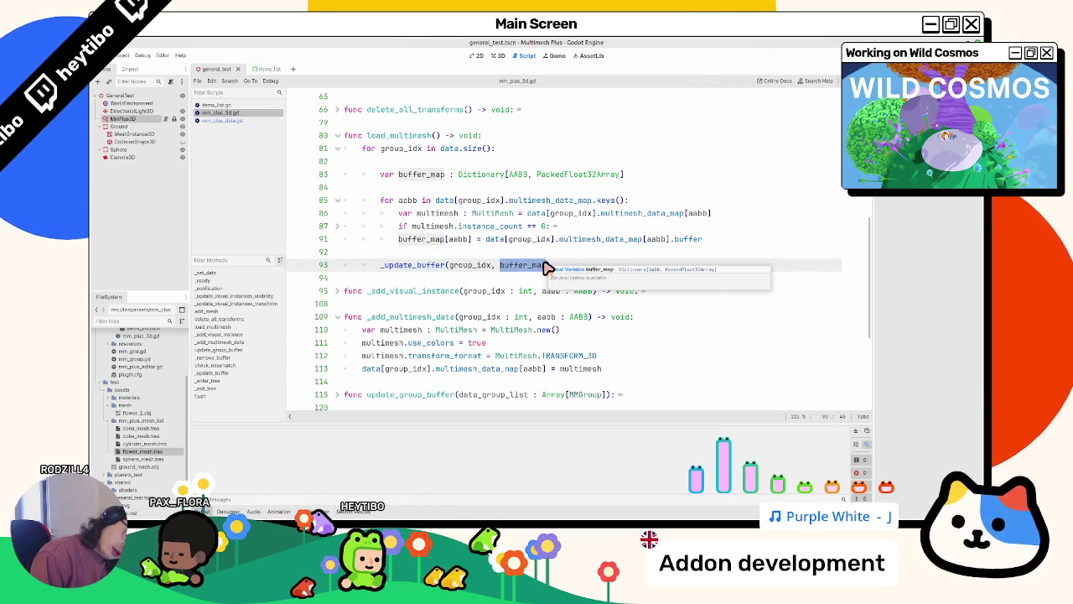
pyautogui.keyDown('ctrl'); pyautogui.click(421, 267); pyautogui.keyUp('ctrl')
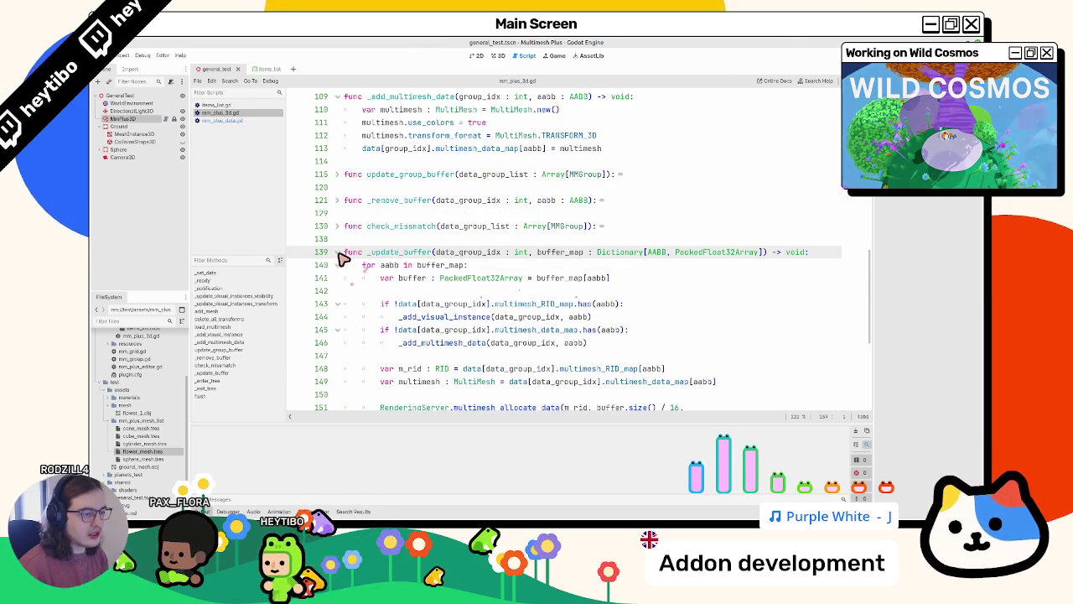
# Fold the _update_buffer, _add_multimesh_data and load_multimesh functions in mm_plus_3d.gd
pyautogui.click(338, 252)
pyautogui.scroll(5, 401, 285)
pyautogui.click(337, 285)
pyautogui.scroll(4, 337, 286)
pyautogui.click(338, 260)
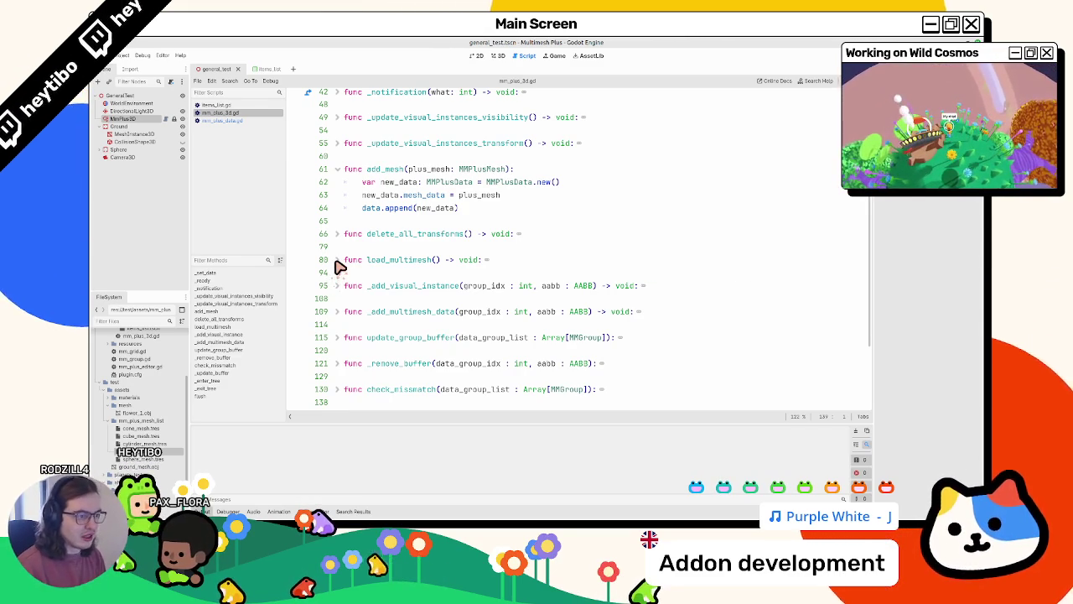
pyautogui.scroll(-2, 339, 266)
pyautogui.scroll(15, 342, 265)
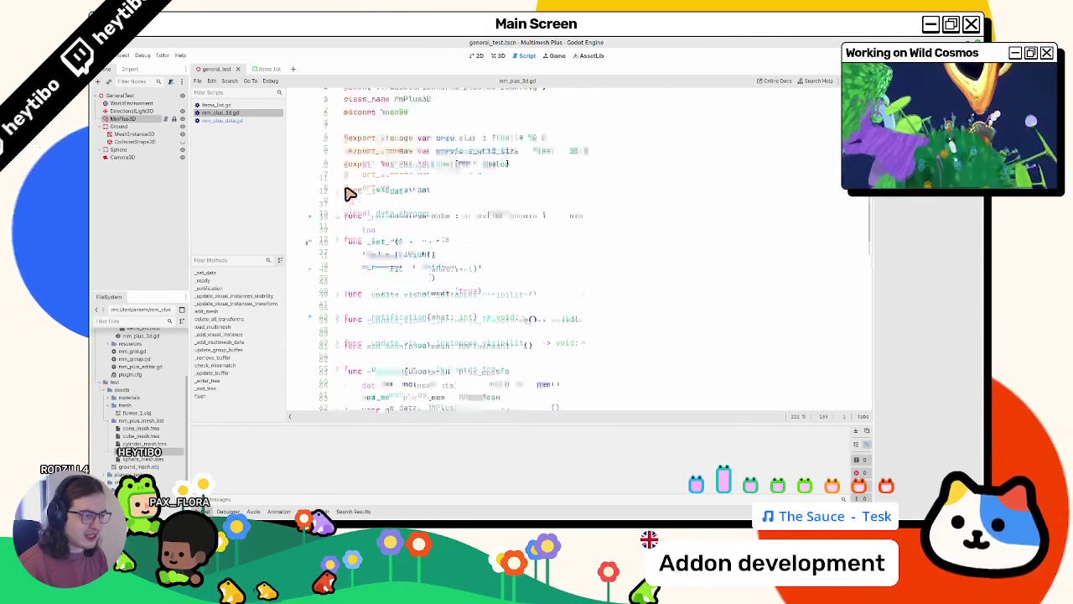
# Jump from the _ready function to the load_multimesh definition
pyautogui.click(394, 265)
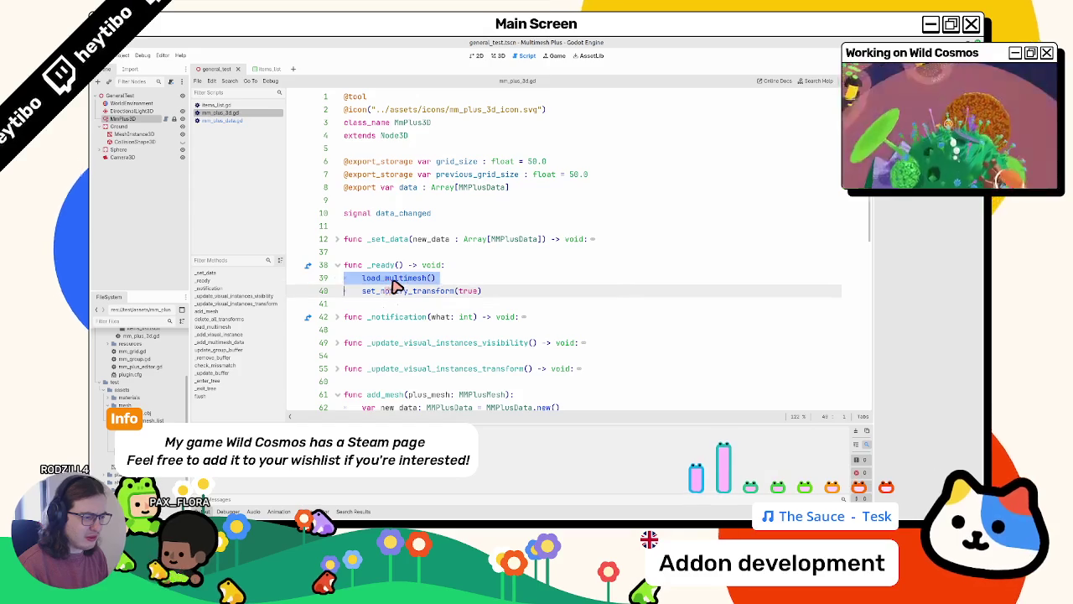
pyautogui.keyDown('ctrl'); pyautogui.click(392, 277); pyautogui.keyUp('ctrl')
pyautogui.scroll(-2, 402, 282)
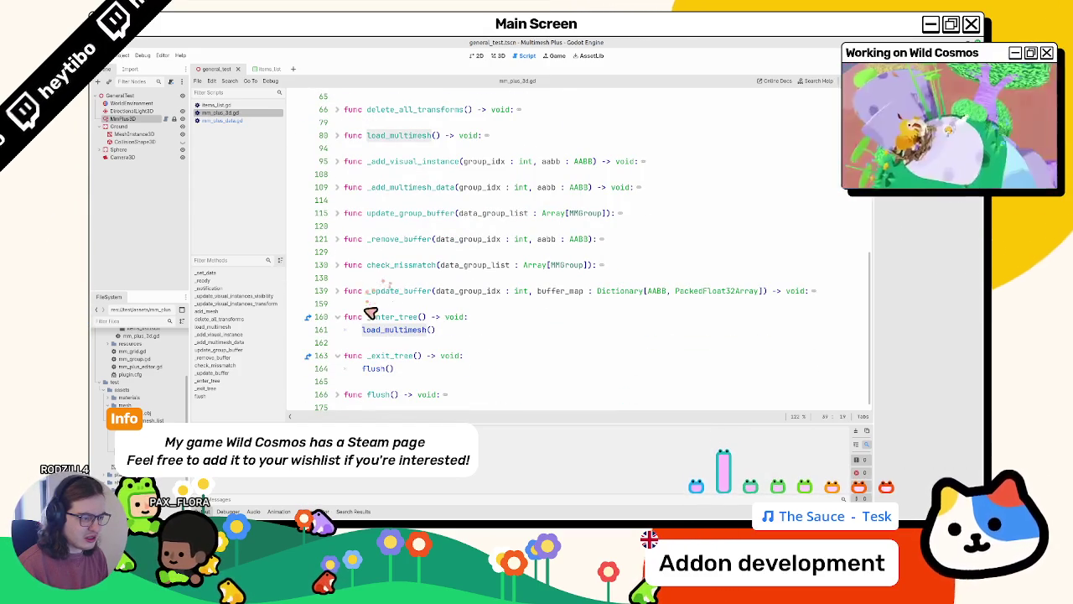
pyautogui.keyDown('ctrl'); pyautogui.click(399, 331); pyautogui.keyUp('ctrl')
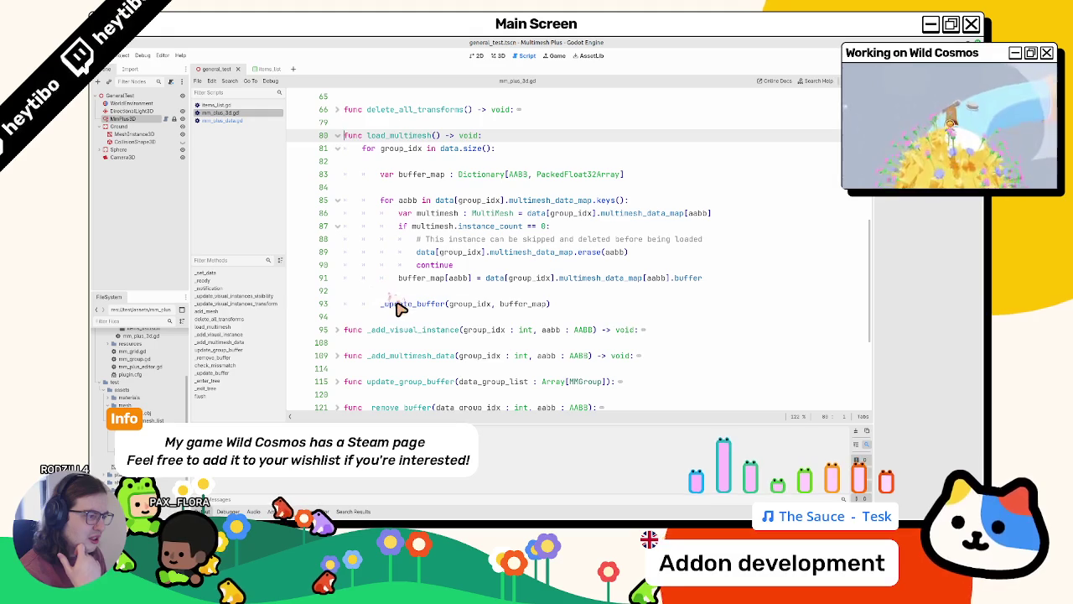
# Follow the _update_buffer call on line 93 to its definition and read its Dictionary signature
pyautogui.doubleClick(400, 305)
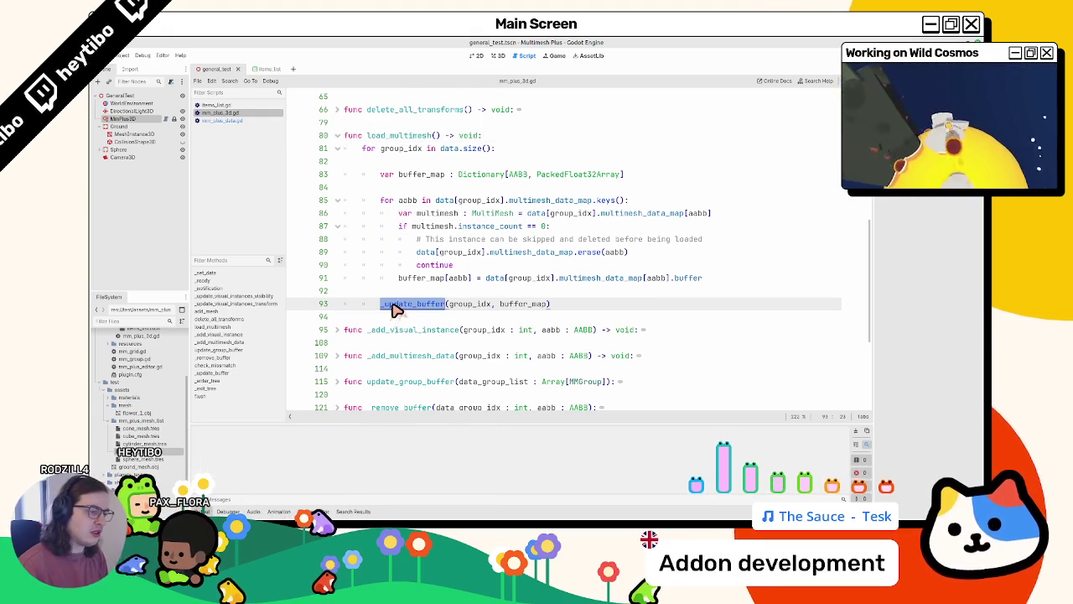
pyautogui.keyDown('ctrl'); pyautogui.click(396, 305); pyautogui.keyUp('ctrl')
pyautogui.moveTo(404, 143)
pyautogui.mouseDown()
pyautogui.moveTo(783, 158)
pyautogui.moveTo(706, 245)
pyautogui.mouseUp()
pyautogui.click(742, 189)
pyautogui.doubleClick(482, 201)
pyautogui.moveTo(483, 202)
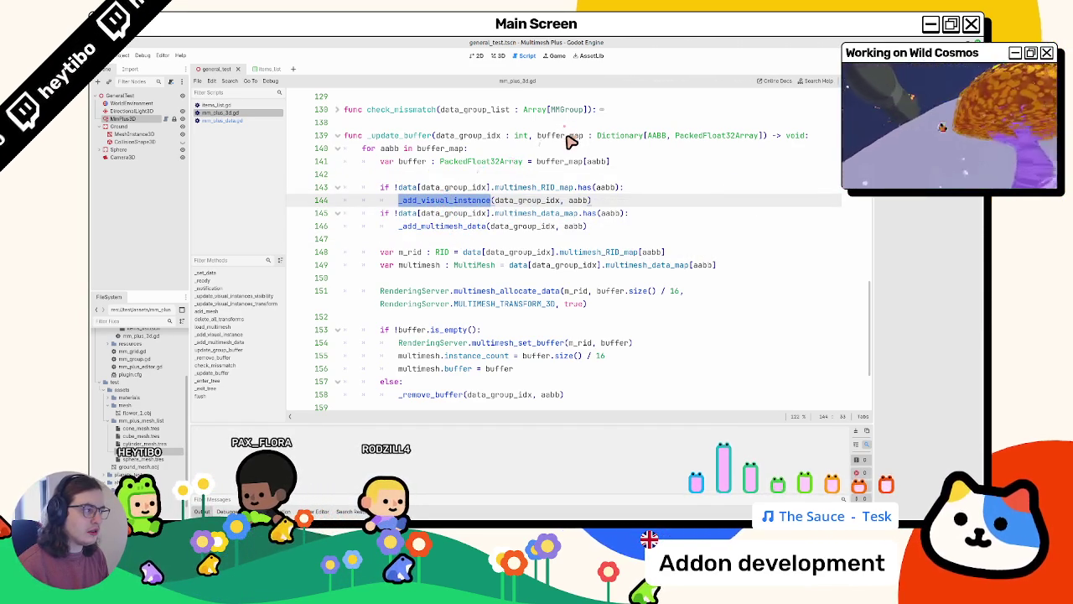
pyautogui.doubleClick(620, 137)
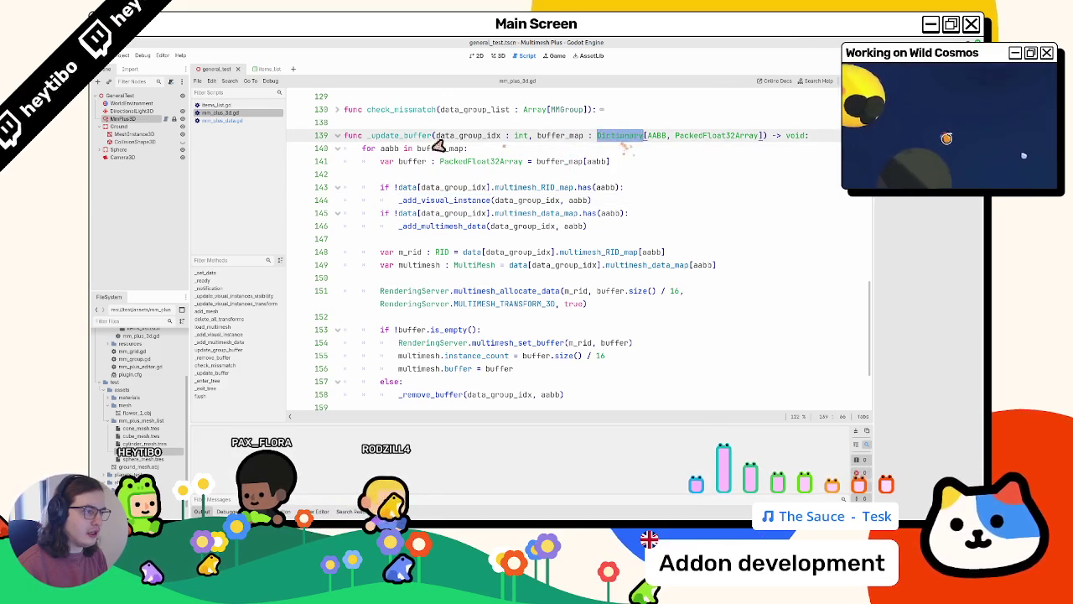
pyautogui.doubleClick(406, 136)
pyautogui.scroll(20, 469, 193)
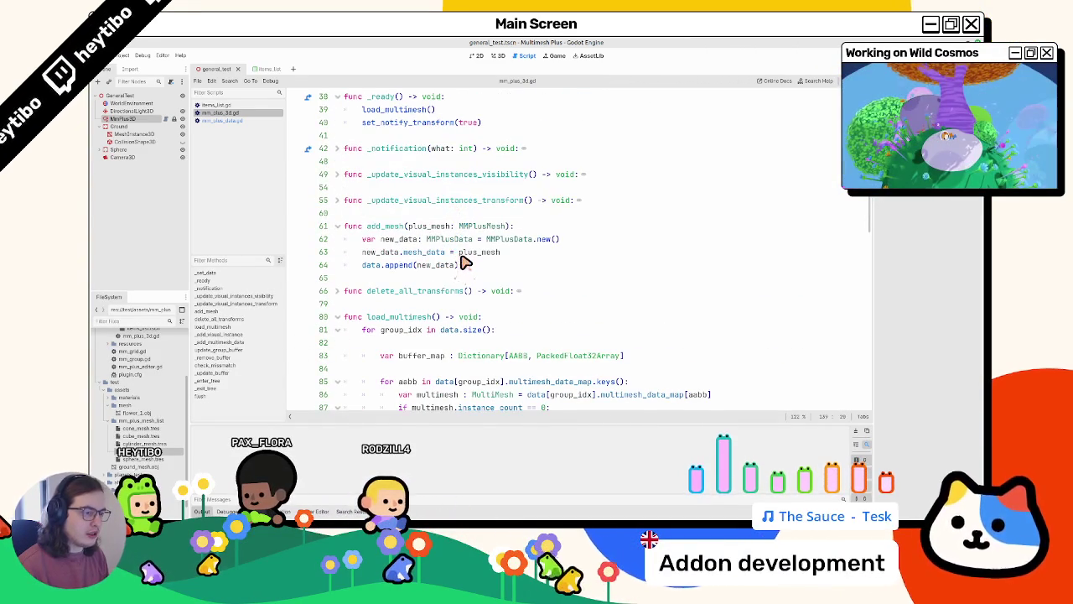
# Read the _update_buffer definition, including its data_group_idx parameter
pyautogui.scroll(-17, 463, 263)
pyautogui.doubleClick(468, 291)
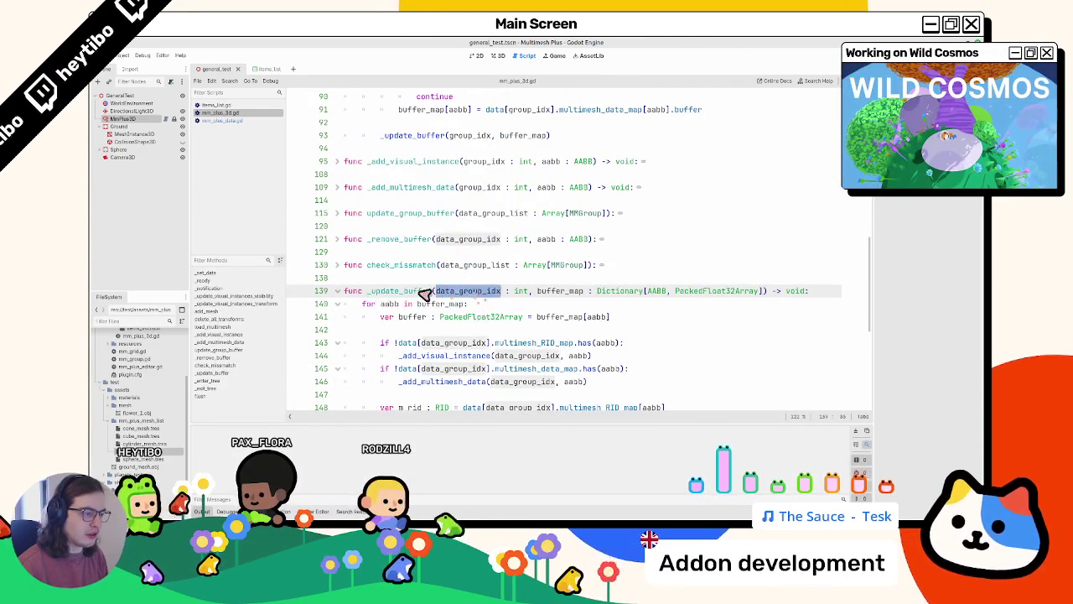
pyautogui.scroll(13, 428, 290)
pyautogui.scroll(-18, 417, 264)
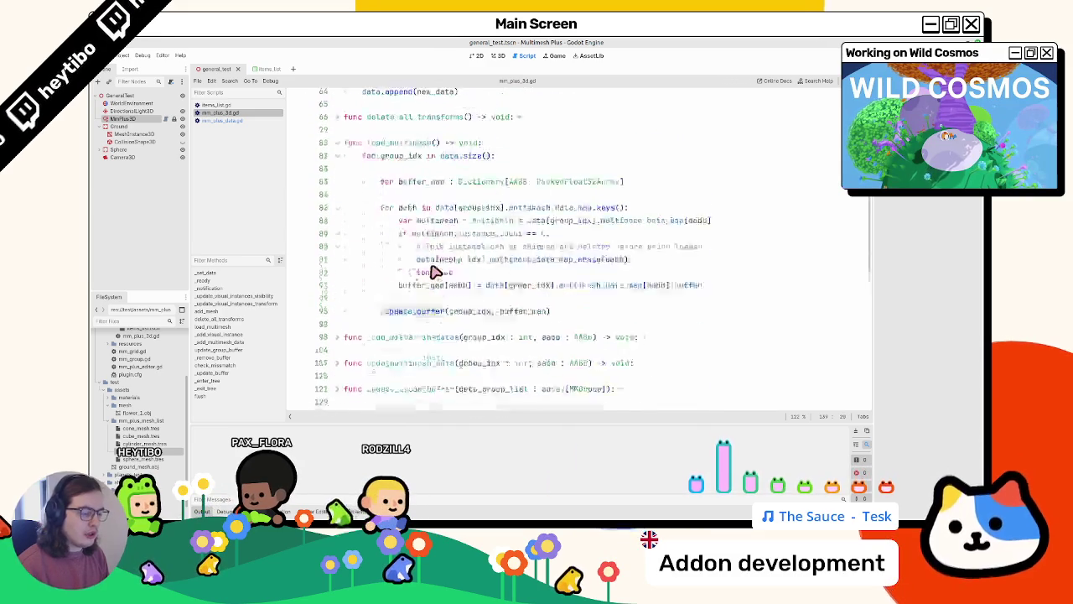
pyautogui.doubleClick(394, 251)
pyautogui.scroll(14, 393, 256)
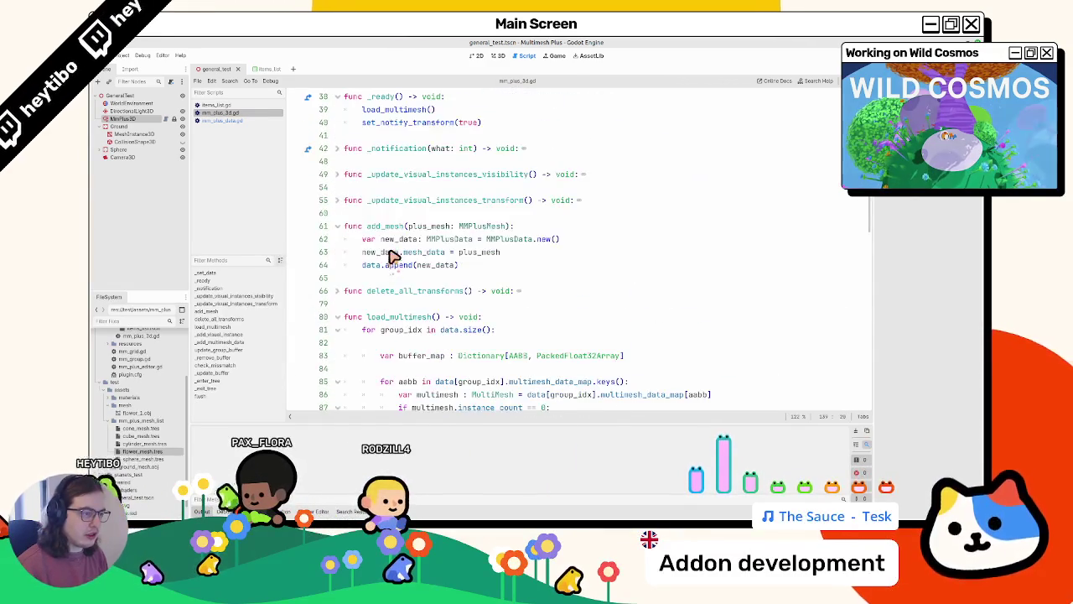
pyautogui.moveTo(366, 265); pyautogui.dragTo(513, 266)
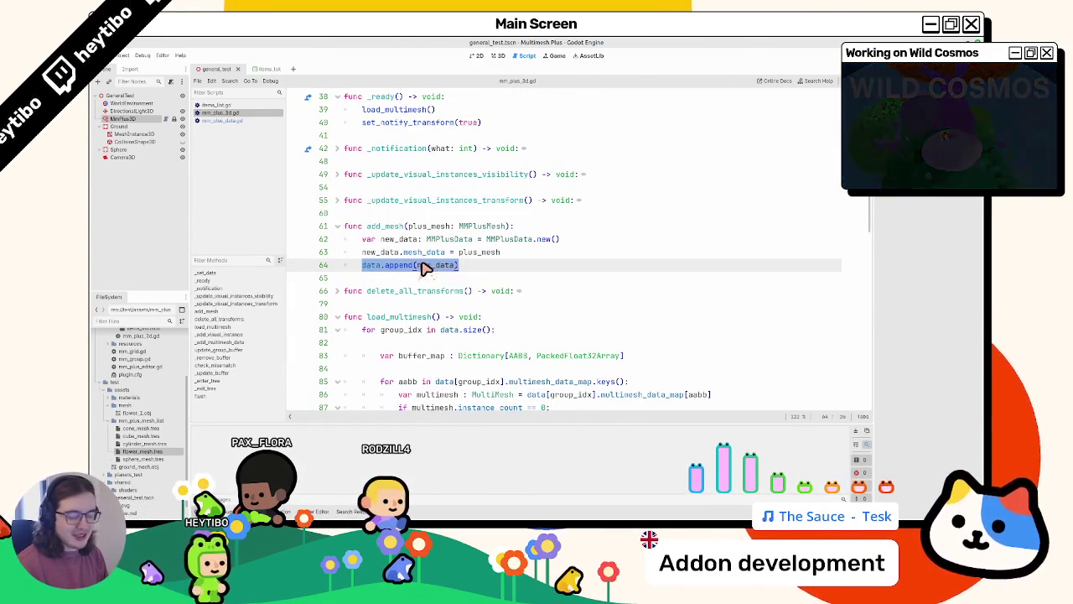
# Jump from _update_buffer back to its call and up to the add_mesh code
pyautogui.scroll(-20, 423, 266)
pyautogui.scroll(2, 423, 262)
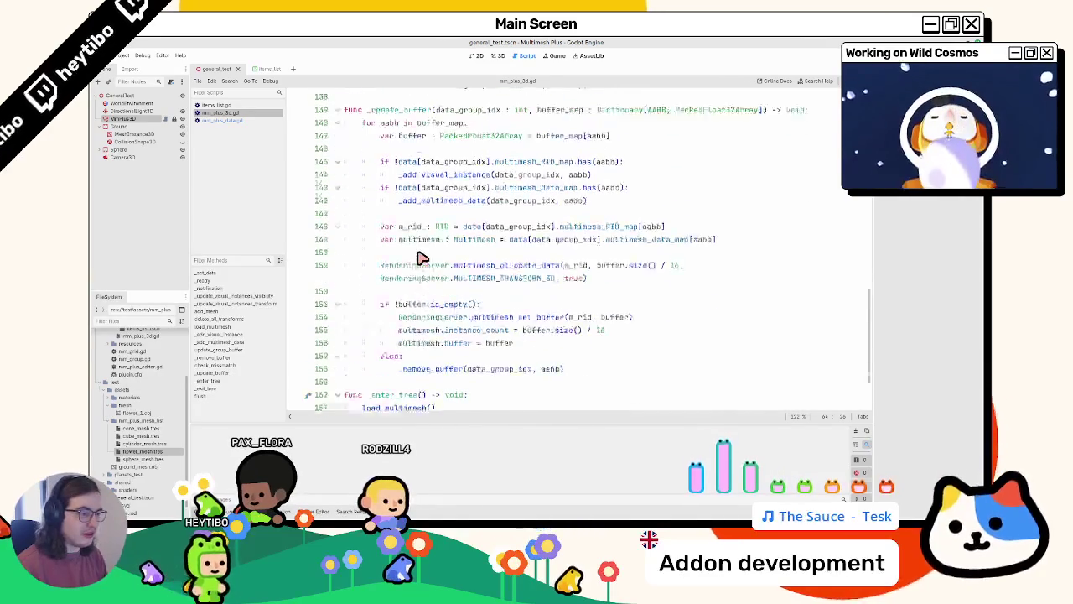
pyautogui.scroll(-4, 560, 279)
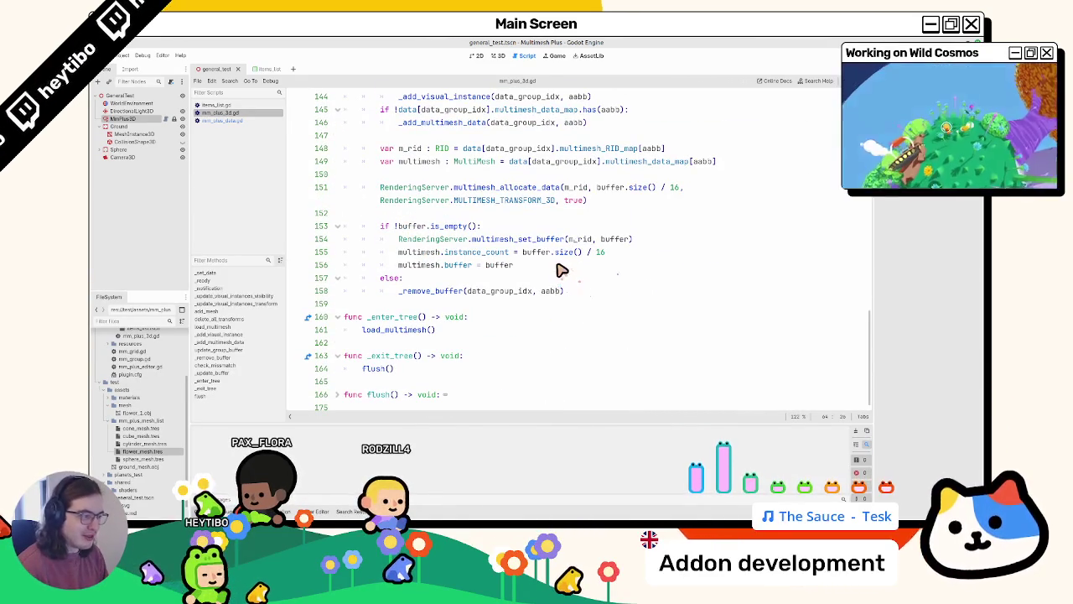
pyautogui.scroll(10, 423, 243)
pyautogui.scroll(-4, 419, 251)
pyautogui.doubleClick(391, 266)
pyautogui.press('F3')
pyautogui.scroll(1, 411, 267)
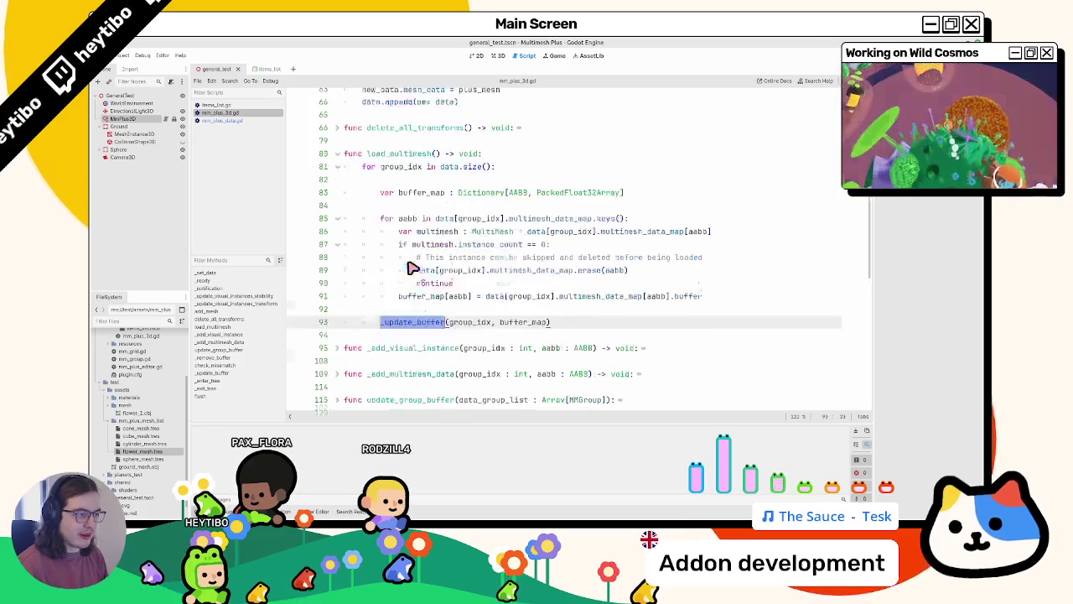
pyautogui.scroll(3, 423, 247)
# Check the Array append docs, then open a blank line after data.append(new_data)
pyautogui.click(496, 204)
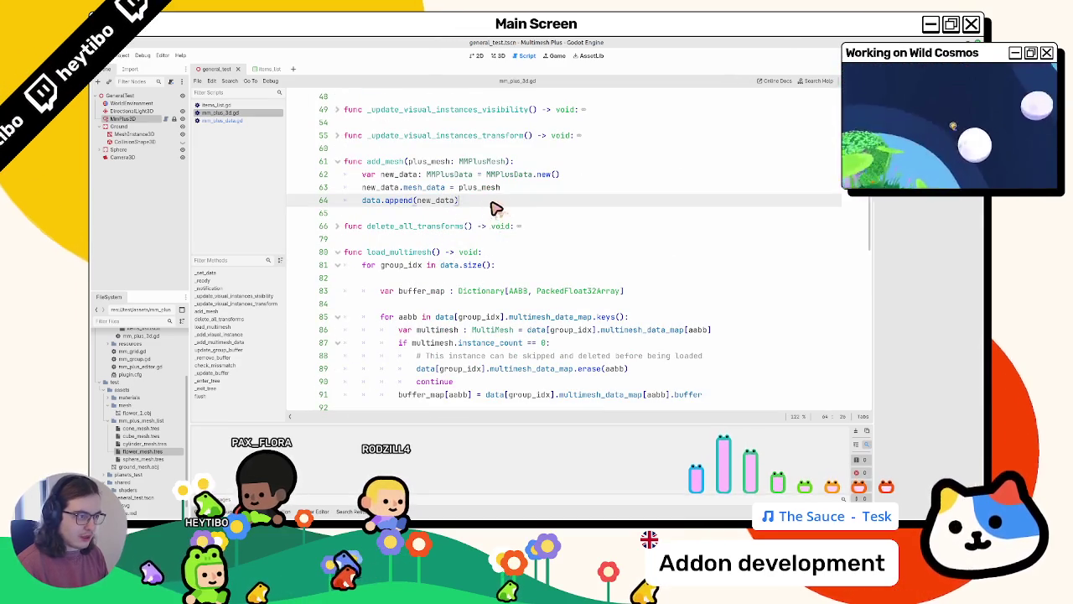
pyautogui.keyDown('ctrl'); pyautogui.click(398, 202); pyautogui.keyUp('ctrl')
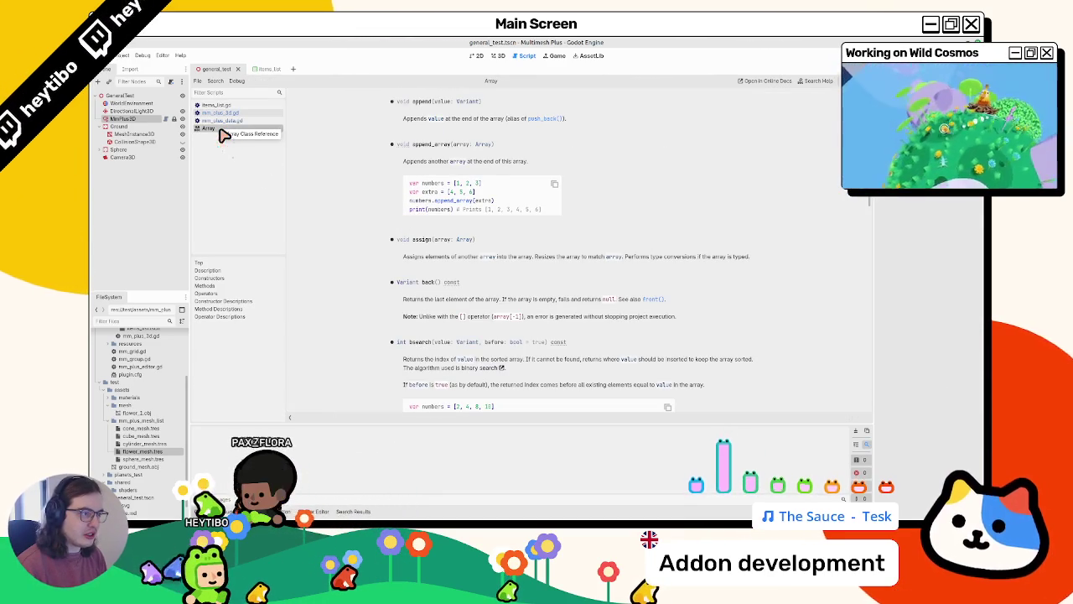
pyautogui.middleClick(222, 130)
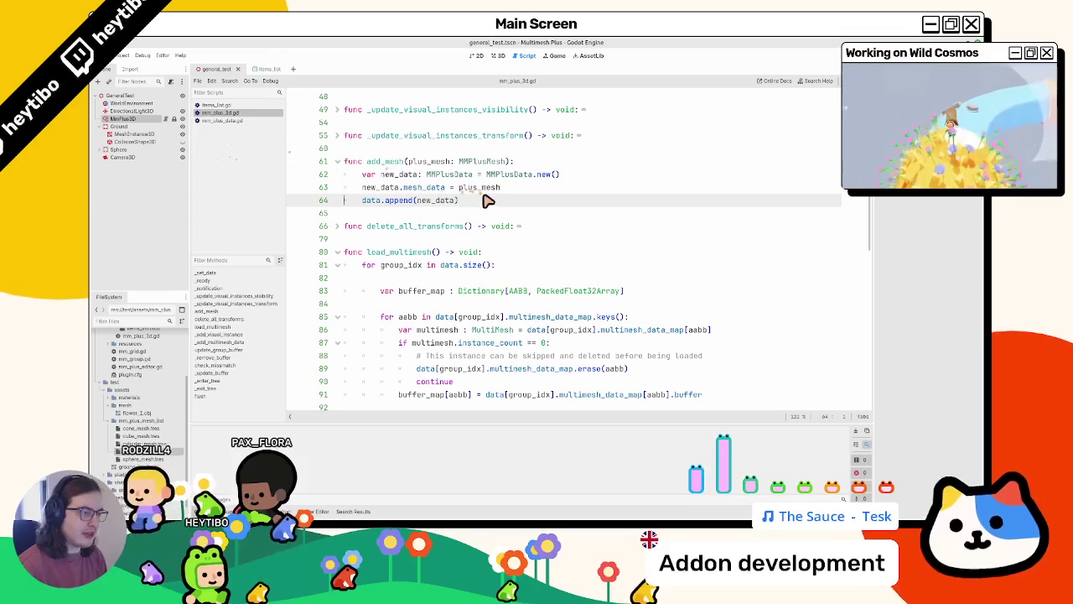
pyautogui.press('Return')
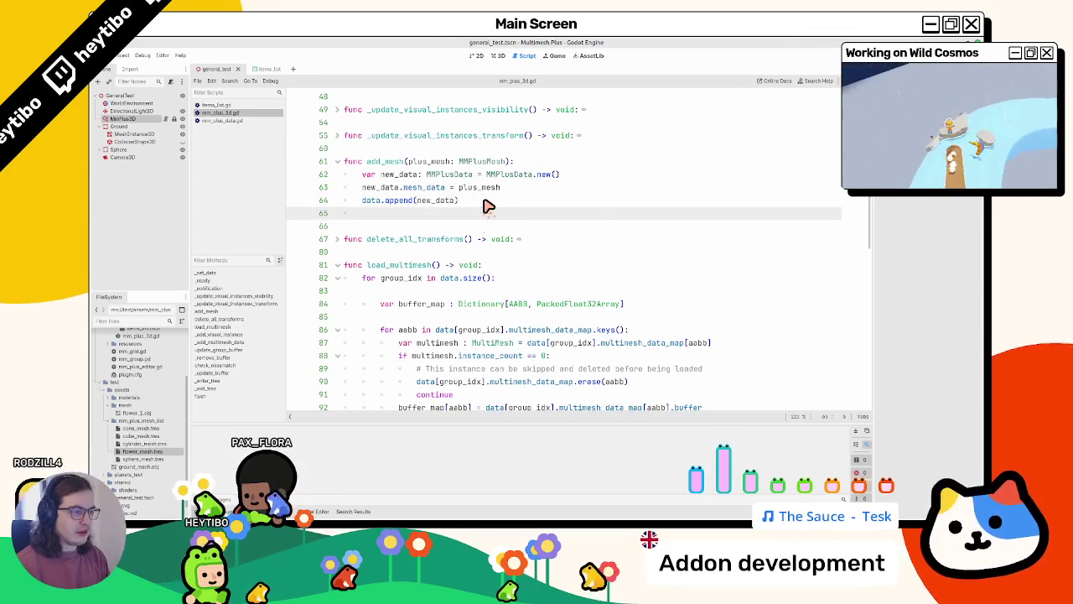
# Add the call _update_buffer(data.size(), {}) to add_mesh and save mm_plus_3d.gd
pyautogui.write('_update_buffer(')
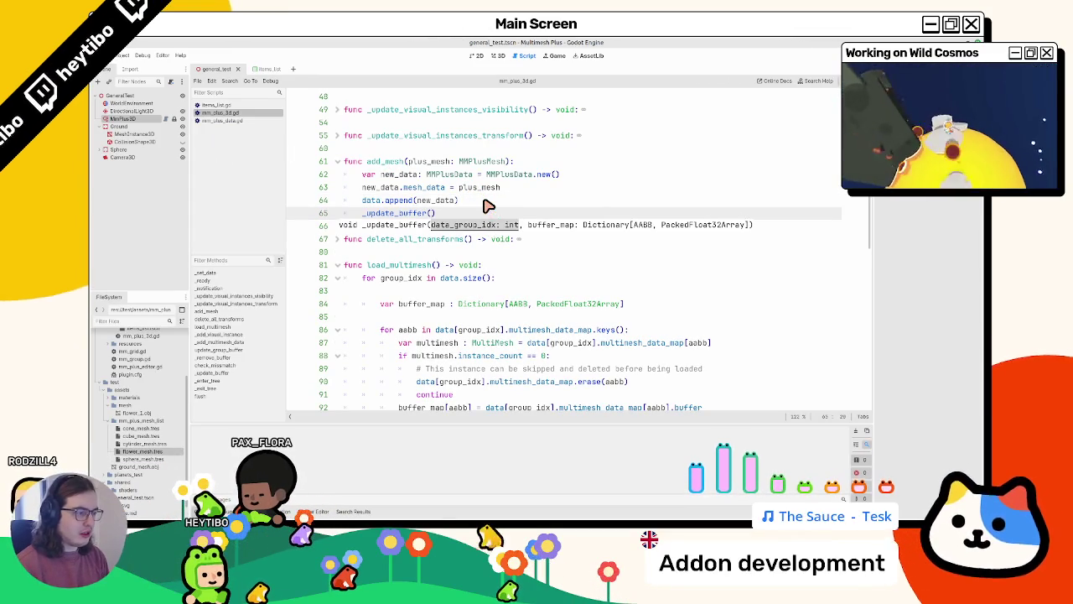
pyautogui.write('data.size()')
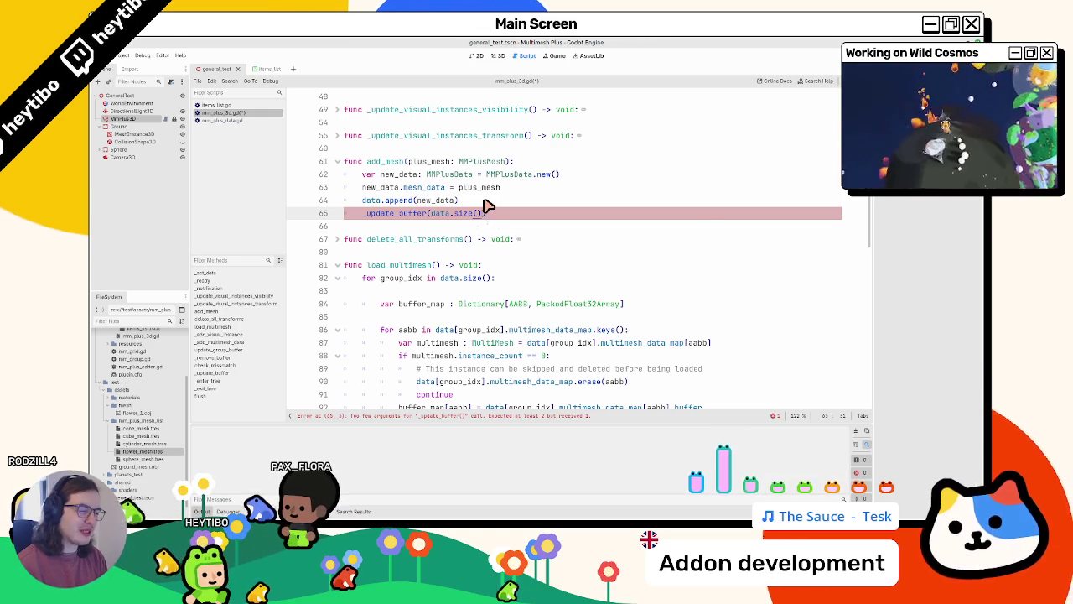
pyautogui.write(',')
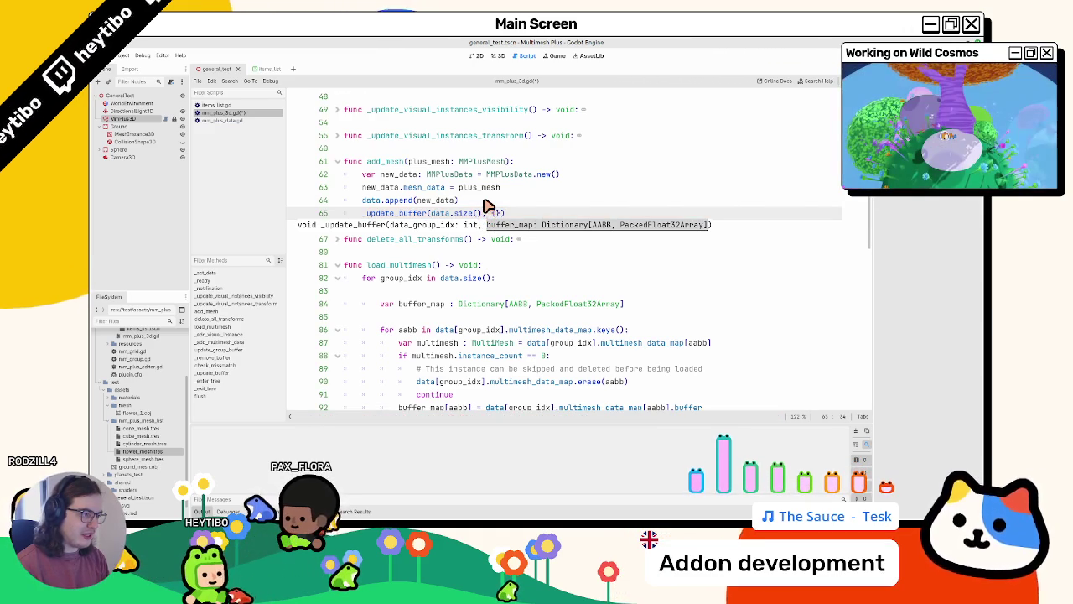
pyautogui.press('Escape')
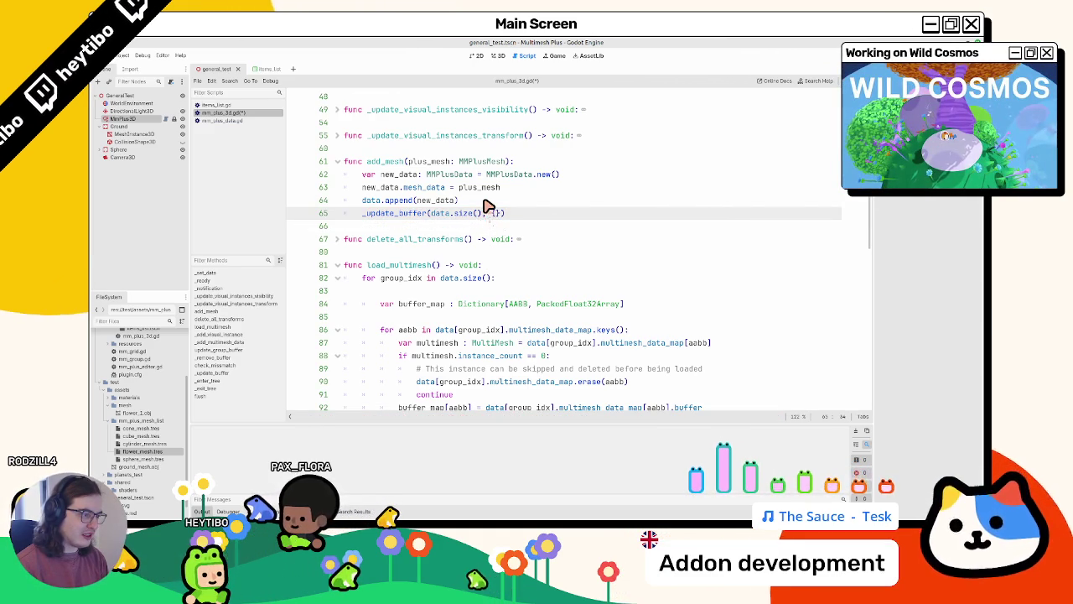
pyautogui.hotkey('ctrl', 's')
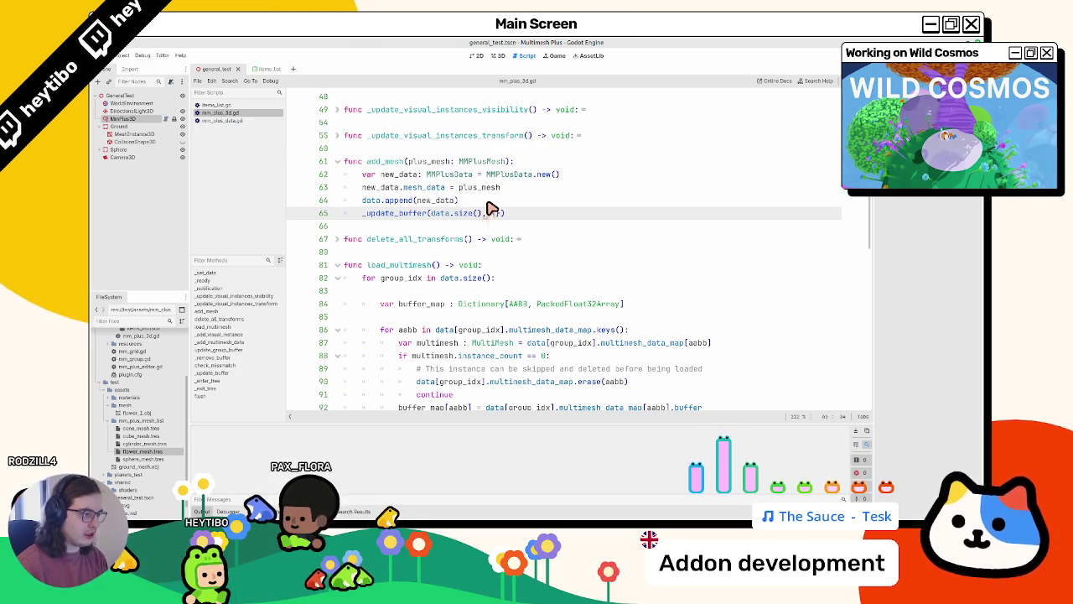
pyautogui.hotkey('ctrl', 's')
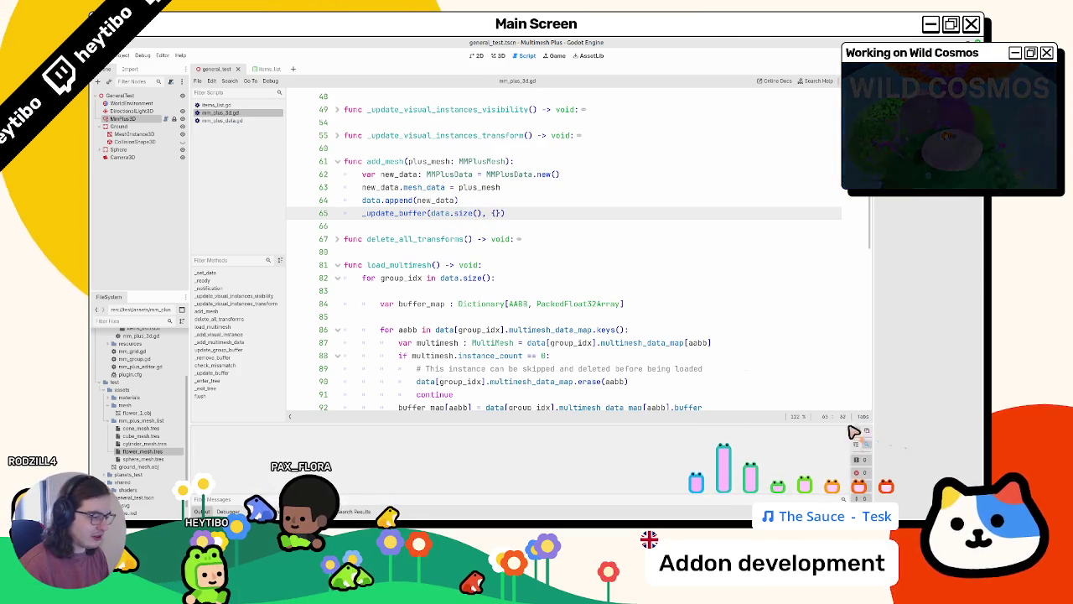
pyautogui.doubleClick(398, 160)
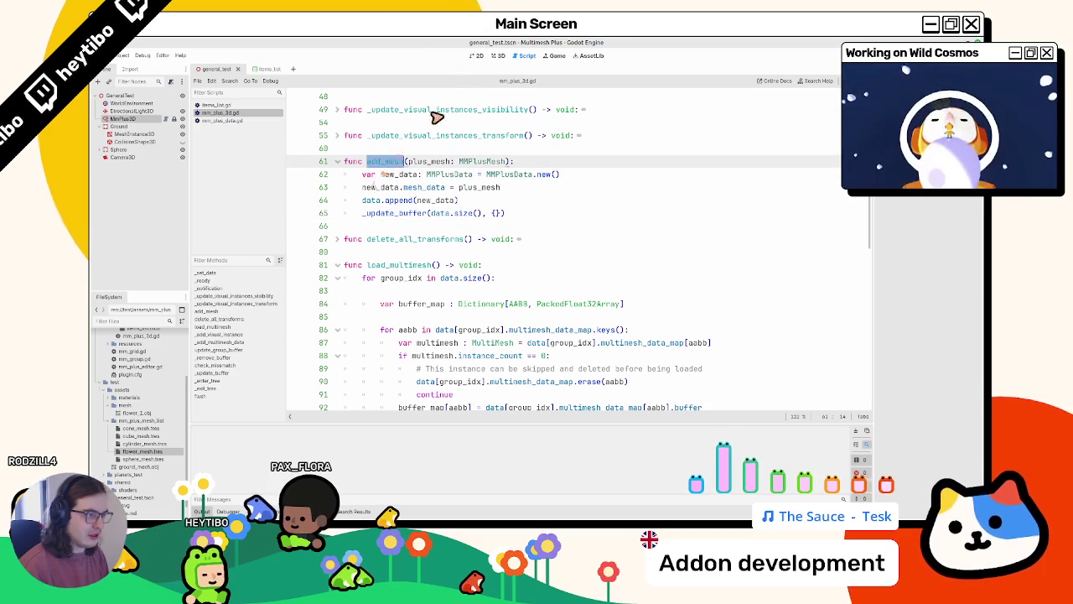
# In the 3D view, drop sphere_mesh.tres into the MultiMesh Plus meshes, inspect MmPlus3D's data, and pick Sphere
pyautogui.click(496, 60)
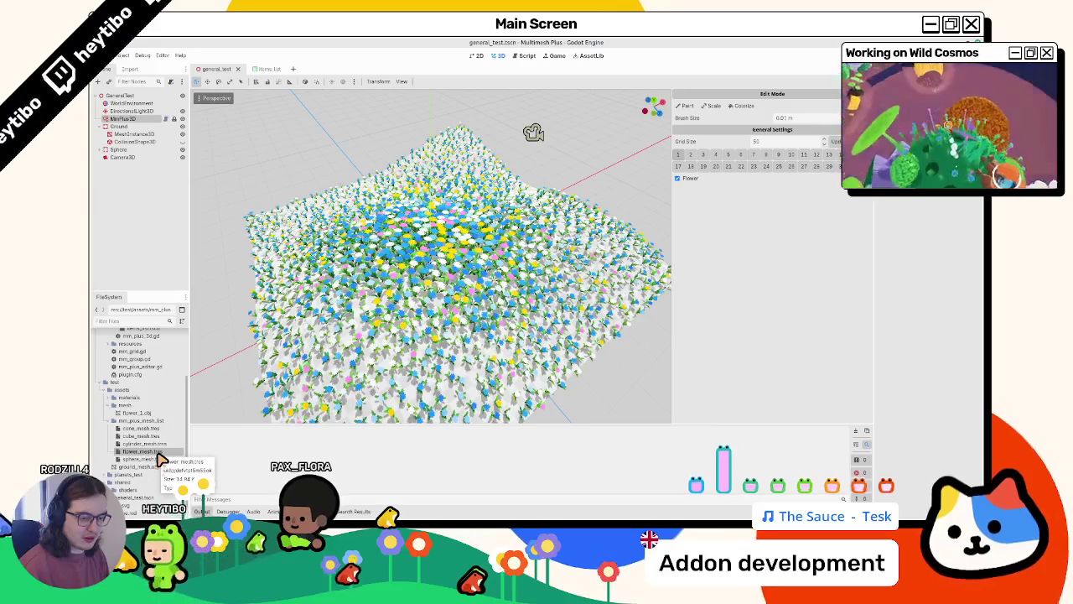
pyautogui.moveTo(161, 458); pyautogui.dragTo(213, 453)
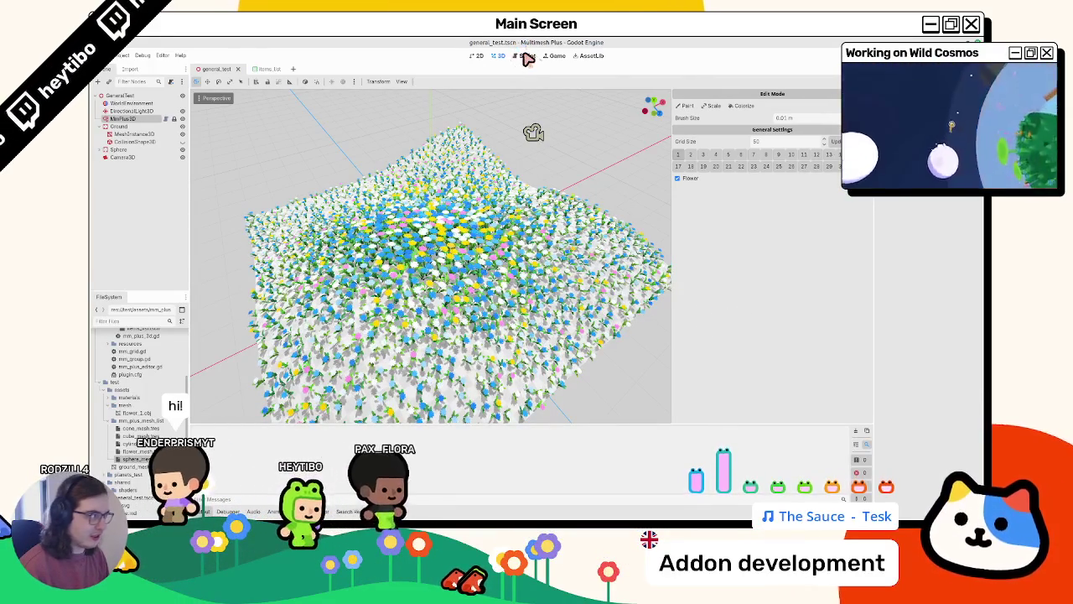
pyautogui.click(123, 118)
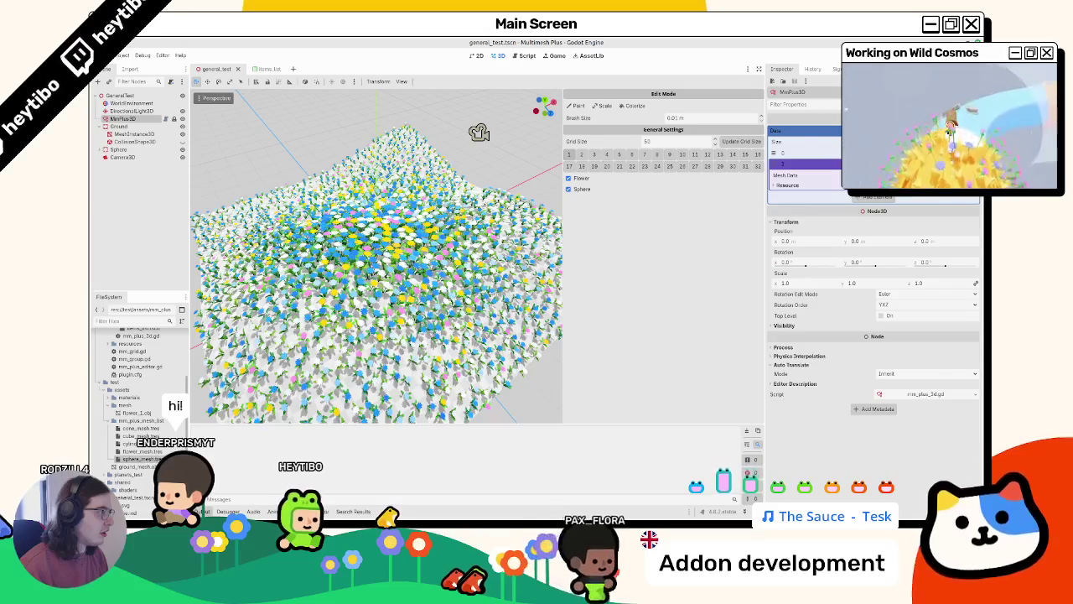
pyautogui.click(817, 164)
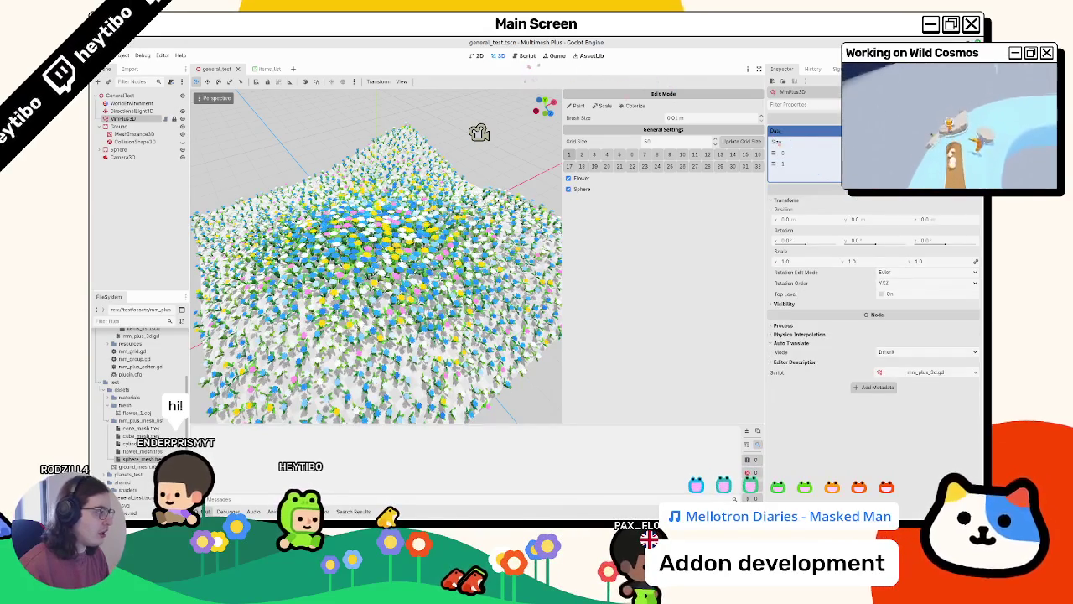
pyautogui.click(804, 164)
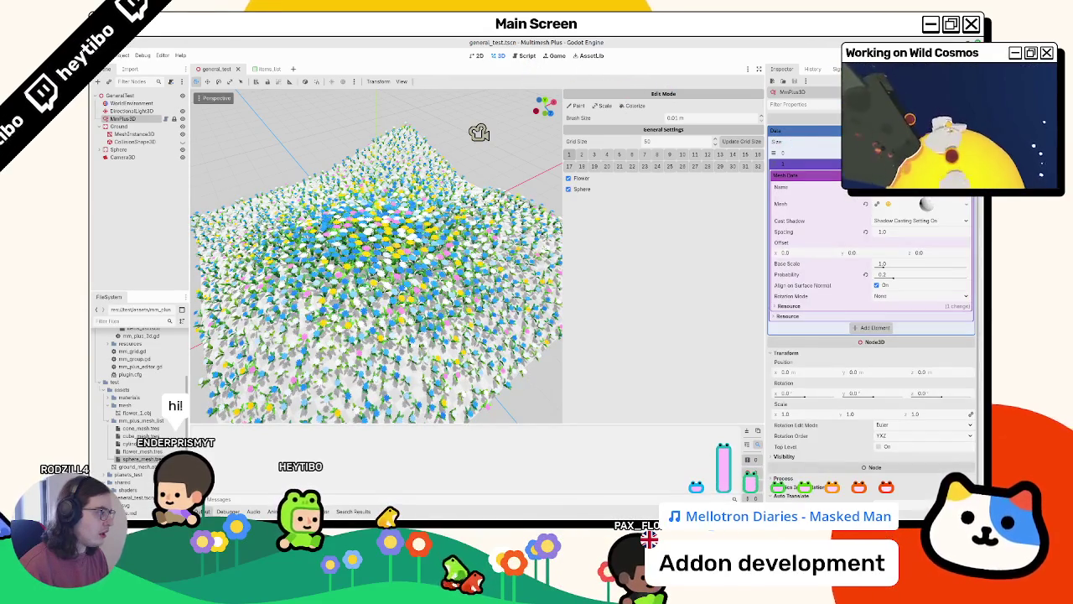
pyautogui.click(804, 163)
pyautogui.click(578, 189)
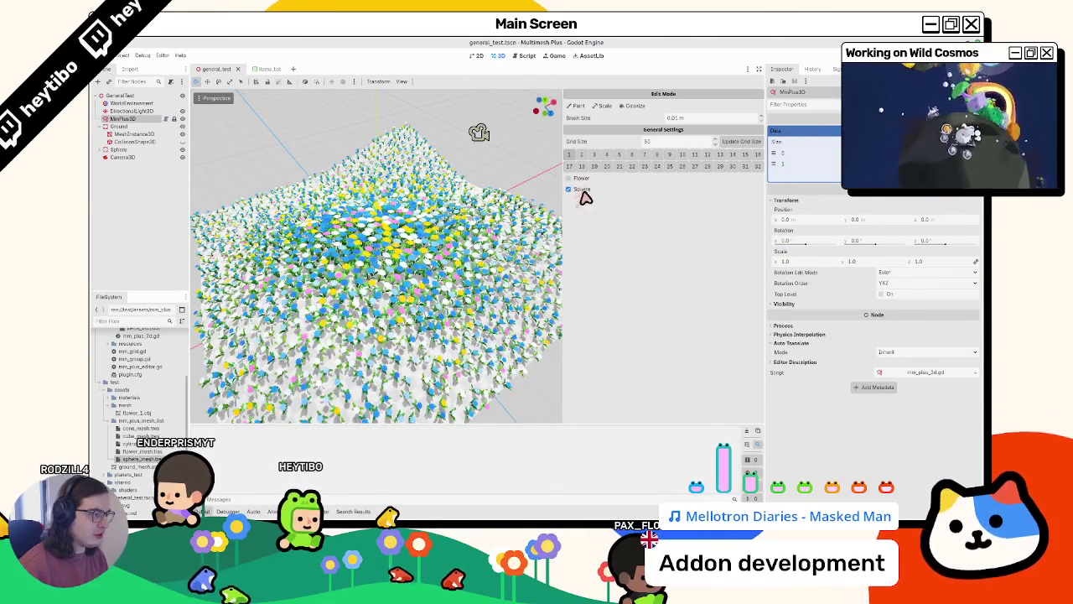
# Paint spheres onto the field, then enable Flower and erase a round patch of flowers
pyautogui.scroll(5, 433, 278)
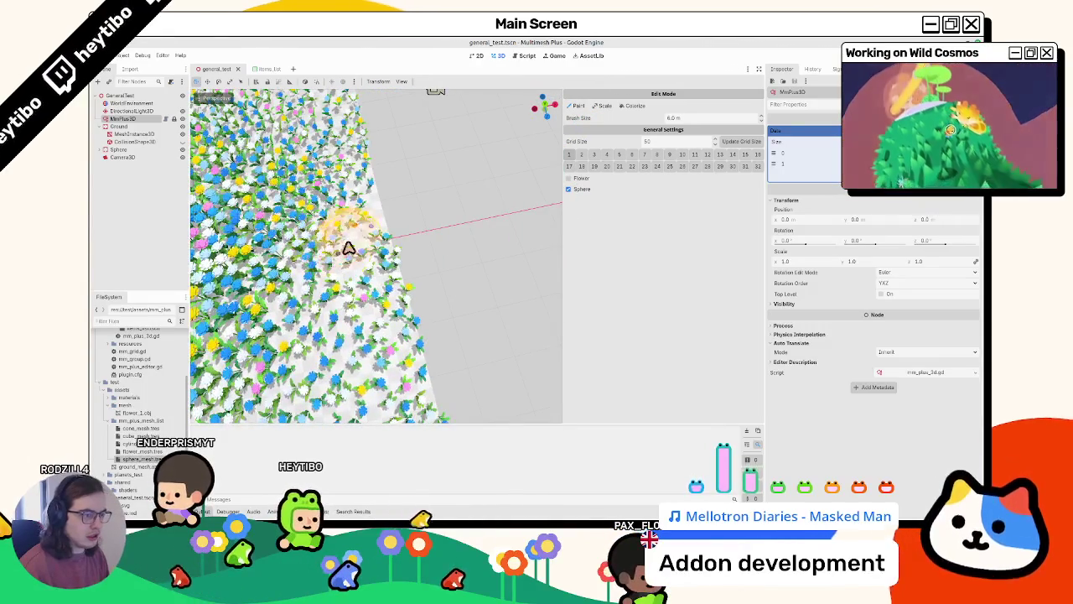
pyautogui.click(352, 243)
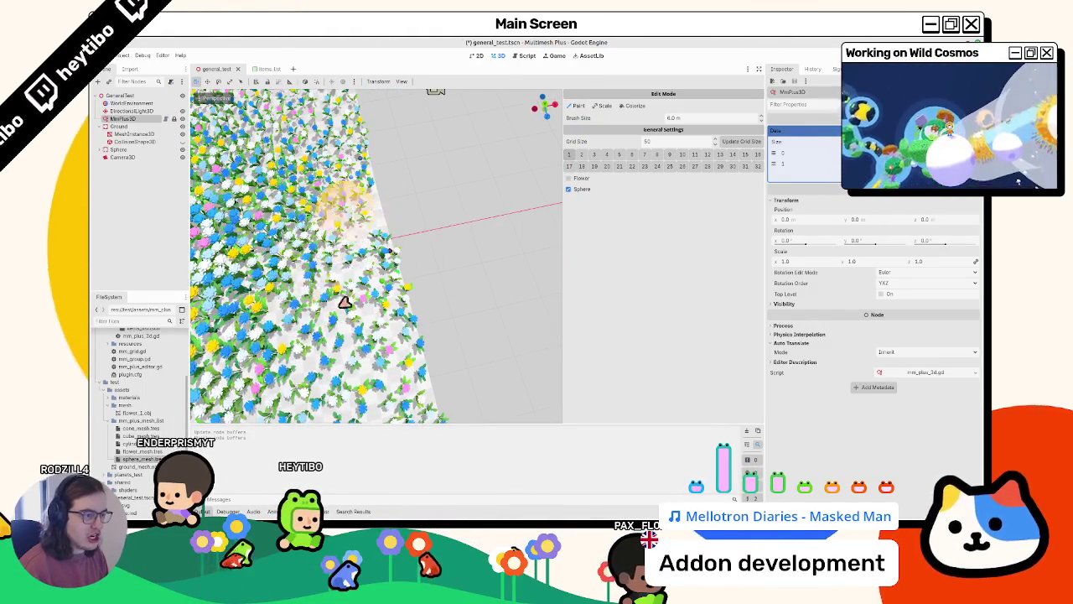
pyautogui.moveTo(355, 290); pyautogui.dragTo(331, 237)
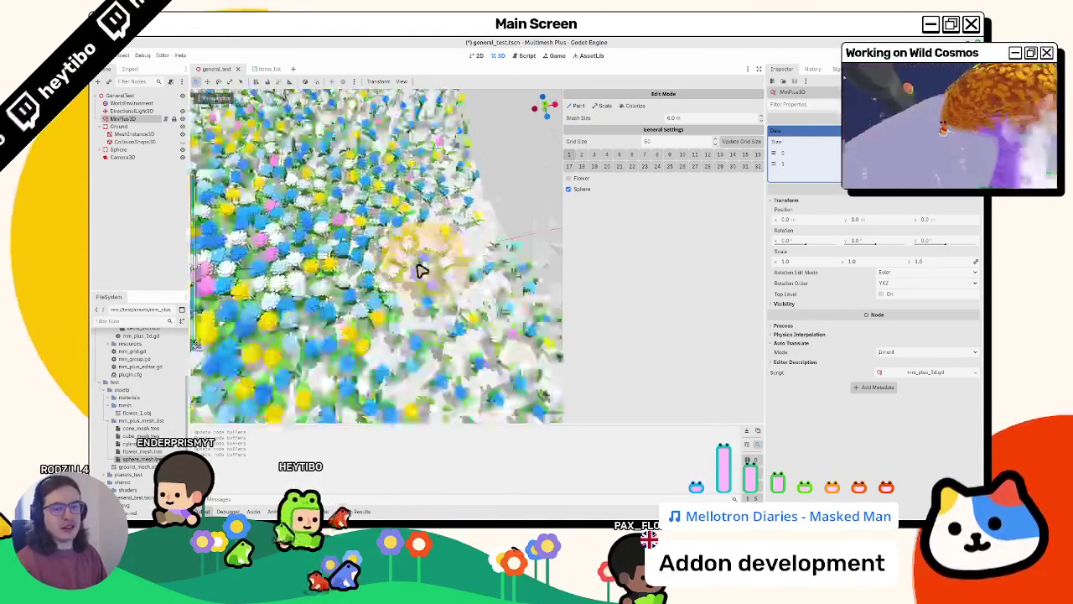
pyautogui.scroll(5, 419, 264)
pyautogui.scroll(-7, 420, 264)
pyautogui.click(584, 179)
pyautogui.moveTo(336, 271)
pyautogui.mouseDown()
pyautogui.moveTo(359, 275)
pyautogui.moveTo(340, 239)
pyautogui.moveTo(444, 252)
pyautogui.mouseUp()
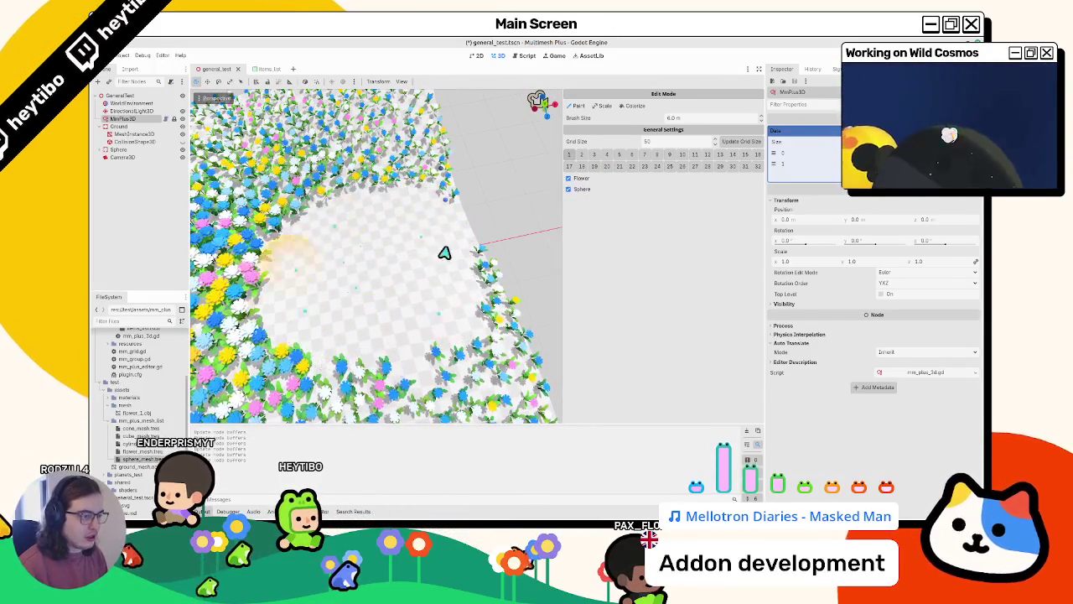
# Fill the cleared patch with coloured spheres and reselect MmPlus3D to reload its meshes
pyautogui.click(568, 189)
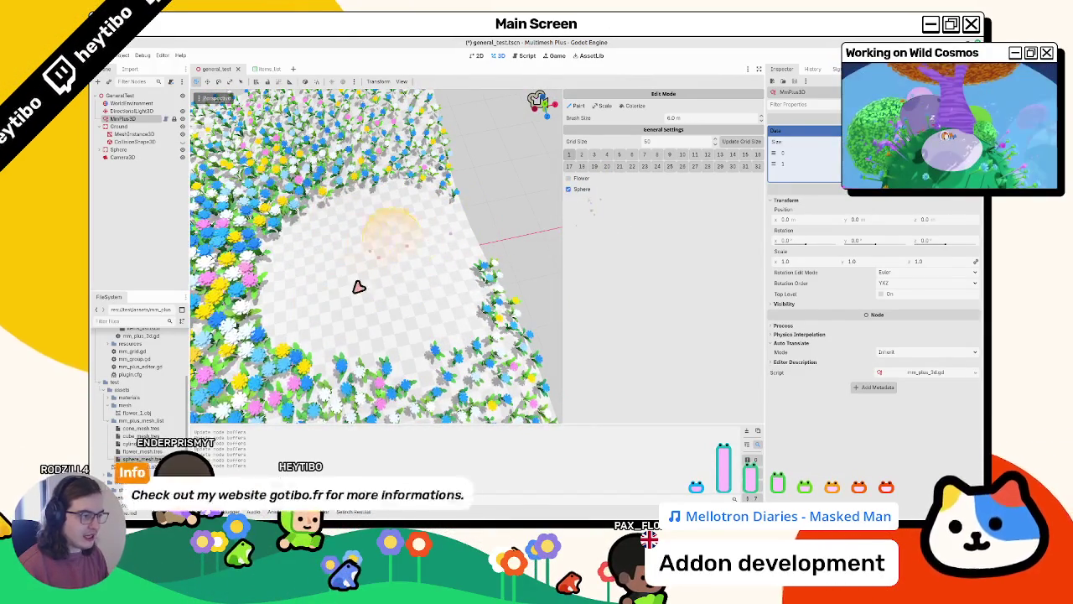
pyautogui.moveTo(398, 263); pyautogui.dragTo(406, 321)
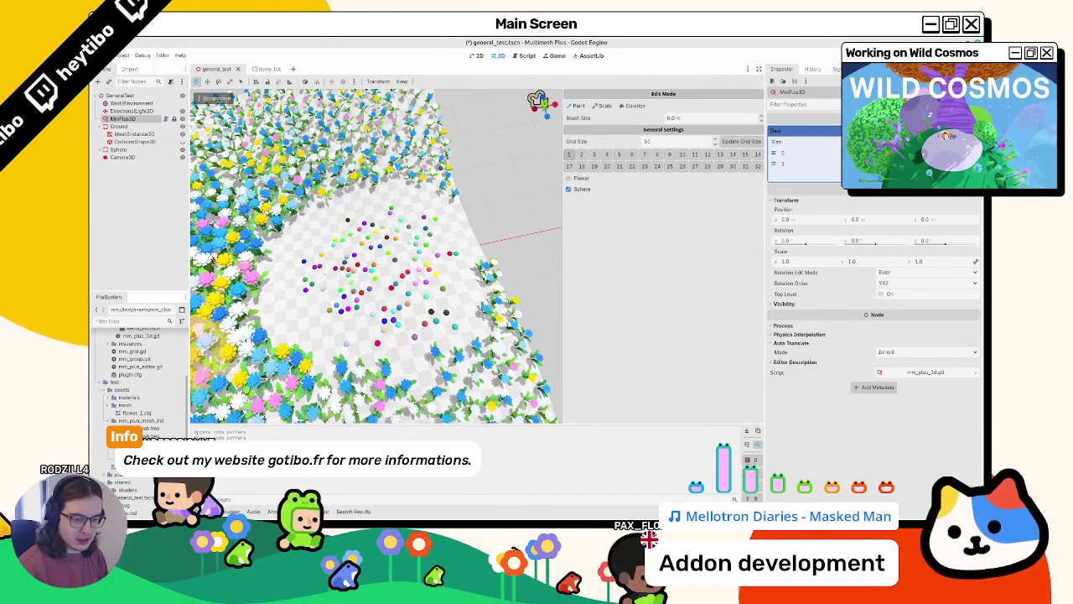
pyautogui.click(134, 126)
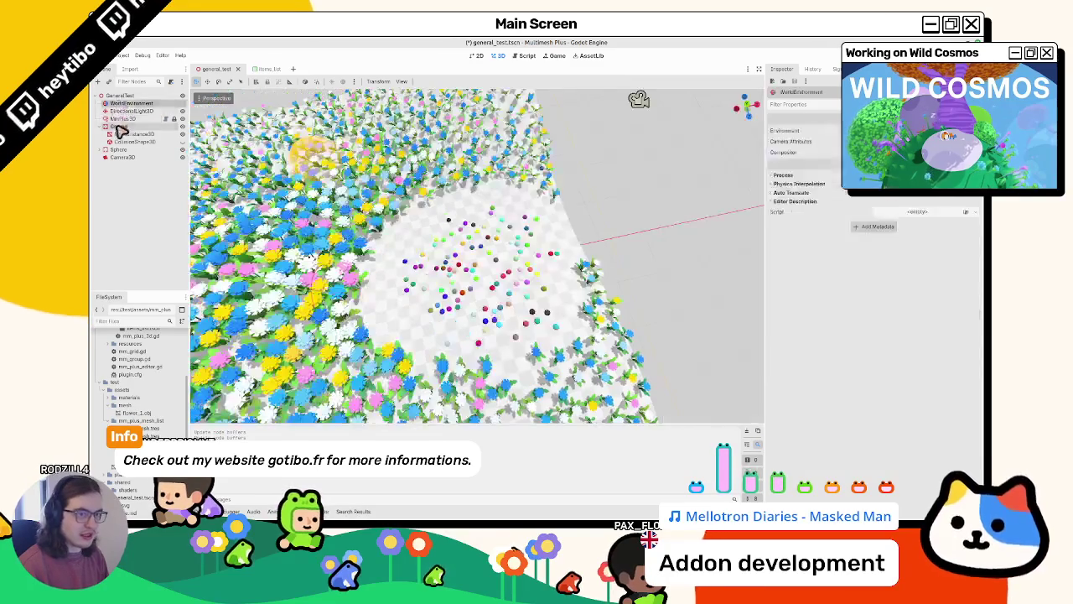
pyautogui.click(134, 119)
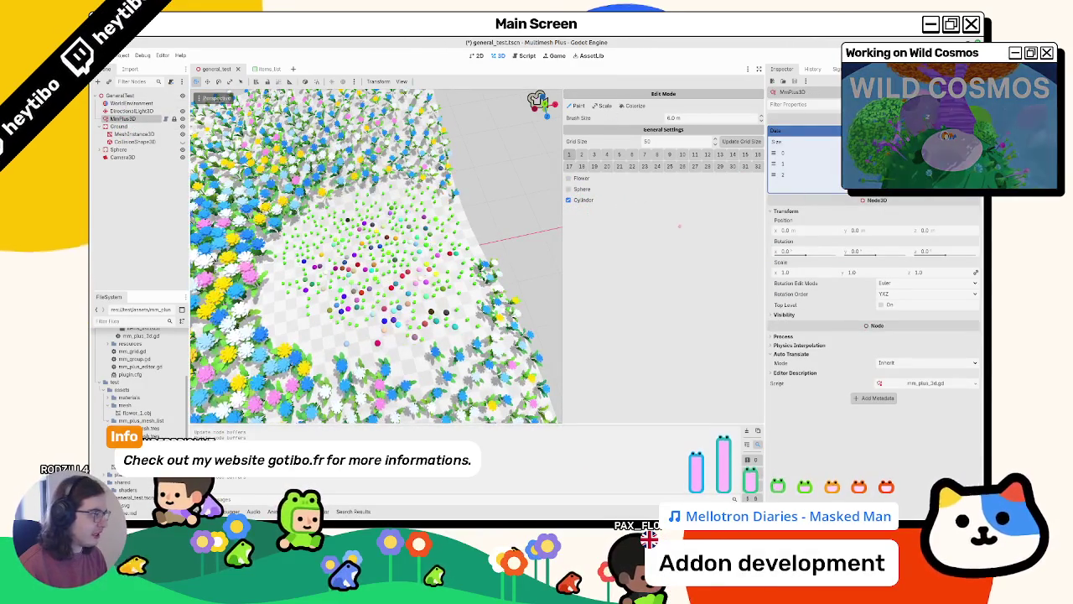
# Expand the third mesh entry, orbit to a top-down view of the clearing, and paint into it
pyautogui.click(787, 174)
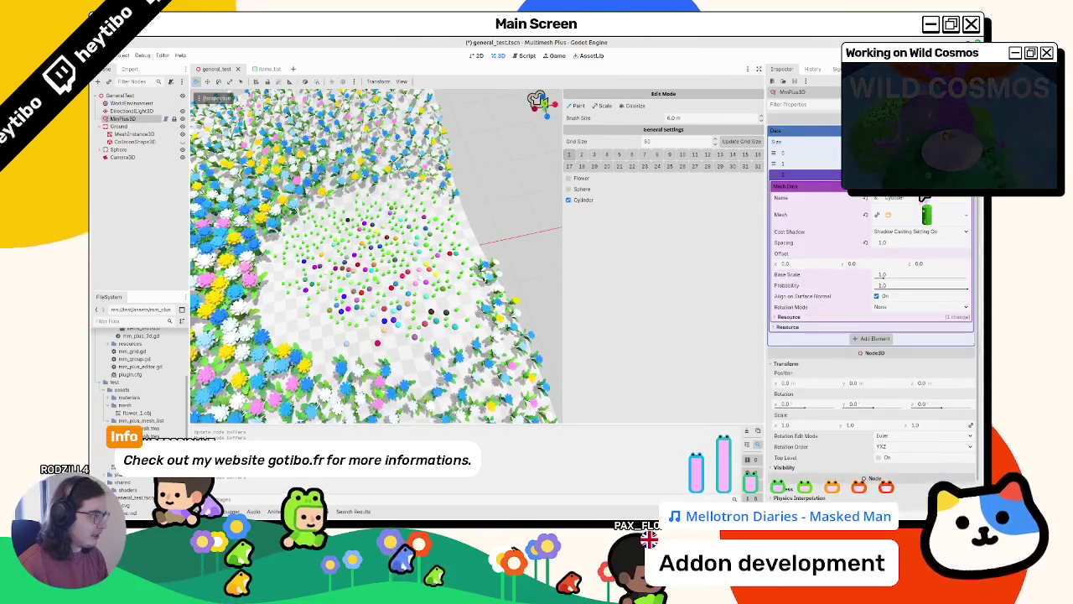
pyautogui.scroll(5, 399, 298)
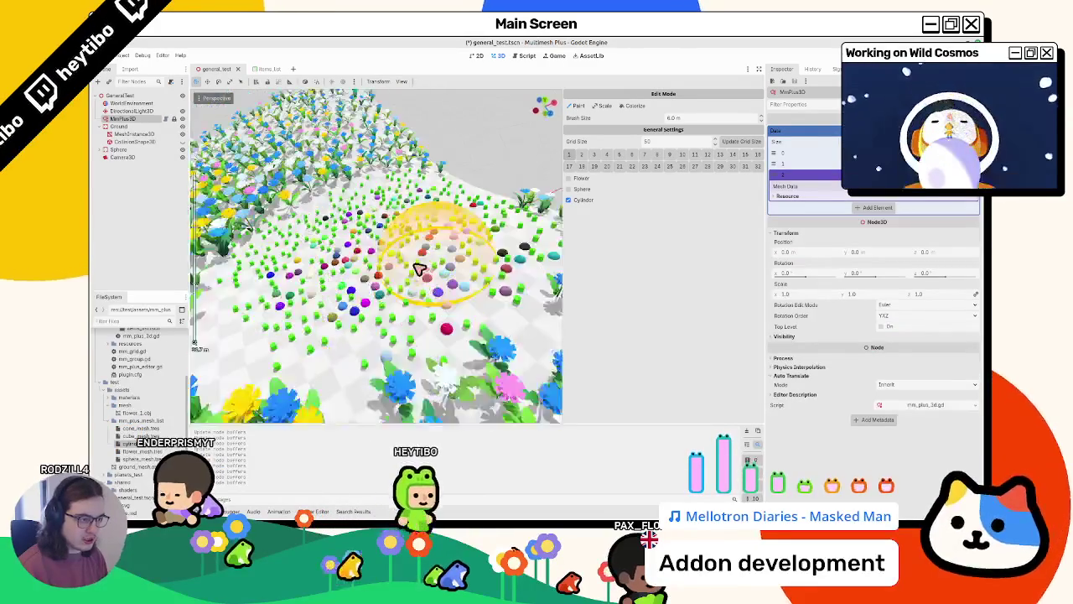
pyautogui.scroll(-5, 324, 244)
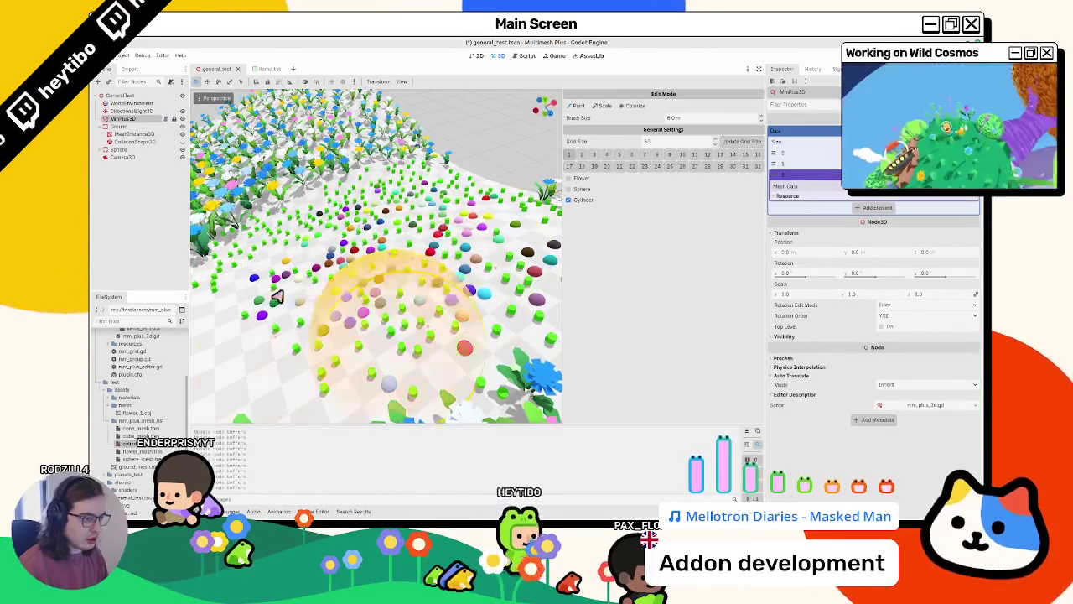
pyautogui.moveTo(387, 318); pyautogui.dragTo(383, 238)
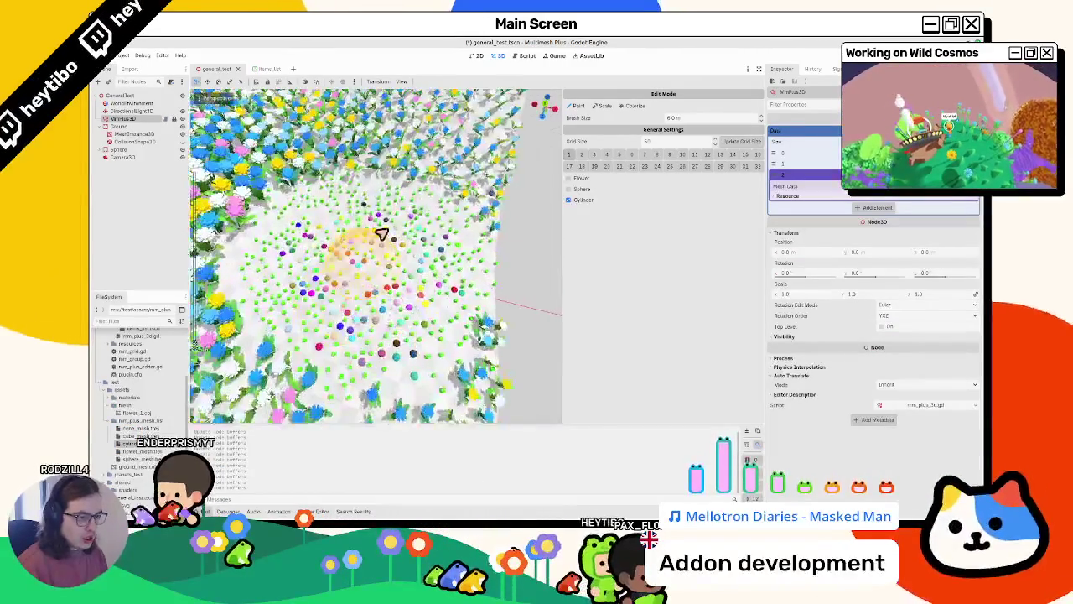
pyautogui.moveTo(261, 326); pyautogui.dragTo(383, 292)
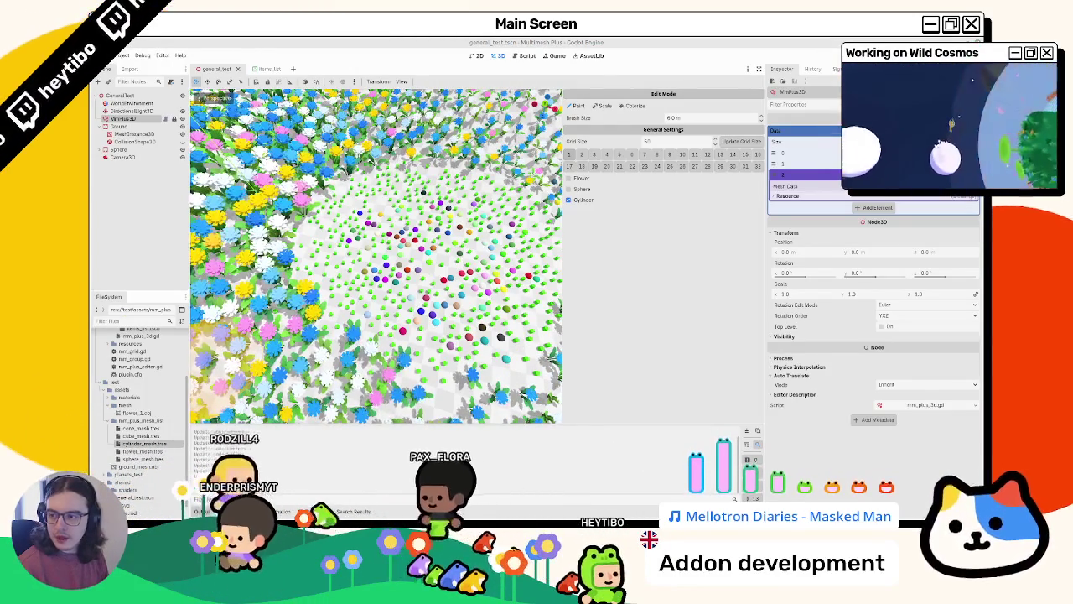
pyautogui.click(443, 273)
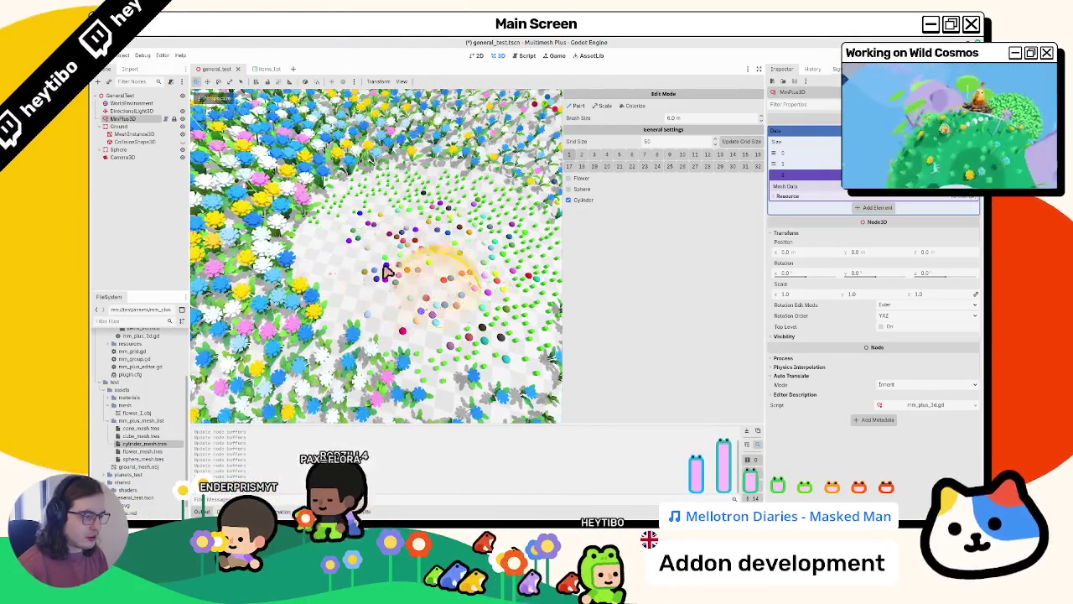
# Repaint the clearing with varying mixes of spheres, cylinders and flowers by toggling their checkboxes
pyautogui.click(583, 189)
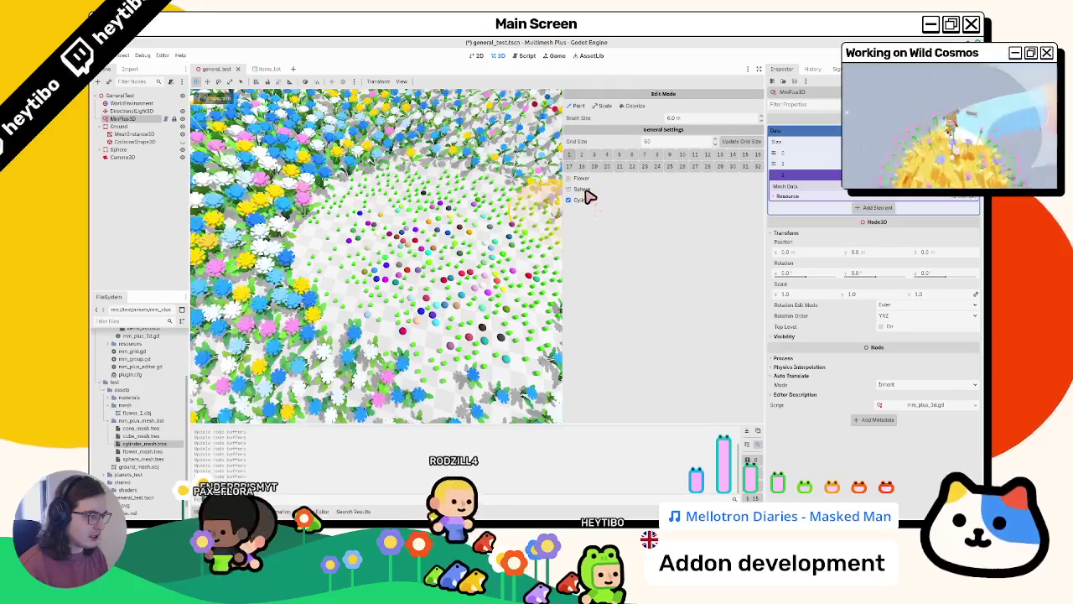
pyautogui.click(473, 281)
pyautogui.moveTo(473, 281)
pyautogui.mouseDown()
pyautogui.moveTo(431, 304)
pyautogui.moveTo(455, 240)
pyautogui.moveTo(498, 259)
pyautogui.moveTo(476, 269)
pyautogui.mouseUp()
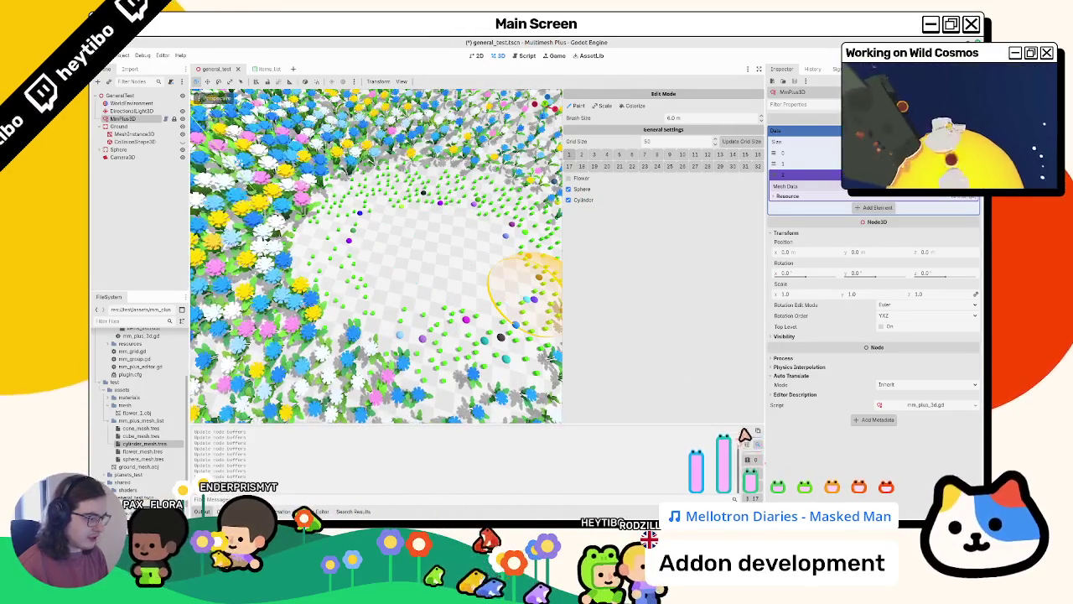
pyautogui.click(568, 178)
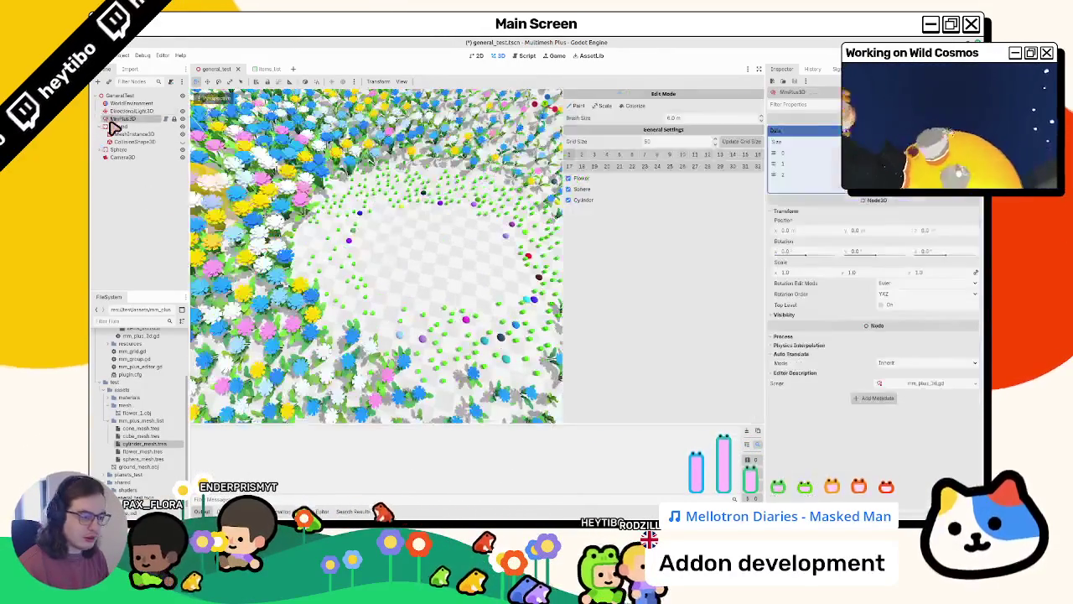
pyautogui.moveTo(391, 235); pyautogui.dragTo(410, 237)
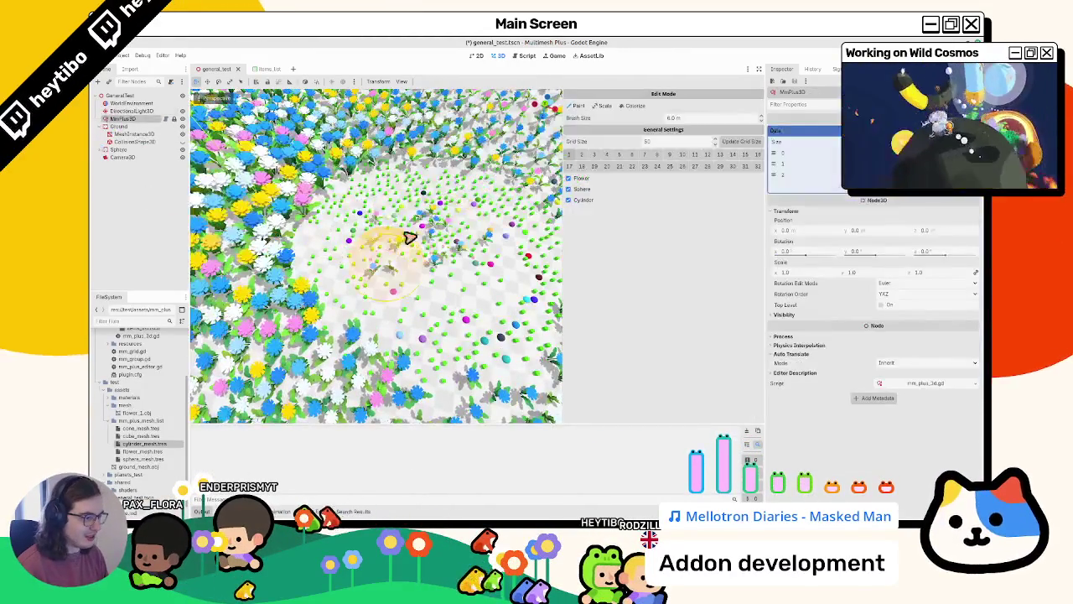
pyautogui.click(569, 188)
pyautogui.moveTo(426, 221)
pyautogui.mouseDown()
pyautogui.moveTo(419, 252)
pyautogui.moveTo(386, 273)
pyautogui.mouseUp()
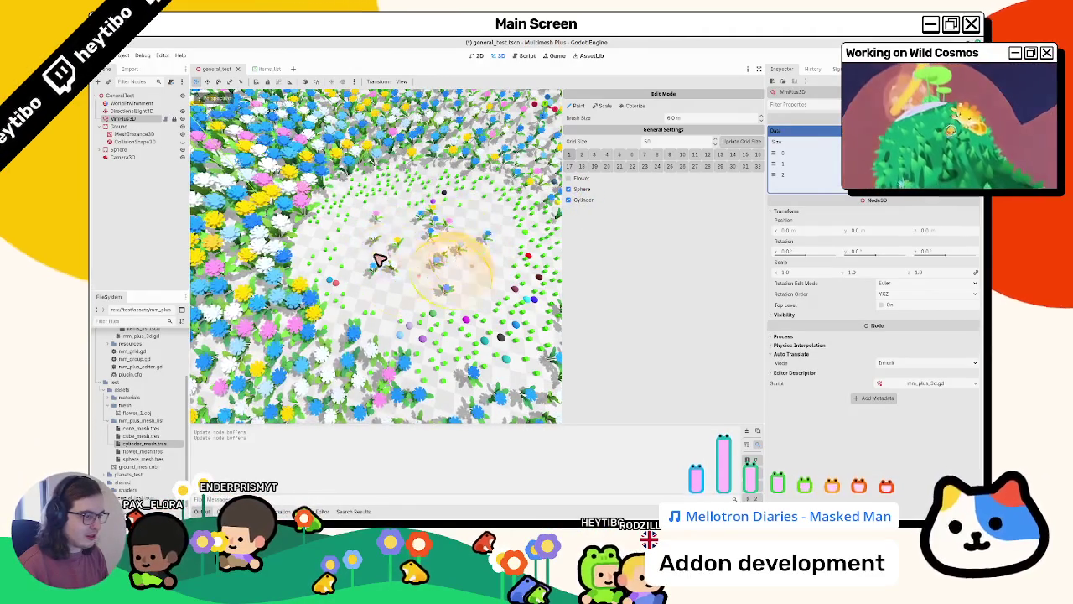
pyautogui.click(582, 199)
pyautogui.moveTo(419, 235); pyautogui.dragTo(468, 266)
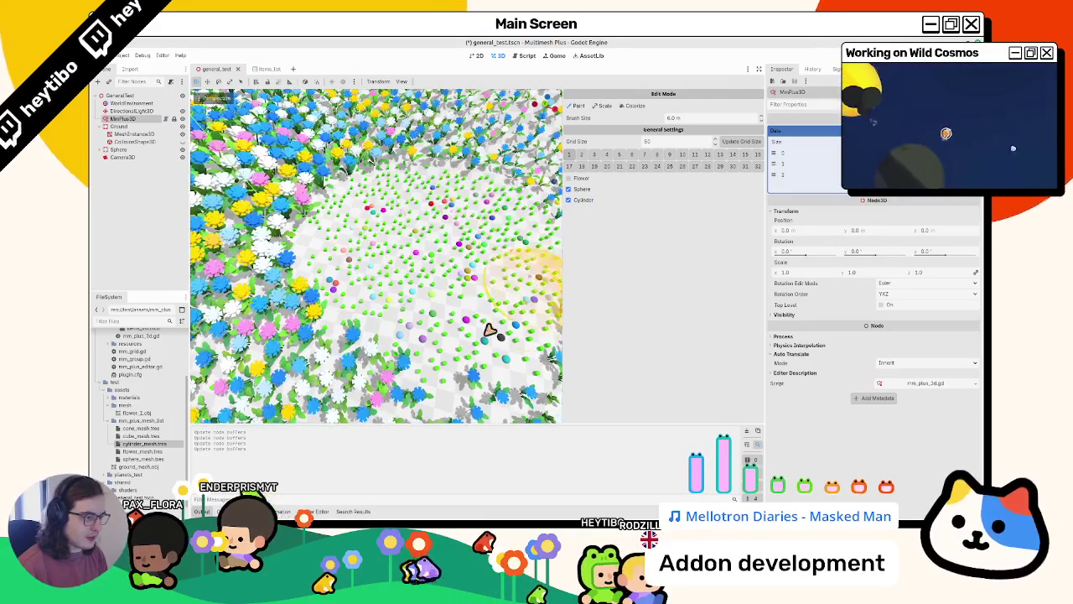
pyautogui.scroll(-5, 460, 271)
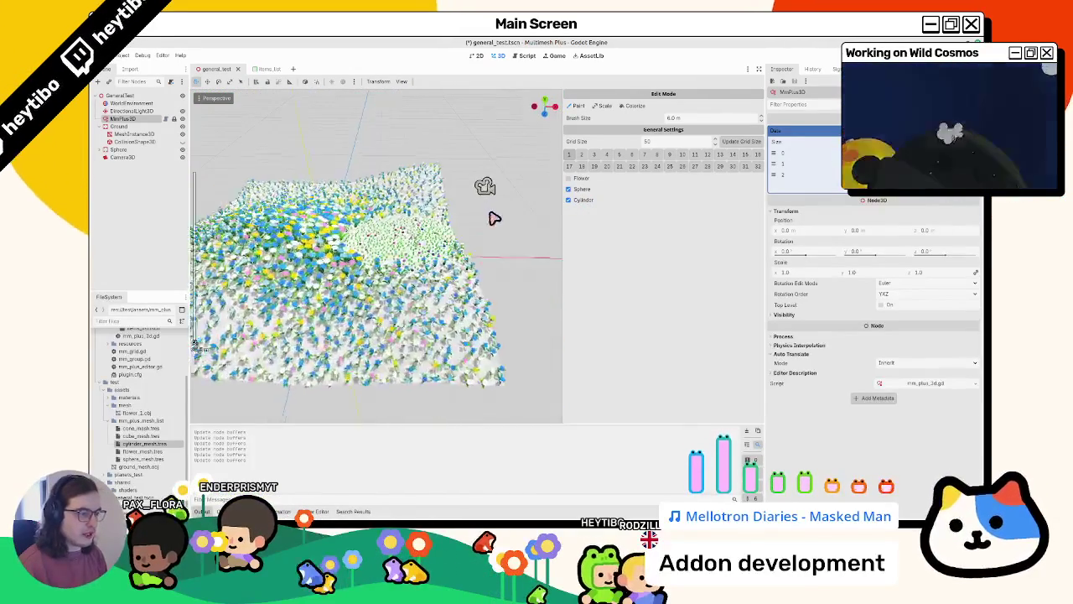
# Change the Grid Size to 10 and rebuild the painted field with Update Grid Size
pyautogui.scroll(5, 495, 218)
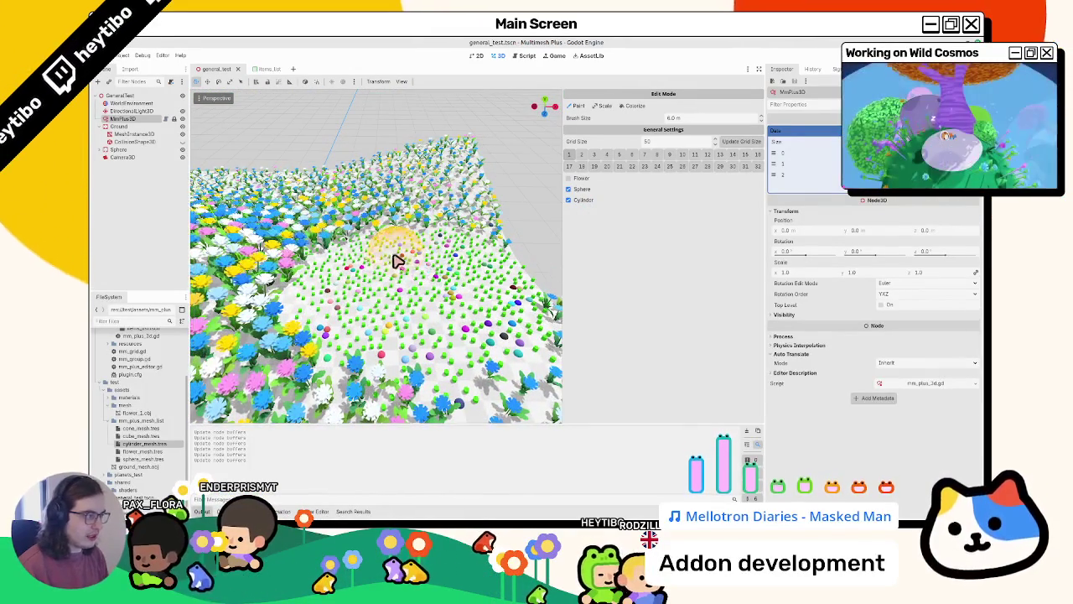
pyautogui.click(677, 143)
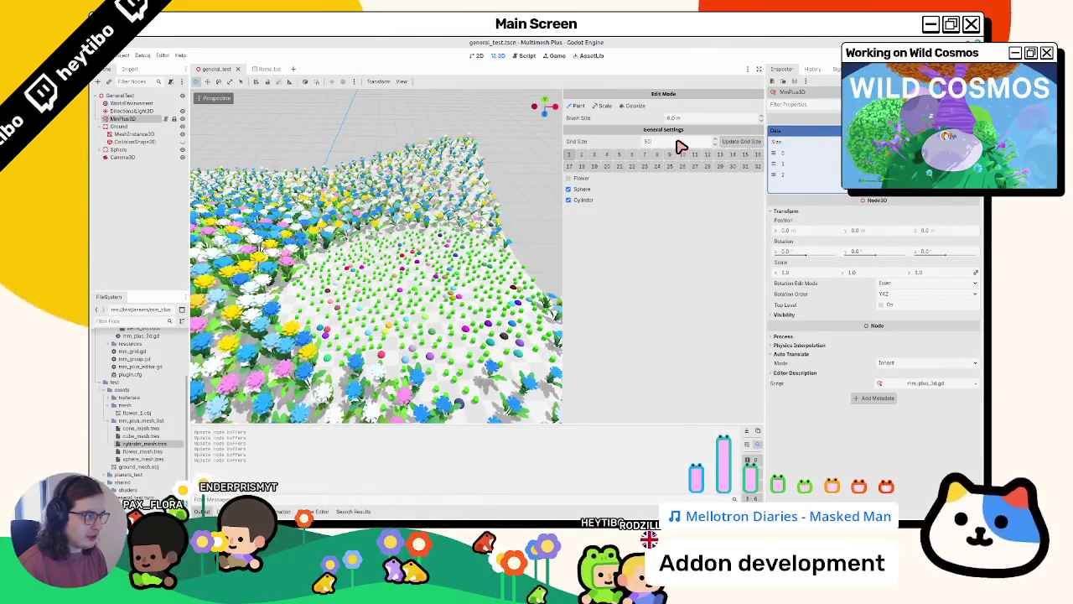
pyautogui.write('10')
pyautogui.click(728, 148)
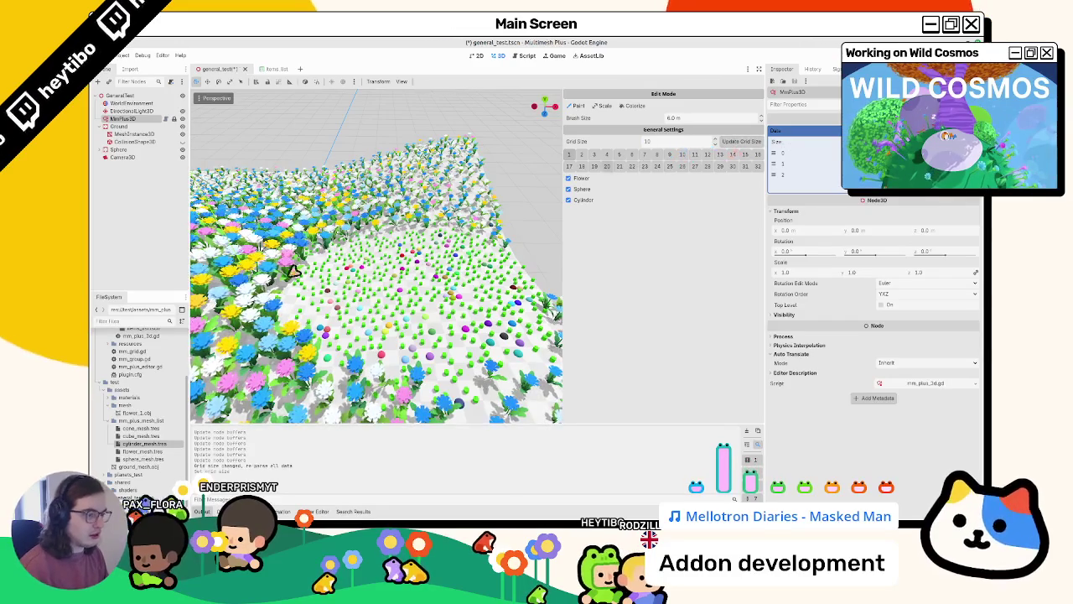
pyautogui.scroll(-3, 342, 241)
pyautogui.scroll(3, 339, 298)
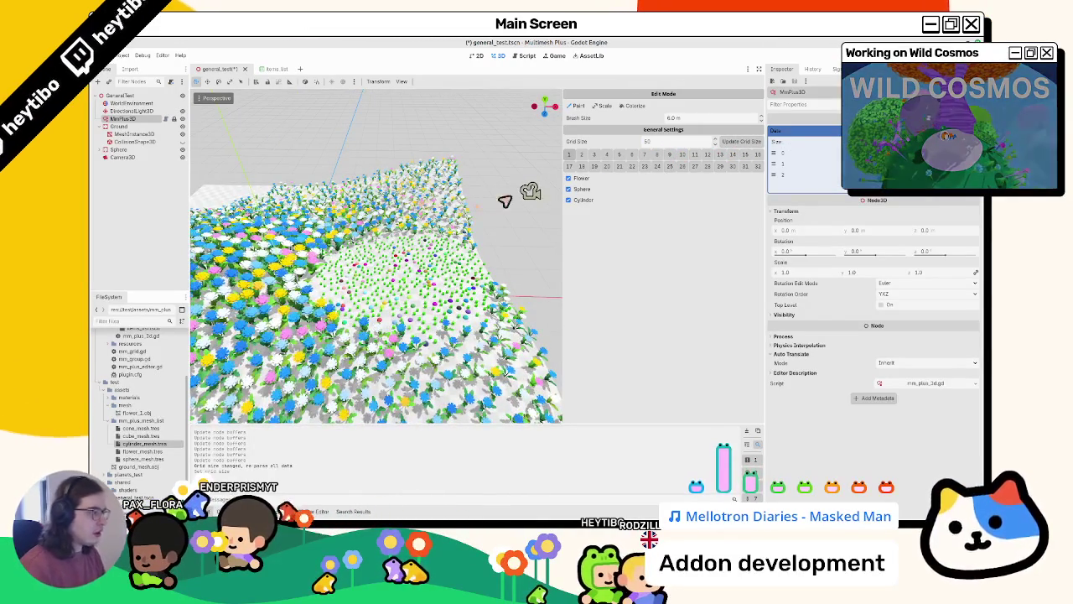
pyautogui.scroll(-5, 462, 221)
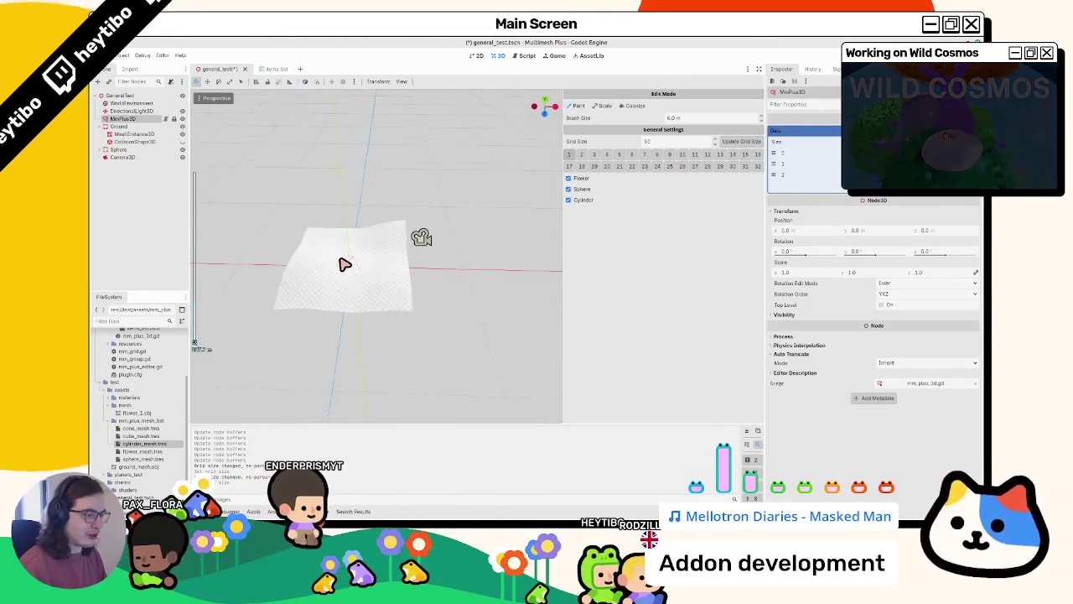
pyautogui.scroll(5, 343, 261)
pyautogui.scroll(3, 358, 292)
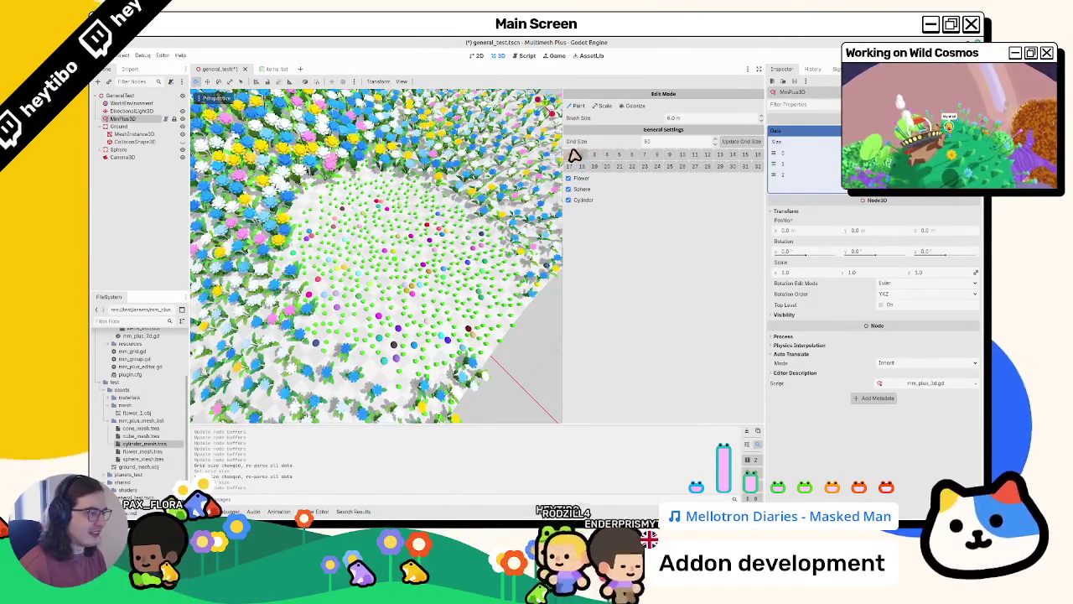
# Erase the field's centre, enable Flower, and repaint it with flowers, spheres and cylinders
pyautogui.moveTo(372, 227)
pyautogui.mouseDown()
pyautogui.moveTo(395, 216)
pyautogui.moveTo(383, 263)
pyautogui.moveTo(436, 246)
pyautogui.moveTo(469, 218)
pyautogui.mouseUp()
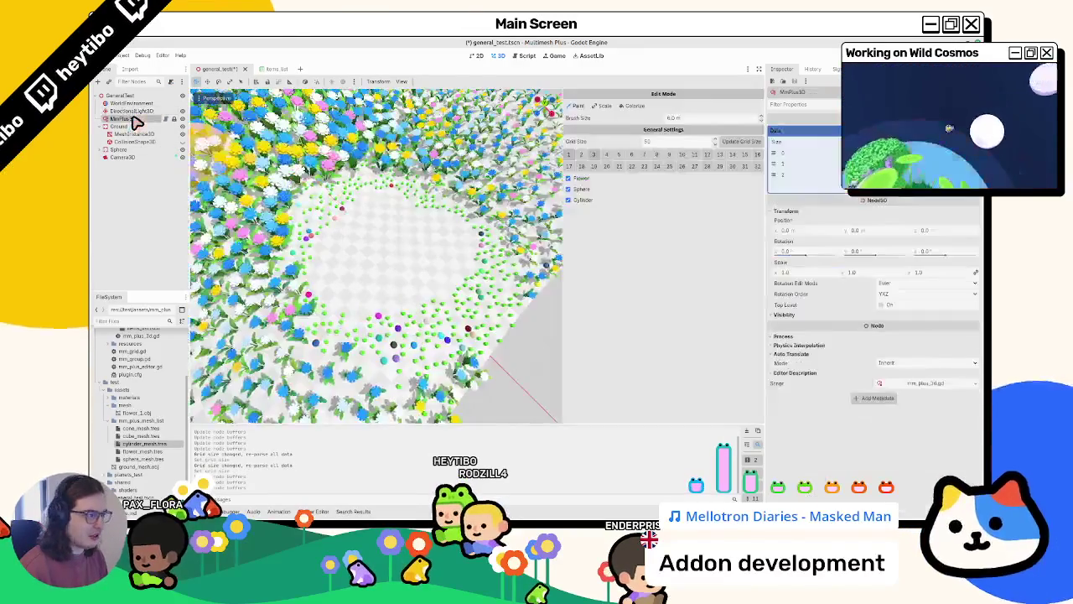
pyautogui.click(569, 178)
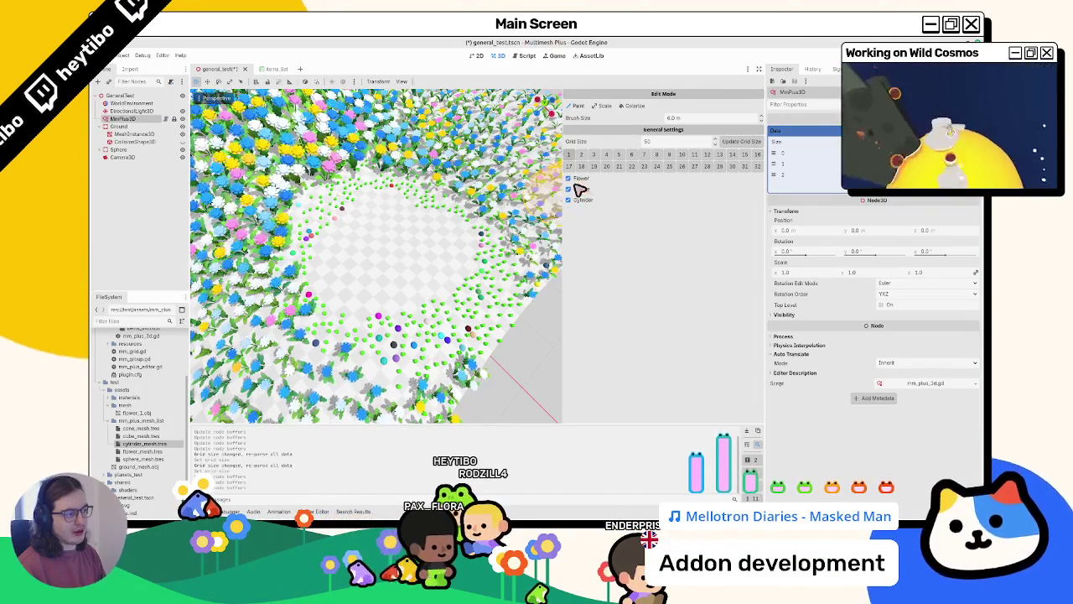
pyautogui.moveTo(377, 271)
pyautogui.mouseDown()
pyautogui.moveTo(386, 289)
pyautogui.moveTo(436, 268)
pyautogui.moveTo(495, 264)
pyautogui.moveTo(450, 211)
pyautogui.moveTo(405, 216)
pyautogui.mouseUp()
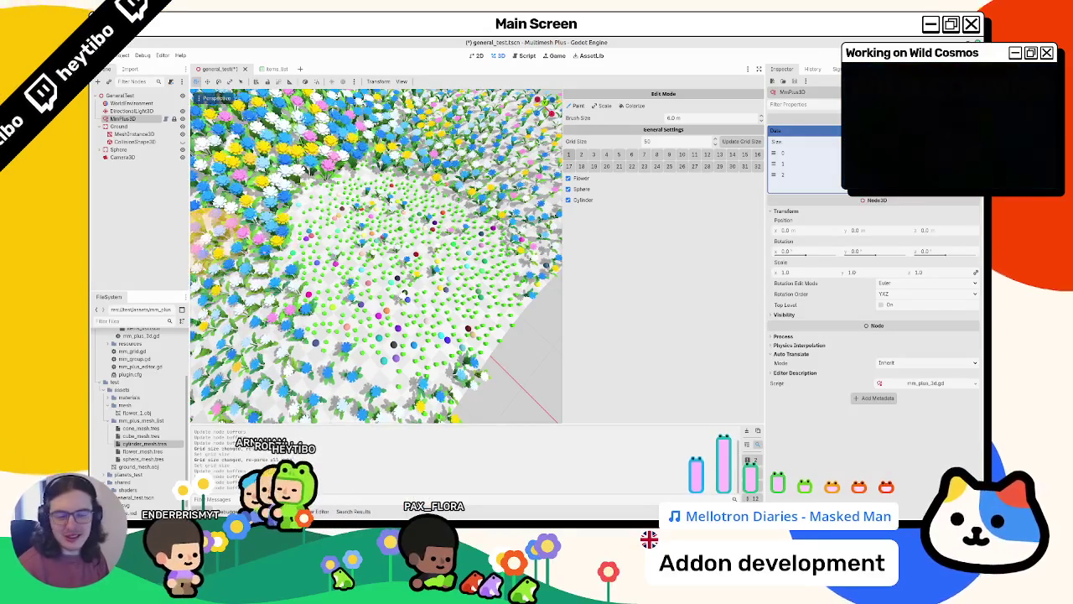
pyautogui.moveTo(378, 254)
pyautogui.mouseDown()
pyautogui.moveTo(398, 214)
pyautogui.moveTo(406, 263)
pyautogui.mouseUp()
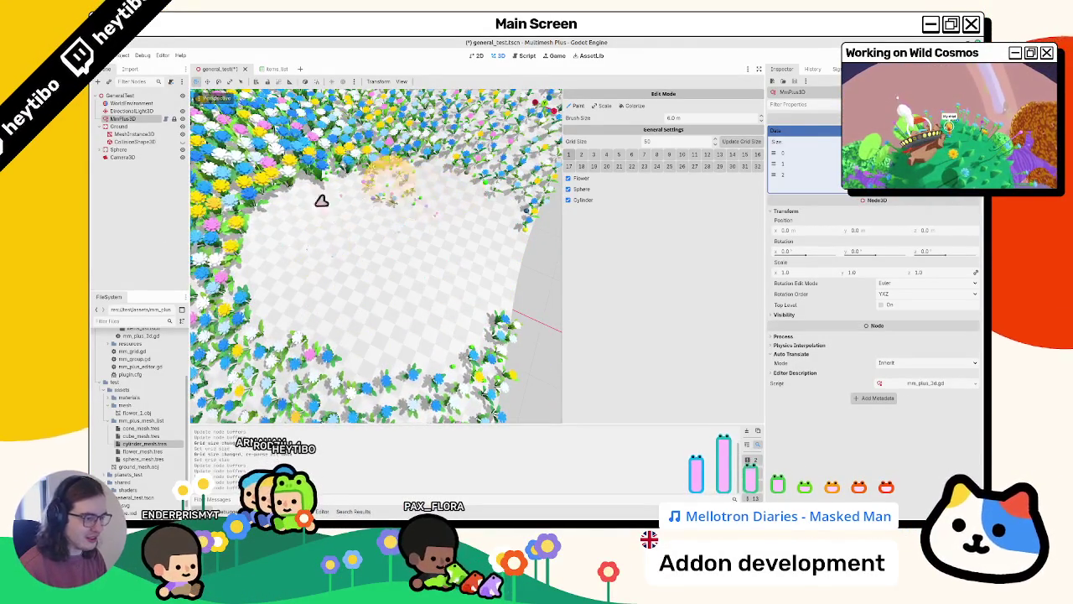
# Switch the brush to scaling and grow the patch's flowers into huge plants
pyautogui.click(604, 107)
pyautogui.scroll(10, 411, 250)
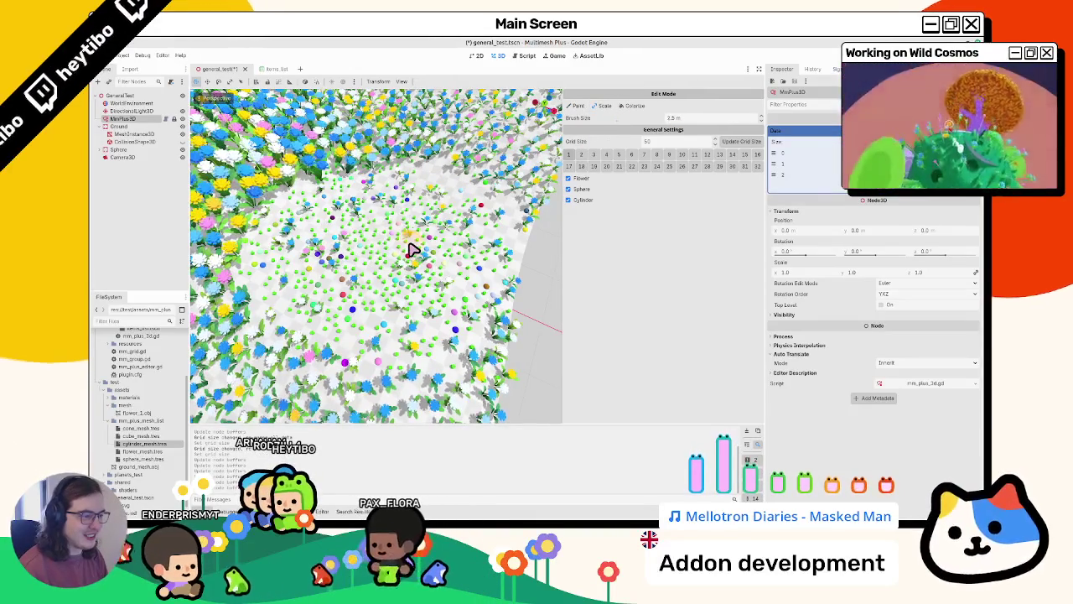
pyautogui.moveTo(396, 252)
pyautogui.mouseDown()
pyautogui.moveTo(419, 235)
pyautogui.moveTo(378, 233)
pyautogui.moveTo(376, 214)
pyautogui.mouseUp()
pyautogui.scroll(-5, 375, 214)
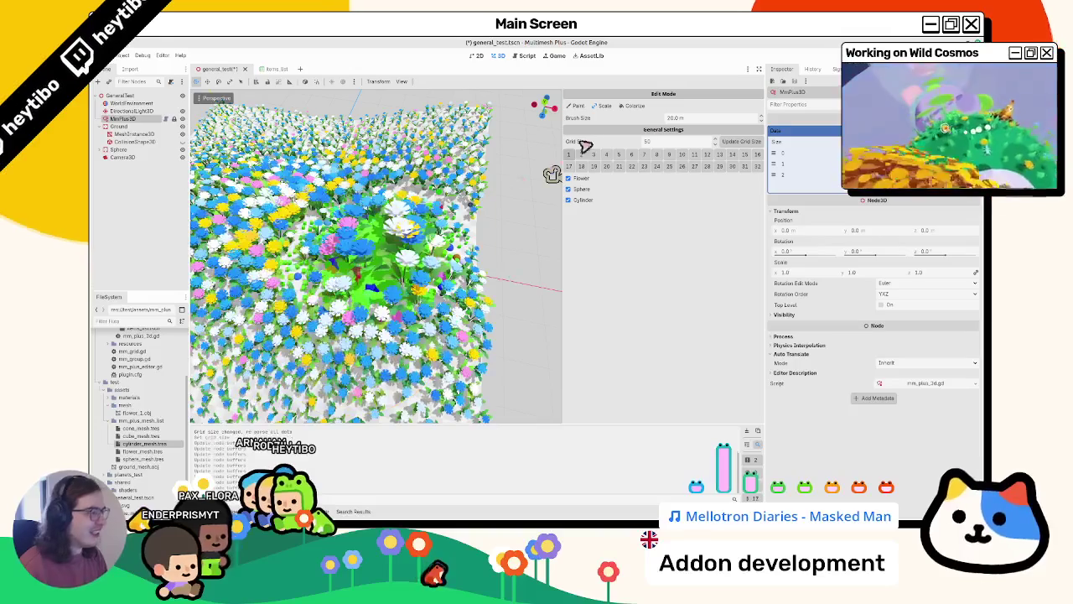
# Switch the brush to recolouring, then back to Paint mode, and bring up the script editor
pyautogui.click(632, 106)
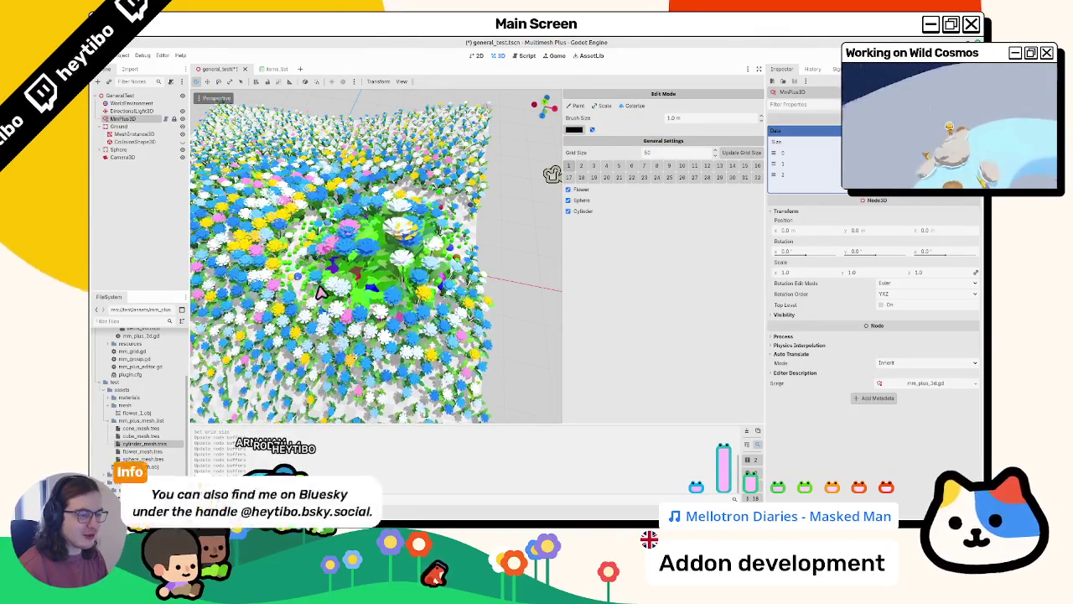
pyautogui.scroll(3, 321, 269)
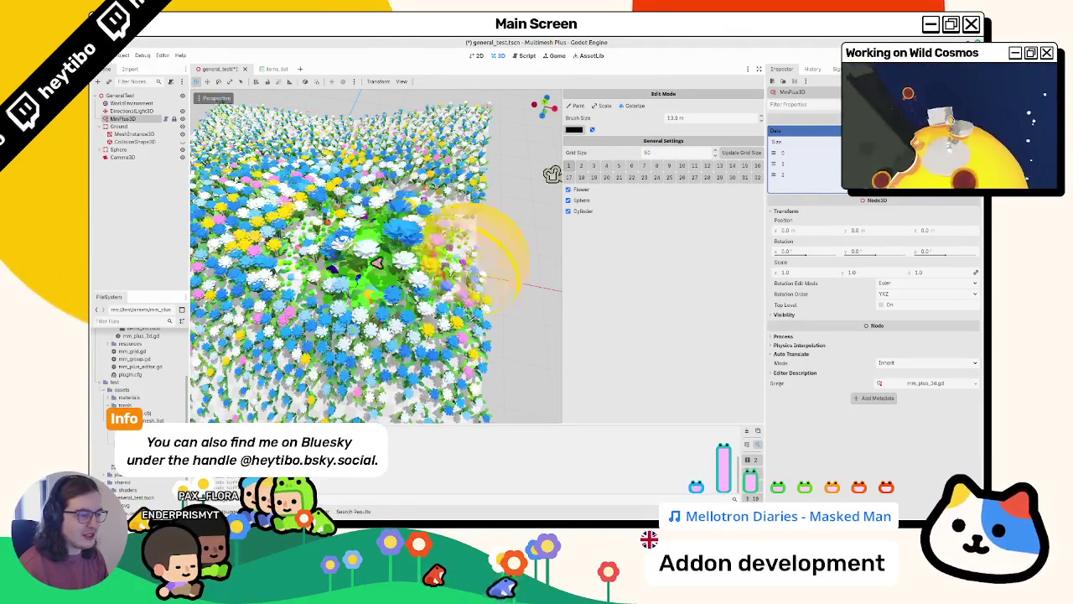
pyautogui.scroll(5, 503, 209)
pyautogui.click(577, 105)
pyautogui.scroll(-8, 405, 233)
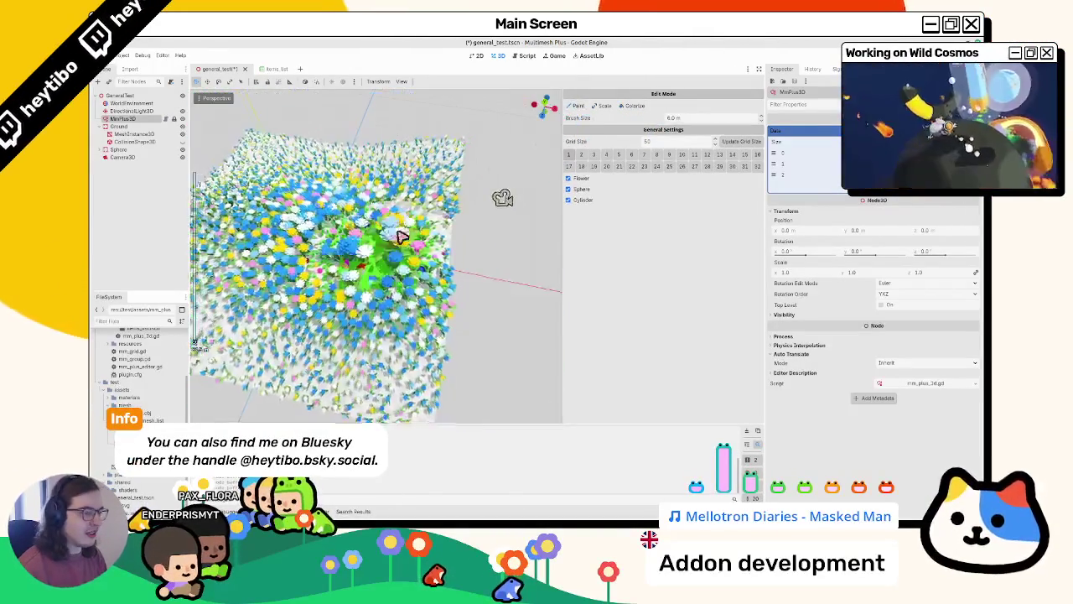
pyautogui.scroll(3, 438, 259)
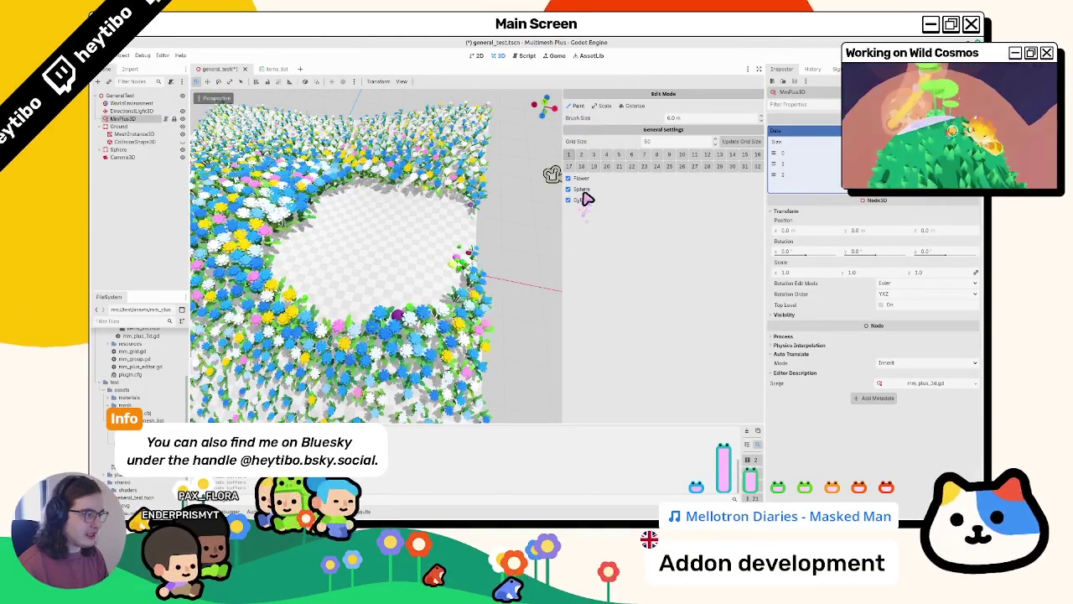
pyautogui.click(526, 56)
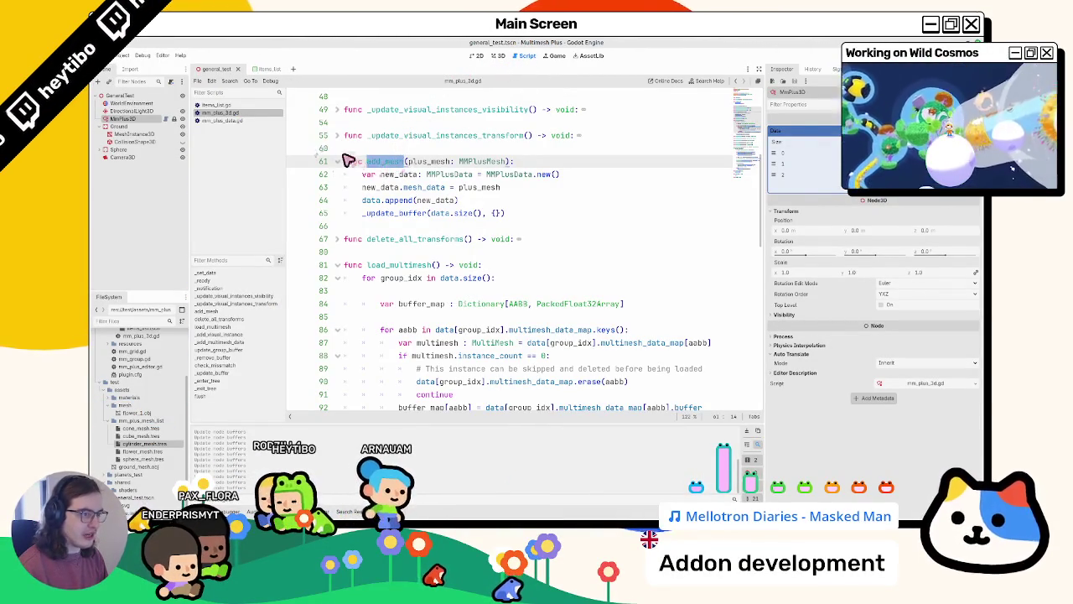
# Compare items_list.gd with the add_mesh code in mm_plus_3d.gd
pyautogui.click(215, 106)
pyautogui.scroll(-2, 402, 188)
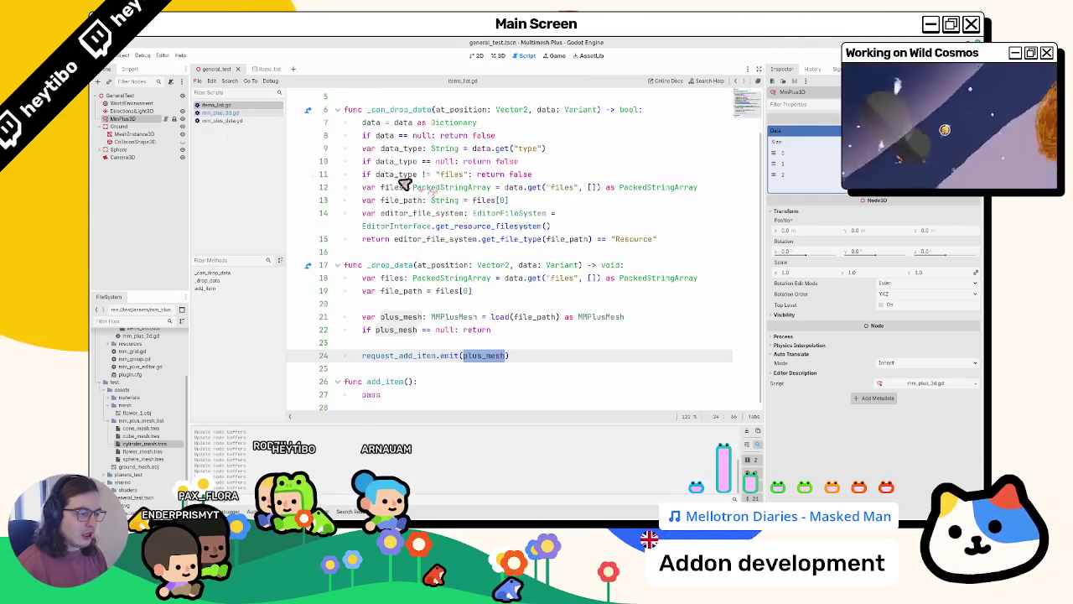
pyautogui.click(238, 121)
pyautogui.click(237, 114)
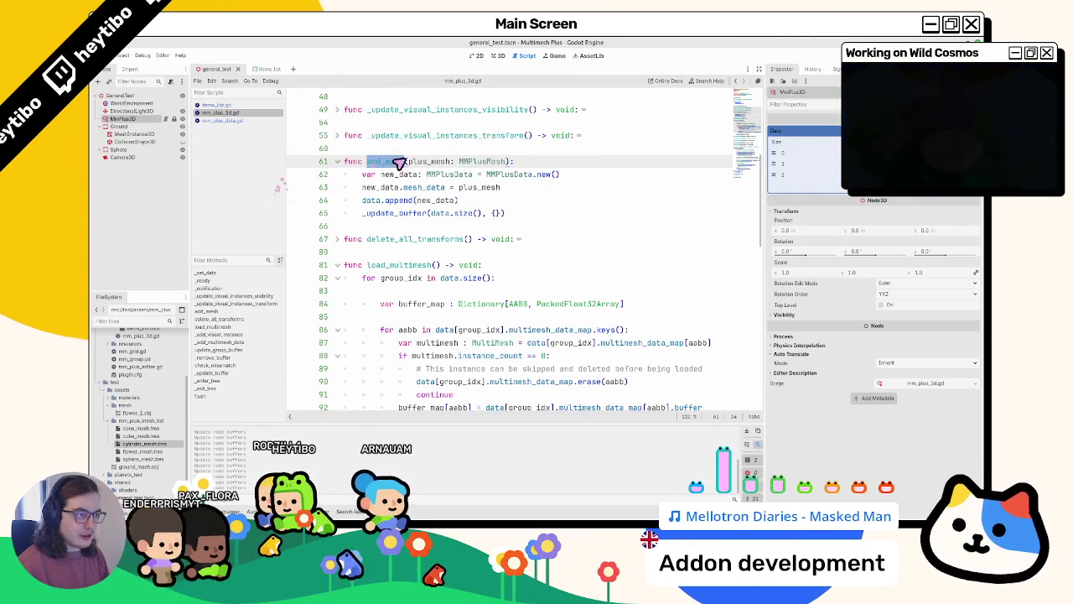
pyautogui.click(237, 106)
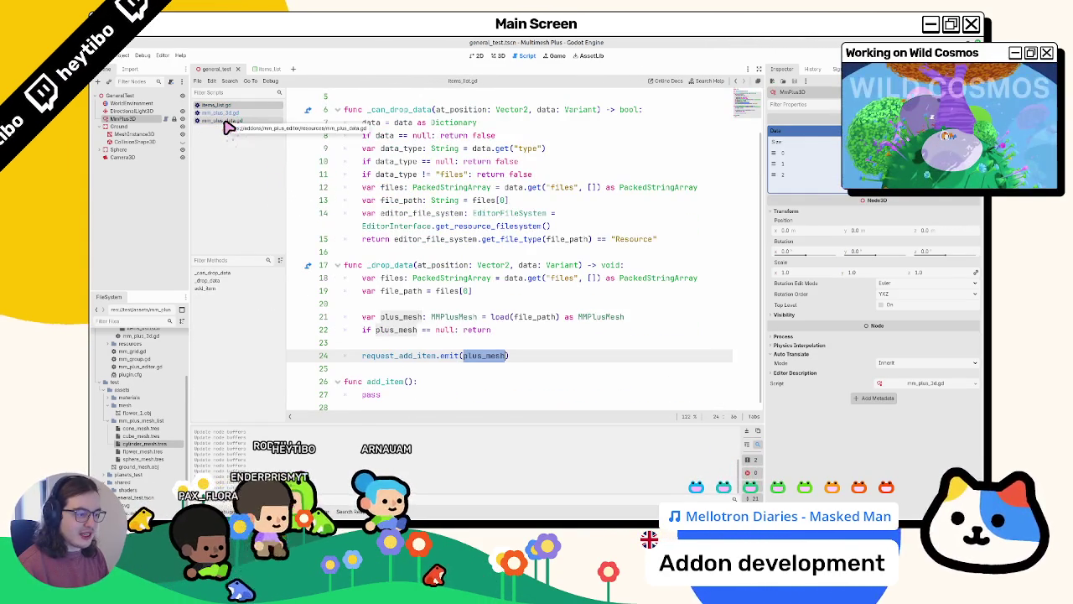
pyautogui.click(225, 122)
pyautogui.click(239, 112)
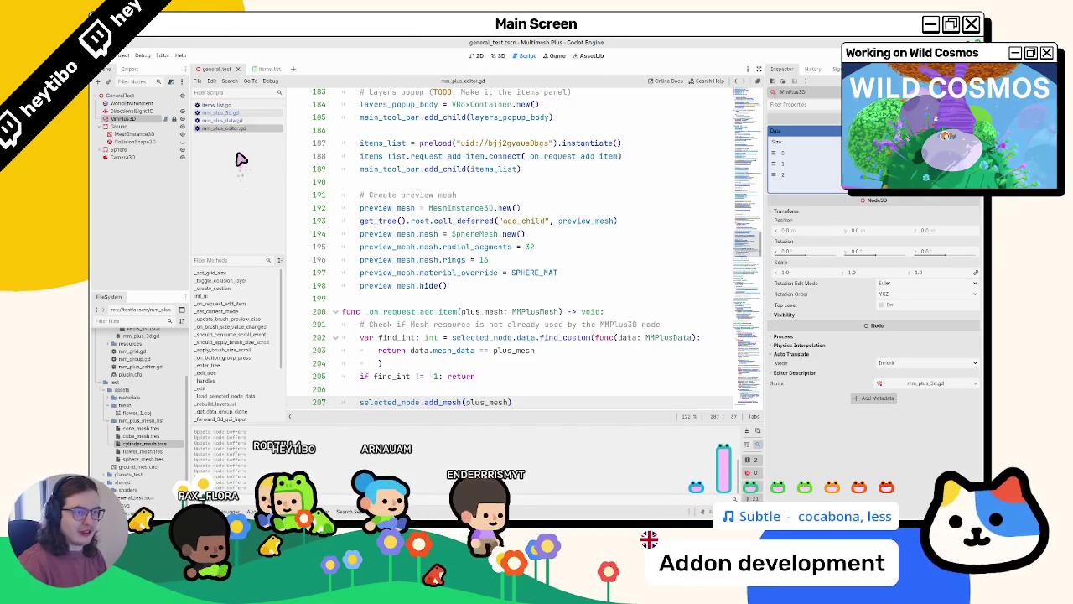
# Find the add_mesh call in mm_plus_editor.gd and insert an empty line 208 below it
pyautogui.hotkey('ctrl', 'f')
pyautogui.write('add_mesh')
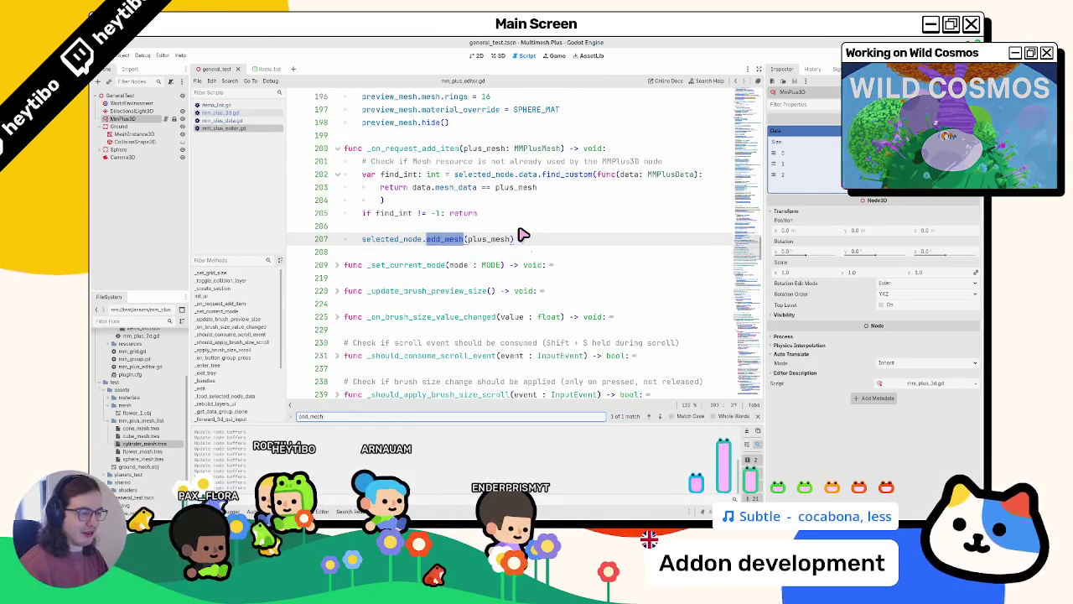
pyautogui.press('Escape')
pyautogui.click(547, 241)
pyautogui.press('Return')
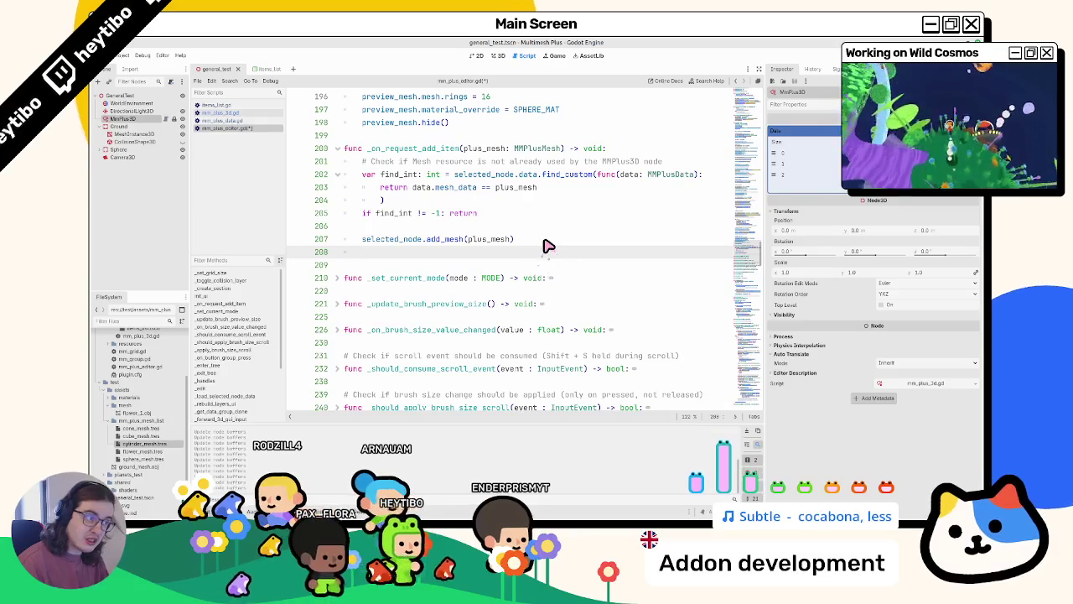
# Check where _on_request_add_item is connected, then return to line 208
pyautogui.doubleClick(444, 148)
pyautogui.scroll(6, 470, 184)
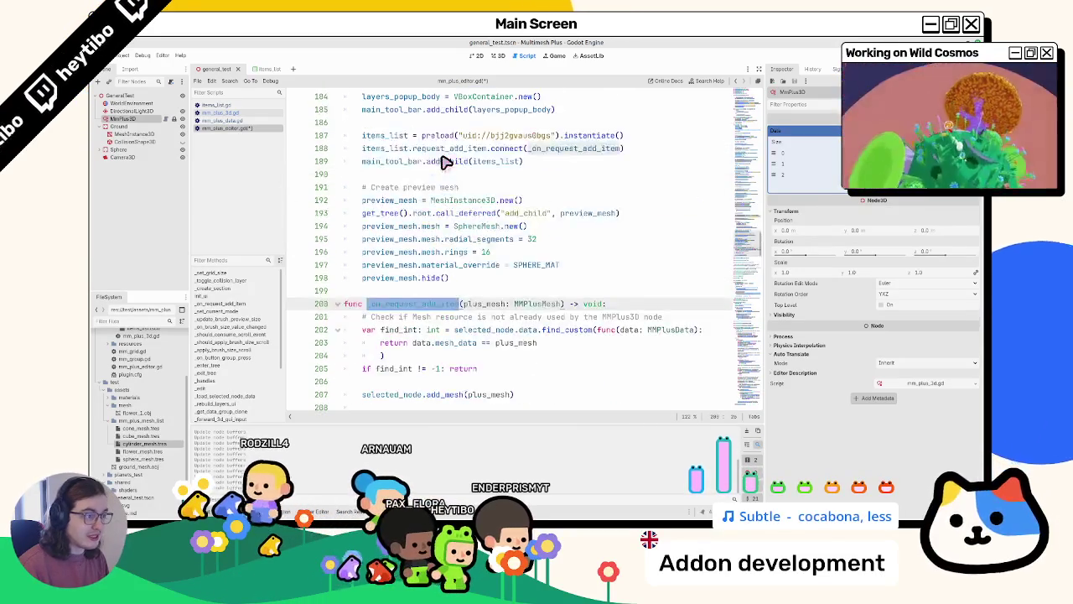
pyautogui.click(450, 226)
pyautogui.scroll(-6, 403, 239)
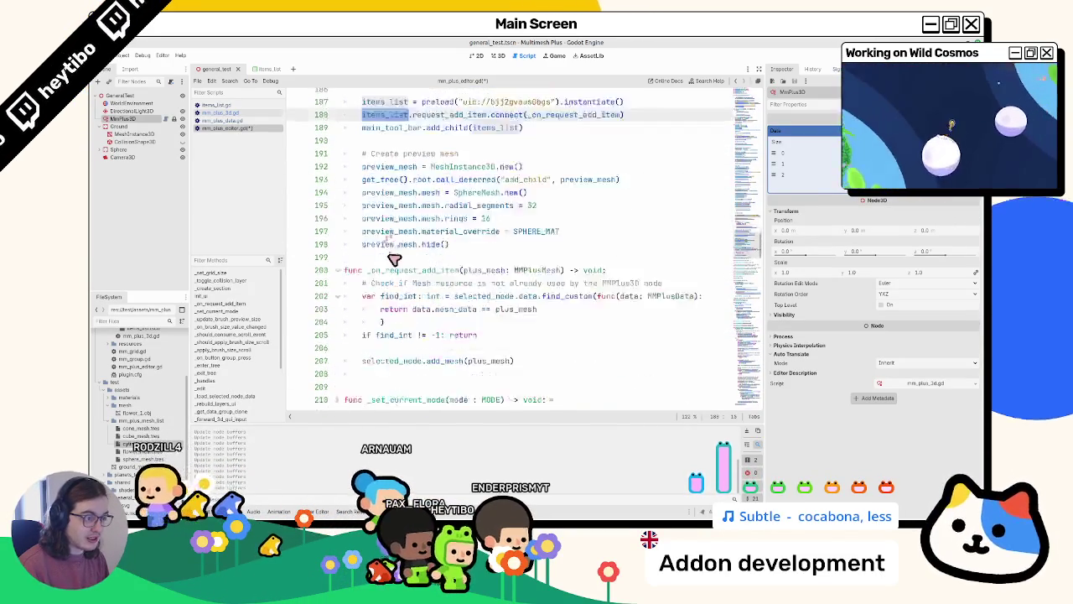
pyautogui.click(417, 254)
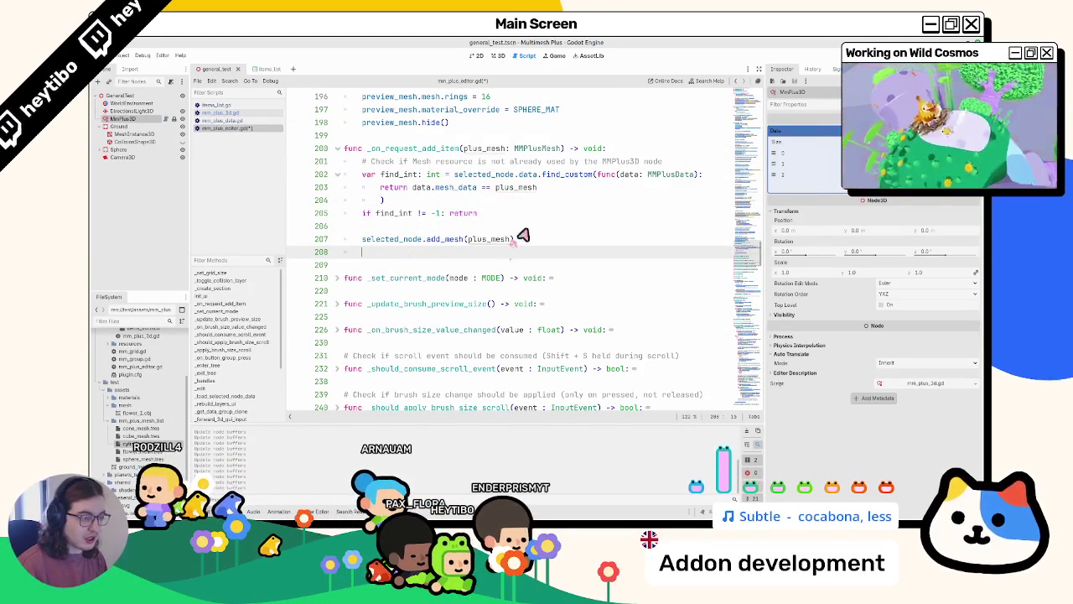
# Write items_list.add_item() on line 208, then open add_item's parameters in items_list.gd
pyautogui.write('items_list.')
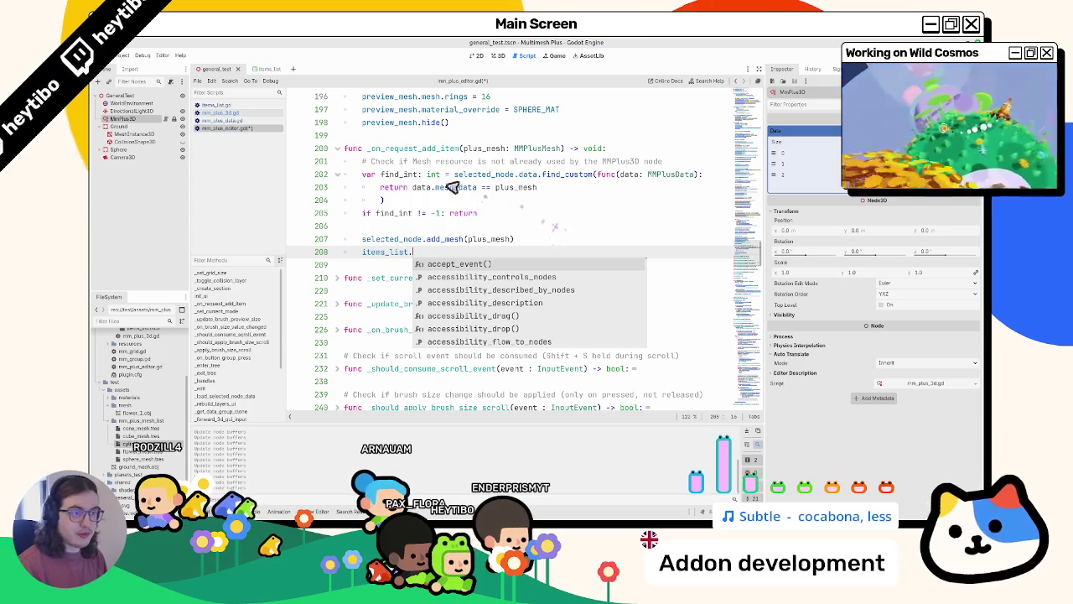
pyautogui.click(224, 105)
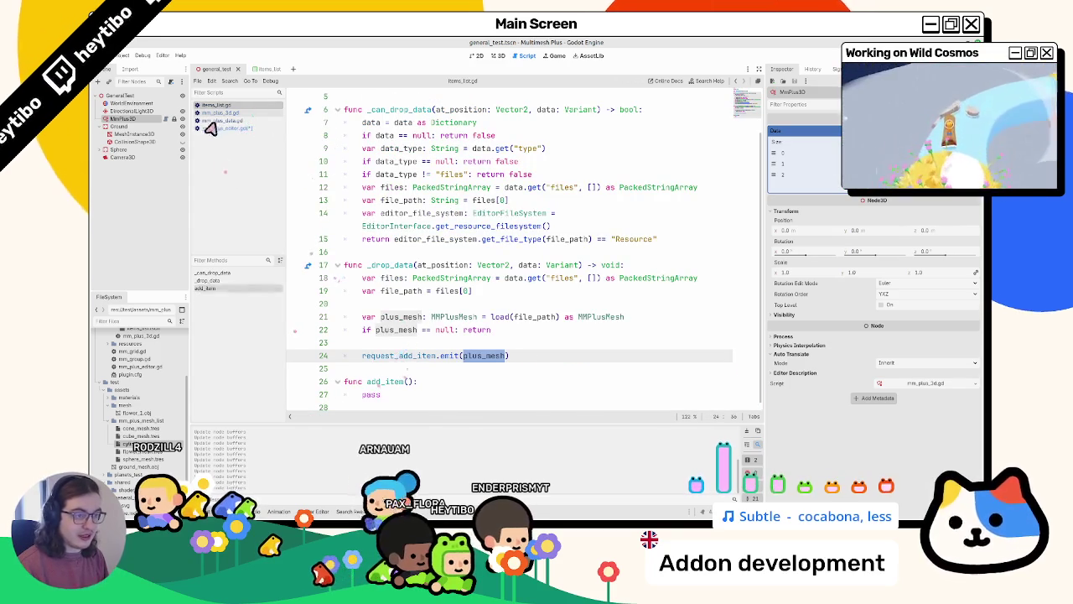
pyautogui.click(223, 128)
pyautogui.write('add')
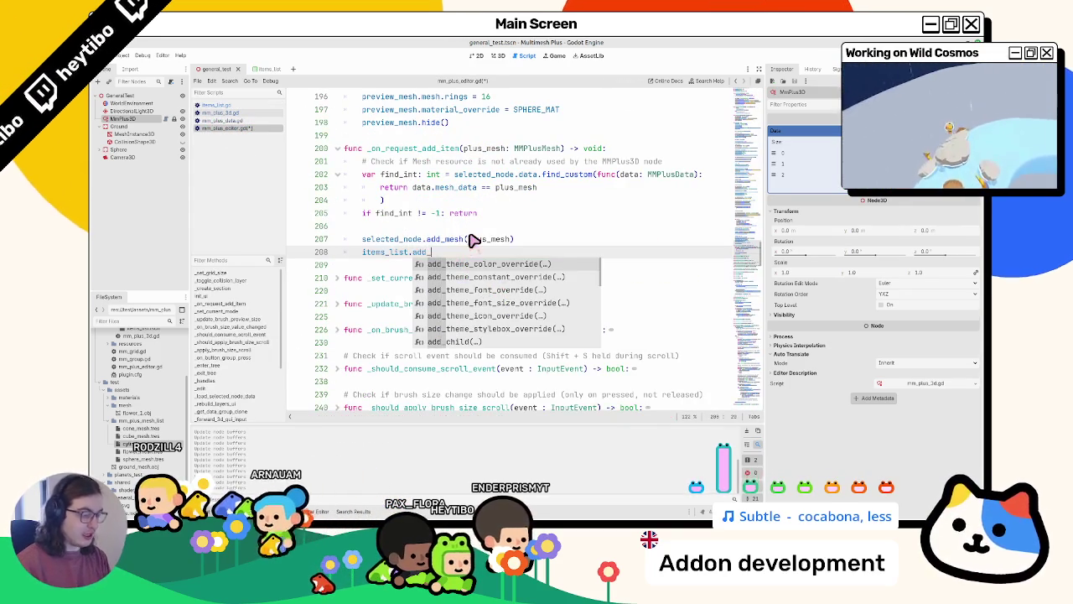
pyautogui.write('_it')
pyautogui.press('Return')
pyautogui.press('Return')
pyautogui.press('BackSpace')
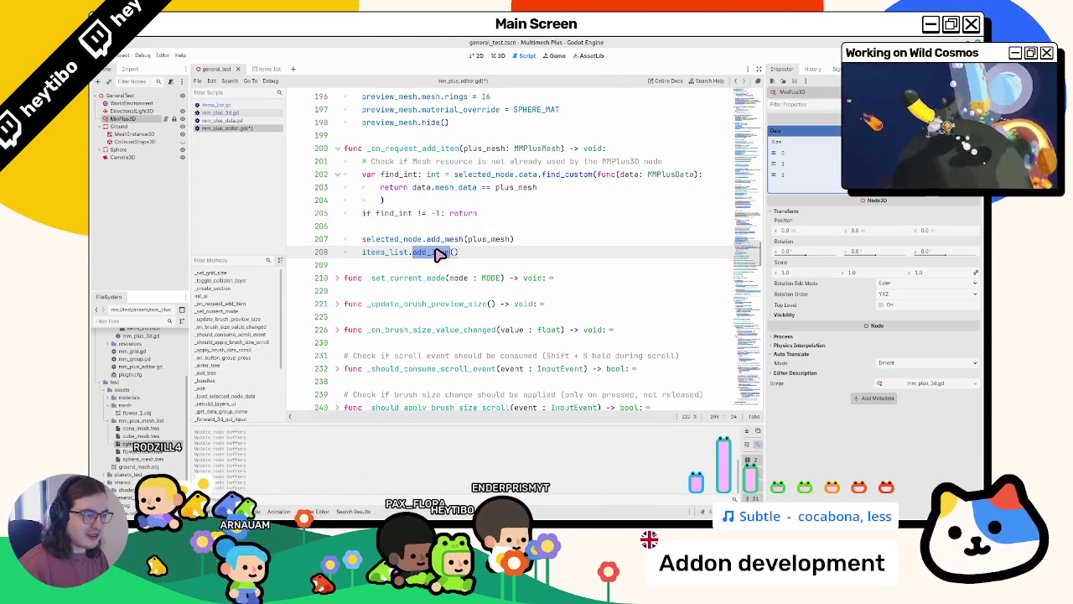
pyautogui.click(235, 106)
pyautogui.click(410, 382)
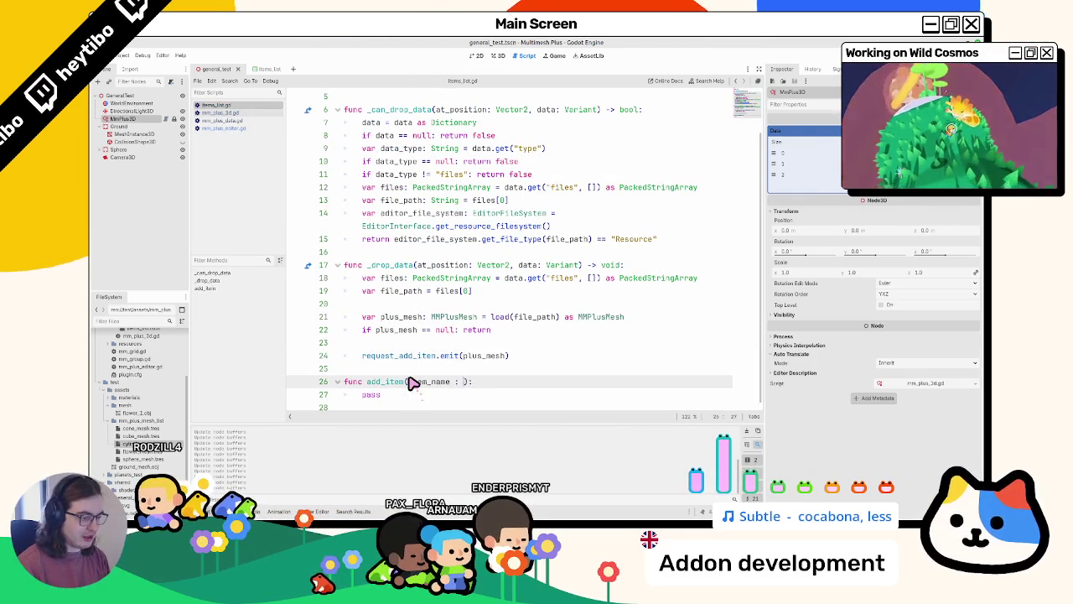
pyautogui.write('String')
# Complete the add_item String parameter type, glancing between mm_plus_3d.gd, the 3D scene and items_list.gd
pyautogui.press('Return')
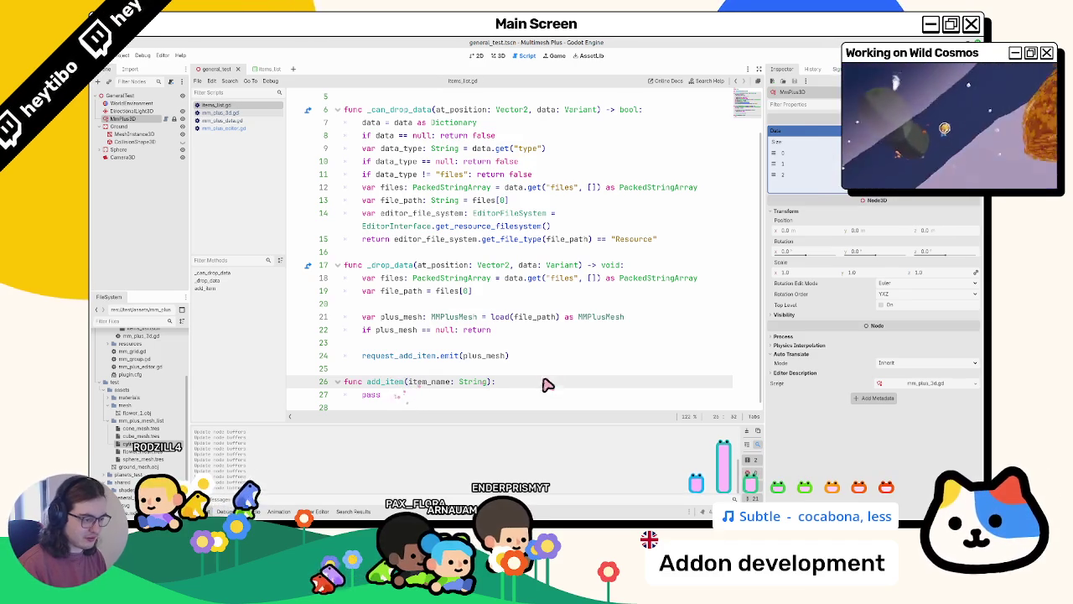
pyautogui.click(230, 115)
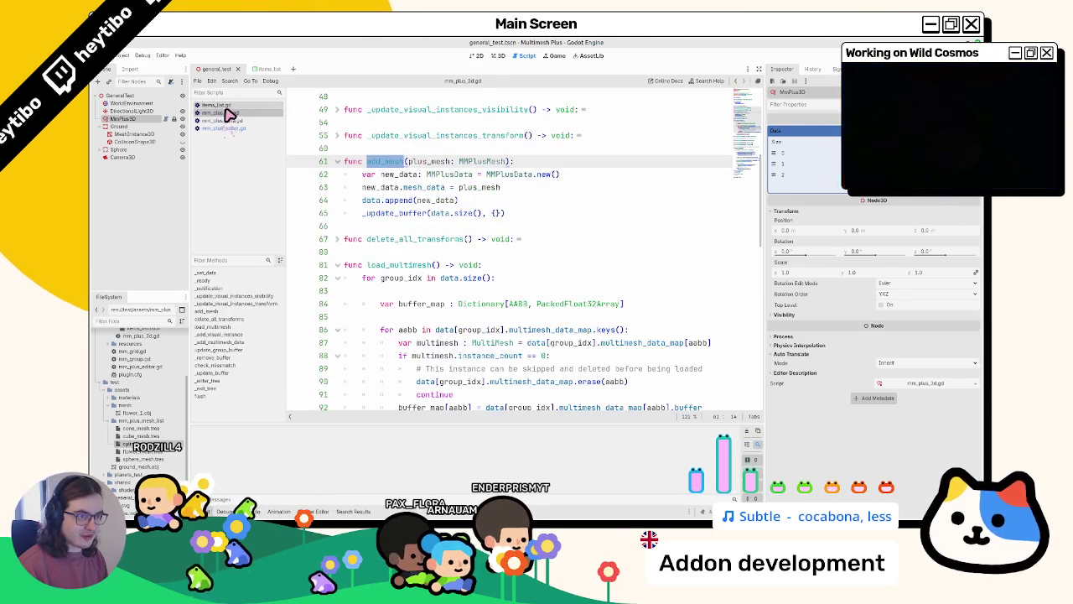
pyautogui.click(225, 107)
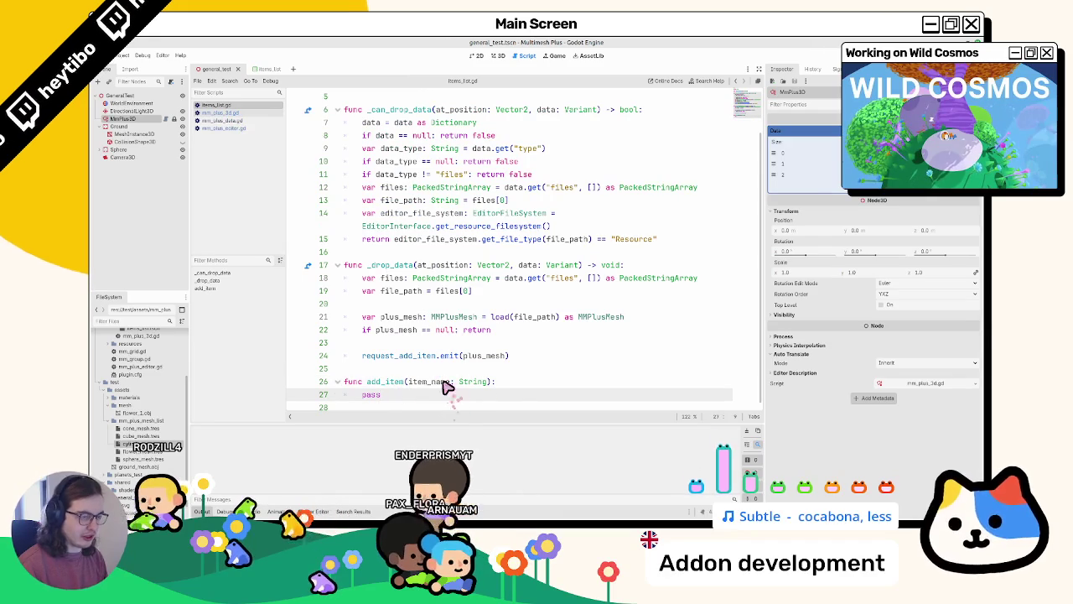
pyautogui.click(239, 115)
pyautogui.click(239, 107)
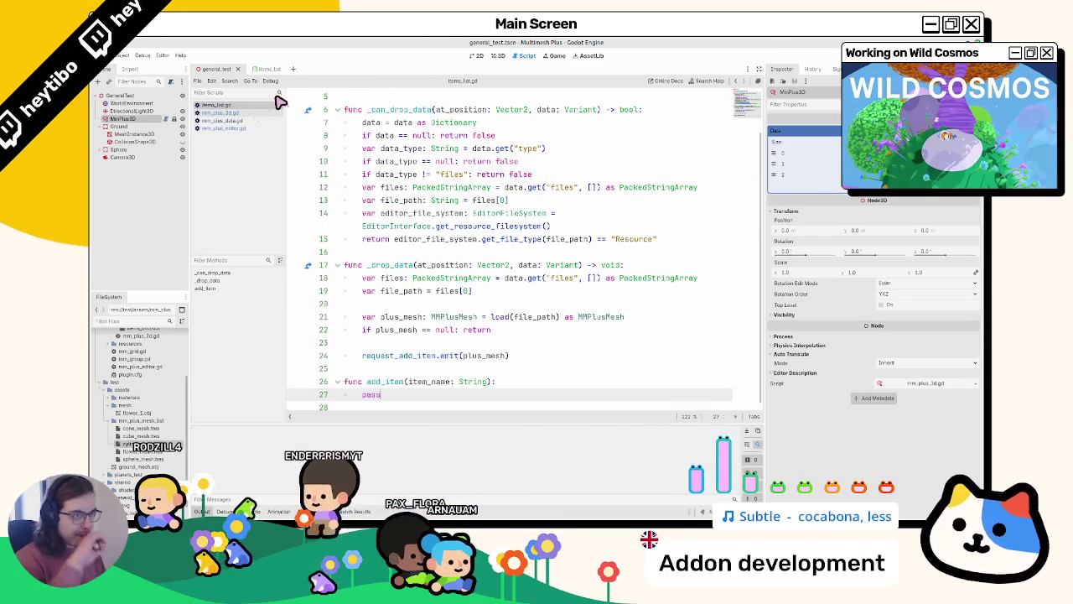
pyautogui.click(491, 56)
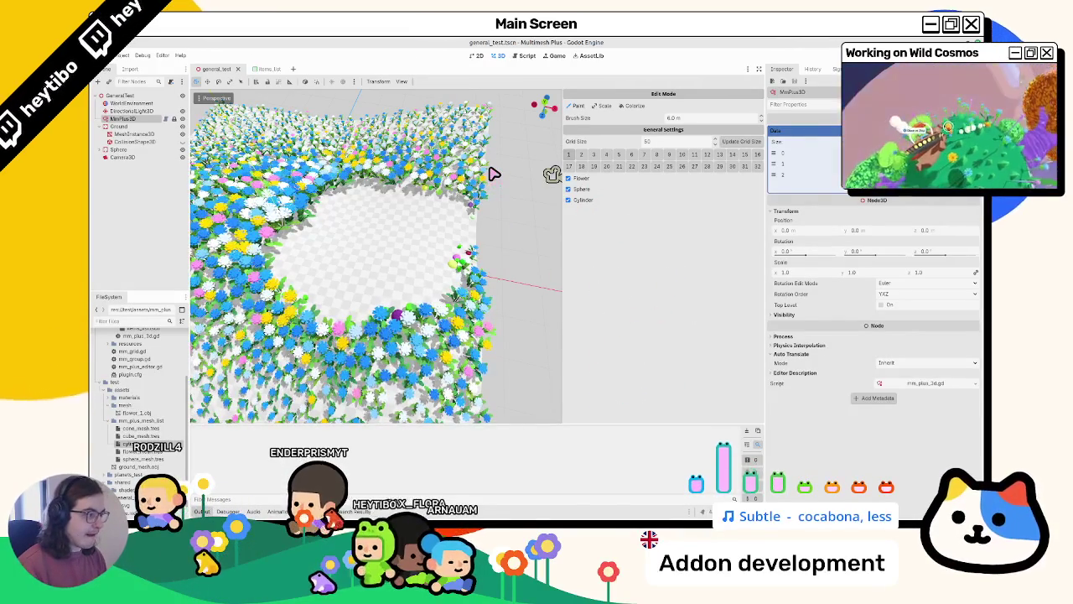
pyautogui.hotkey('ctrl', 'F3')
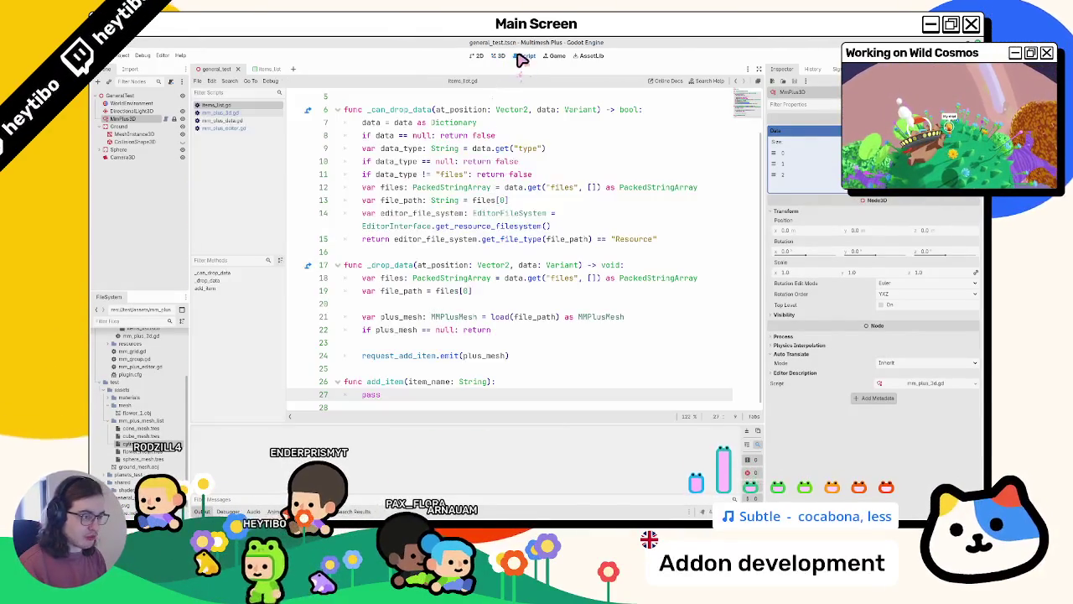
pyautogui.click(366, 406)
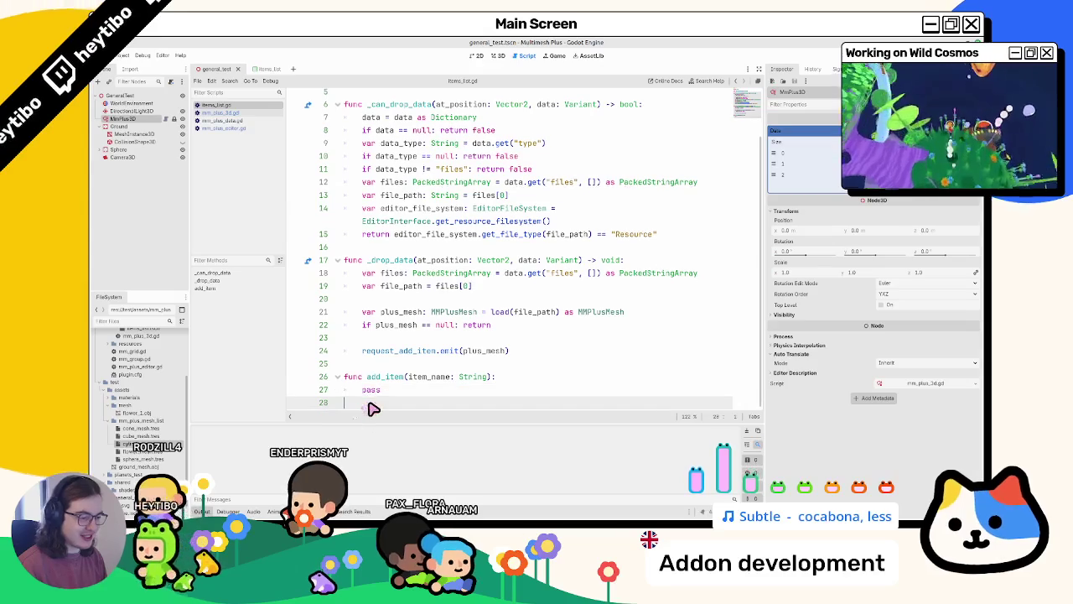
pyautogui.click(226, 115)
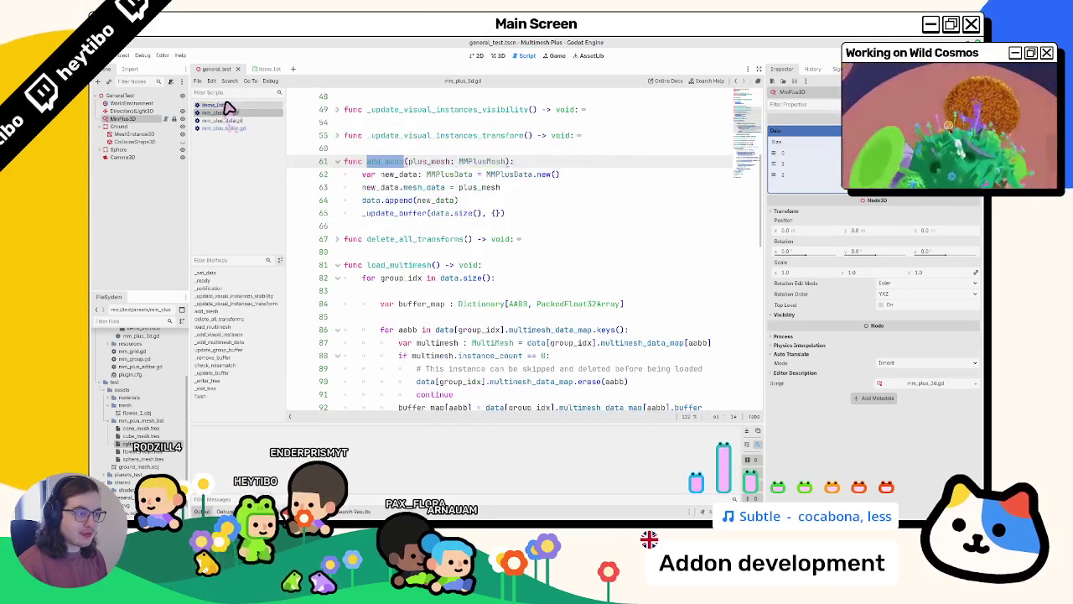
pyautogui.click(226, 106)
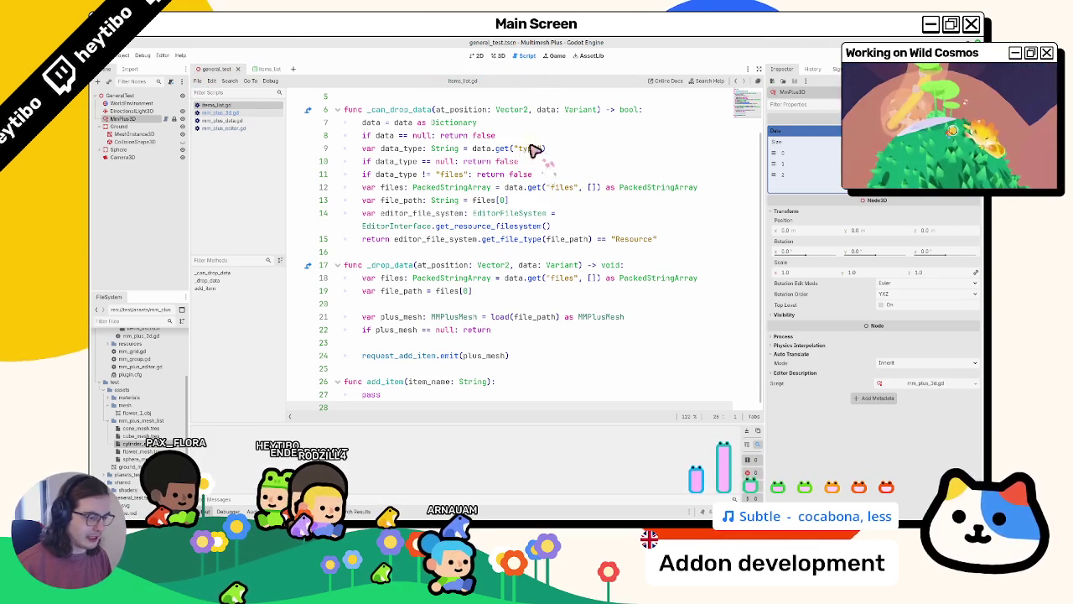
# Fold load_multimesh and _update_buffer in mm_plus_3d.gd, then return to the 3D flower scene
pyautogui.click(245, 115)
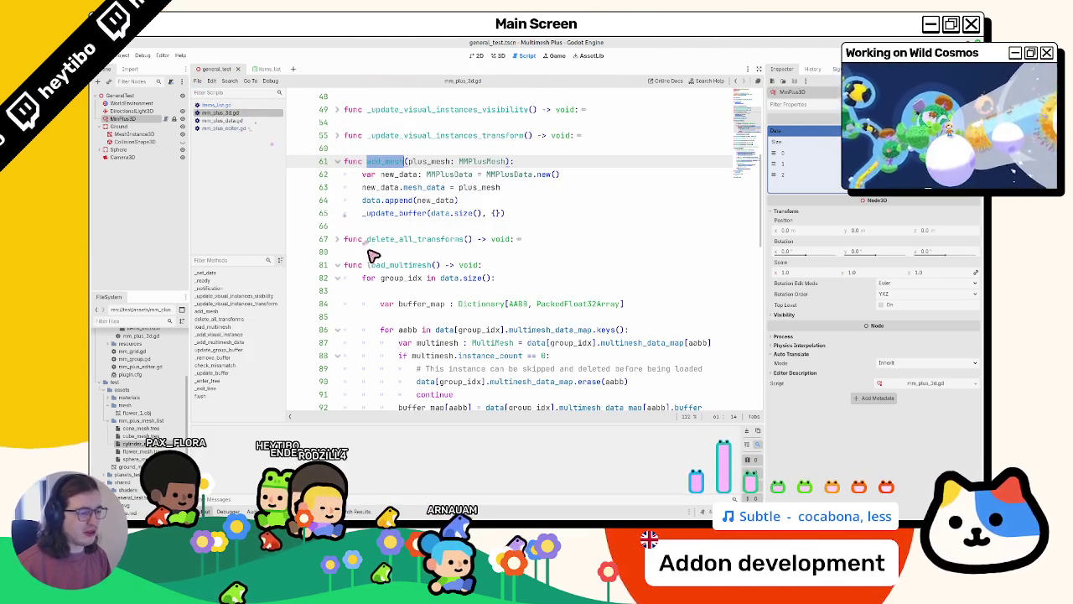
pyautogui.click(336, 266)
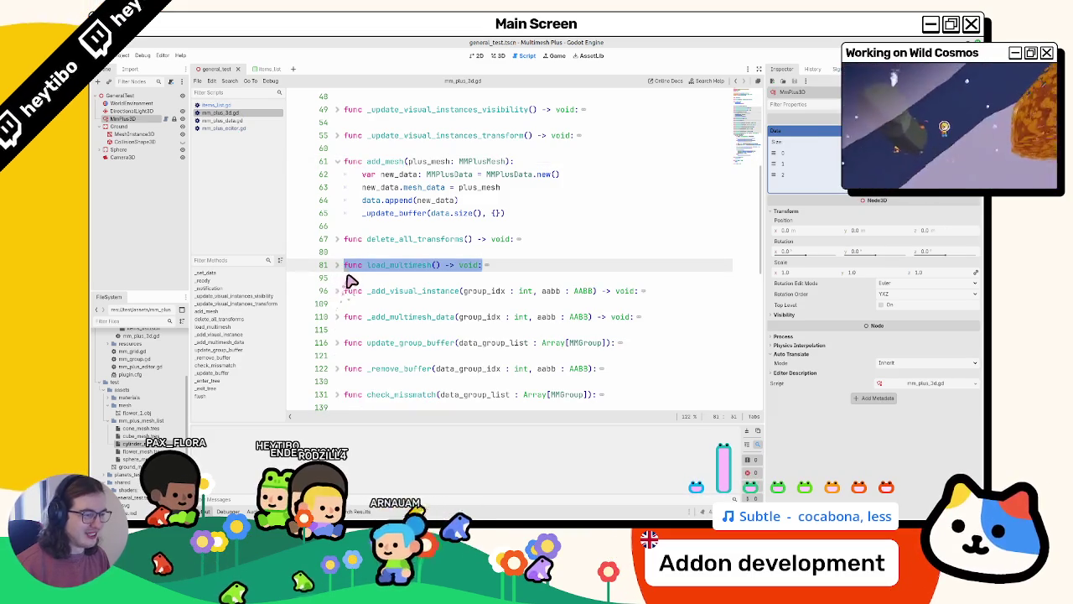
pyautogui.click(344, 281)
pyautogui.click(358, 249)
pyautogui.scroll(2, 362, 221)
pyautogui.scroll(-10, 363, 221)
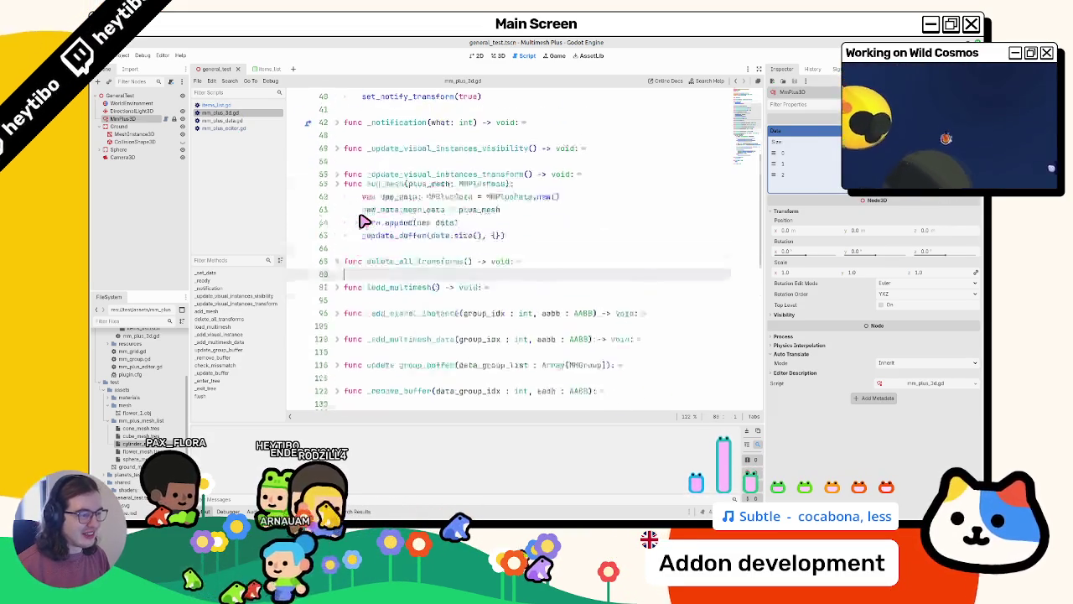
pyautogui.click(336, 146)
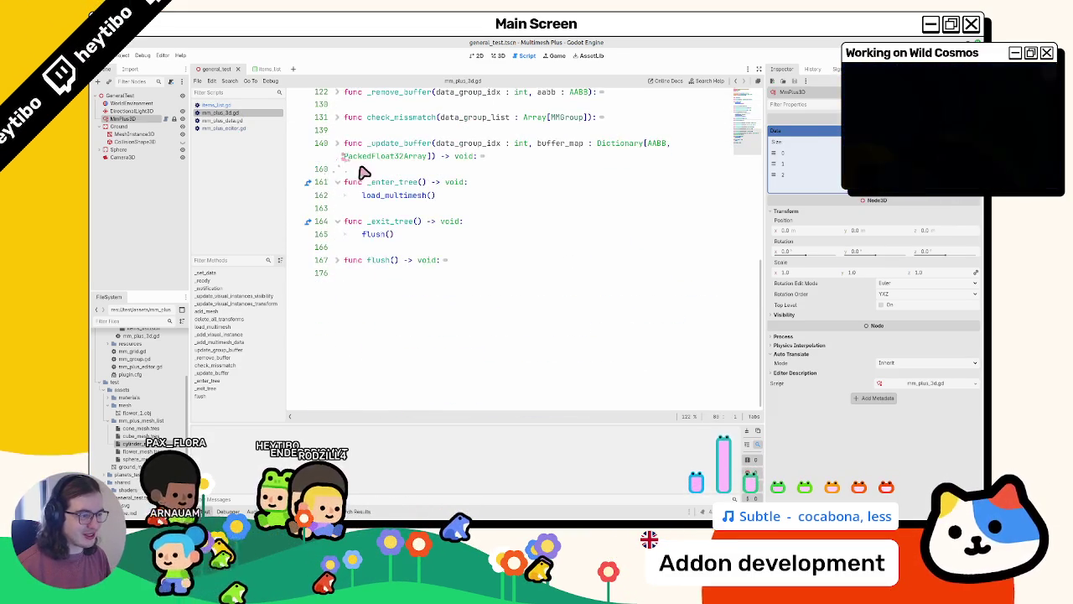
pyautogui.scroll(12, 359, 170)
pyautogui.scroll(-3, 366, 178)
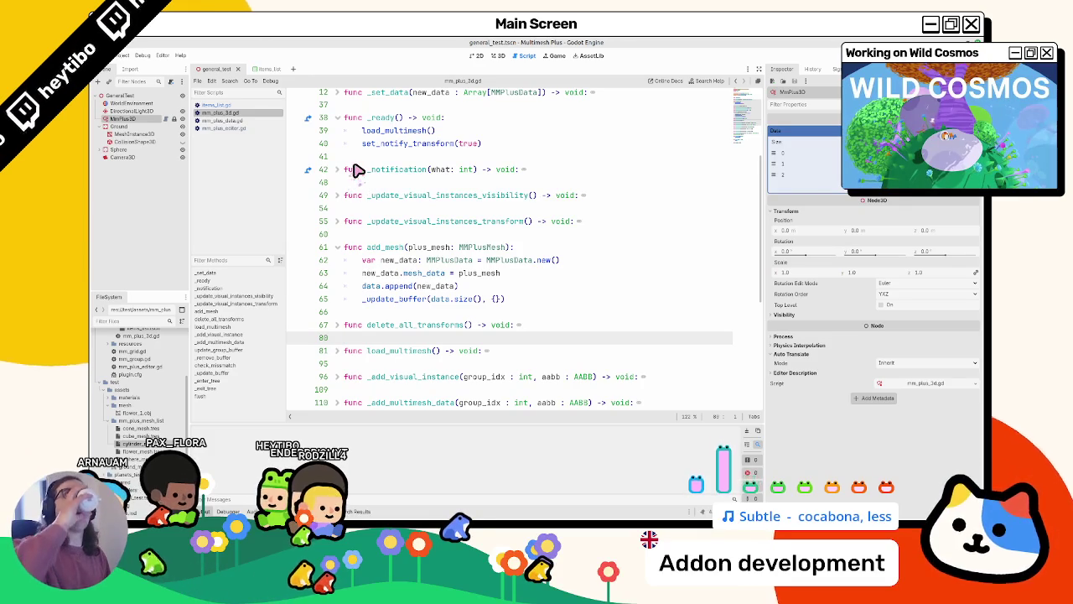
pyautogui.click(216, 105)
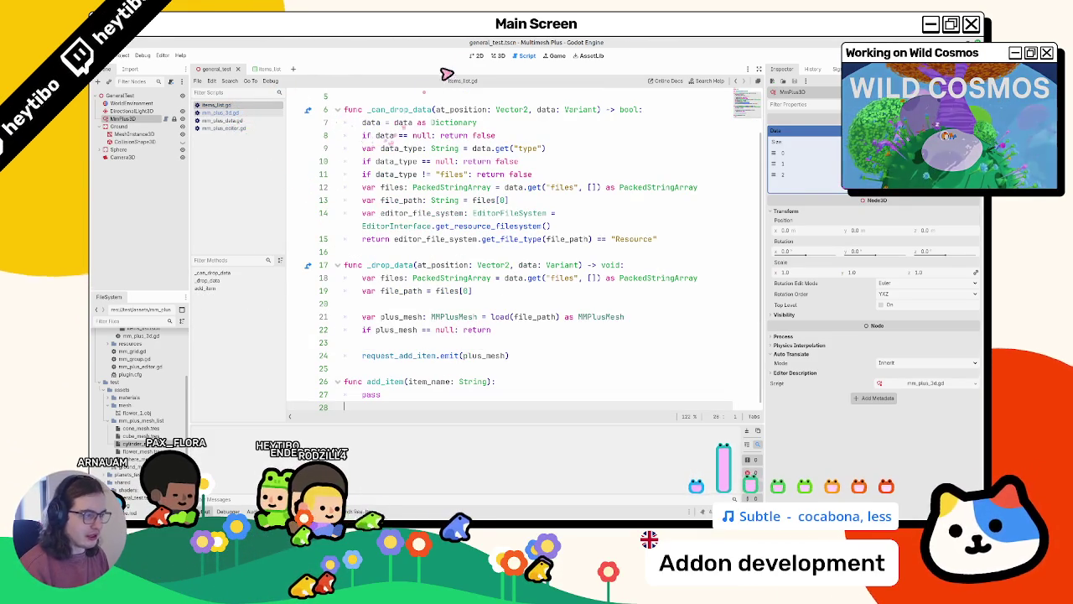
pyautogui.click(497, 57)
# Paint new instances in and around the empty clearing and save the flower scene
pyautogui.moveTo(455, 242); pyautogui.dragTo(393, 217)
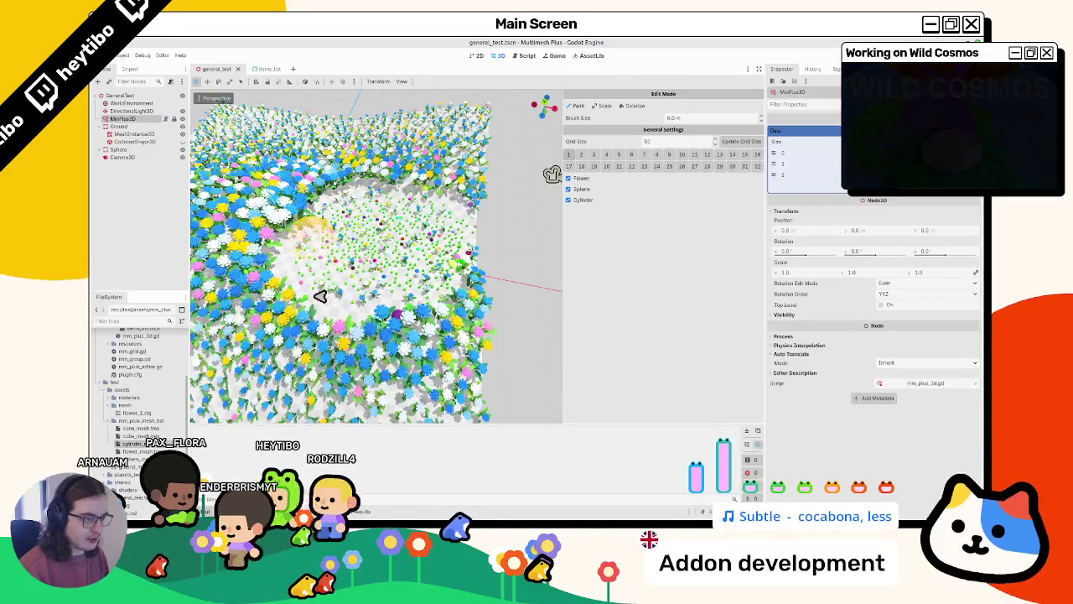
pyautogui.moveTo(307, 268); pyautogui.dragTo(366, 238)
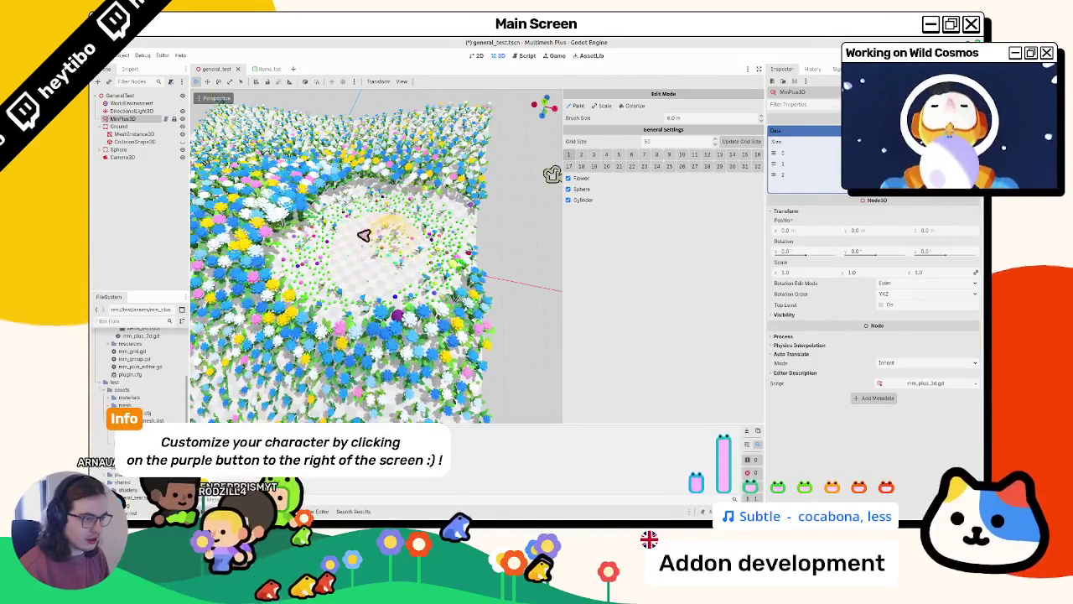
pyautogui.scroll(5, 399, 251)
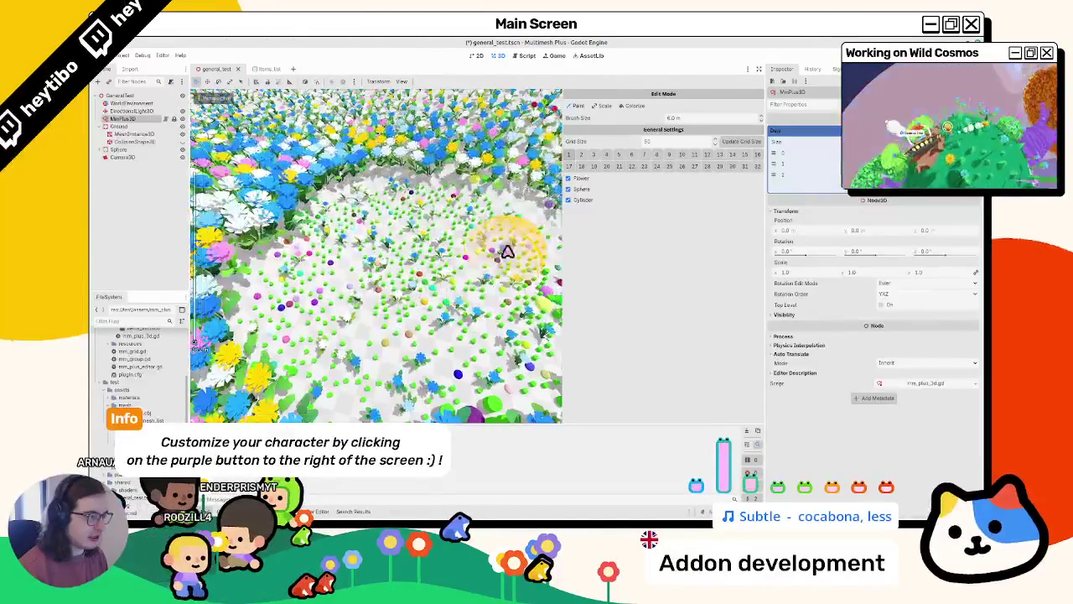
pyautogui.hotkey('ctrl', 's')
pyautogui.click(788, 131)
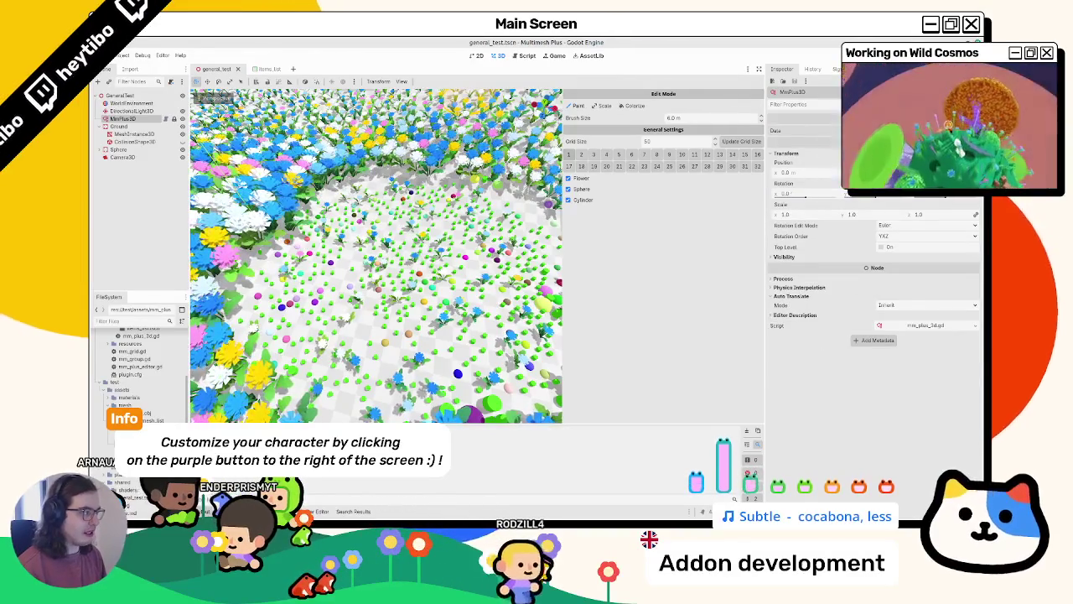
pyautogui.click(743, 141)
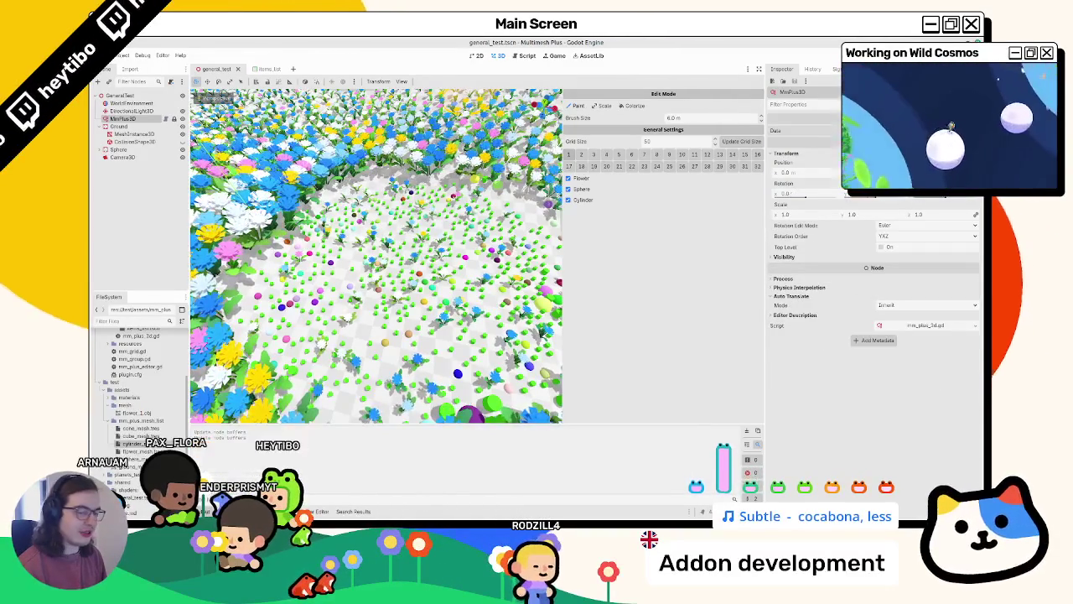
pyautogui.scroll(-5, 492, 187)
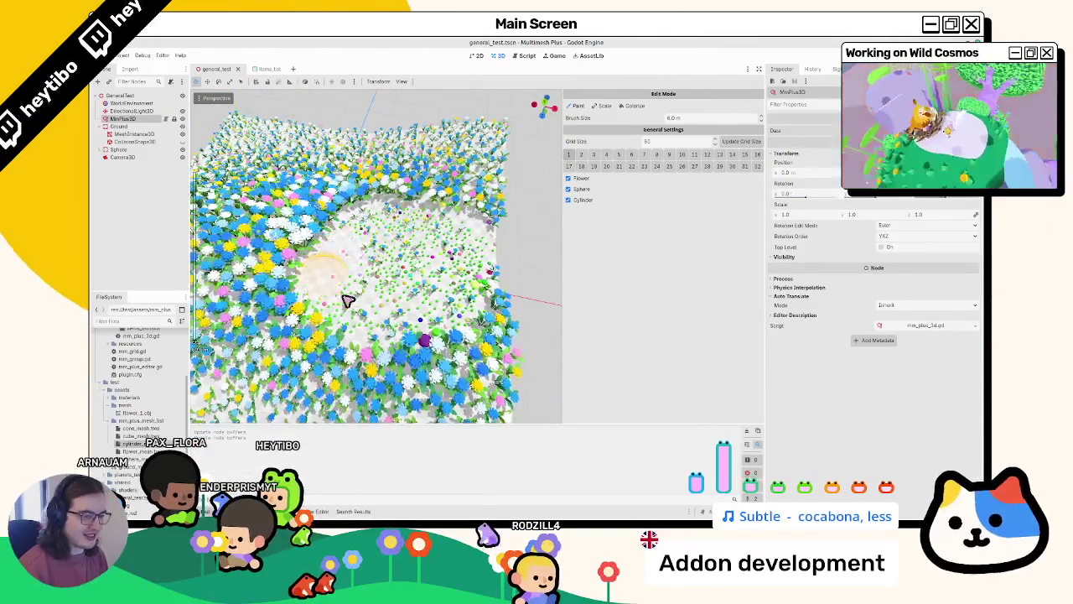
# Erase flowers to widen the cleared circle and save general_test.tscn again
pyautogui.moveTo(340, 295); pyautogui.dragTo(374, 233)
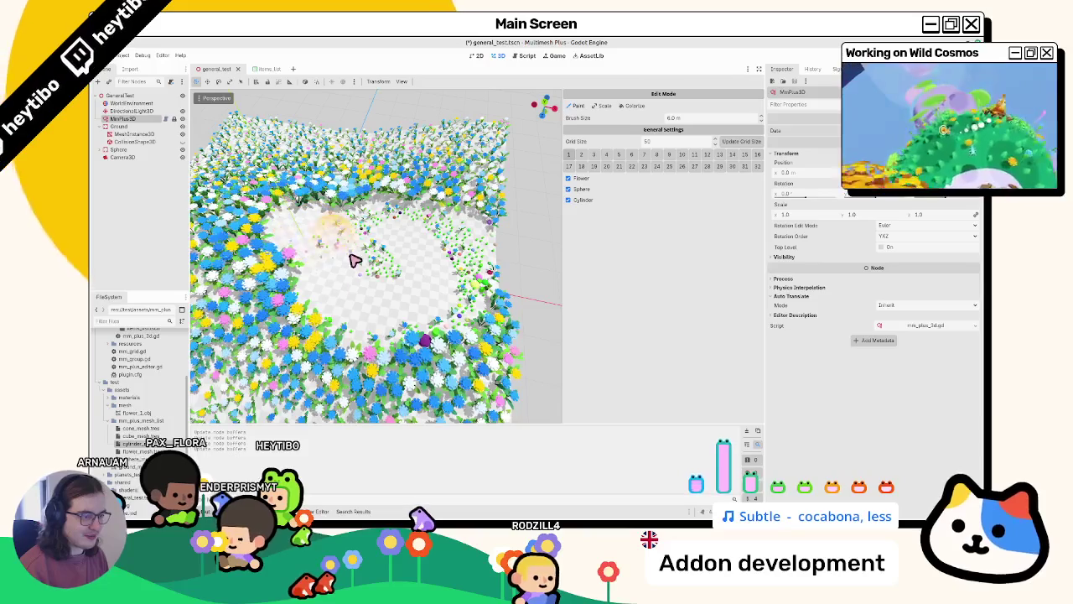
pyautogui.scroll(4, 319, 235)
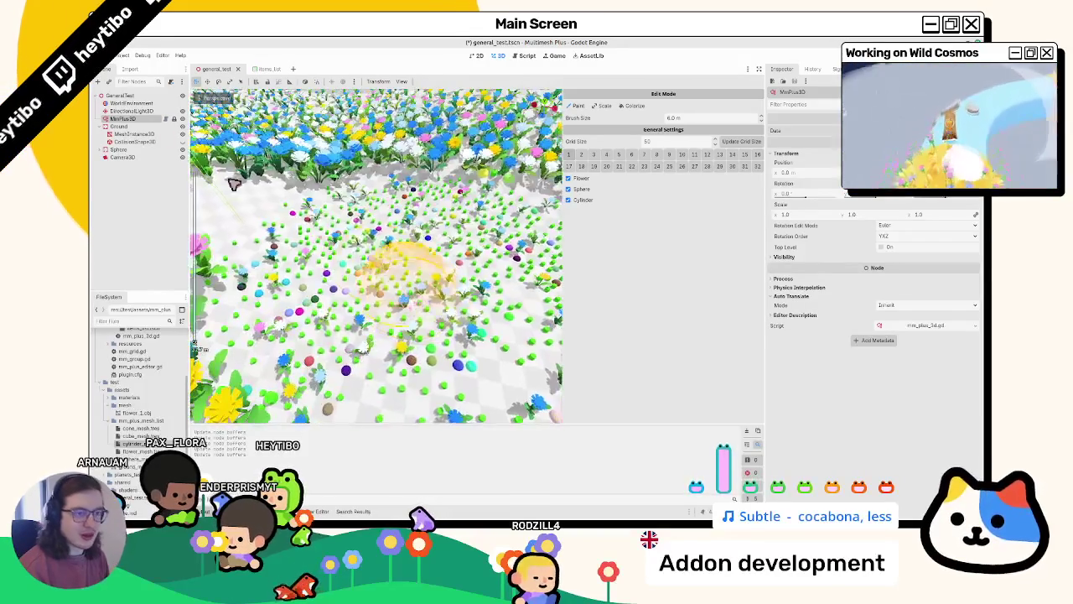
pyautogui.hotkey('ctrl', 's')
pyautogui.click(523, 56)
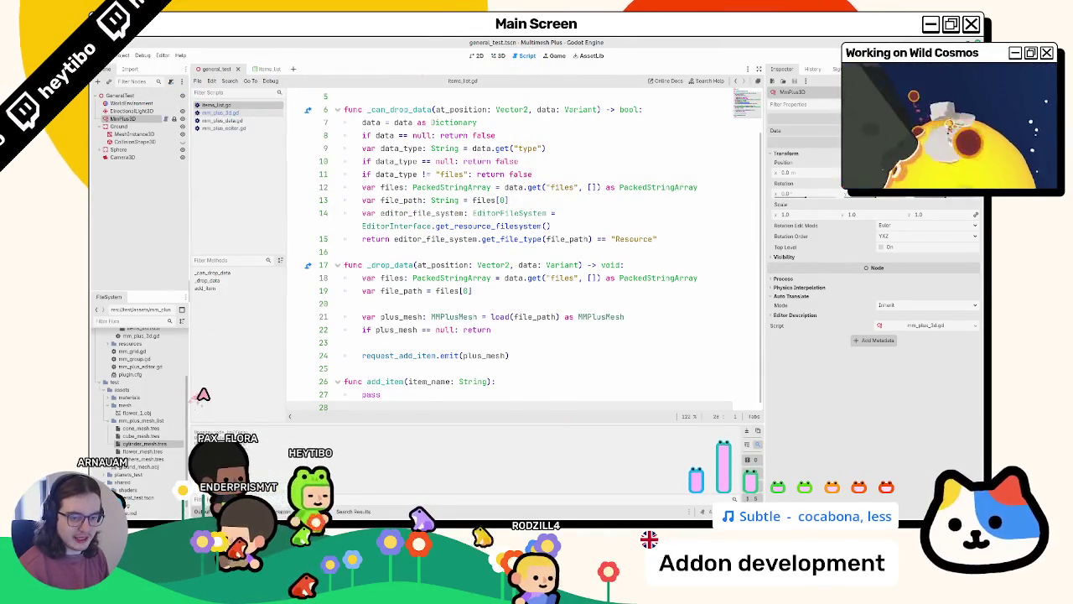
# Create a new item.tscn scene in the addon's items_list folder
pyautogui.click(149, 383)
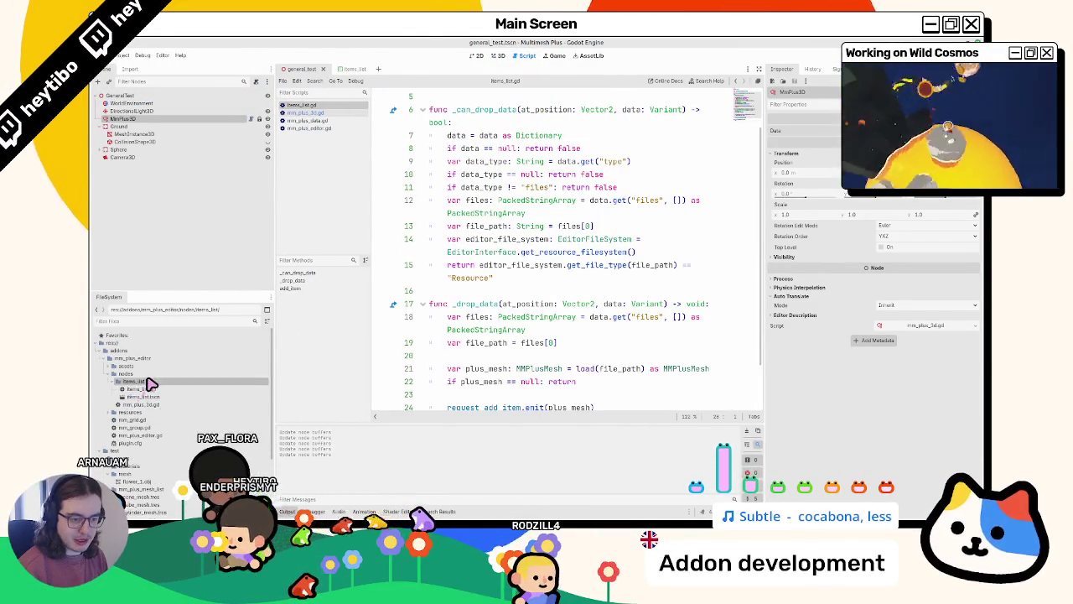
pyautogui.rightClick(150, 383)
pyautogui.moveTo(218, 384)
pyautogui.click(289, 393)
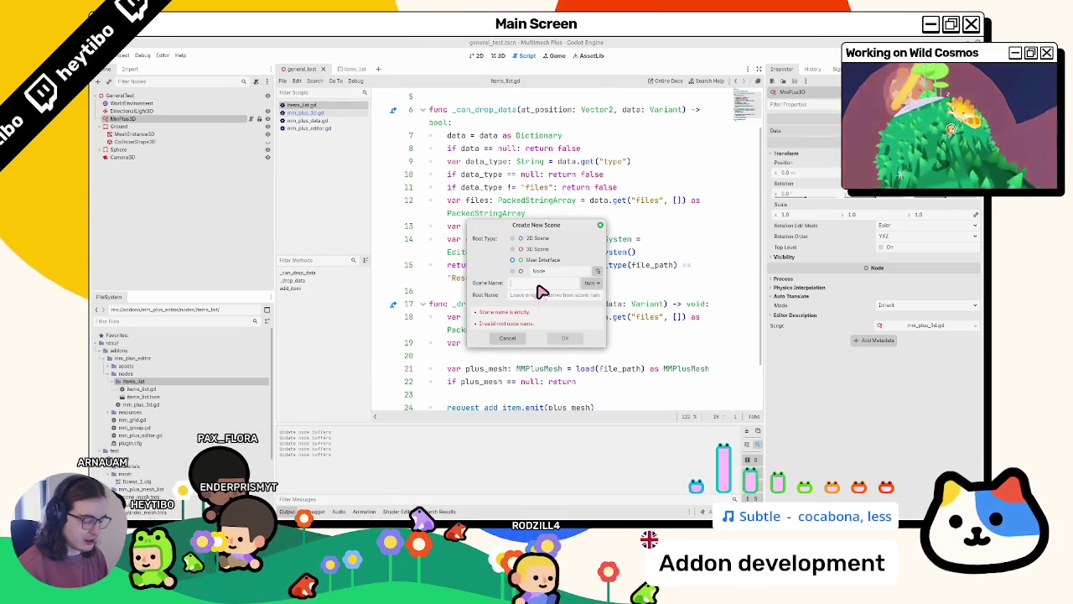
pyautogui.write('item')
pyautogui.press('Return')
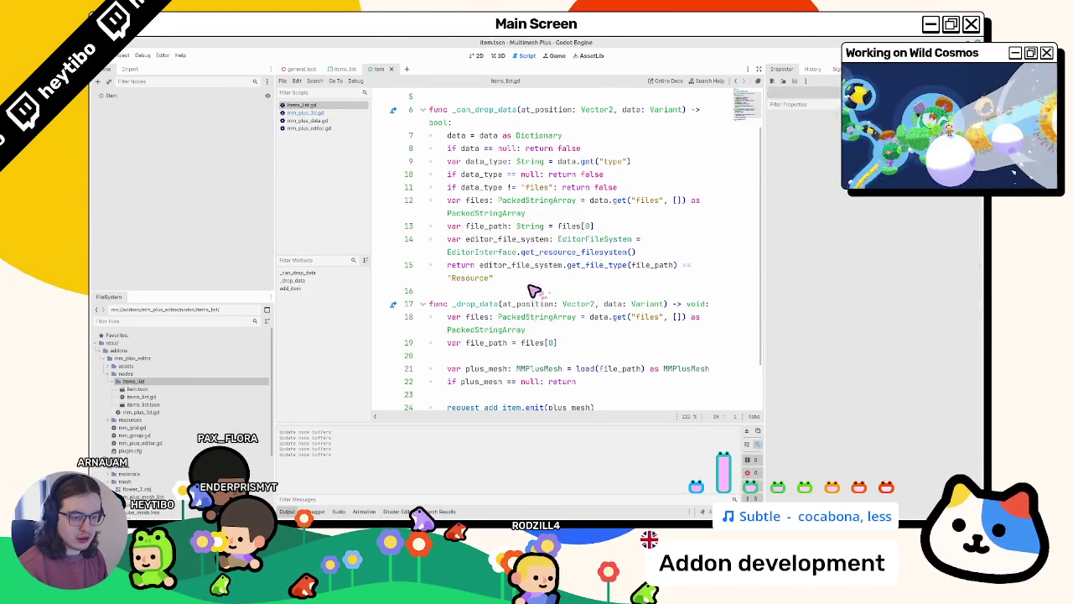
# Change the Item root node's type to PanelContainer in the 2D view
pyautogui.click(498, 55)
pyautogui.click(477, 56)
pyautogui.click(139, 96)
pyautogui.rightClick(140, 96)
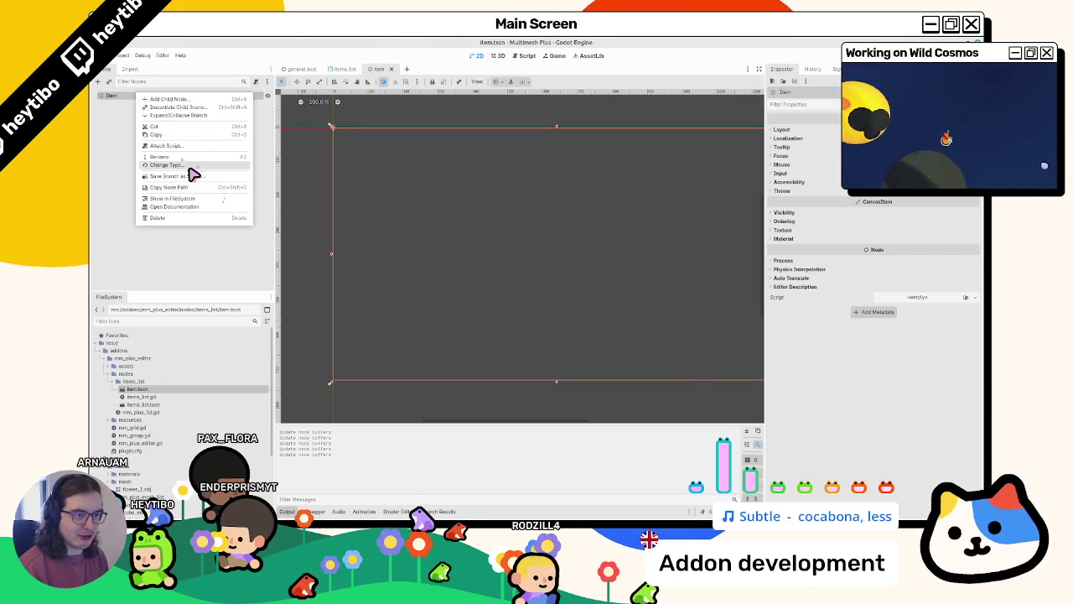
pyautogui.click(191, 165)
pyautogui.write('pa')
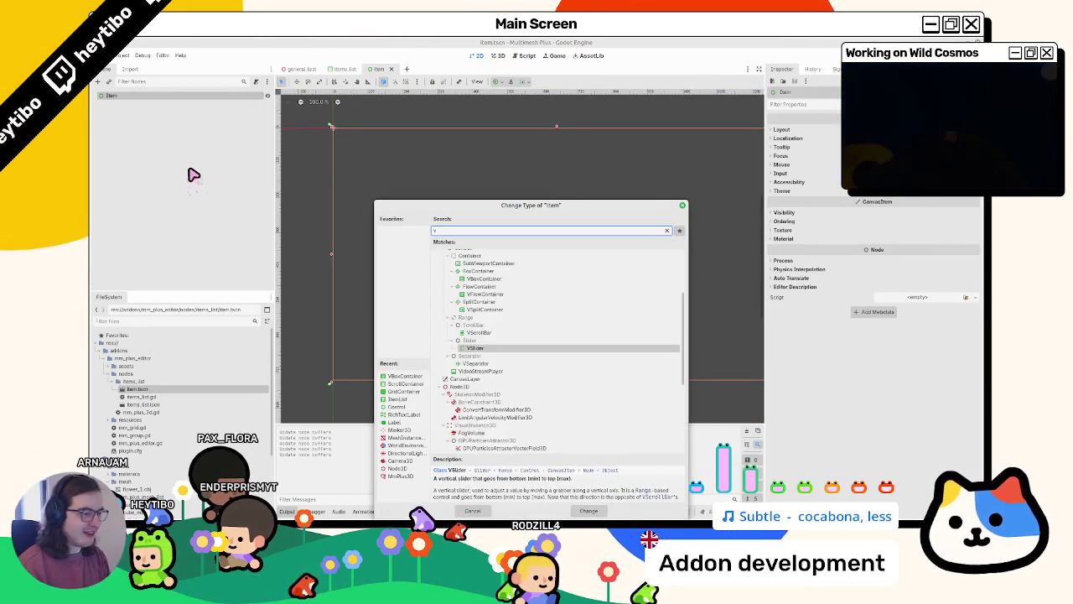
pyautogui.write('nelcon')
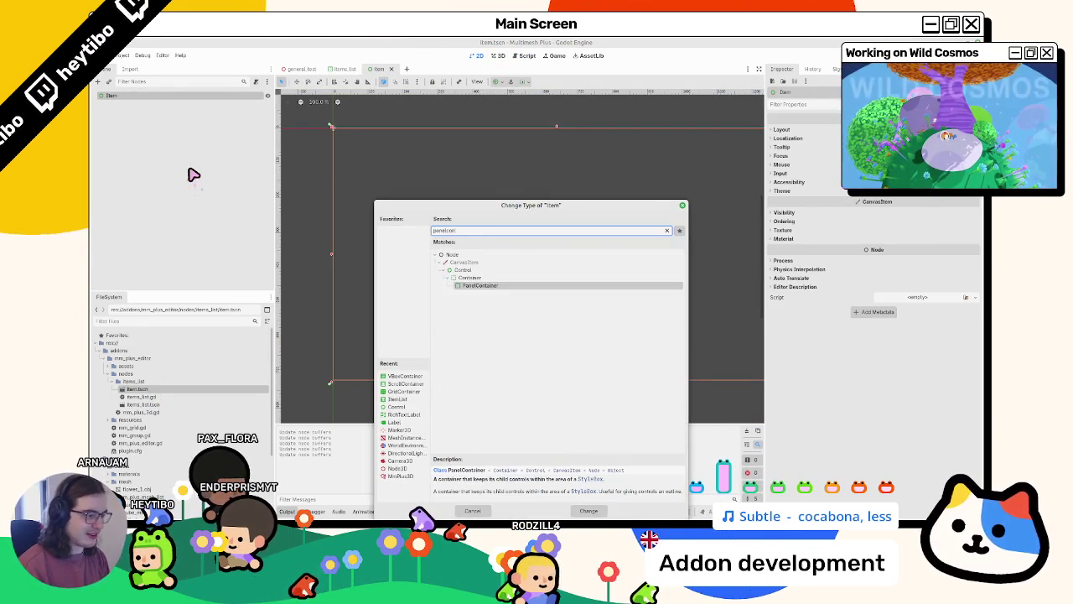
pyautogui.press('Return')
# Add a VBoxContainer child under the Item node
pyautogui.hotkey('ctrl', 'a')
pyautogui.write('c')
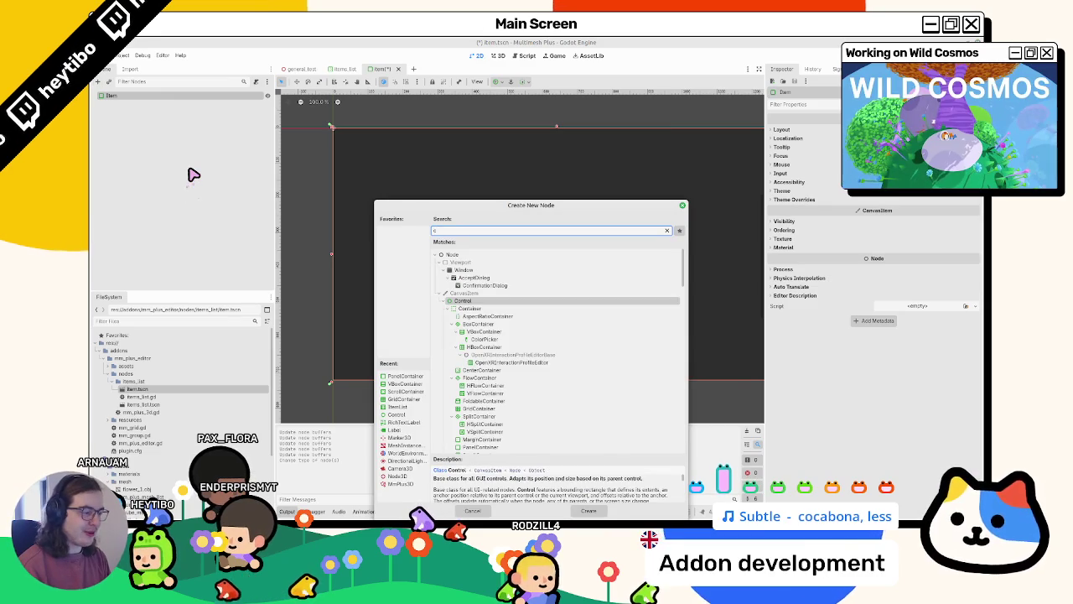
pyautogui.press('BackSpace')
pyautogui.write('vbox')
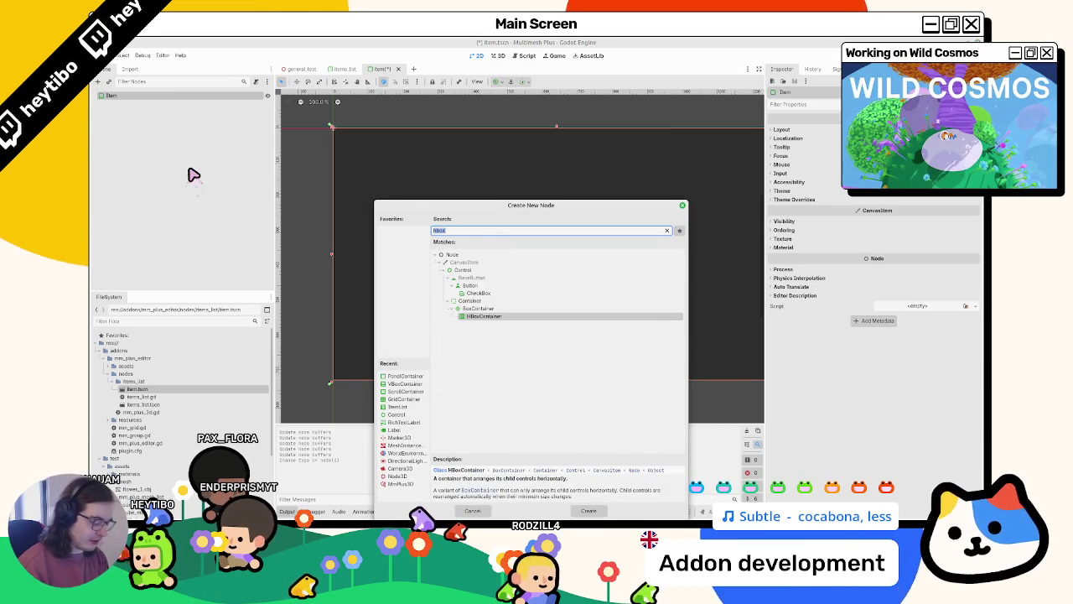
pyautogui.press('Return')
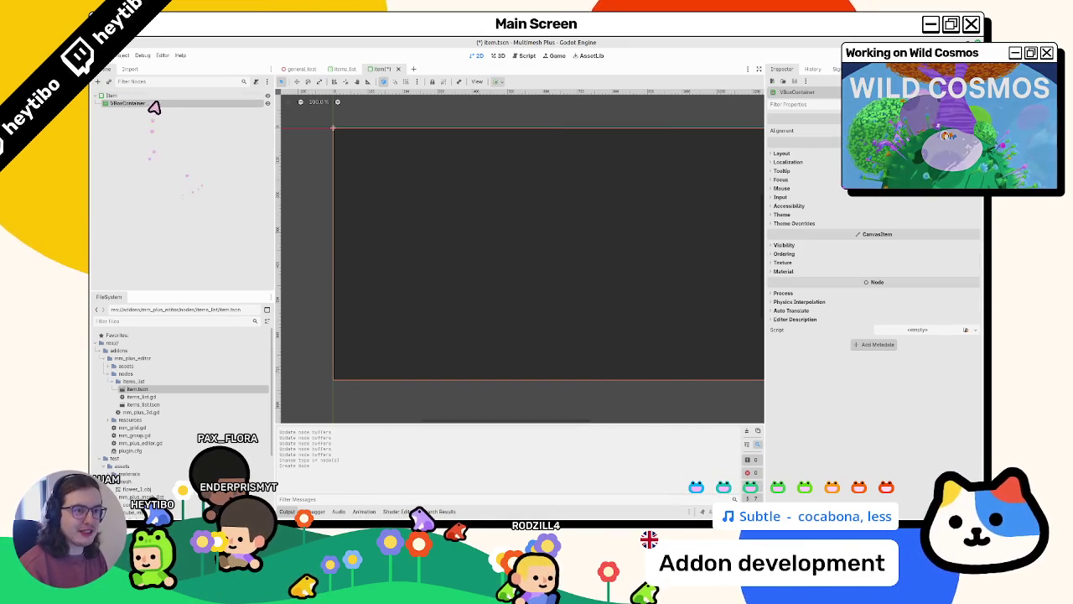
# Anchor the Item root to the top-left preset, then select the VBoxContainer
pyautogui.click(143, 96)
pyautogui.click(496, 82)
pyautogui.click(501, 108)
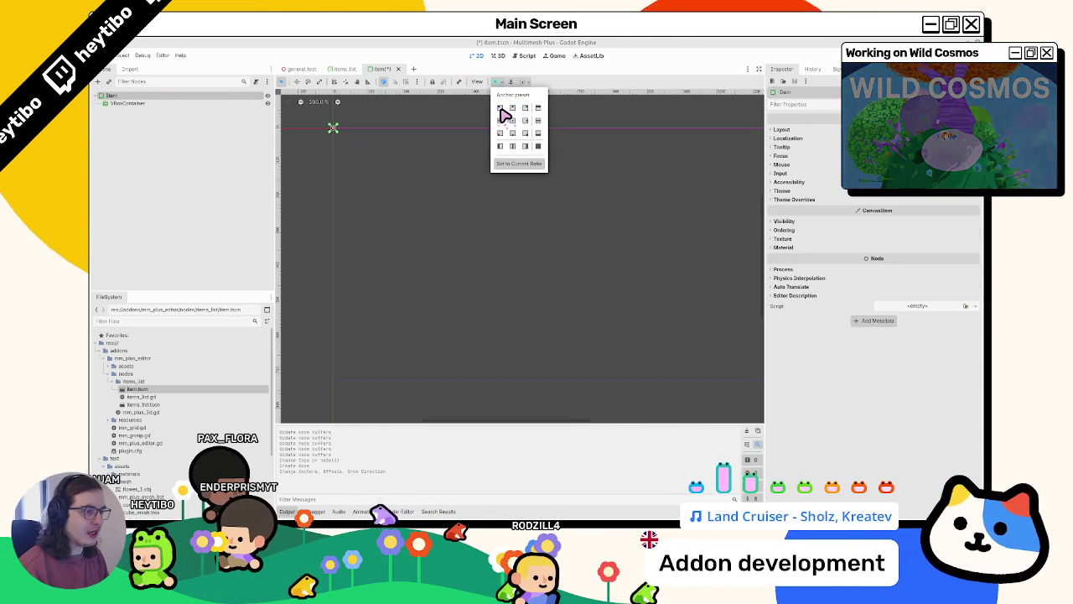
pyautogui.scroll(3, 343, 172)
pyautogui.click(161, 103)
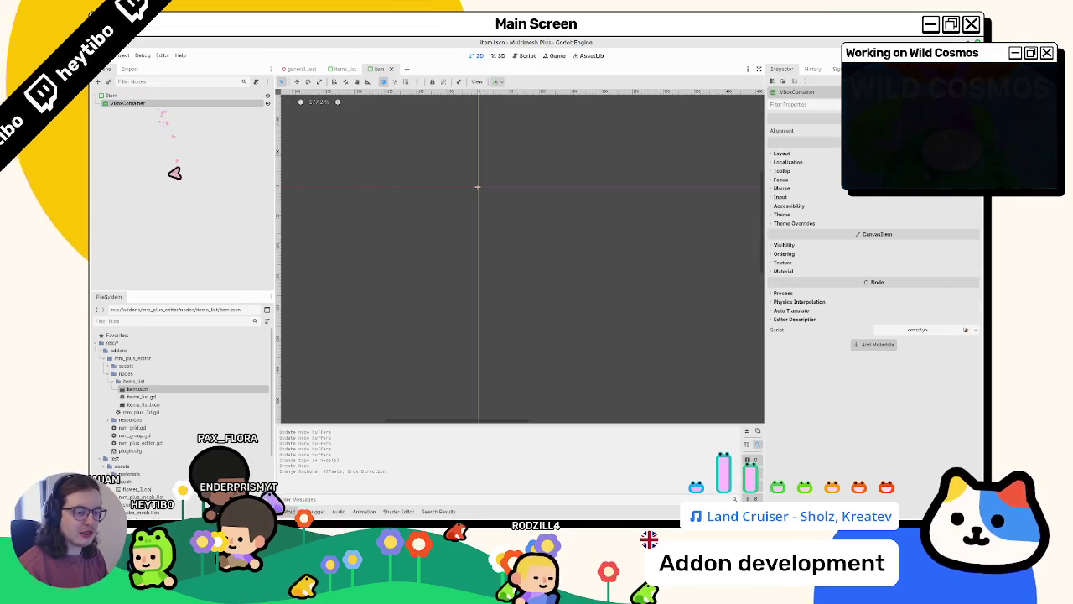
pyautogui.hotkey('ctrl', 'a')
# Add a TextureRect with icon.svg as texture, adjusted expand mode and 32 px minimum size
pyautogui.write('textu')
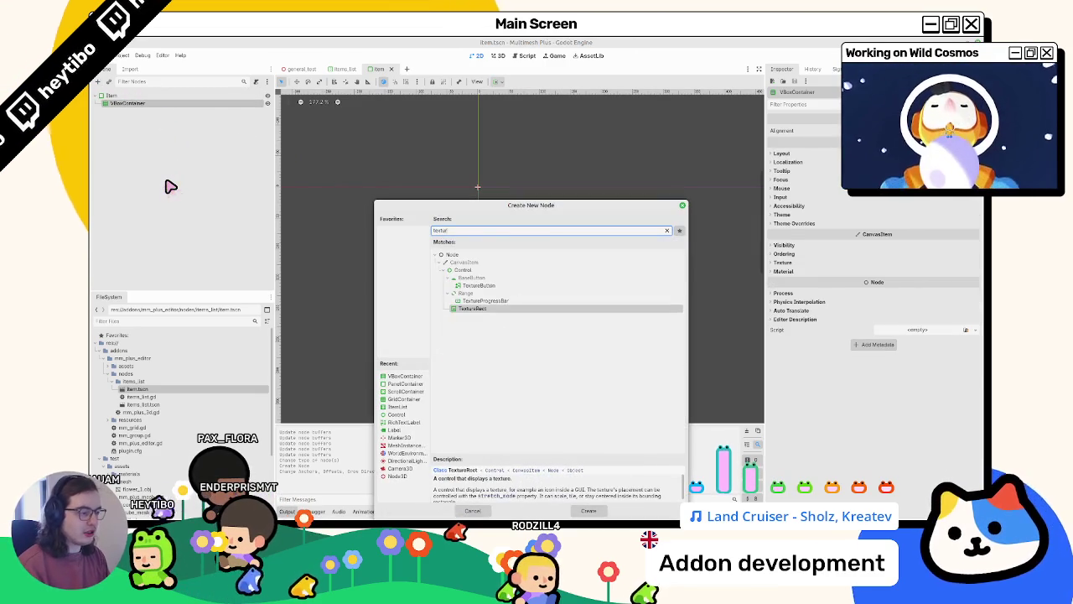
pyautogui.press('Return')
pyautogui.scroll(-3, 181, 419)
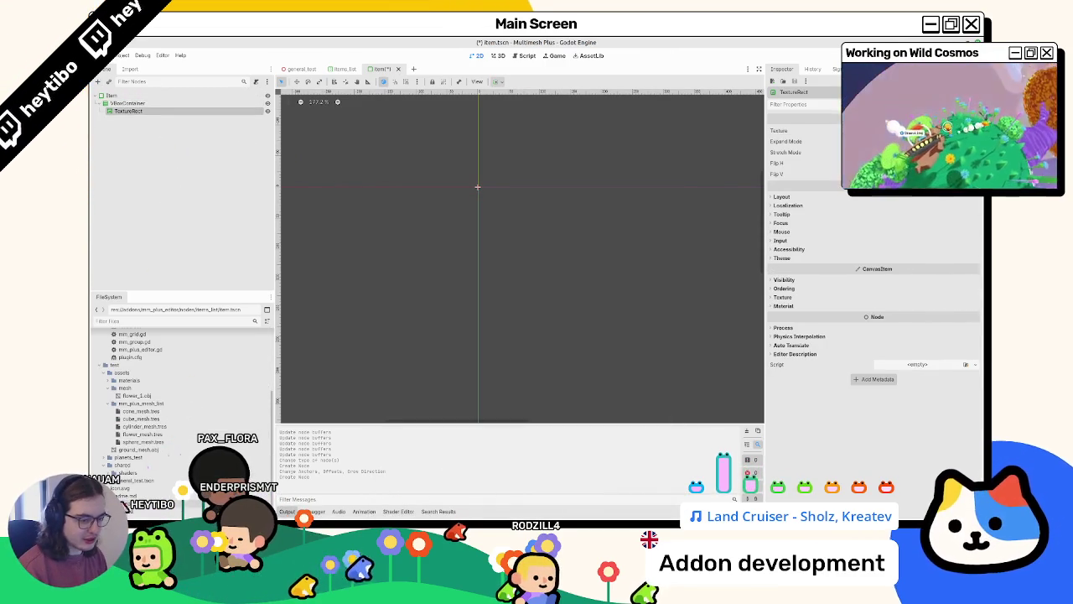
pyautogui.moveTo(142, 491); pyautogui.dragTo(279, 461)
pyautogui.moveTo(477, 186); pyautogui.dragTo(477, 186)
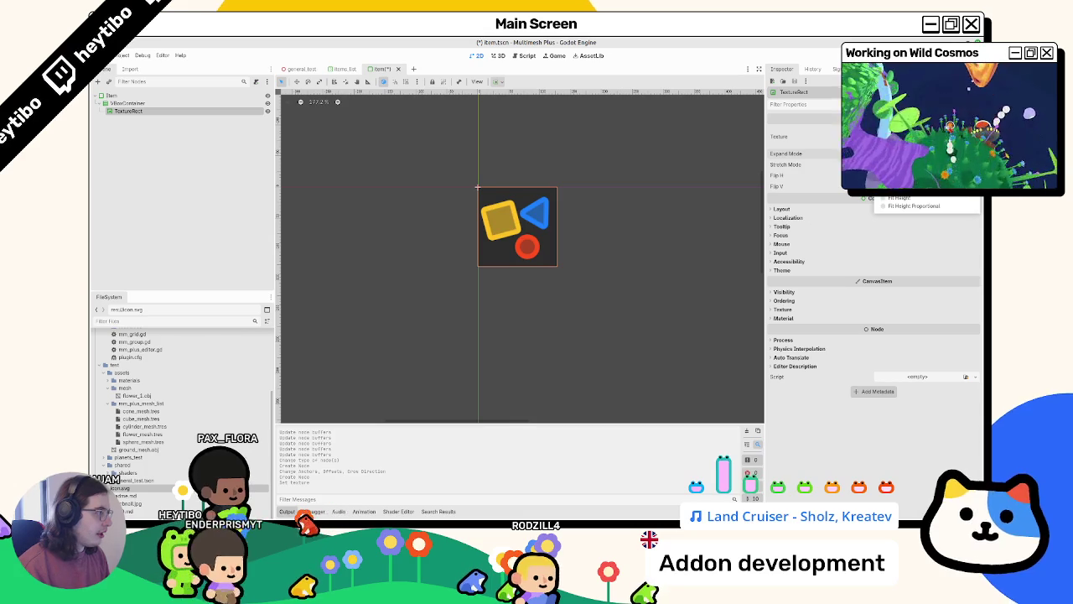
pyautogui.click(905, 171)
pyautogui.click(819, 208)
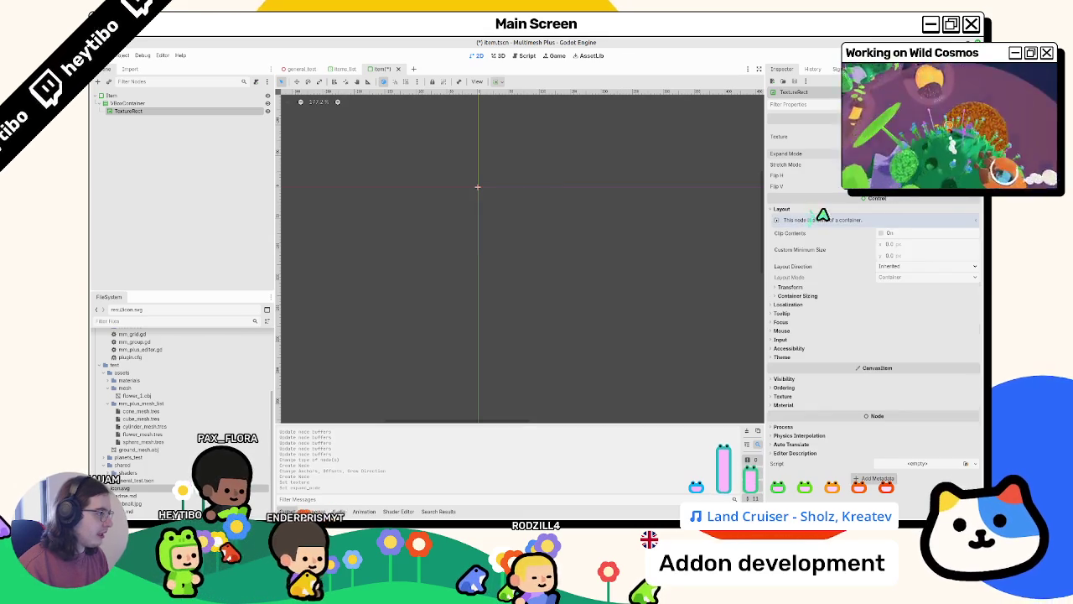
pyautogui.click(890, 244)
pyautogui.write('32')
pyautogui.press('Return')
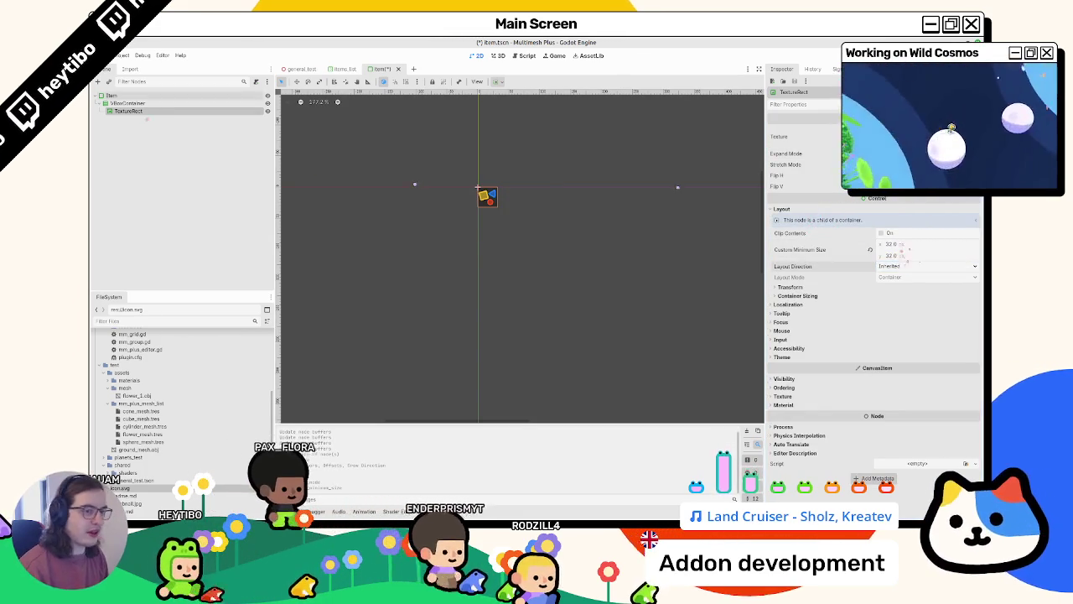
# Add a Label under VBoxContainer with the text 'Item Name'
pyautogui.click(138, 103)
pyautogui.hotkey('ctrl', 'a')
pyautogui.write('label')
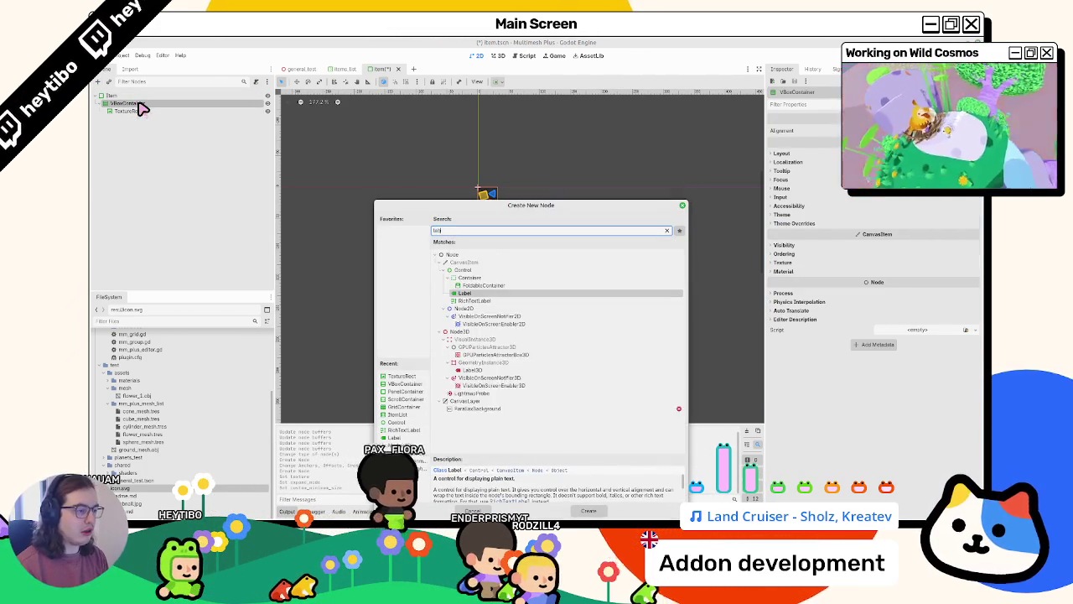
pyautogui.press('Return')
pyautogui.click(826, 161)
pyautogui.write('Item Name')
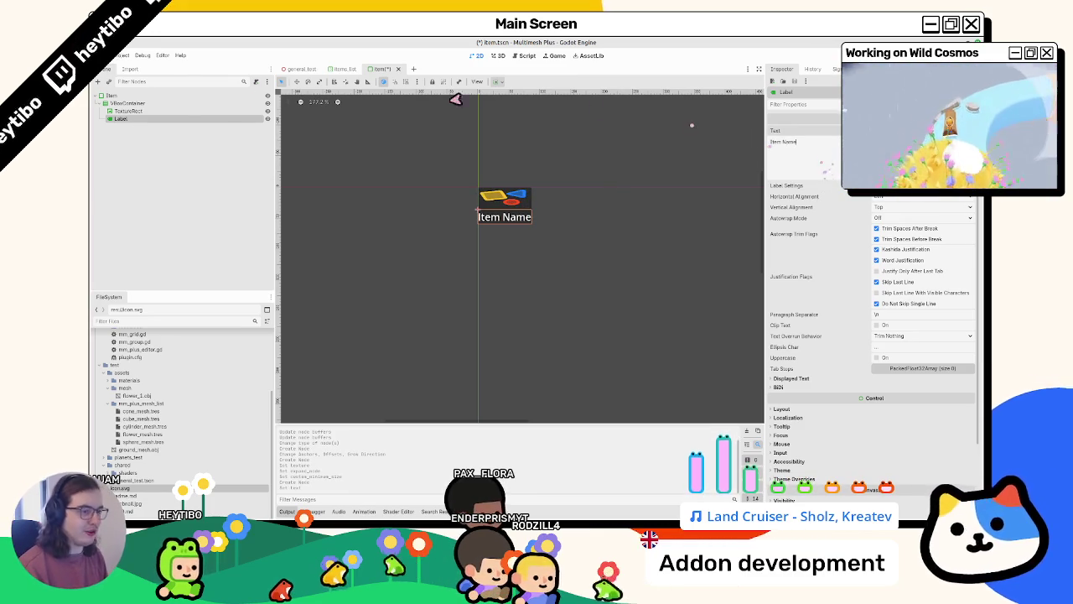
# Add an 'Enabled' CheckBox under VBoxContainer and save the item scene
pyautogui.click(156, 111)
pyautogui.click(156, 103)
pyautogui.hotkey('ctrl', 'a')
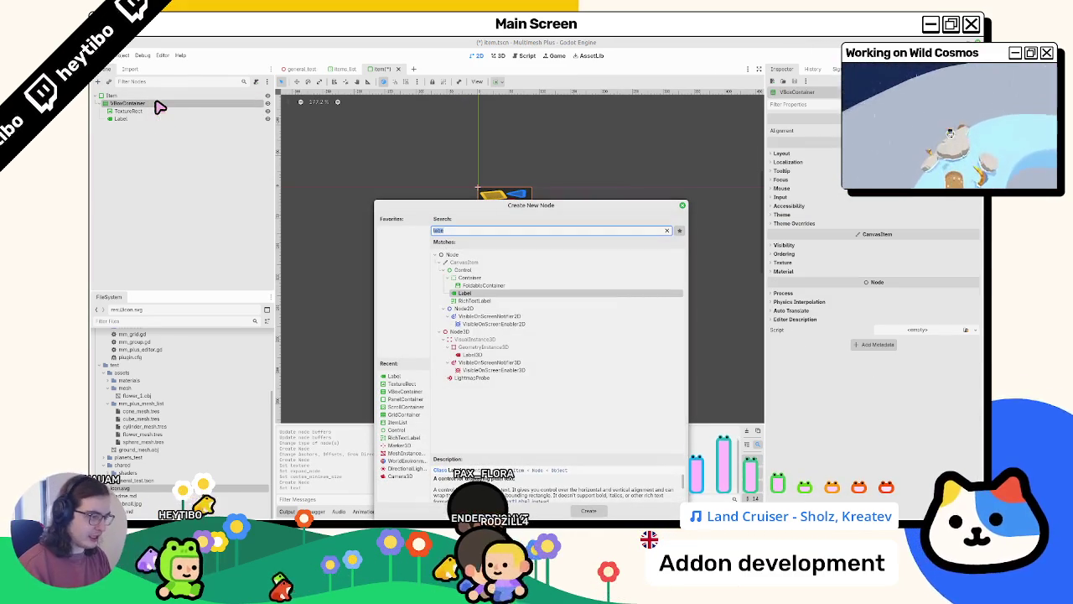
pyautogui.write('check')
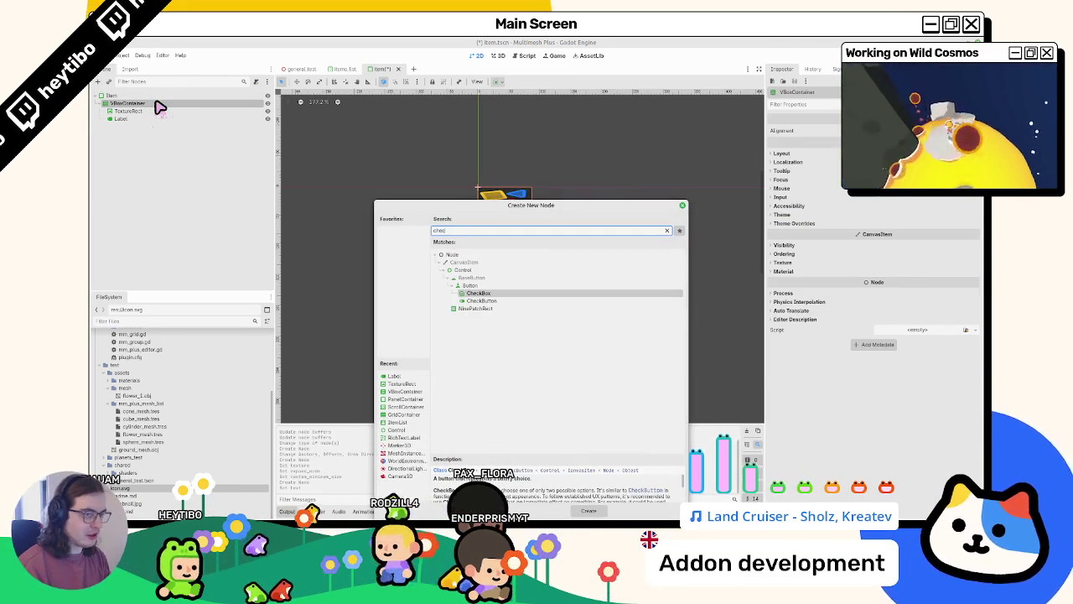
pyautogui.press('Return')
pyautogui.write('Enabled')
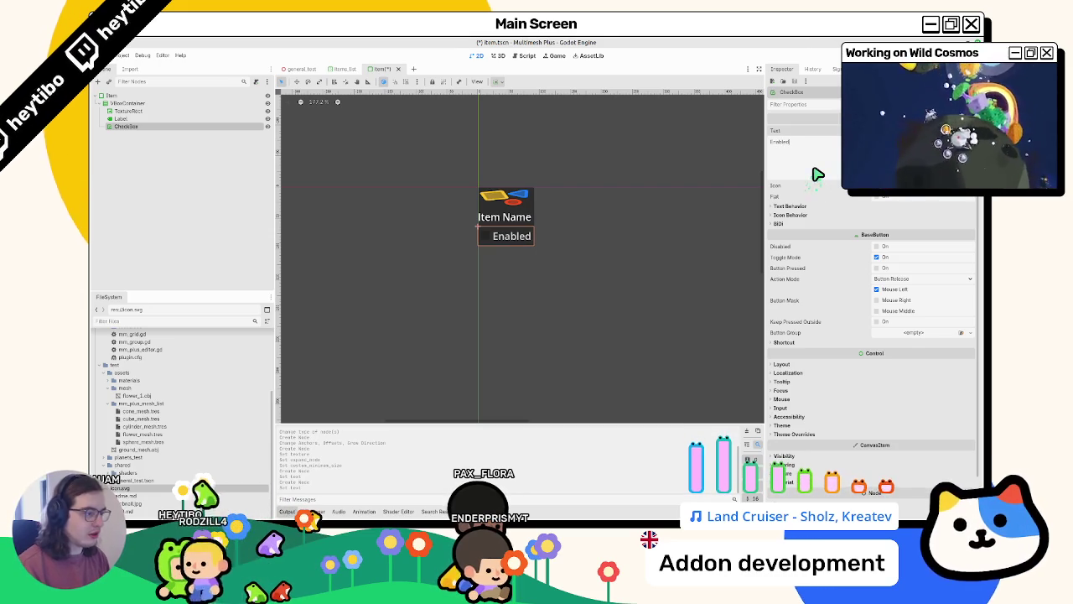
pyautogui.hotkey('ctrl', 's')
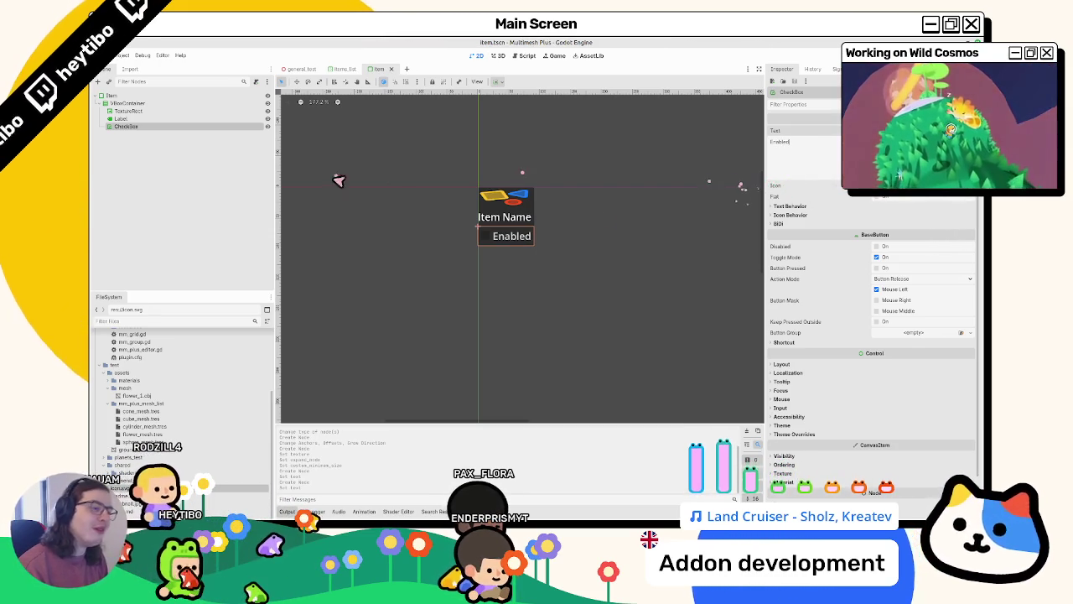
pyautogui.click(189, 119)
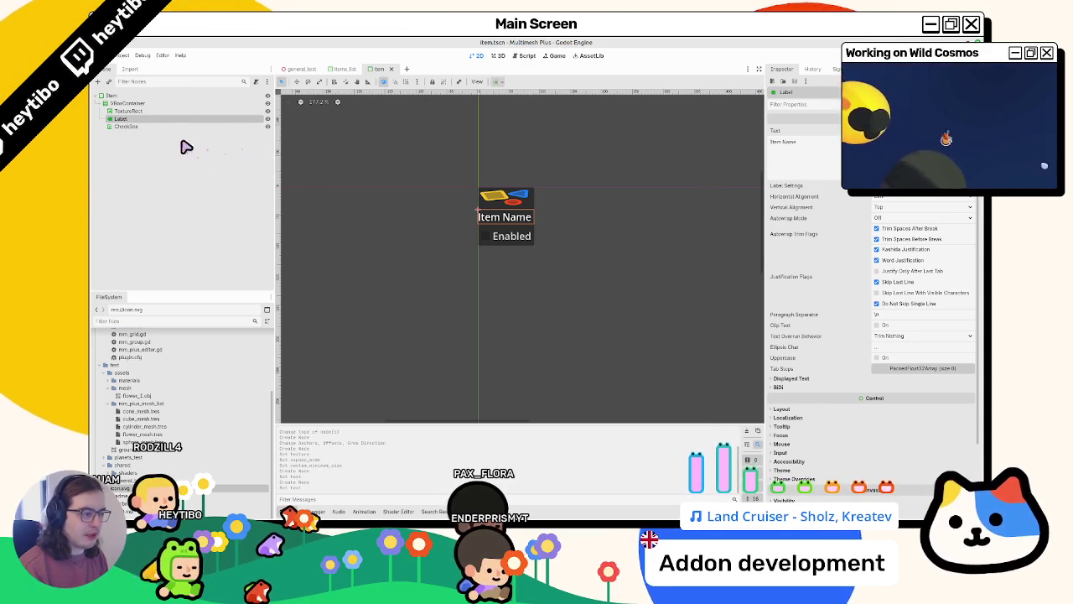
# Try fit-height expand modes and keep-aspect-centered stretch on the icon TextureRect, then reset expand mode
pyautogui.click(134, 111)
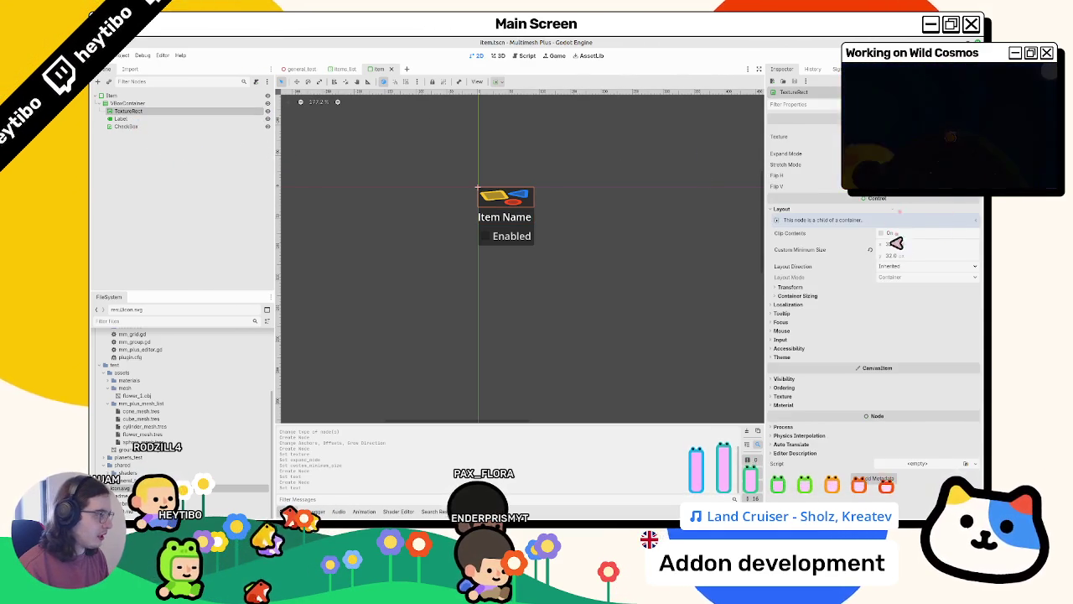
pyautogui.click(922, 154)
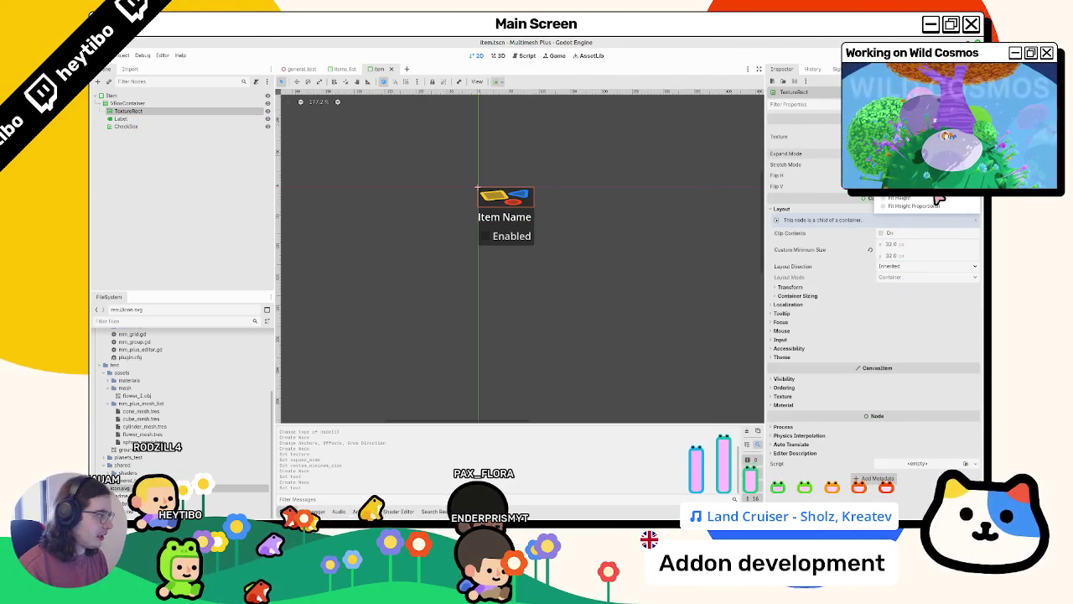
pyautogui.click(947, 198)
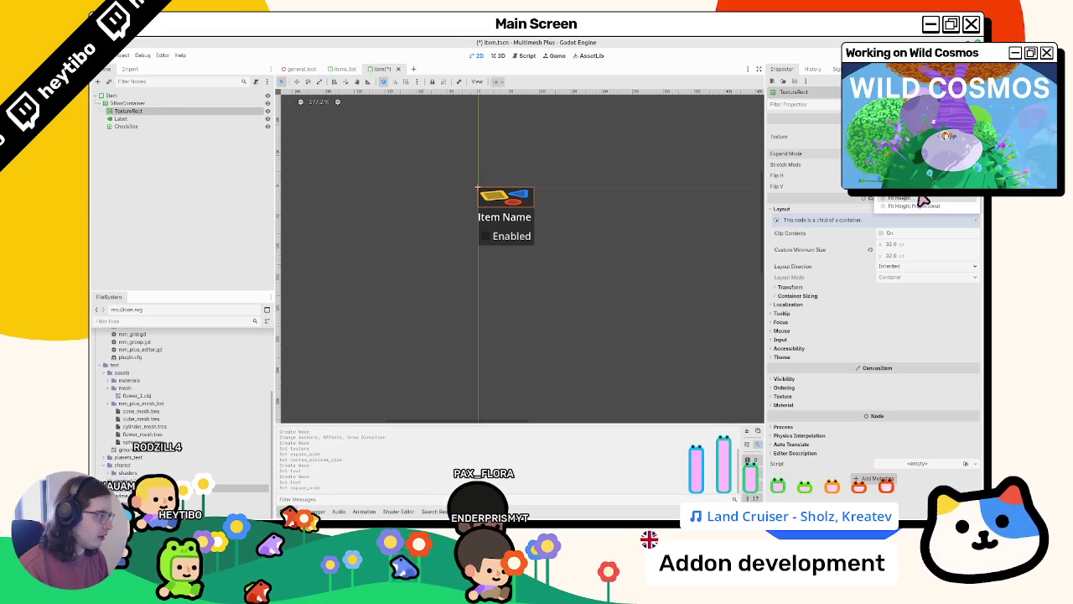
pyautogui.click(922, 204)
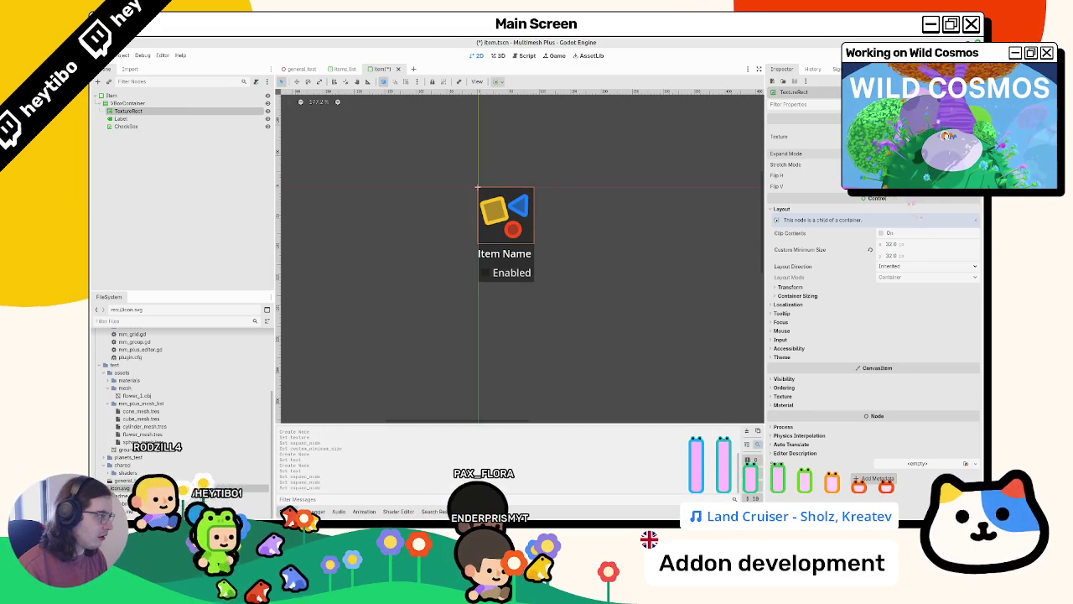
pyautogui.click(922, 165)
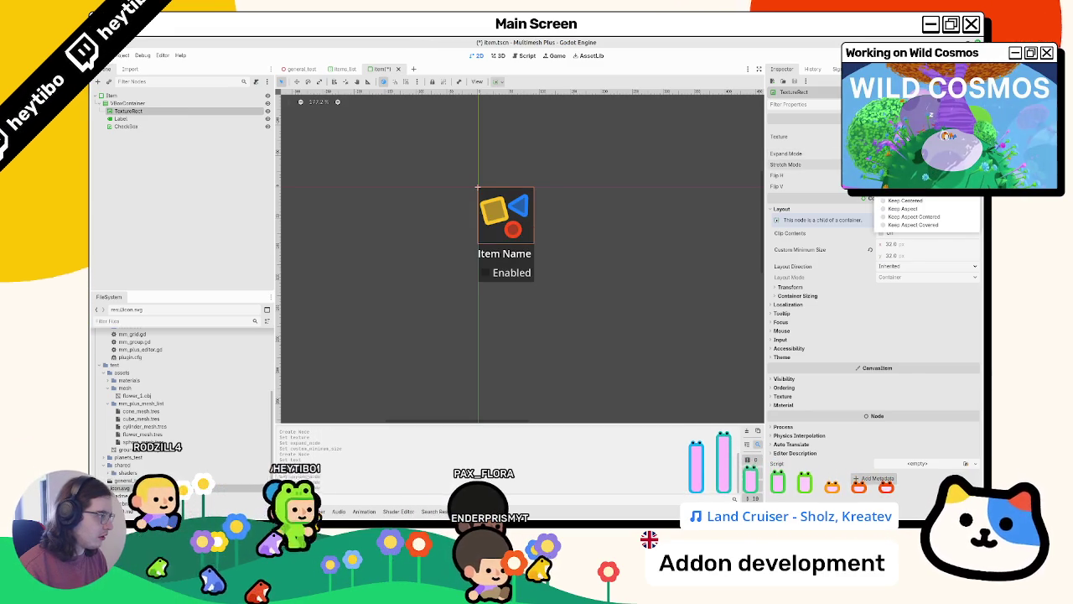
pyautogui.click(929, 217)
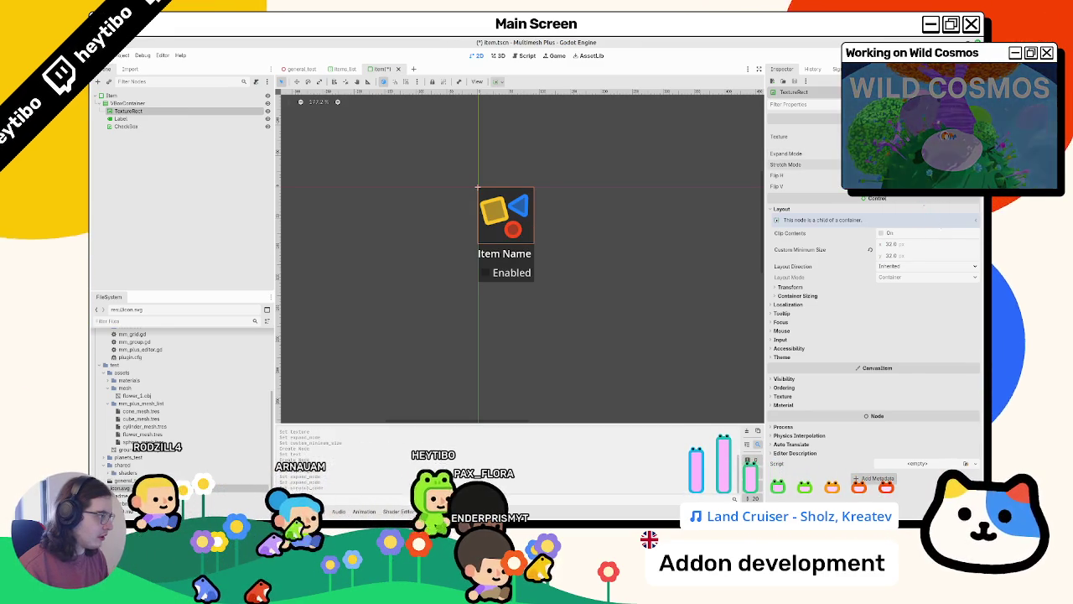
pyautogui.click(922, 153)
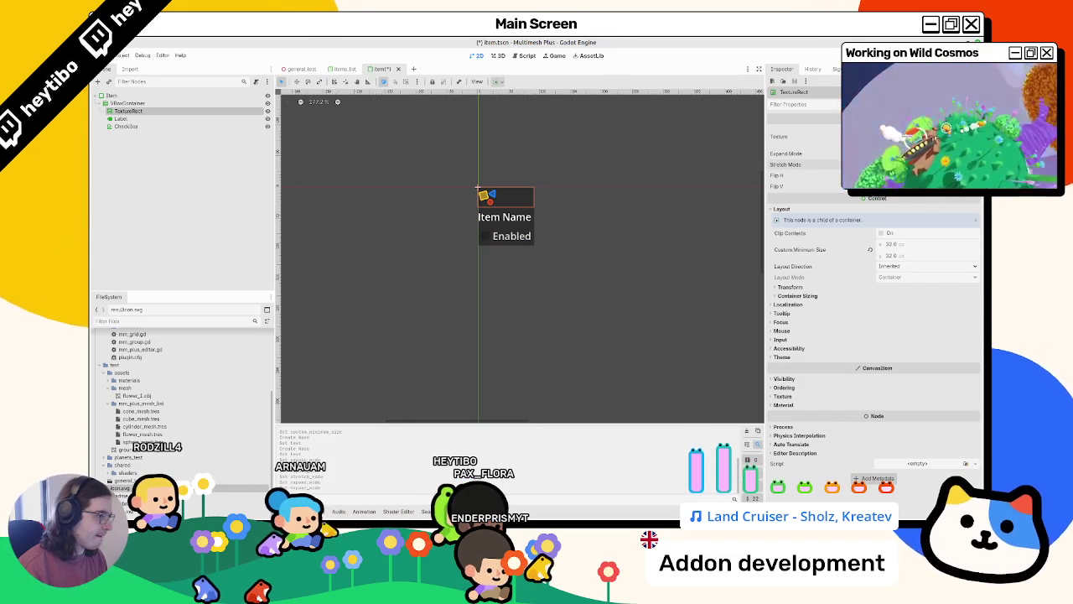
# Set the icon's custom minimum size to 64×64 and save item.tscn
pyautogui.click(905, 243)
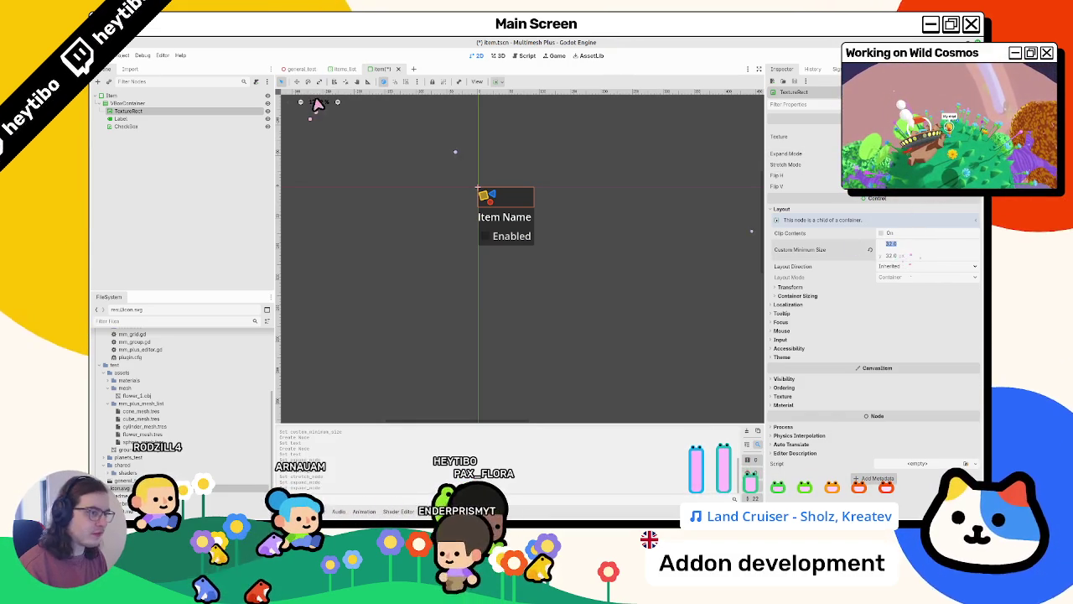
pyautogui.write('64')
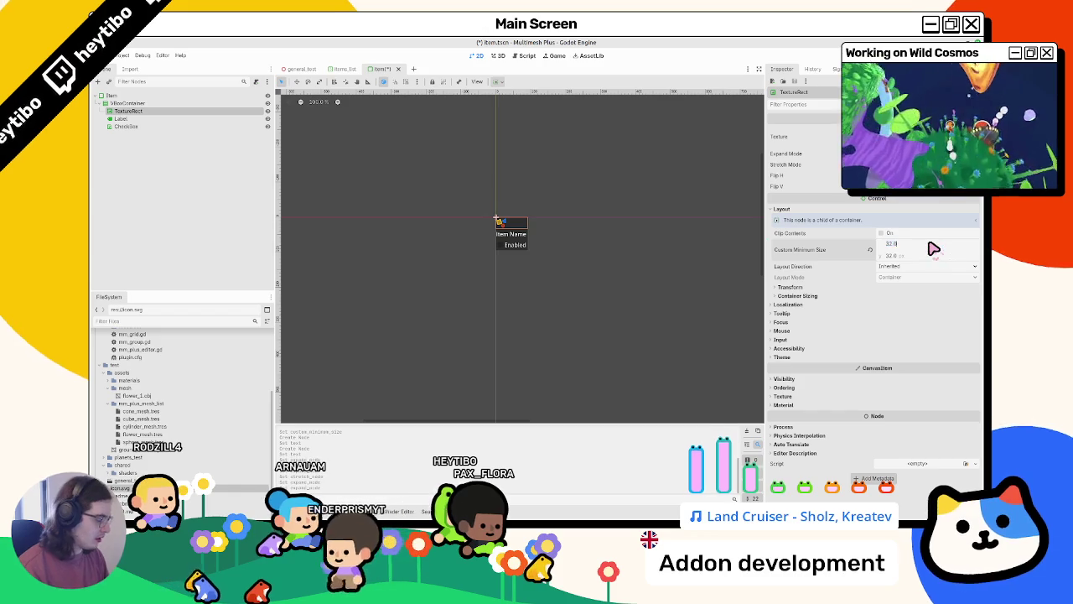
pyautogui.press('Tab')
pyautogui.write('64')
pyautogui.press('Tab')
pyautogui.hotkey('ctrl', 's')
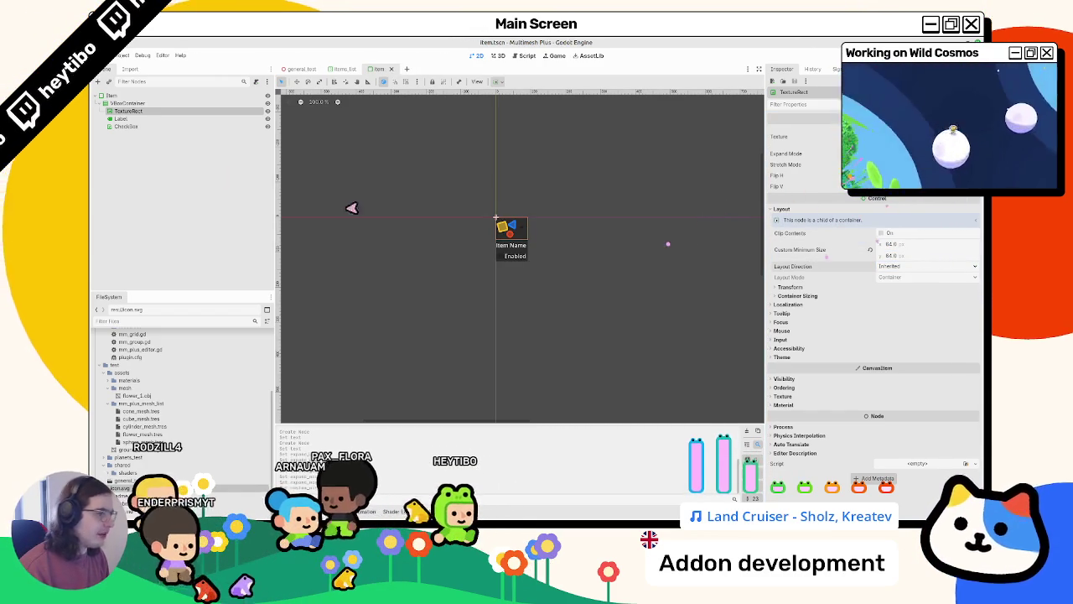
pyautogui.click(130, 103)
pyautogui.click(501, 84)
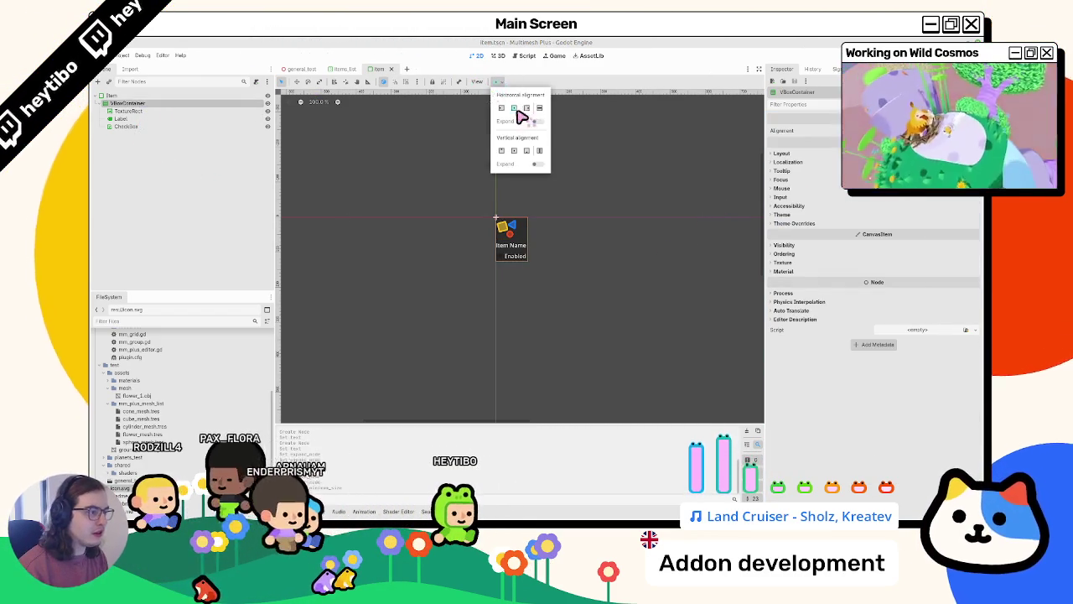
# Center the TextureRect icon horizontally in the column and save item.tscn
pyautogui.click(129, 110)
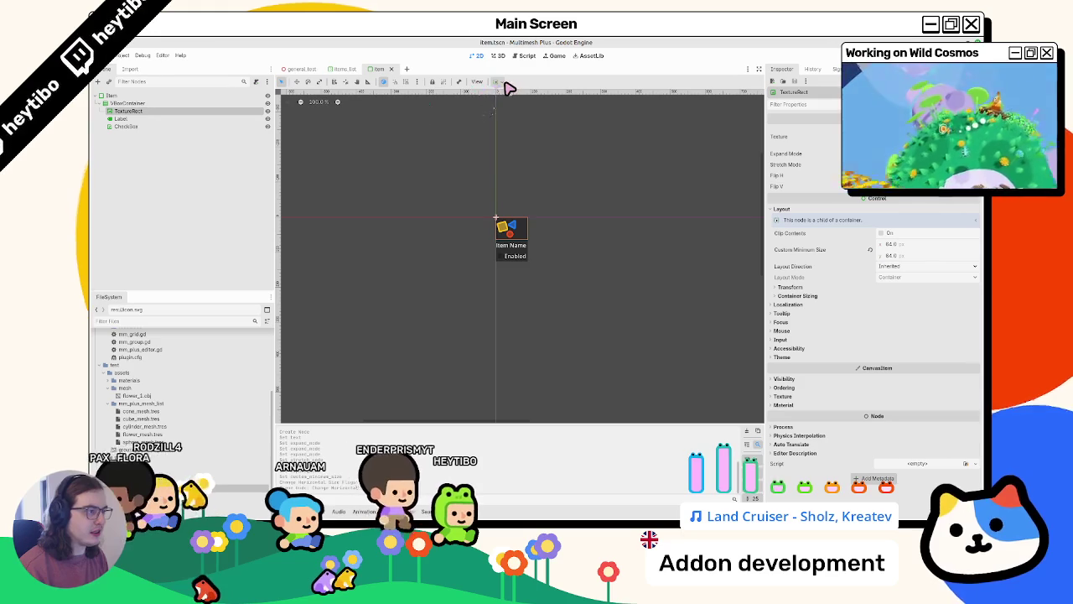
pyautogui.click(497, 82)
pyautogui.click(515, 108)
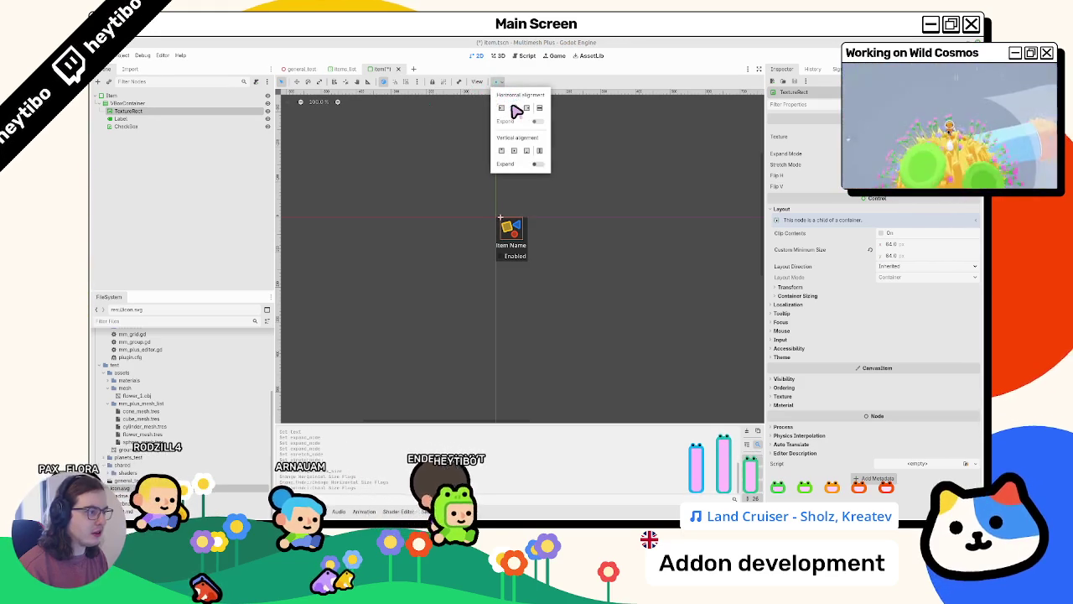
pyautogui.click(399, 181)
pyautogui.hotkey('ctrl', 's')
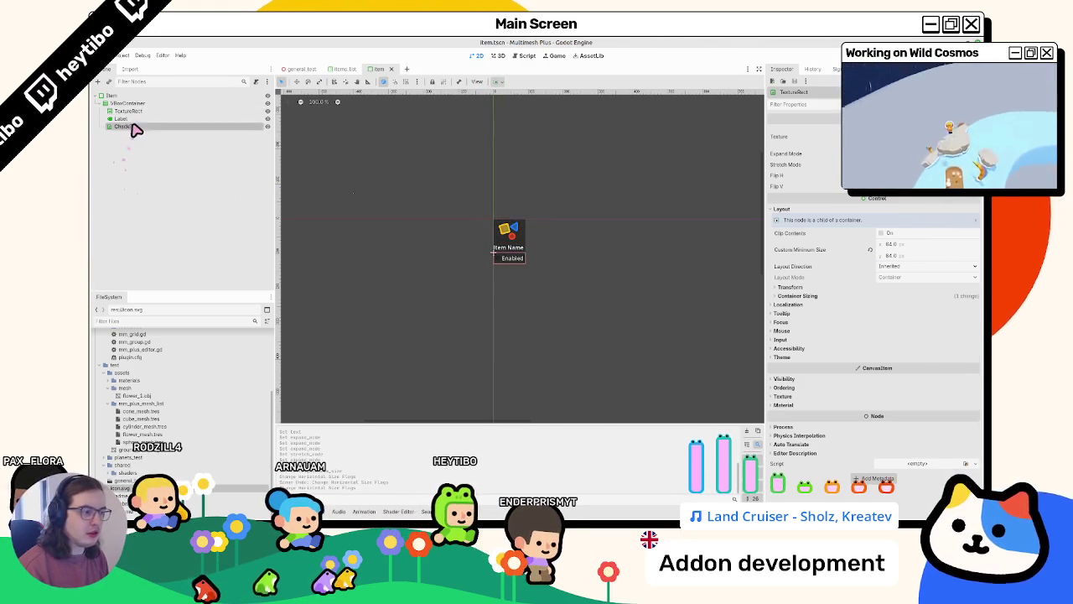
pyautogui.click(129, 127)
pyautogui.click(134, 136)
pyautogui.click(135, 128)
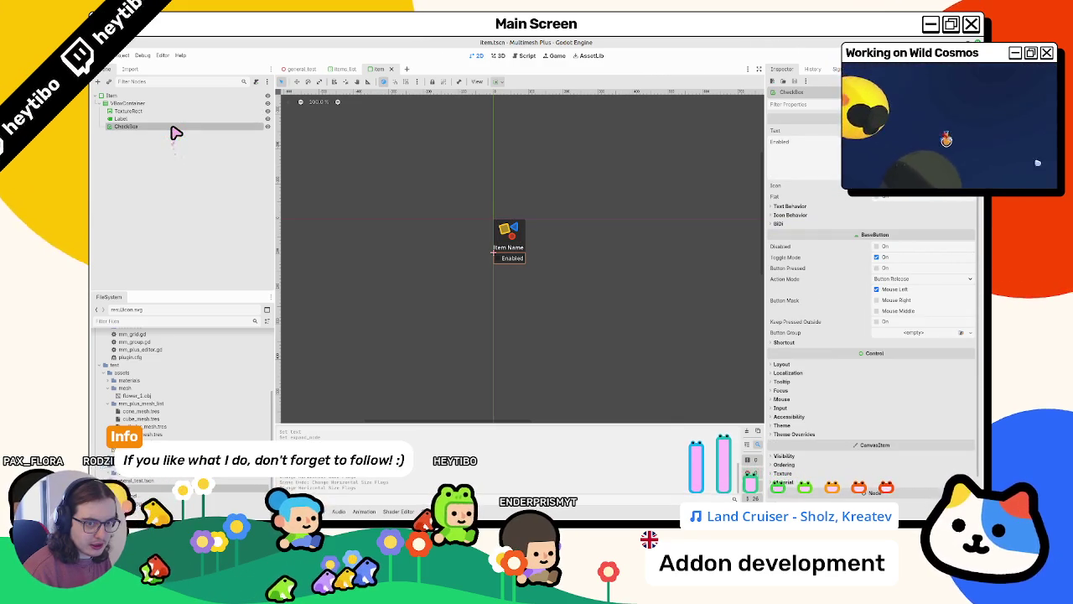
pyautogui.click(171, 104)
# Add a Button under VBoxContainer with the text 'Delete'
pyautogui.hotkey('ctrl', 'a')
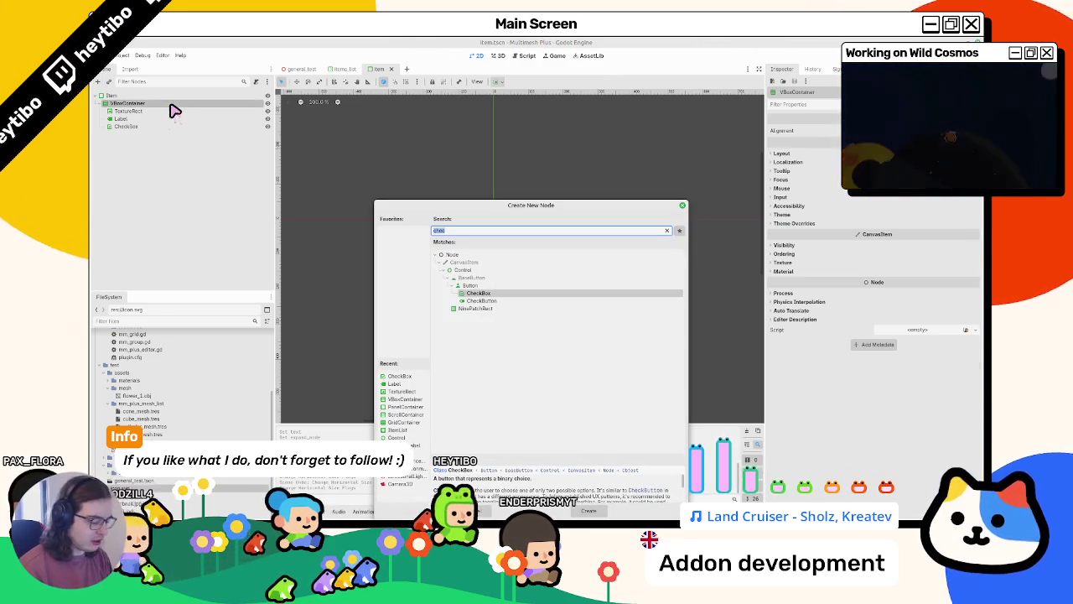
pyautogui.write('button')
pyautogui.press('Return')
pyautogui.click(840, 148)
pyautogui.write('Delete')
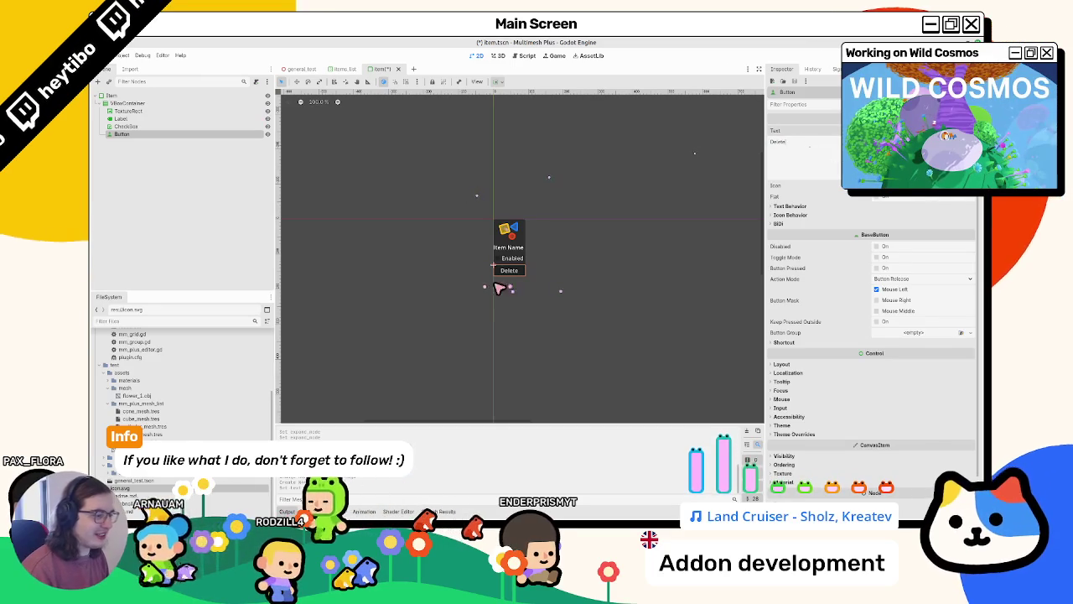
pyautogui.press('Up')
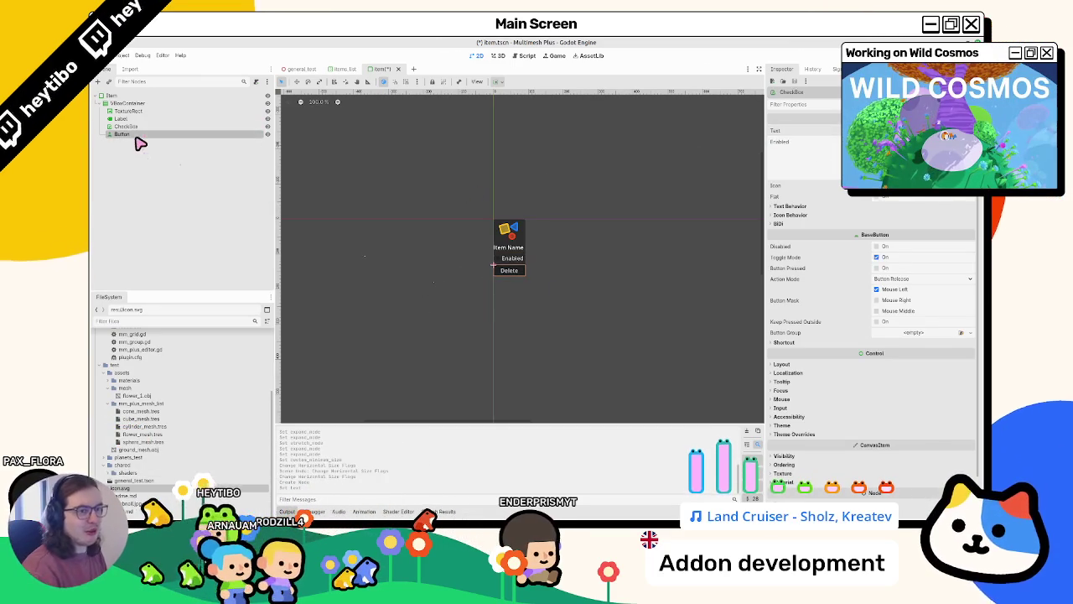
# Remove the Delete button again and switch over to the Figma mockup
pyautogui.press('Delete')
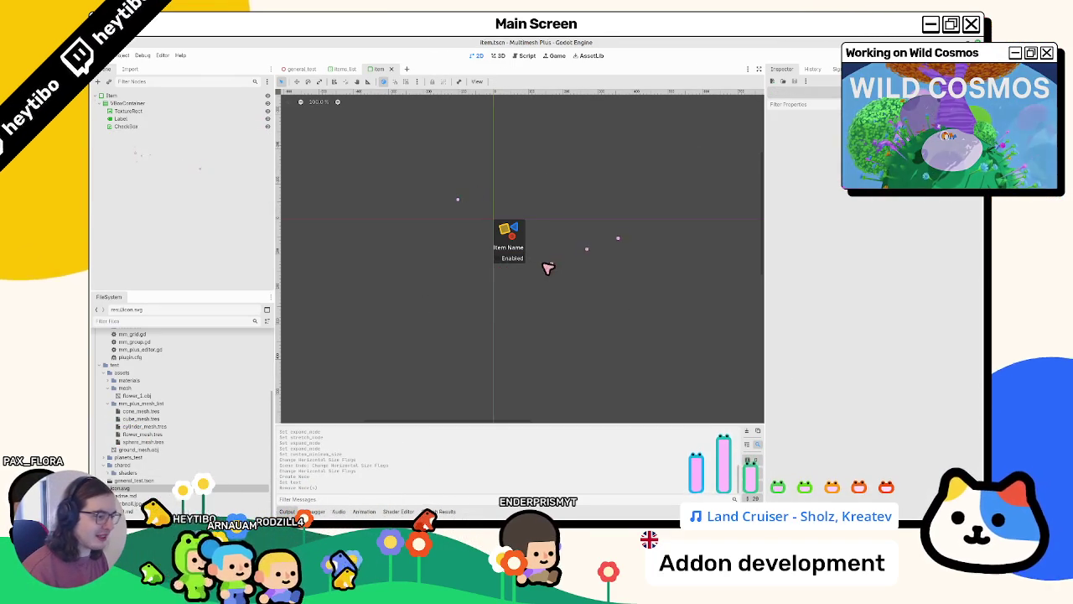
pyautogui.scroll(-2, 548, 267)
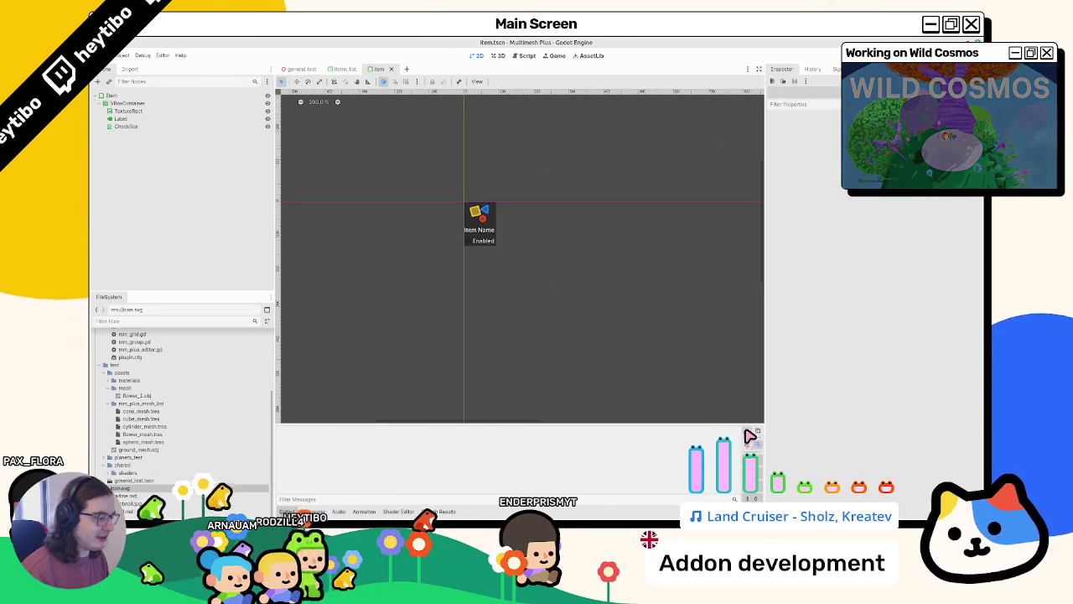
pyautogui.scroll(3, 592, 262)
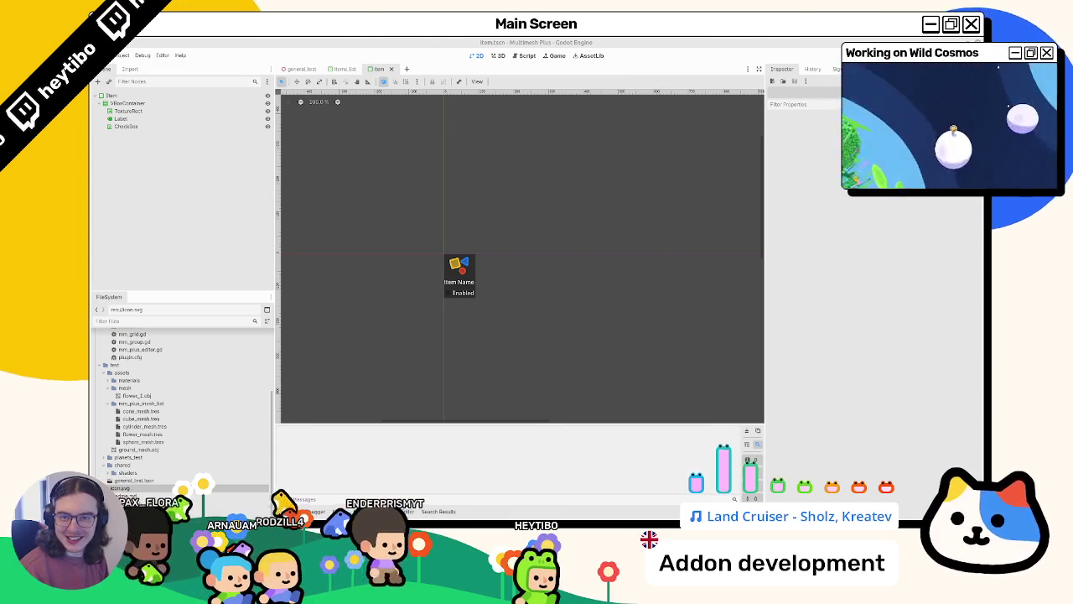
pyautogui.hotkey('alt', 'Tab')
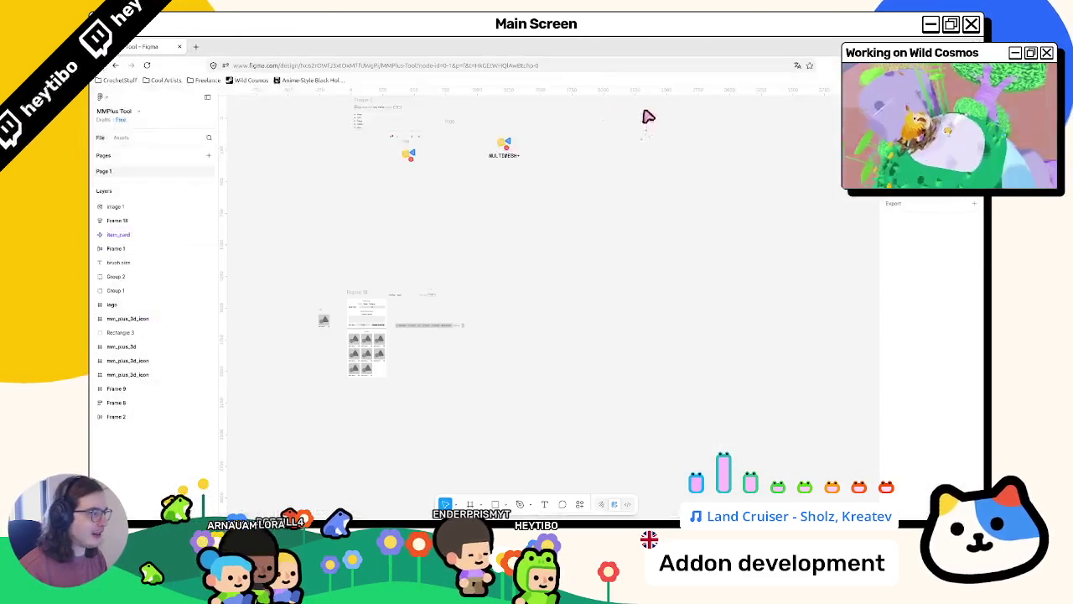
# Zoom and scroll the Figma canvas to inspect Frame 18's item card and Items grid
pyautogui.scroll(6, 347, 334)
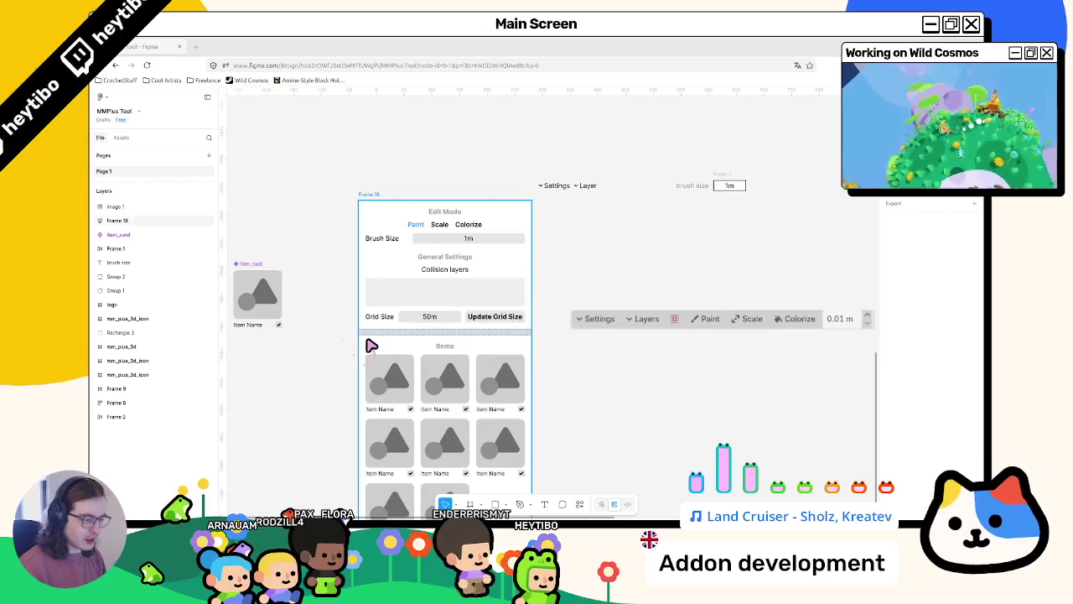
pyautogui.scroll(-2, 383, 240)
pyautogui.scroll(1, 485, 302)
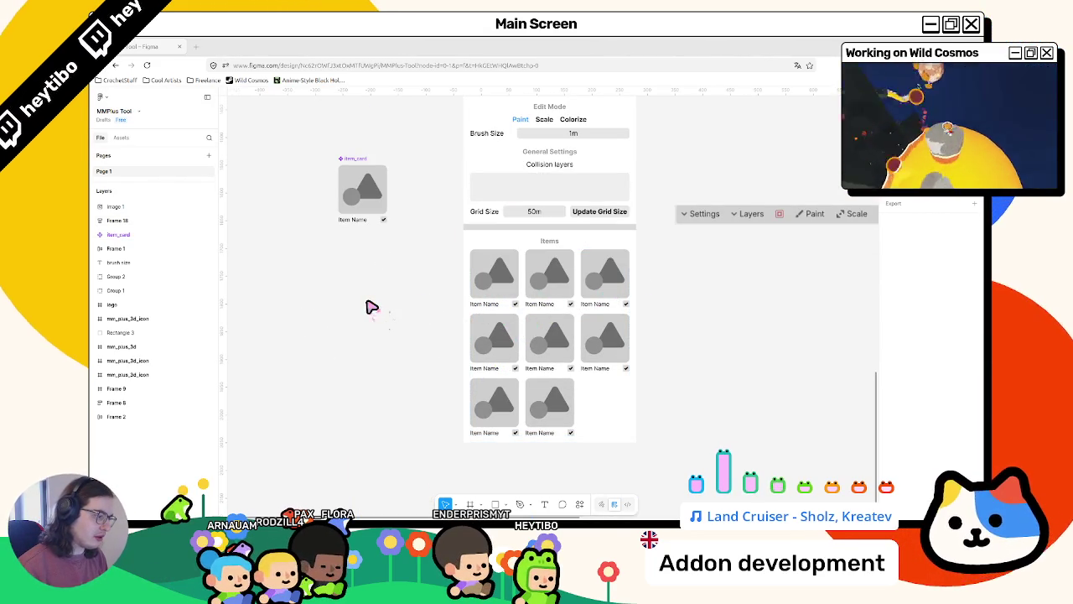
pyautogui.scroll(2, 353, 305)
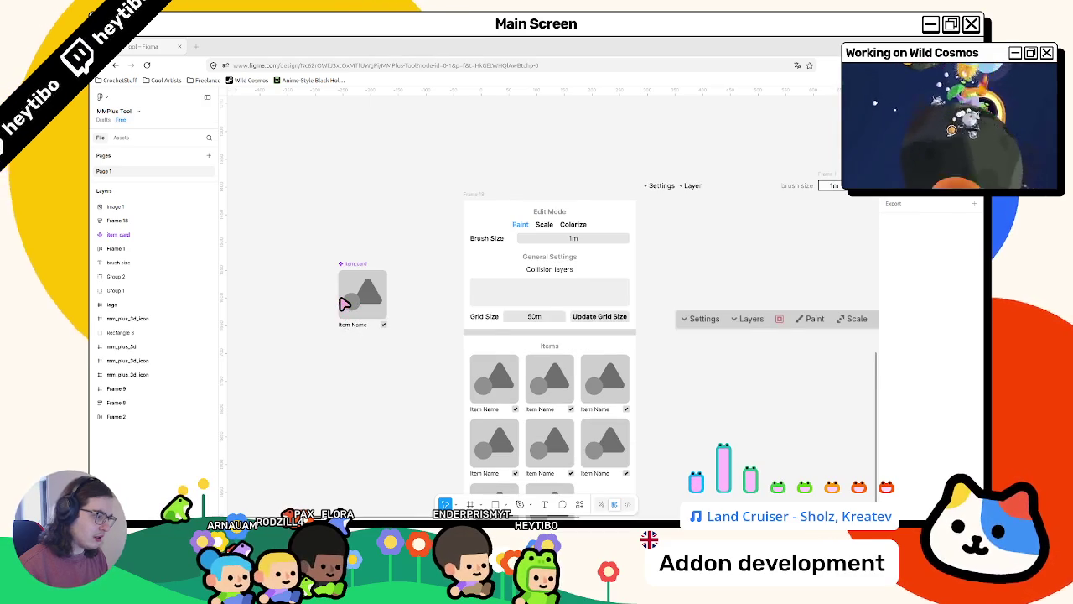
pyautogui.scroll(-3, 352, 303)
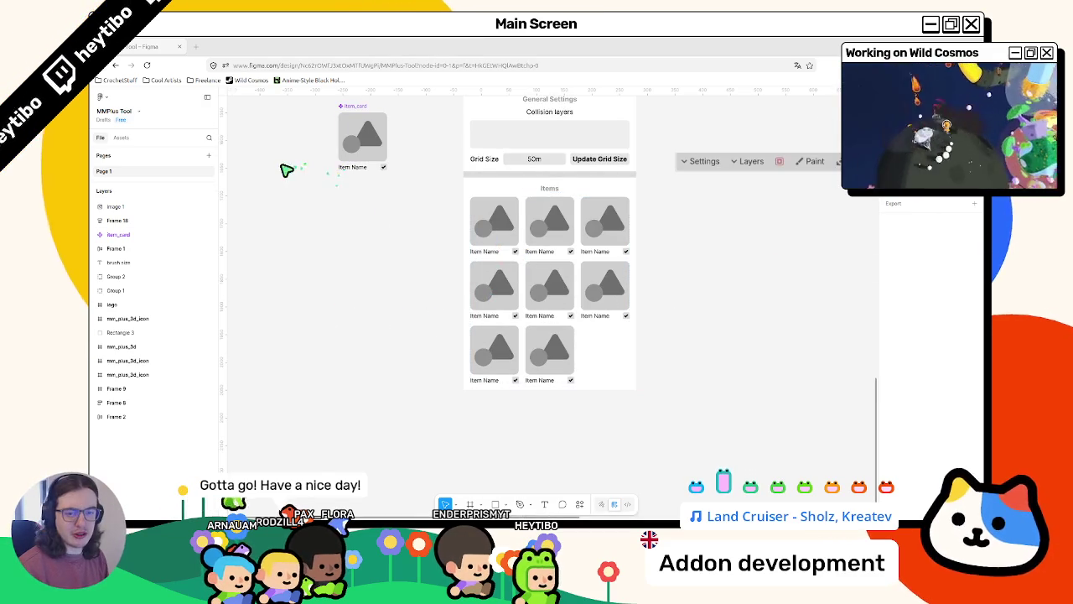
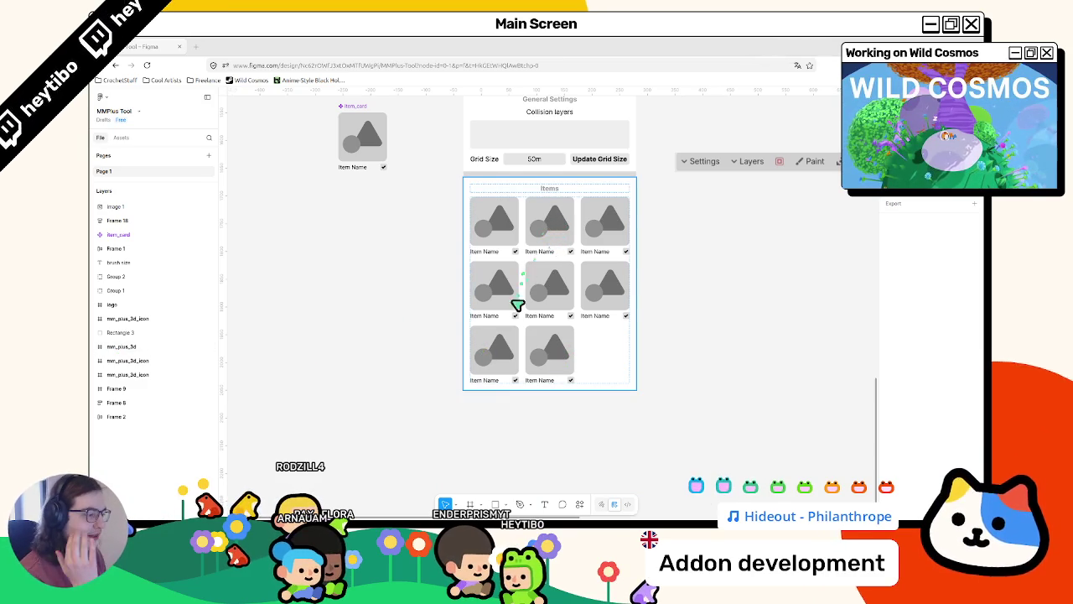
# Switch from the Figma mockup back to the Godot editor showing item.tscn
pyautogui.hotkey('alt', 'Tab')
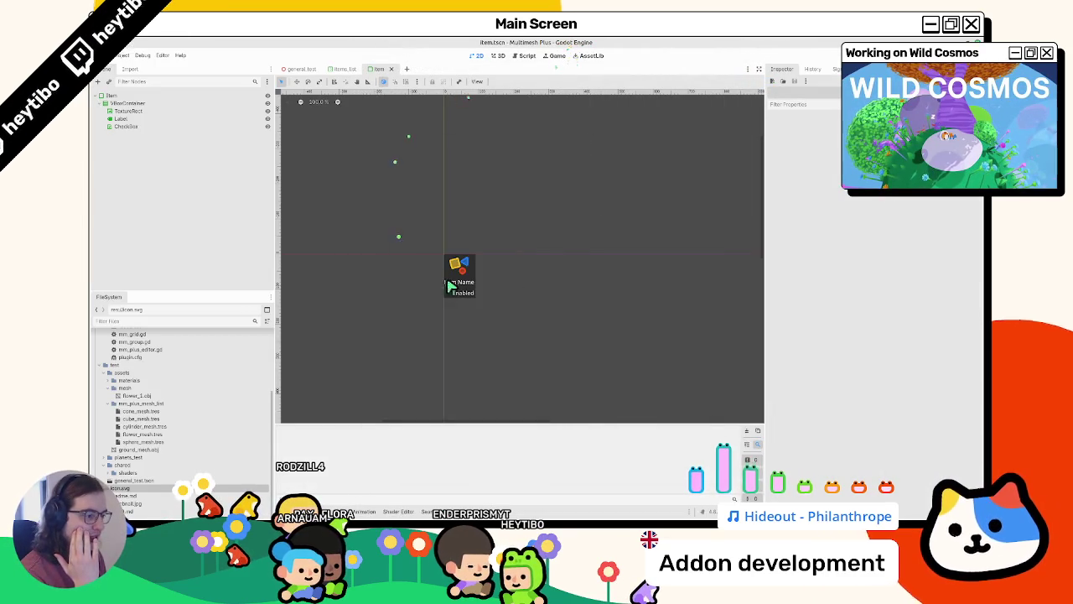
# Change the CheckBox's horizontal size flag and alignment in the sizing popup
pyautogui.scroll(5, 451, 285)
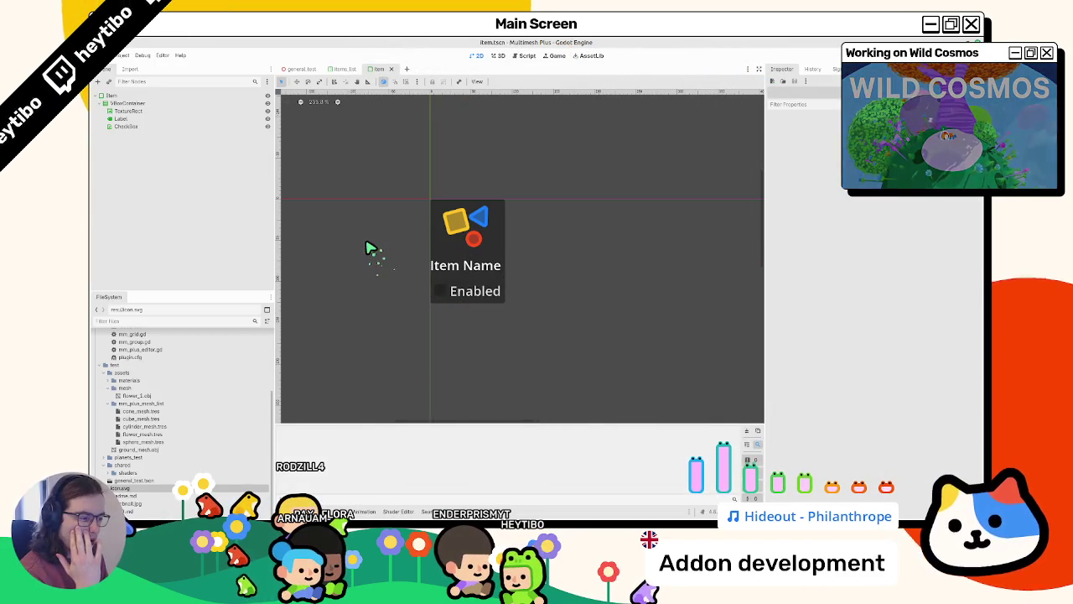
pyautogui.click(143, 96)
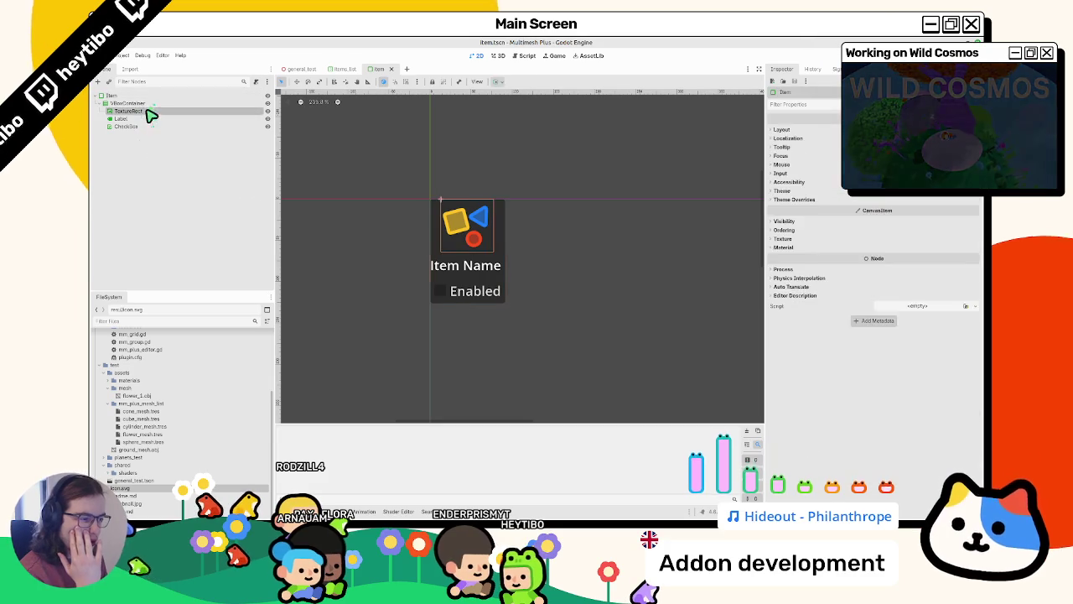
pyautogui.click(149, 111)
pyautogui.click(148, 120)
pyautogui.click(497, 82)
pyautogui.click(510, 113)
pyautogui.click(155, 127)
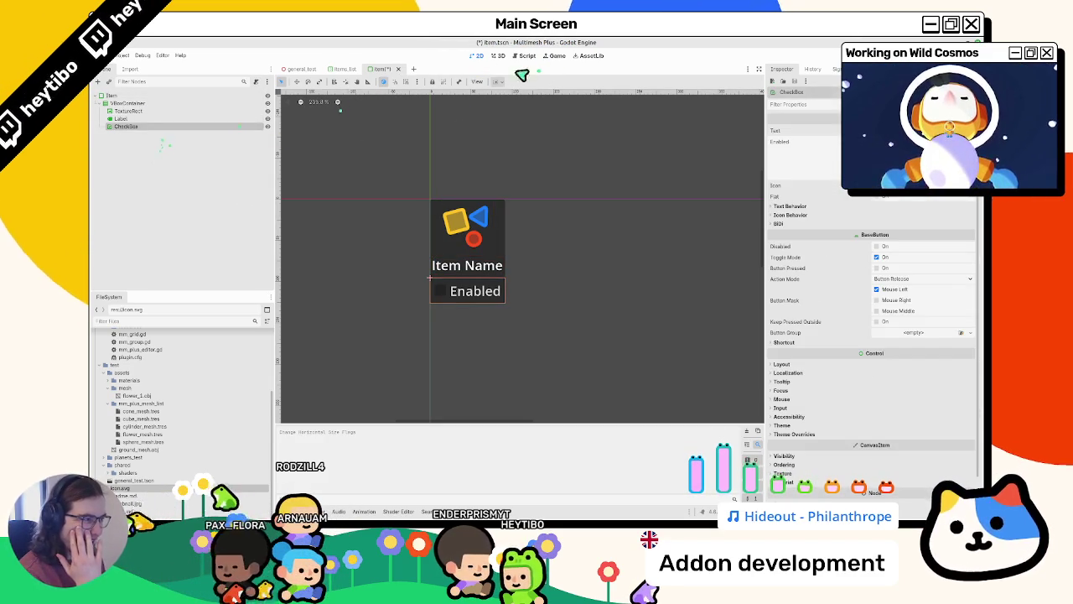
pyautogui.click(497, 81)
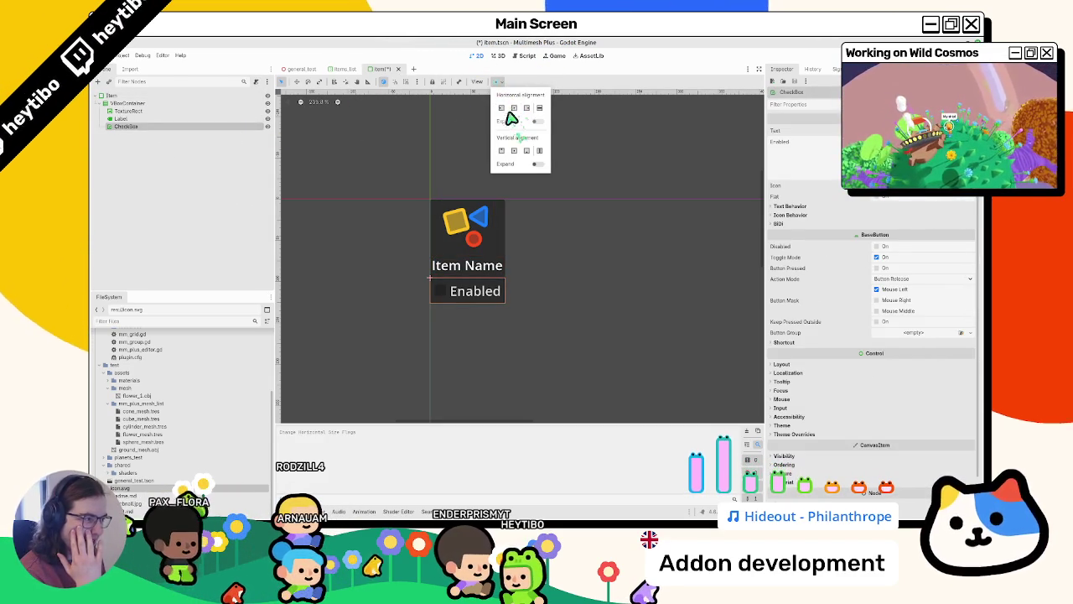
pyautogui.click(514, 107)
pyautogui.click(526, 107)
# Select the root Item node, save item.tscn, and begin attaching a script to it
pyautogui.click(151, 119)
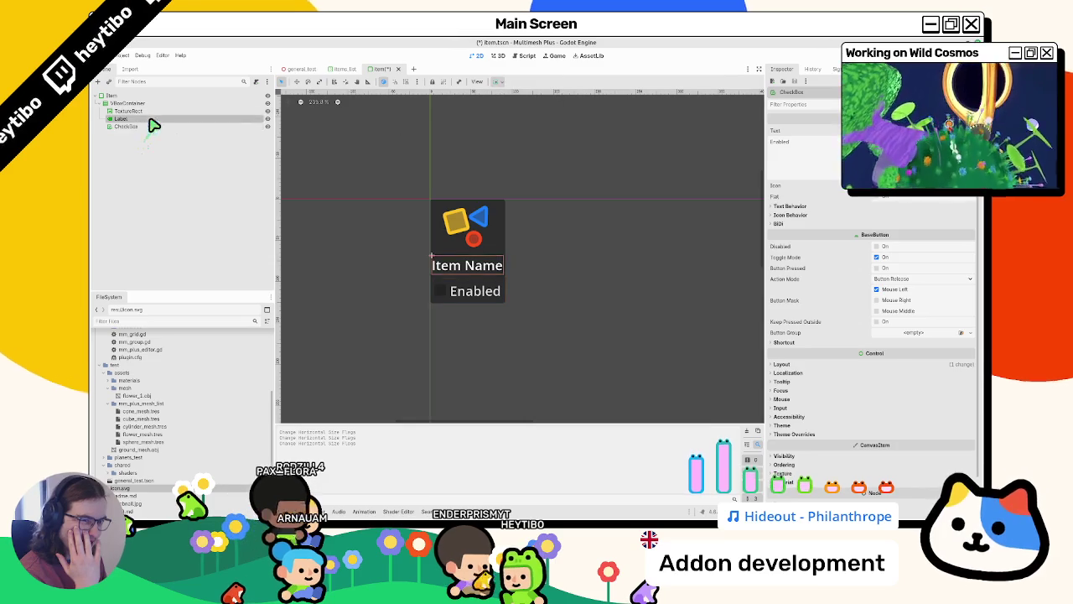
pyautogui.click(157, 102)
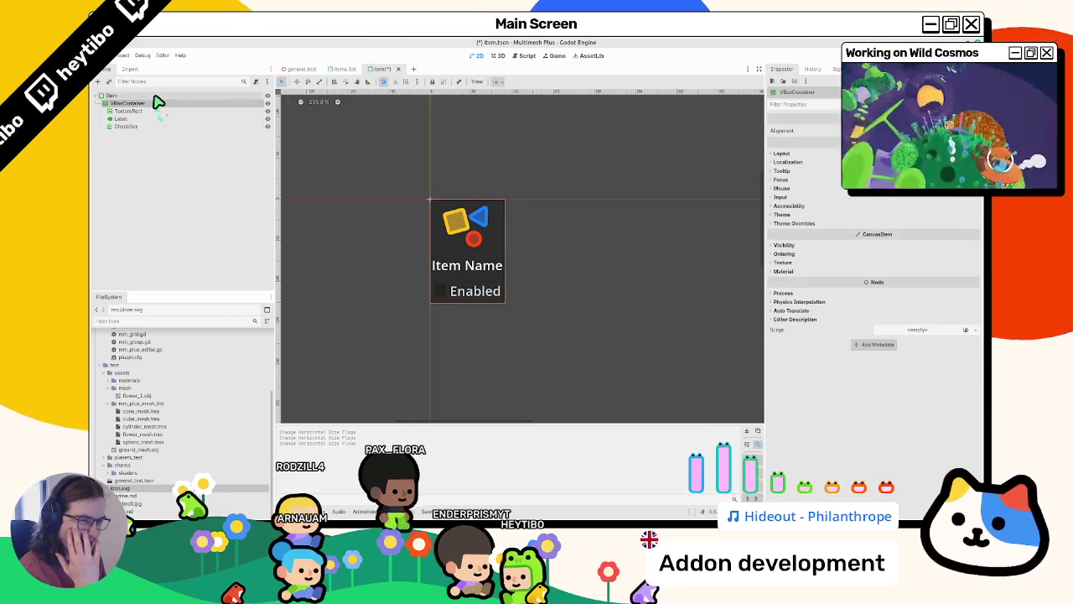
pyautogui.press('Up')
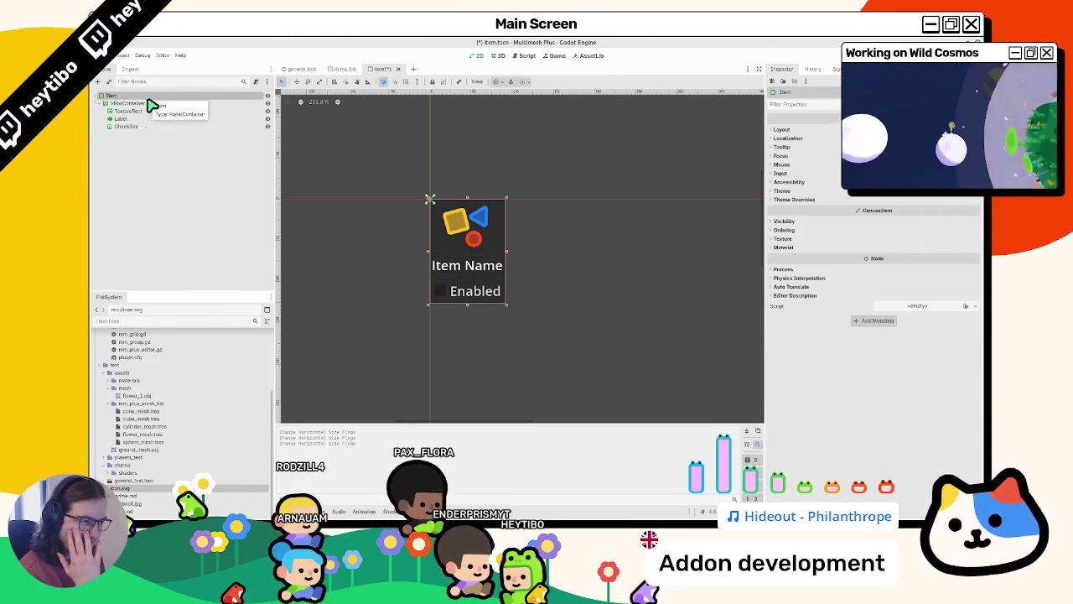
pyautogui.scroll(1, 429, 200)
pyautogui.hotkey('ctrl', 's')
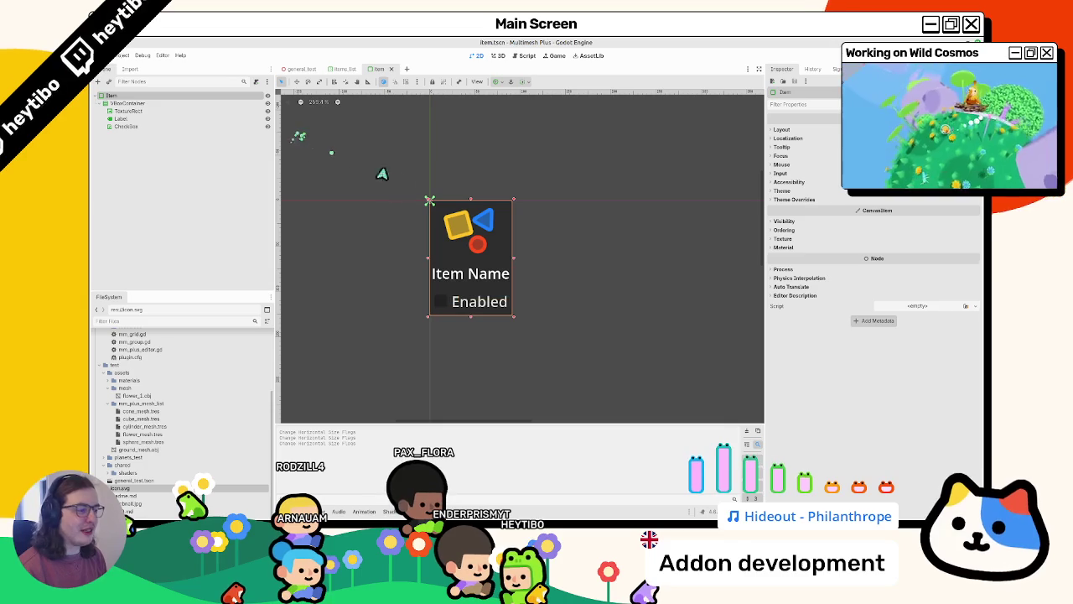
pyautogui.click(254, 82)
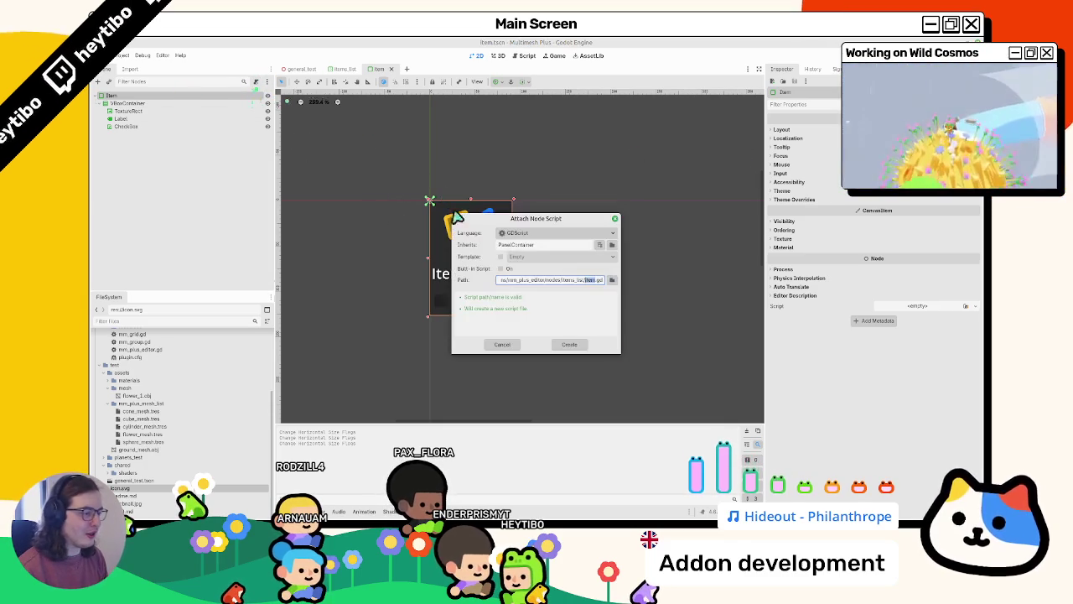
# Create item.gd keeping the _ready template, add an item_name String variable, and save
pyautogui.click(576, 344)
pyautogui.press('Return')
pyautogui.press('Return')
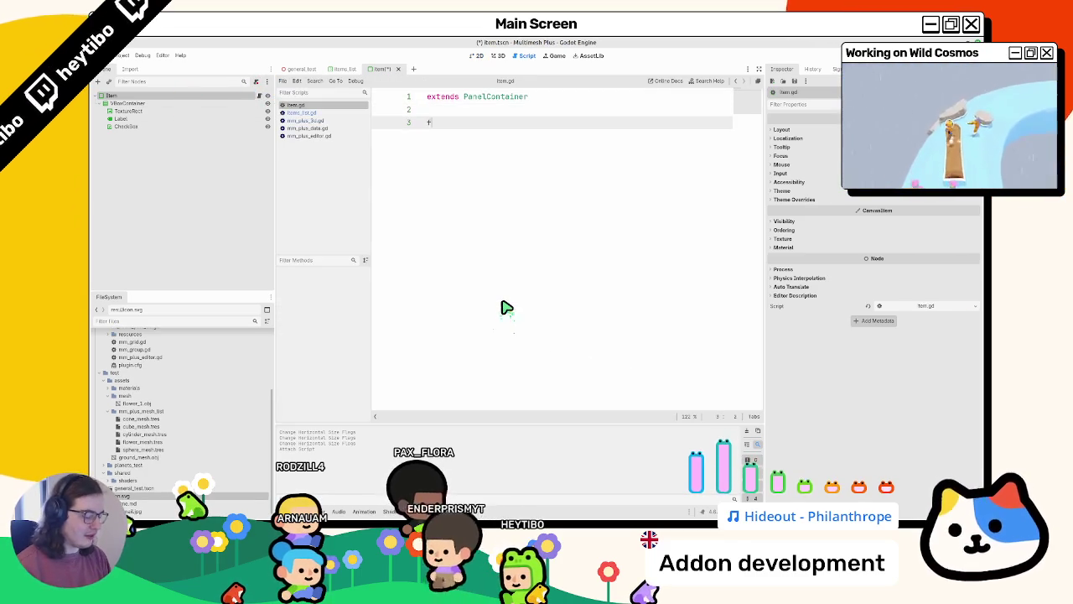
pyautogui.write('func _ready() -> void:')
pyautogui.hotkey('ctrl', 'z')
pyautogui.hotkey('ctrl', 'z')
pyautogui.hotkey('ctrl', 'z')
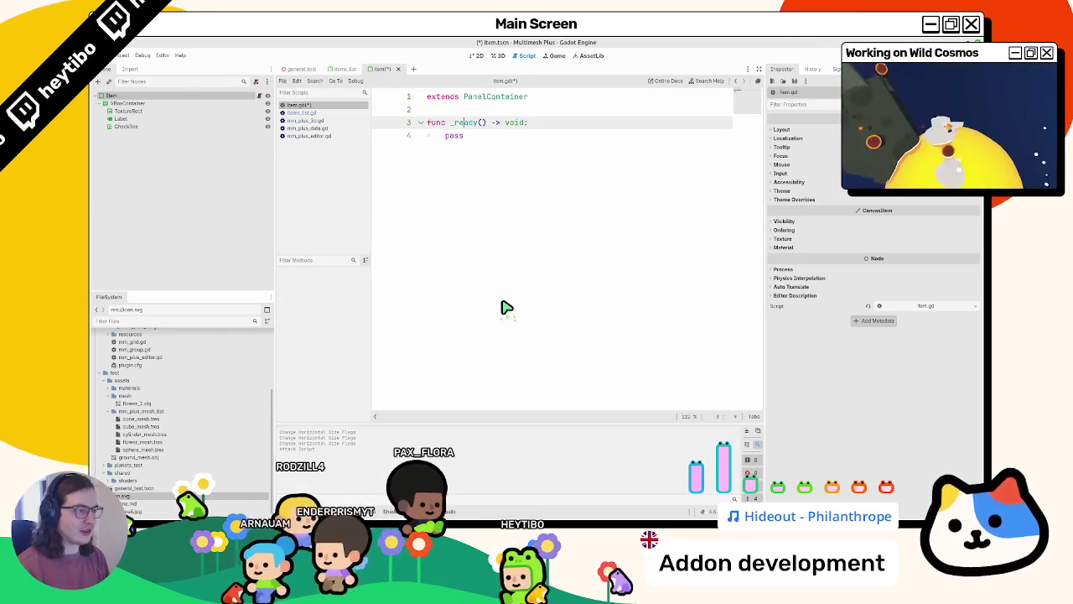
pyautogui.write('var item_name :')
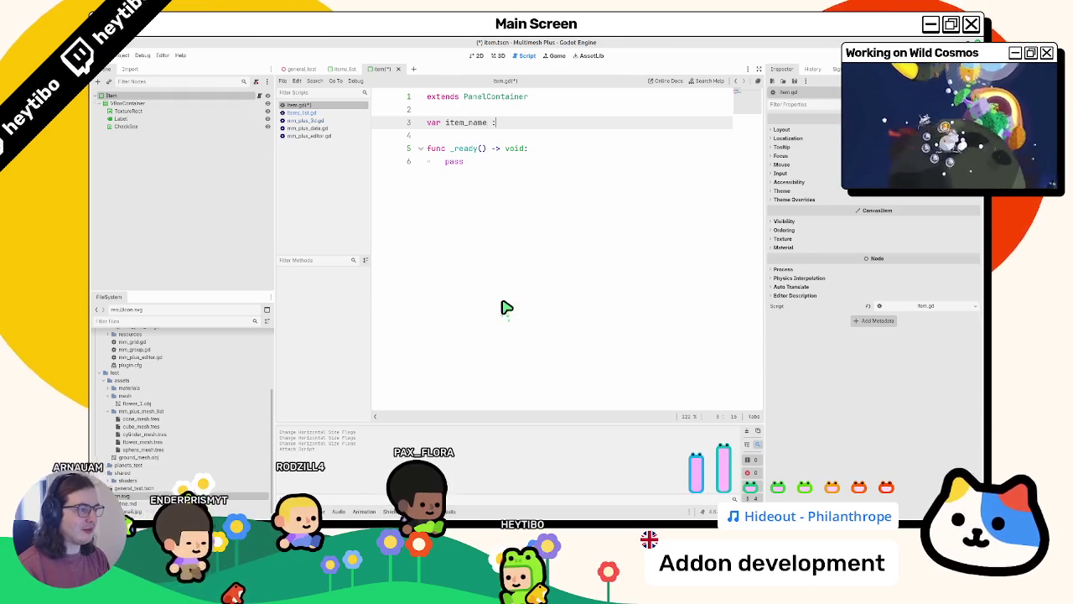
pyautogui.write('ring = "')
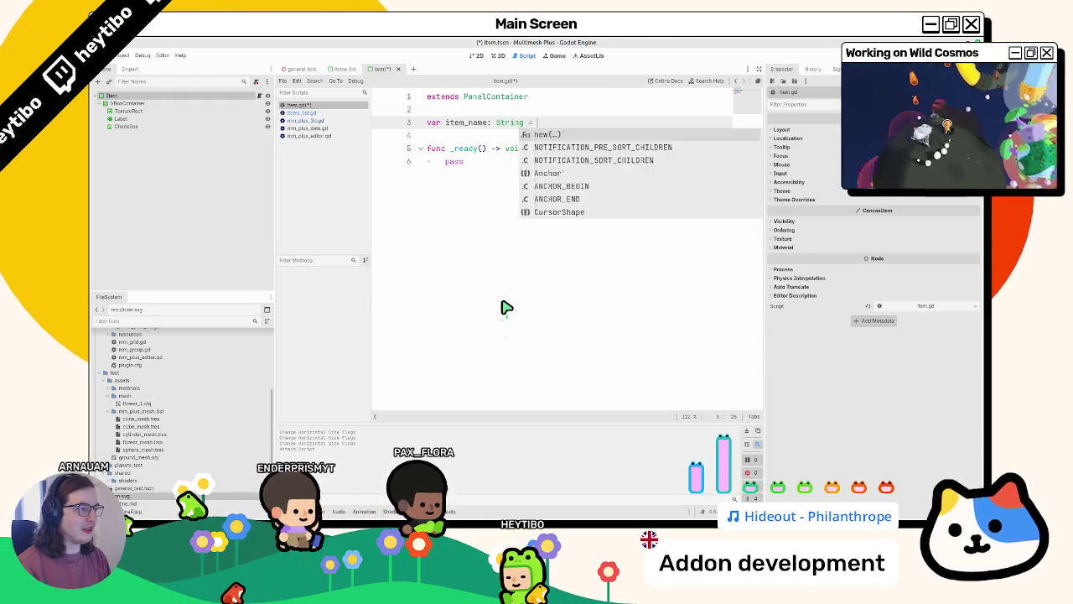
pyautogui.write('""')
pyautogui.hotkey('ctrl', 's')
pyautogui.click(492, 165)
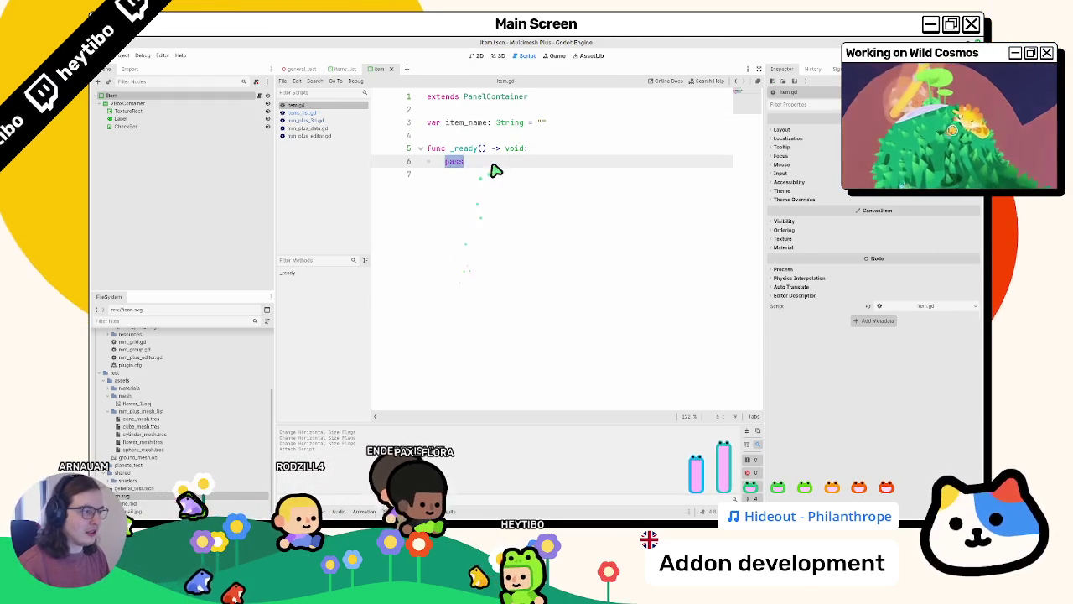
pyautogui.click(143, 119)
pyautogui.keyDown('ctrl'); pyautogui.click(144, 126); pyautogui.keyUp('ctrl')
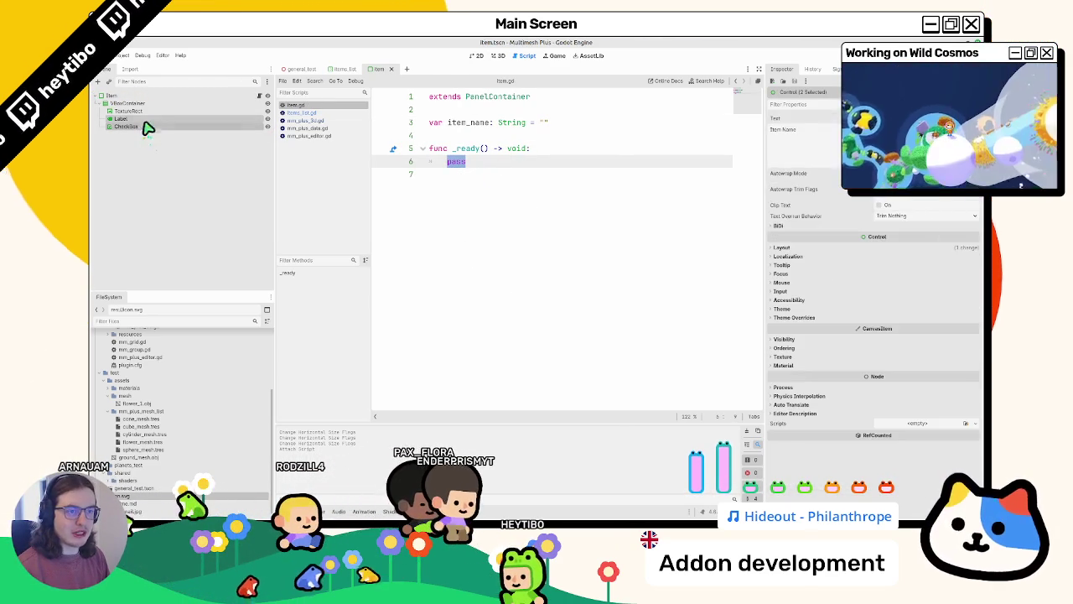
pyautogui.keyDown('ctrl'); pyautogui.click(150, 112); pyautogui.keyUp('ctrl')
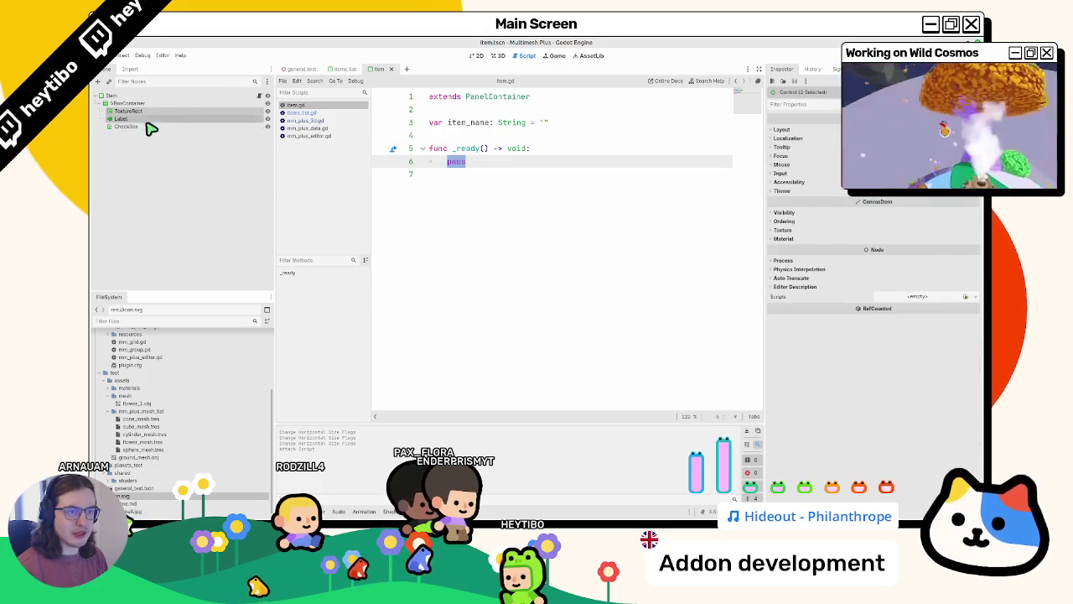
pyautogui.rightClick(153, 123)
pyautogui.click(201, 207)
pyautogui.moveTo(143, 120); pyautogui.dragTo(499, 137)
pyautogui.click(542, 123)
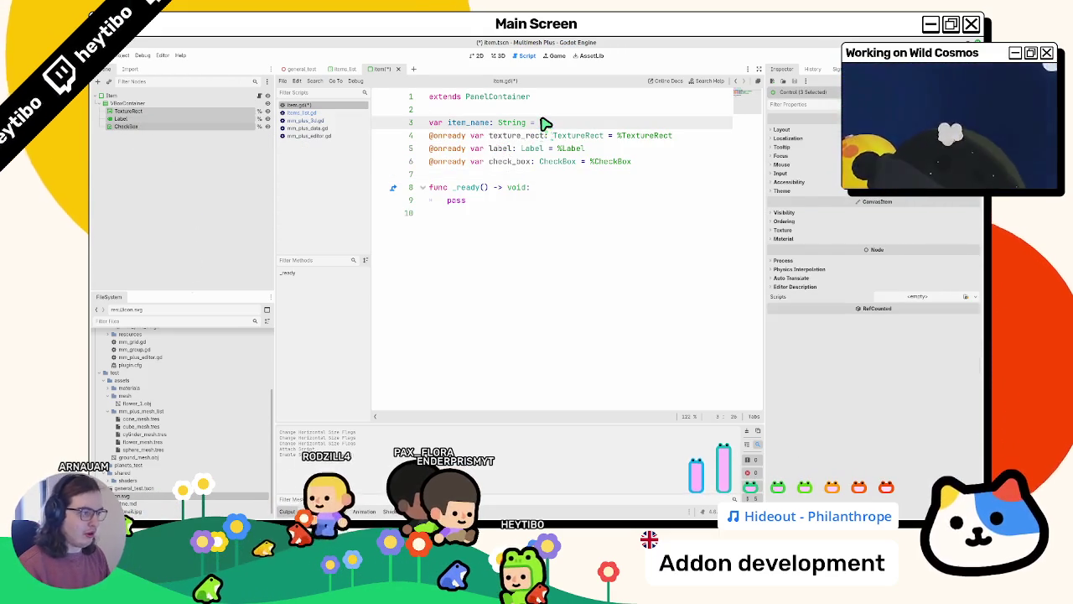
# Move item_name below the references and replace pass with label.text = item_name
pyautogui.hotkey('alt', 'Down')
pyautogui.hotkey('alt', 'Down')
pyautogui.hotkey('alt', 'Down')
pyautogui.write('""')
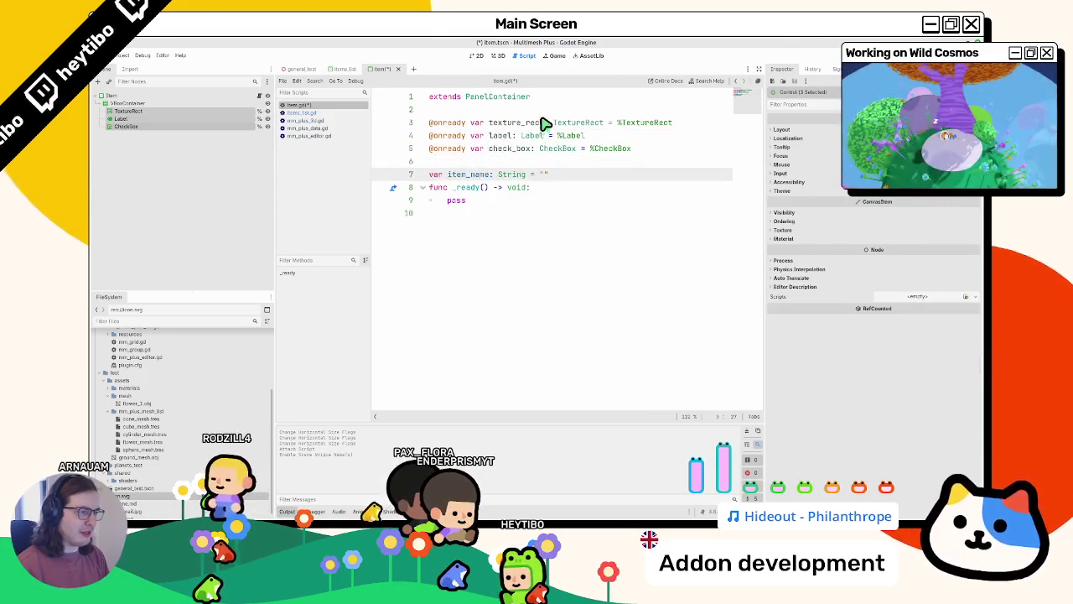
pyautogui.click(659, 149)
pyautogui.press('Return')
pyautogui.click(478, 176)
pyautogui.click(485, 227)
pyautogui.doubleClick(496, 215)
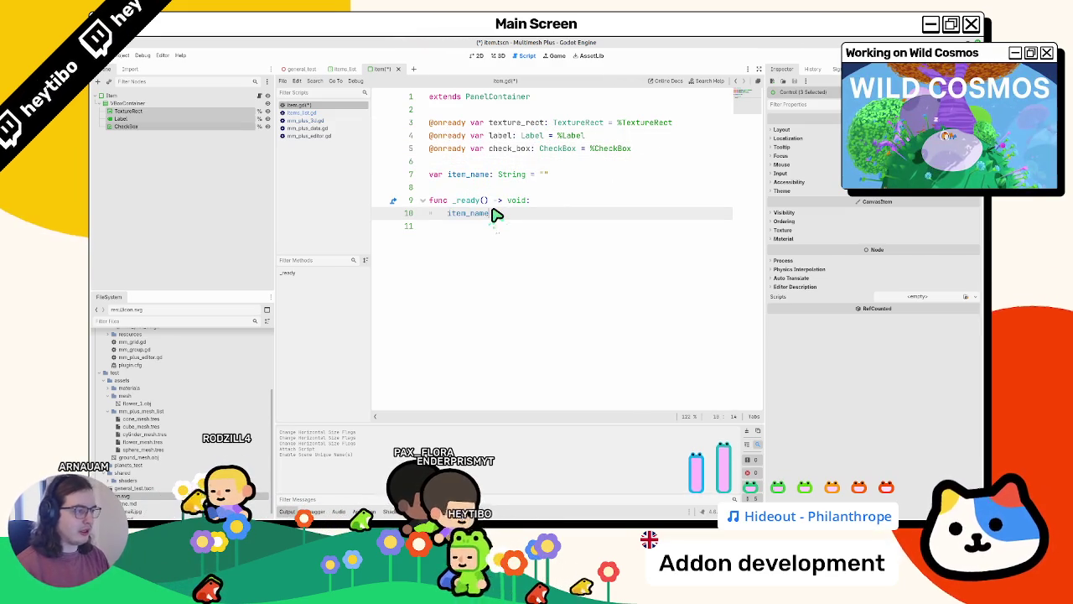
pyautogui.write('label.te')
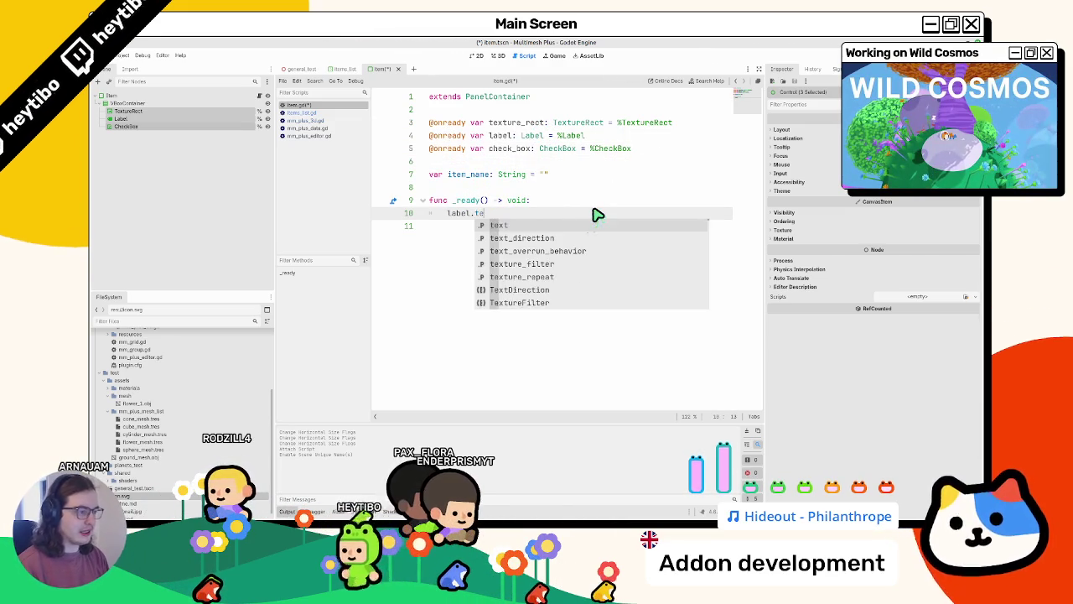
pyautogui.write('xt = item_name')
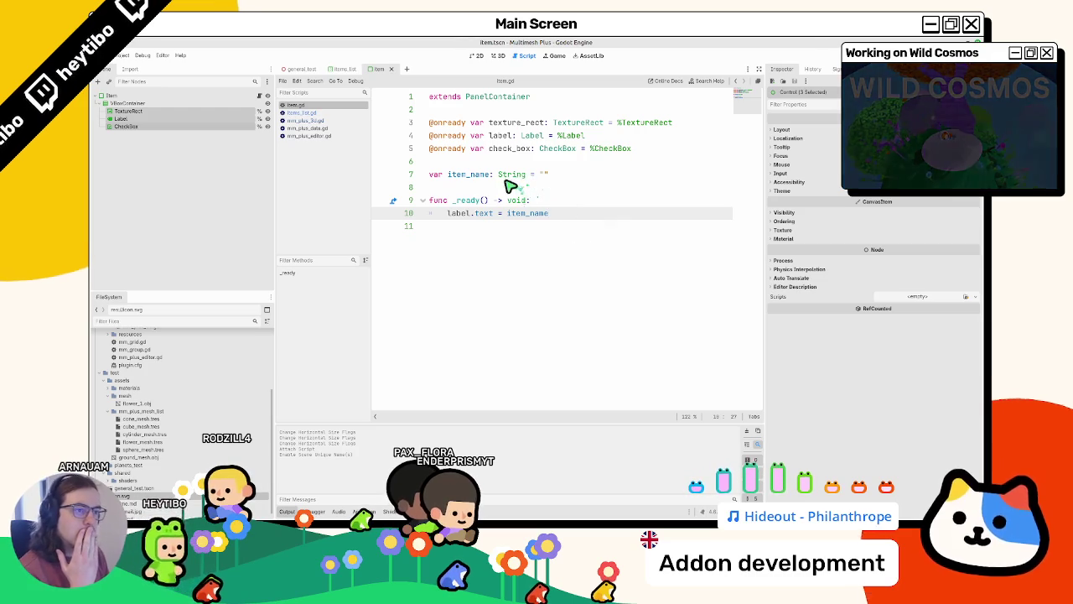
pyautogui.click(306, 114)
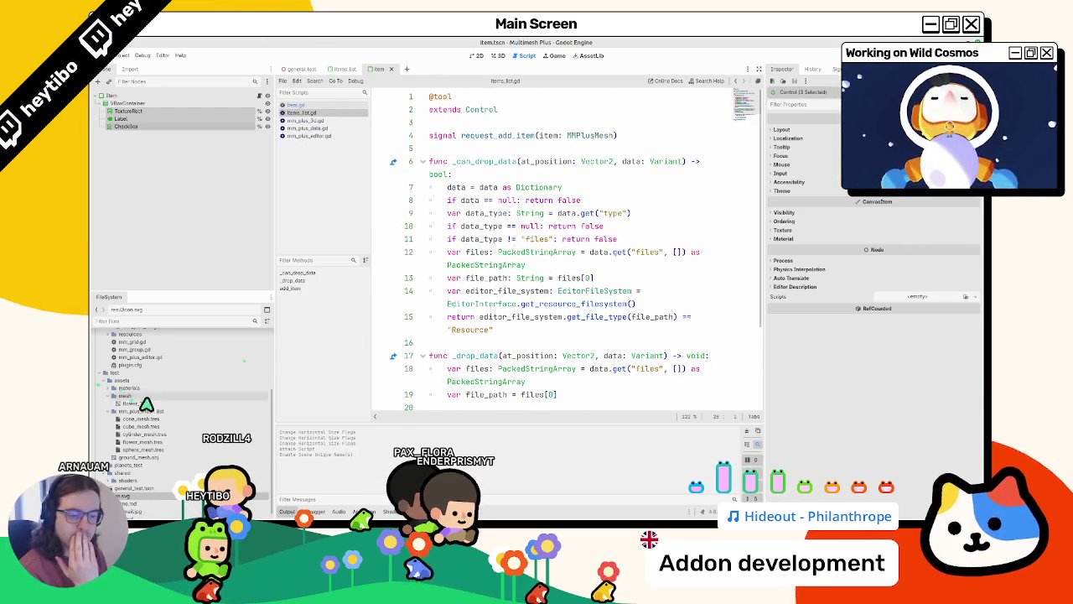
# Add an ITEM preload constant pointing to ./item.tscn in items_list.gd and save
pyautogui.scroll(4, 154, 409)
pyautogui.moveTo(137, 397)
pyautogui.mouseDown()
pyautogui.moveTo(529, 137)
pyautogui.moveTo(509, 157)
pyautogui.mouseUp()
pyautogui.doubleClick(506, 152)
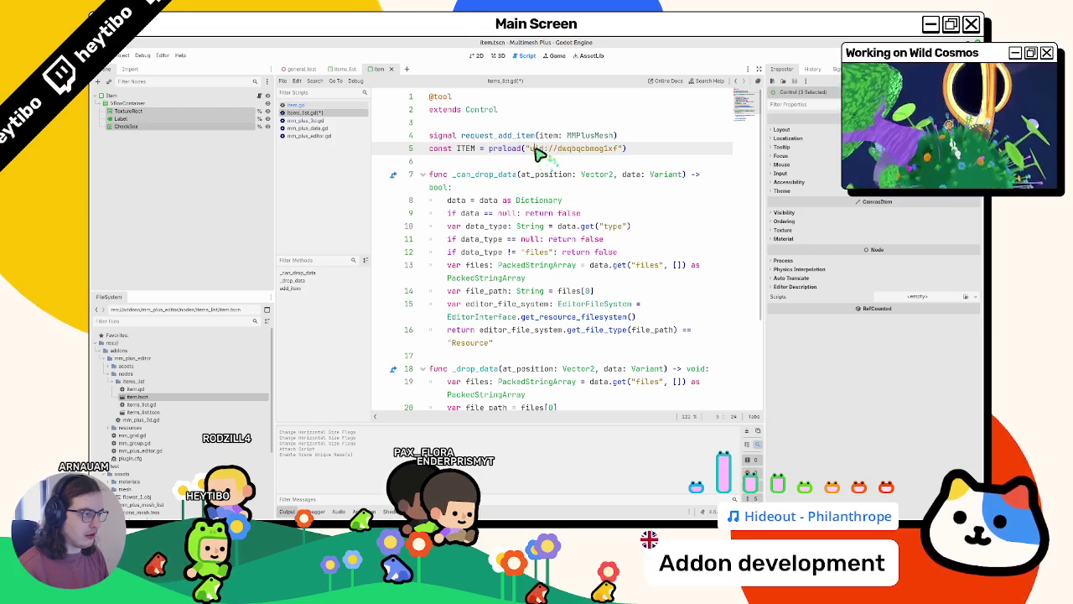
pyautogui.write('./')
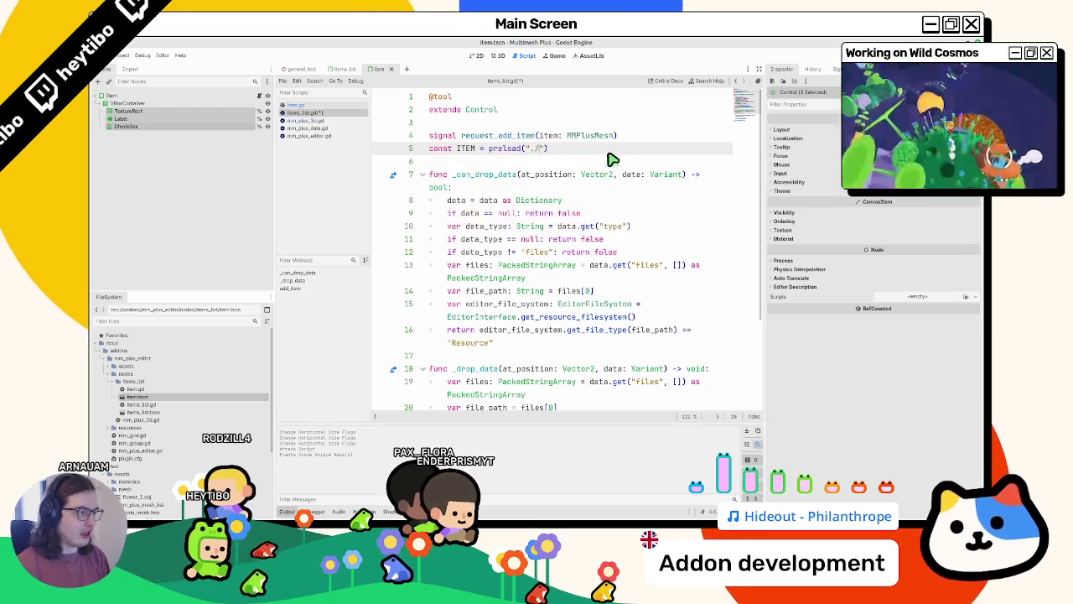
pyautogui.write('item')
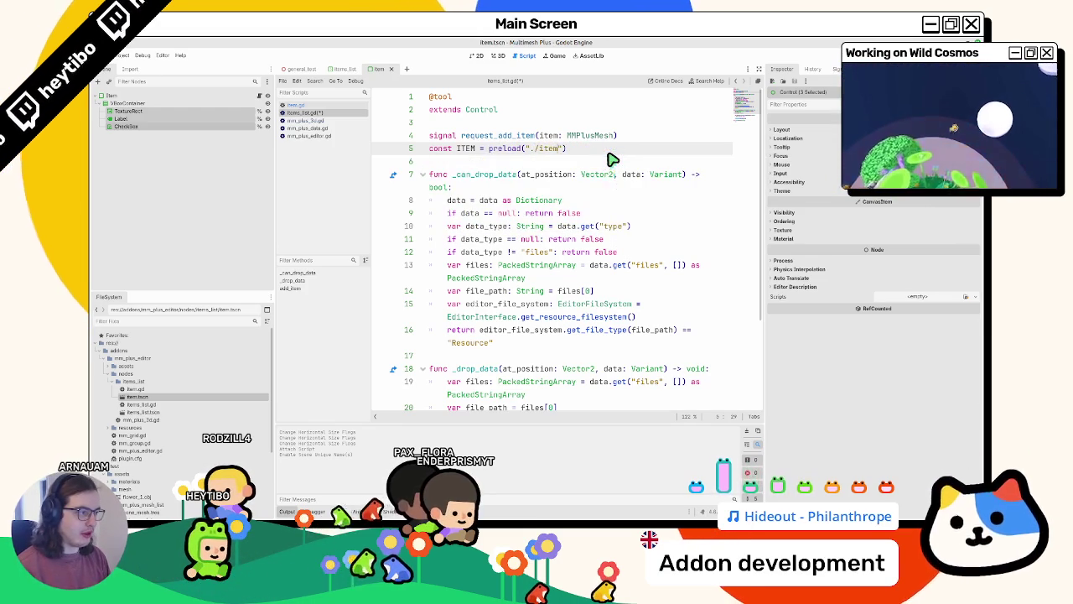
pyautogui.write('.tscn')
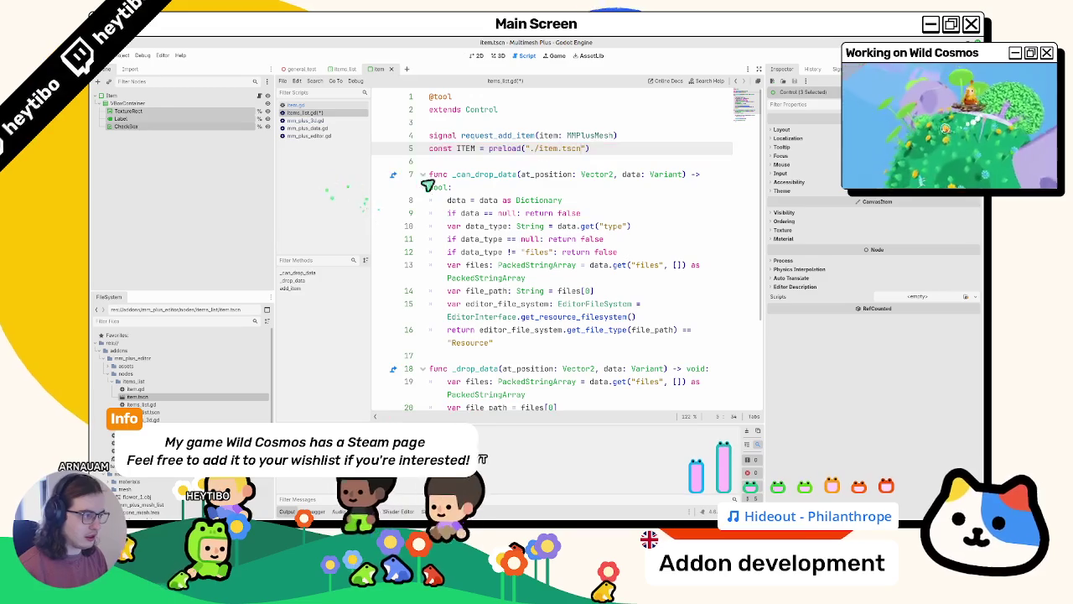
pyautogui.moveTo(510, 160); pyautogui.dragTo(510, 162)
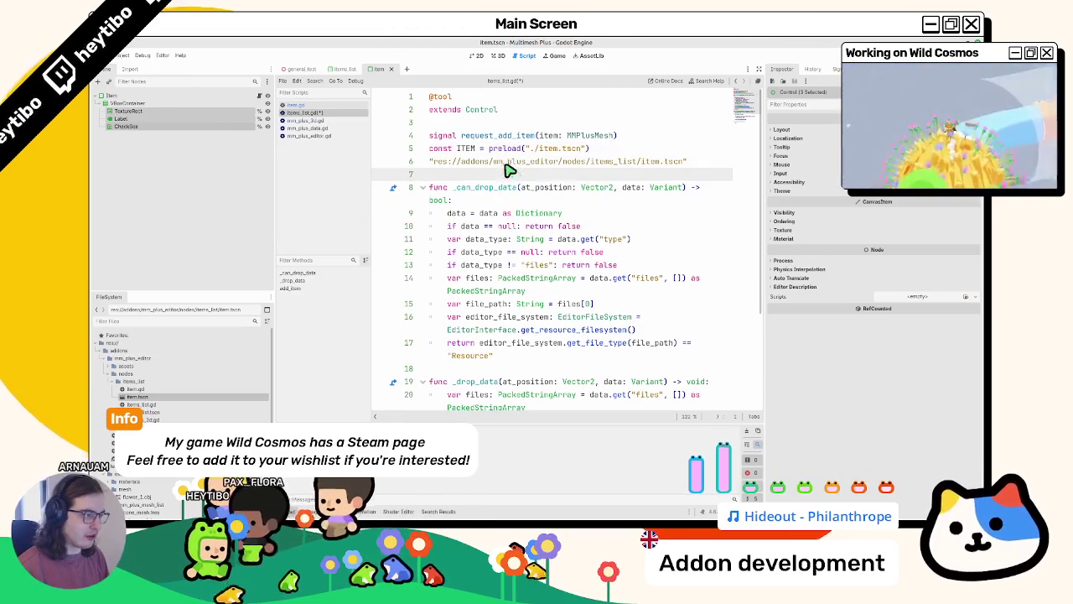
pyautogui.hotkey('ctrl', 'z')
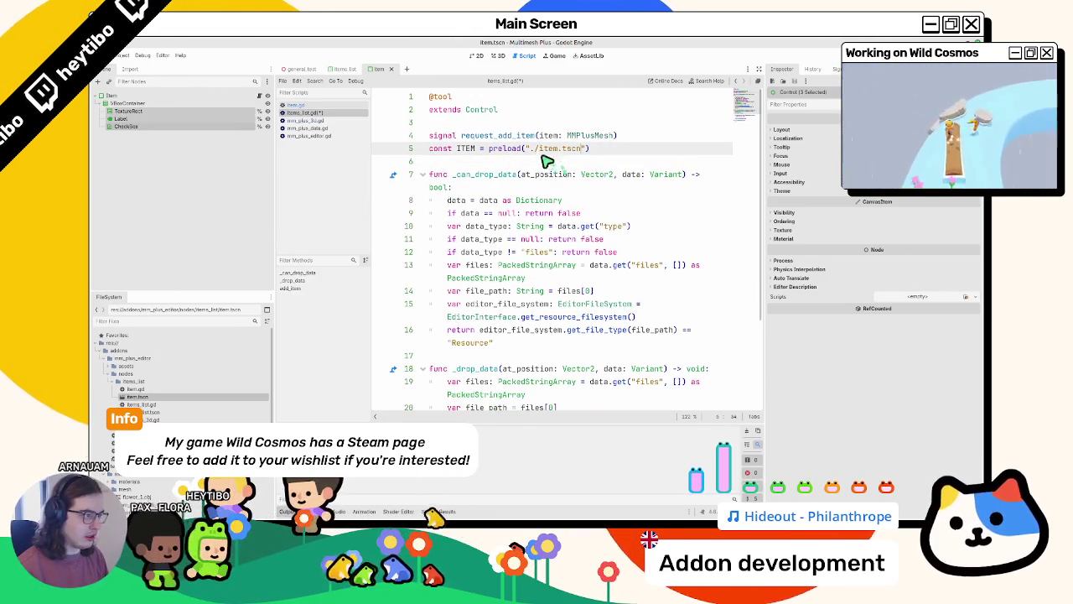
pyautogui.write('./')
pyautogui.hotkey('ctrl', 's')
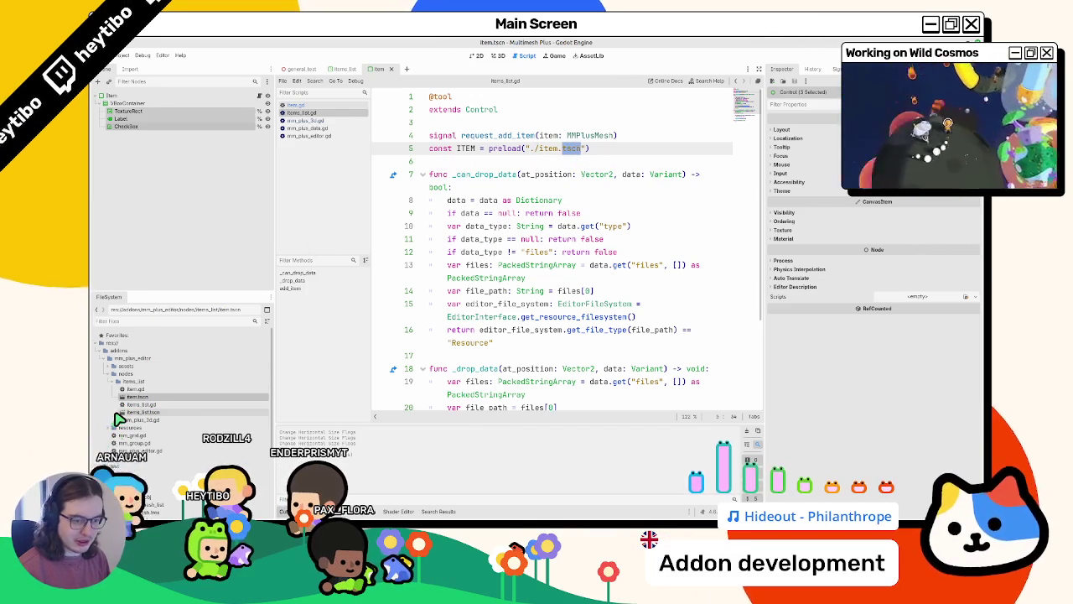
# Browse the items_list folder files and widen the script editing area
pyautogui.click(118, 382)
pyautogui.moveTo(169, 377); pyautogui.dragTo(551, 156)
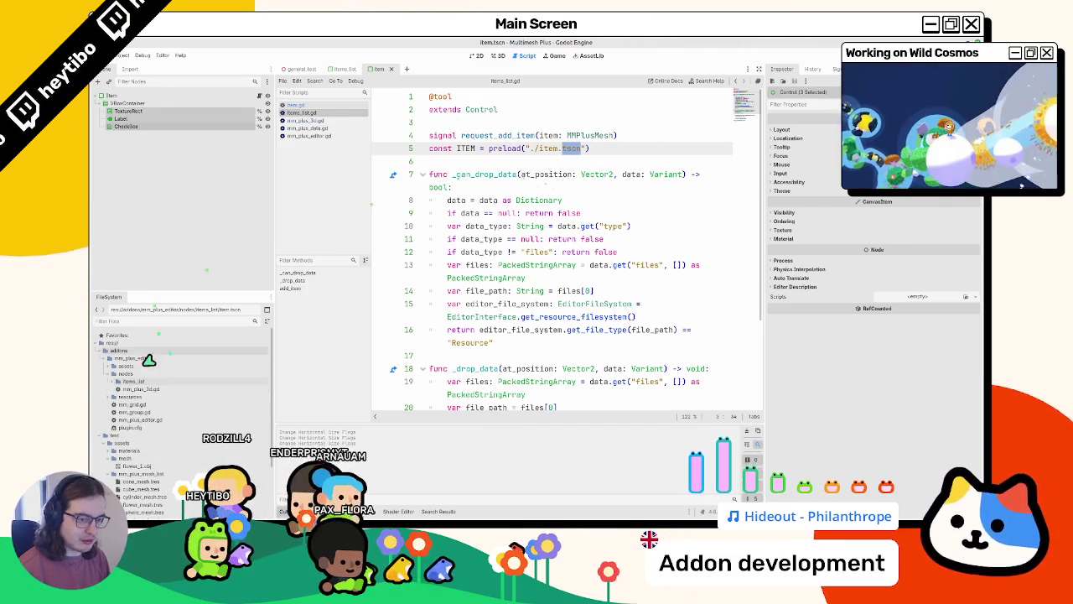
pyautogui.click(118, 382)
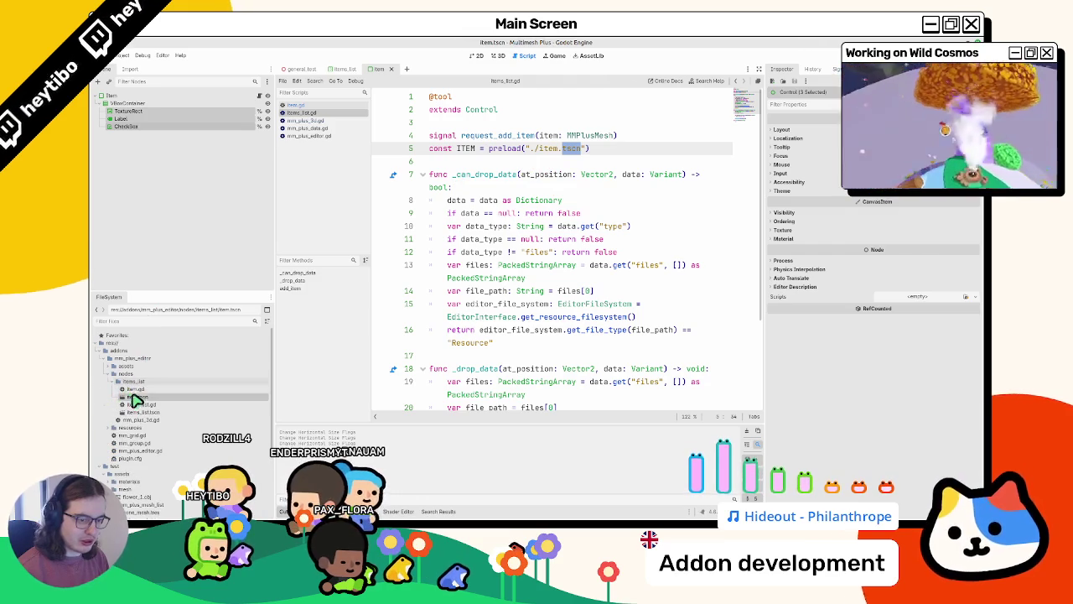
pyautogui.click(136, 390)
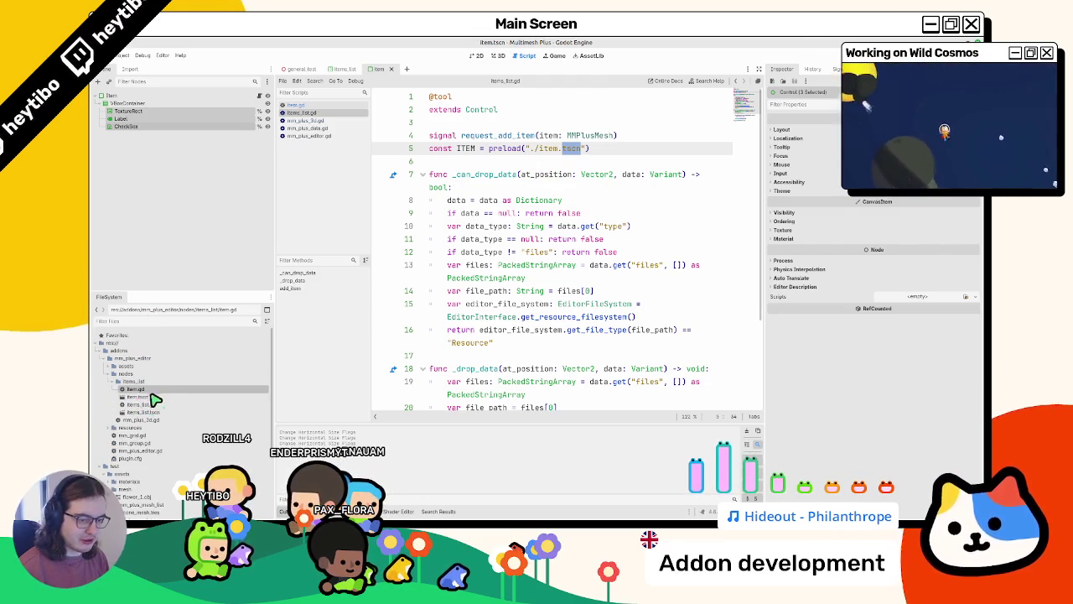
pyautogui.click(144, 398)
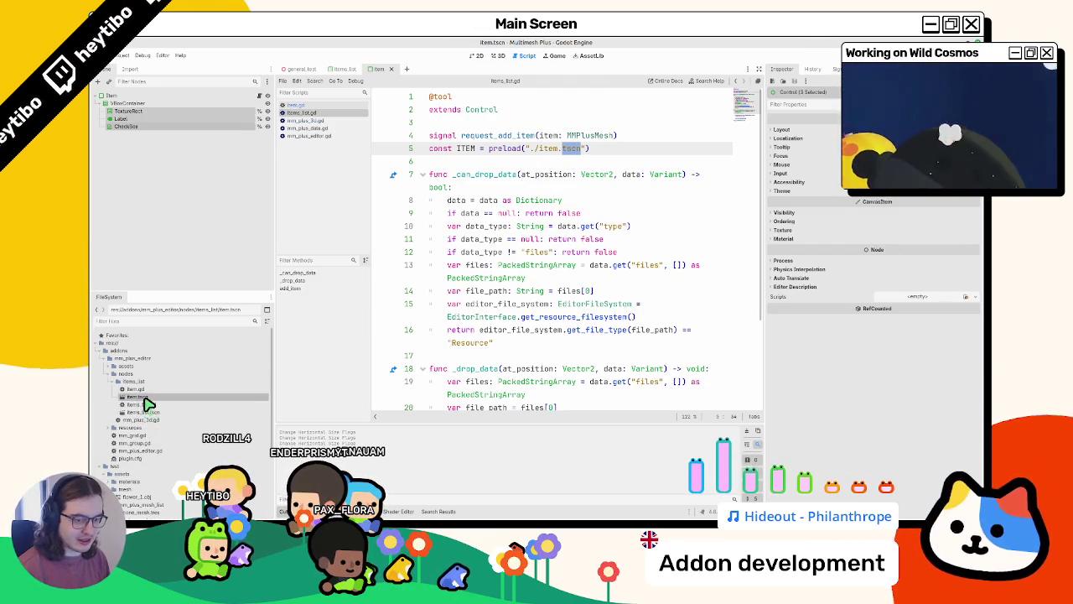
pyautogui.click(144, 406)
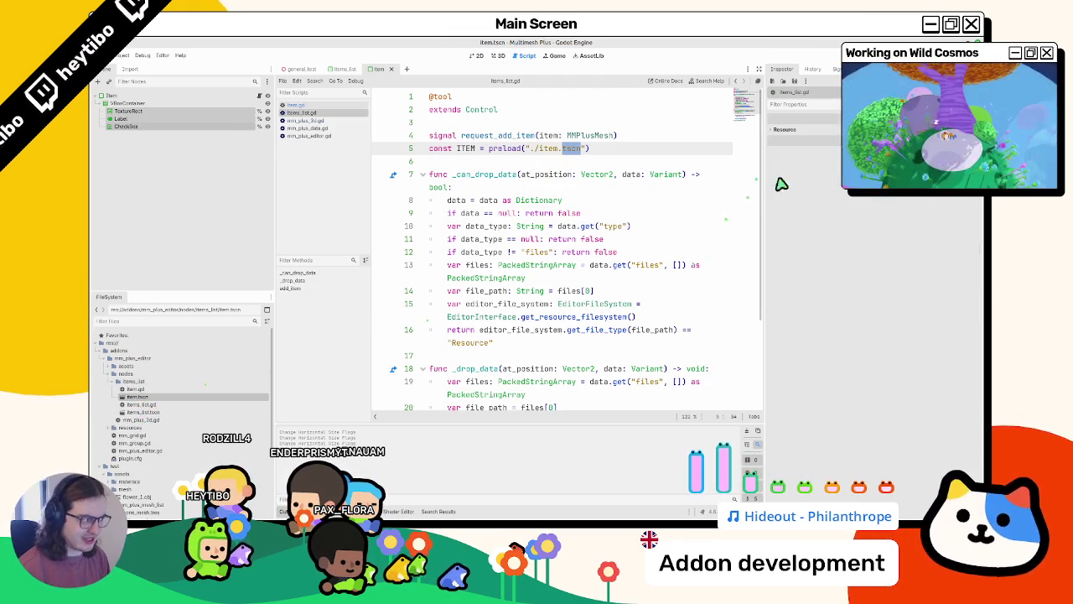
pyautogui.moveTo(773, 193); pyautogui.dragTo(834, 193)
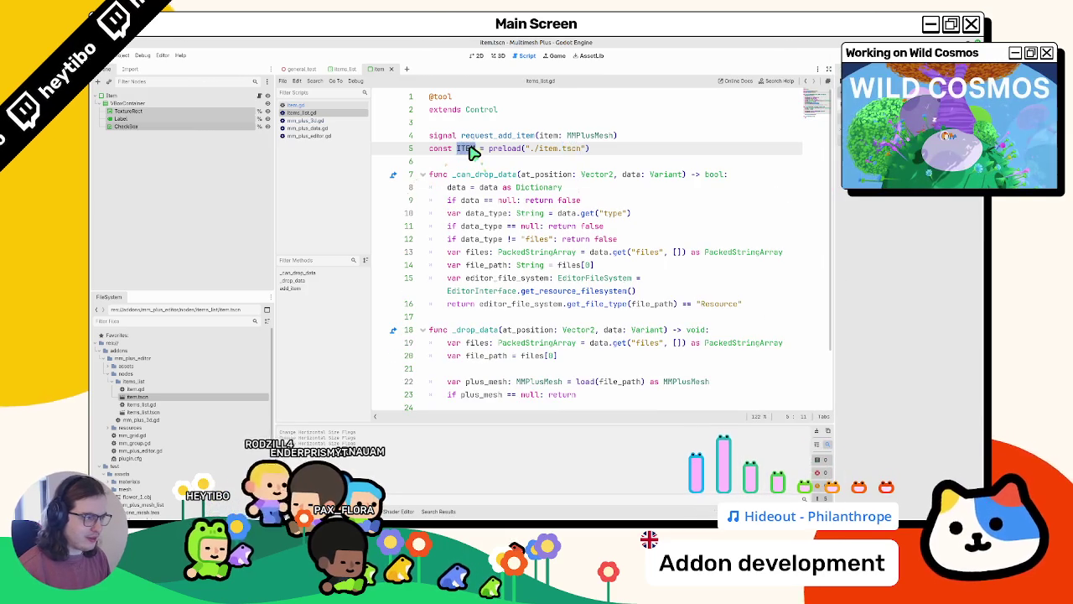
pyautogui.scroll(-2, 538, 379)
# Replace pass in add_item with instantiating ITEM and setting item.item_name = item_name
pyautogui.doubleClick(534, 401)
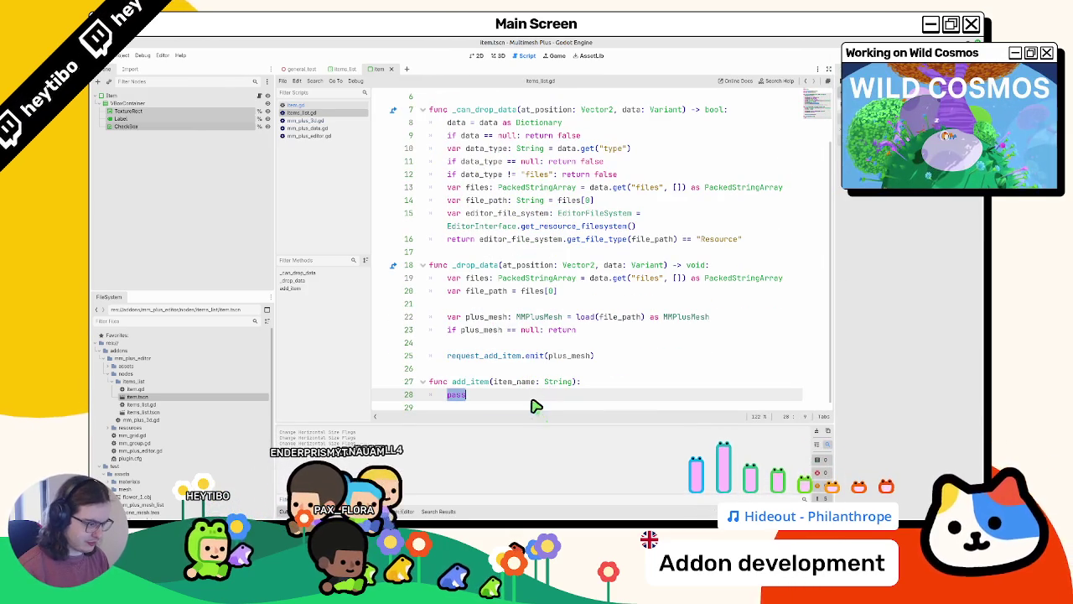
pyautogui.write('var item: Co')
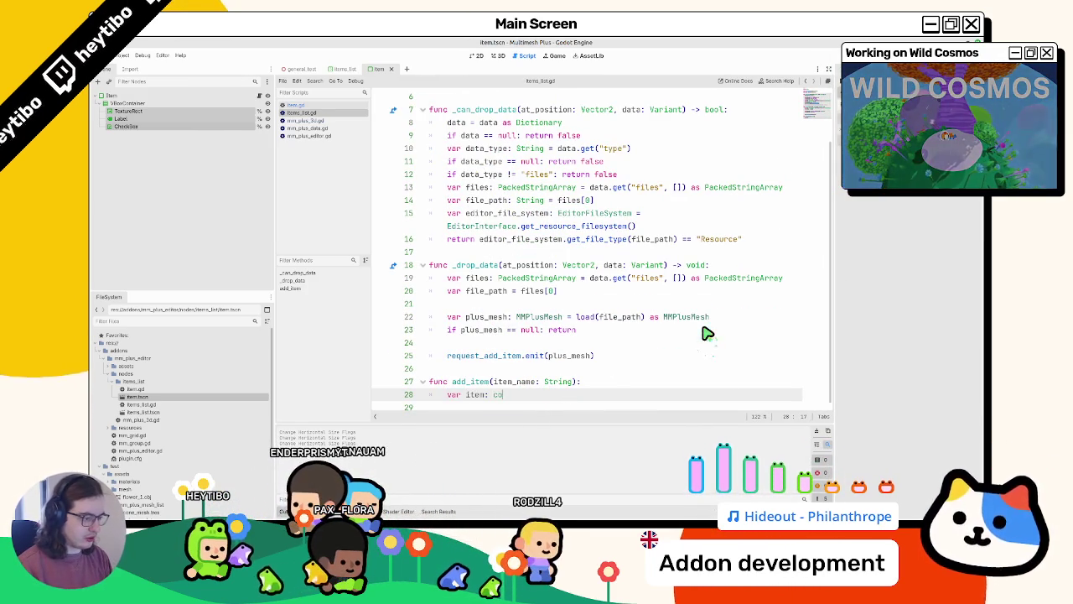
pyautogui.write('ntrol = ITEM.ne')
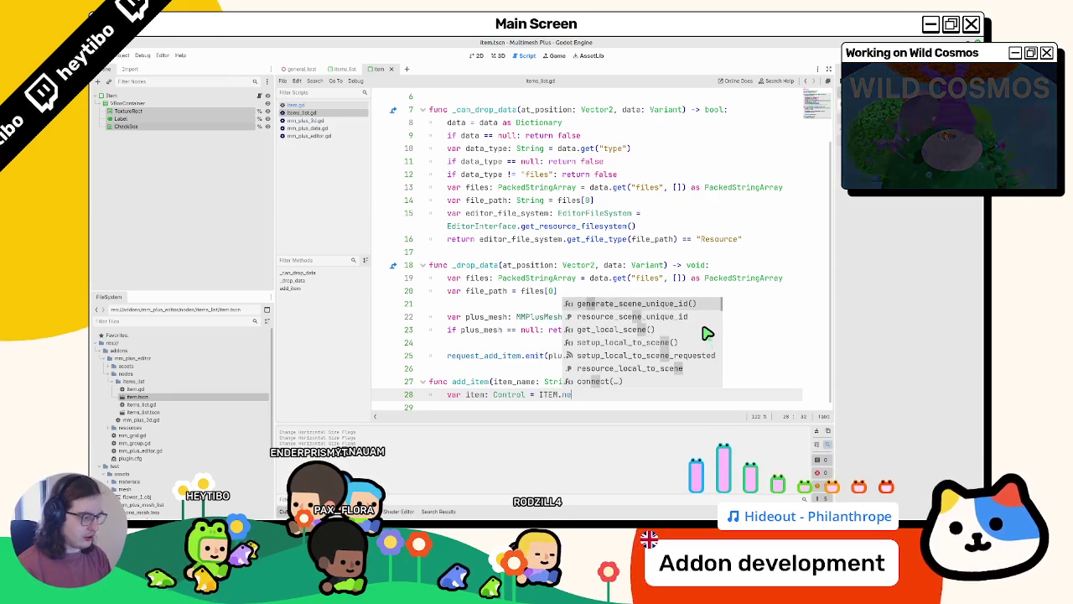
pyautogui.press('Return')
pyautogui.write('instantiate(')
pyautogui.press('Return')
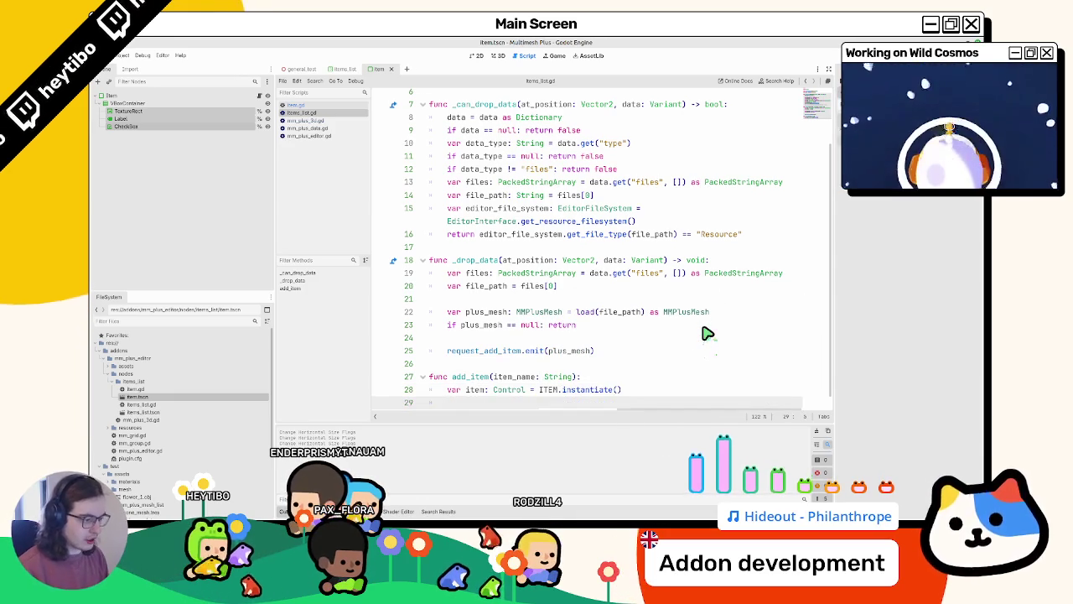
pyautogui.write('tem.na')
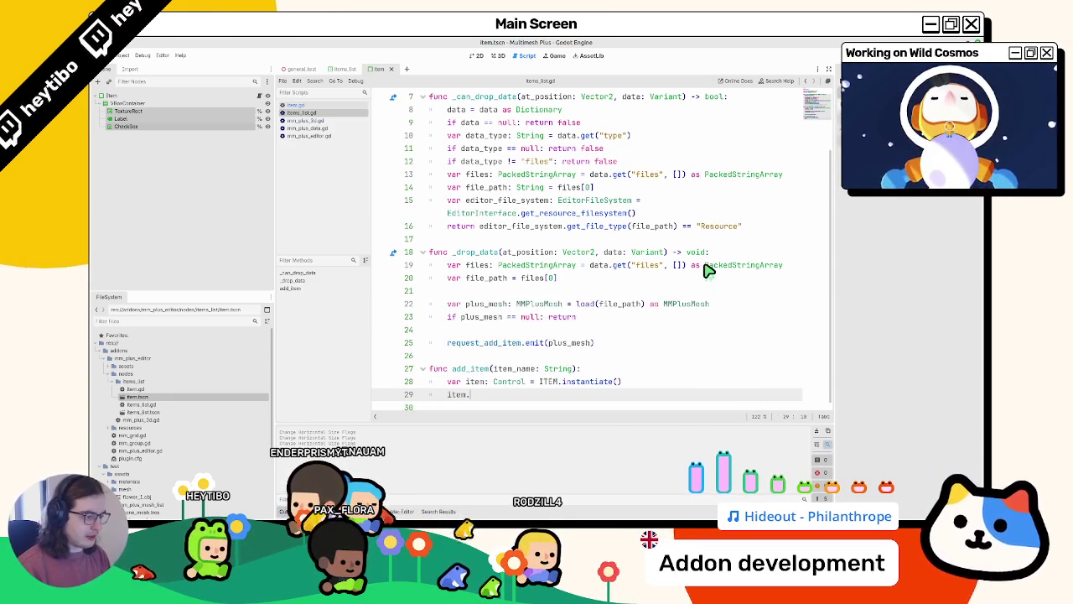
pyautogui.press('BackSpace')
pyautogui.press('BackSpace')
pyautogui.write('item_name =')
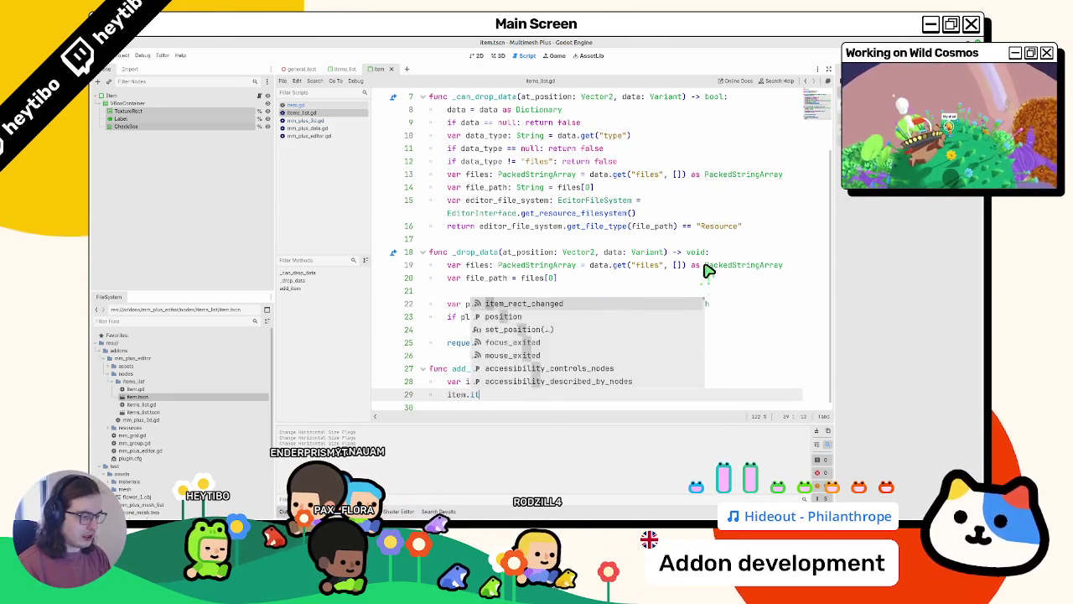
pyautogui.write('item_name')
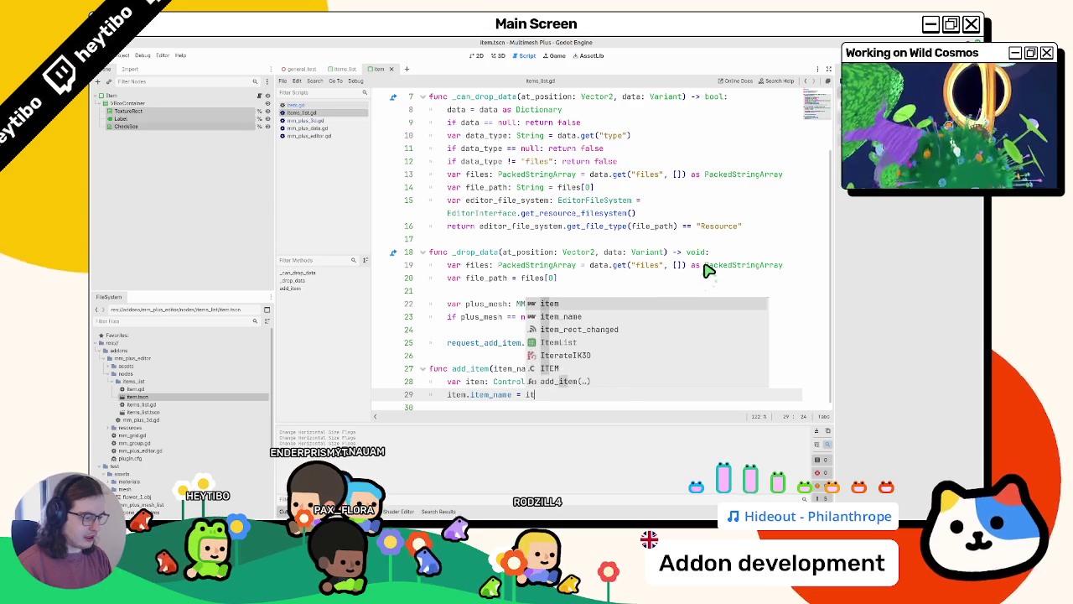
pyautogui.press('Return')
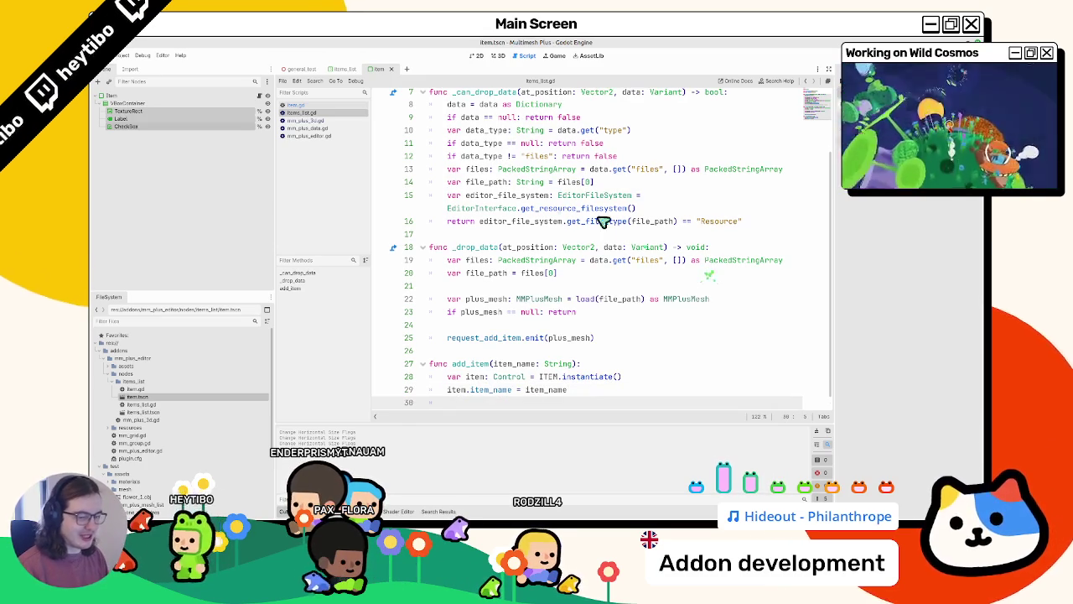
# Check the item_name declaration on line 7 of item.gd, then return to items_list.gd
pyautogui.click(296, 105)
pyautogui.moveTo(447, 175); pyautogui.dragTo(466, 181)
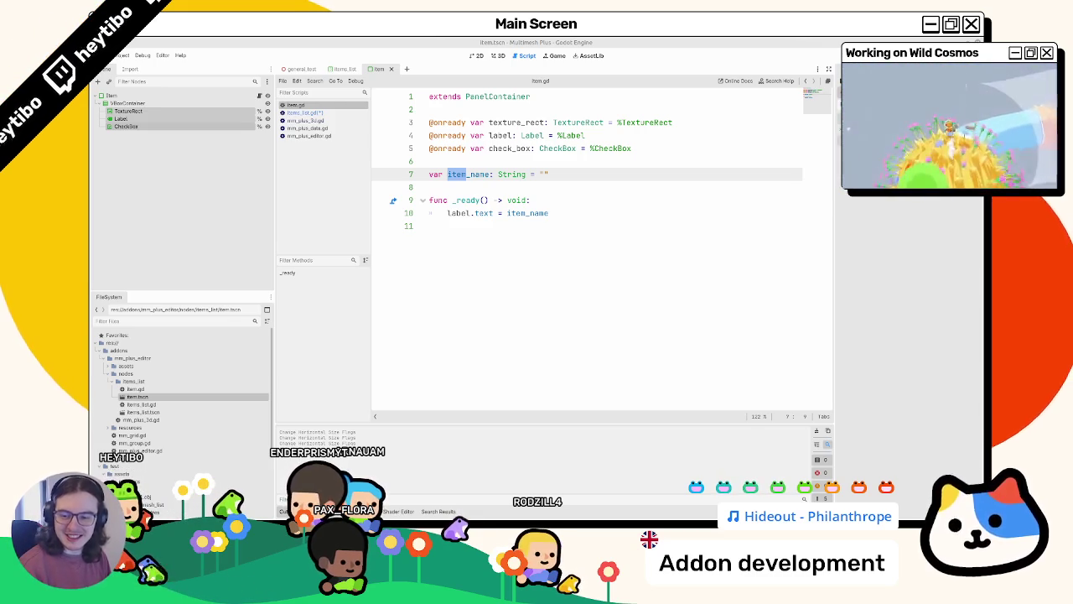
pyautogui.click(462, 198)
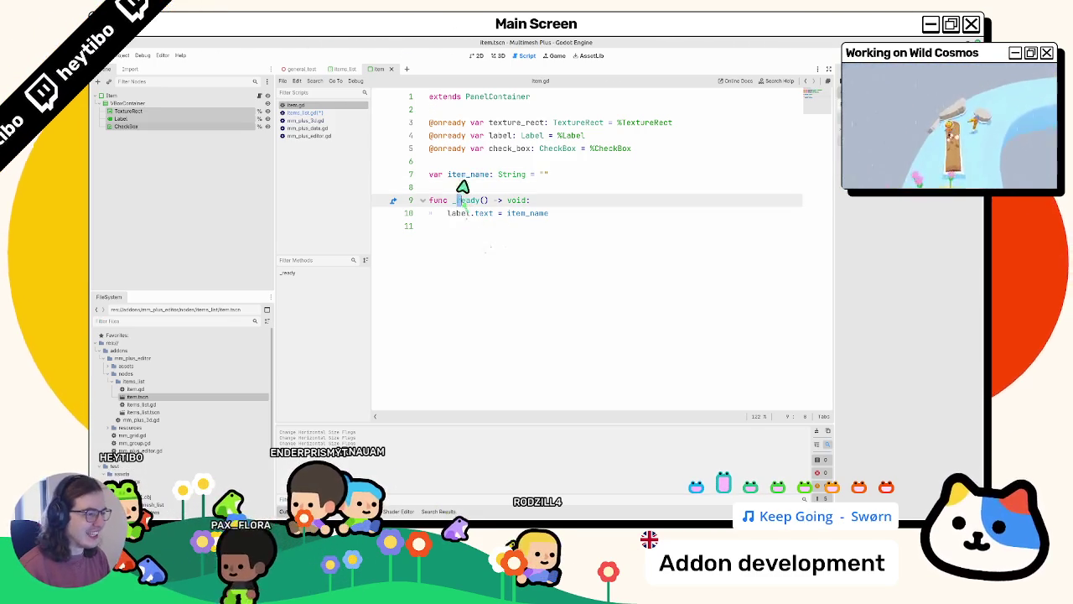
pyautogui.press('Up')
pyautogui.press('Up')
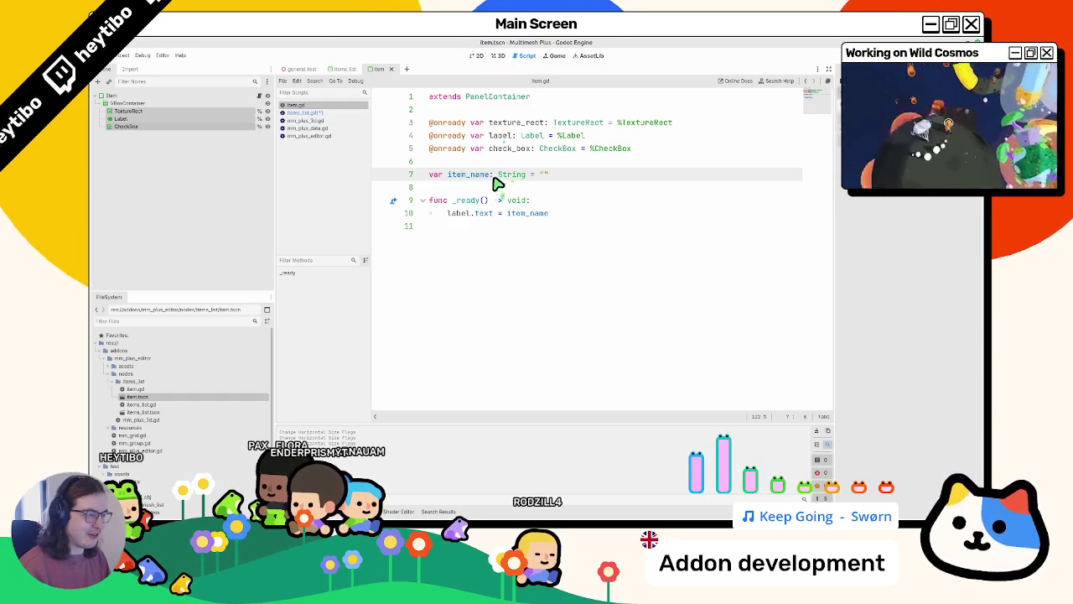
pyautogui.moveTo(463, 174); pyautogui.dragTo(428, 174)
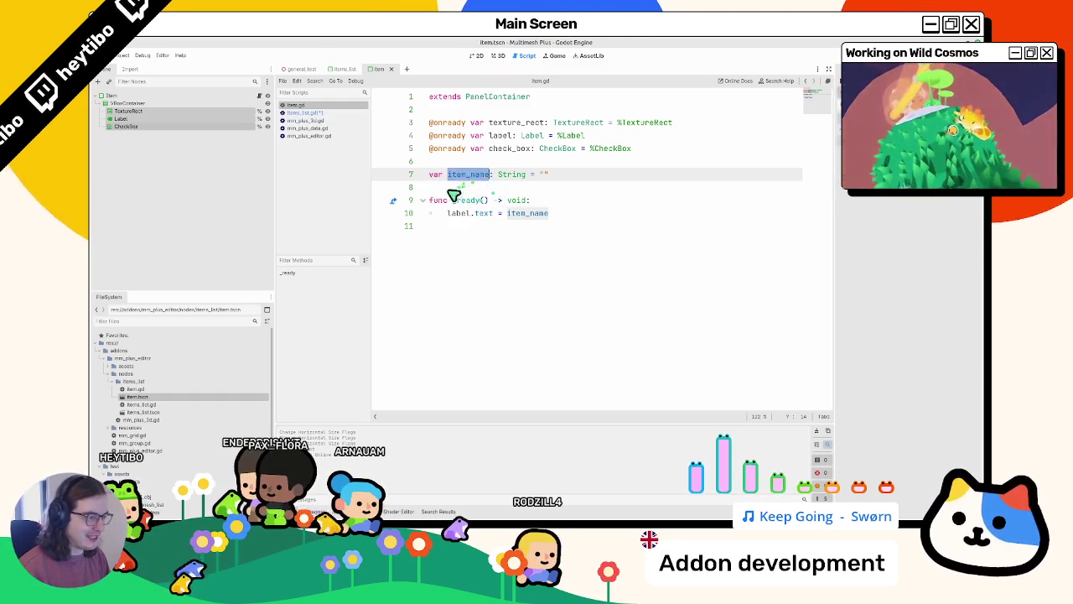
pyautogui.click(472, 245)
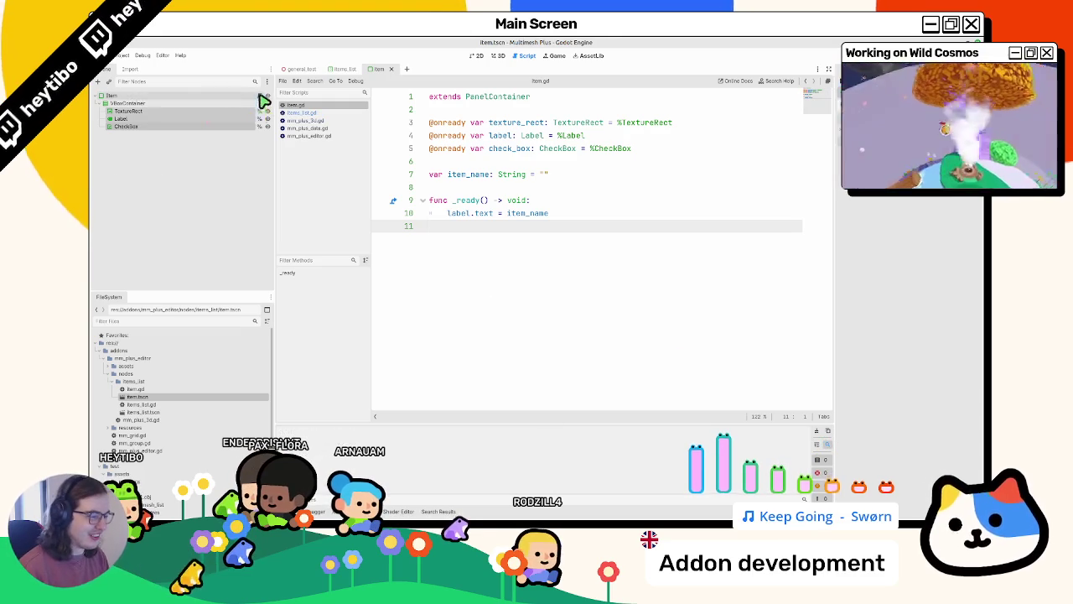
pyautogui.click(512, 175)
pyautogui.click(299, 112)
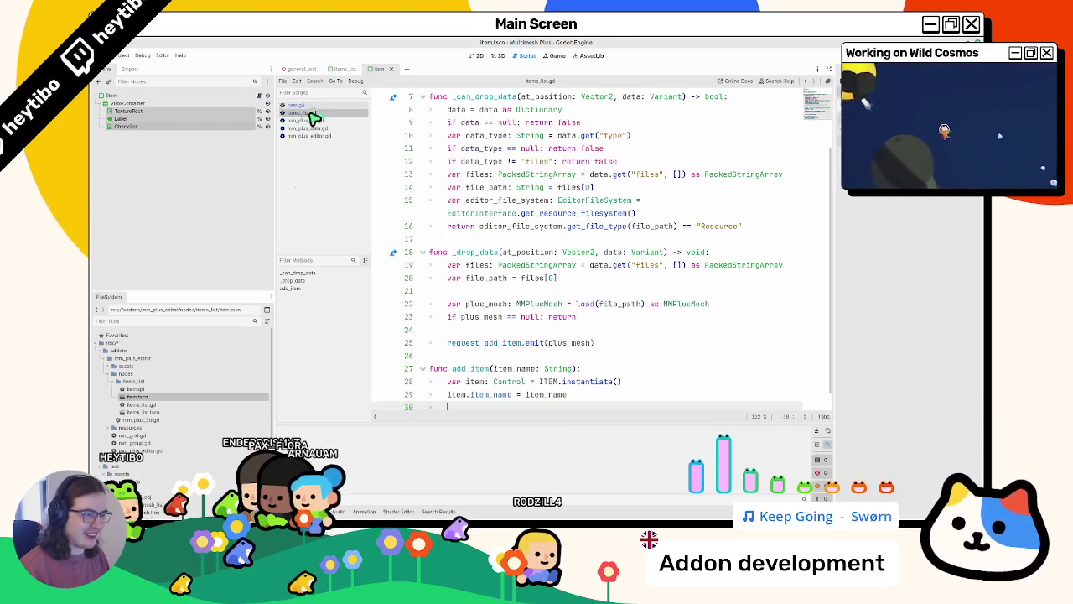
pyautogui.scroll(-1, 514, 350)
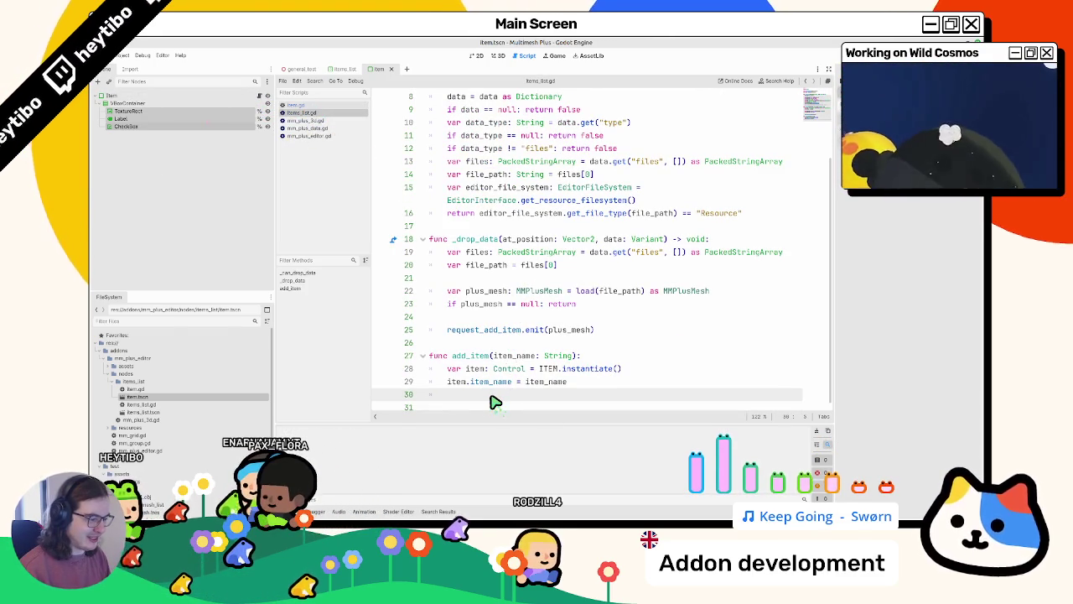
pyautogui.doubleClick(469, 357)
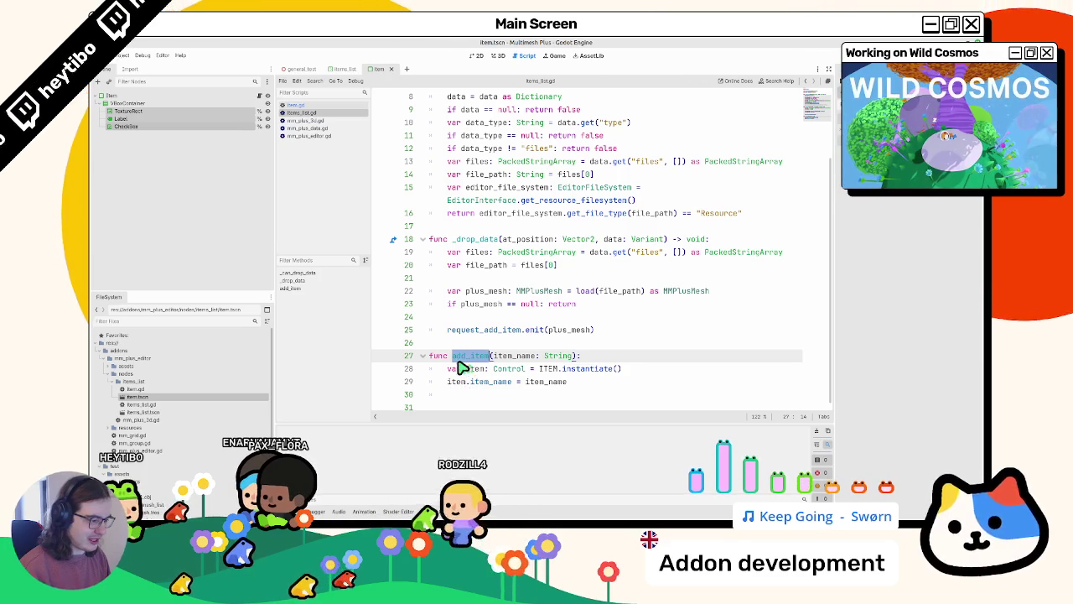
pyautogui.click(457, 394)
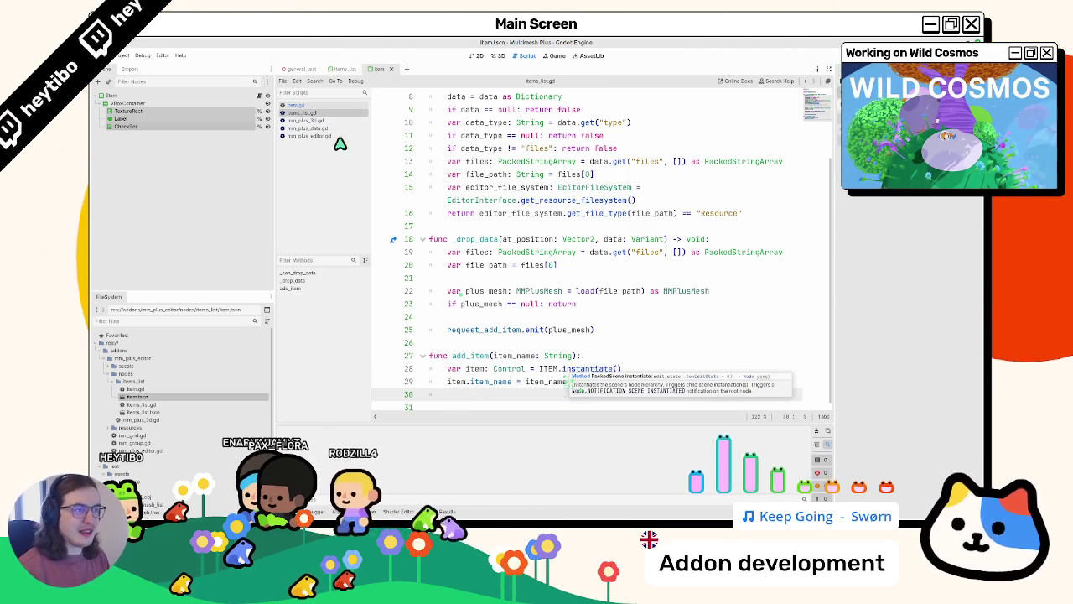
pyautogui.click(340, 71)
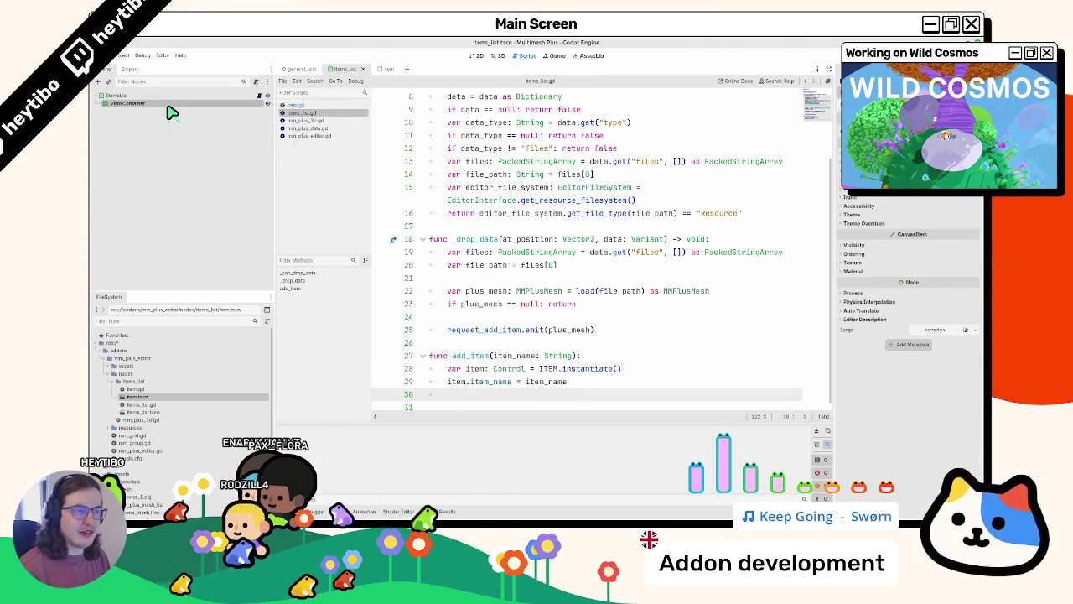
pyautogui.rightClick(171, 112)
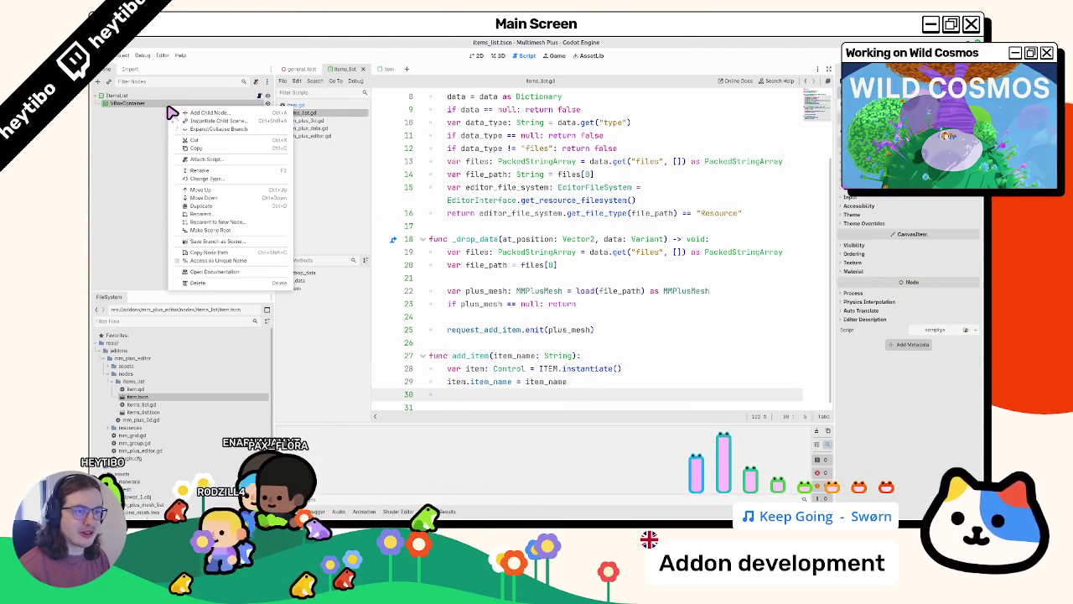
pyautogui.click(202, 260)
pyautogui.moveTo(190, 114)
pyautogui.mouseDown()
pyautogui.moveTo(419, 175)
pyautogui.moveTo(540, 167)
pyautogui.mouseUp()
pyautogui.scroll(3, 419, 175)
pyautogui.doubleClick(532, 163)
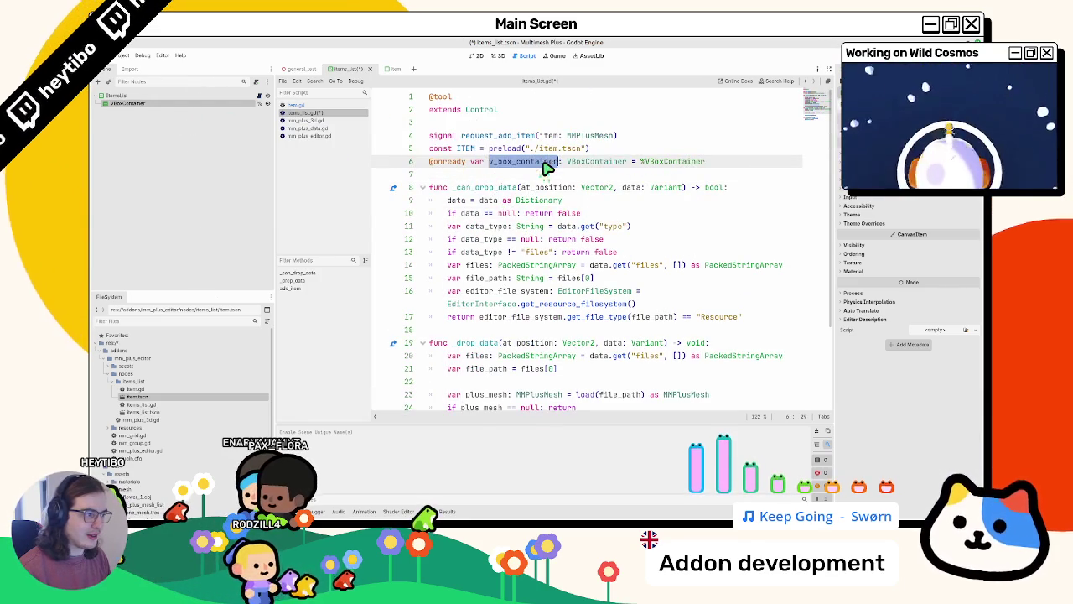
pyautogui.scroll(-2, 530, 240)
pyautogui.scroll(2, 528, 173)
pyautogui.write('item_')
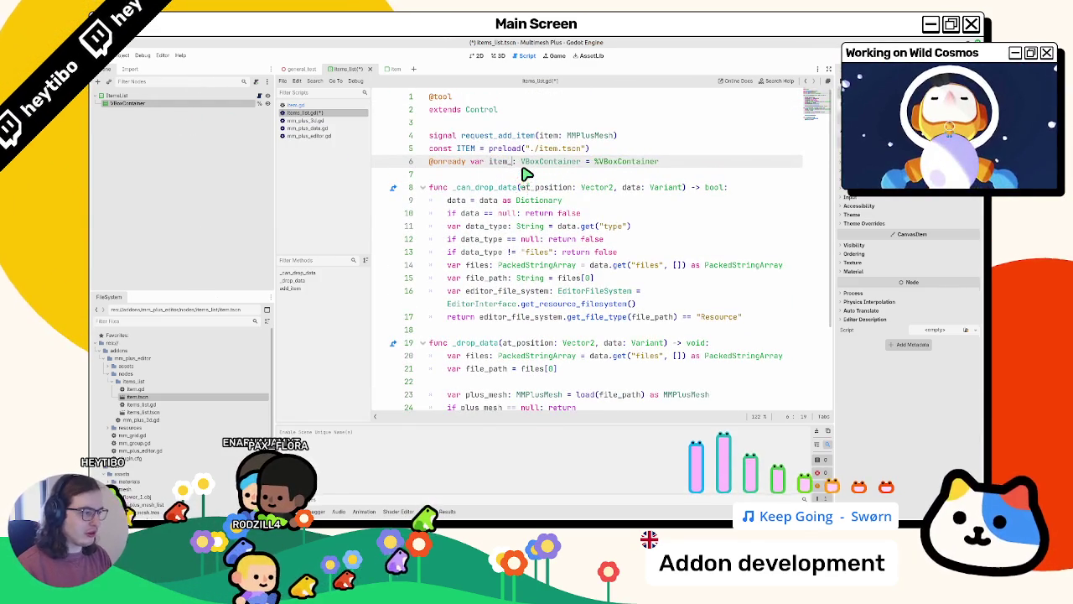
pyautogui.write('holder')
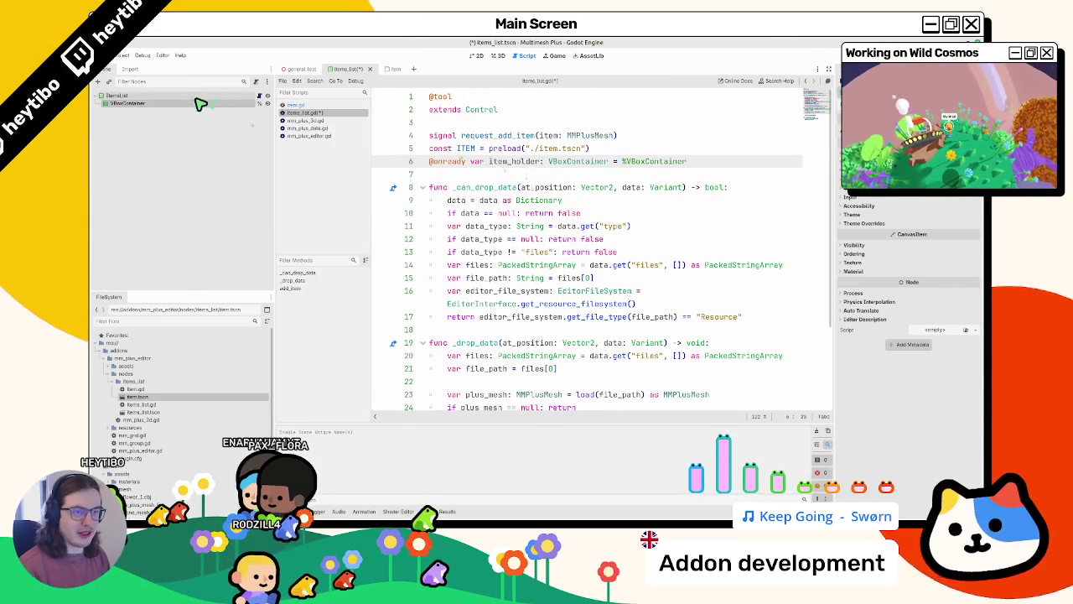
# Rename the VBoxContainer node to ItemHolder and save
pyautogui.doubleClick(189, 104)
pyautogui.write('ItemHolder')
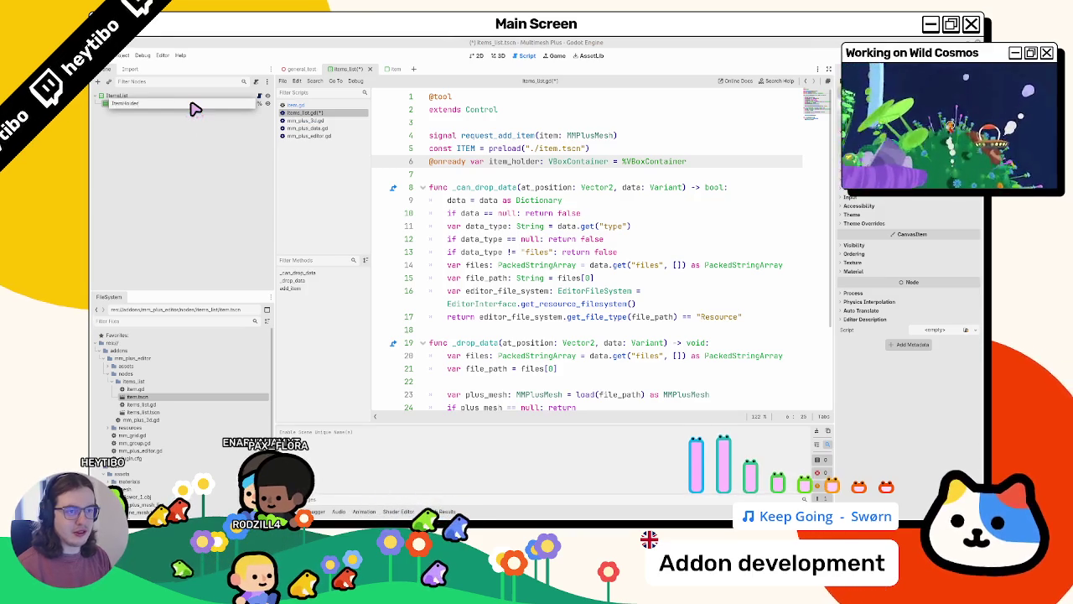
pyautogui.press('Return')
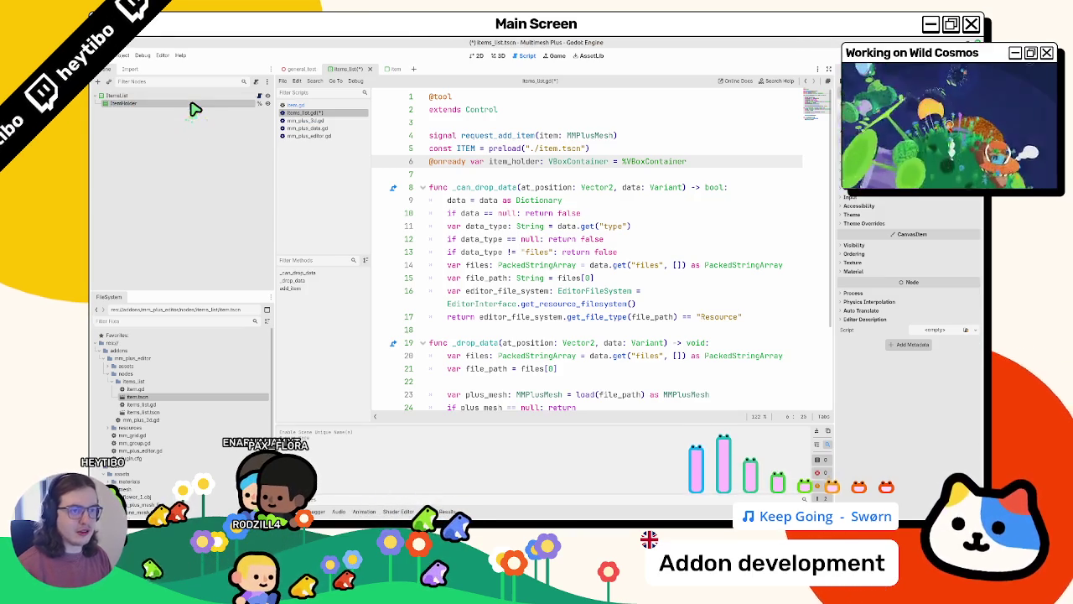
pyautogui.doubleClick(683, 160)
pyautogui.write('ItemHolder')
pyautogui.hotkey('ctrl', 's')
# Add item_holder.add_child(item) at the end of add_item
pyautogui.doubleClick(513, 161)
pyautogui.hotkey('ctrl', 'c')
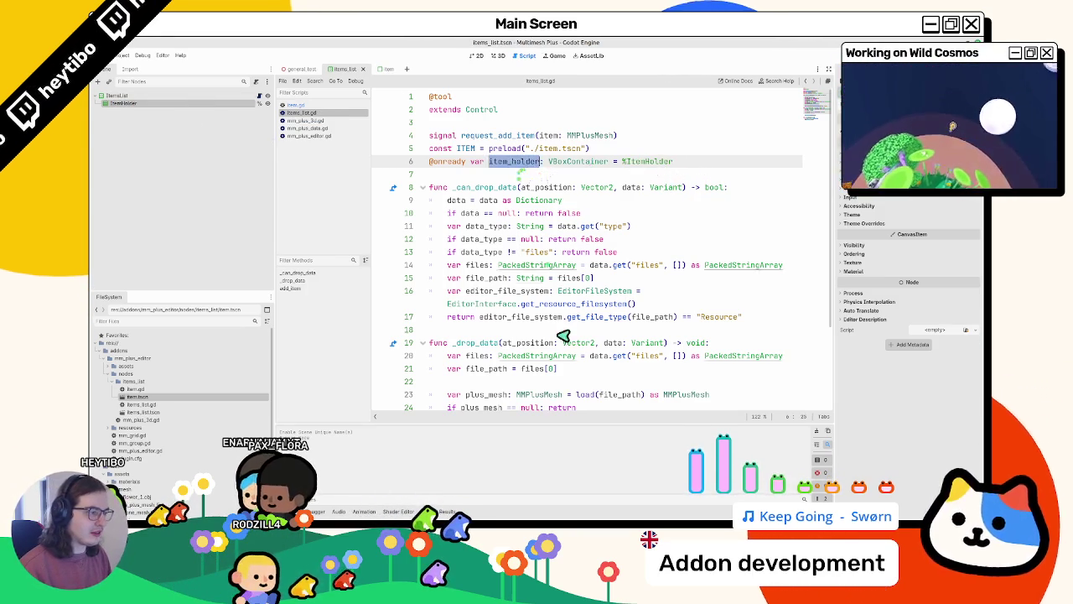
pyautogui.scroll(-3, 519, 251)
pyautogui.click(503, 394)
pyautogui.hotkey('ctrl', 'v')
pyautogui.write('.add_c')
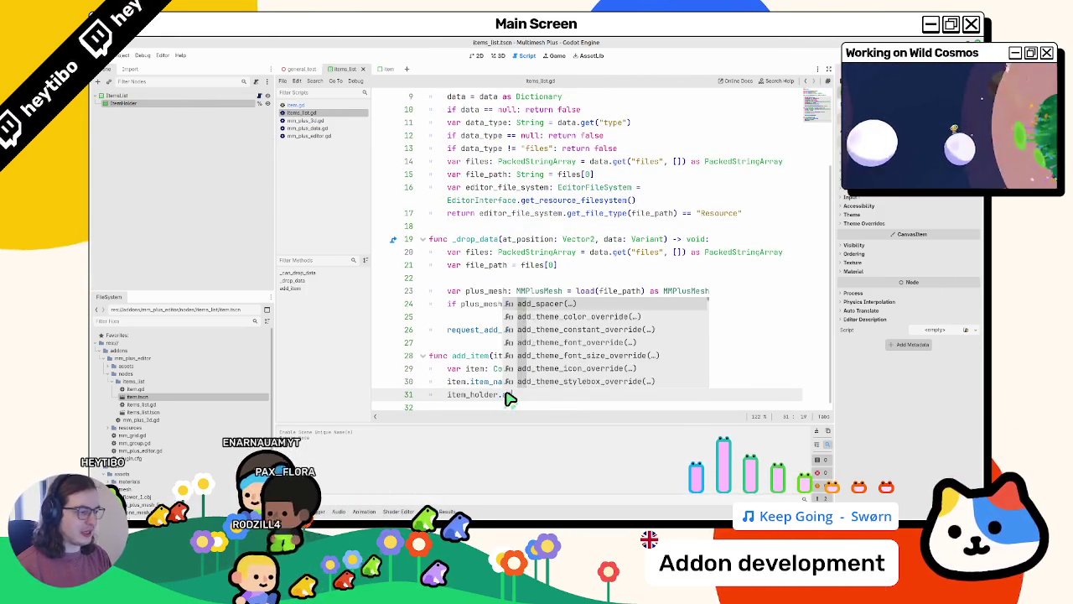
pyautogui.press('Return')
pyautogui.press('Return')
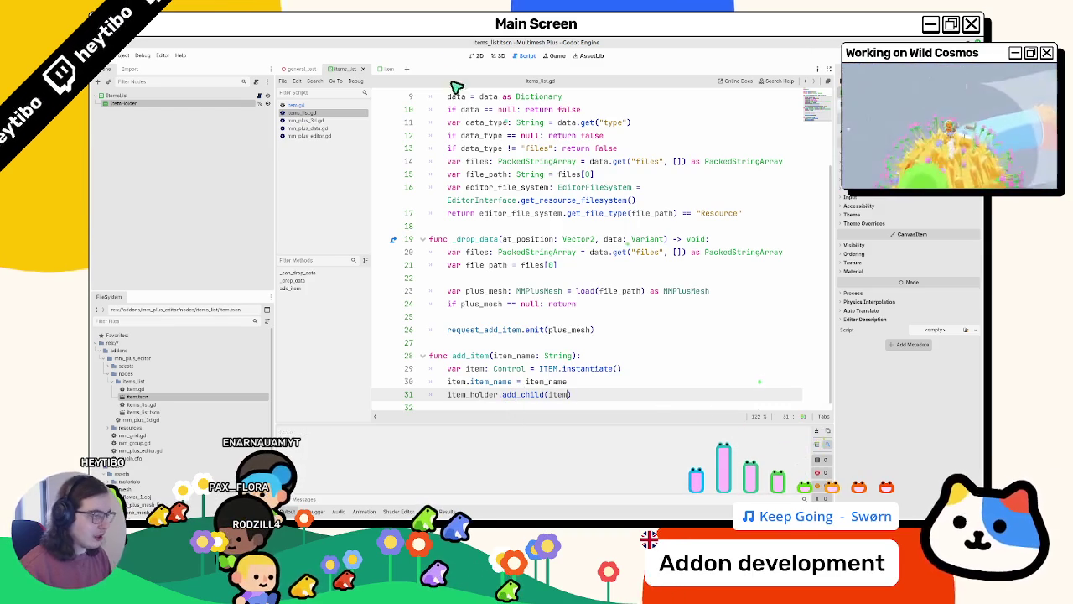
pyautogui.doubleClick(482, 357)
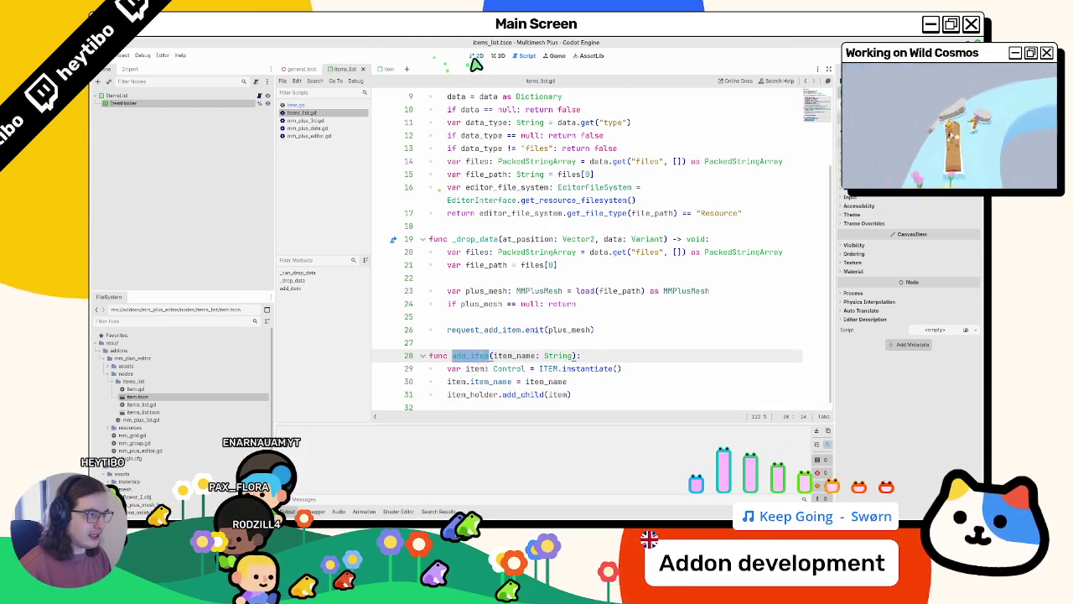
# In the 3D general_test scene, drop cube_mesh.tres onto the plugin's items panel to test add_item
pyautogui.click(475, 56)
pyautogui.click(496, 56)
pyautogui.click(301, 68)
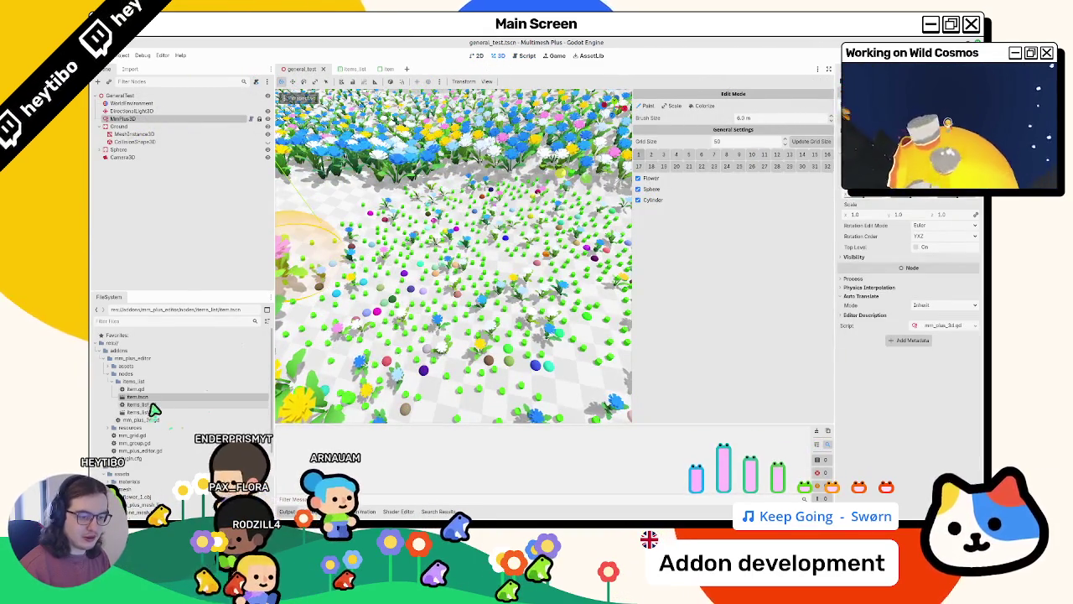
pyautogui.scroll(-3, 193, 369)
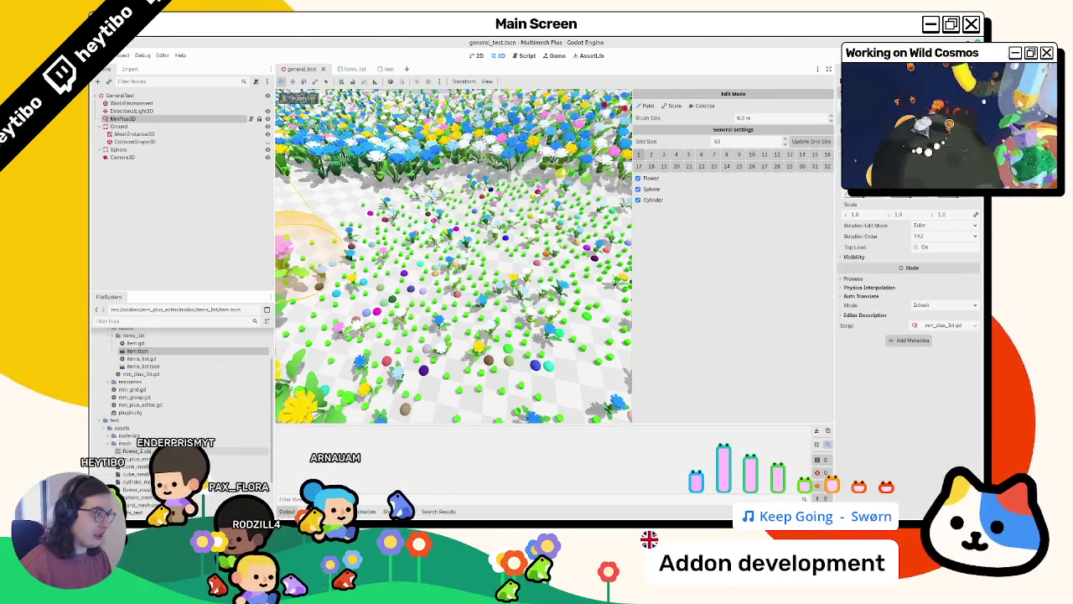
pyautogui.moveTo(134, 474); pyautogui.dragTo(730, 275)
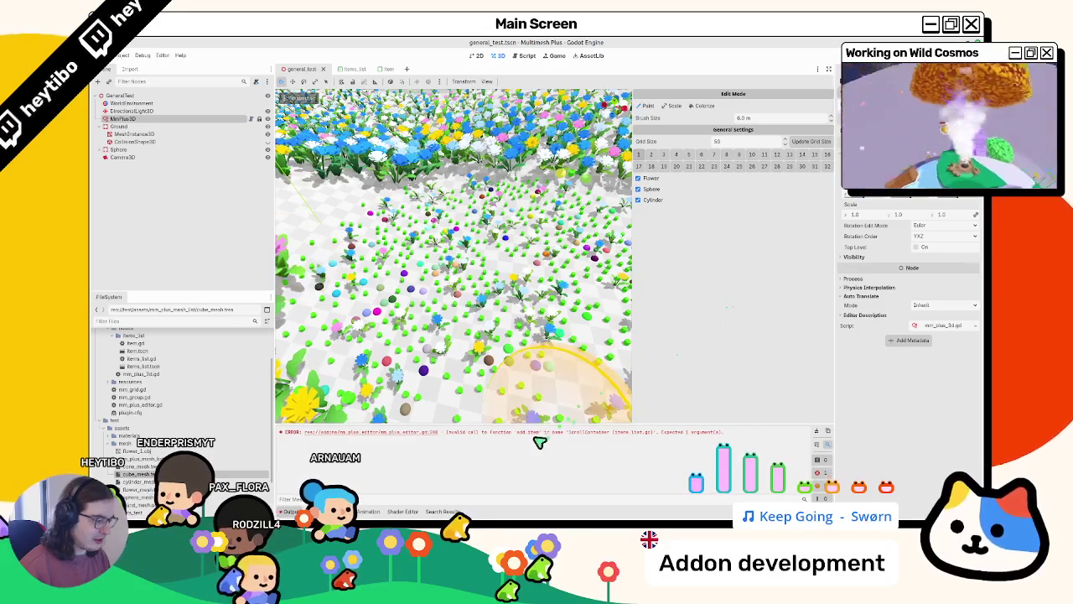
pyautogui.click(519, 56)
pyautogui.doubleClick(506, 356)
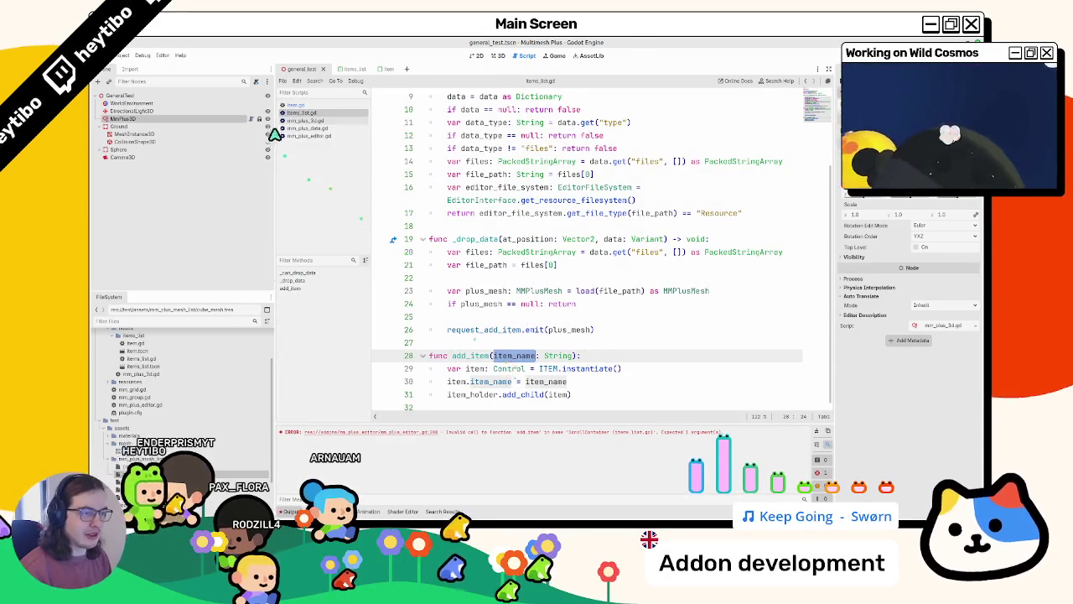
# In mm_plus_editor.gd, pass plus_mesh.name to items_list.add_item on line 208
pyautogui.click(317, 106)
pyautogui.click(315, 113)
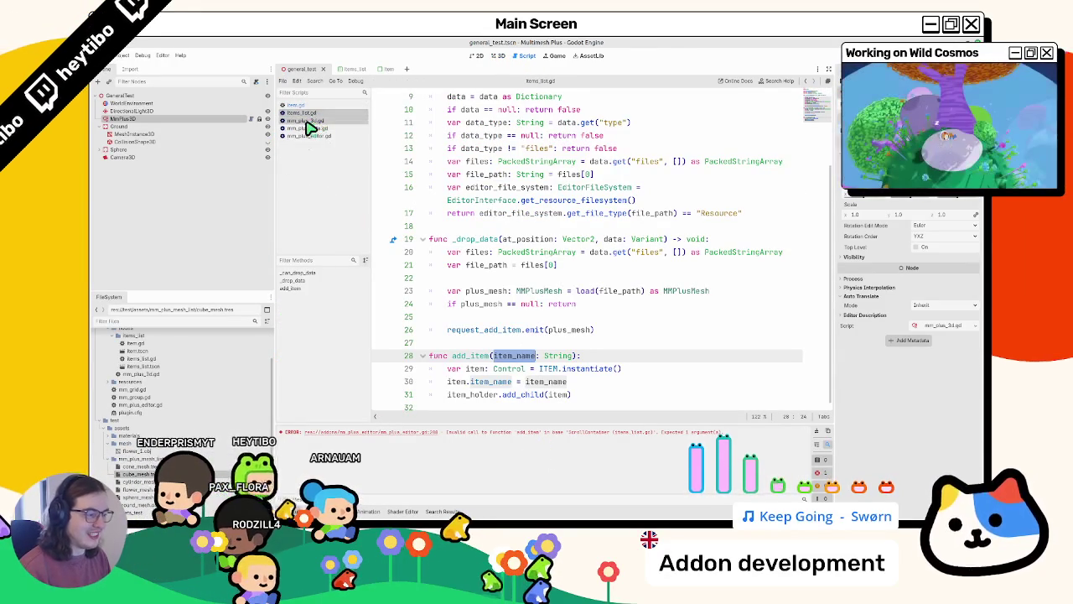
pyautogui.click(310, 123)
pyautogui.click(312, 113)
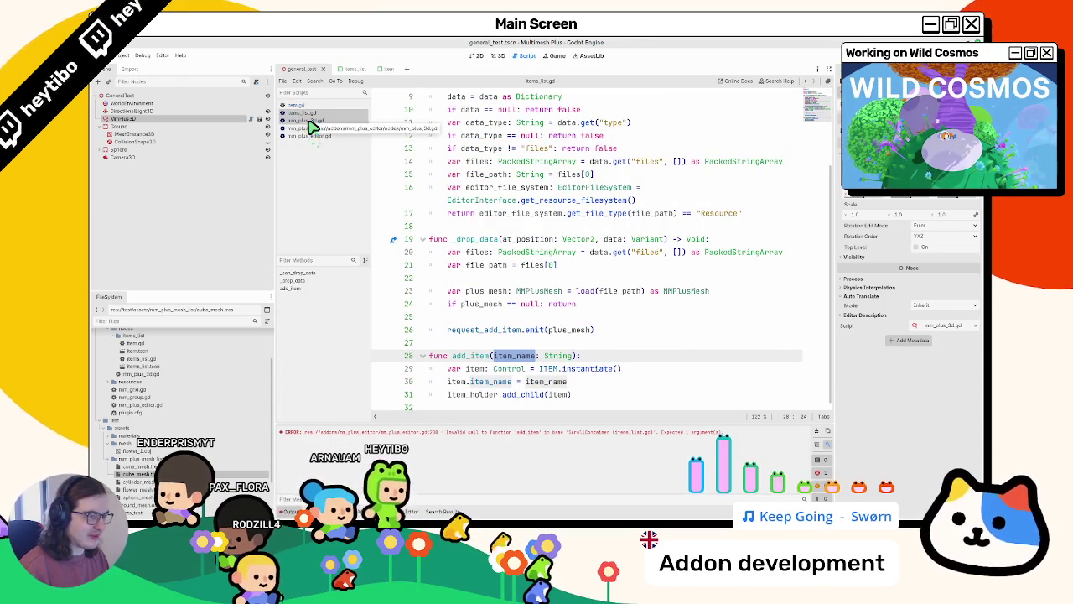
pyautogui.click(310, 121)
pyautogui.click(307, 129)
pyautogui.click(305, 135)
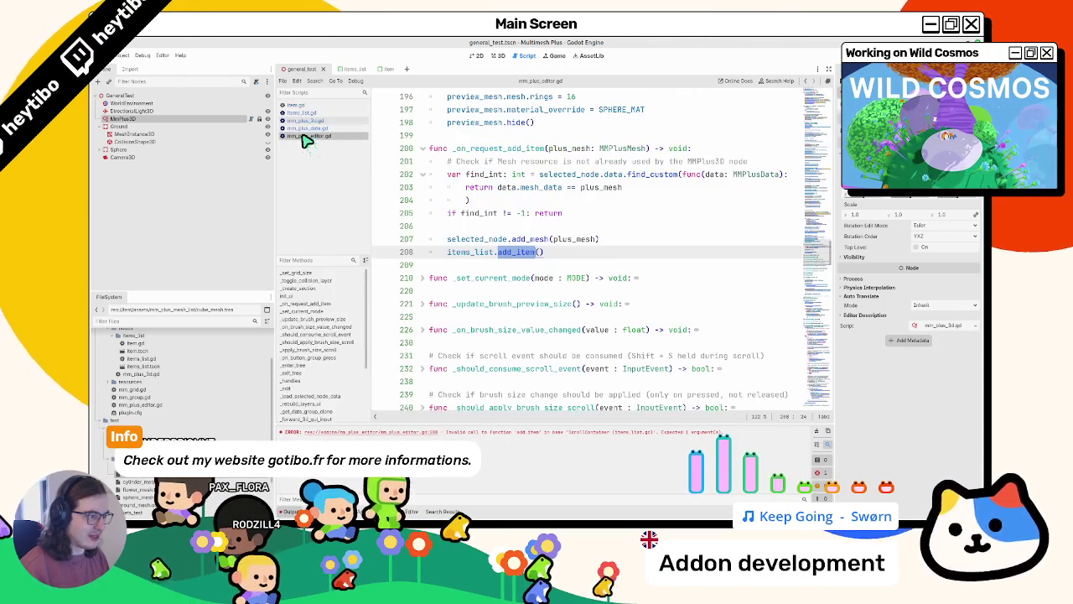
pyautogui.click(541, 239)
pyautogui.click(541, 252)
pyautogui.write('plus_mesh.name')
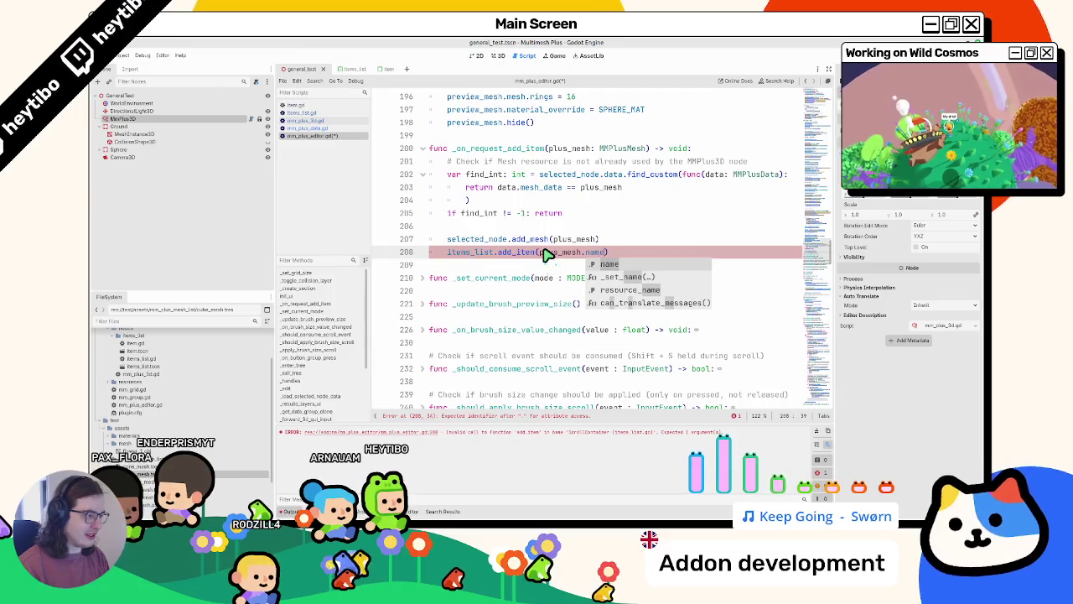
pyautogui.press('Escape')
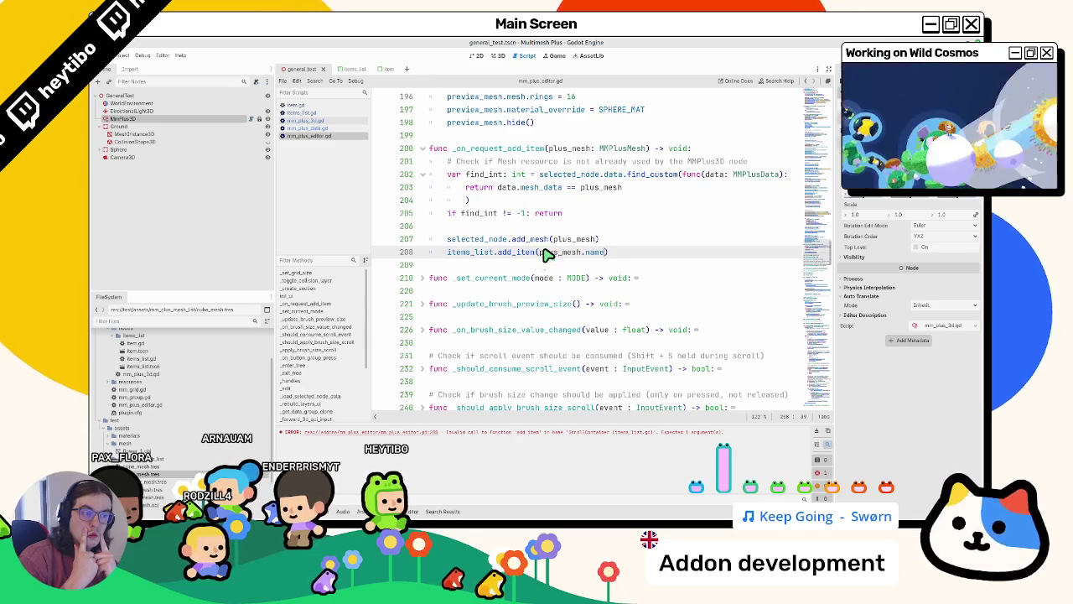
pyautogui.press('Up')
pyautogui.press('Up')
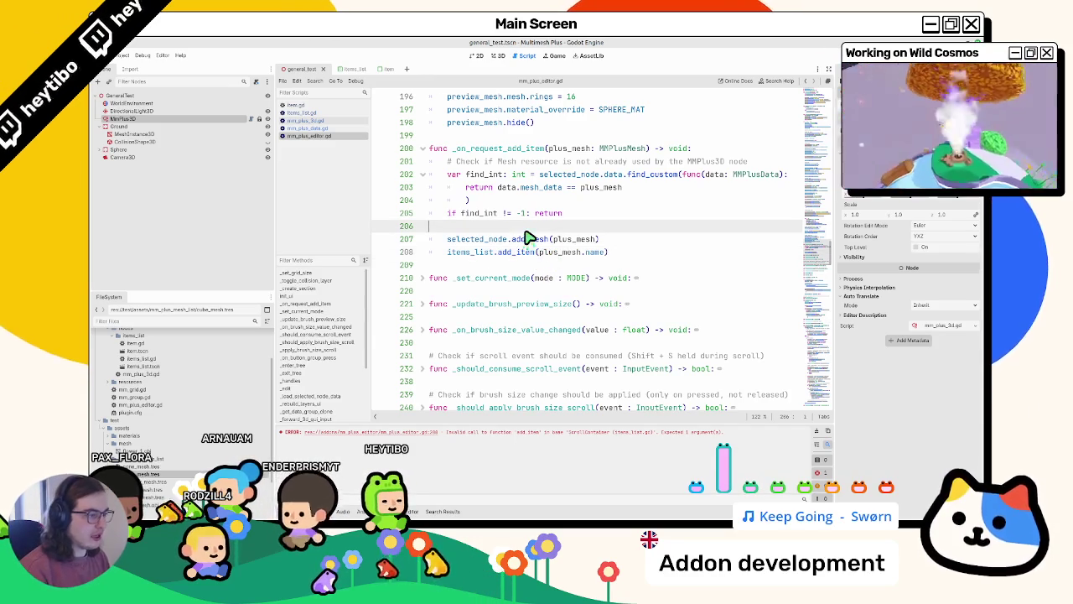
# Review selected_node and _load_selected_node_data usage, then fold the _edit function
pyautogui.click(479, 242)
pyautogui.doubleClick(478, 243)
pyautogui.scroll(-6, 479, 243)
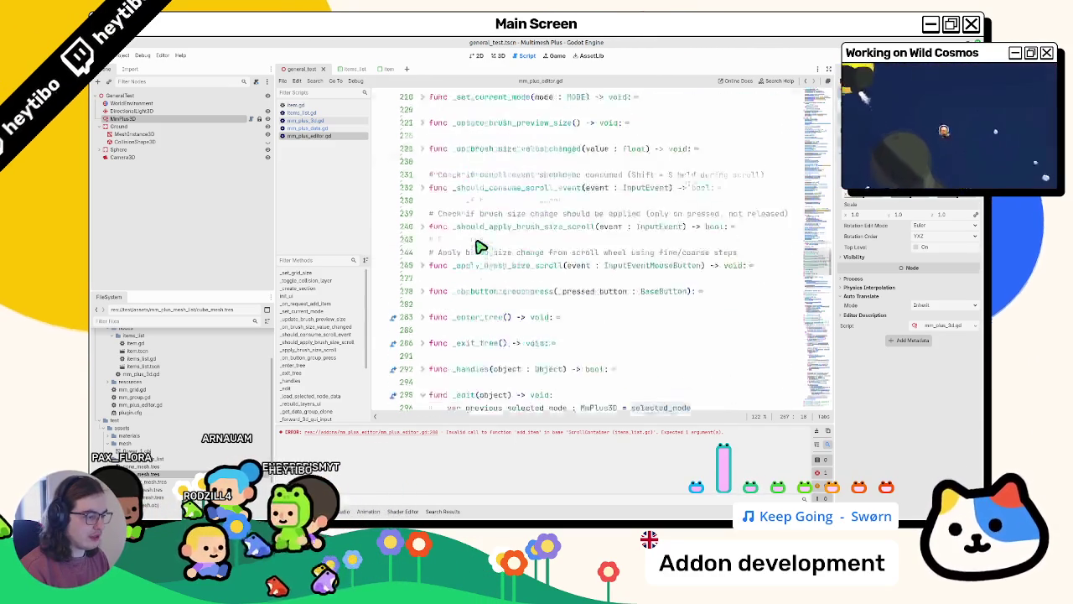
pyautogui.scroll(-5, 478, 245)
pyautogui.click(479, 240)
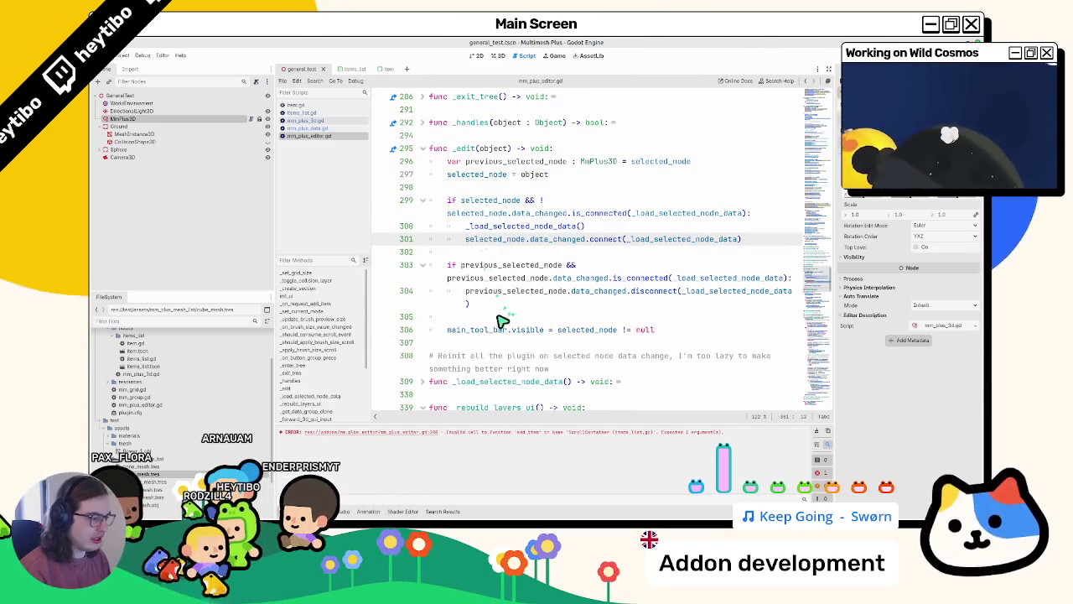
pyautogui.doubleClick(718, 291)
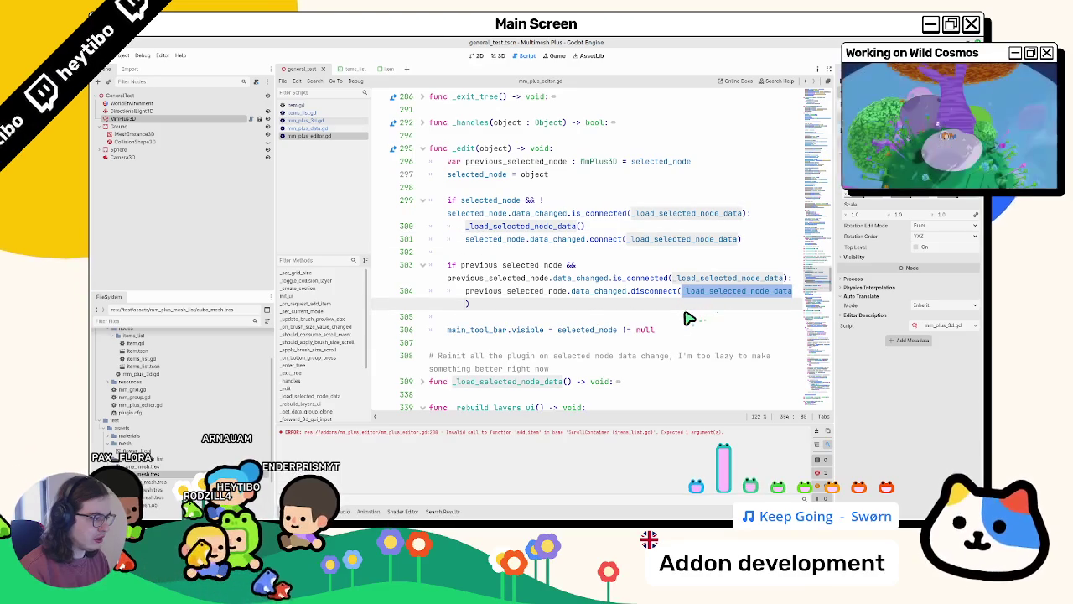
pyautogui.click(503, 304)
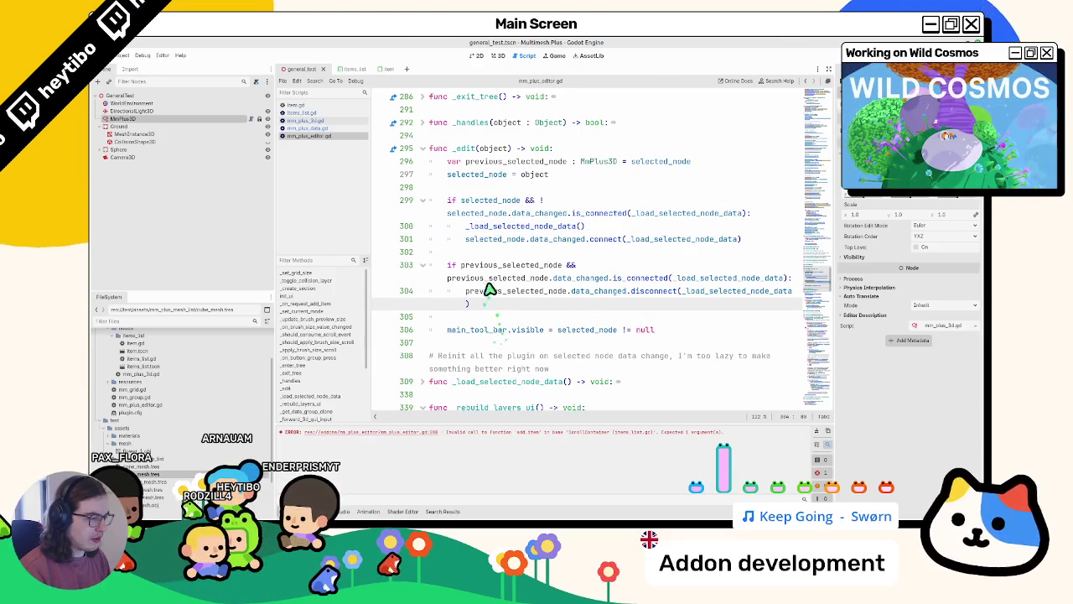
pyautogui.click(422, 148)
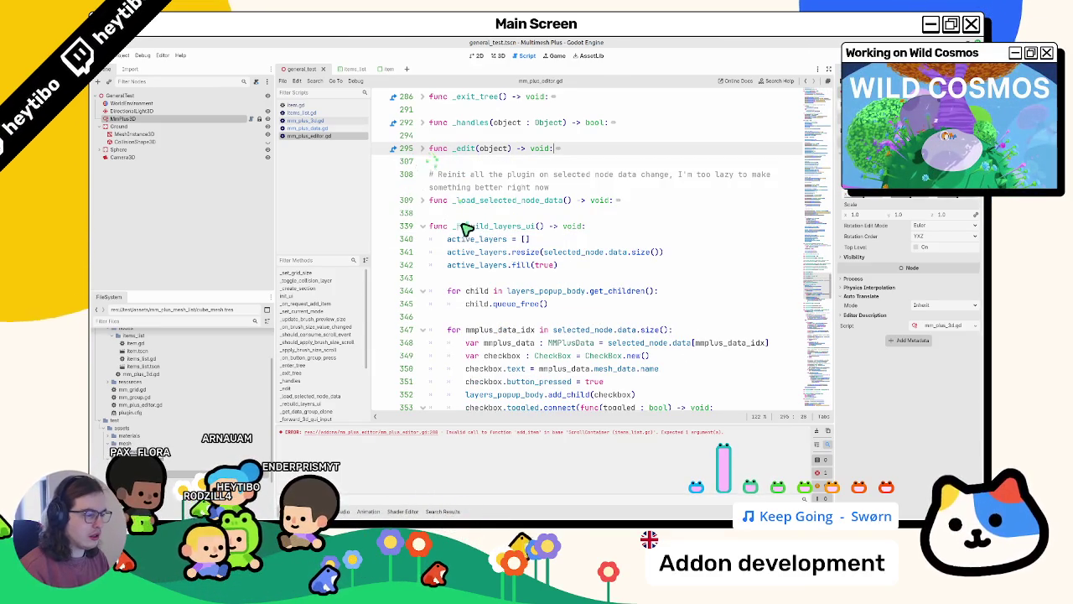
# Inspect the active_layers[mmplus_data_idx] expression and the plus_mesh argument in add_item
pyautogui.scroll(-2, 467, 244)
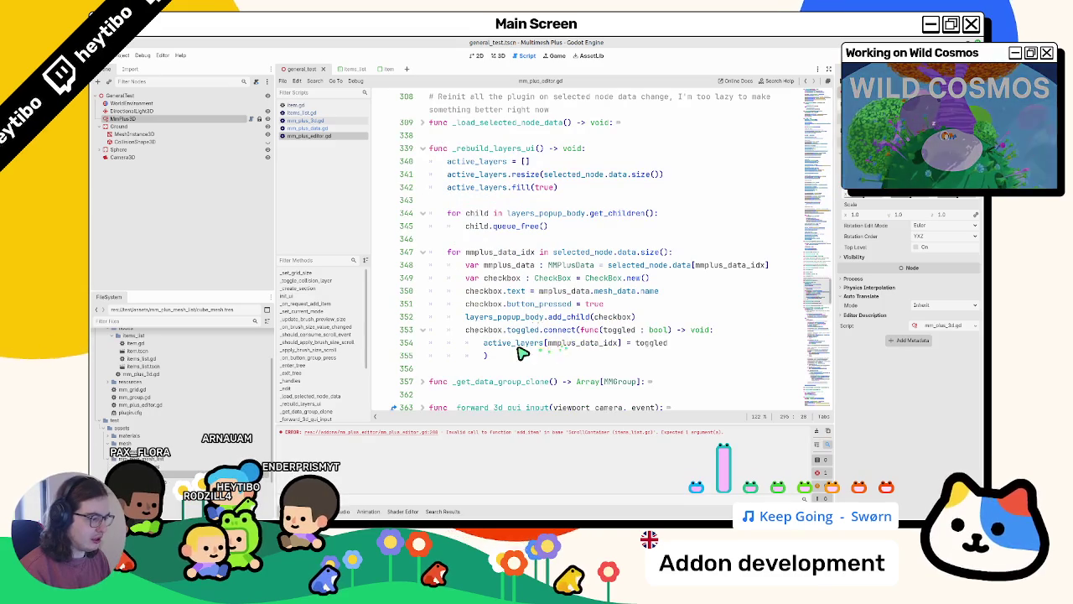
pyautogui.click(570, 345)
pyautogui.doubleClick(571, 345)
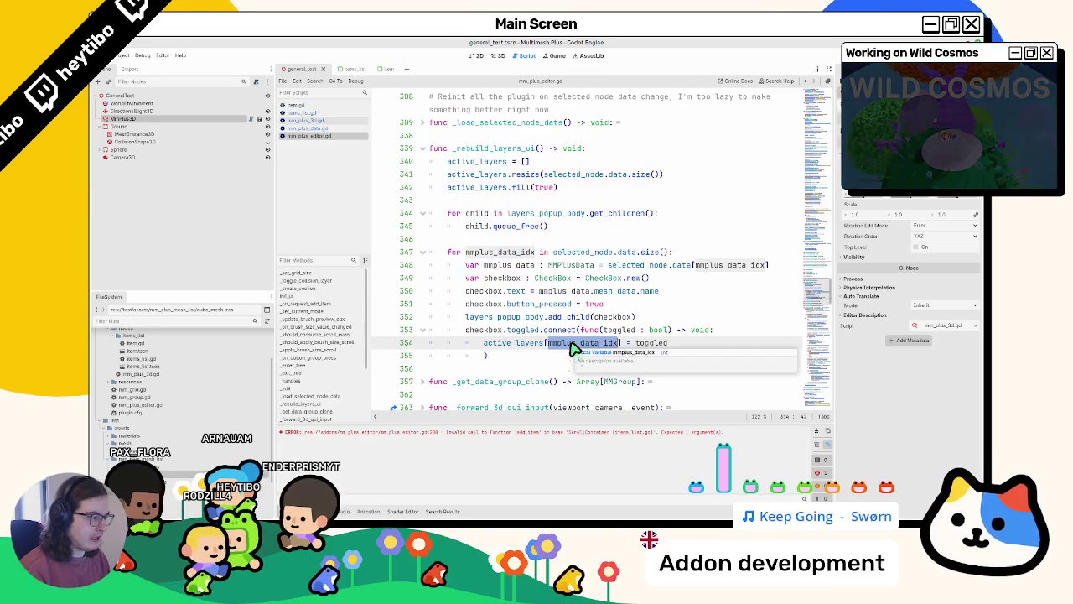
pyautogui.moveTo(500, 346); pyautogui.dragTo(637, 351)
pyautogui.doubleClick(605, 345)
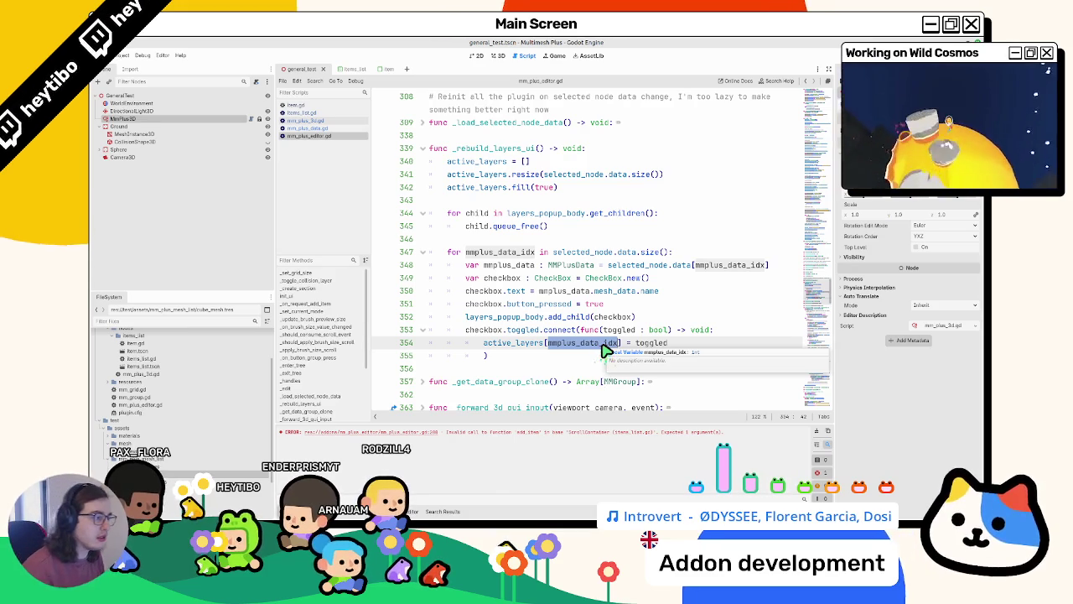
pyautogui.scroll(20, 590, 341)
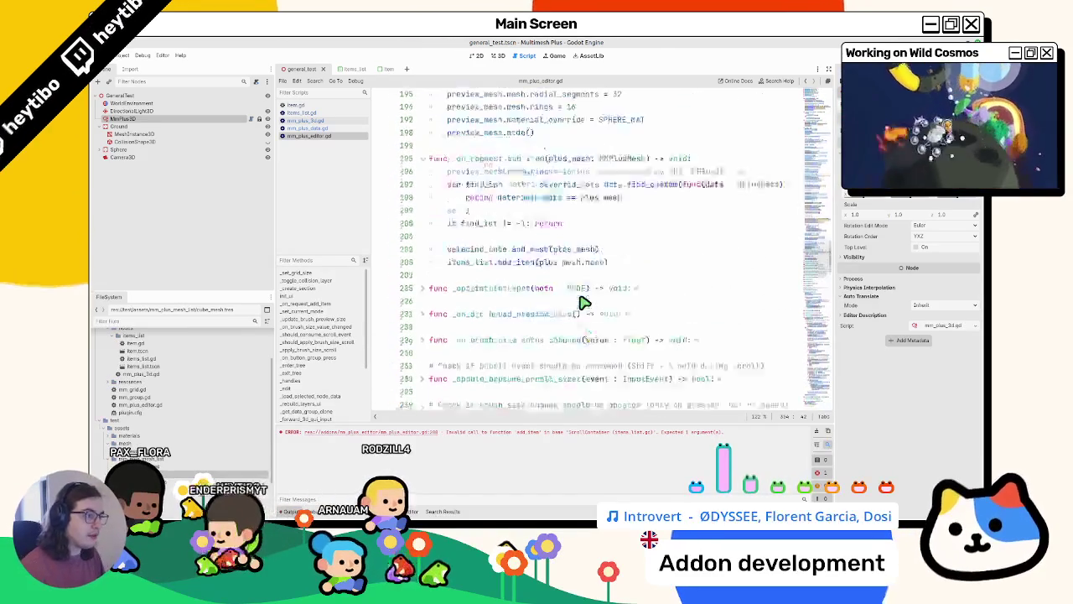
pyautogui.scroll(3, 564, 293)
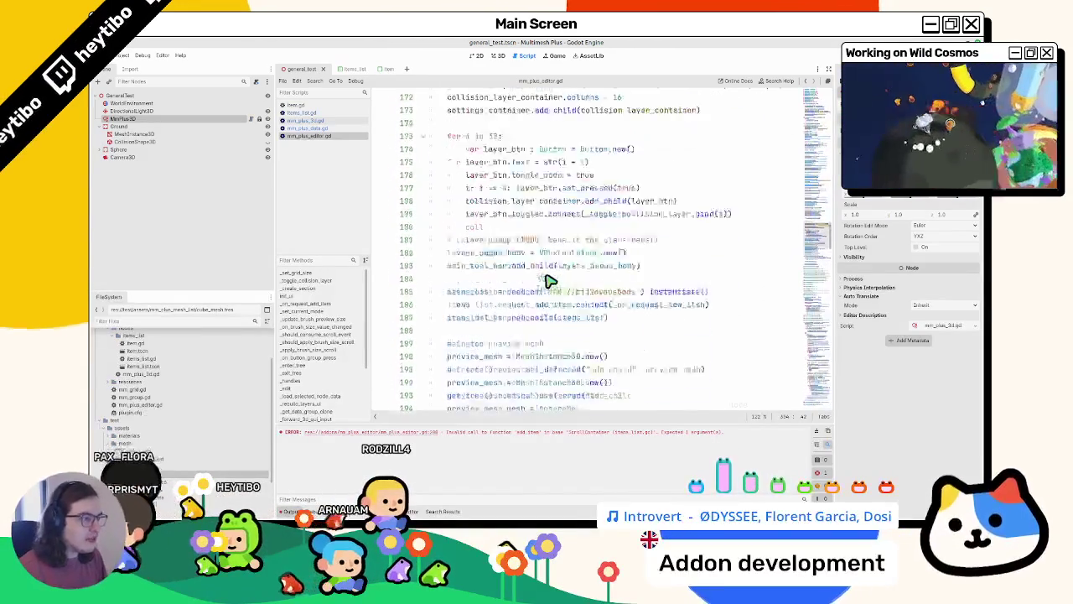
pyautogui.scroll(-7, 544, 285)
pyautogui.doubleClick(554, 253)
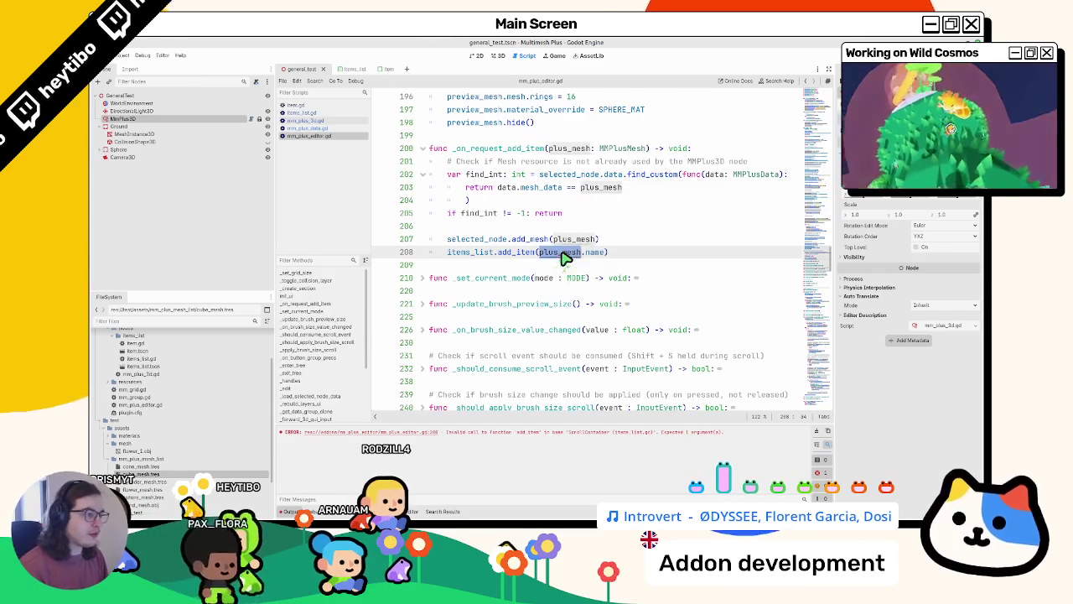
pyautogui.scroll(2, 555, 253)
pyautogui.hotkey('ctrl', 'z')
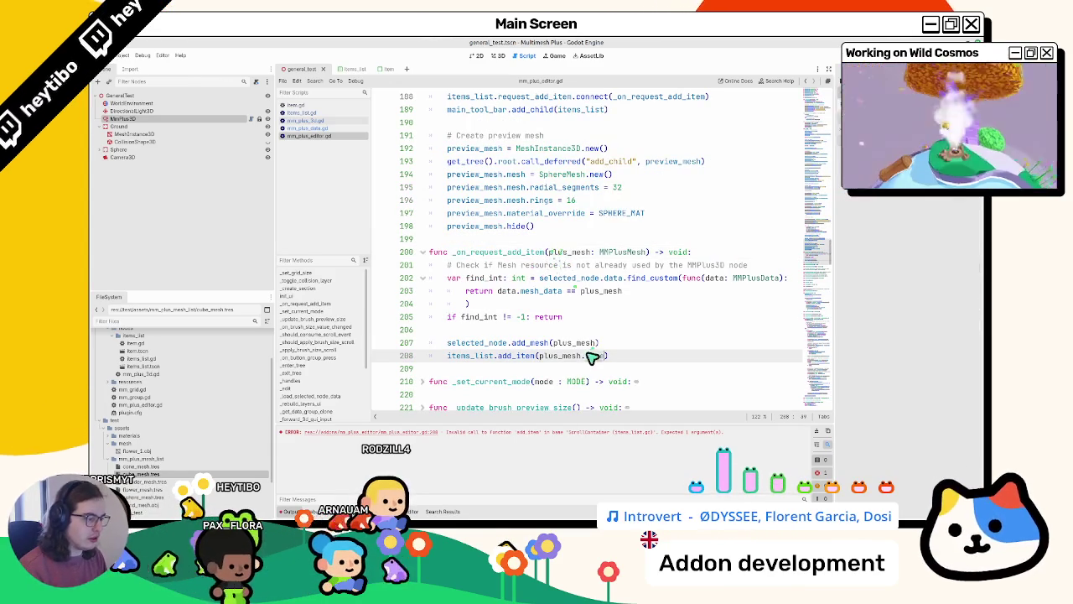
# Open mm_plus_mesh.gd and view the Mesh class documentation
pyautogui.keyDown('ctrl'); pyautogui.click(625, 254); pyautogui.keyUp('ctrl')
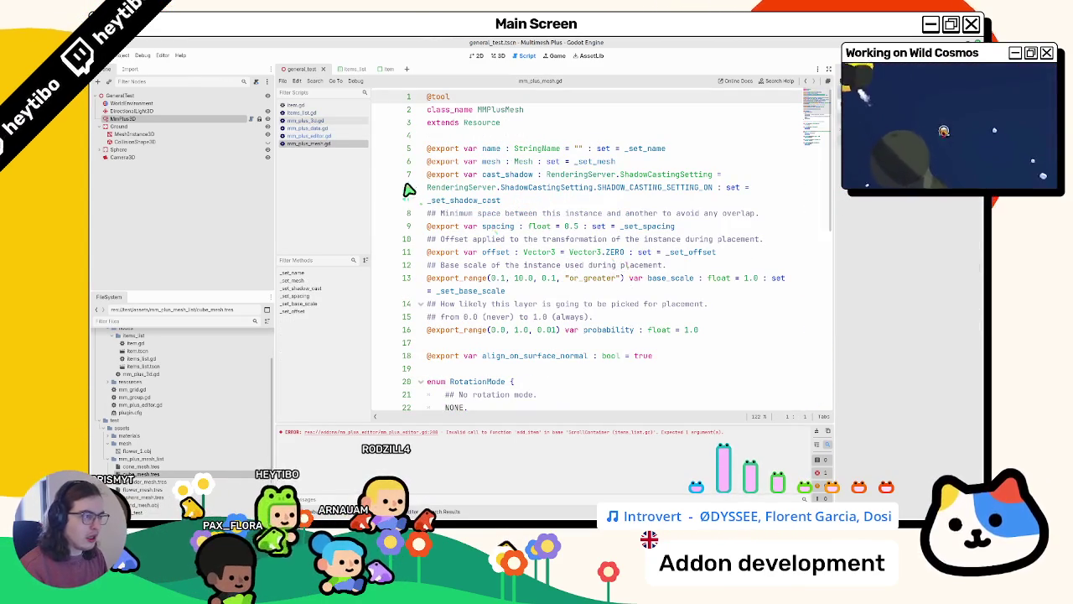
pyautogui.keyDown('ctrl'); pyautogui.click(526, 162); pyautogui.keyUp('ctrl')
pyautogui.scroll(-10, 530, 170)
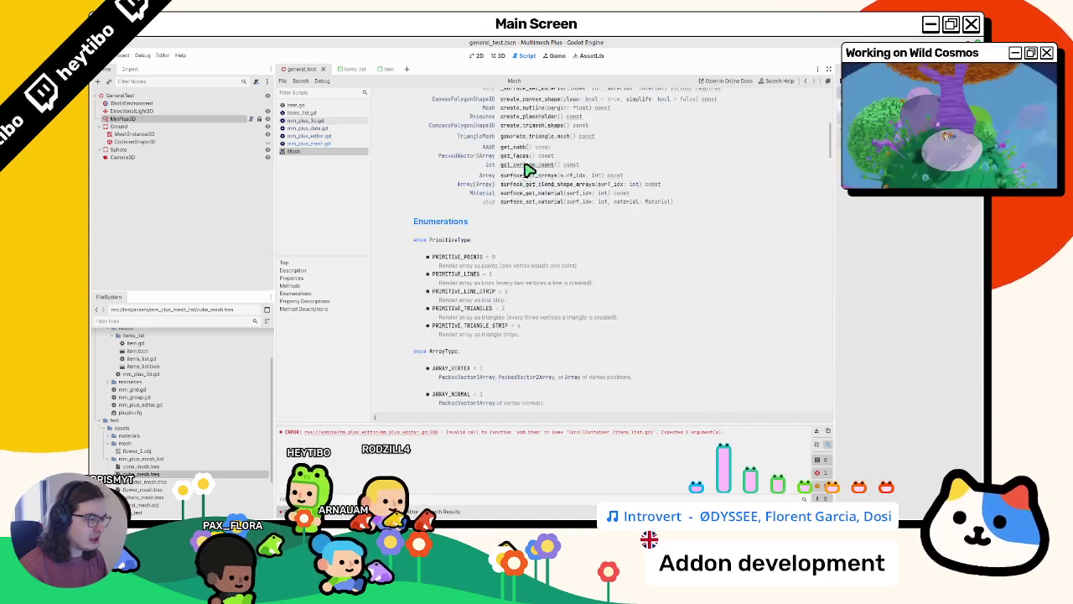
# Scroll through the Mesh class reference, briefly expanding and collapsing the mesh properties
pyautogui.scroll(1, 478, 273)
pyautogui.scroll(10, 478, 272)
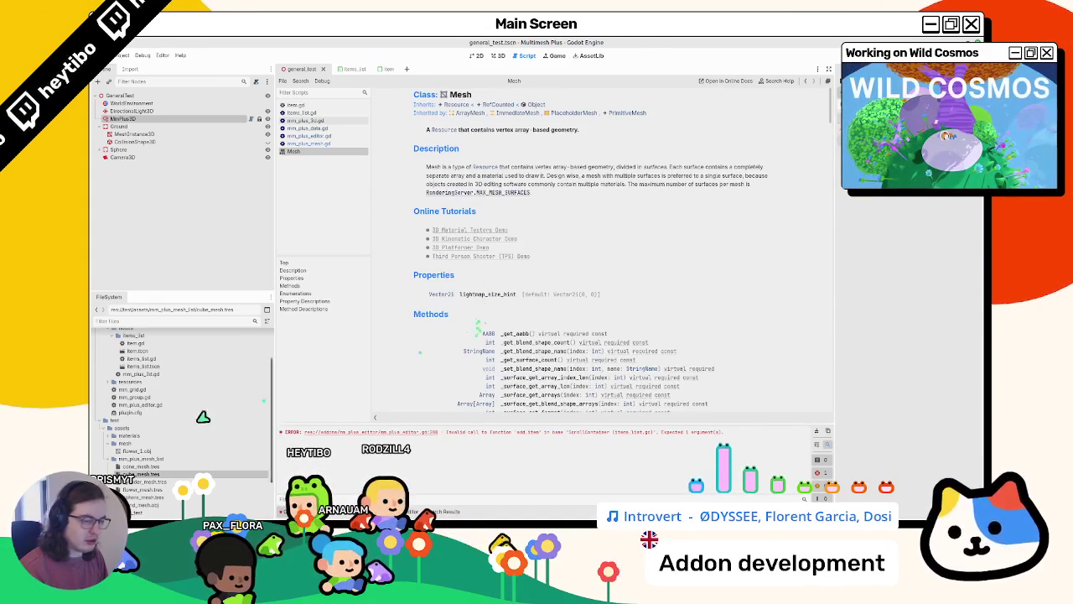
pyautogui.click(922, 151)
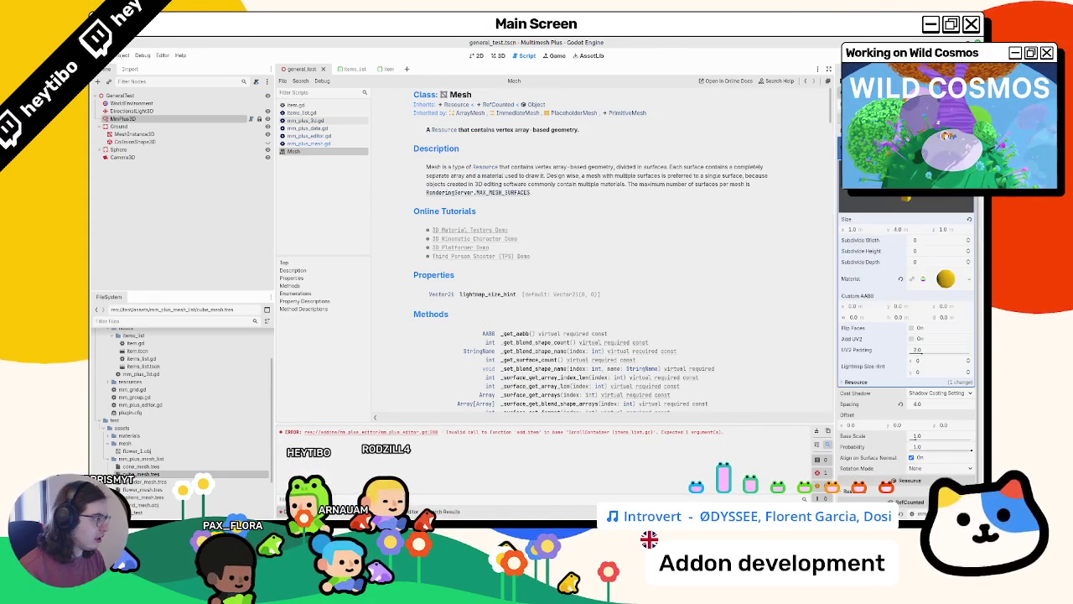
pyautogui.click(922, 151)
pyautogui.scroll(-3, 530, 295)
pyautogui.scroll(-3, 528, 298)
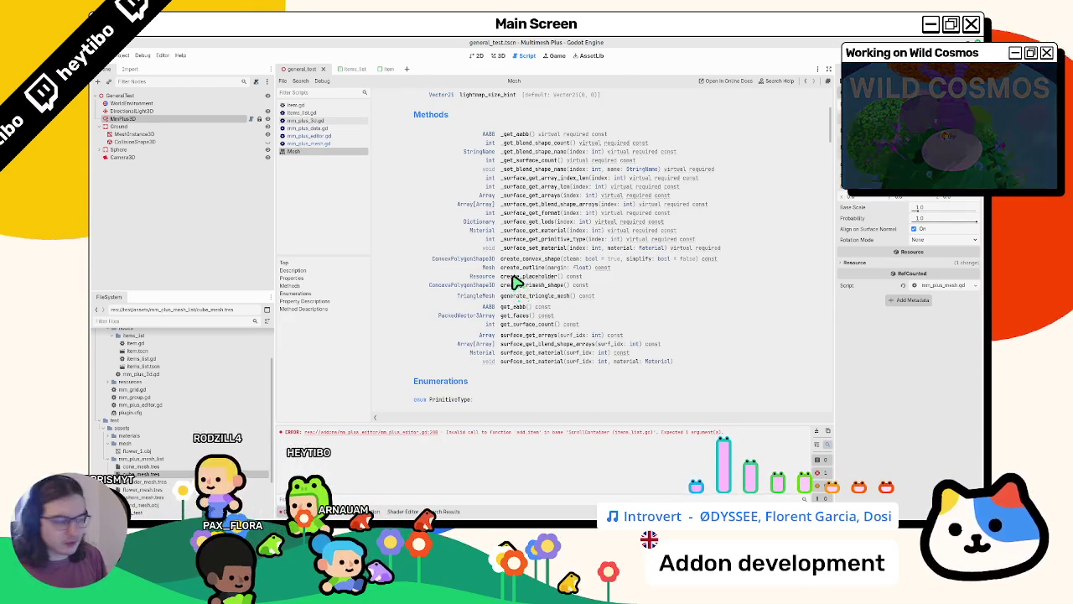
pyautogui.scroll(-3, 444, 297)
pyautogui.scroll(-15, 444, 298)
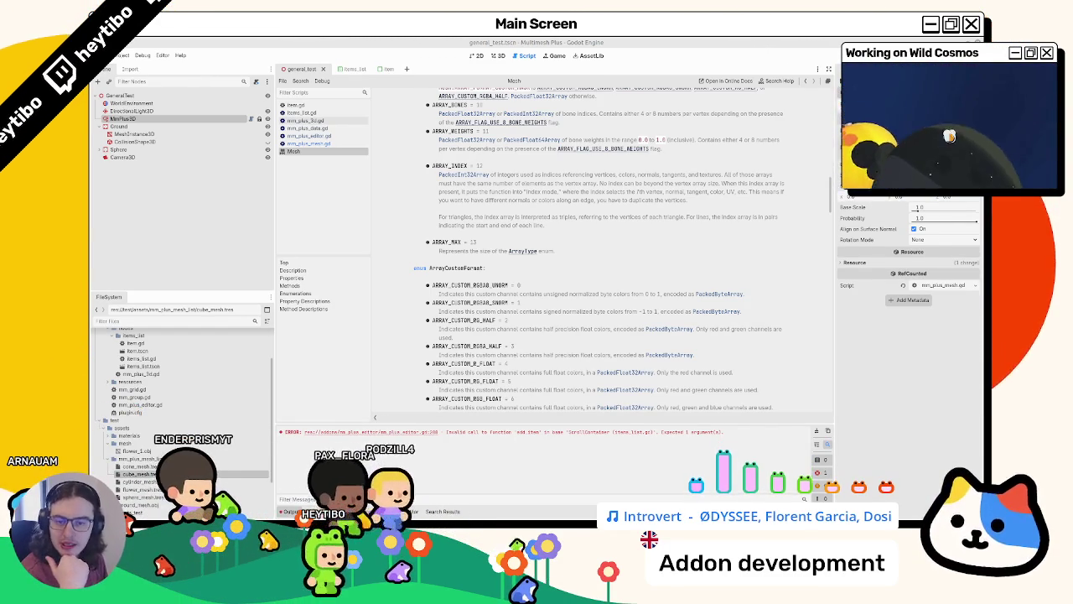
# Search the Mesh docs for 'pref', then close the page and return to mm_plus_3d.gd
pyautogui.hotkey('ctrl', 'f')
pyautogui.write('pref')
pyautogui.press('Escape')
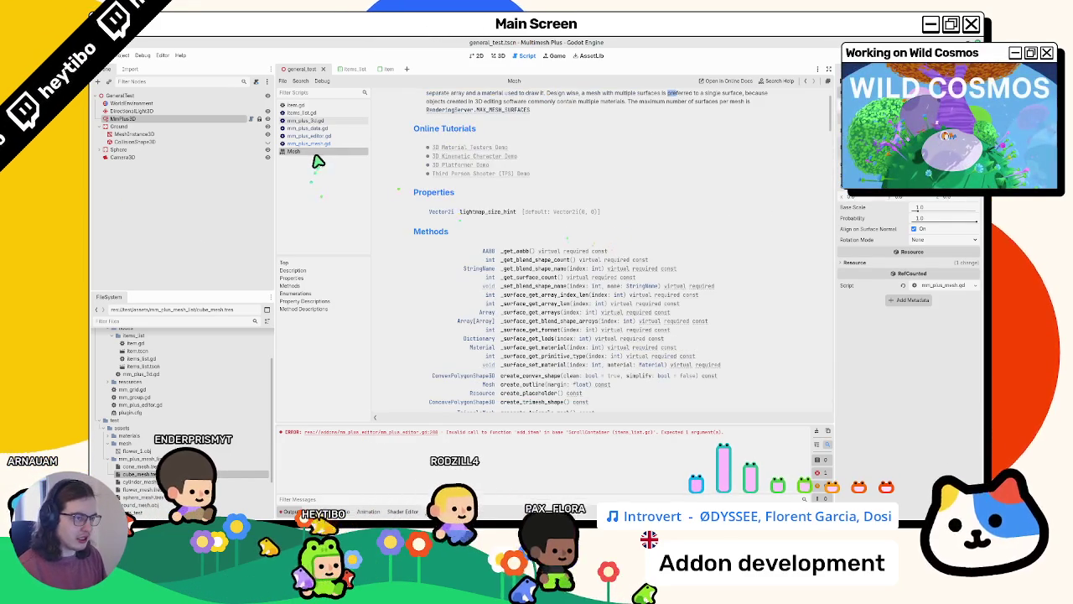
pyautogui.hotkey('ctrl', 'w')
pyautogui.click(331, 120)
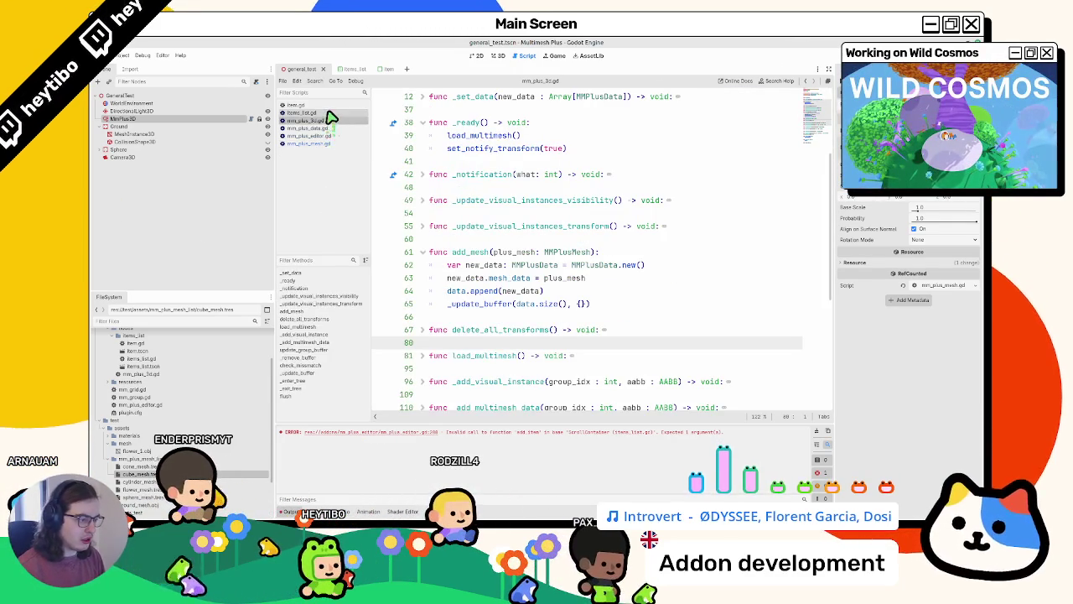
# Browse the plugin scripts, closing item.gd, and settle on mm_plus_editor.gd
pyautogui.click(328, 114)
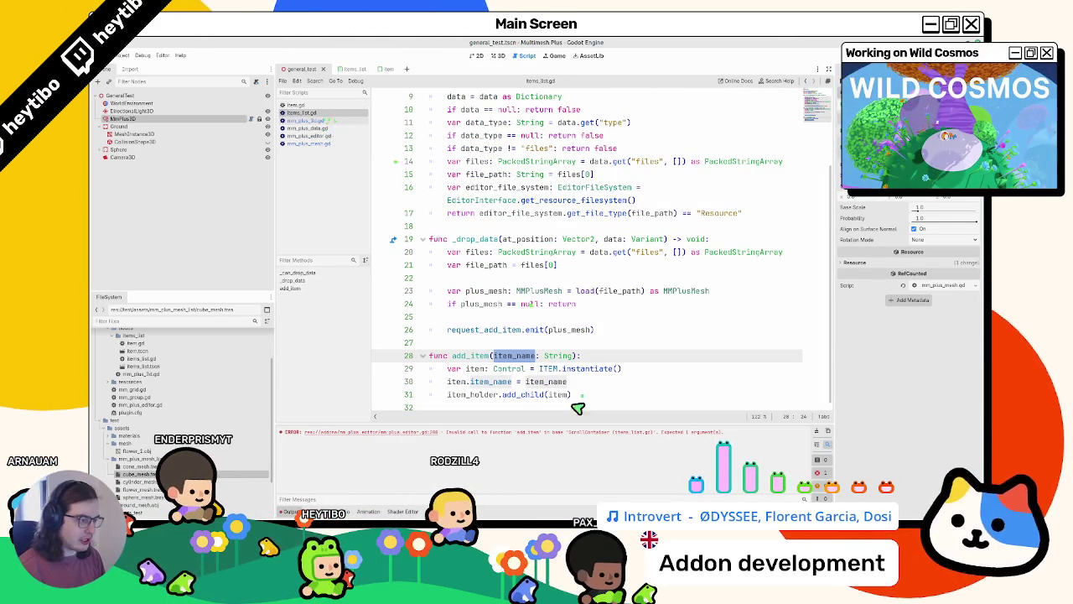
pyautogui.click(307, 106)
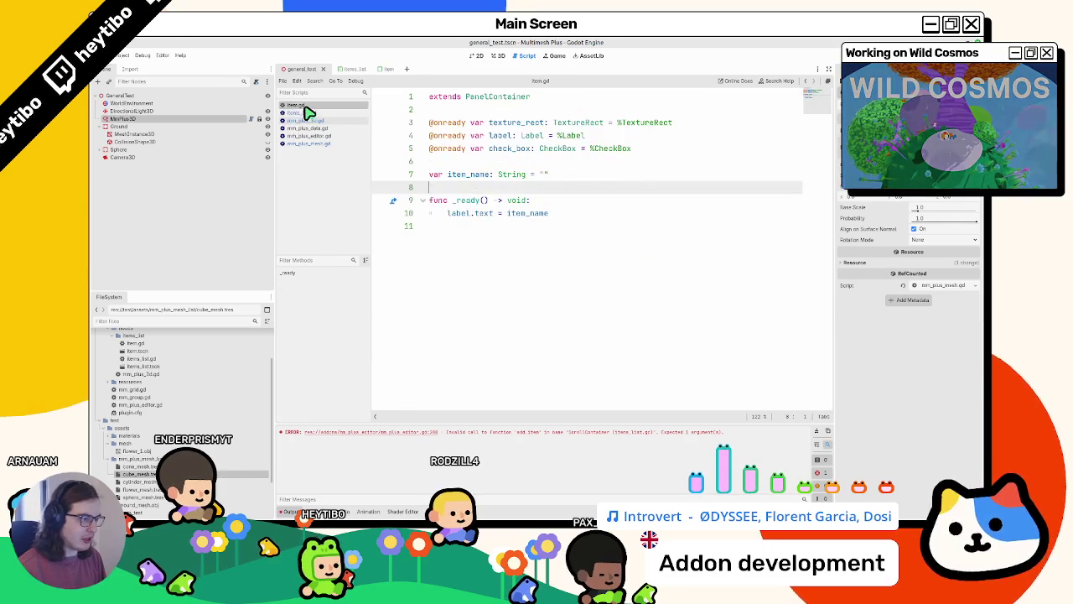
pyautogui.hotkey('ctrl', 'w')
pyautogui.click(300, 113)
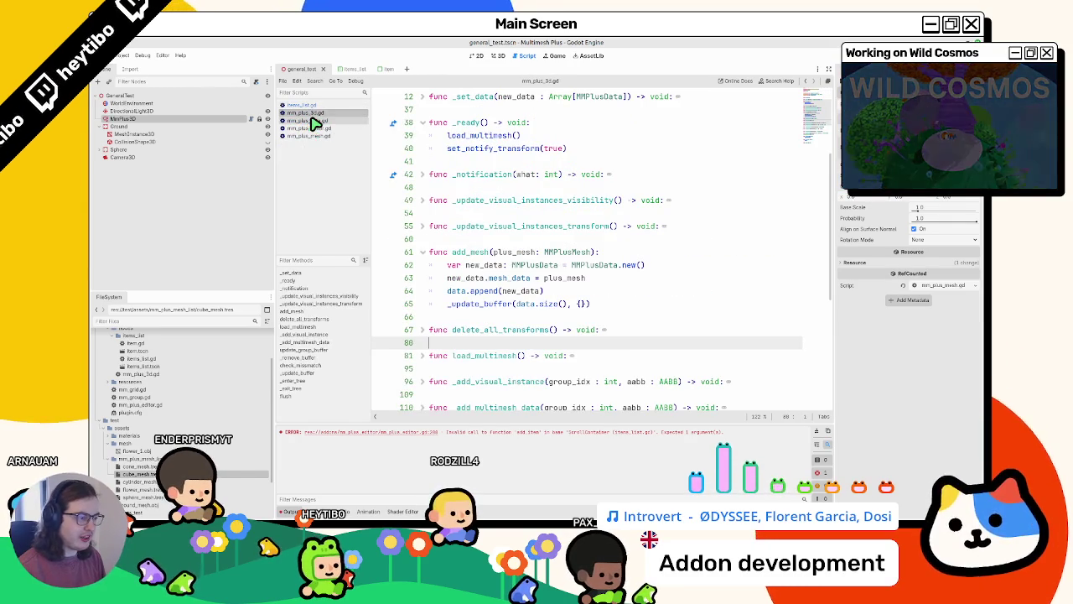
pyautogui.click(313, 122)
pyautogui.click(311, 129)
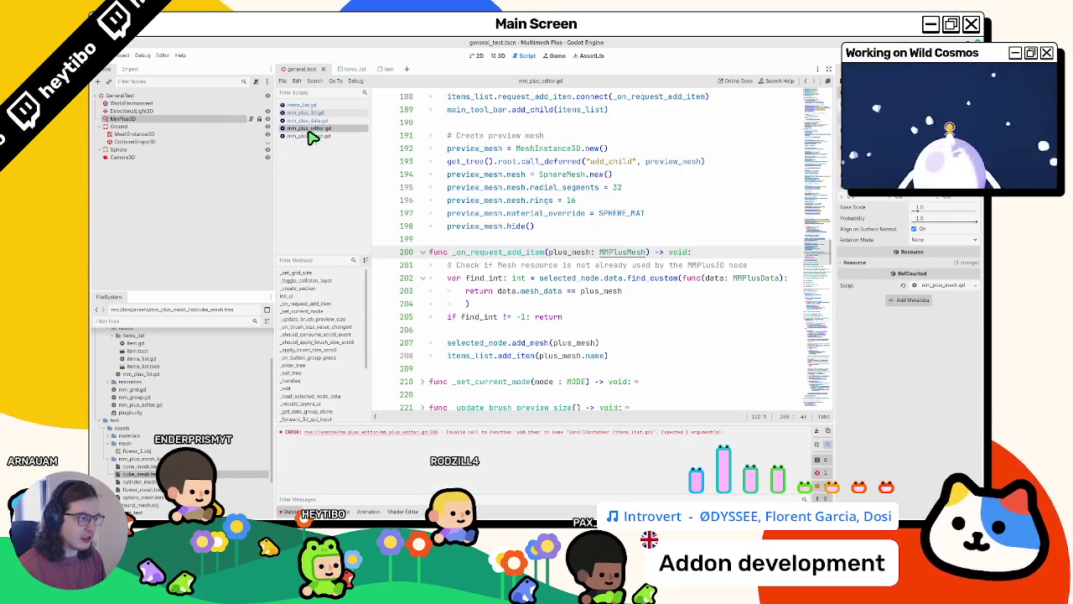
pyautogui.click(311, 136)
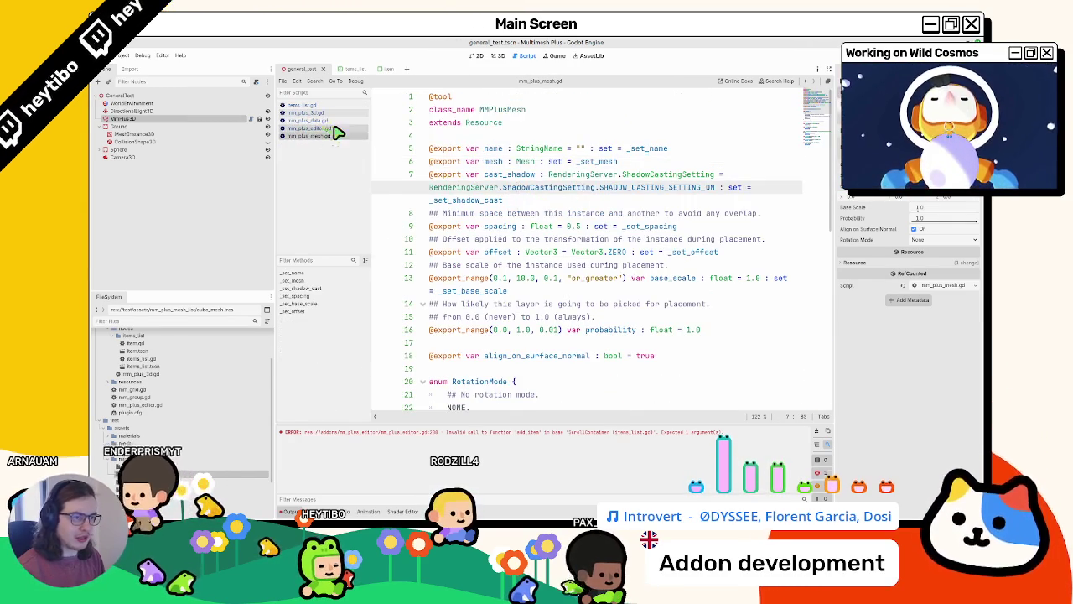
pyautogui.click(334, 128)
# Change line 208 to items_list.add_item(plus_mesh) by removing '.name'
pyautogui.scroll(-5, 533, 194)
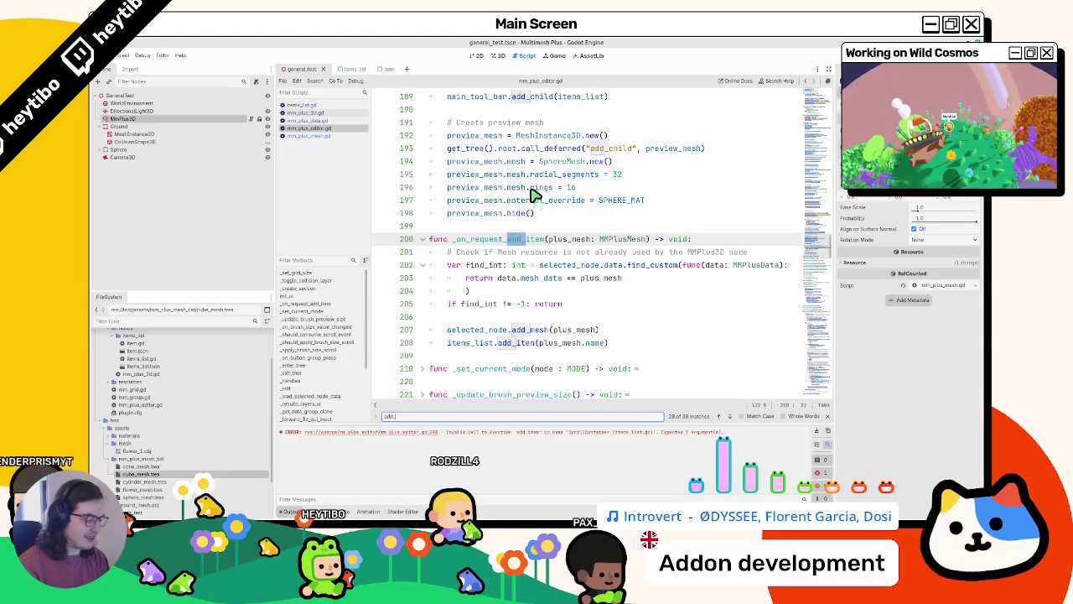
pyautogui.scroll(-3, 533, 194)
pyautogui.press('Escape')
pyautogui.click(534, 239)
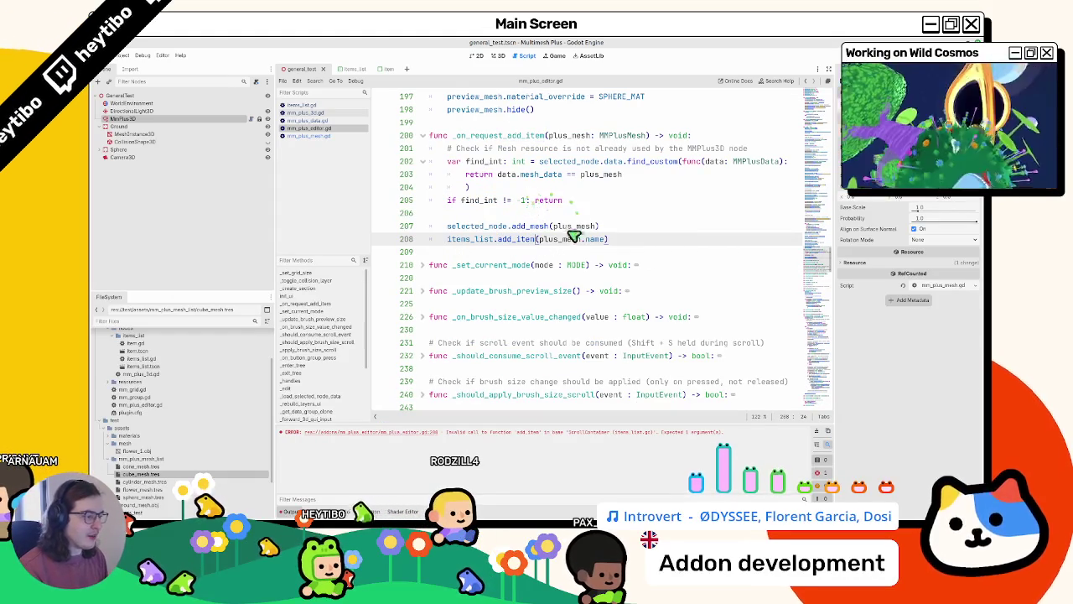
pyautogui.doubleClick(591, 239)
pyautogui.press('BackSpace')
pyautogui.press('BackSpace')
pyautogui.doubleClick(578, 135)
# Move on to items_list.gd and select add_item's item_name: String parameter on line 28
pyautogui.click(307, 112)
pyautogui.click(309, 120)
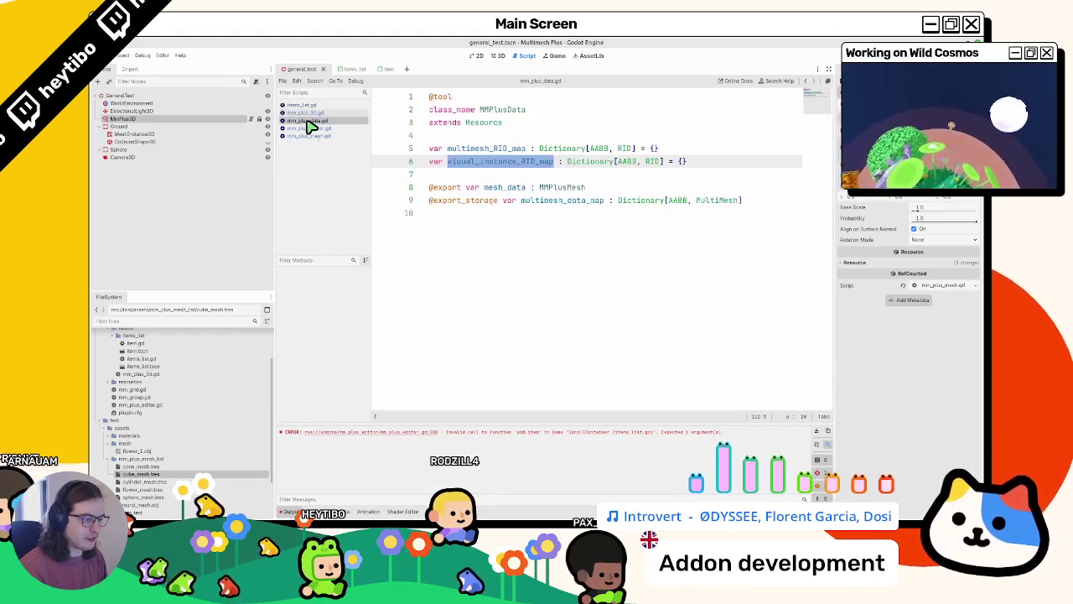
pyautogui.click(310, 105)
pyautogui.moveTo(495, 355); pyautogui.dragTo(559, 358)
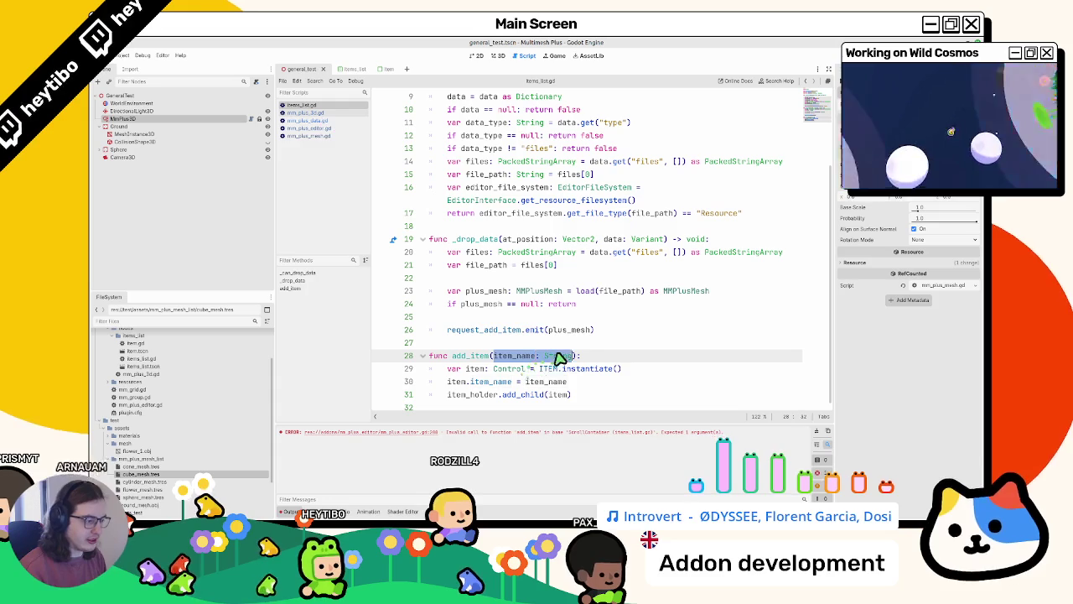
# Change add_item's parameter to plus_mesh: MMPlusMesh and set item.item_name = plus_mesh.name
pyautogui.write('plus_mesh: MMPlusMesh')
pyautogui.doubleClick(515, 356)
pyautogui.hotkey('ctrl', 'c')
pyautogui.doubleClick(554, 382)
pyautogui.hotkey('ctrl', 'v')
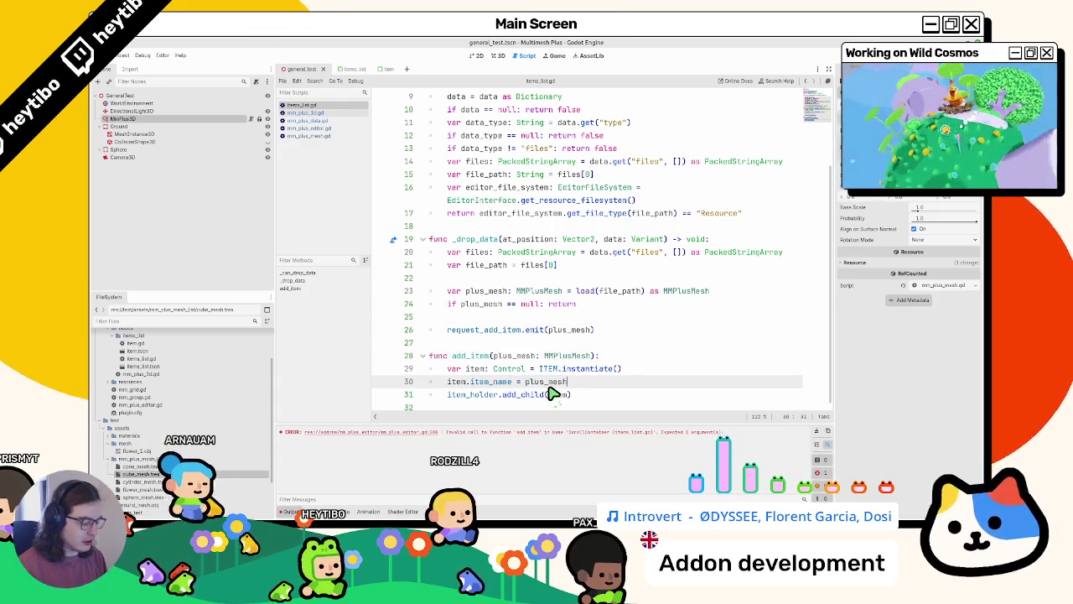
pyautogui.write('.name')
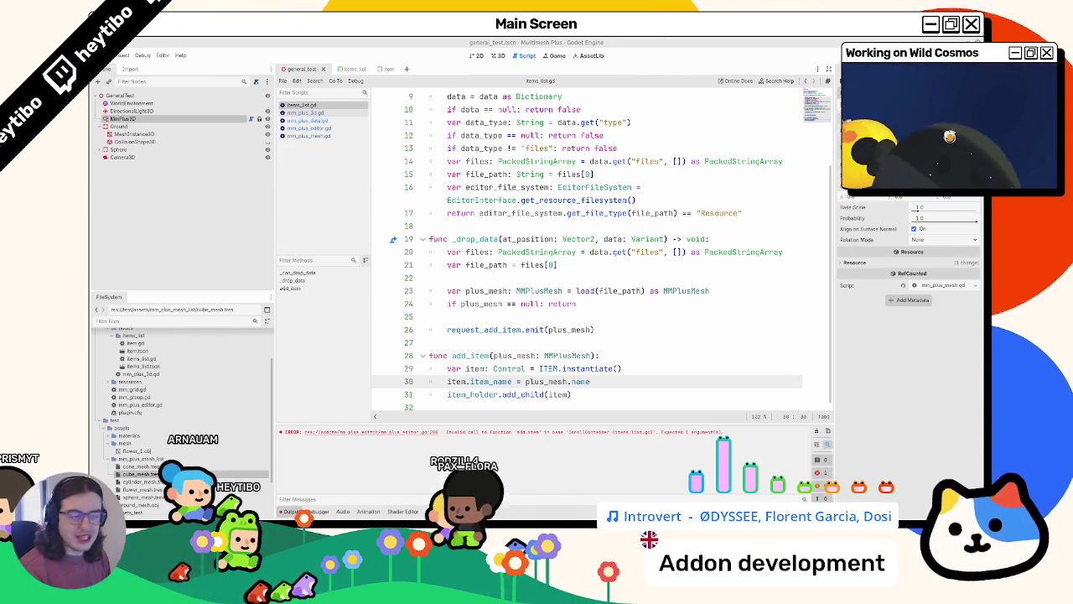
# Select the editor_file_system declaration lines near line 16
pyautogui.click(531, 350)
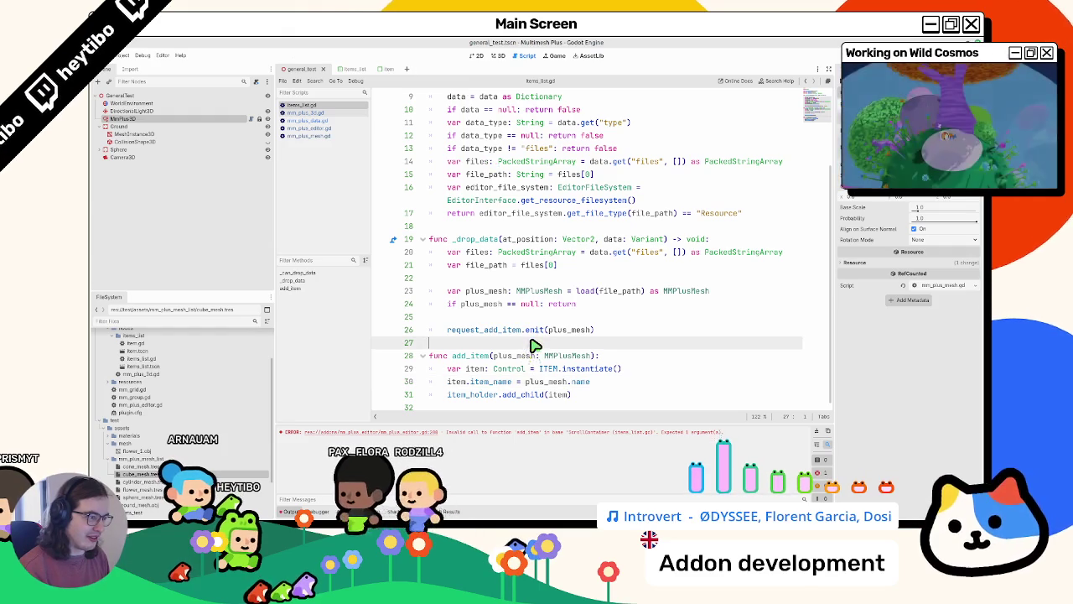
pyautogui.doubleClick(486, 199)
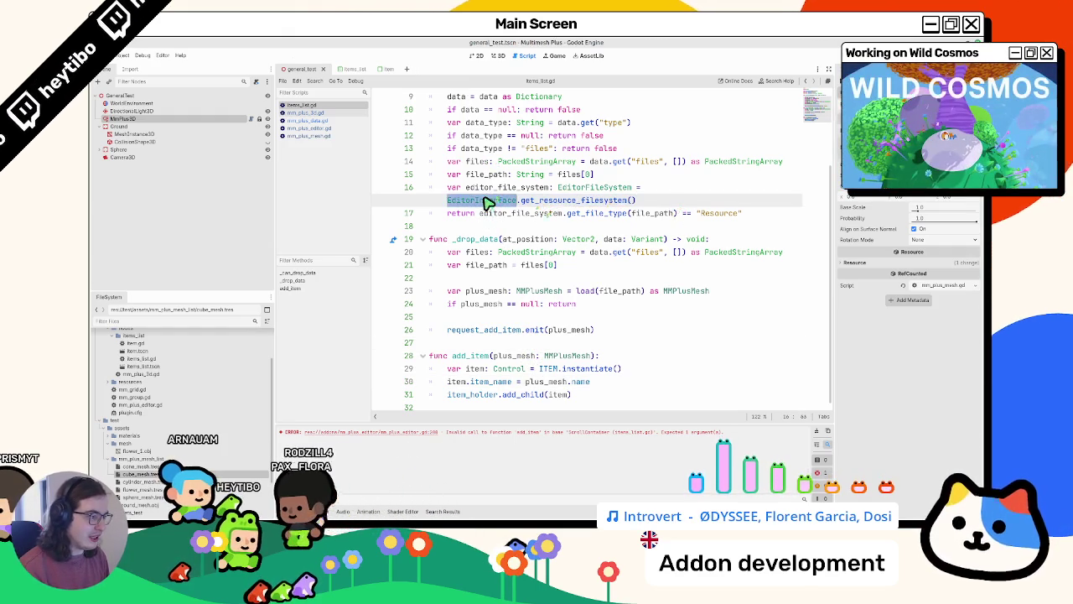
pyautogui.doubleClick(501, 213)
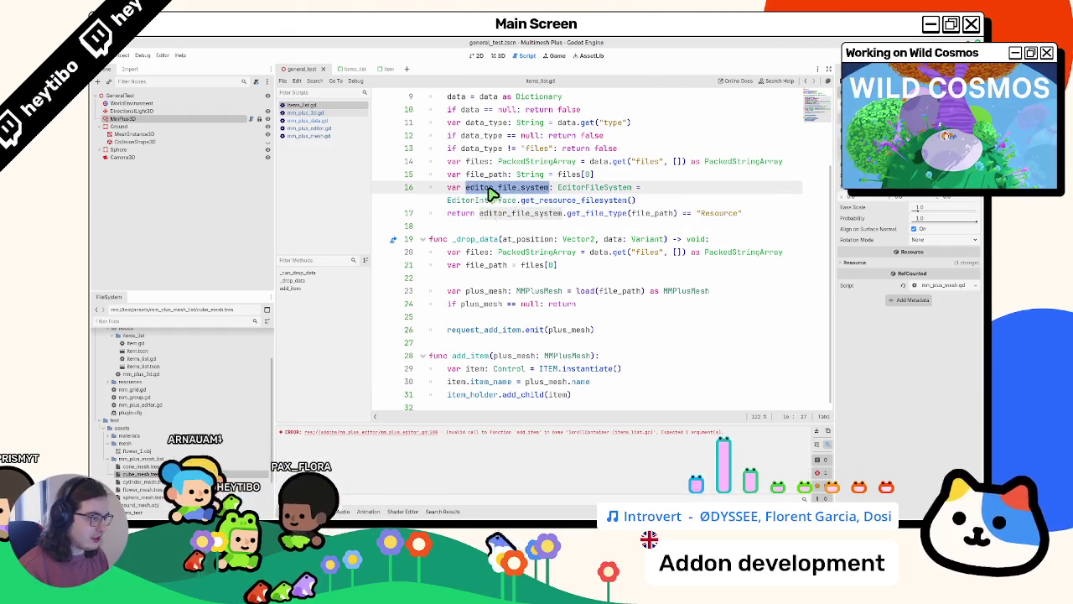
pyautogui.moveTo(459, 186)
pyautogui.mouseDown()
pyautogui.moveTo(693, 181)
pyautogui.moveTo(692, 210)
pyautogui.mouseUp()
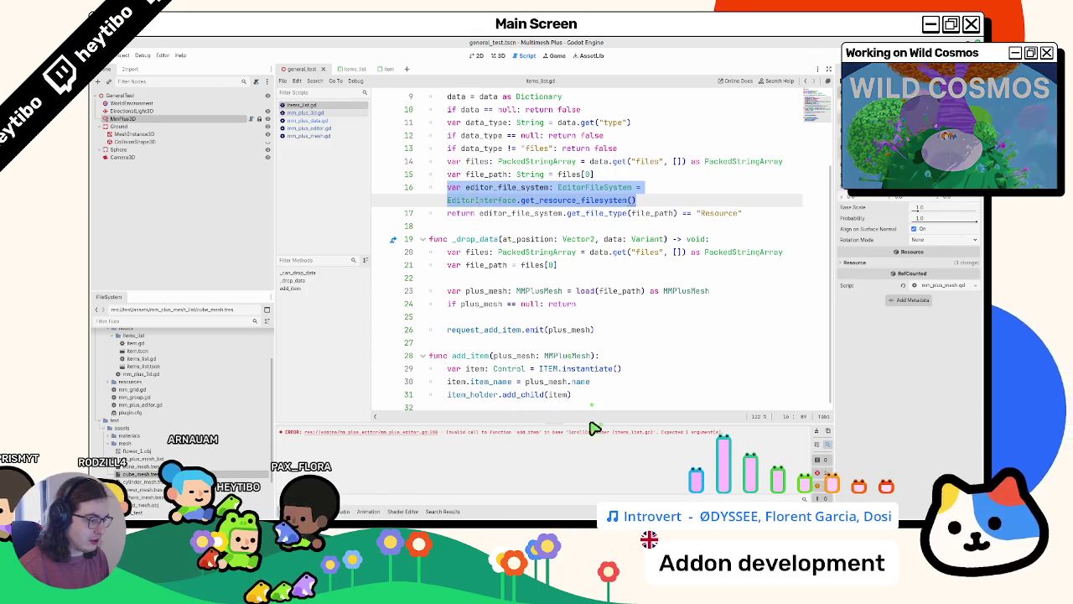
# Paste the editor_file_system declaration right under the add_item header
pyautogui.click(633, 395)
pyautogui.click(633, 362)
pyautogui.hotkey('ctrl', 'v')
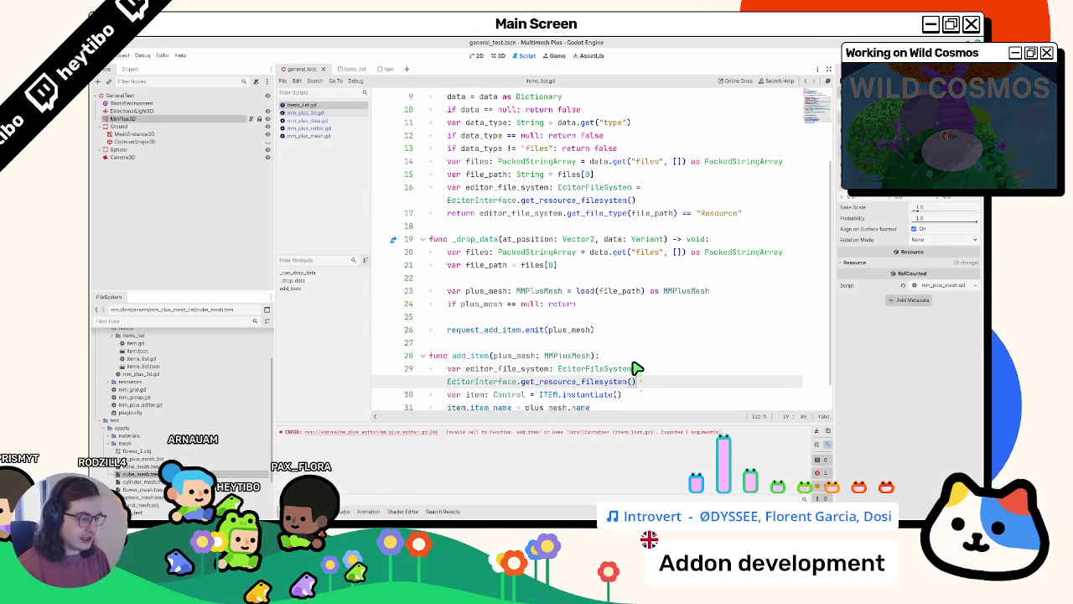
pyautogui.press('Return')
pyautogui.press('Return')
# Widen the code editor and tidy the extra empty lines in add_item
pyautogui.scroll(-2, 599, 357)
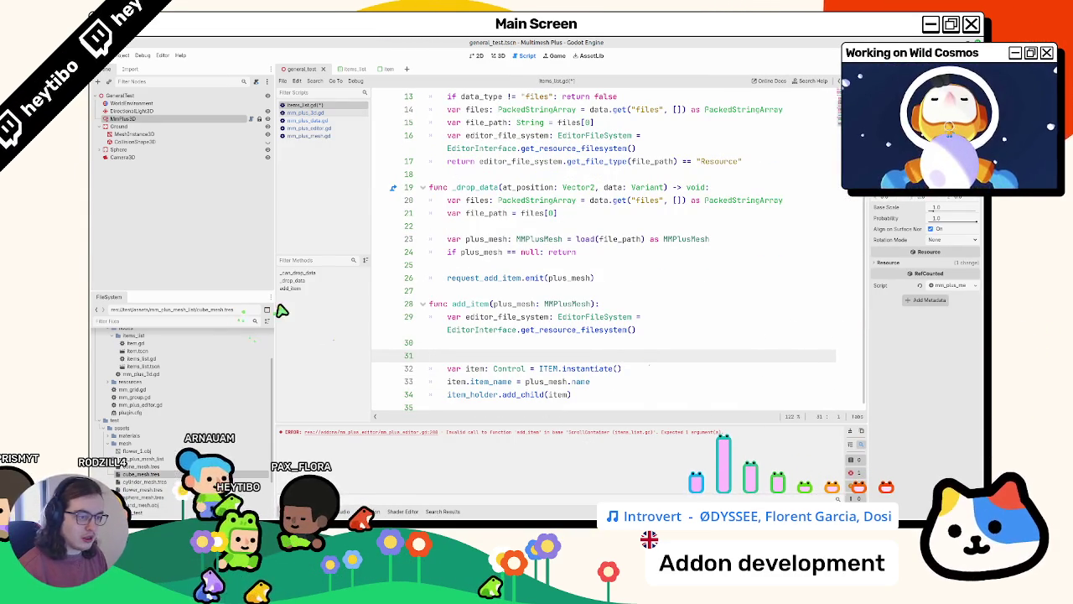
pyautogui.moveTo(280, 309); pyautogui.dragTo(238, 310)
pyautogui.press('BackSpace')
pyautogui.scroll(1, 459, 355)
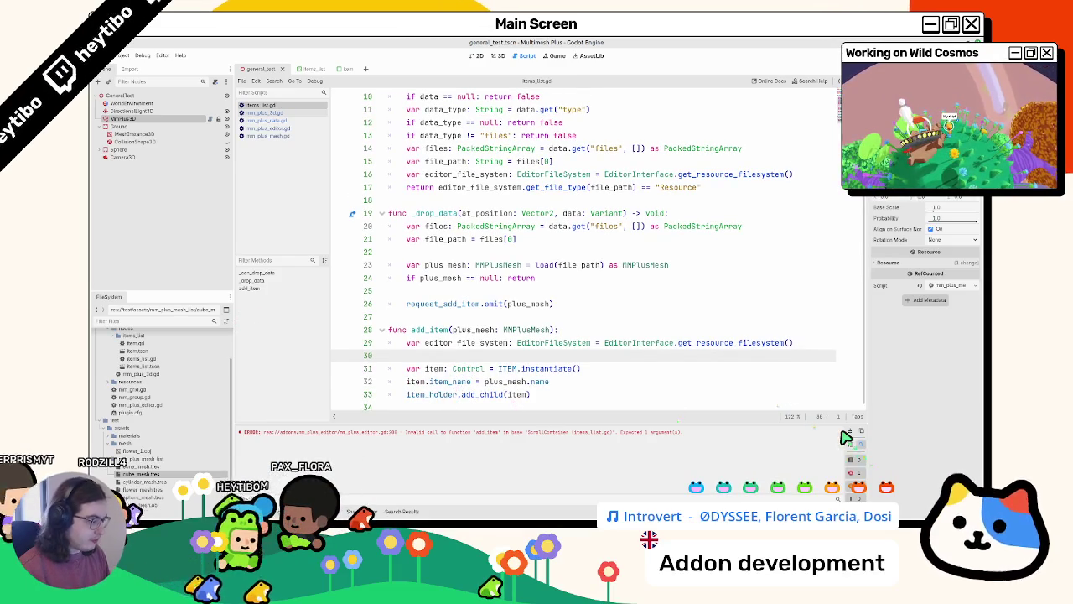
pyautogui.click(709, 406)
pyautogui.press('Return')
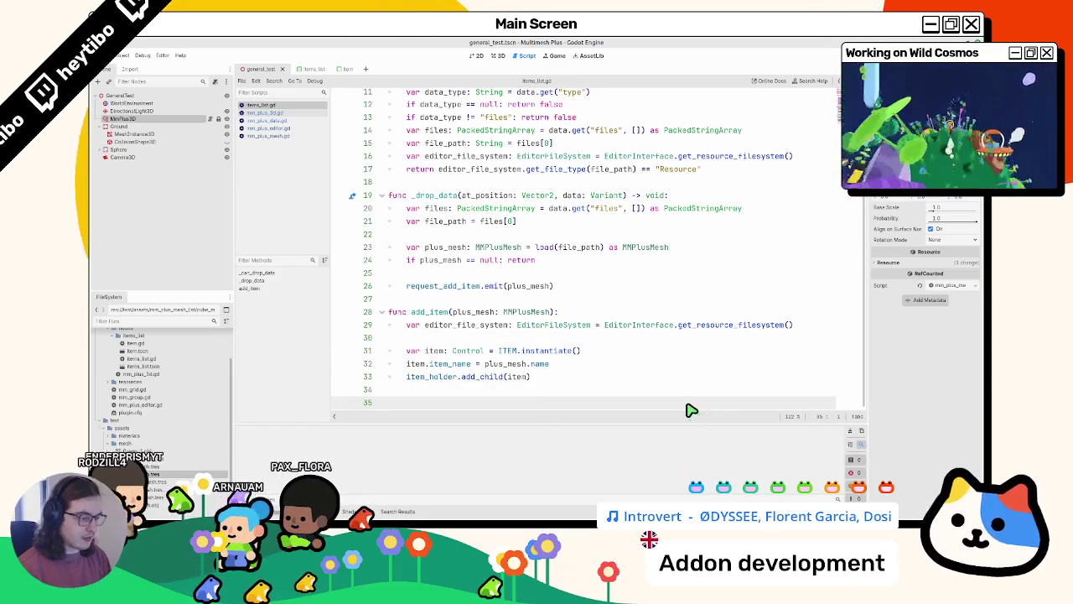
pyautogui.press('BackSpace')
# Review add_item's item_name and editor_file_system lines, ending on empty line 30
pyautogui.doubleClick(450, 364)
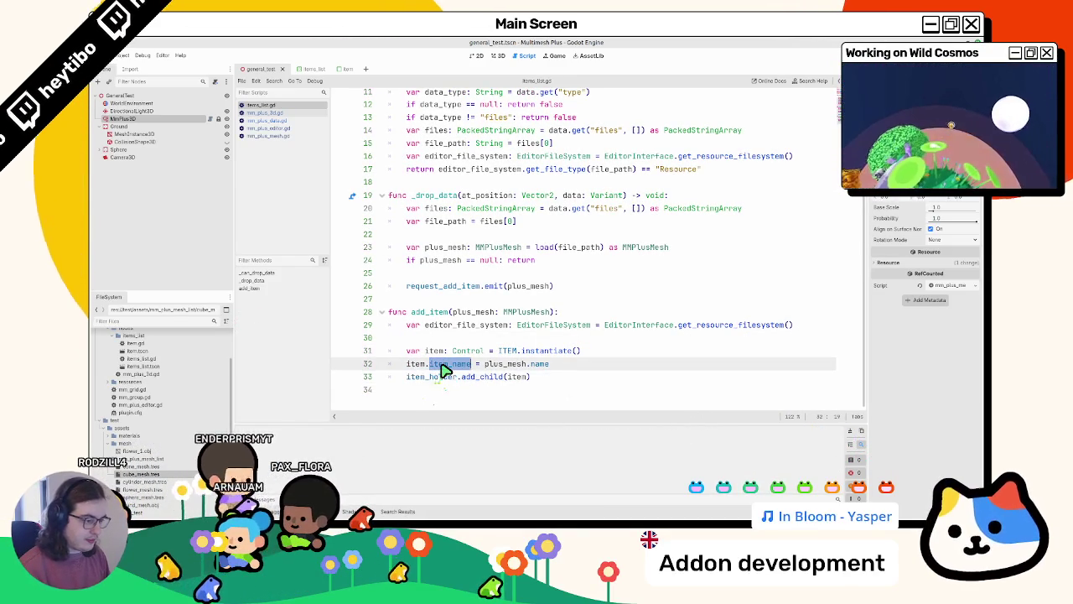
pyautogui.scroll(3, 444, 371)
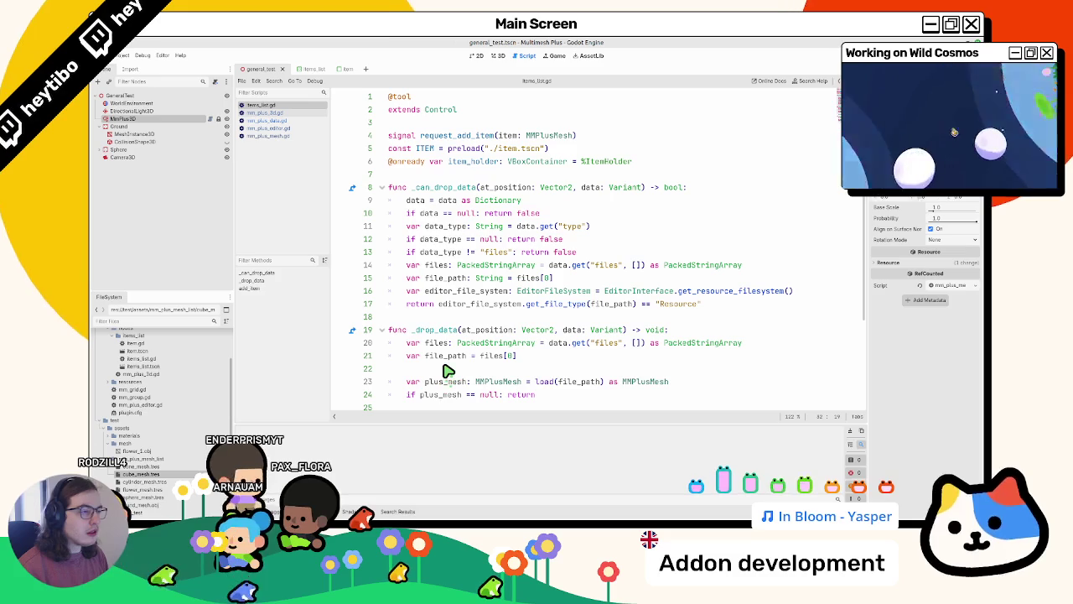
pyautogui.scroll(-3, 448, 370)
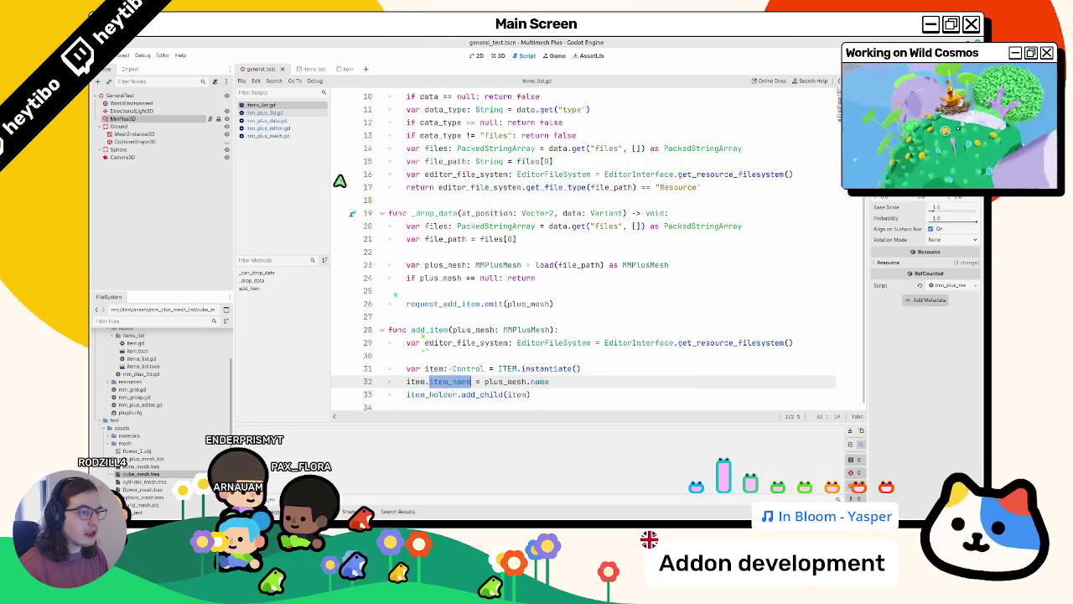
pyautogui.click(457, 331)
pyautogui.doubleClick(449, 344)
pyautogui.click(463, 359)
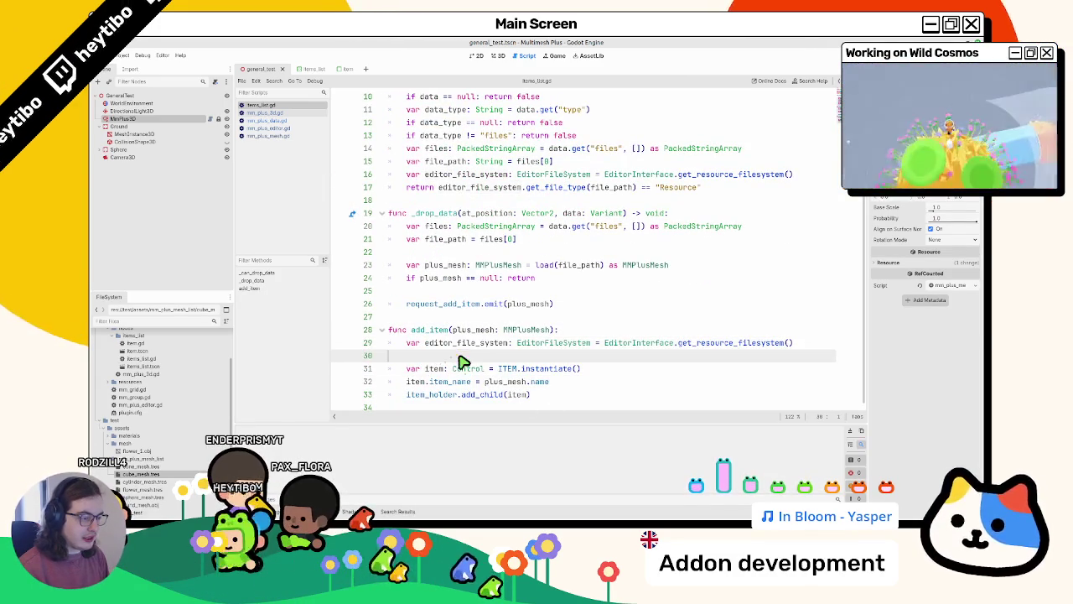
# Discard a trial editor_file_system.make_ line and select get_resource_filesystem() on line 29
pyautogui.press('Return')
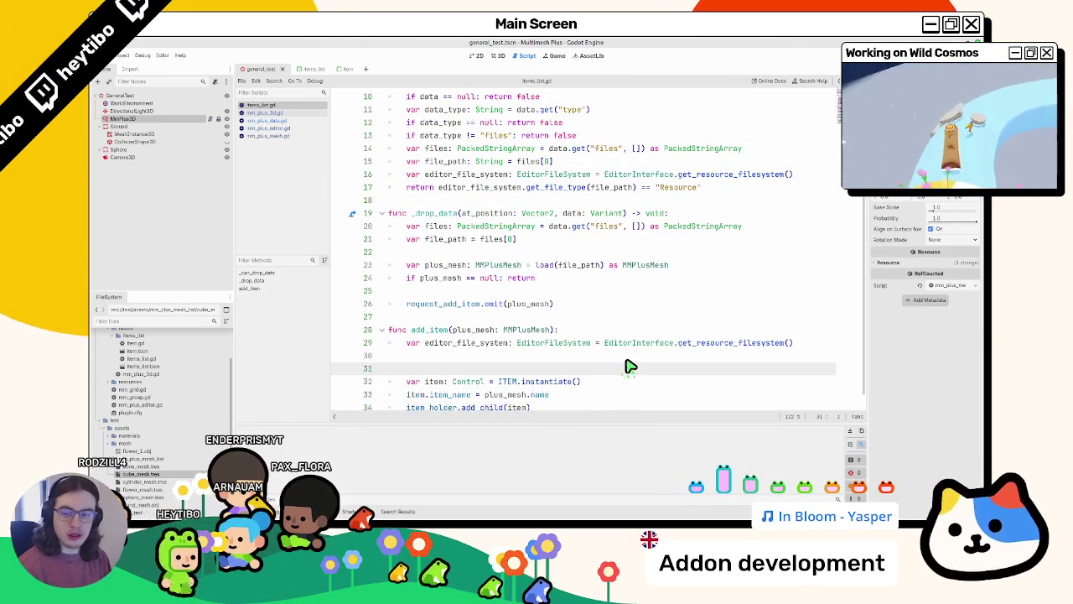
pyautogui.write('editor_file_system.')
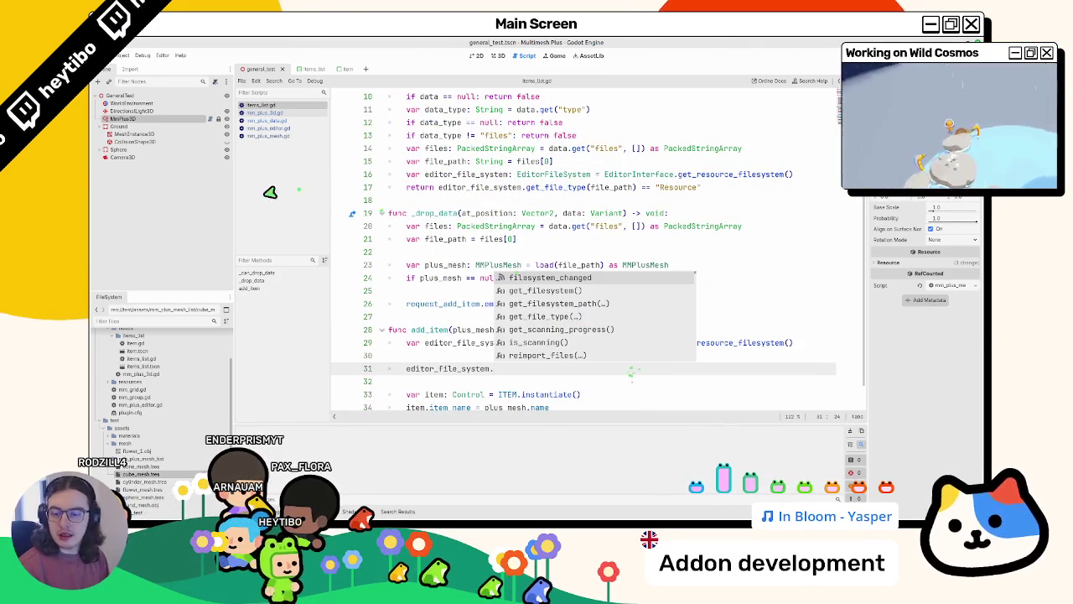
pyautogui.write('make_m')
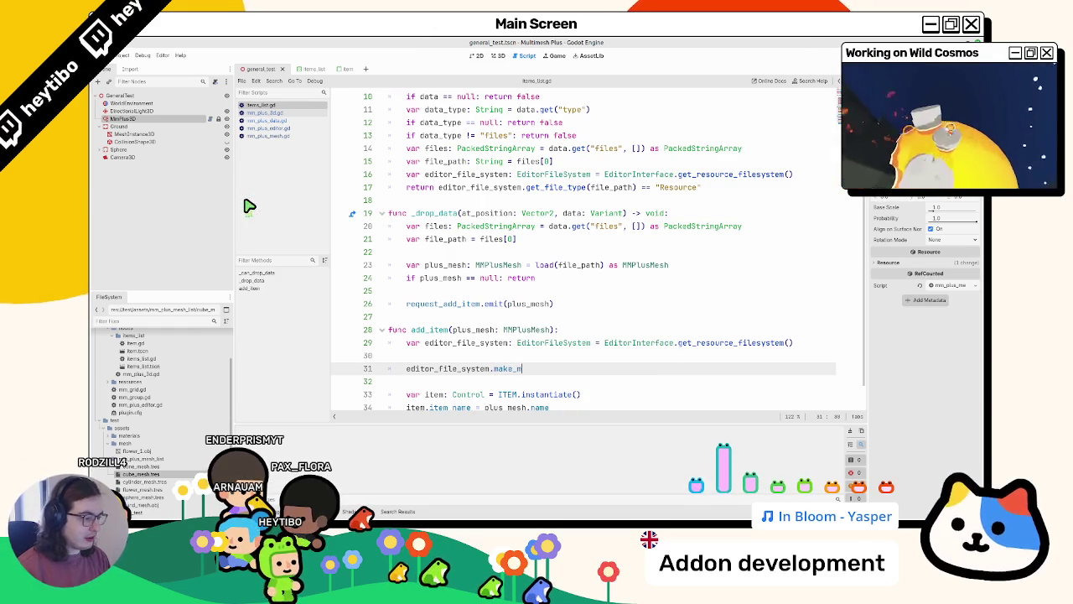
pyautogui.write('make')
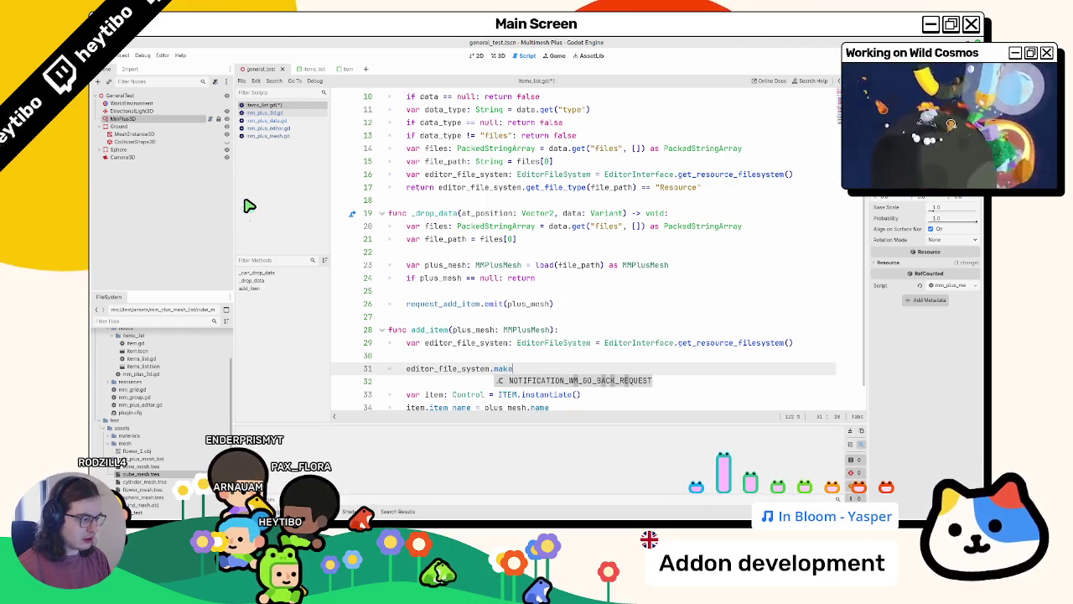
pyautogui.hotkey('ctrl', 'BackSpace')
pyautogui.hotkey('ctrl', 'BackSpace')
pyautogui.hotkey('ctrl', 'BackSpace')
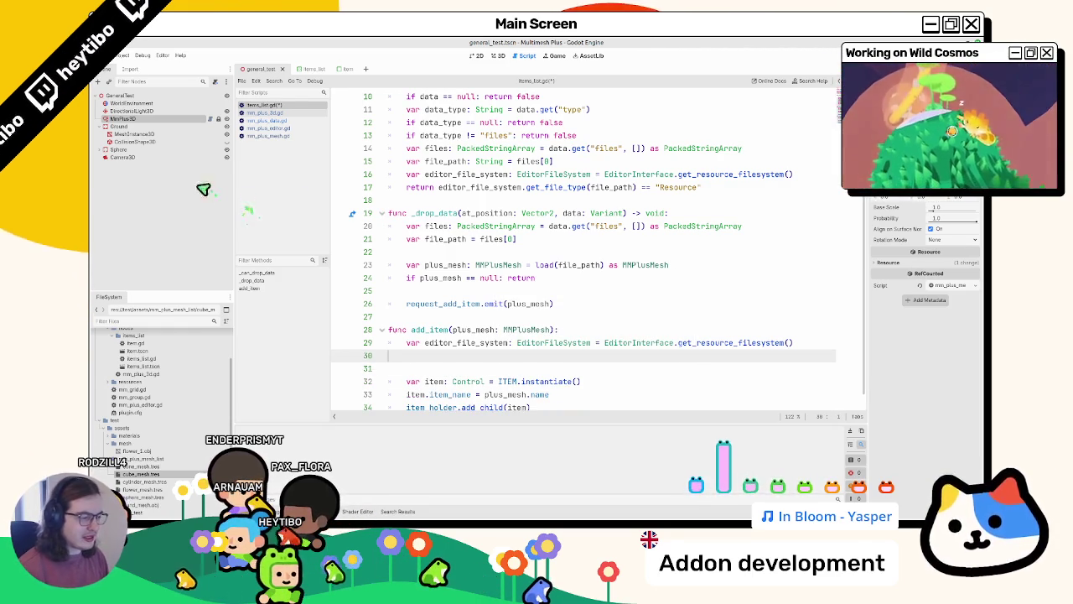
pyautogui.doubleClick(470, 341)
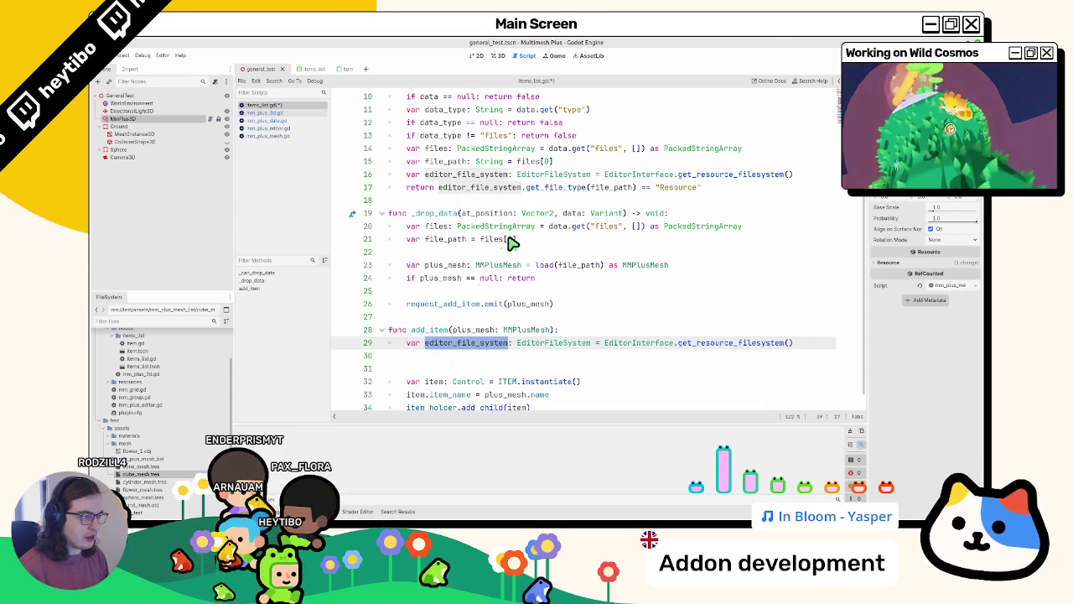
pyautogui.click(746, 345)
pyautogui.moveTo(749, 350); pyautogui.dragTo(839, 352)
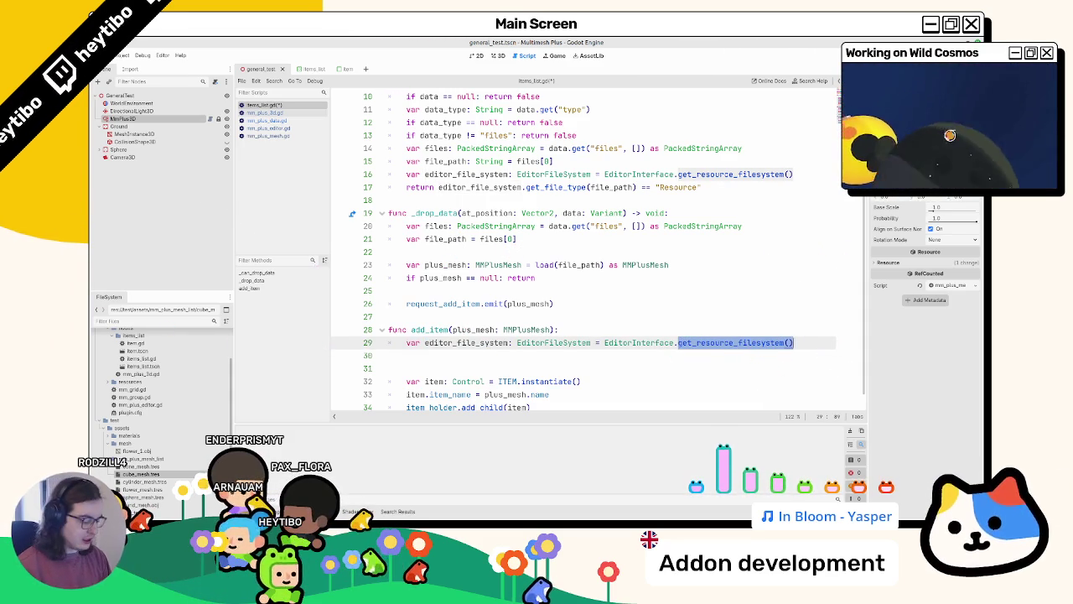
# Replace it with EditorInterface.make_mesh_previews and drop the variable declaration prefix
pyautogui.write('make_mesh')
pyautogui.press('Return')
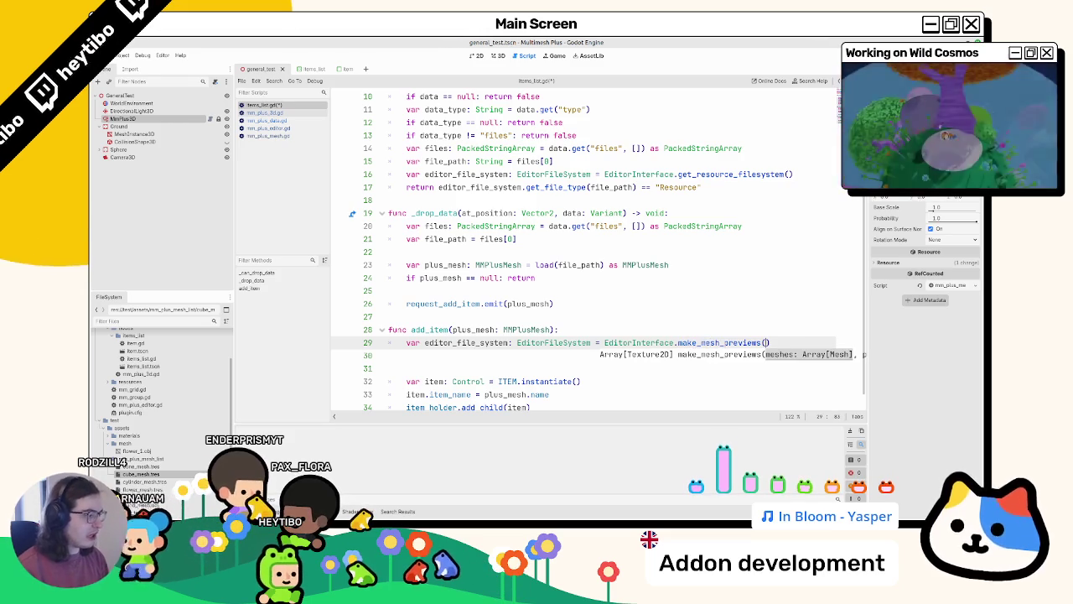
pyautogui.moveTo(603, 343); pyautogui.dragTo(770, 343)
pyautogui.click(603, 343)
pyautogui.hotkey('shift', 'Home')
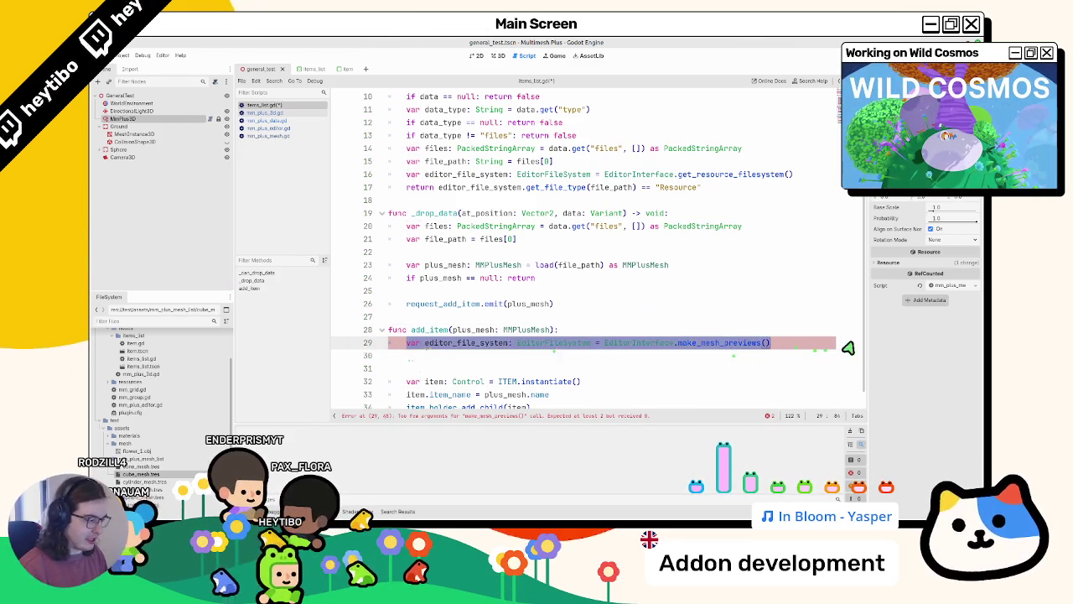
pyautogui.press('BackSpace')
# Pass plus_mesh.mesh as the first argument and open make_mesh_previews' documentation
pyautogui.press('End')
pyautogui.press('Left')
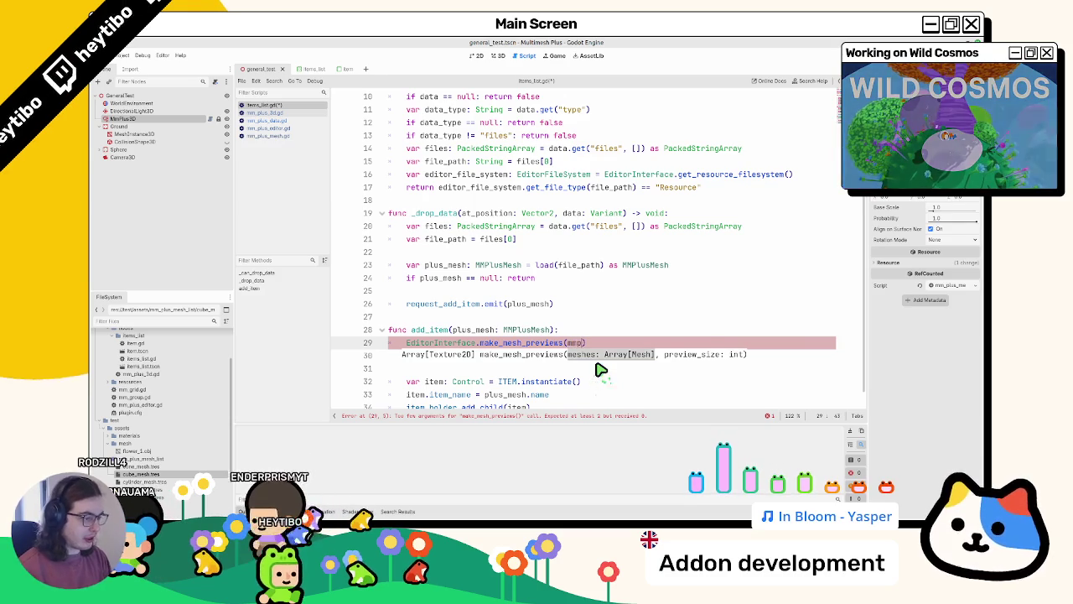
pyautogui.press('BackSpace')
pyautogui.press('BackSpace')
pyautogui.press('BackSpace')
pyautogui.write('plus_mesh.')
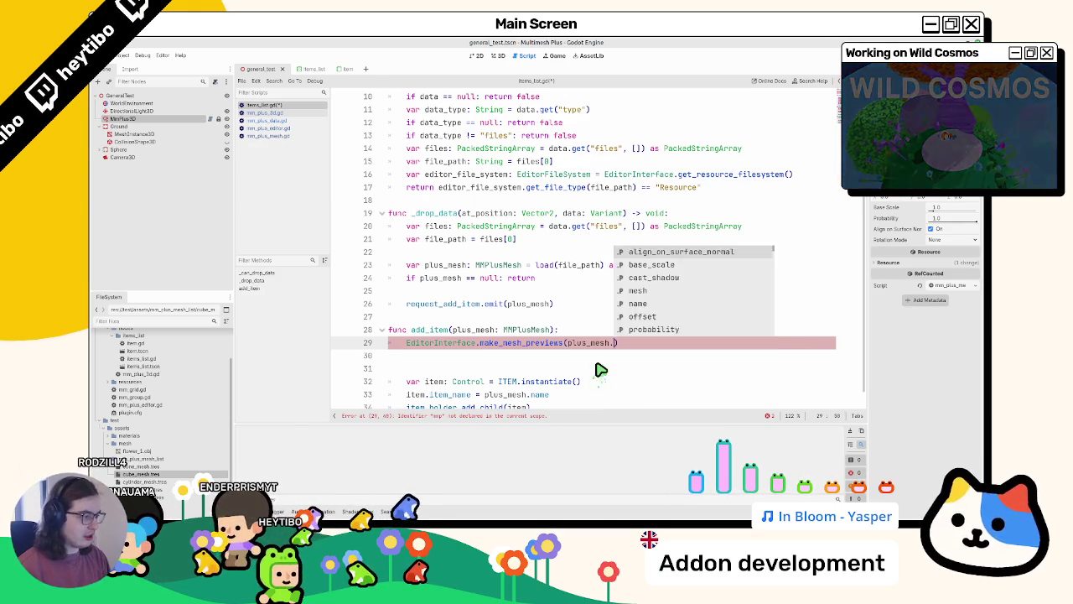
pyautogui.write('mesh,')
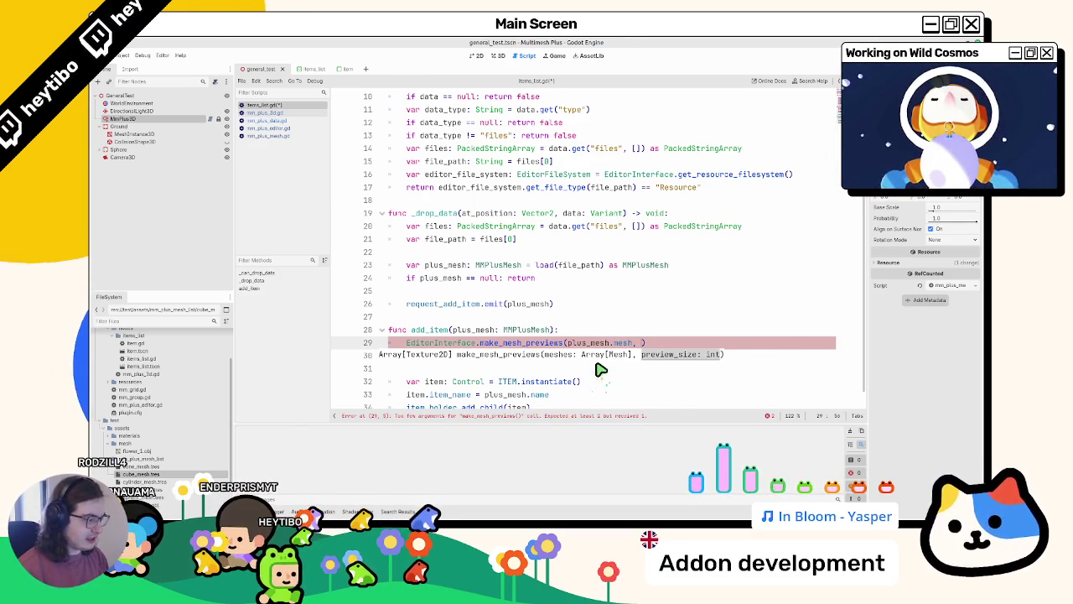
pyautogui.keyDown('ctrl'); pyautogui.click(529, 343); pyautogui.keyUp('ctrl')
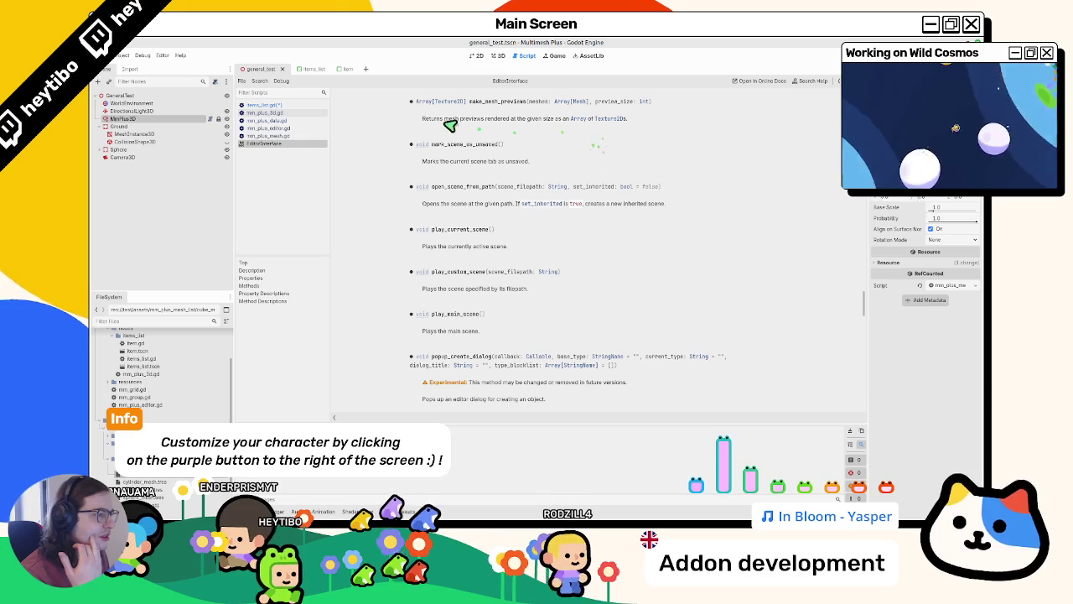
# Highlight make_mesh_previews' return description in the EditorInterface docs, then go back to items_list.gd
pyautogui.moveTo(444, 120); pyautogui.dragTo(471, 125)
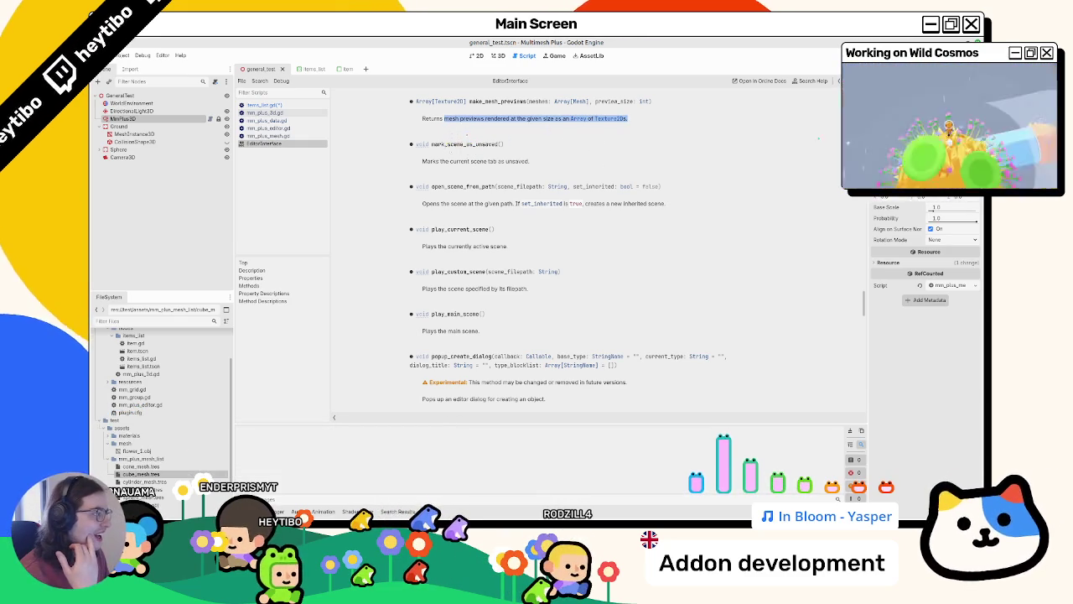
pyautogui.scroll(5, 922, 352)
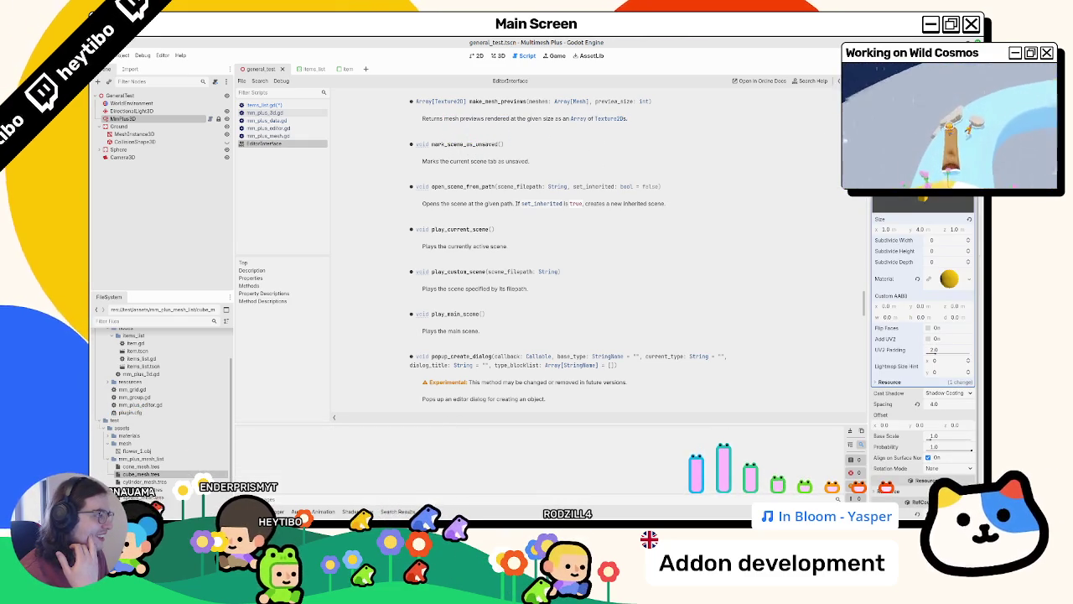
pyautogui.scroll(-5, 922, 352)
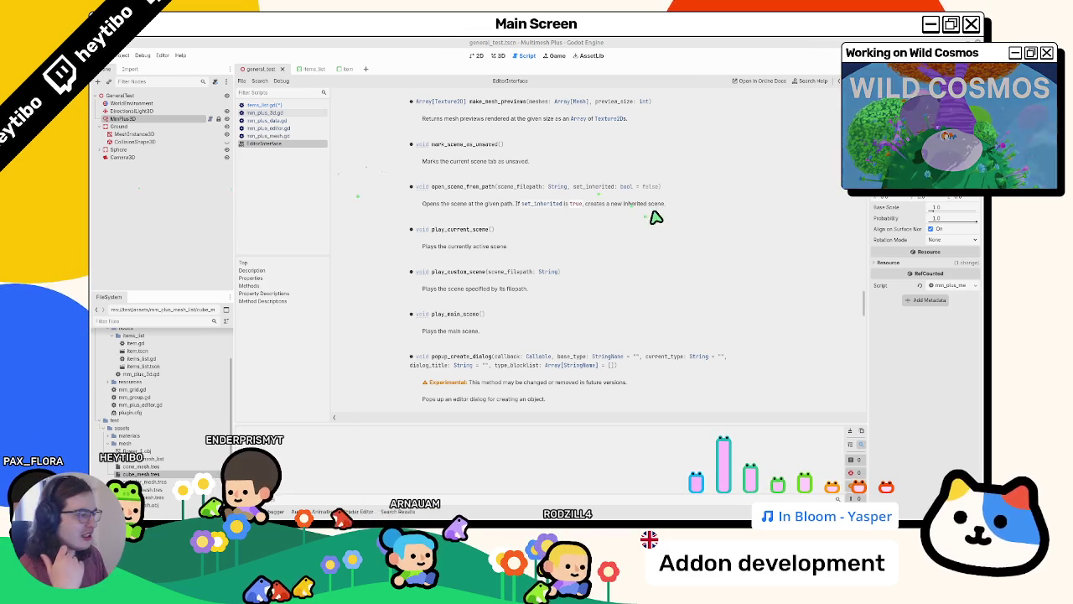
pyautogui.click(283, 107)
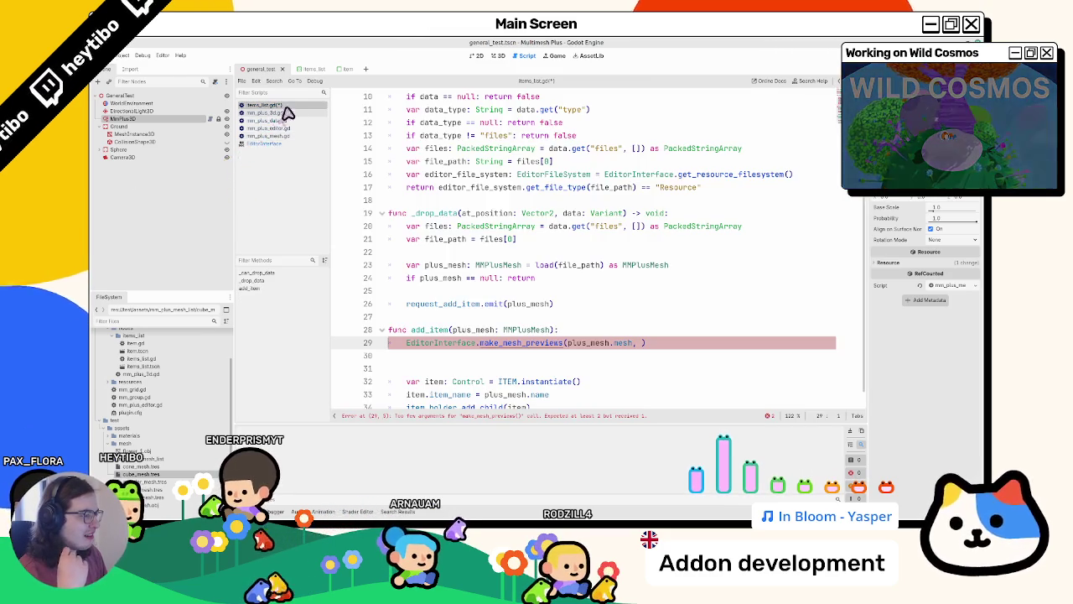
# Add 64 as the preview size argument and wrap plus_mesh.mesh in an array
pyautogui.click(644, 343)
pyautogui.write(',')
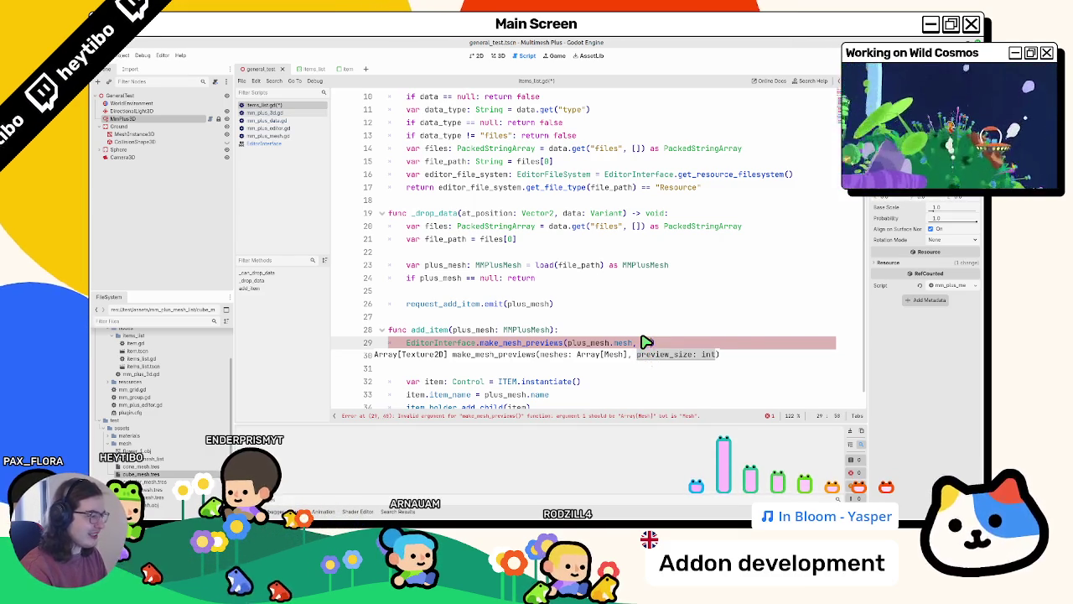
pyautogui.write('64')
pyautogui.press('Return')
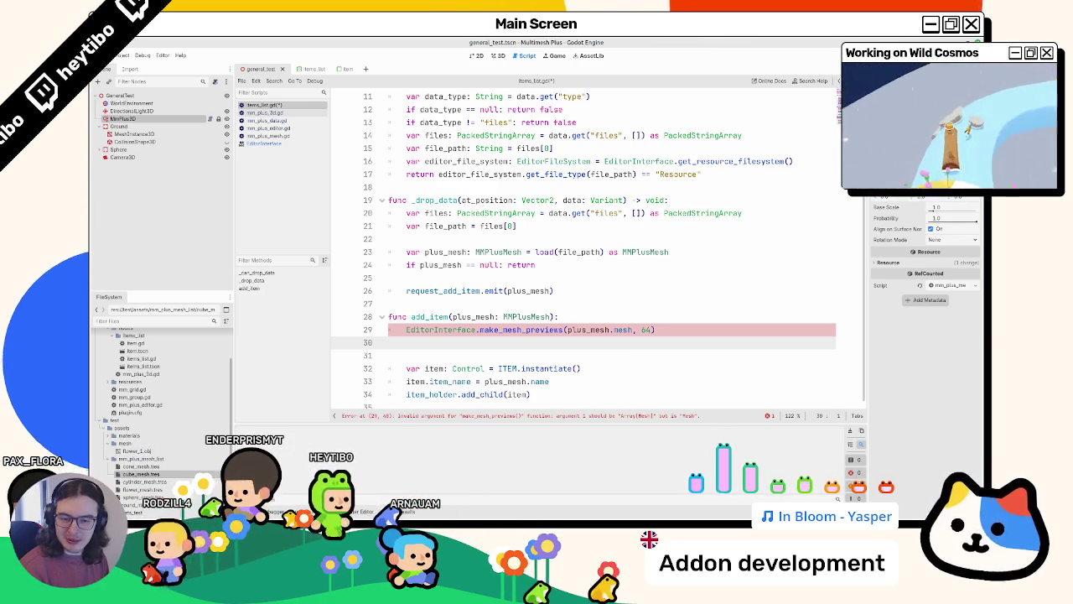
pyautogui.moveTo(567, 330); pyautogui.dragTo(635, 330)
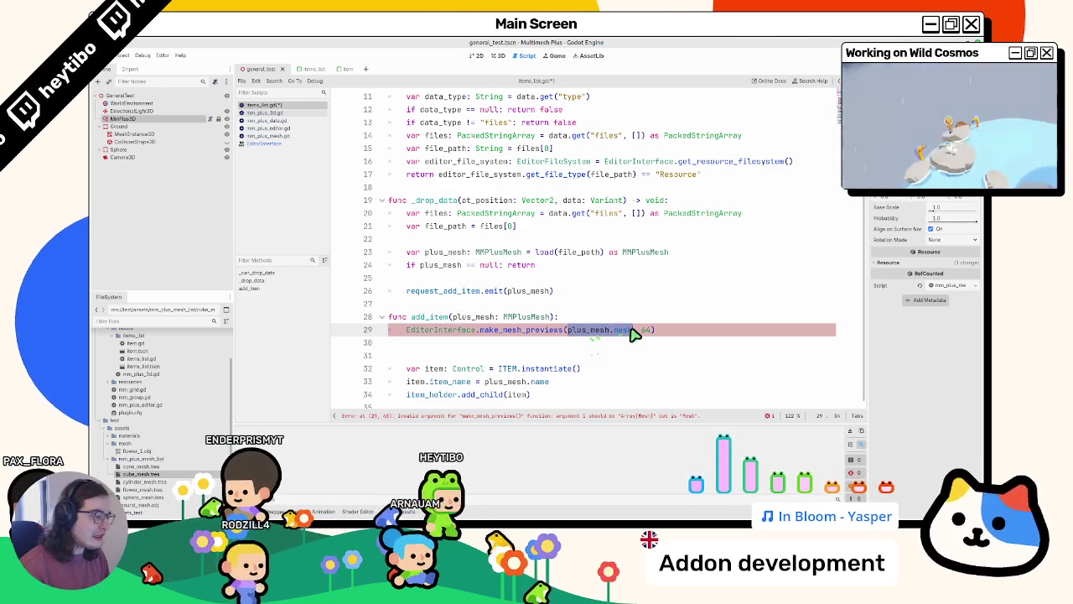
pyautogui.write('[')
pyautogui.press('Escape')
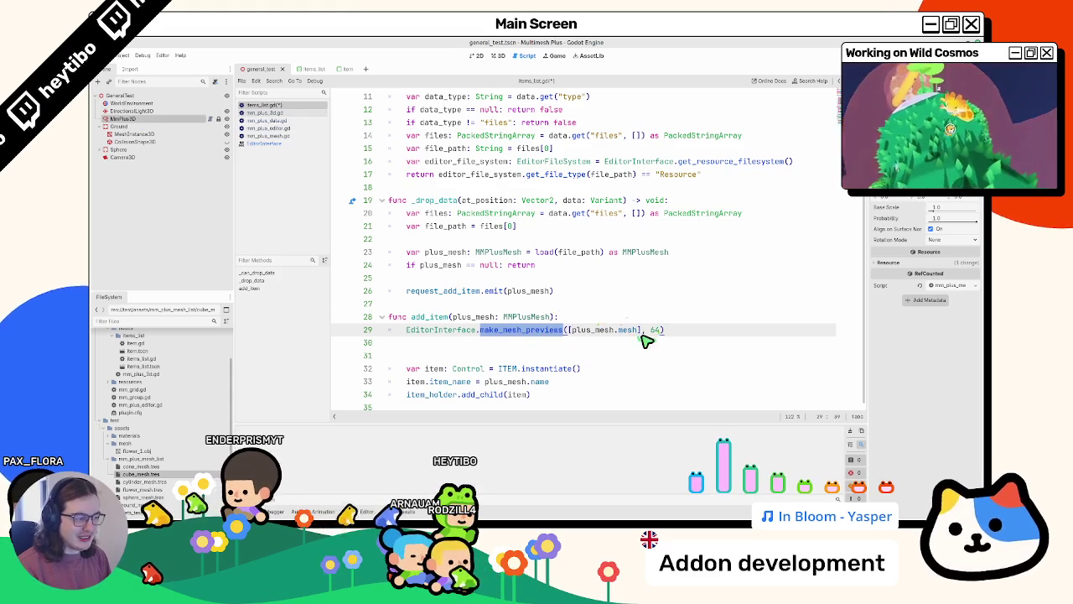
# Recheck make_mesh_previews in the documentation and return to the code
pyautogui.doubleClick(511, 331)
pyautogui.click(406, 331)
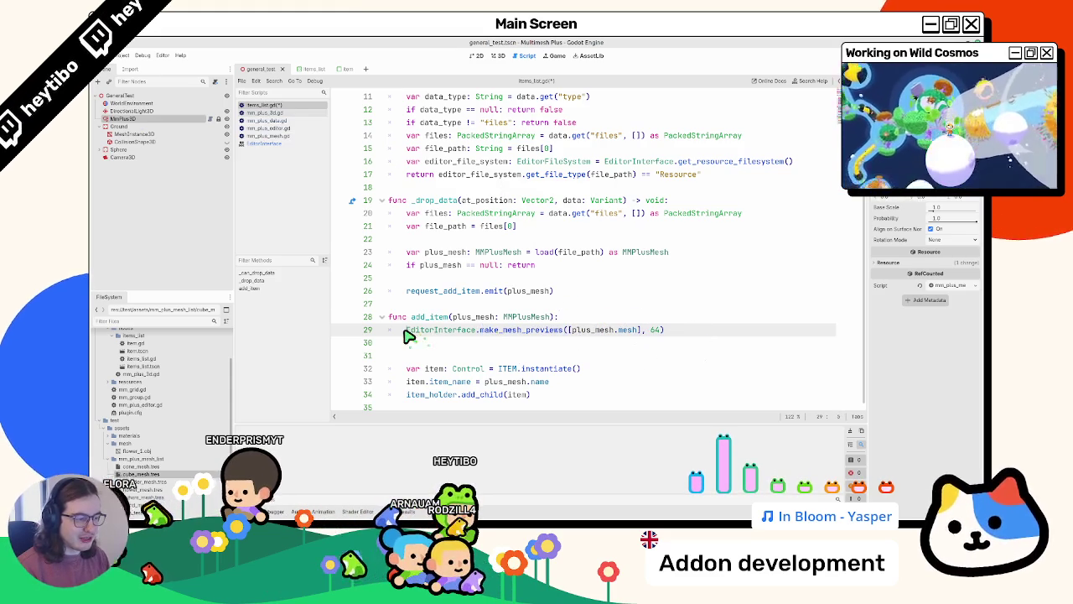
pyautogui.keyDown('ctrl'); pyautogui.click(494, 331); pyautogui.keyUp('ctrl')
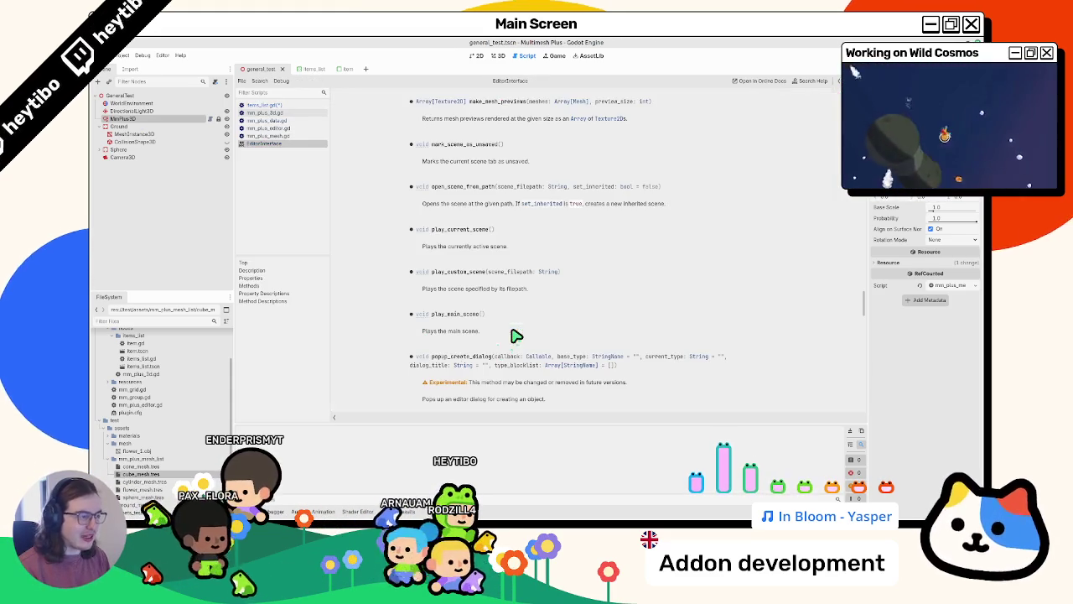
pyautogui.hotkey('alt', 'Left')
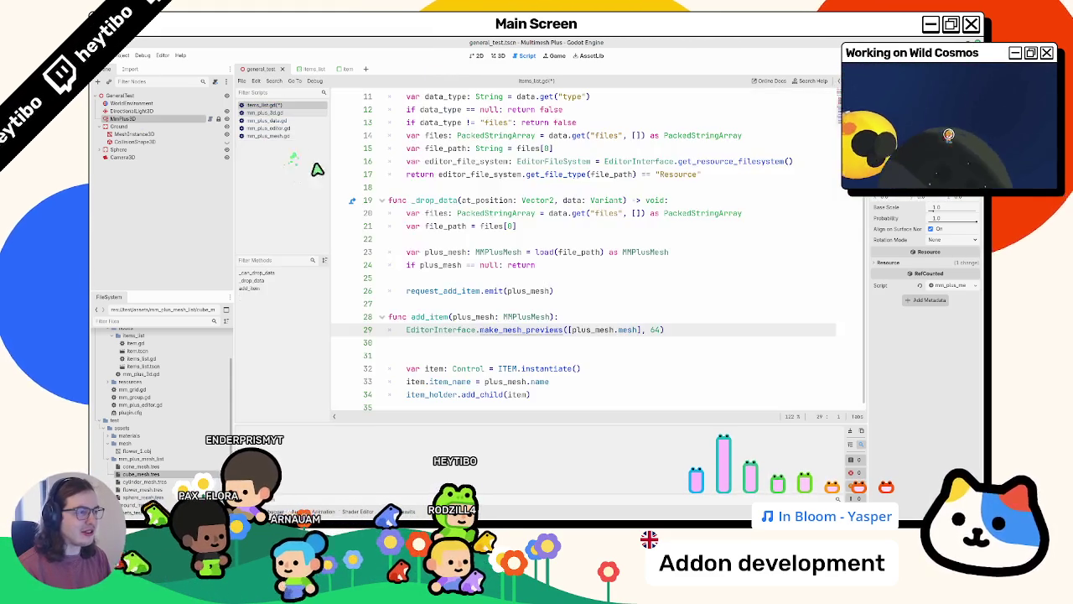
# Store the call's [0] result in var texture: Texture2D and save items_list.gd
pyautogui.write('vr')
pyautogui.press('BackSpace')
pyautogui.write('ar text')
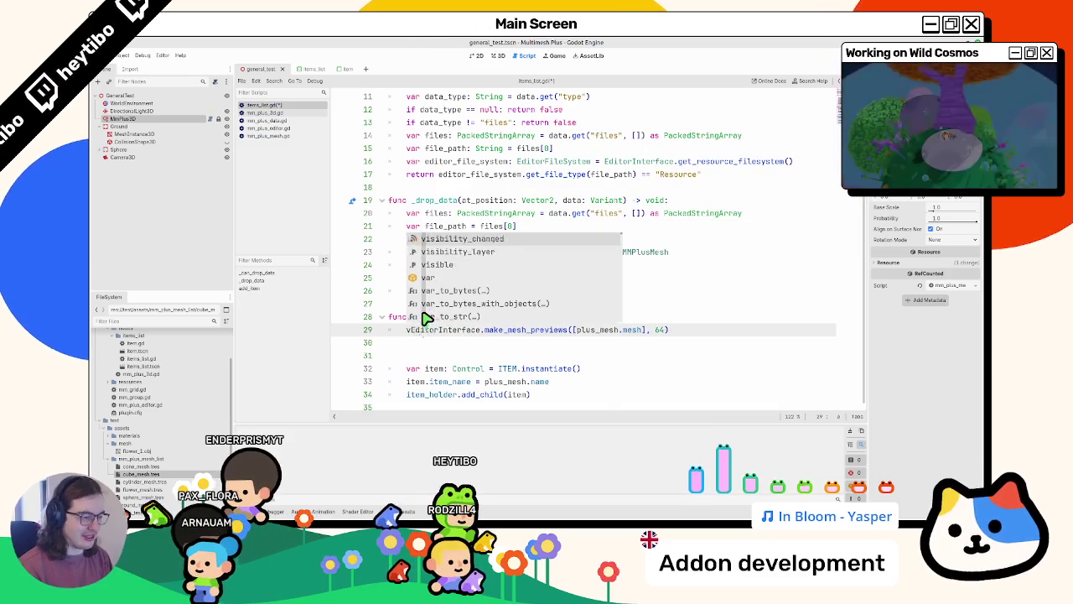
pyautogui.write('xture =')
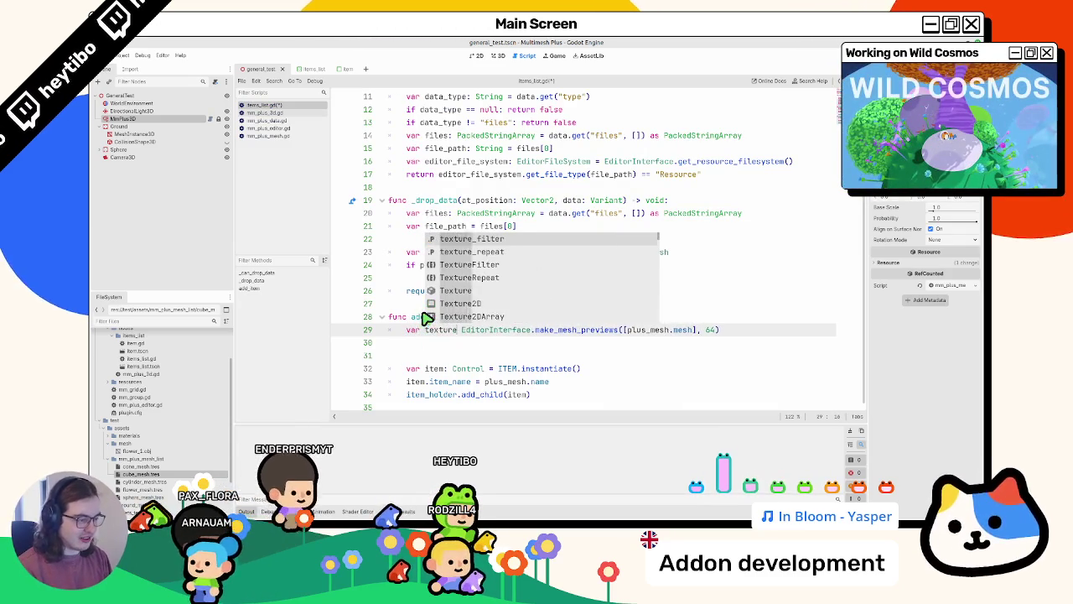
pyautogui.click(755, 334)
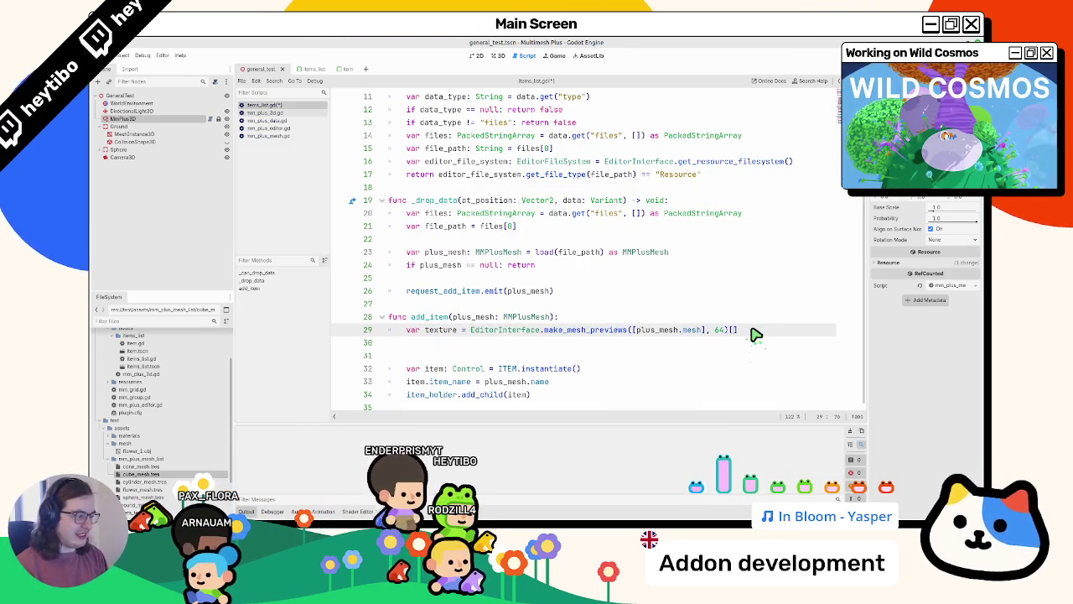
pyautogui.write('[0')
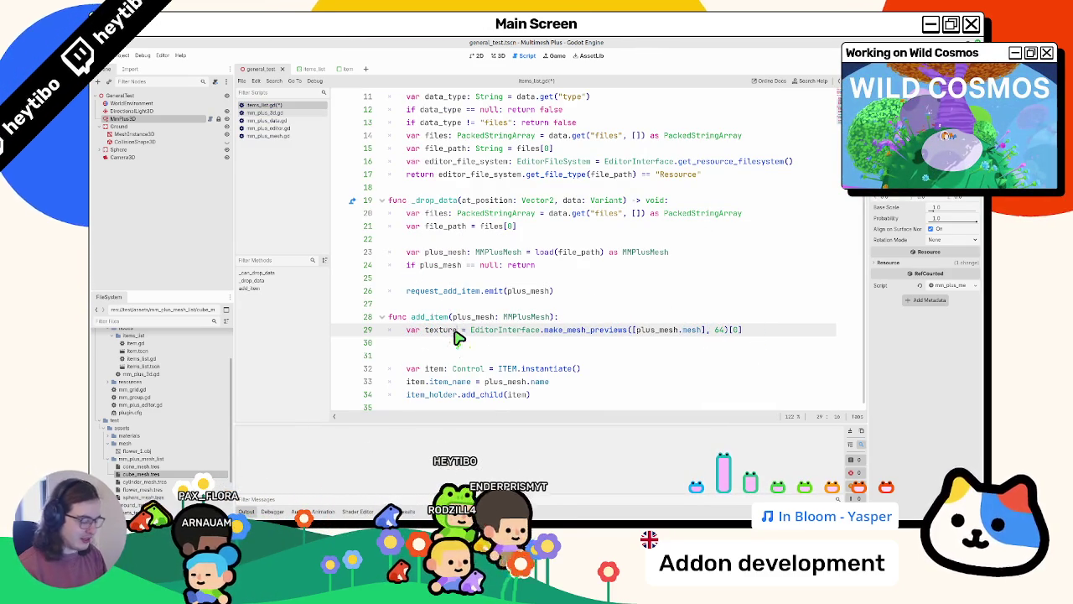
pyautogui.write(': ')
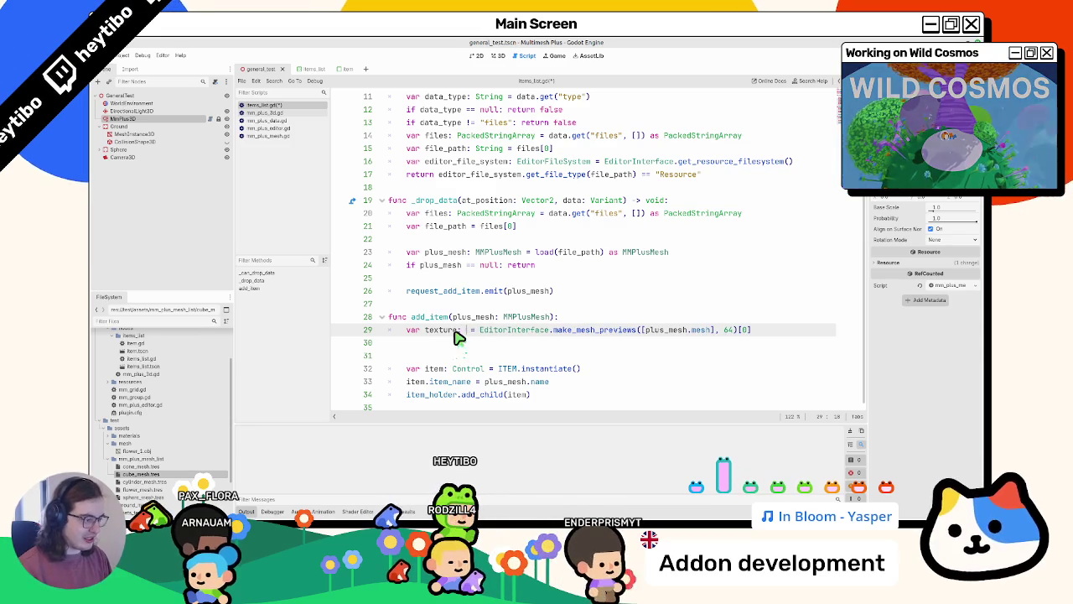
pyautogui.write('textur')
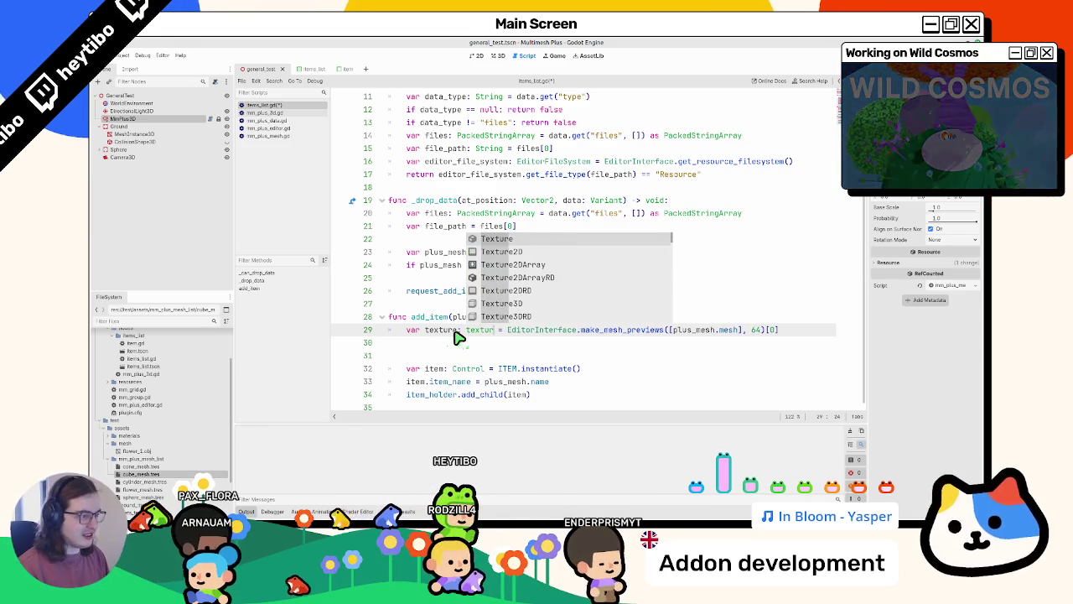
pyautogui.press('Down')
pyautogui.press('Return')
pyautogui.hotkey('ctrl', 's')
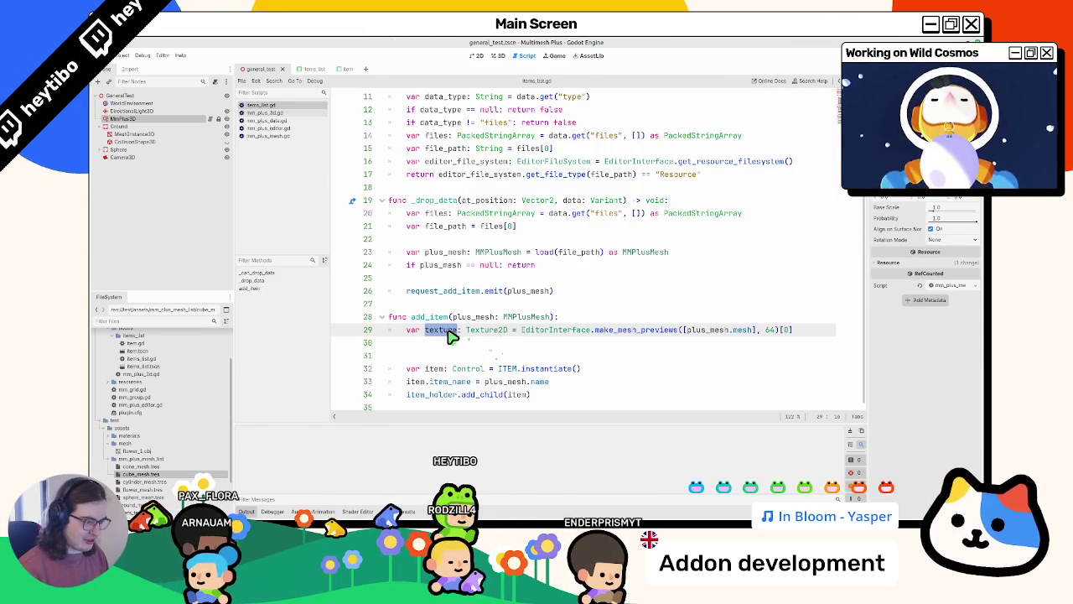
# Remove the empty line below the preview call and select the preview expression
pyautogui.click(453, 344)
pyautogui.press('BackSpace')
pyautogui.tripleClick(435, 345)
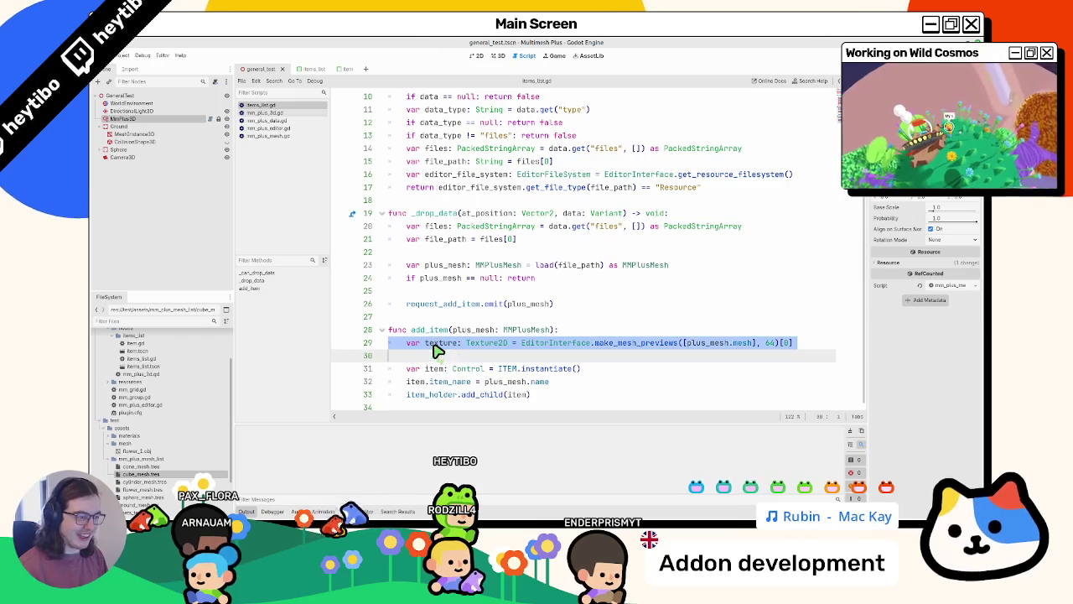
pyautogui.moveTo(521, 345); pyautogui.dragTo(792, 344)
pyautogui.click(457, 383)
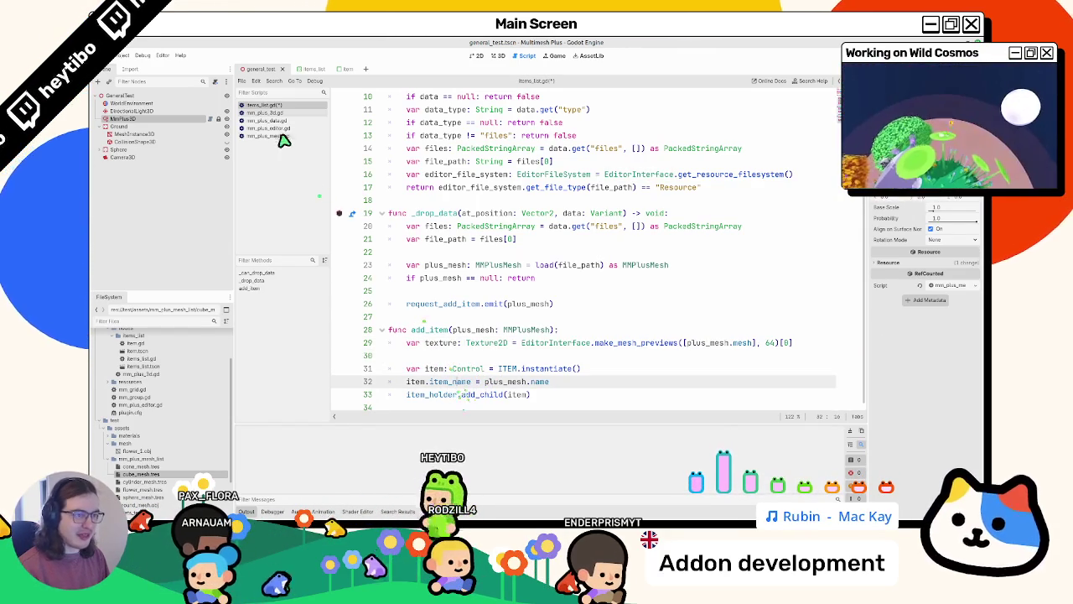
pyautogui.click(344, 69)
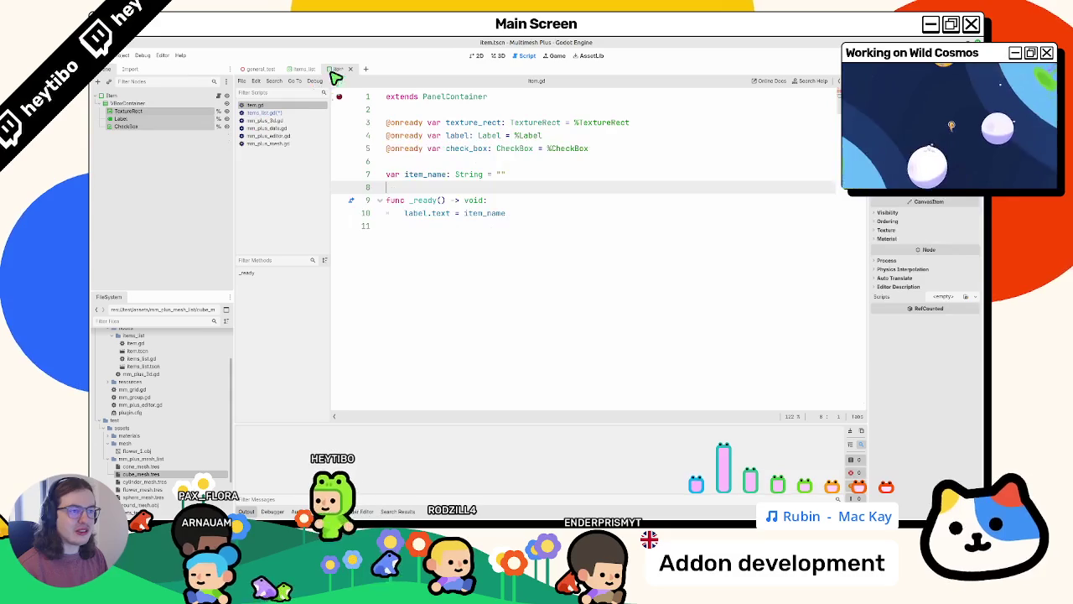
# In item.gd, add an item_texture: Texture2D variable and assign it to texture_rect.texture in _ready
pyautogui.hotkey('ctrl', 'shift', 'd')
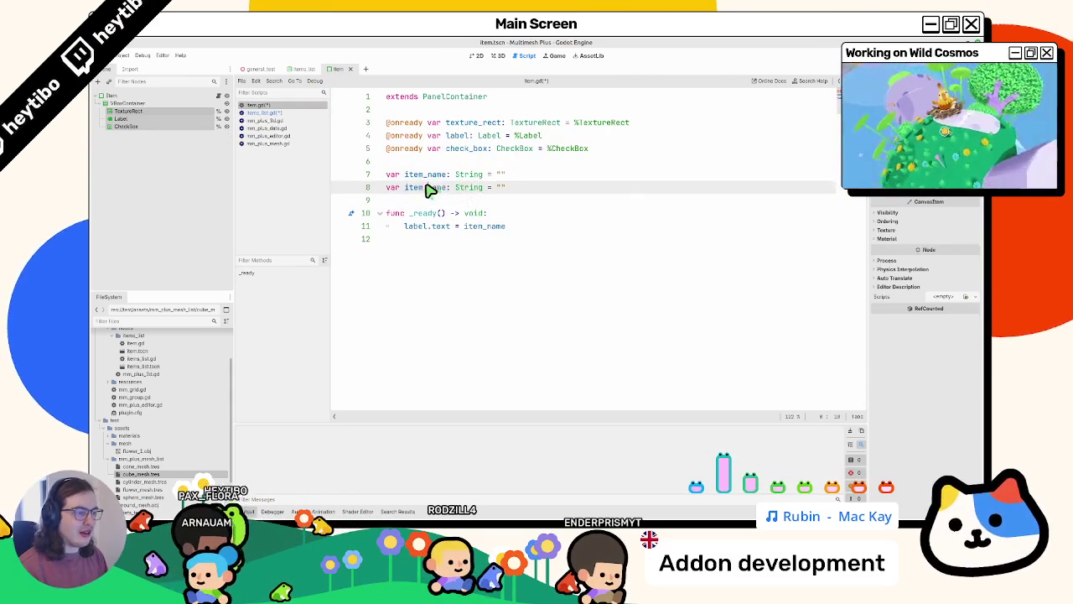
pyautogui.doubleClick(417, 186)
pyautogui.write('item_i')
pyautogui.write('texture')
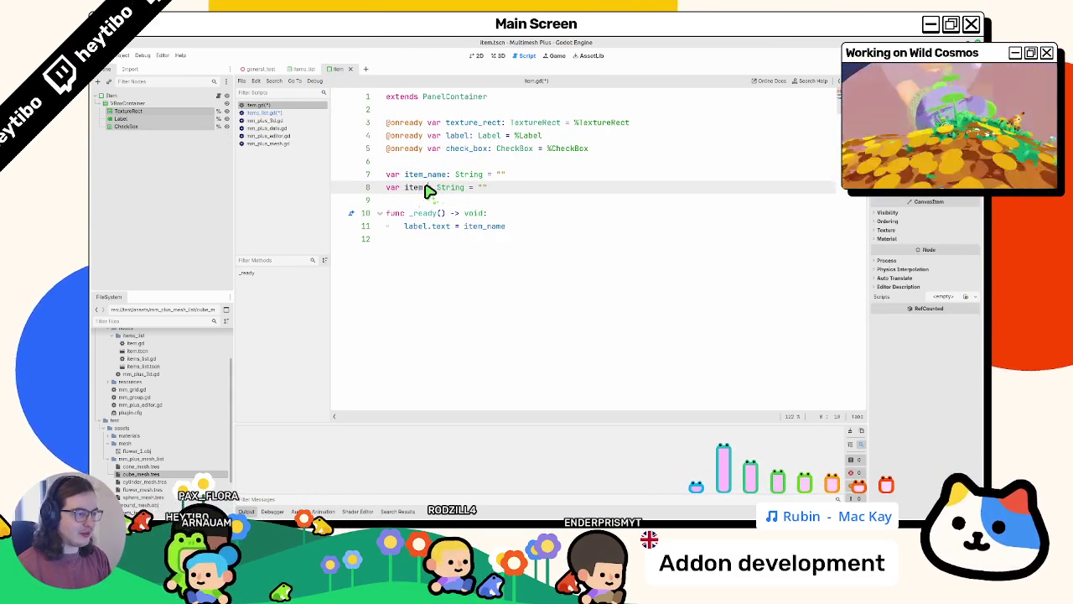
pyautogui.press('Right')
pyautogui.press('Right')
pyautogui.hotkey('ctrl', 'shift', 'Right')
pyautogui.press('BackSpace')
pyautogui.write('Texture2')
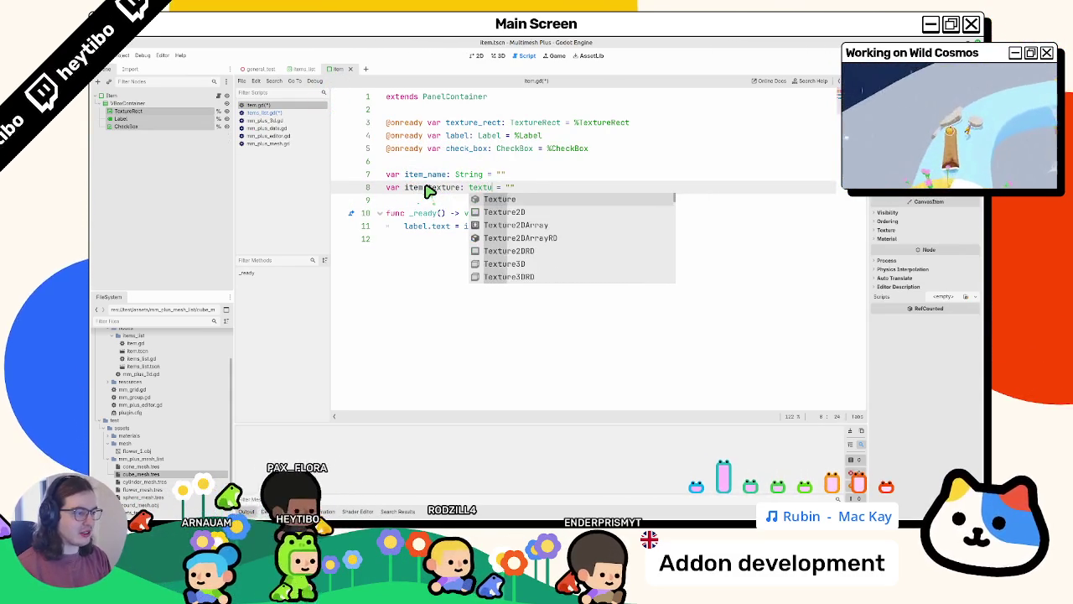
pyautogui.press('Return')
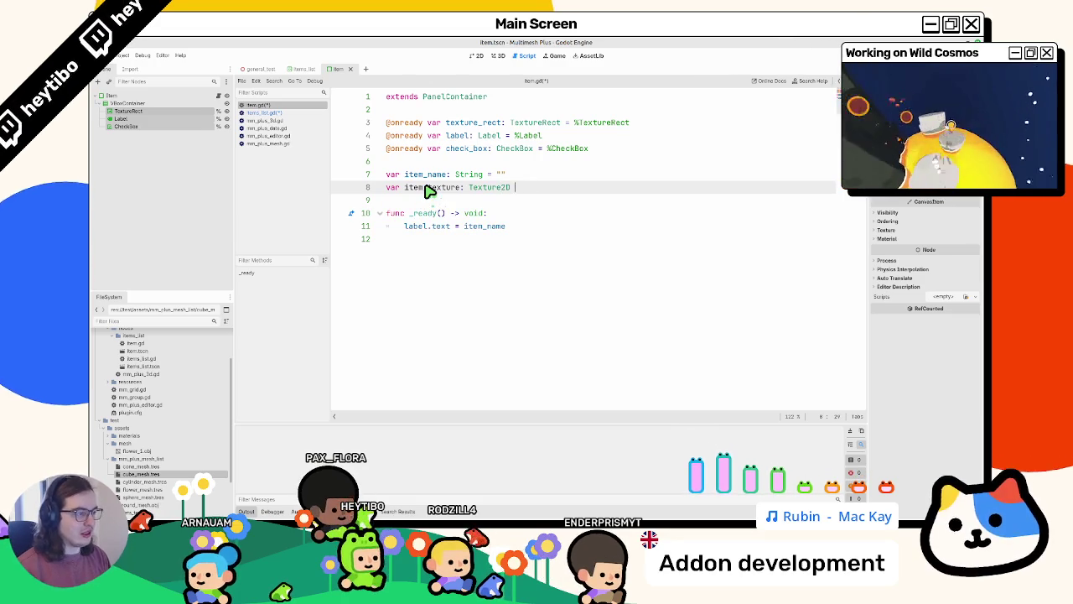
pyautogui.click(495, 252)
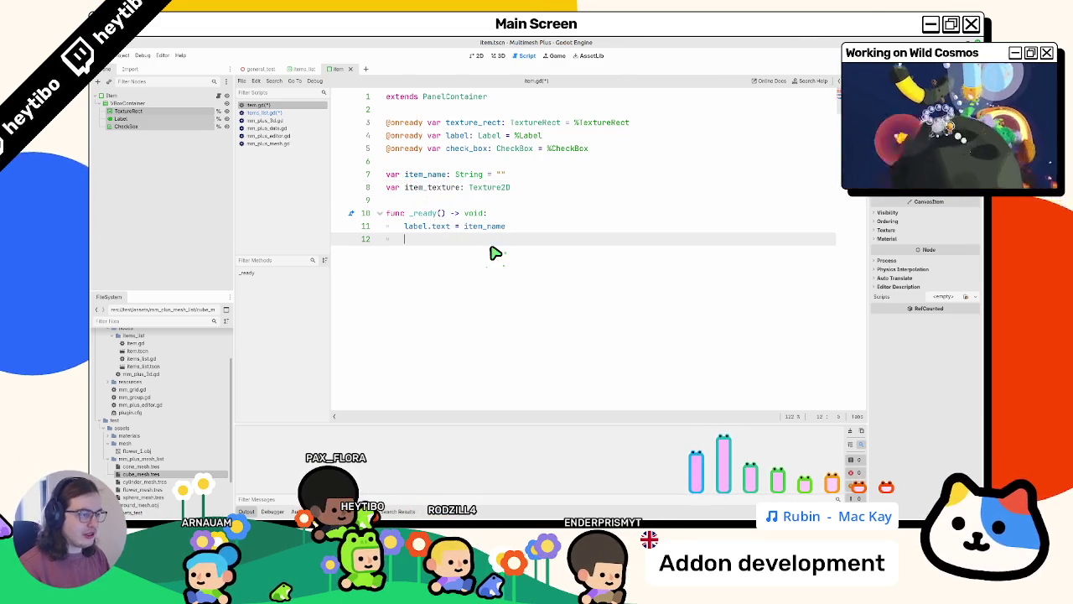
pyautogui.write('texture_rect.texture')
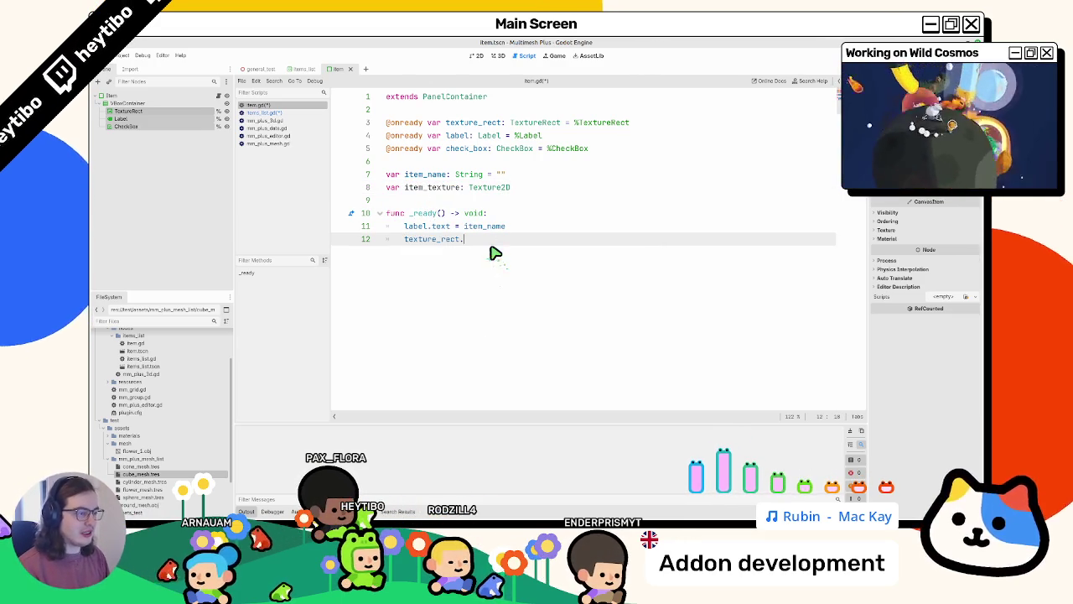
pyautogui.write(' = item_texture')
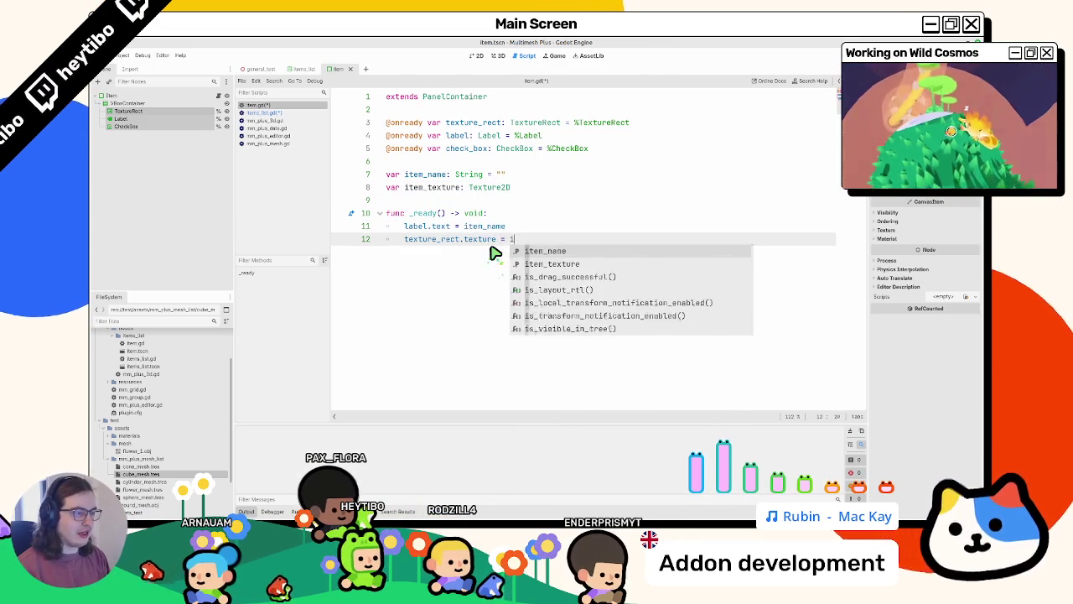
# In items_list.gd, add item.item_texture = make_mesh_previews([plus_mesh.mesh], 64)[0] after item_name
pyautogui.click(276, 112)
pyautogui.click(550, 342)
pyautogui.press('End')
pyautogui.moveTo(519, 343); pyautogui.dragTo(830, 347)
pyautogui.hotkey('ctrl', 'c')
pyautogui.click(586, 386)
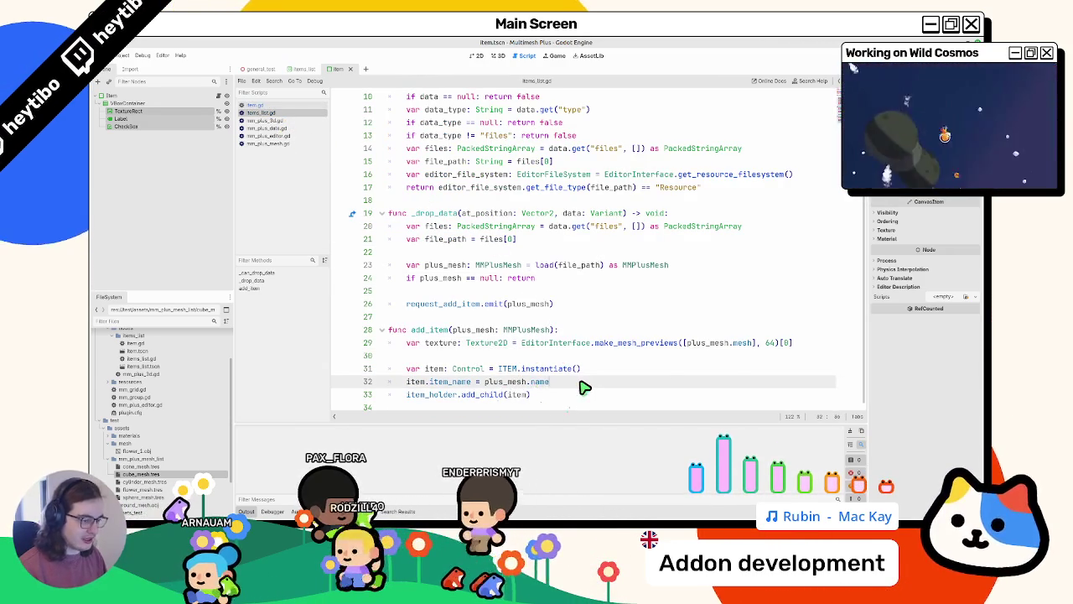
pyautogui.press('Return')
pyautogui.write('item.lot')
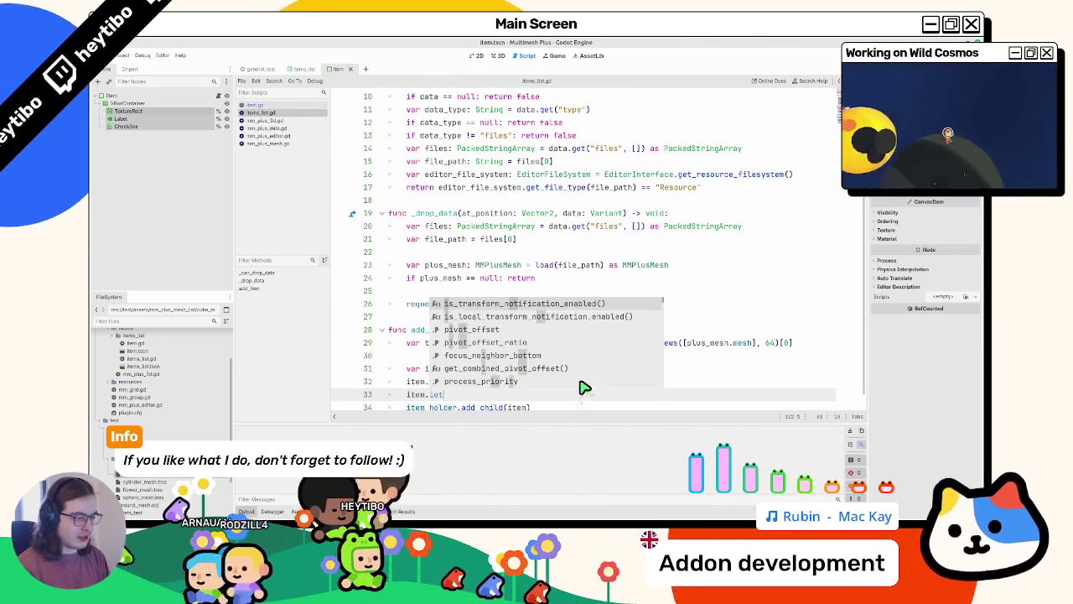
pyautogui.press('BackSpace')
pyautogui.press('BackSpace')
pyautogui.press('BackSpace')
pyautogui.write('item_te')
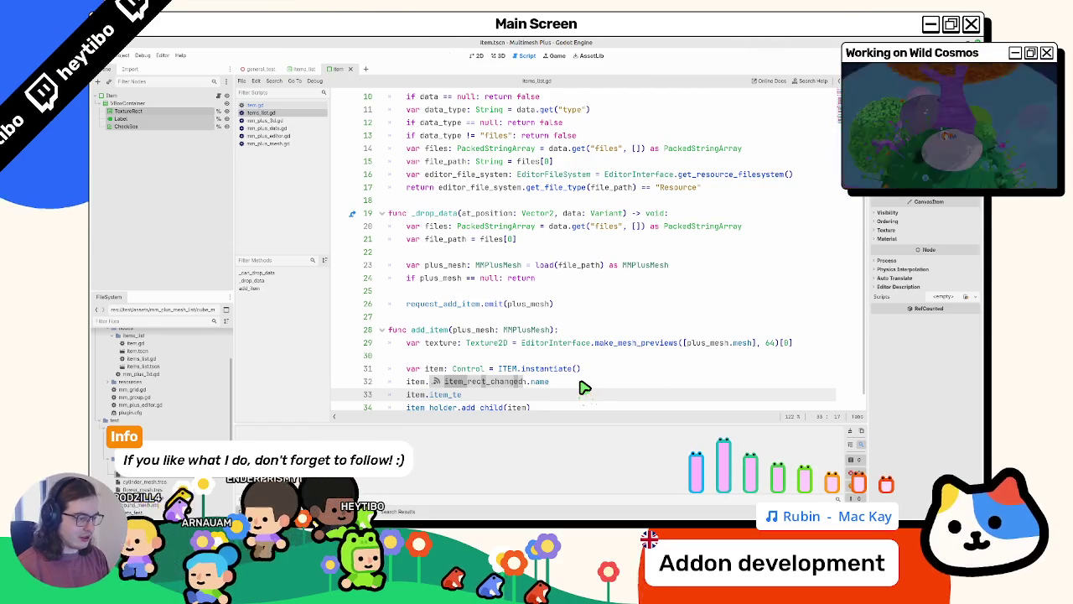
pyautogui.write('xtur')
pyautogui.hotkey('ctrl', 'v')
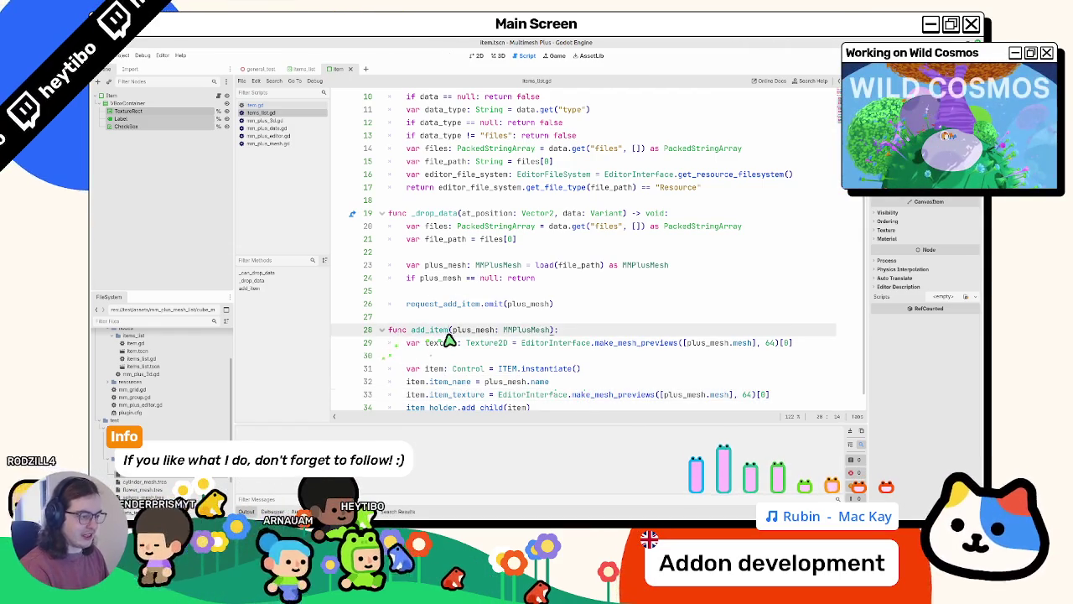
# Delete the old texture variable lines, then view item.gd and the item scene in 2D
pyautogui.tripleClick(447, 342)
pyautogui.moveTo(448, 342); pyautogui.dragTo(442, 360)
pyautogui.press('BackSpace')
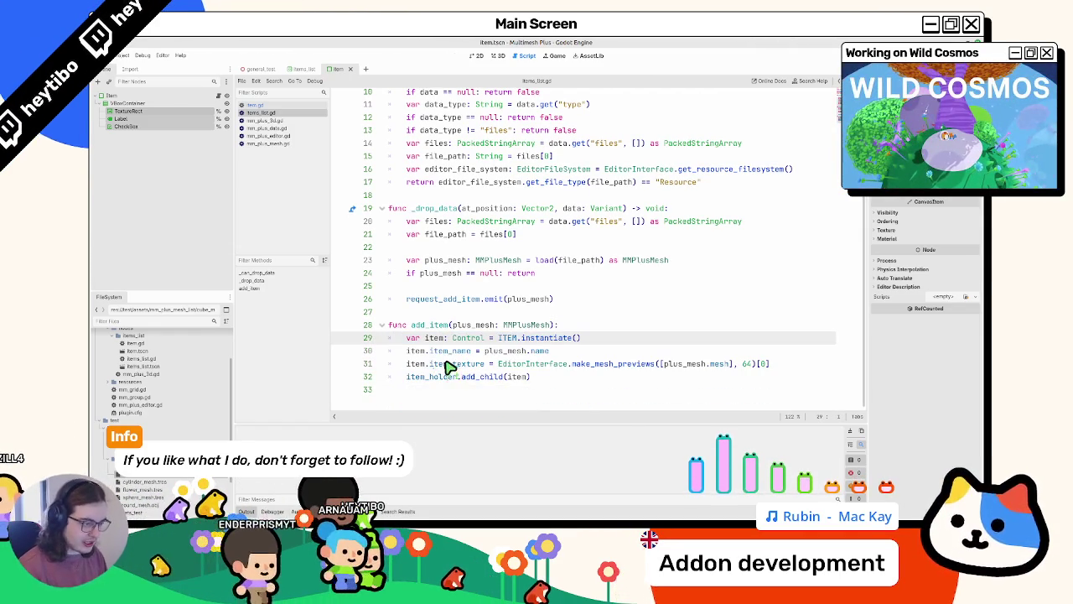
pyautogui.doubleClick(449, 365)
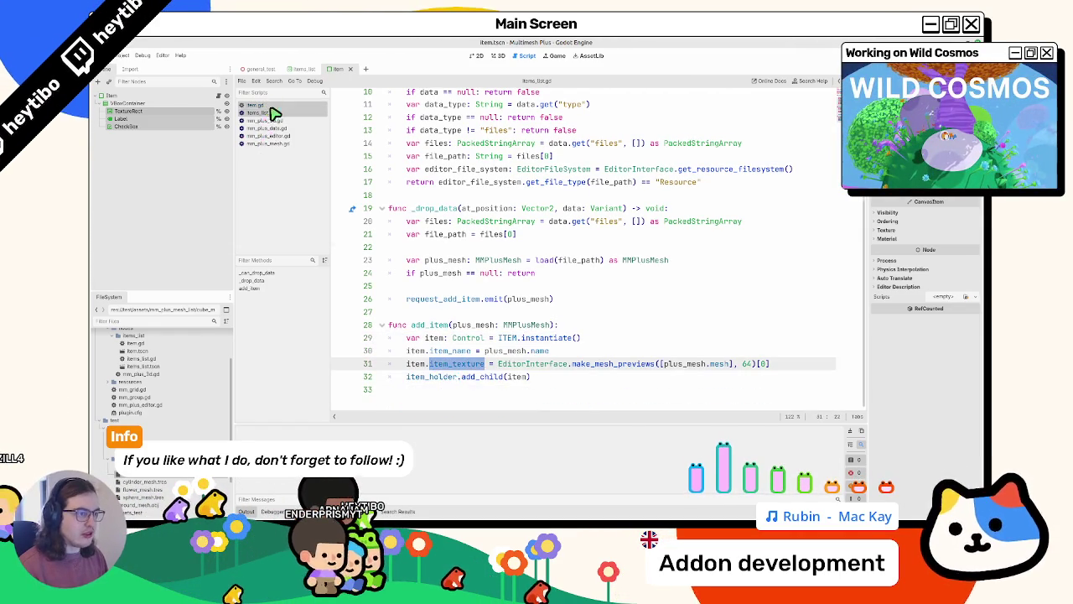
pyautogui.click(269, 107)
pyautogui.click(478, 56)
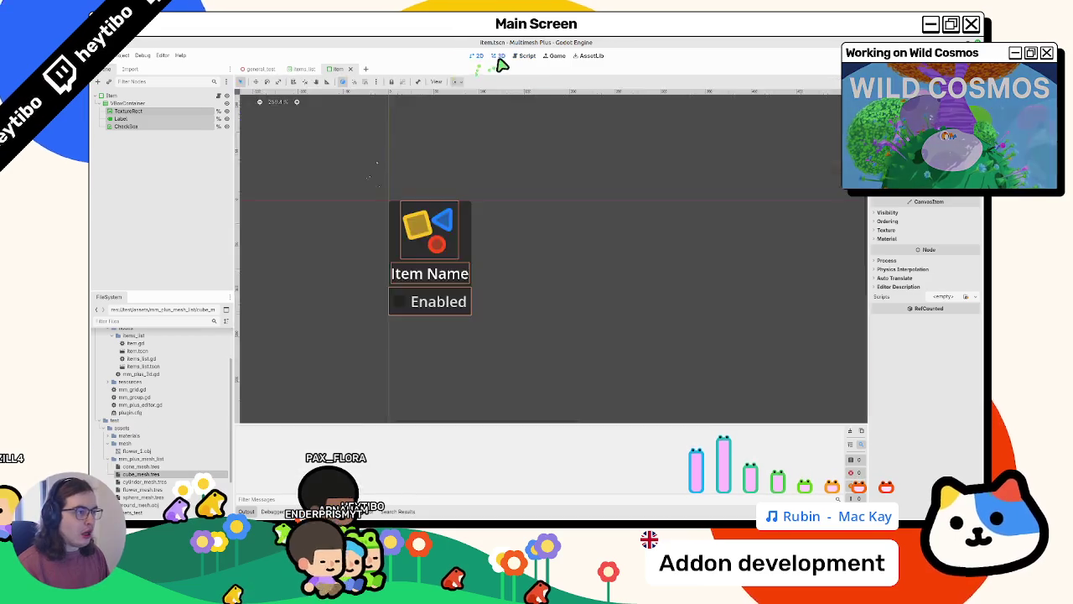
# Drag cone_mesh.tres into general_test.tscn's Edit Mode panel, hitting an item_name assignment error
pyautogui.click(497, 56)
pyautogui.click(265, 69)
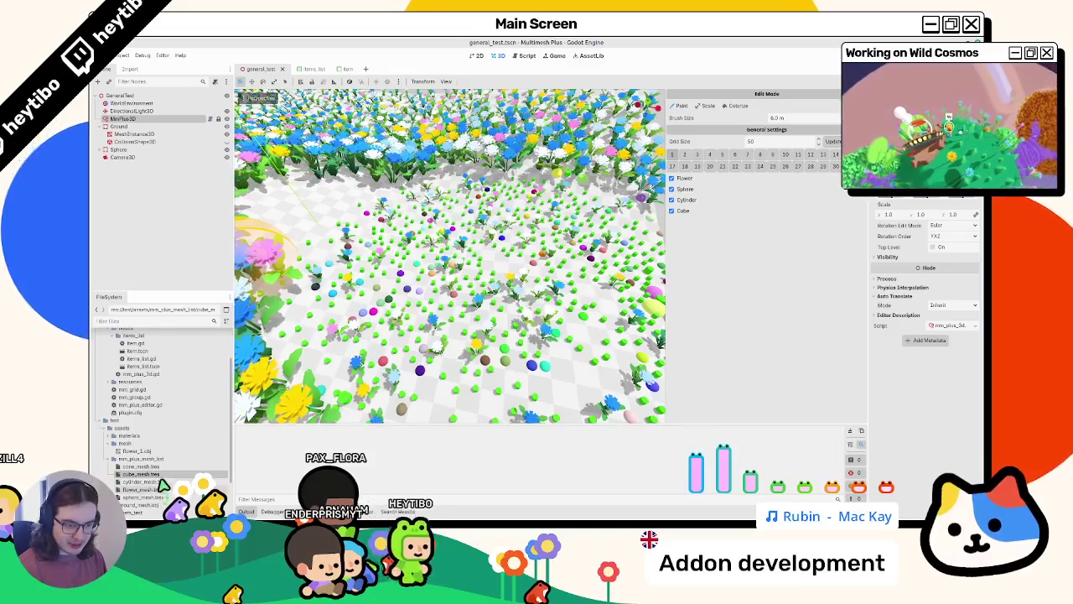
pyautogui.moveTo(162, 468)
pyautogui.mouseDown()
pyautogui.moveTo(252, 462)
pyautogui.moveTo(750, 341)
pyautogui.moveTo(755, 367)
pyautogui.mouseUp()
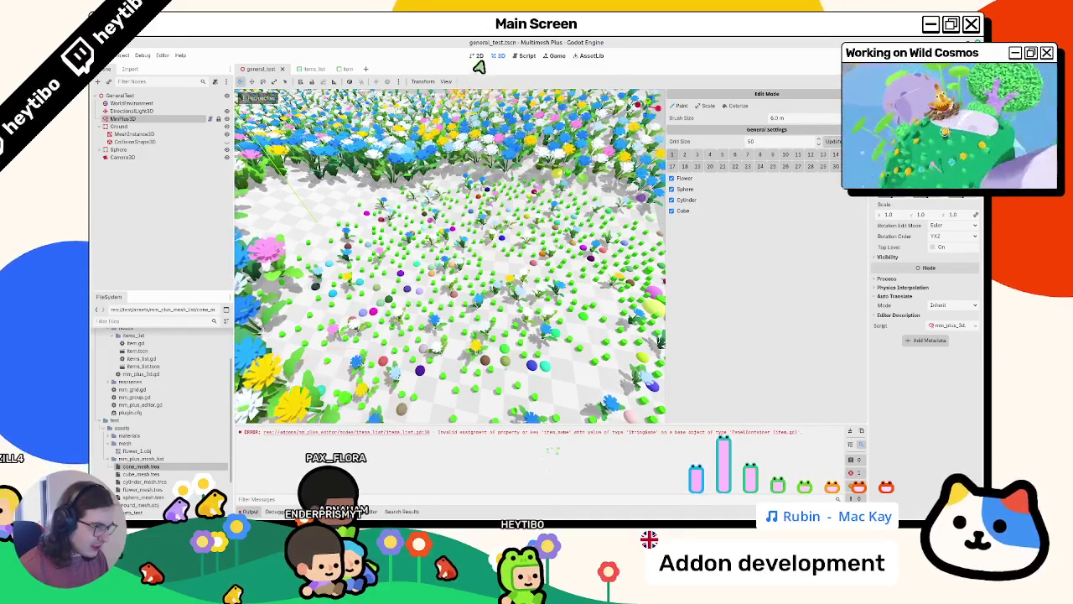
pyautogui.click(525, 56)
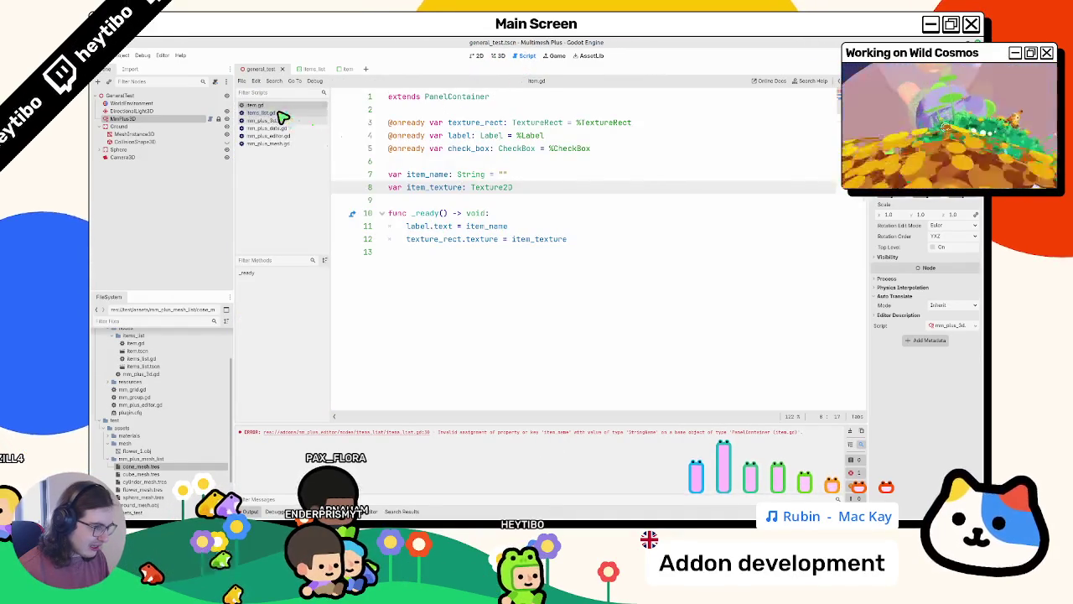
# Inspect the failing item_name assignment on line 30 of items_list.gd and check the PackedScene instantiate docs
pyautogui.click(283, 114)
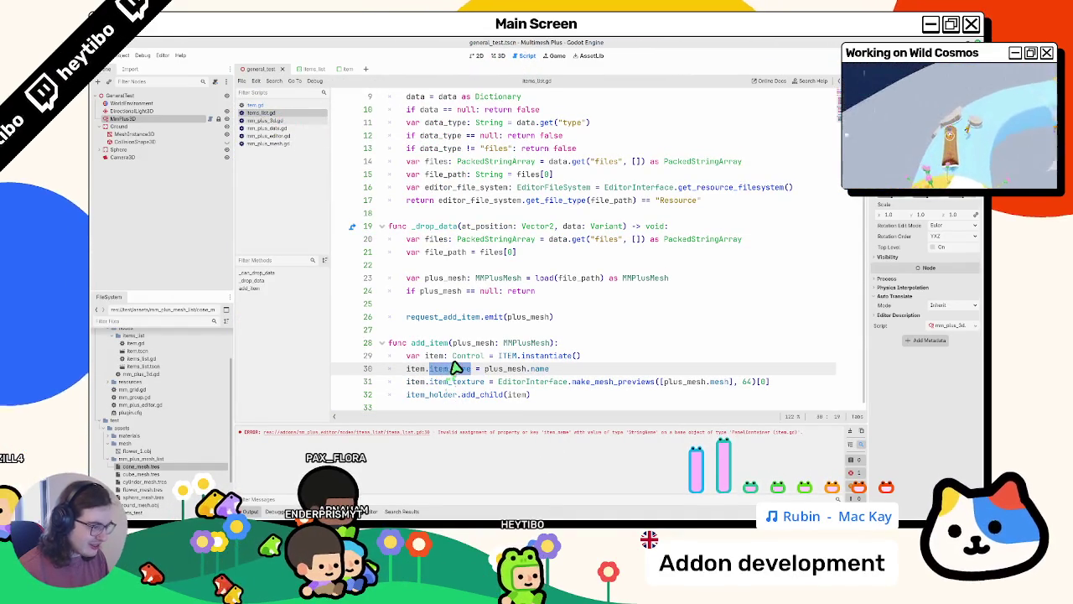
pyautogui.keyDown('ctrl'); pyautogui.click(524, 362); pyautogui.keyUp('ctrl')
pyautogui.middleClick(273, 153)
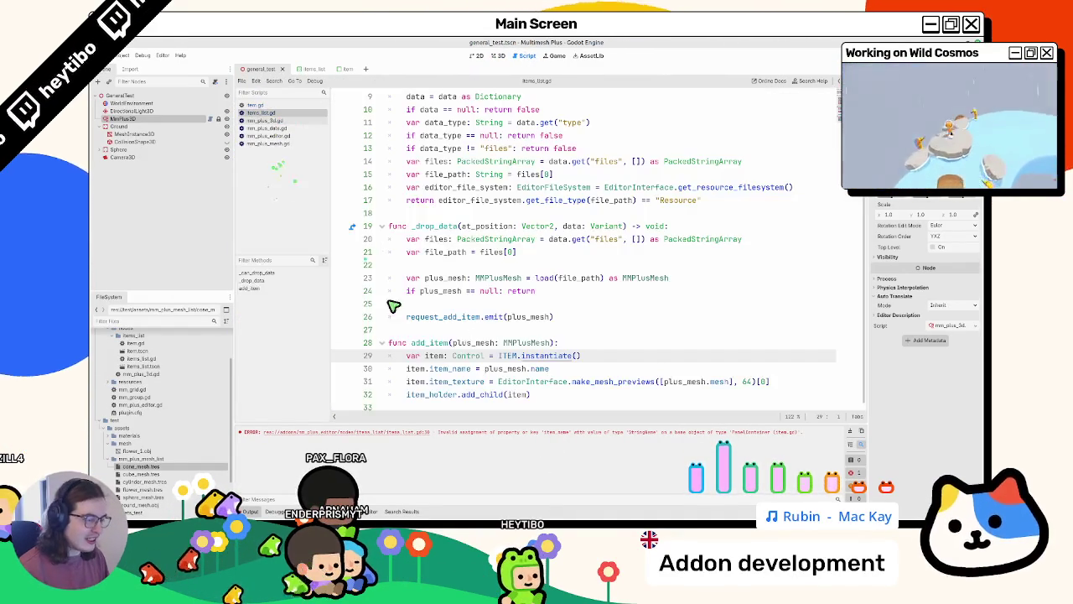
pyautogui.click(436, 381)
pyautogui.doubleClick(440, 369)
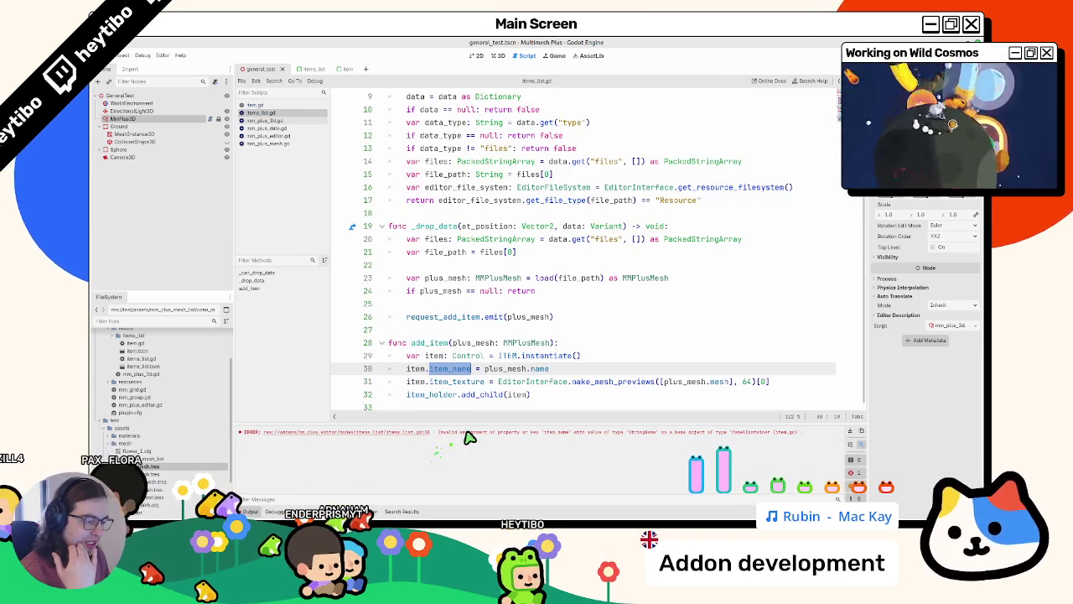
# Find item_name in item.gd and change its type from String to StringName
pyautogui.click(283, 108)
pyautogui.hotkey('ctrl', 'f')
pyautogui.write('item_name')
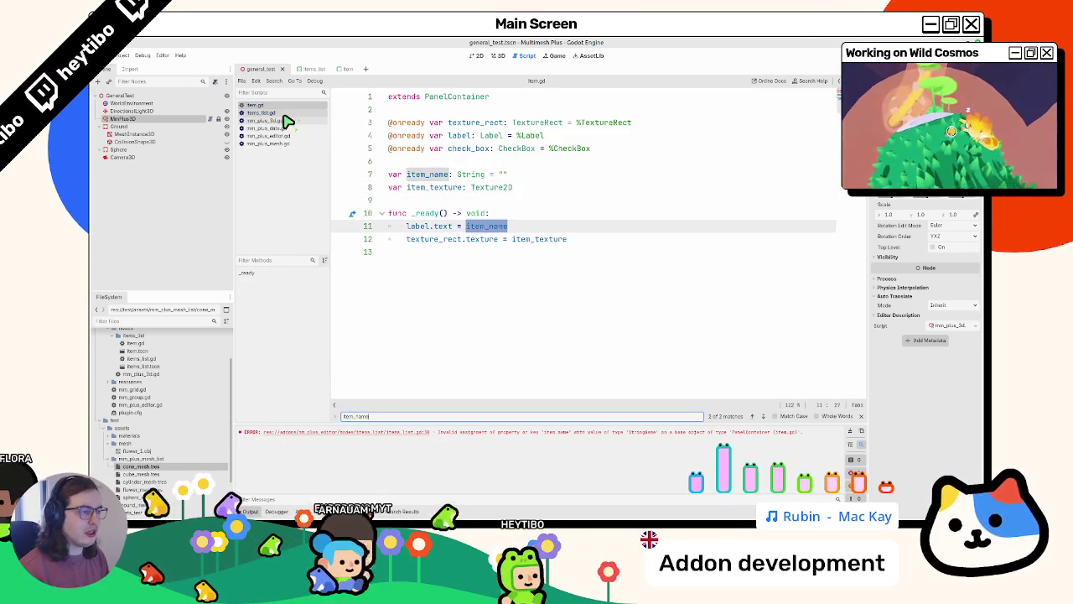
pyautogui.press('Escape')
pyautogui.click(283, 114)
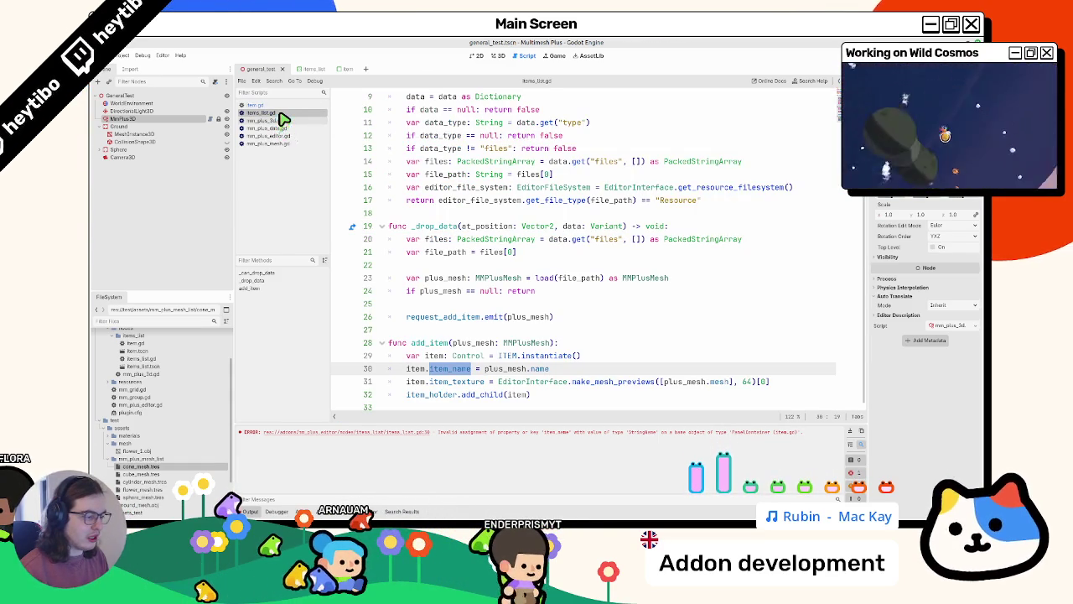
pyautogui.keyDown('ctrl'); pyautogui.click(551, 372); pyautogui.keyUp('ctrl')
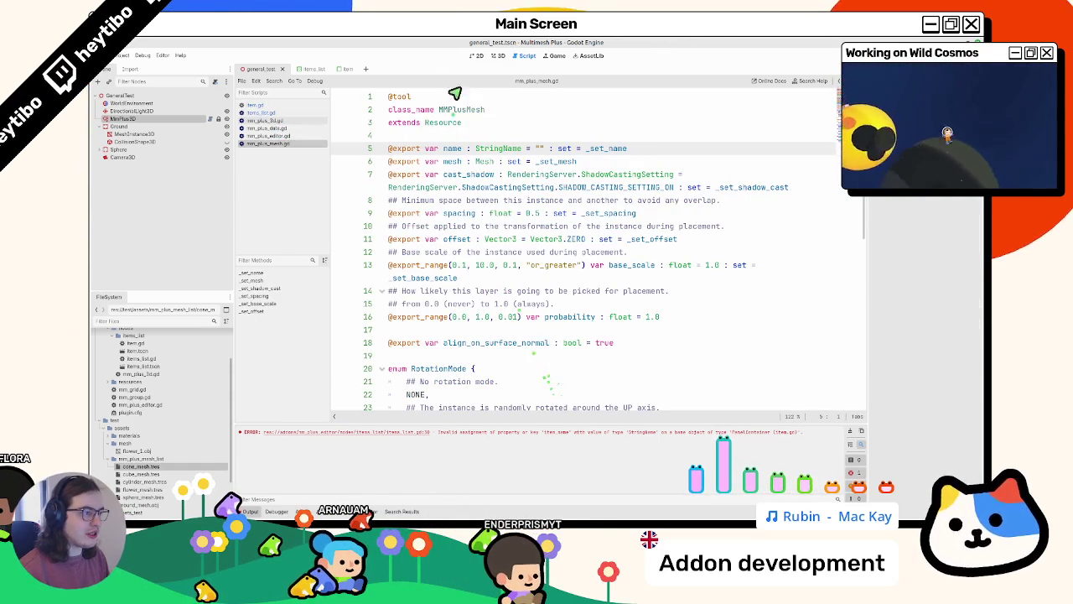
pyautogui.hotkey('alt', 'Left')
pyautogui.hotkey('alt', 'Left')
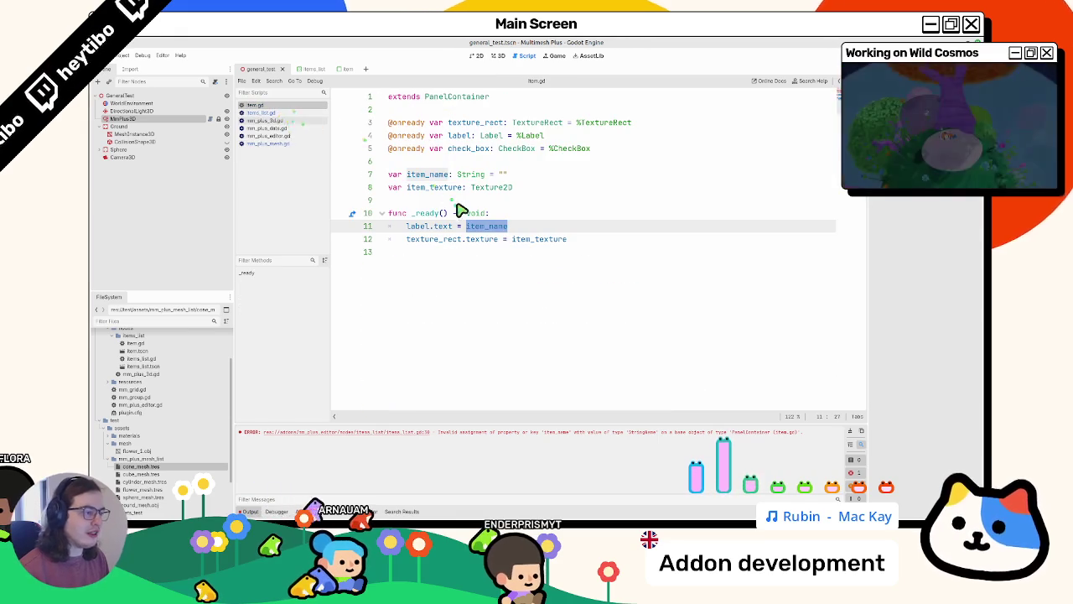
pyautogui.doubleClick(472, 175)
# Clear the Output, retest adding the cone in the 3D scene, and return to items_list.gd
pyautogui.click(856, 433)
pyautogui.click(498, 55)
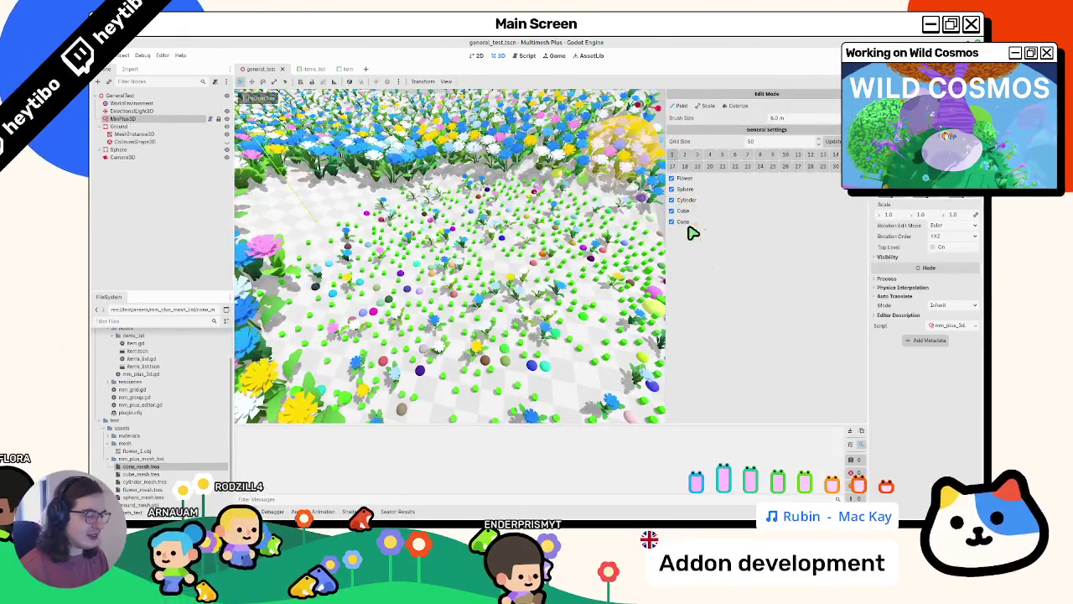
pyautogui.click(524, 56)
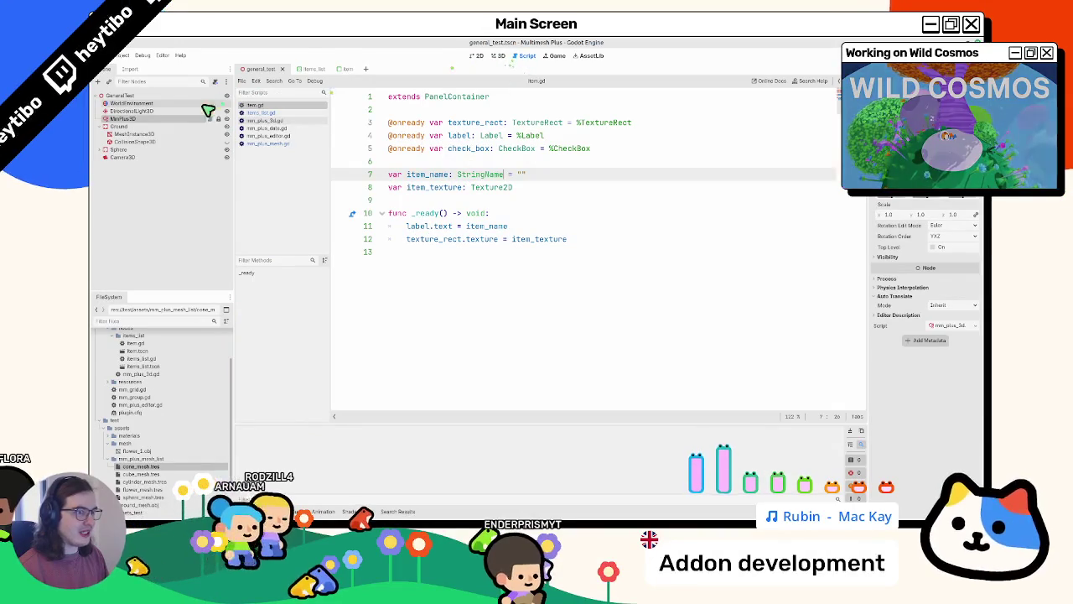
pyautogui.click(266, 113)
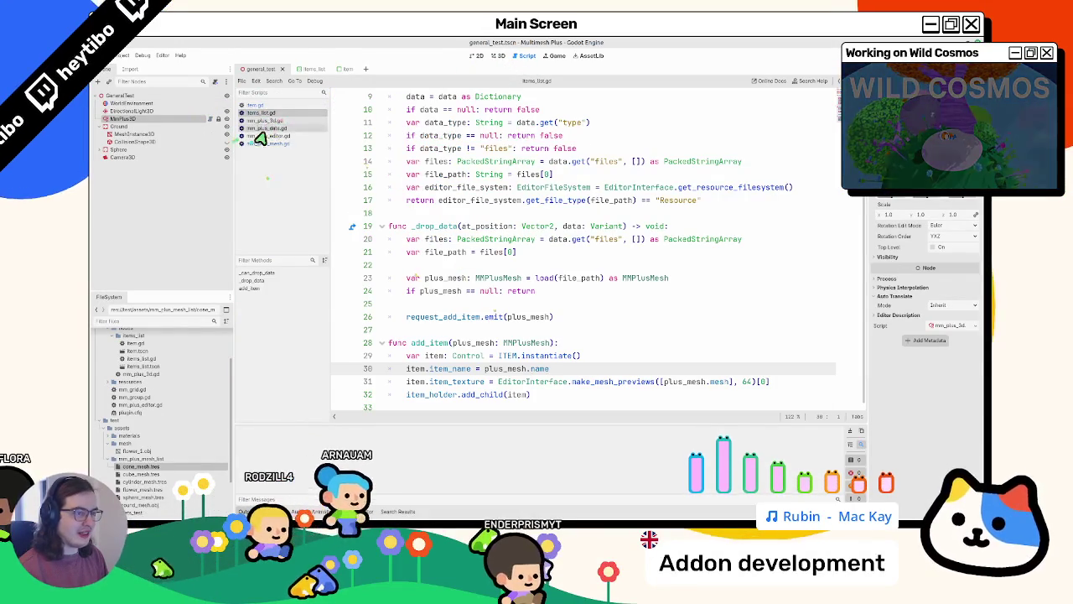
# Browse the plugin scripts and search mm_plus_3d.gd for 'bu'
pyautogui.click(250, 135)
pyautogui.click(275, 144)
pyautogui.click(275, 113)
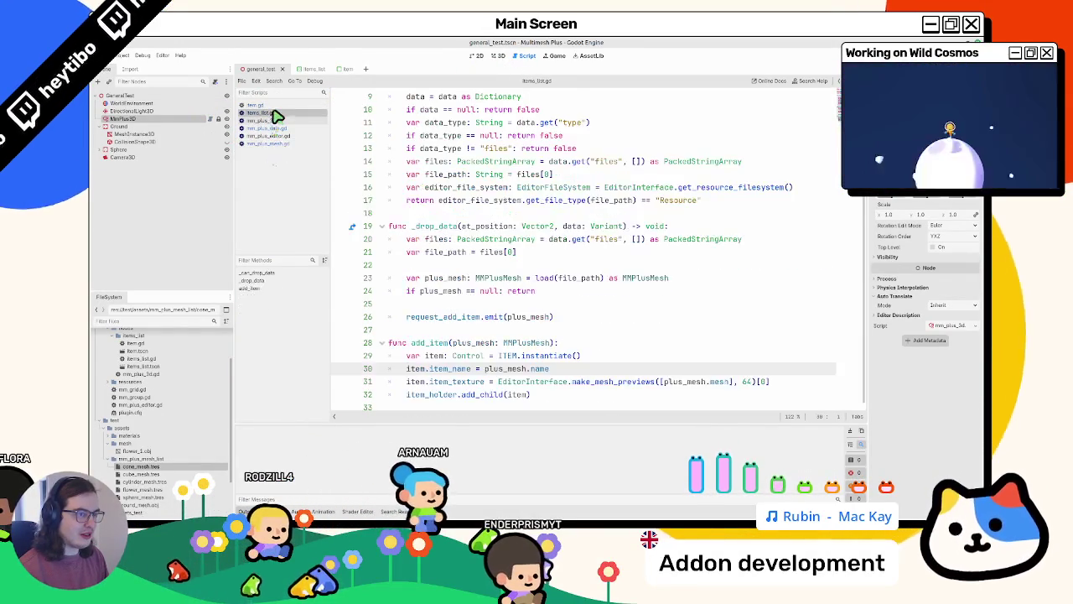
pyautogui.click(271, 105)
pyautogui.click(217, 120)
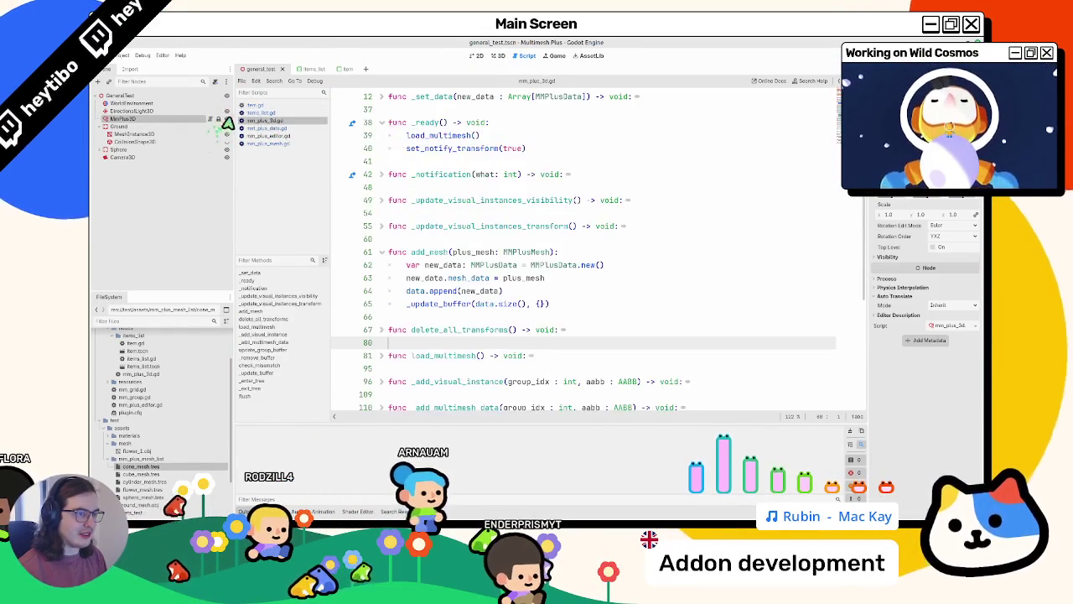
pyautogui.scroll(-3, 461, 243)
pyautogui.scroll(3, 461, 235)
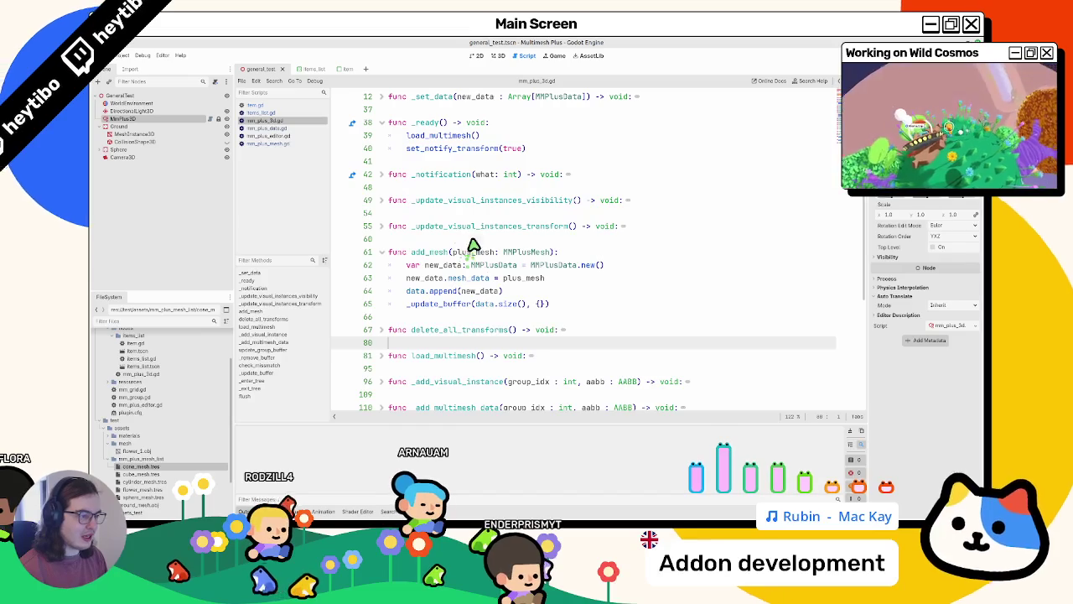
pyautogui.click(472, 240)
pyautogui.hotkey('ctrl', 'f')
pyautogui.write('build')
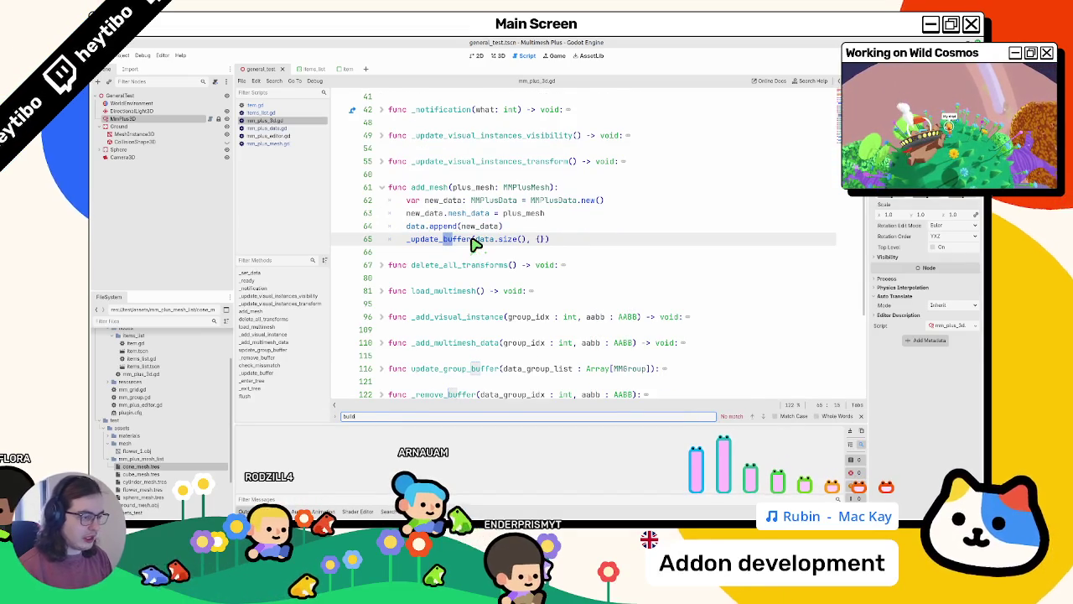
pyautogui.press('Escape')
pyautogui.scroll(-3, 426, 270)
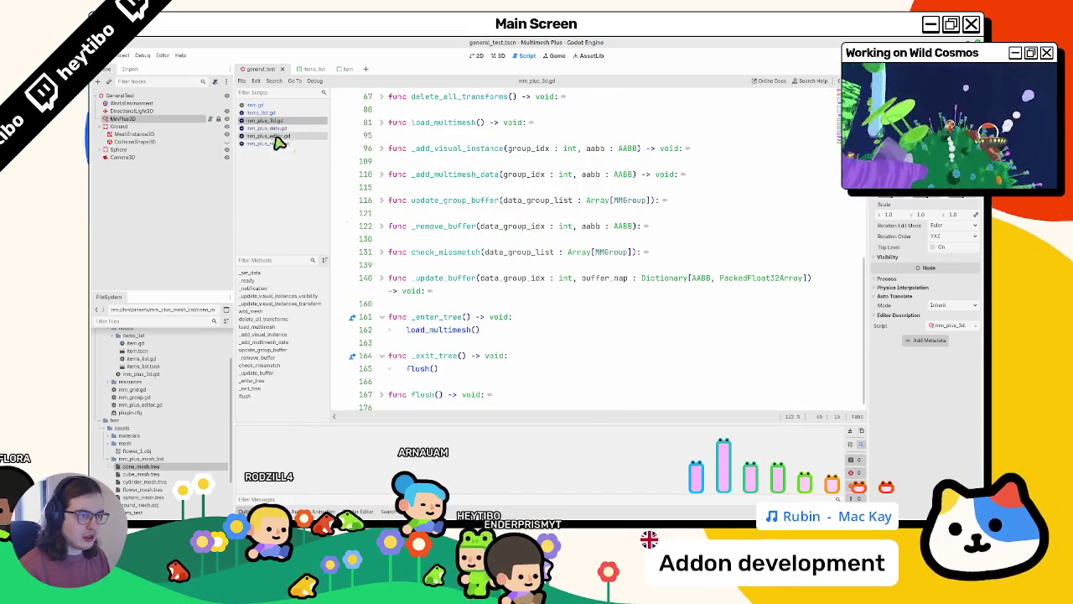
# In mm_plus_editor.gd, locate where _rebuild_layers_ui is called
pyautogui.click(270, 135)
pyautogui.scroll(-10, 447, 186)
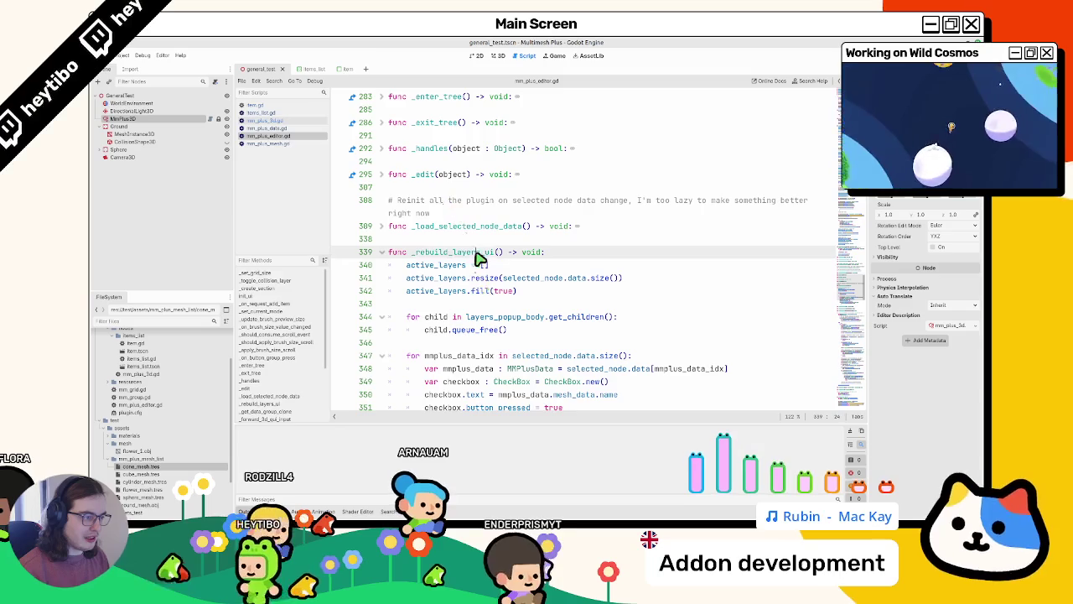
pyautogui.doubleClick(476, 254)
pyautogui.hotkey('ctrl', 'f')
pyautogui.press('Return')
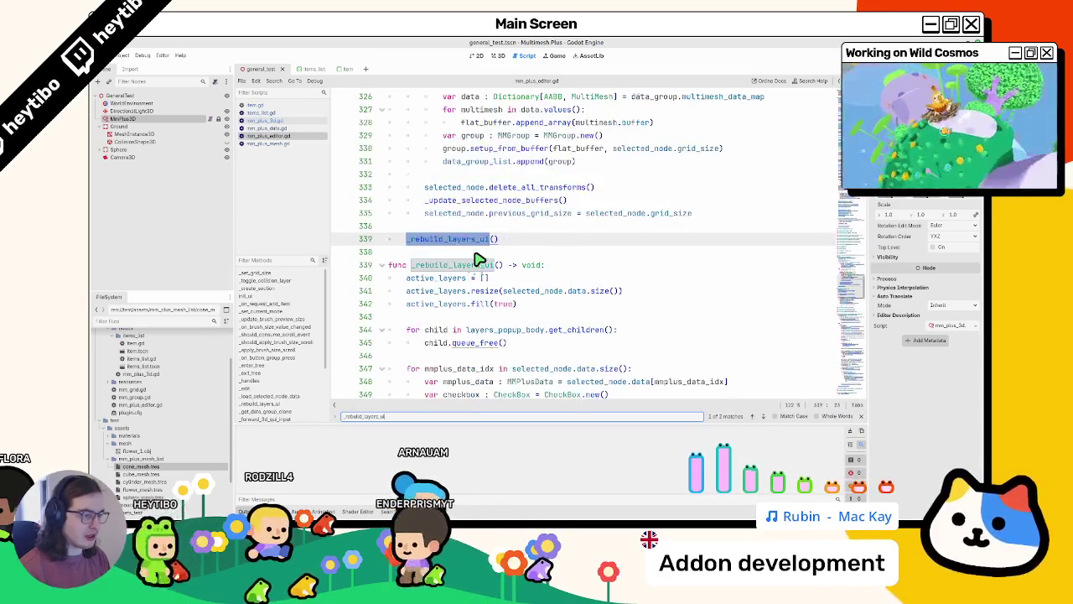
pyautogui.scroll(5, 473, 256)
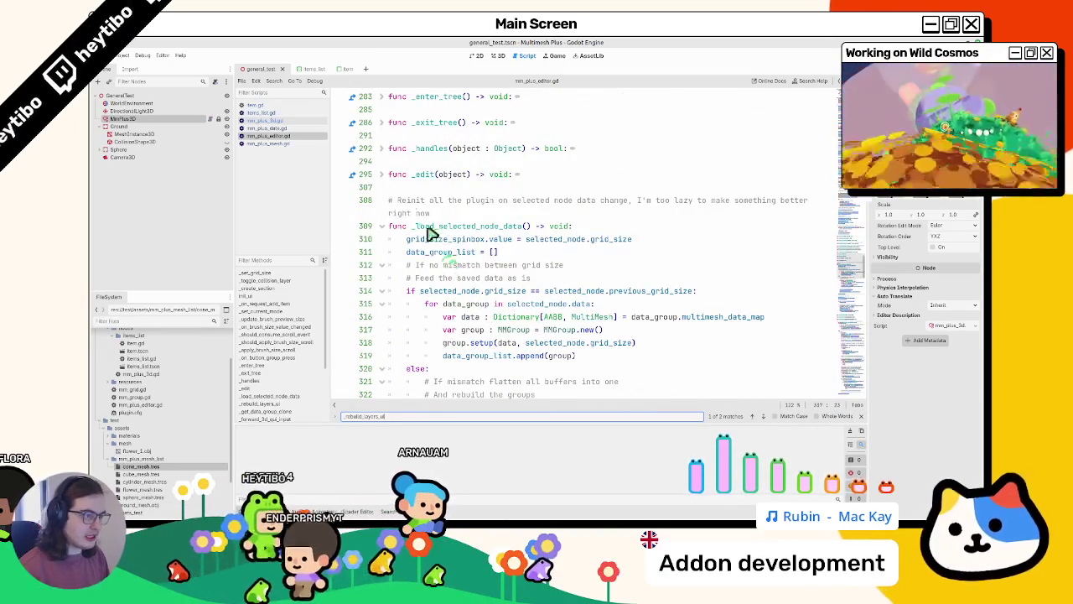
pyautogui.scroll(-7, 400, 204)
pyautogui.scroll(4, 406, 237)
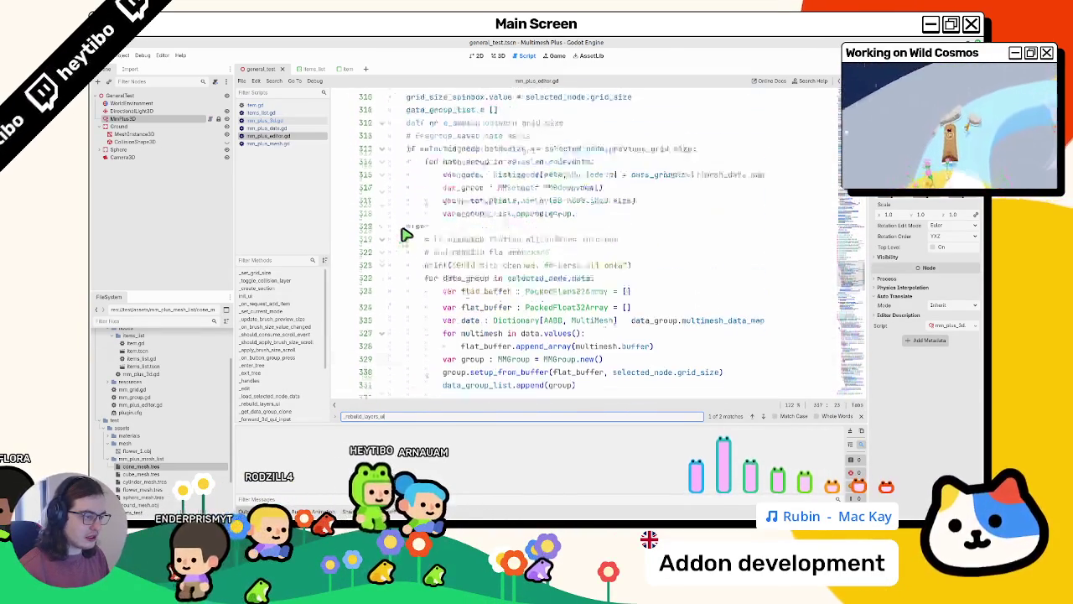
# Fold _load_selected_node_data, _rebuild_layers_ui, _apply_paint_mode, _random_in_circle, and the other helper functions through _ray_cast
pyautogui.click(382, 110)
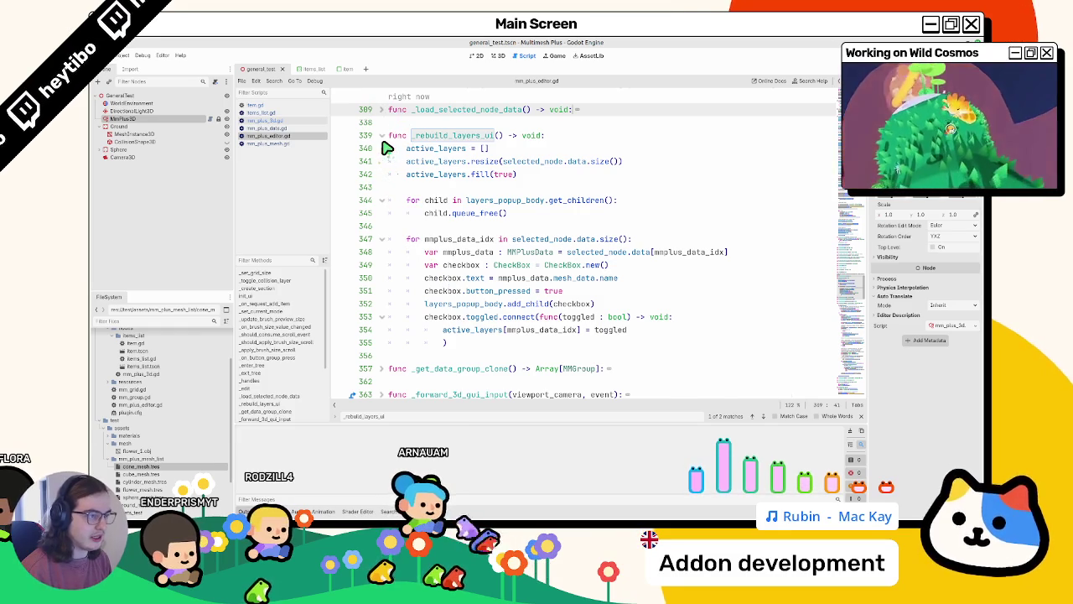
pyautogui.click(383, 141)
pyautogui.click(384, 239)
pyautogui.click(385, 239)
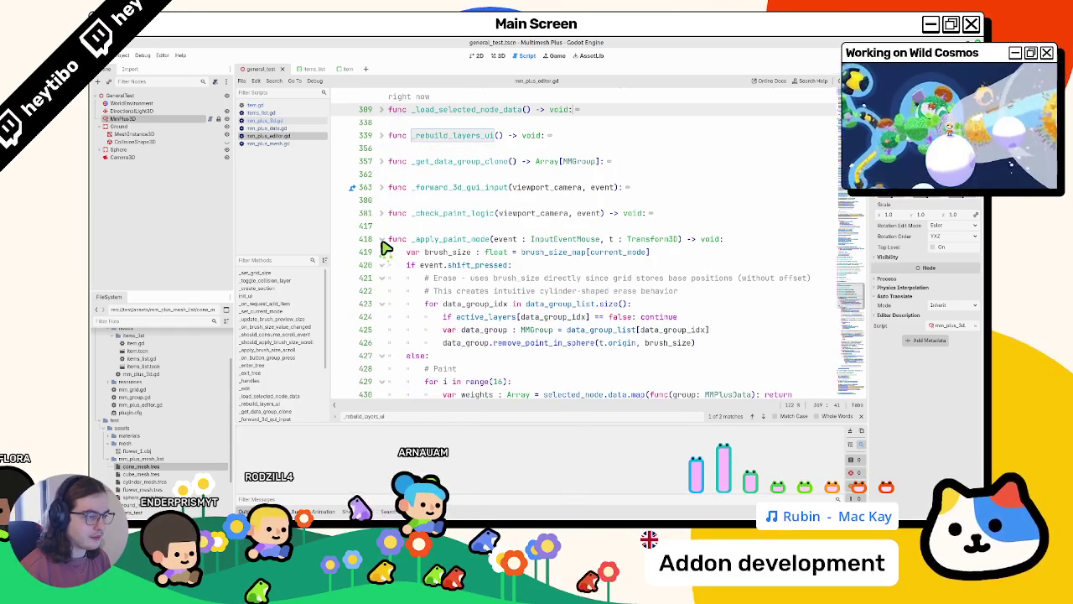
pyautogui.click(385, 239)
pyautogui.click(383, 316)
pyautogui.click(376, 342)
pyautogui.click(382, 342)
pyautogui.scroll(-3, 381, 328)
pyautogui.click(384, 251)
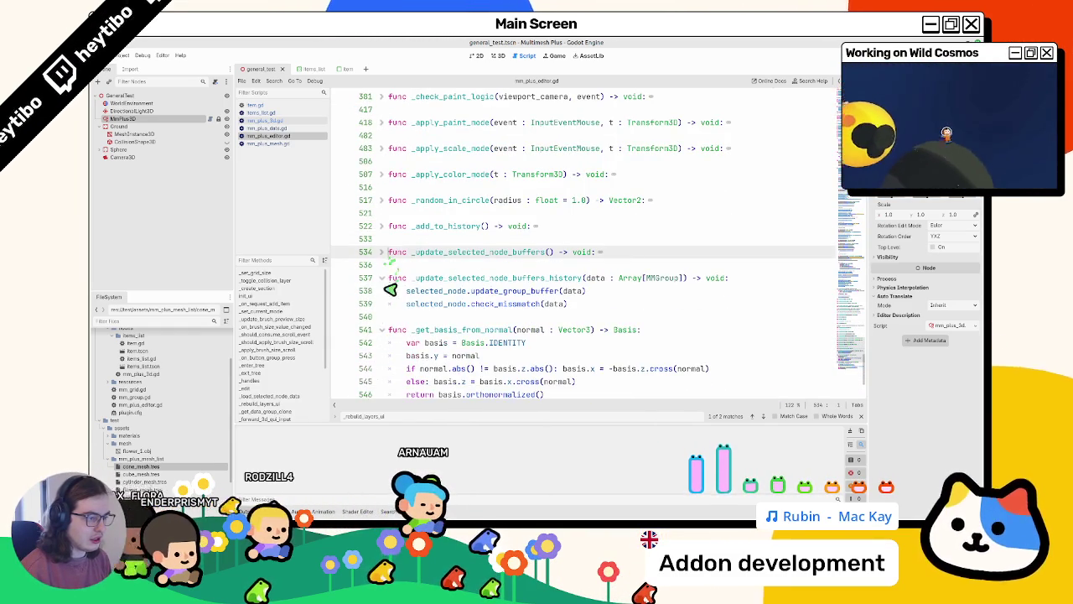
pyautogui.click(383, 277)
pyautogui.click(383, 303)
pyautogui.click(383, 329)
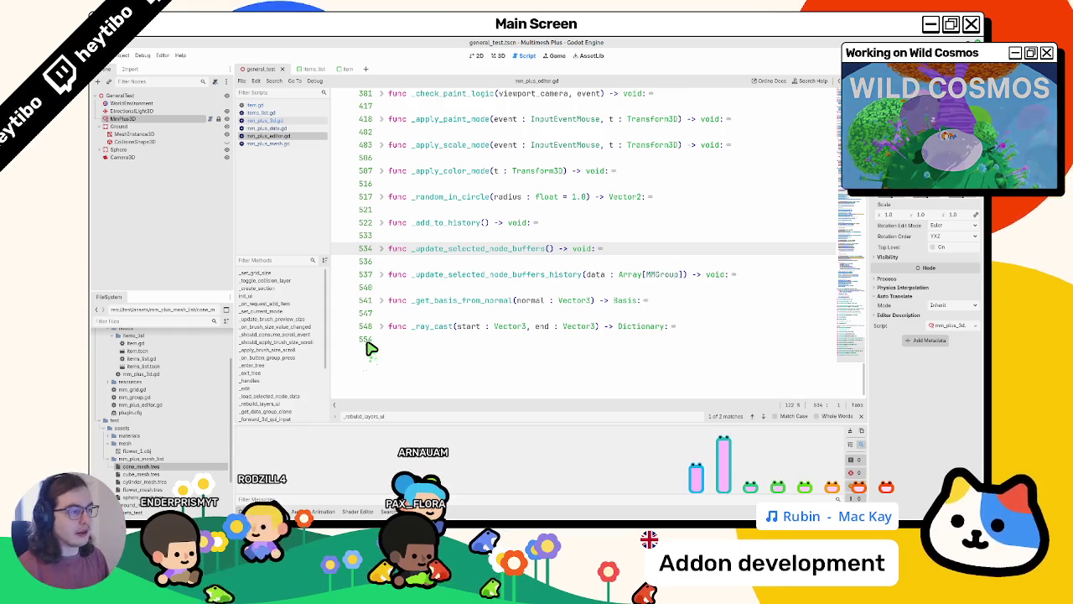
# Unfold _rebuild_layers_ui, fold its for child and mmplus_data_idx loops, and scroll up to the items_list setup
pyautogui.scroll(5, 371, 348)
pyautogui.click(425, 268)
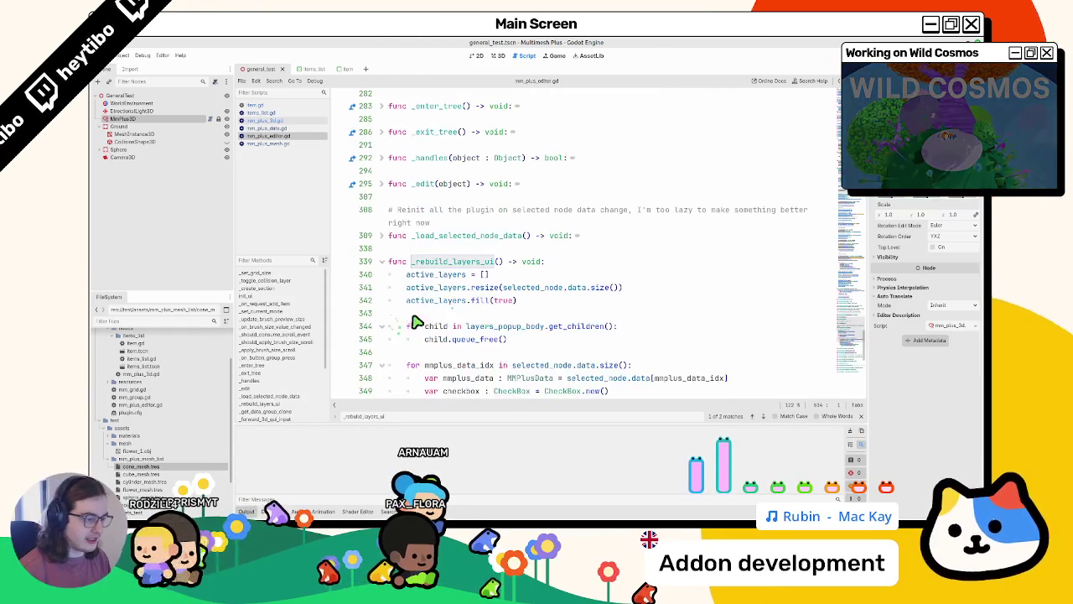
pyautogui.click(382, 327)
pyautogui.click(381, 353)
pyautogui.click(410, 366)
pyautogui.click(431, 338)
pyautogui.click(437, 315)
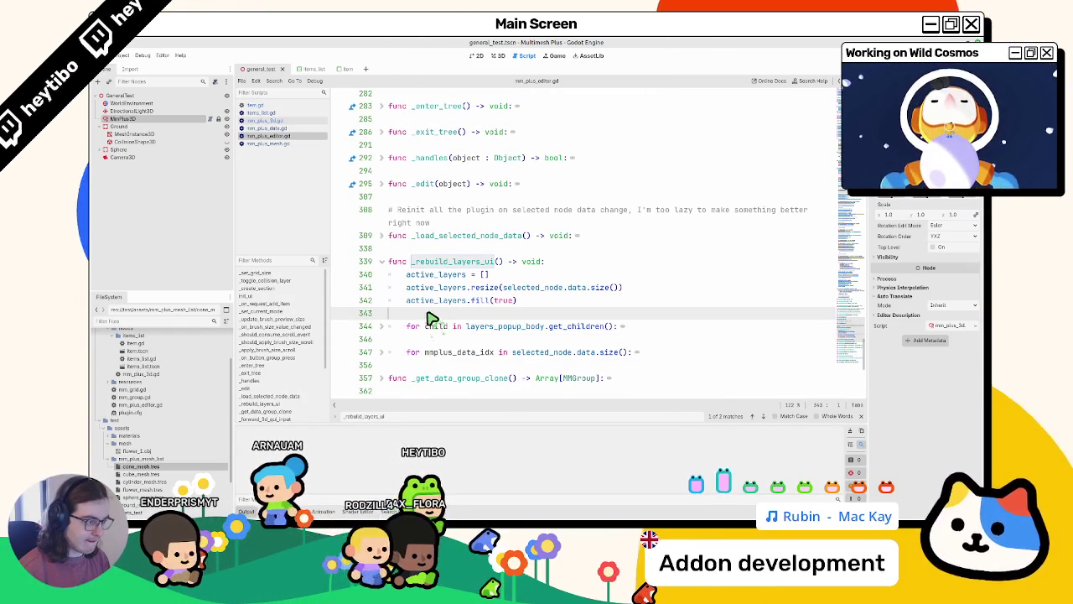
pyautogui.scroll(10, 419, 319)
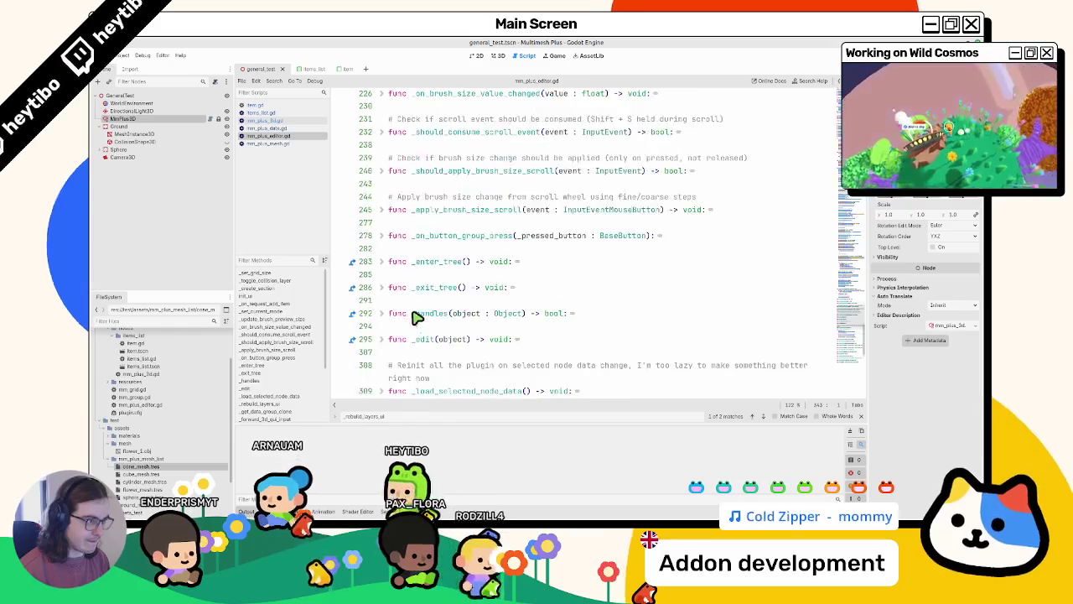
pyautogui.scroll(3, 411, 321)
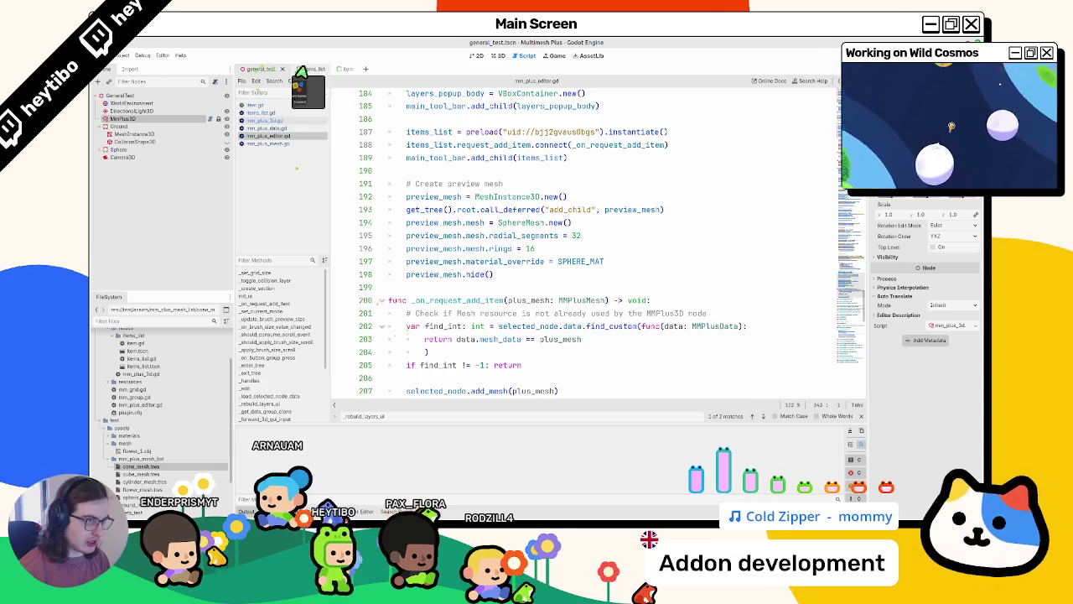
# In items_list.gd, insert a load_from_list() function with a pass body above add_item
pyautogui.click(302, 69)
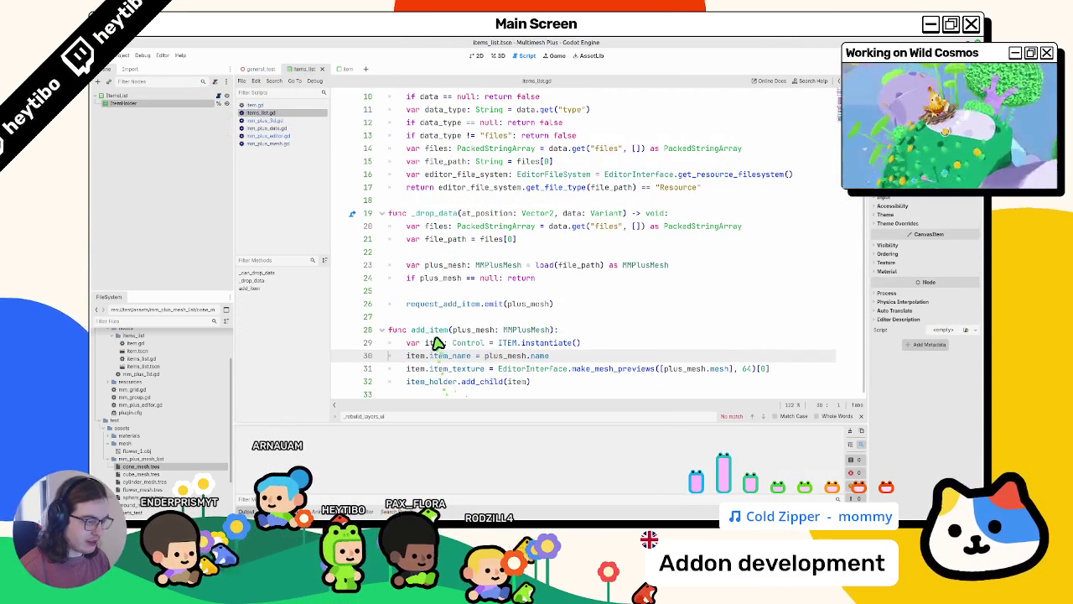
pyautogui.click(423, 394)
pyautogui.press('Up')
pyautogui.press('Up')
pyautogui.press('Up')
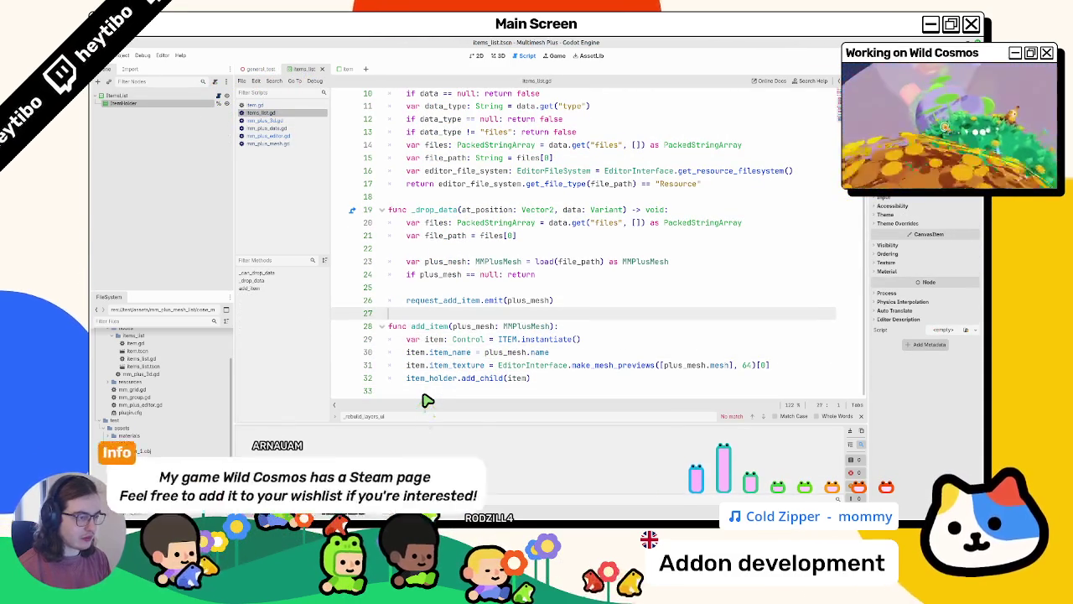
pyautogui.press('Down')
pyautogui.press('Down')
pyautogui.press('Down')
pyautogui.press('Down')
pyautogui.press('Return')
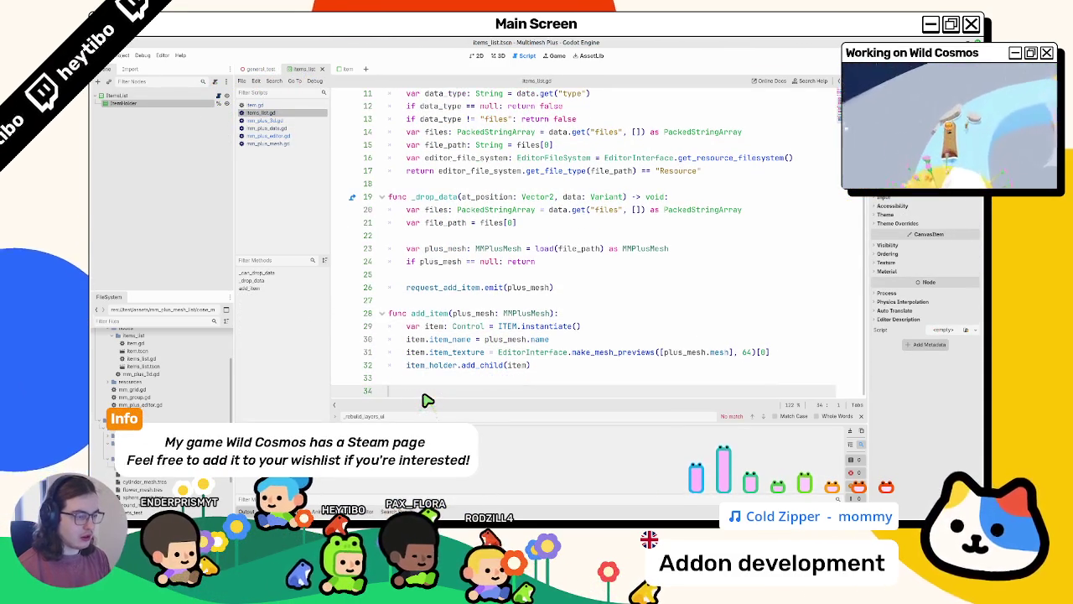
pyautogui.press('BackSpace')
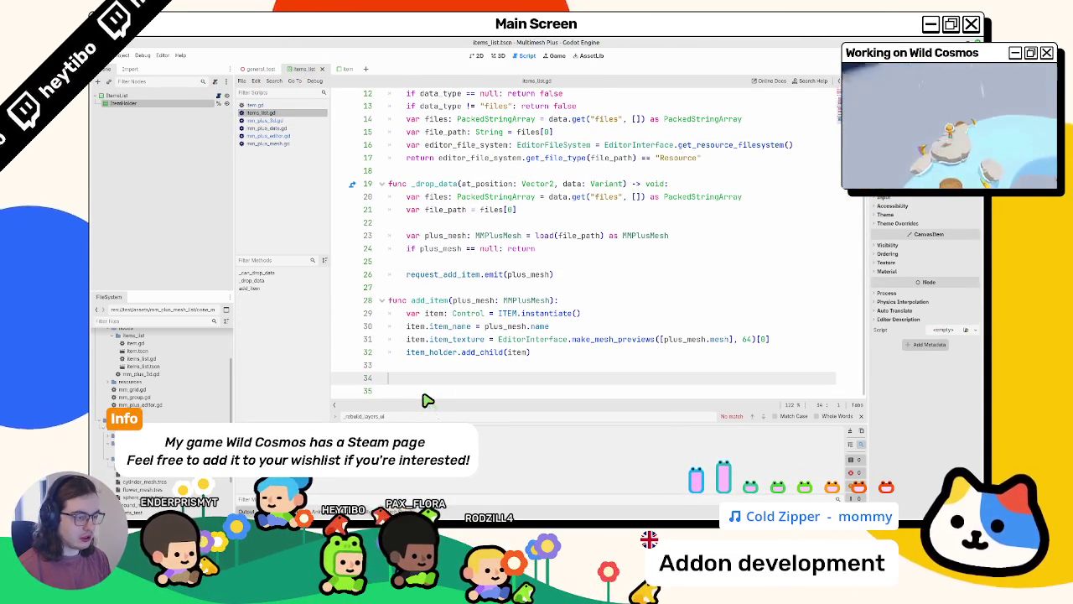
pyautogui.click(451, 287)
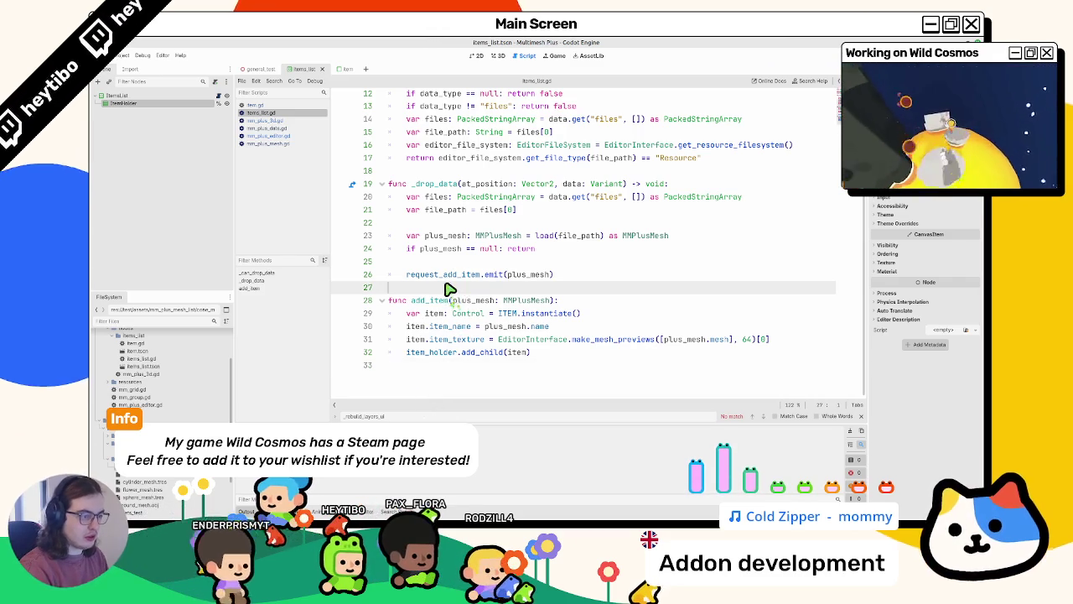
pyautogui.press('Return')
pyautogui.press('Return')
pyautogui.press('Up')
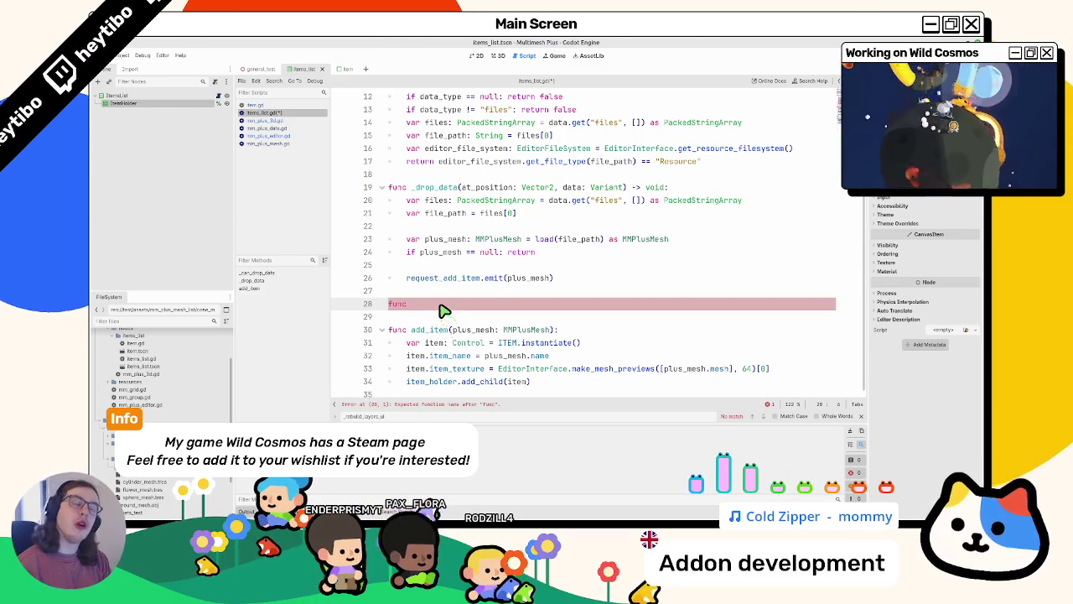
pyautogui.write('load_fi')
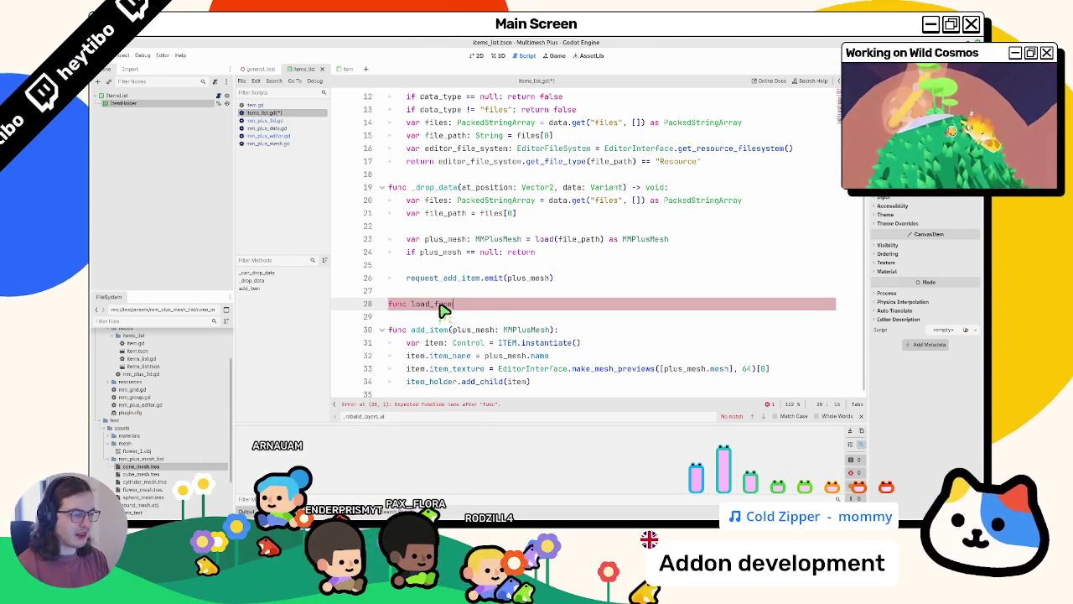
pyautogui.write('rom_list():')
pyautogui.press('Return')
pyautogui.write('pass')
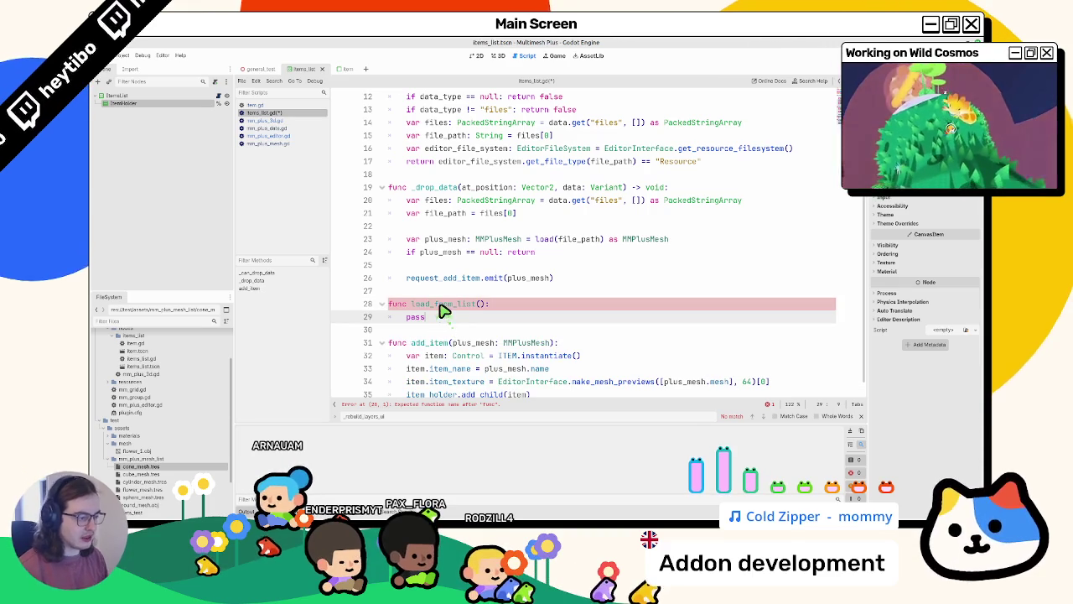
# Give load_from_list a plus_mesh_list: Array[MMPlusMesh] parameter and save the script
pyautogui.doubleClick(470, 342)
pyautogui.click(481, 305)
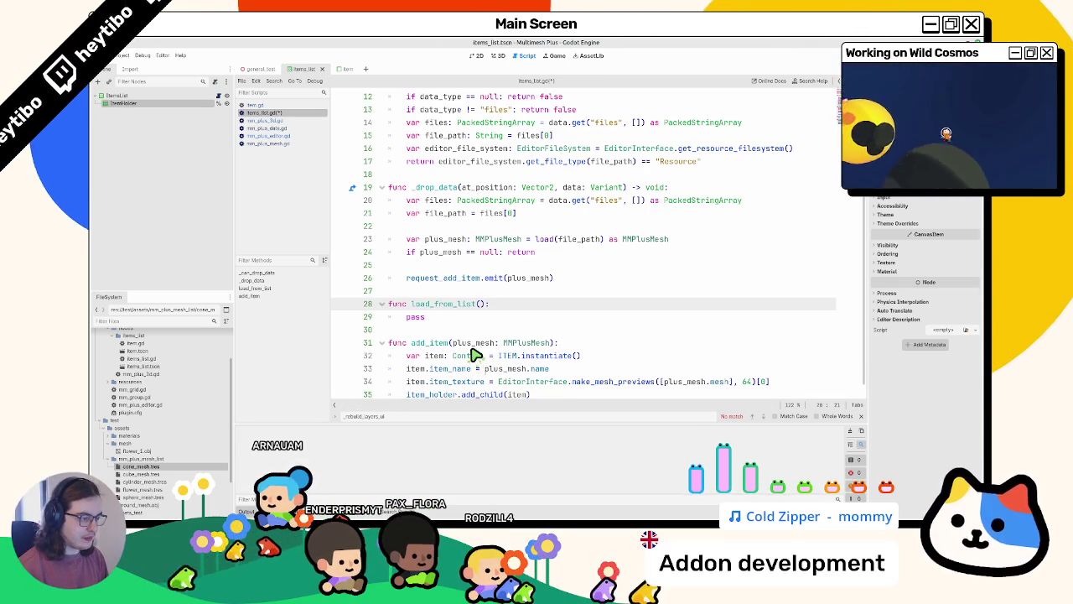
pyautogui.write('plus_mesh_list: ')
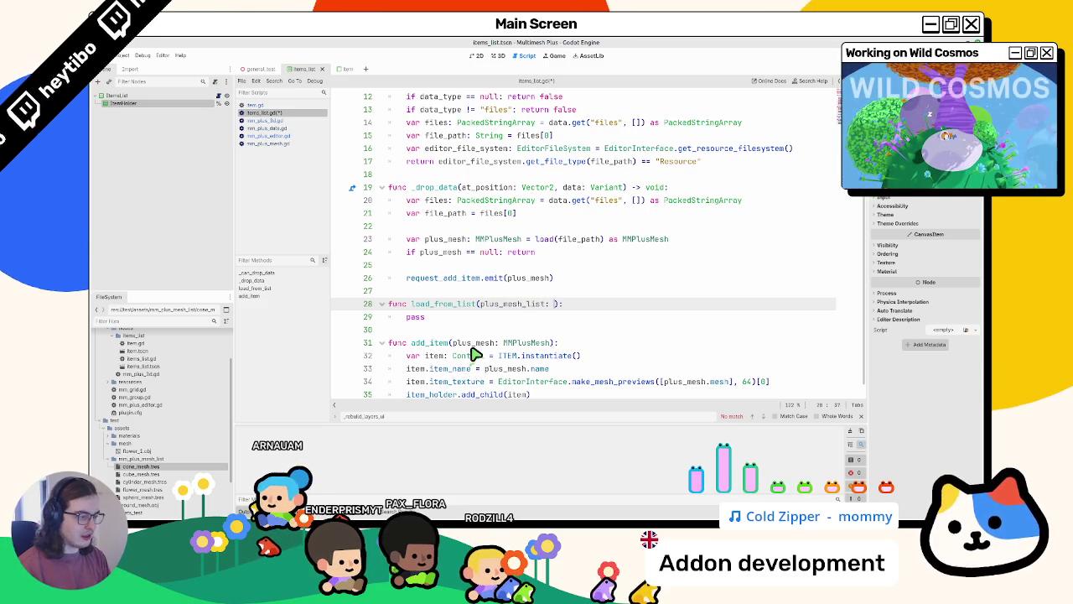
pyautogui.write('Array[p')
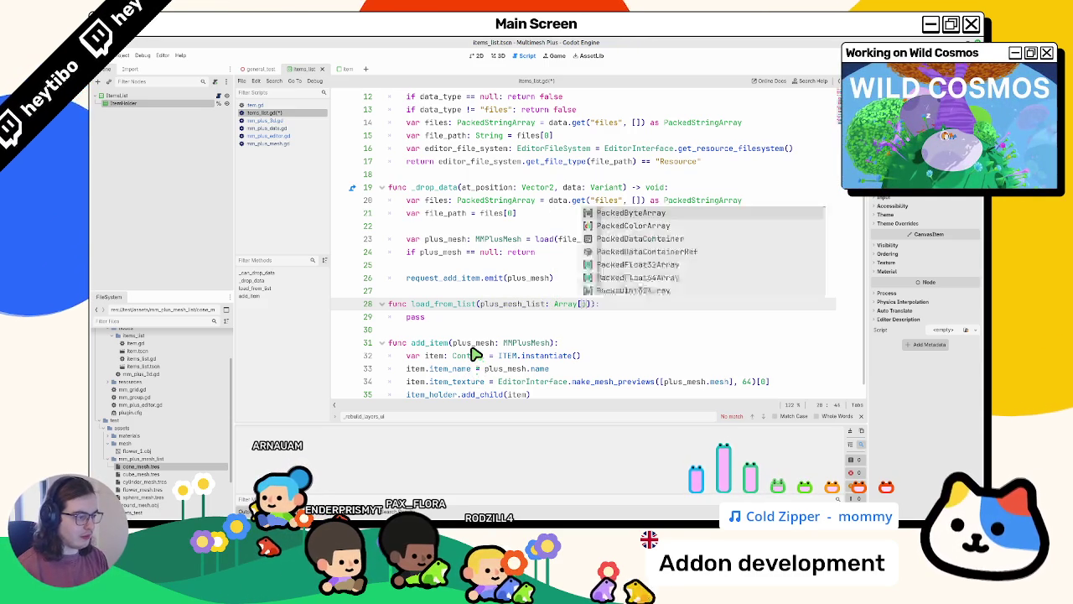
pyautogui.write('l')
pyautogui.press('Down')
pyautogui.press('Down')
pyautogui.press('Return')
pyautogui.hotkey('ctrl', 's')
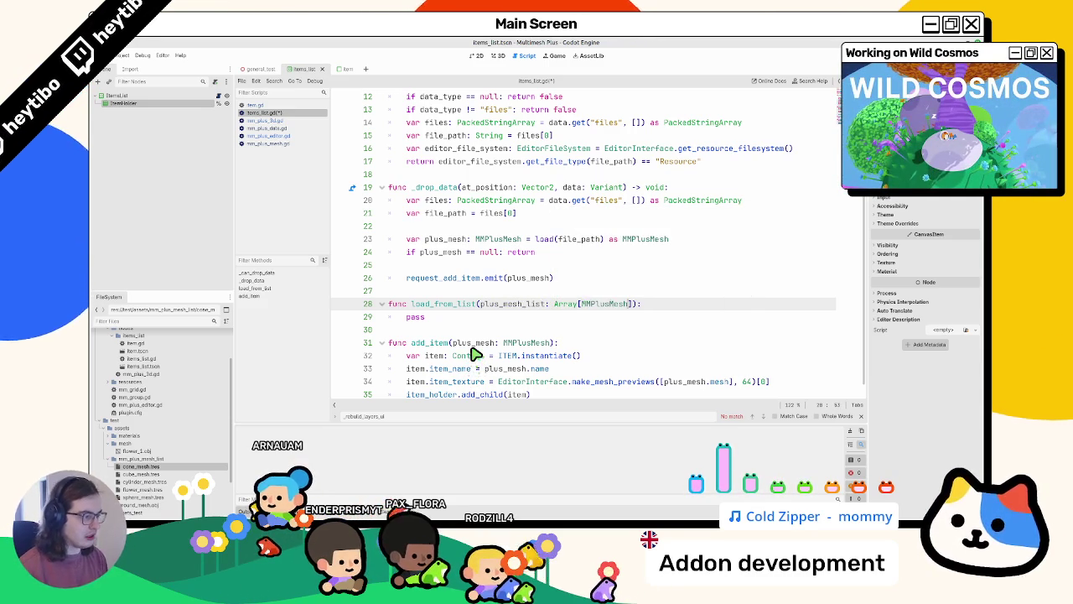
# Close item.gd and switch to mm_plus_3d.gd
pyautogui.doubleClick(429, 308)
pyautogui.click(299, 106)
pyautogui.middleClick(298, 107)
pyautogui.click(292, 112)
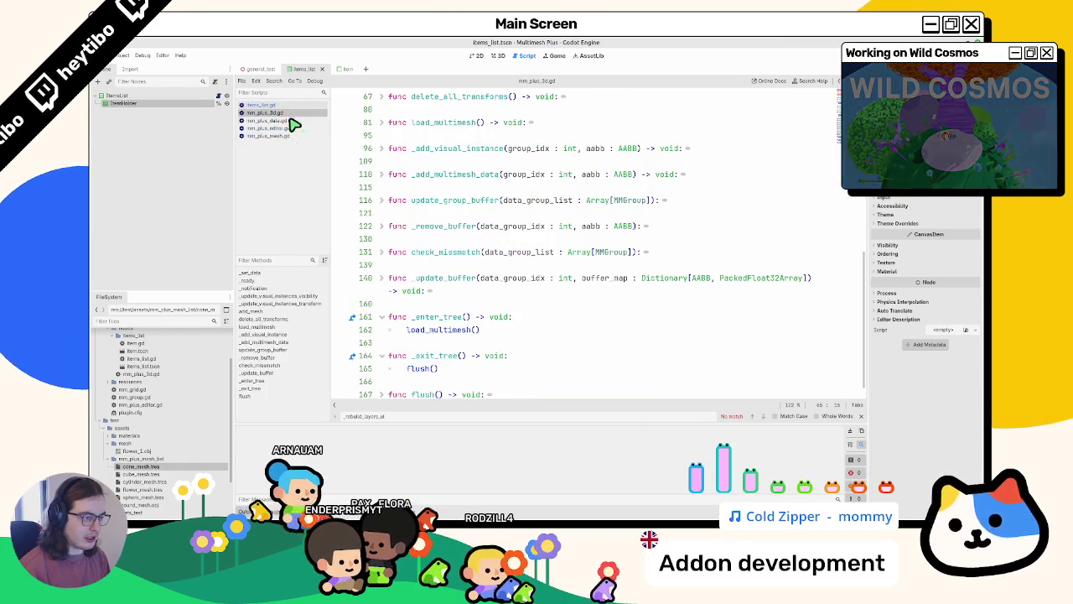
# Switch to mm_plus_editor.gd and check the add_item code around line 208
pyautogui.click(290, 120)
pyautogui.click(286, 128)
pyautogui.click(292, 136)
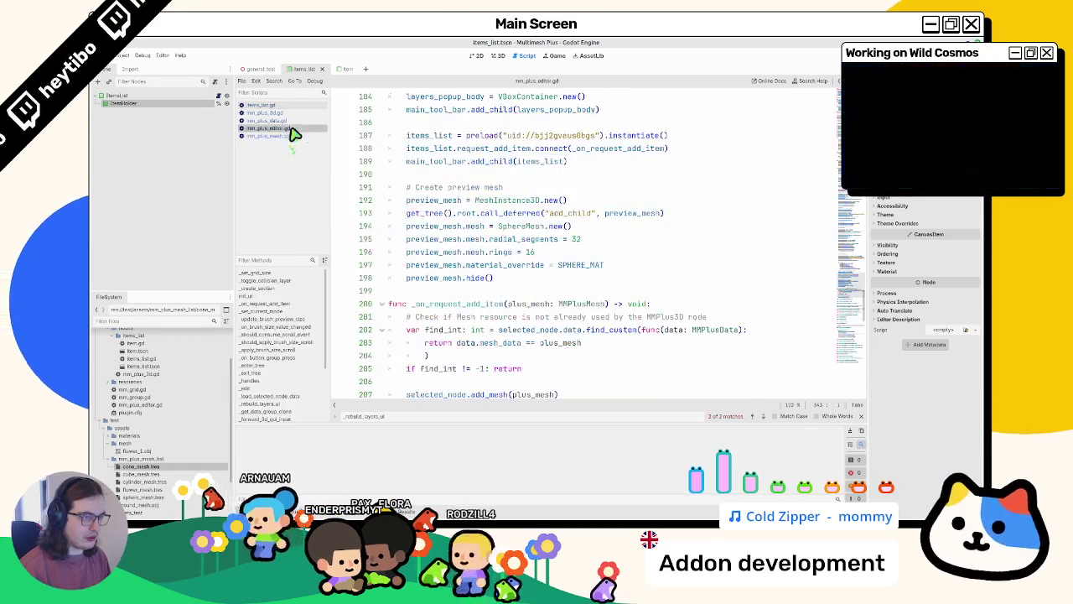
pyautogui.click(286, 128)
pyautogui.scroll(-5, 528, 336)
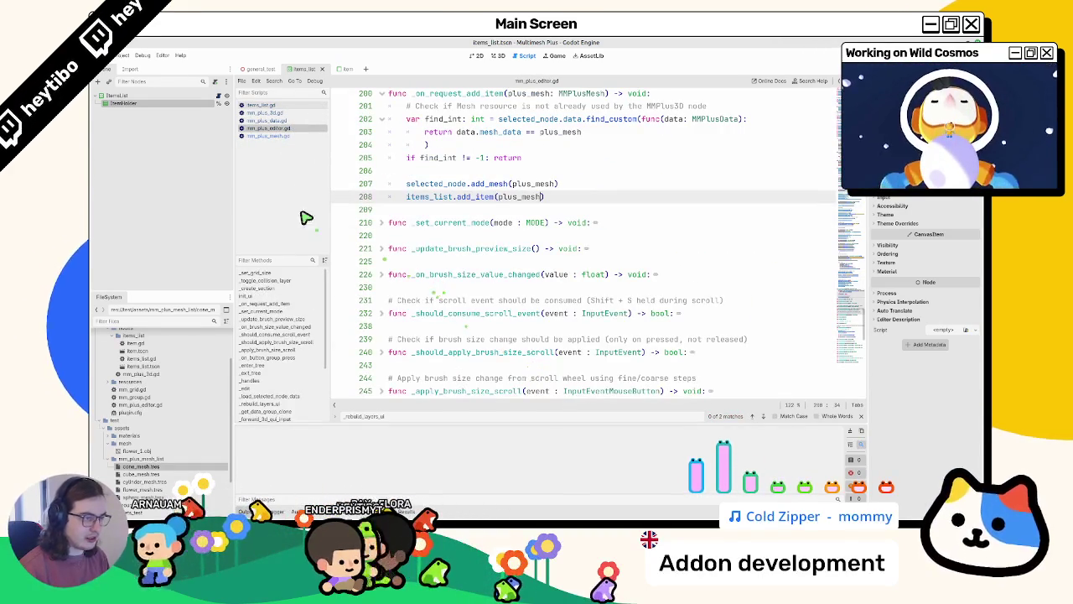
pyautogui.moveTo(407, 198); pyautogui.dragTo(576, 206)
pyautogui.scroll(-1, 576, 204)
pyautogui.scroll(3, 576, 204)
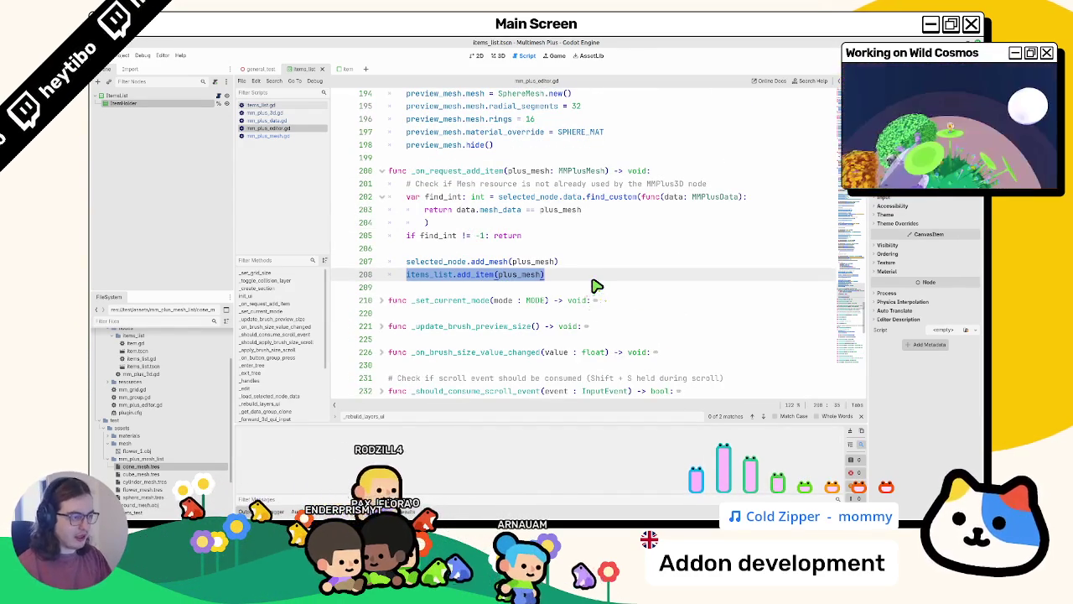
pyautogui.scroll(-10, 584, 286)
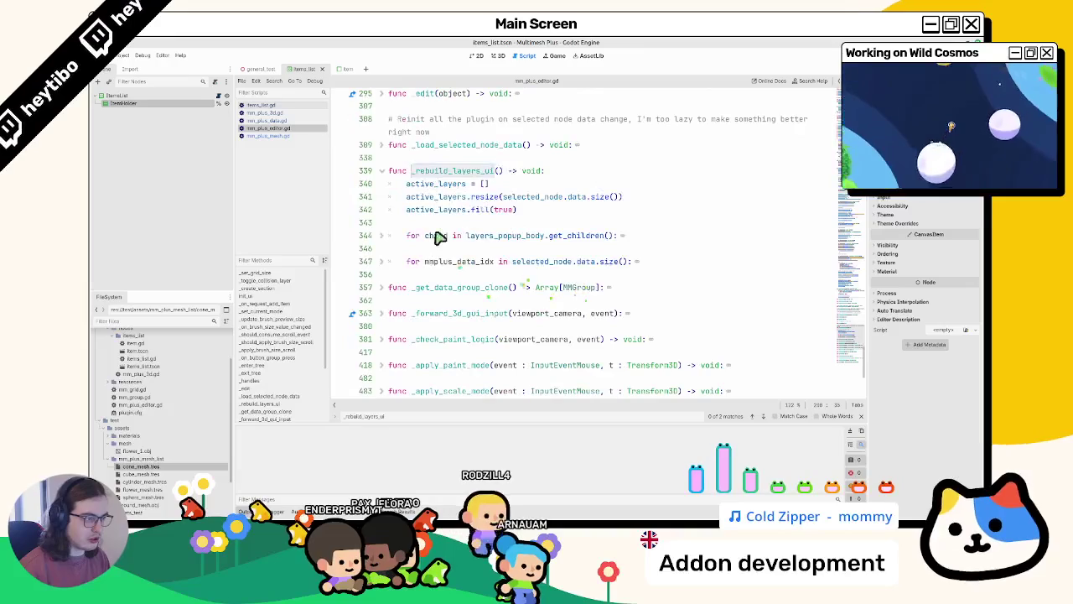
# Review _rebuild_layers_ui's active_layers lines, expanding and then re-folding its two loops
pyautogui.doubleClick(452, 172)
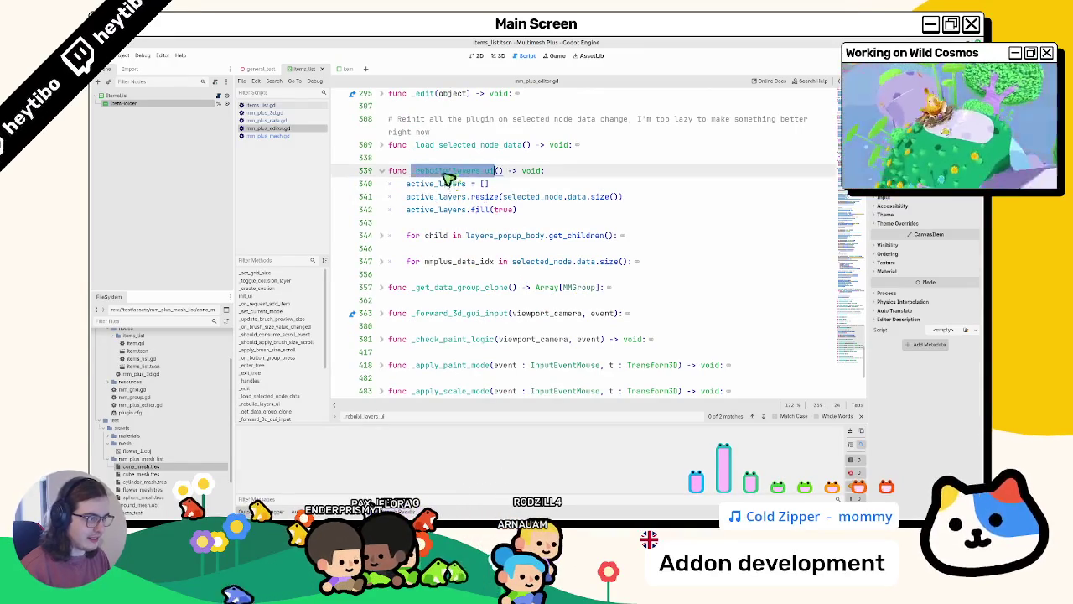
pyautogui.press('Escape')
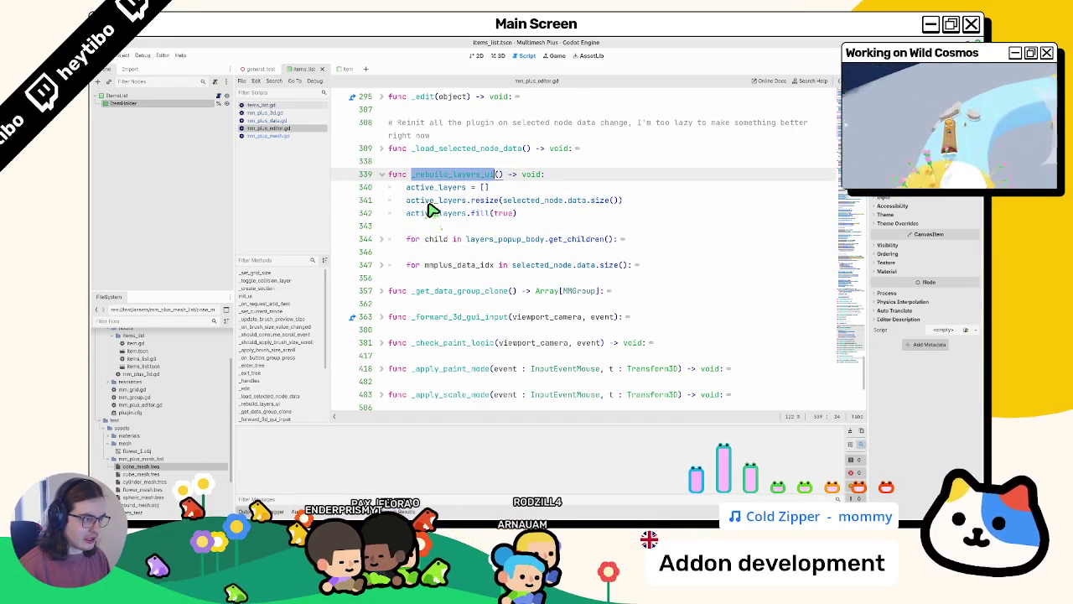
pyautogui.moveTo(436, 203)
pyautogui.mouseDown()
pyautogui.moveTo(492, 223)
pyautogui.moveTo(535, 223)
pyautogui.mouseUp()
pyautogui.doubleClick(436, 214)
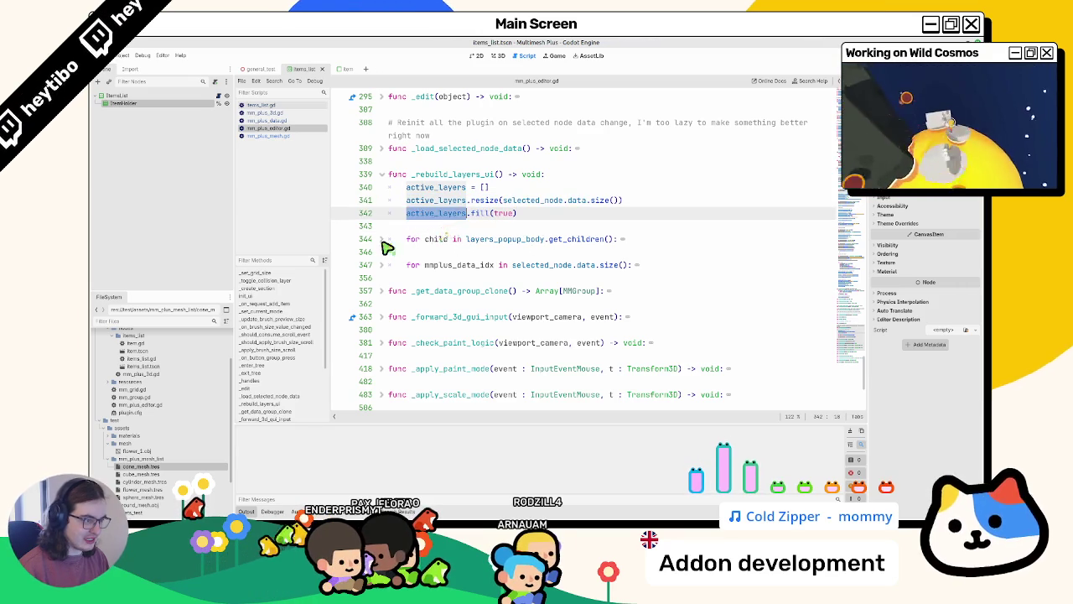
pyautogui.click(382, 240)
pyautogui.click(383, 278)
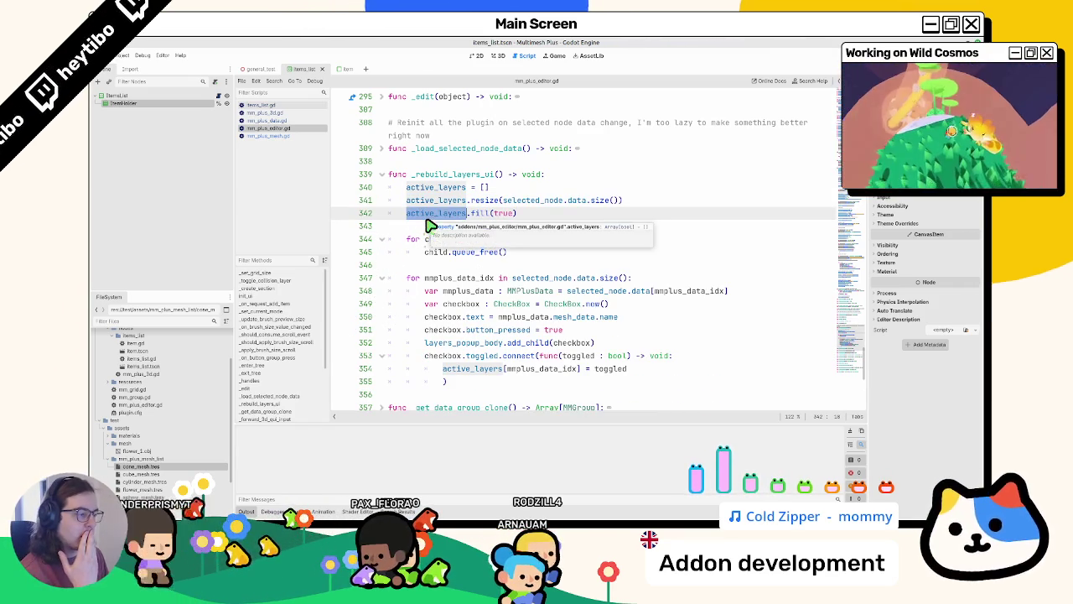
pyautogui.click(414, 238)
pyautogui.click(383, 240)
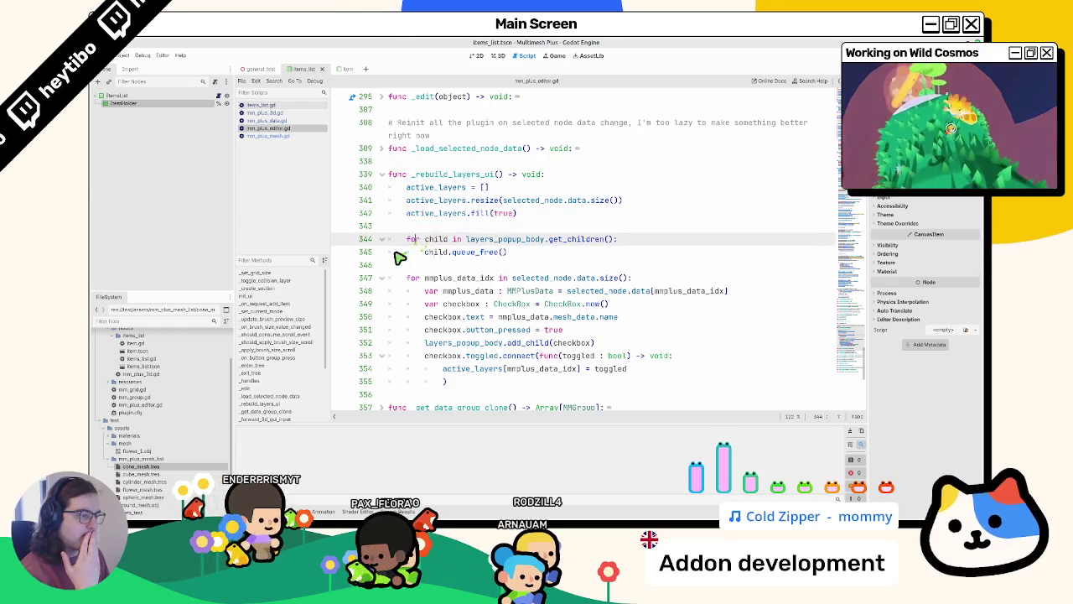
pyautogui.click(383, 265)
# Add blank lines after the folded layers loop, leaving the caret on line 357
pyautogui.click(450, 282)
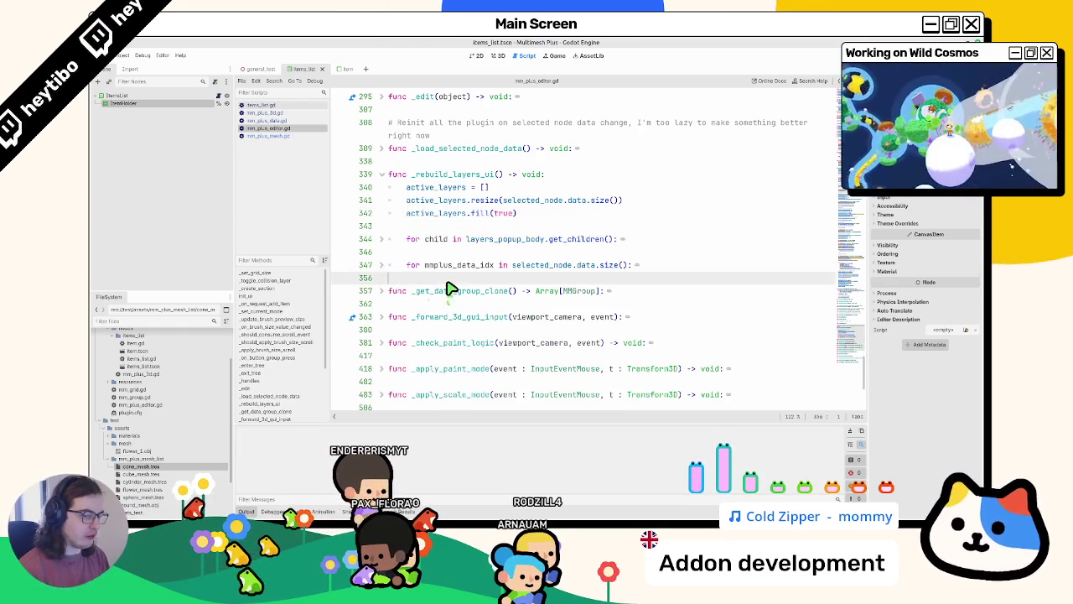
pyautogui.press('Return')
pyautogui.press('Return')
pyautogui.press('Up')
pyautogui.scroll(15, 450, 288)
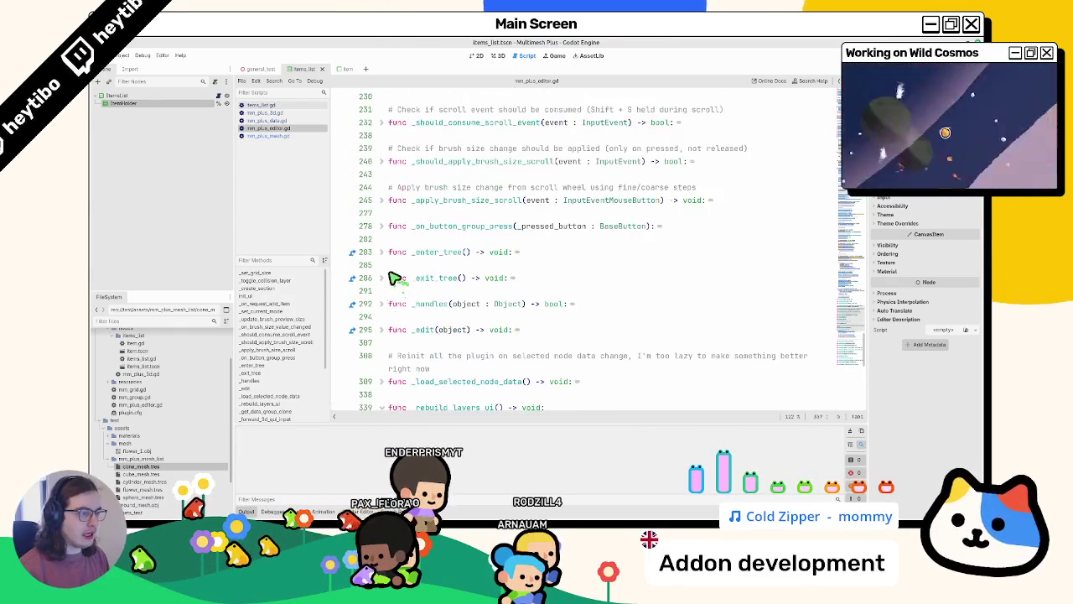
pyautogui.click(420, 277)
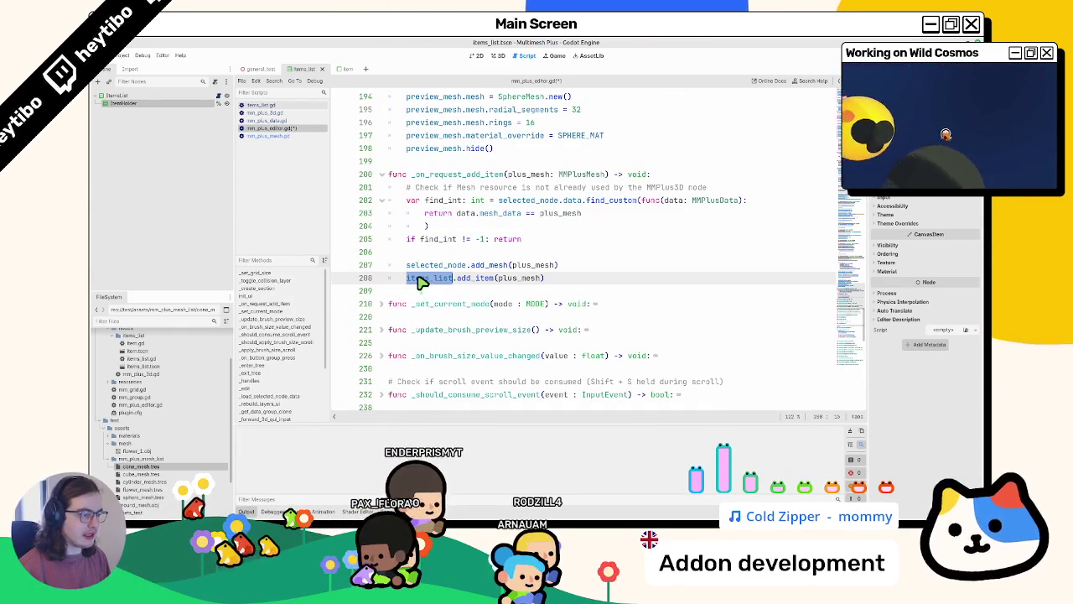
pyautogui.scroll(-15, 422, 285)
pyautogui.click(432, 293)
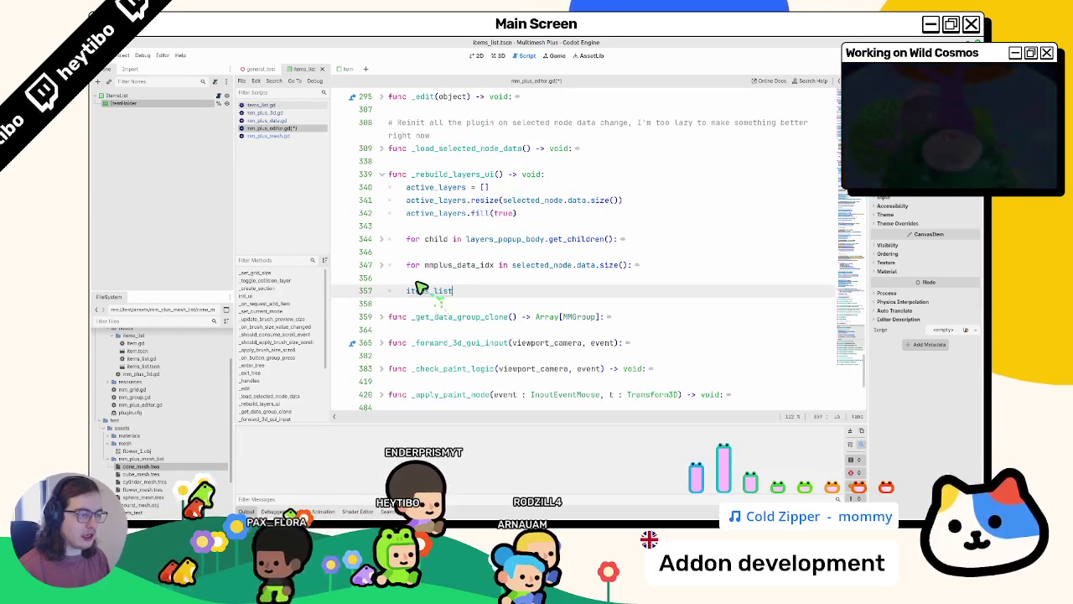
# Begin the items_list. call on line 357 and select selected_node on line 348
pyautogui.write('items_list.')
pyautogui.click(272, 105)
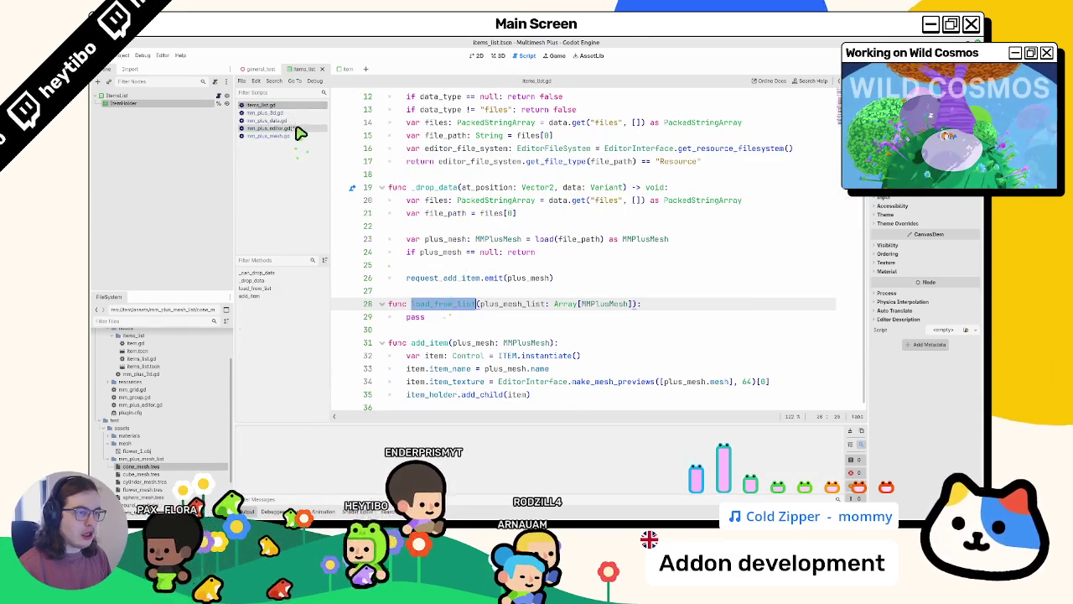
pyautogui.click(295, 128)
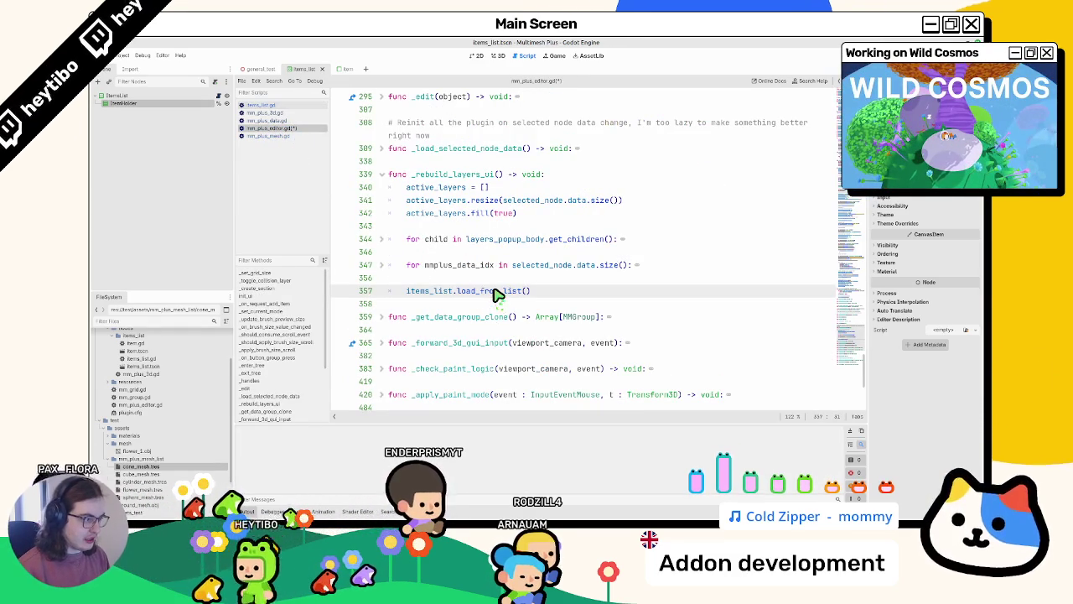
pyautogui.click(382, 240)
pyautogui.click(382, 241)
pyautogui.click(382, 265)
pyautogui.moveTo(560, 267)
pyautogui.mouseDown()
pyautogui.moveTo(618, 269)
pyautogui.moveTo(567, 279)
pyautogui.moveTo(595, 266)
pyautogui.mouseUp()
pyautogui.scroll(-3, 600, 274)
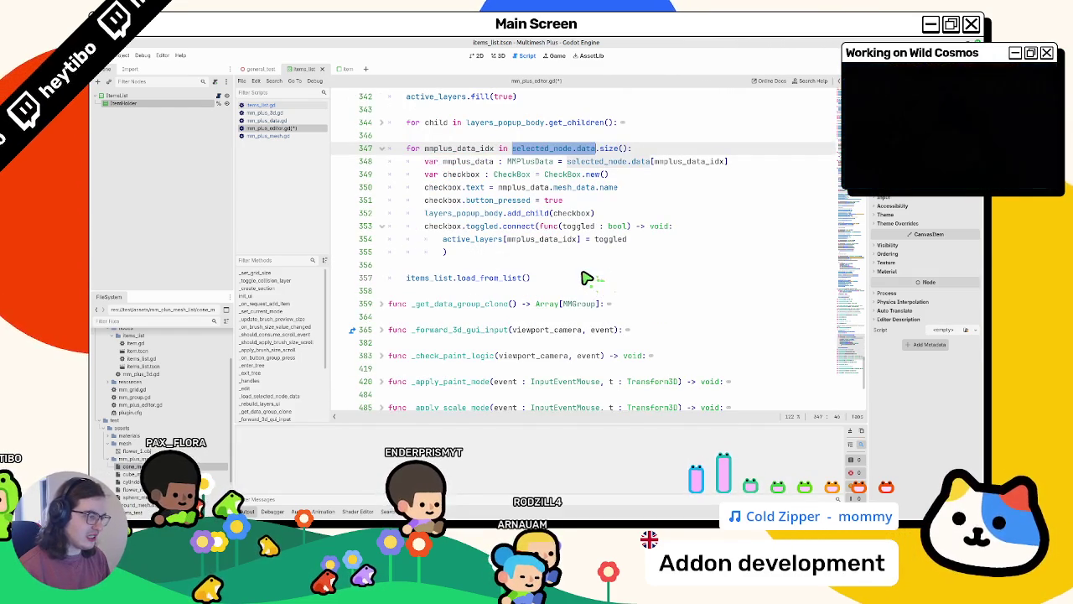
pyautogui.click(561, 267)
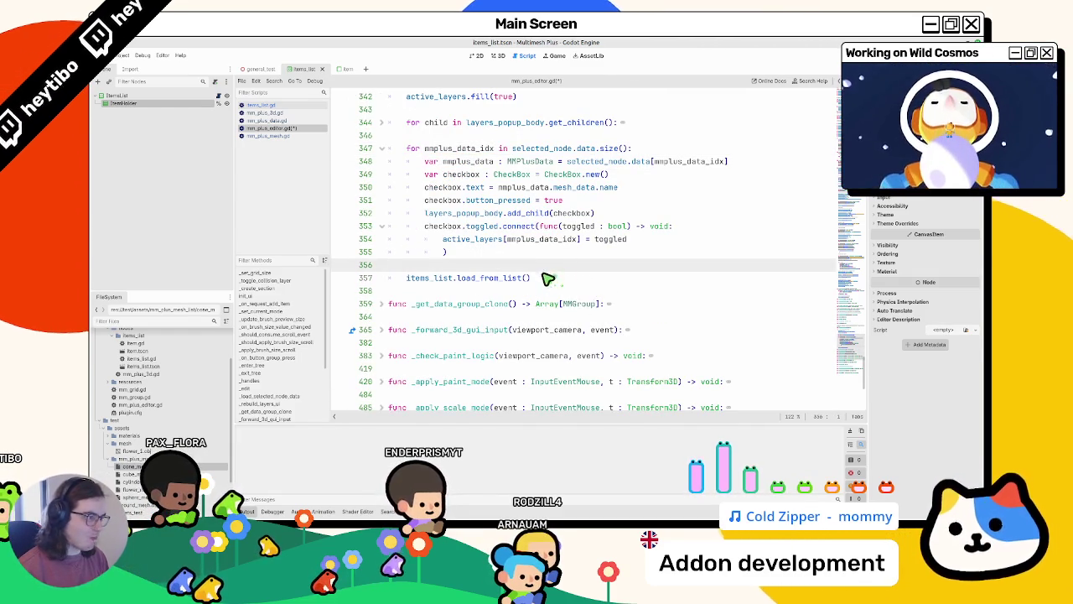
# Review mmplus_data and mesh_data.name uses, then paste selected_node into items_list.load_from_list()
pyautogui.doubleClick(578, 149)
pyautogui.doubleClick(587, 149)
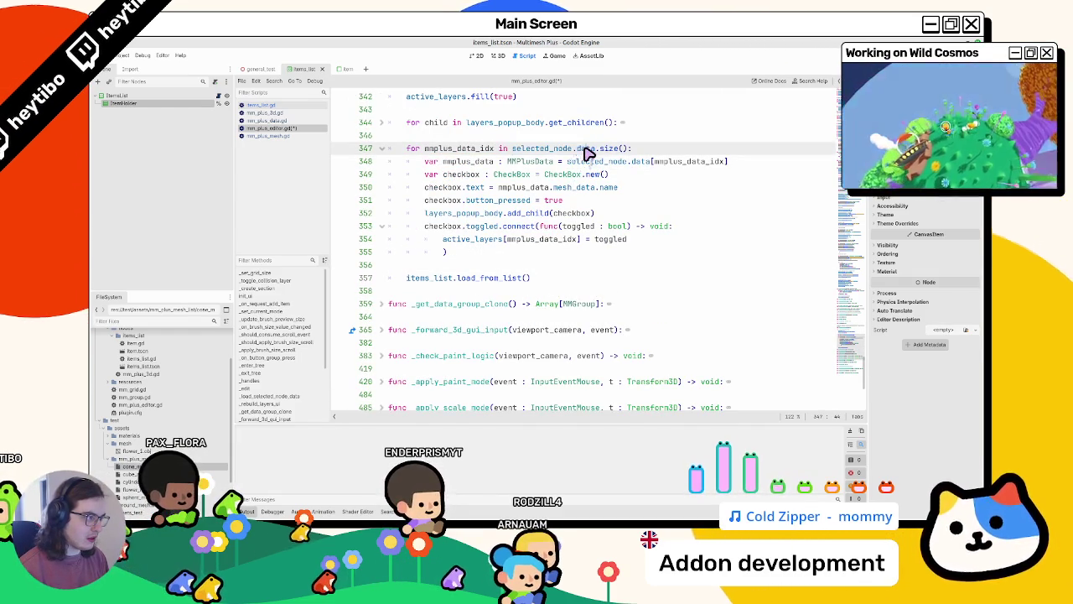
pyautogui.doubleClick(468, 161)
pyautogui.doubleClick(687, 164)
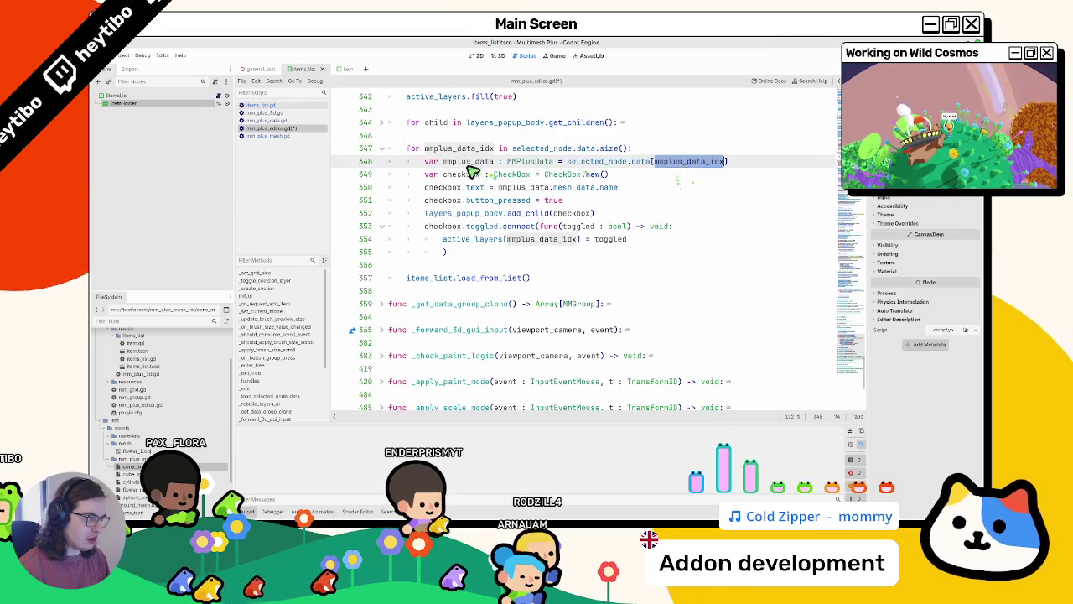
pyautogui.doubleClick(472, 164)
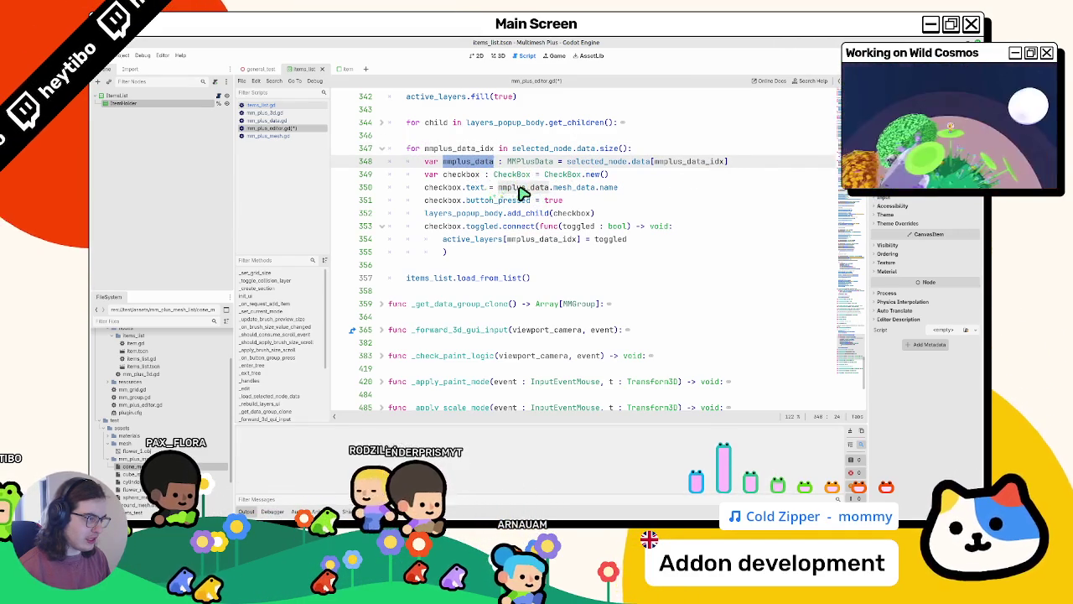
pyautogui.moveTo(553, 187)
pyautogui.mouseDown()
pyautogui.moveTo(582, 195)
pyautogui.moveTo(520, 202)
pyautogui.moveTo(618, 187)
pyautogui.moveTo(647, 164)
pyautogui.mouseUp()
pyautogui.doubleClick(596, 160)
pyautogui.click(530, 277)
pyautogui.hotkey('ctrl', 'v')
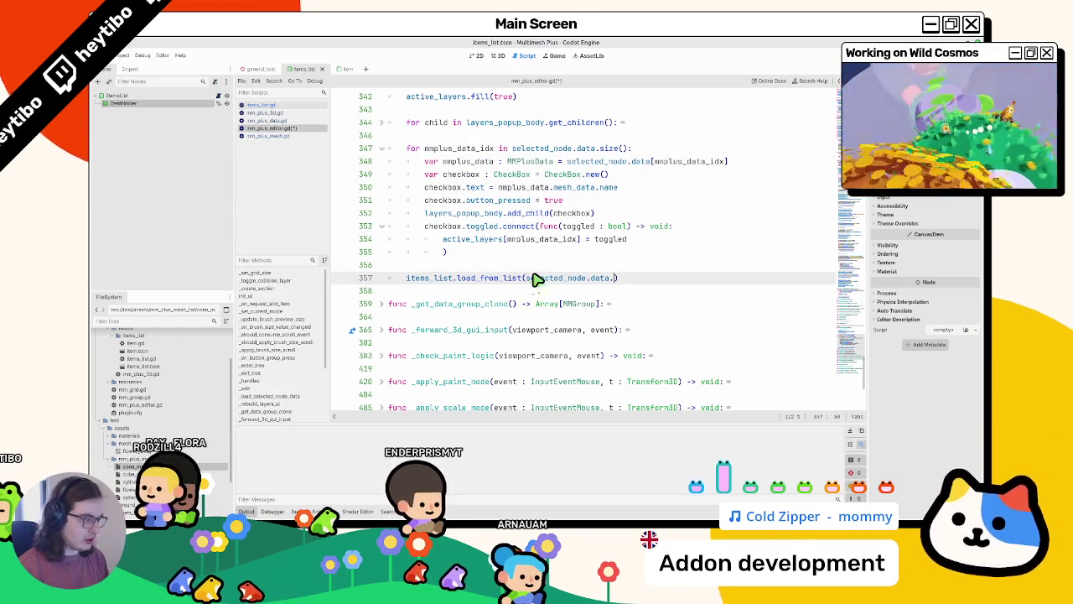
# Append .map(func(mmplus_data: MMPlusData): return mmplus_data.mesh_data) to selected_node.data on line 357
pyautogui.write('.map')
pyautogui.press('Return')
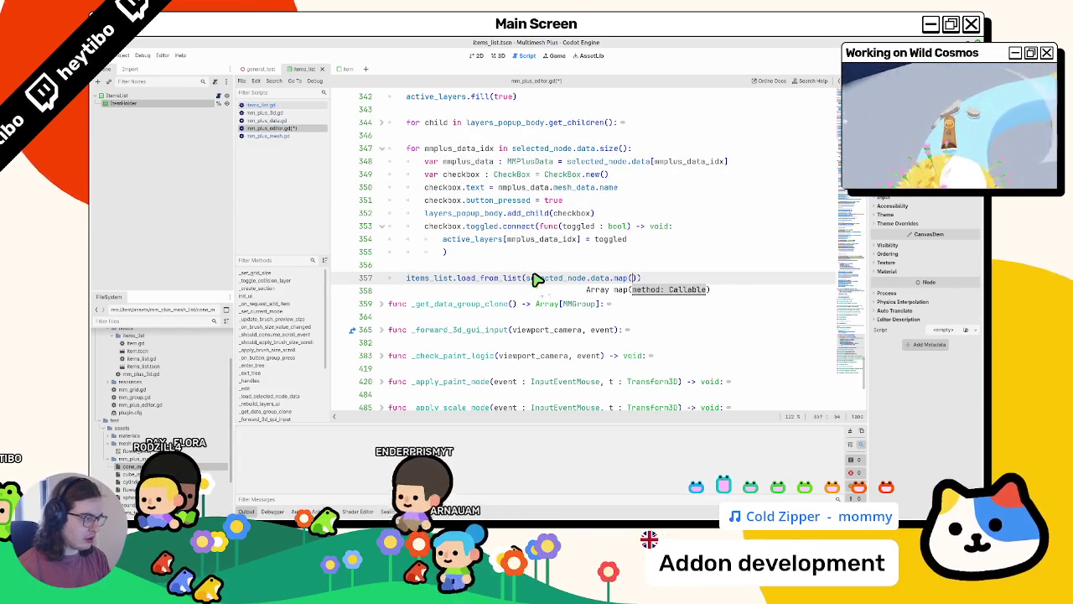
pyautogui.write('func(')
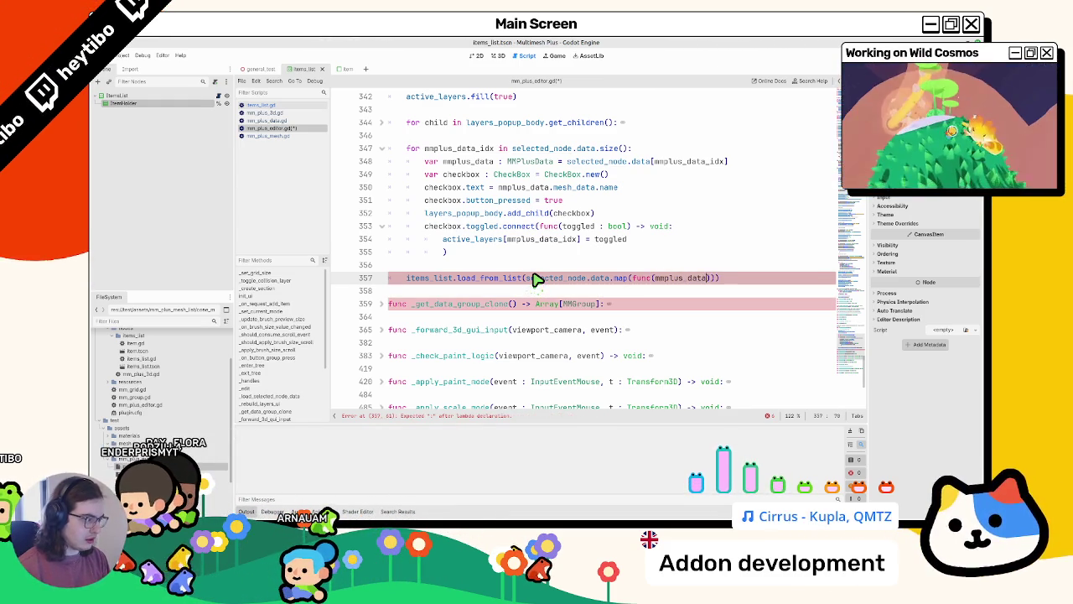
pyautogui.write('mmpl')
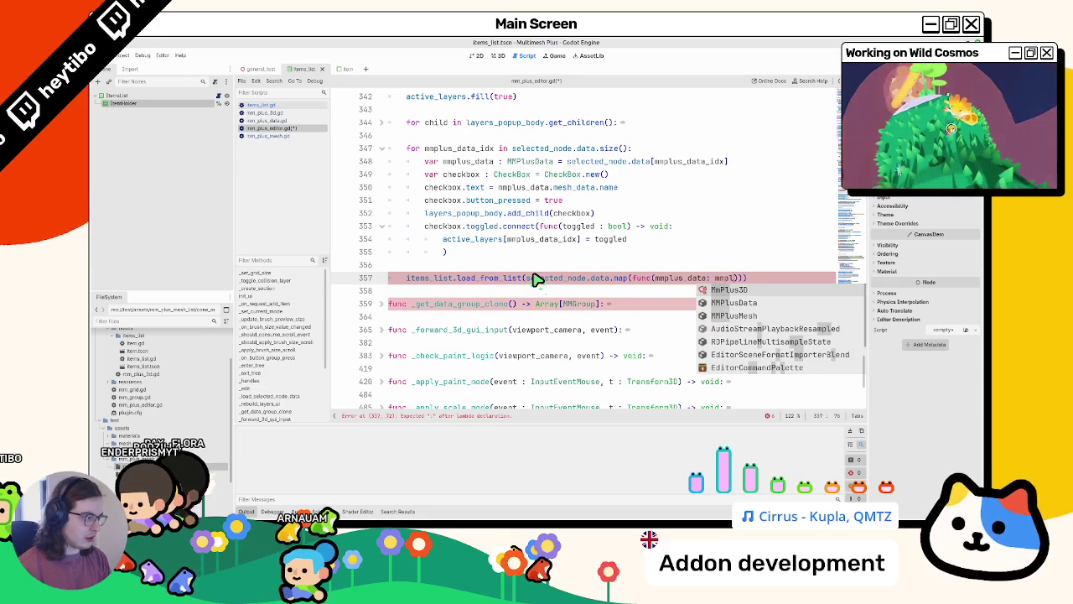
pyautogui.press('Down')
pyautogui.press('Return')
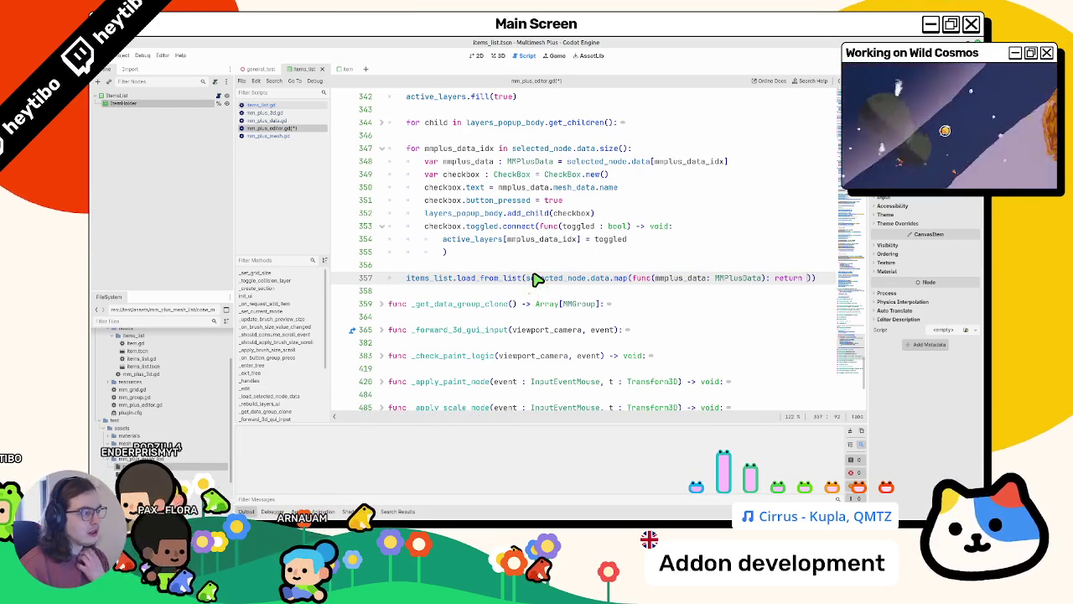
pyautogui.write('plu')
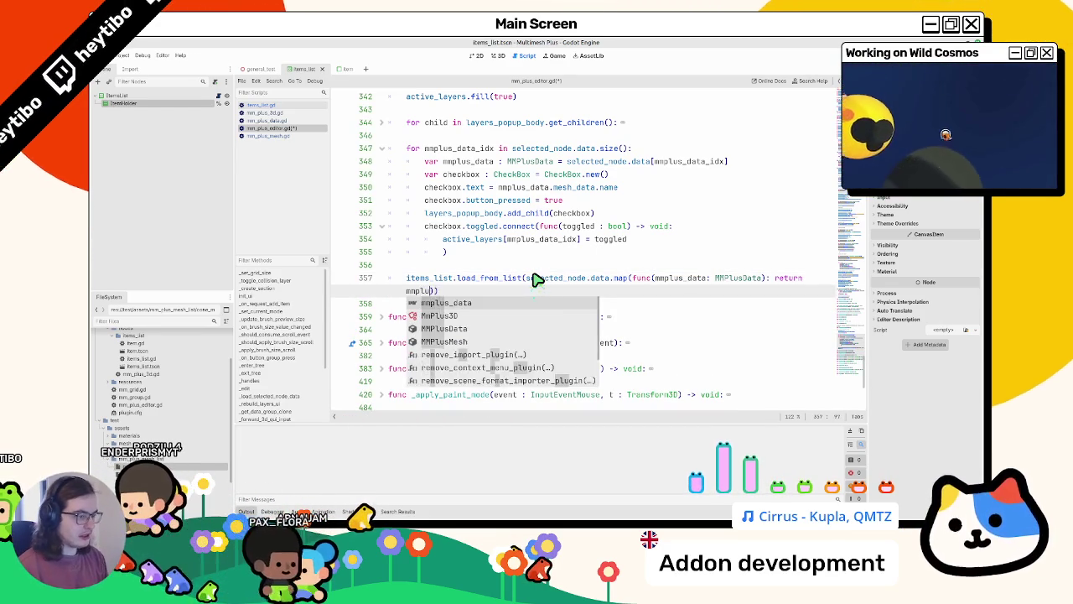
pyautogui.press('Return')
pyautogui.write('.m')
pyautogui.press('Return')
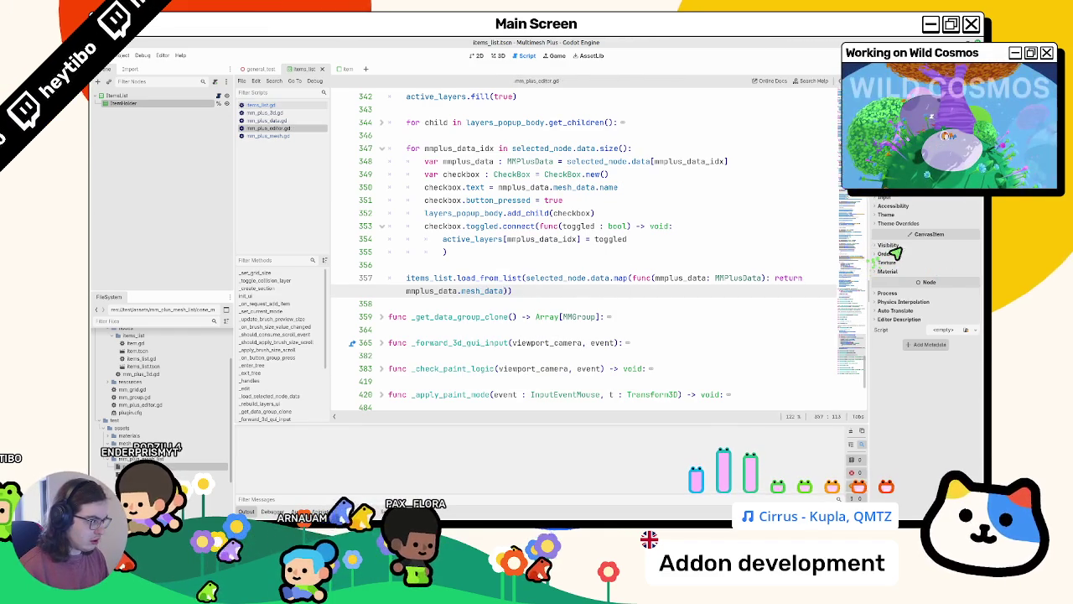
# Move the lambda's return statement onto its own indented line
pyautogui.click(769, 277)
pyautogui.press('Return')
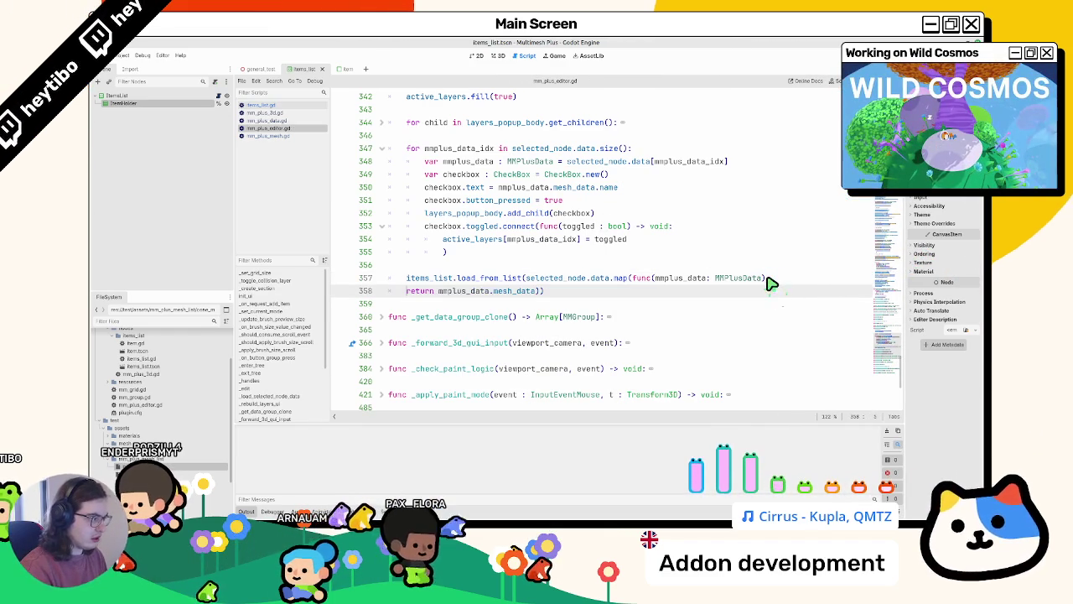
pyautogui.press('BackSpace')
pyautogui.write(':')
pyautogui.press('Return')
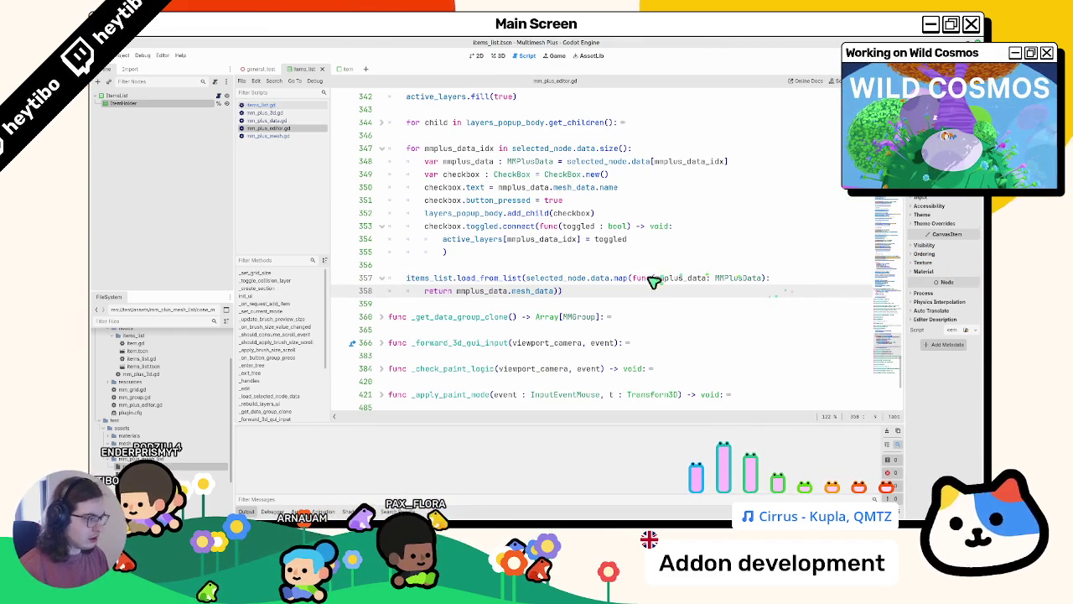
pyautogui.click(635, 277)
pyautogui.press('Return')
pyautogui.press('BackSpace')
pyautogui.press('BackSpace')
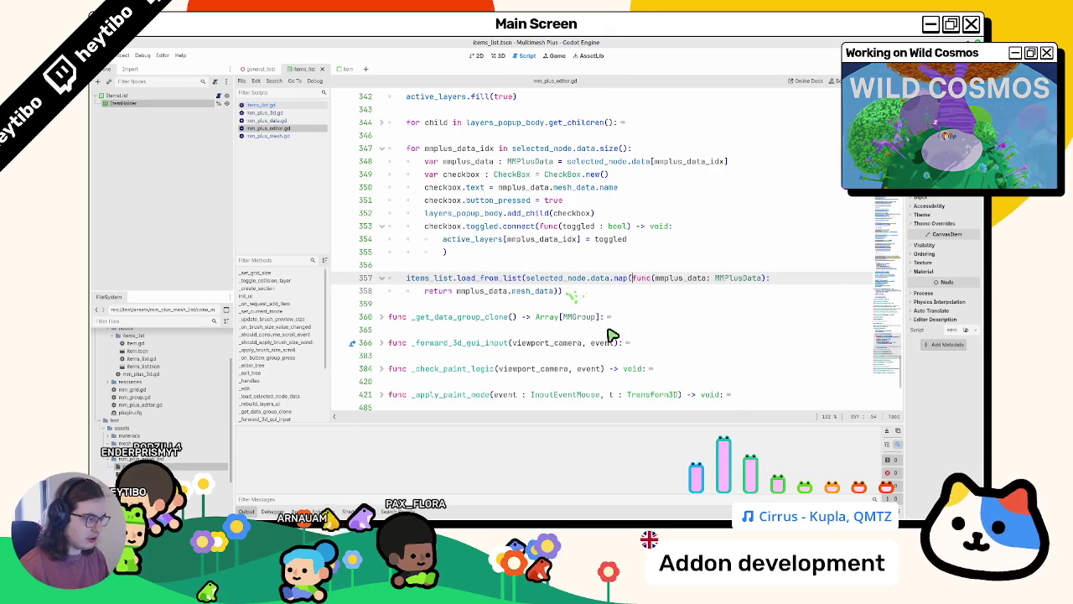
pyautogui.click(539, 316)
# Review the loop body on lines 347–355, then bring up mm_plus_mesh.gd
pyautogui.moveTo(394, 277)
pyautogui.mouseDown()
pyautogui.moveTo(509, 275)
pyautogui.moveTo(535, 239)
pyautogui.mouseUp()
pyautogui.rightClick(482, 198)
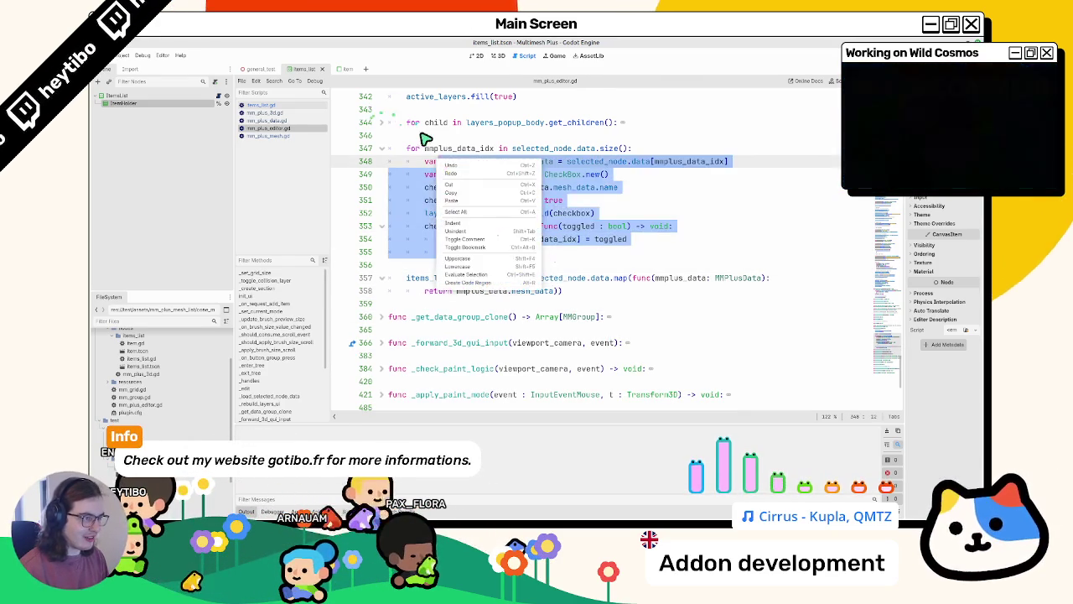
pyautogui.click(424, 131)
pyautogui.moveTo(431, 151); pyautogui.dragTo(500, 261)
pyautogui.click(479, 277)
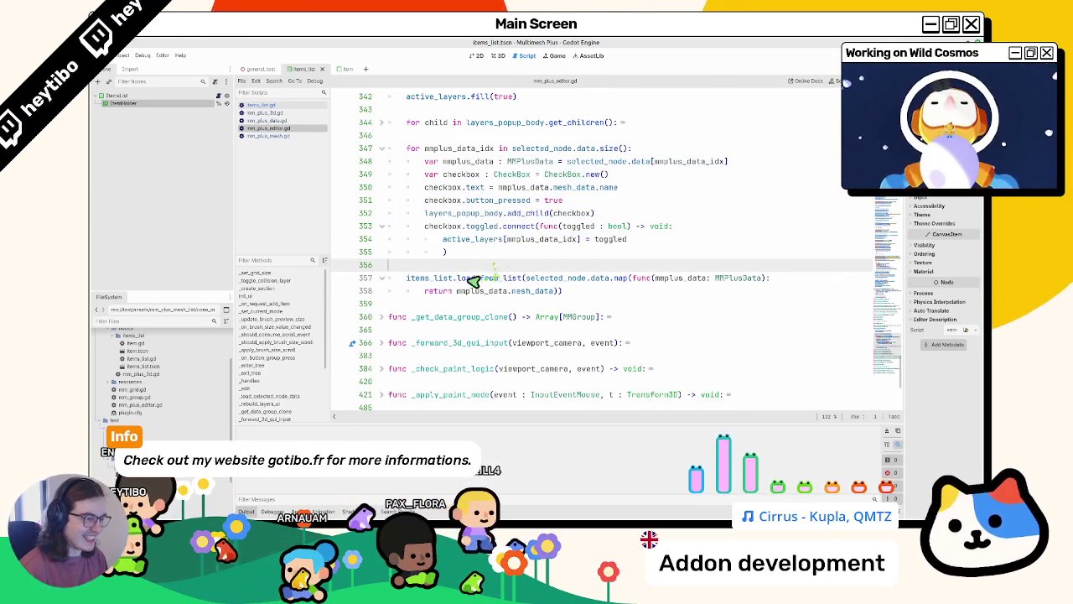
pyautogui.click(266, 120)
pyautogui.click(267, 134)
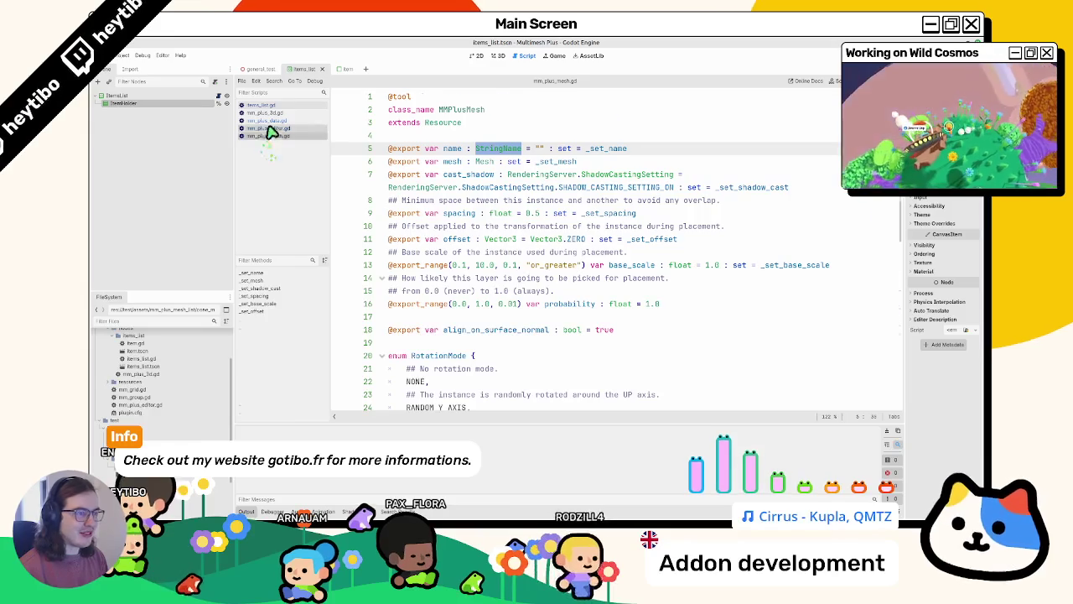
# In items_list.gd, replace load_from_list's placeholder pass with print(plus_mesh_list)
pyautogui.click(269, 105)
pyautogui.click(273, 113)
pyautogui.click(270, 104)
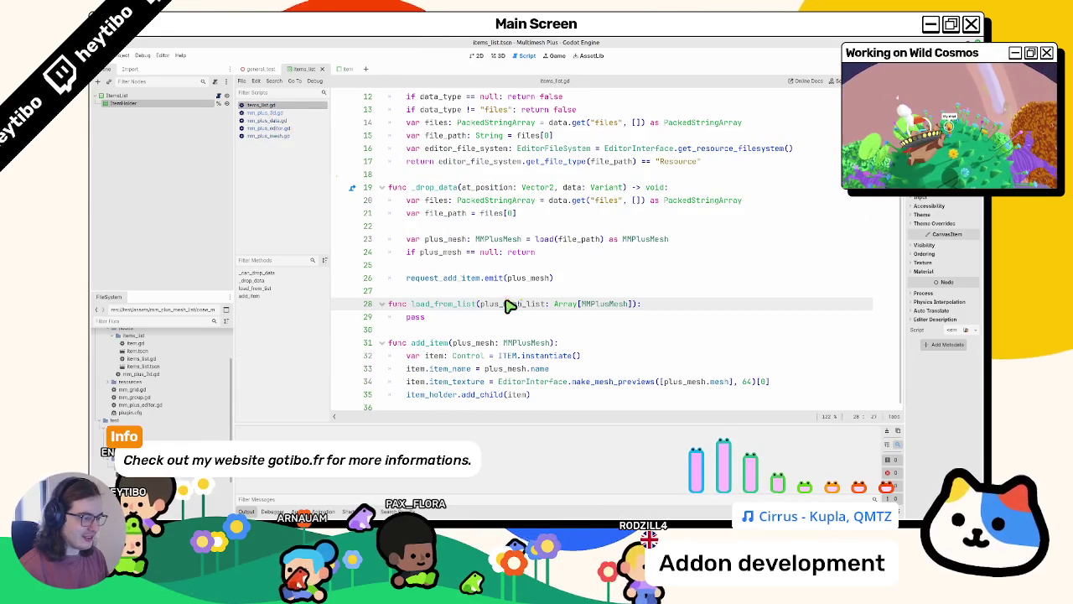
pyautogui.doubleClick(503, 317)
pyautogui.write('rin')
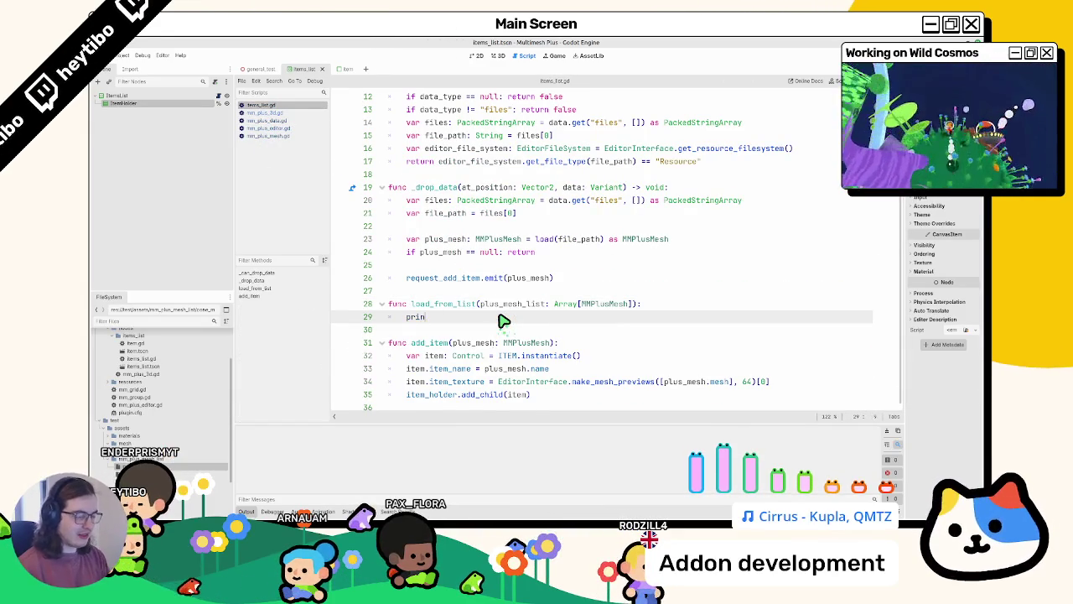
pyautogui.write('t(plus_mesh_list')
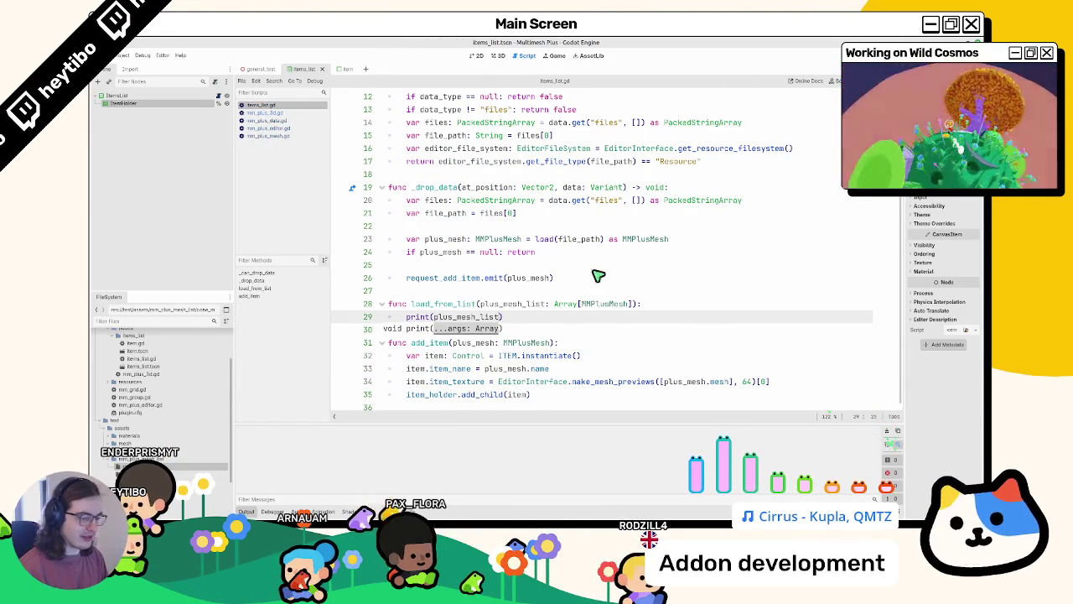
# Open the general_test scene in the 3D view and select the MmPlus3D node
pyautogui.click(497, 55)
pyautogui.click(260, 68)
pyautogui.click(163, 119)
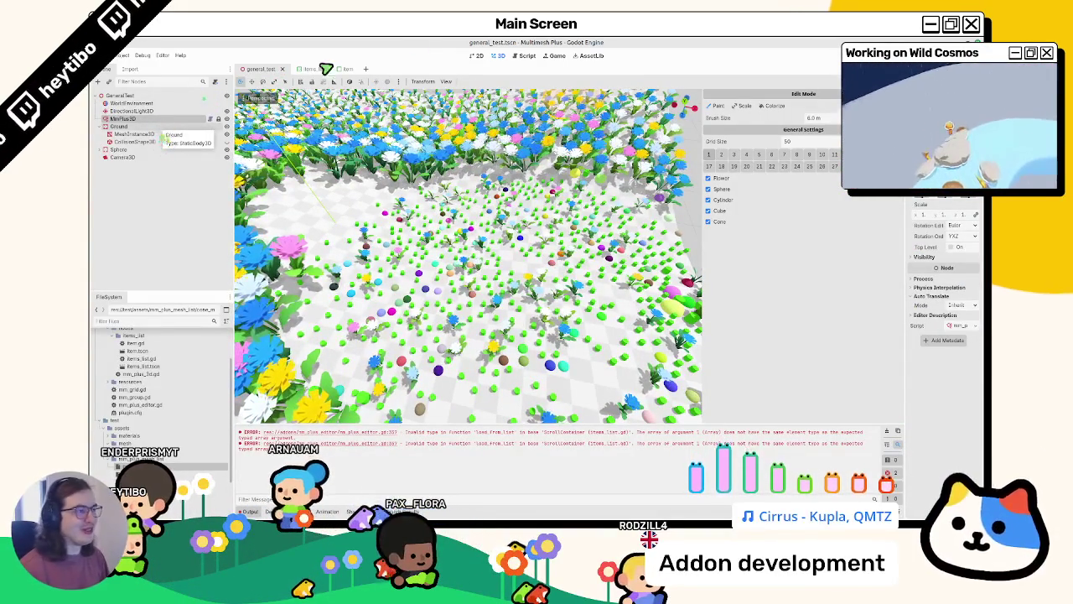
# Return to the Script editor, glancing at mm_plus_3d.gd and mm_plus_editor.gd before landing on items_list.gd
pyautogui.click(528, 57)
pyautogui.click(280, 114)
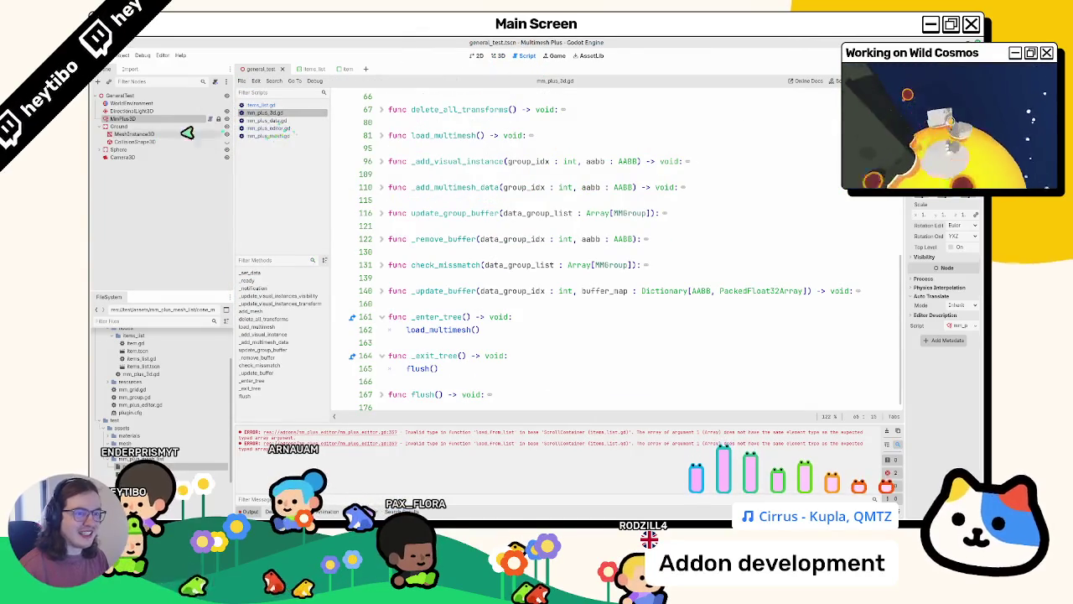
pyautogui.click(275, 128)
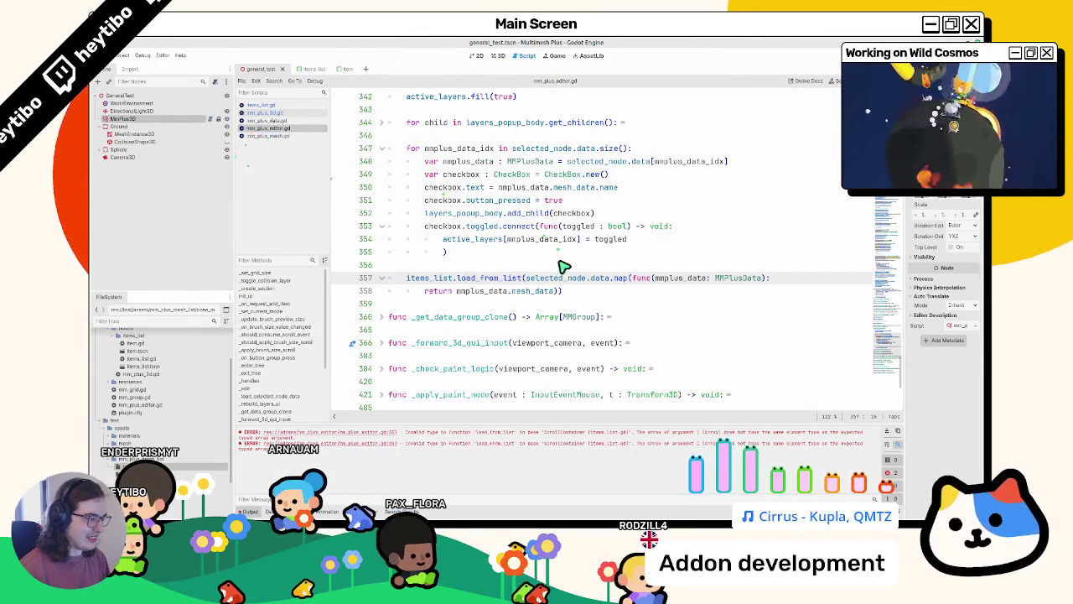
pyautogui.moveTo(570, 285)
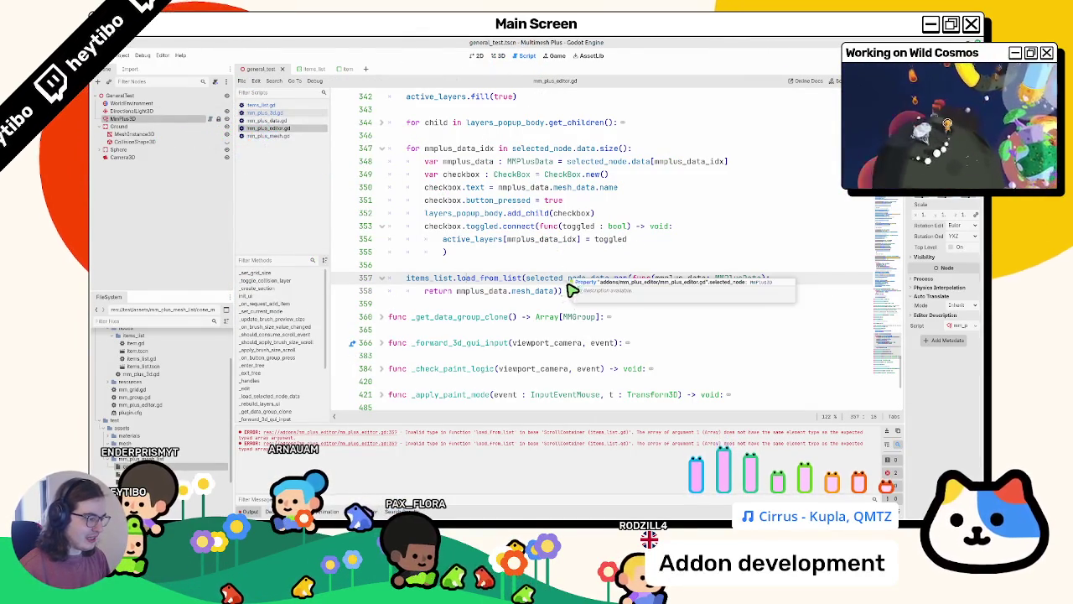
pyautogui.click(307, 114)
pyautogui.click(302, 107)
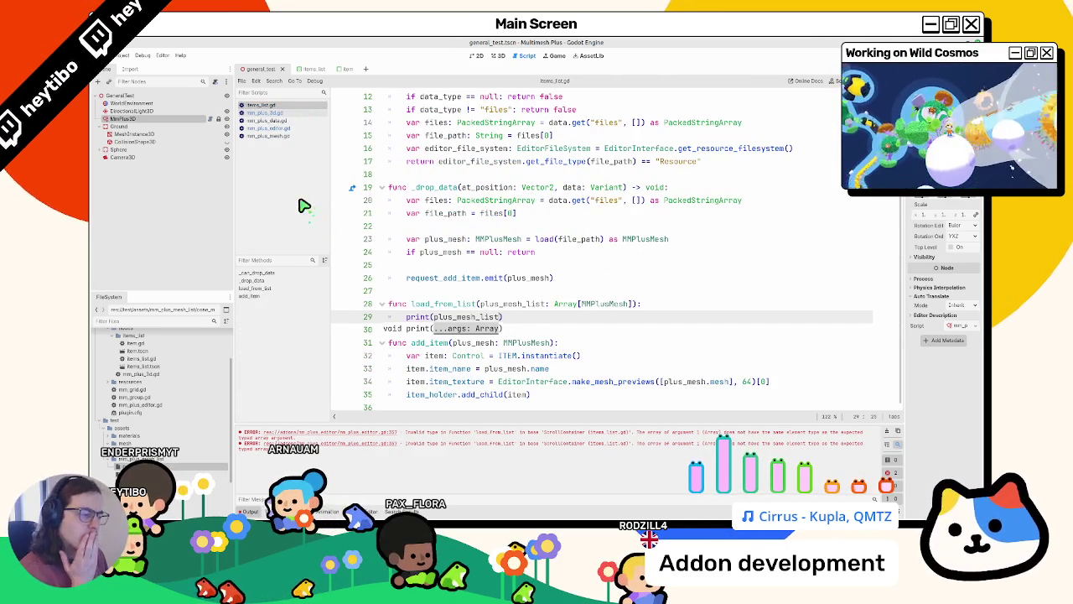
# Replace line 357's items_list.load_from_list call with print of the mapped mesh_data, then reselect MmPlus3D
pyautogui.click(532, 295)
pyautogui.click(272, 127)
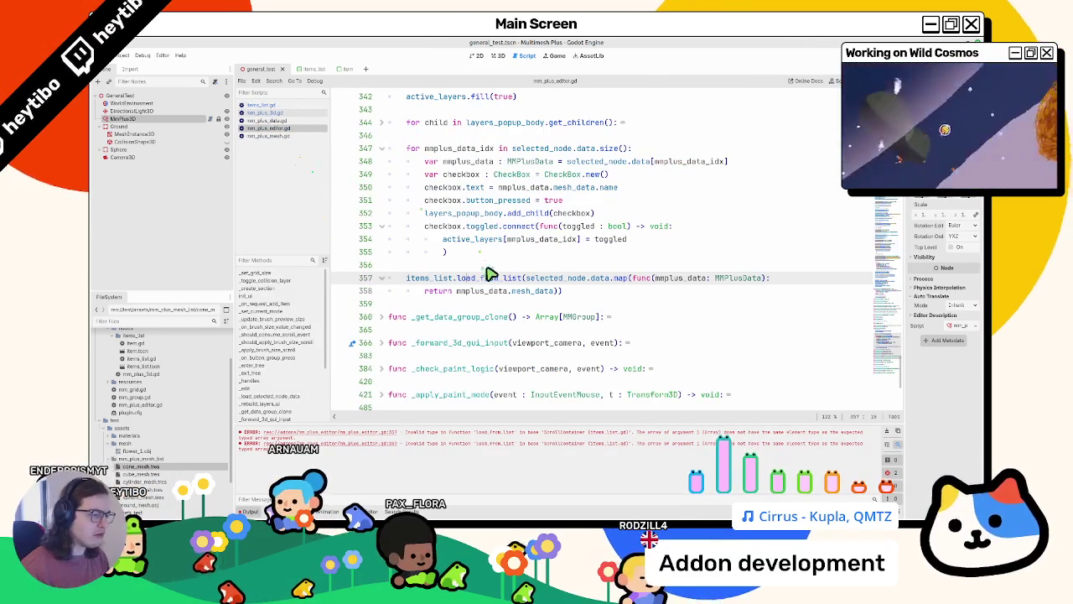
pyautogui.doubleClick(536, 280)
pyautogui.moveTo(532, 281); pyautogui.dragTo(557, 289)
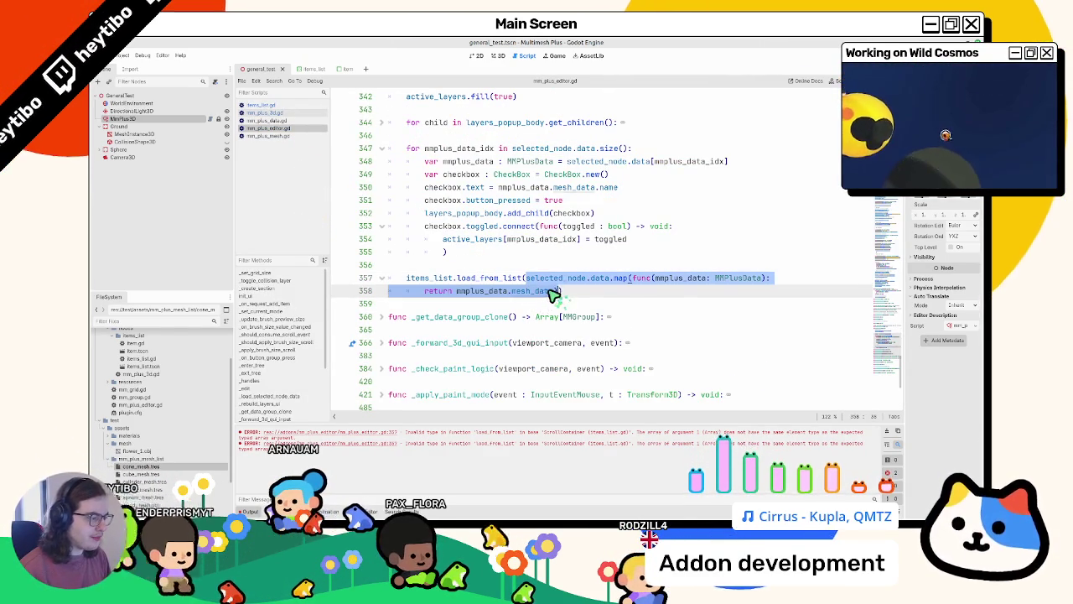
pyautogui.moveTo(406, 278); pyautogui.dragTo(578, 299)
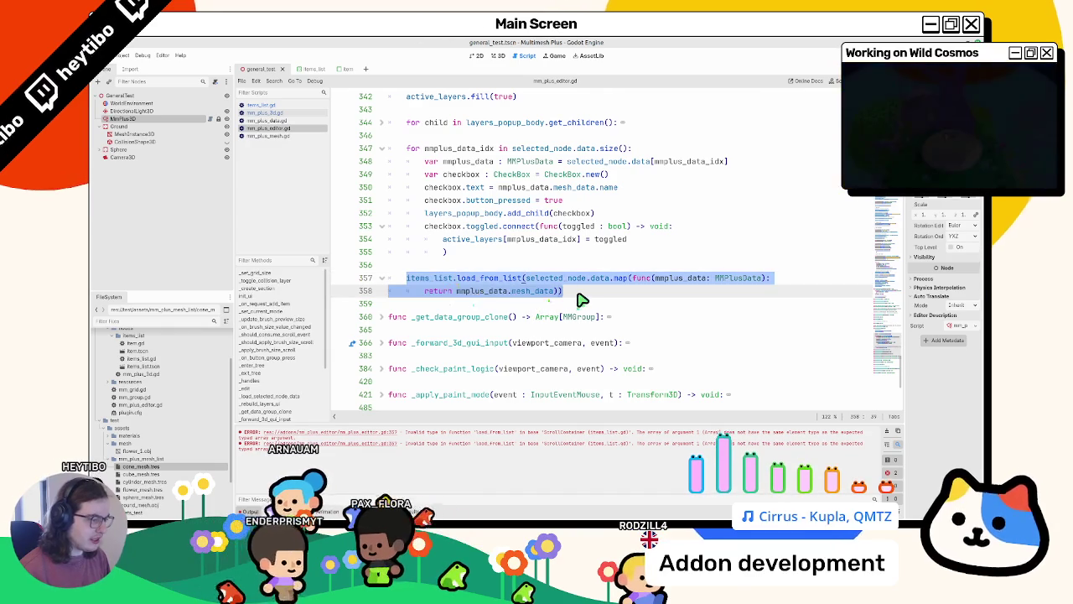
pyautogui.press('BackSpace')
pyautogui.write('print(')
pyautogui.hotkey('ctrl', 'v')
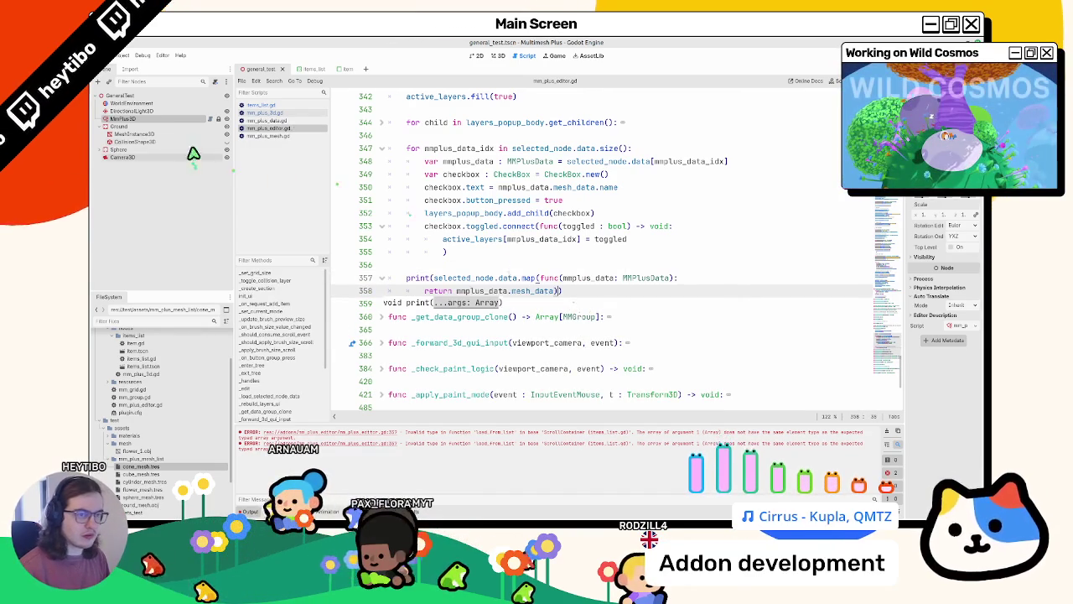
pyautogui.click(134, 104)
pyautogui.click(158, 119)
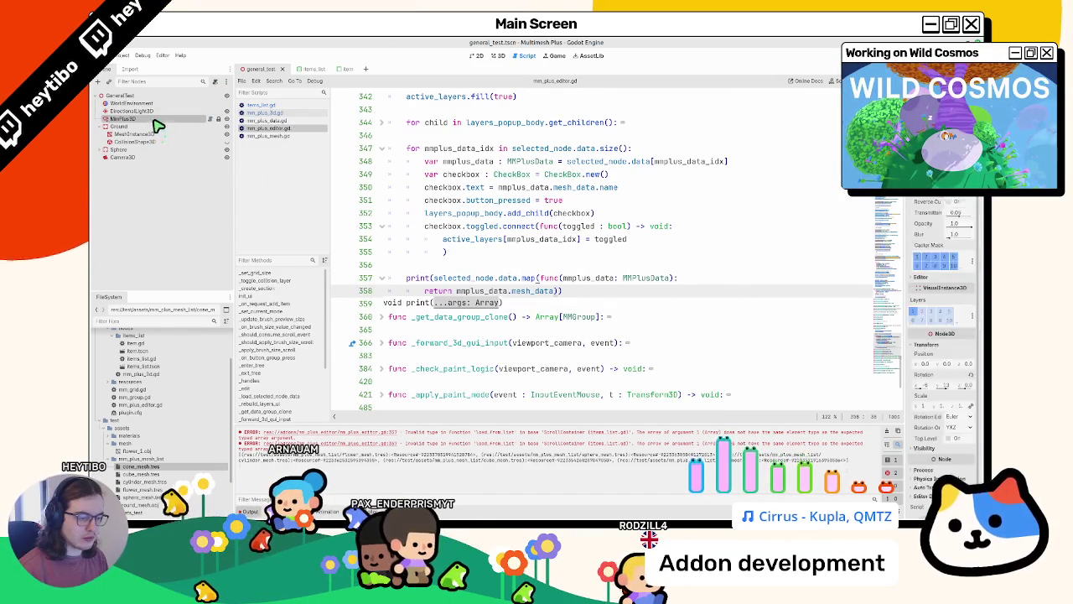
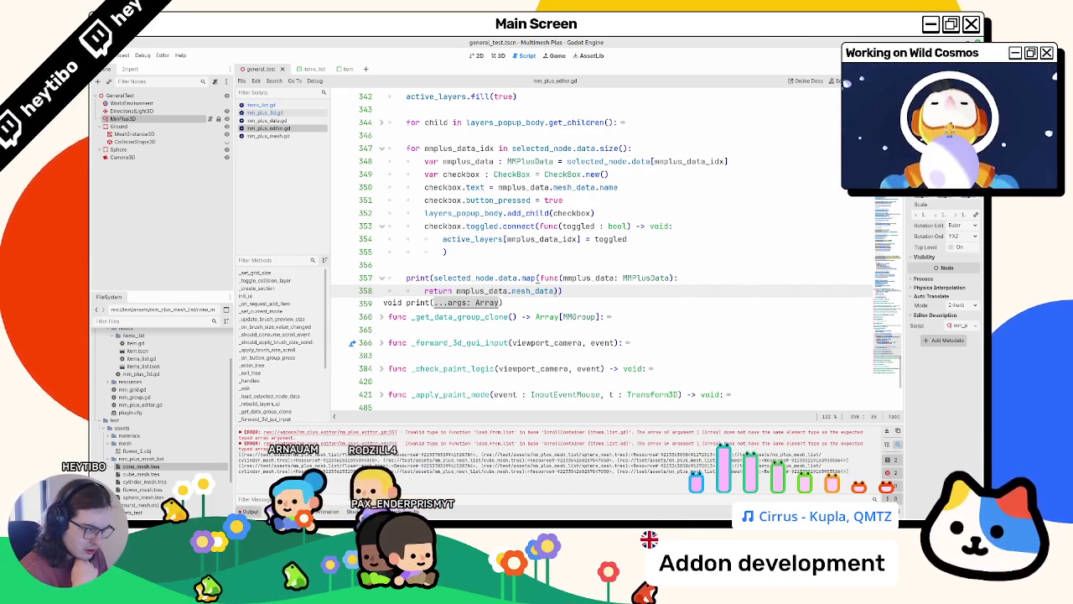
# Replace print( on line 357 with items_list.load_from_list( and switch to items_list.gd
pyautogui.click(567, 301)
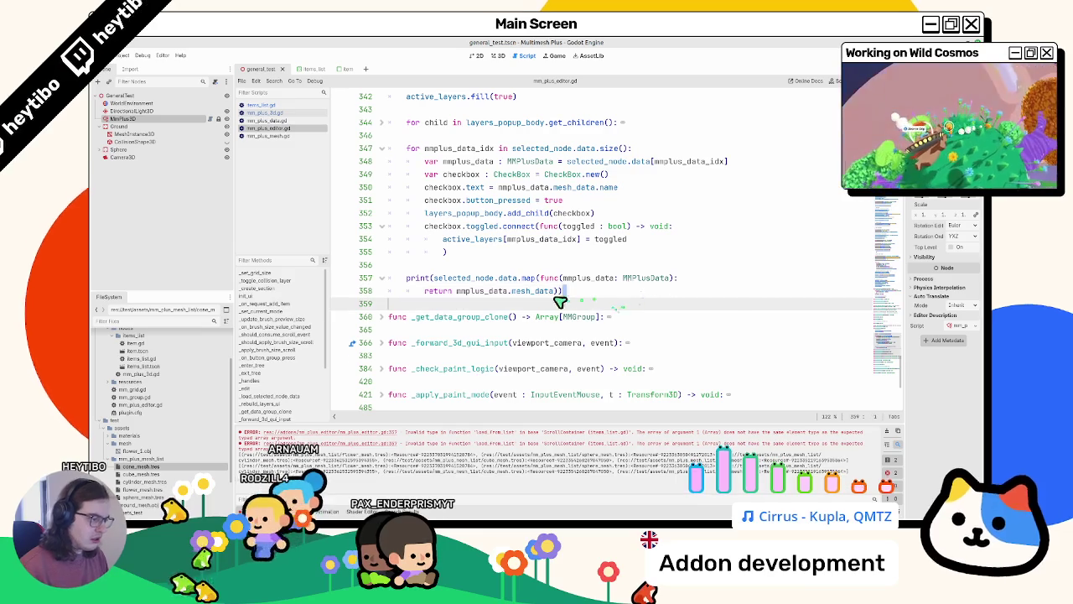
pyautogui.keyDown('ctrl'); pyautogui.click(542, 293); pyautogui.keyUp('ctrl')
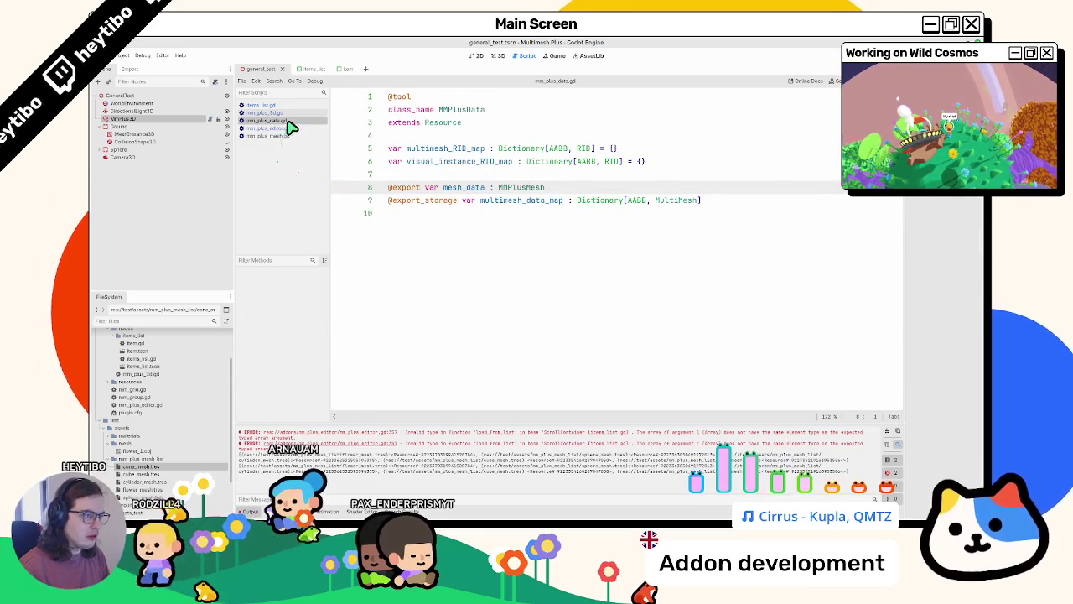
pyautogui.middleClick(287, 122)
pyautogui.click(463, 218)
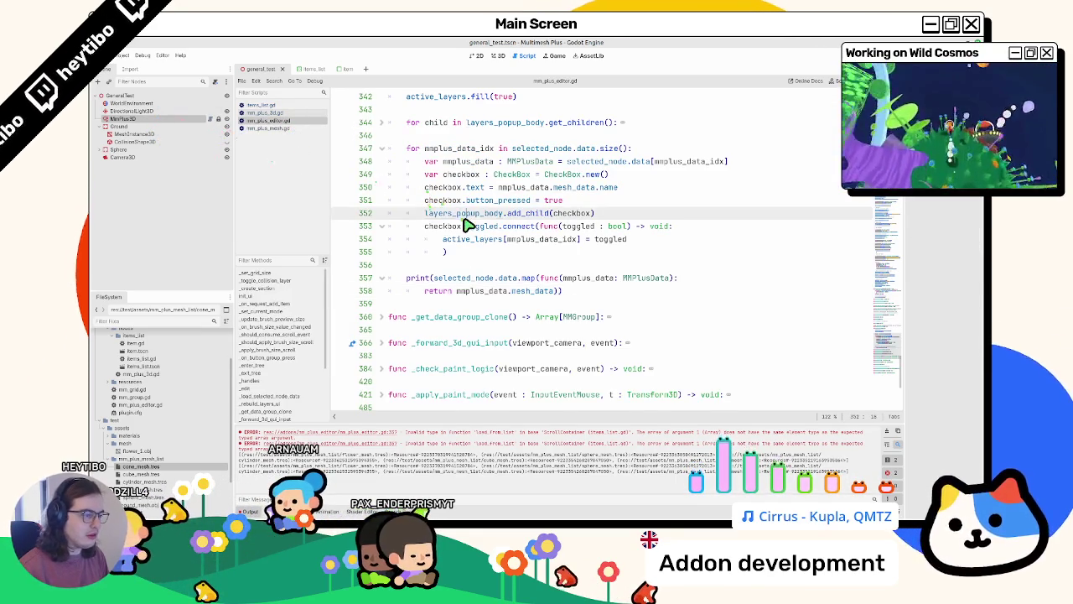
pyautogui.hotkey('ctrl', 'z')
pyautogui.hotkey('ctrl', 'z')
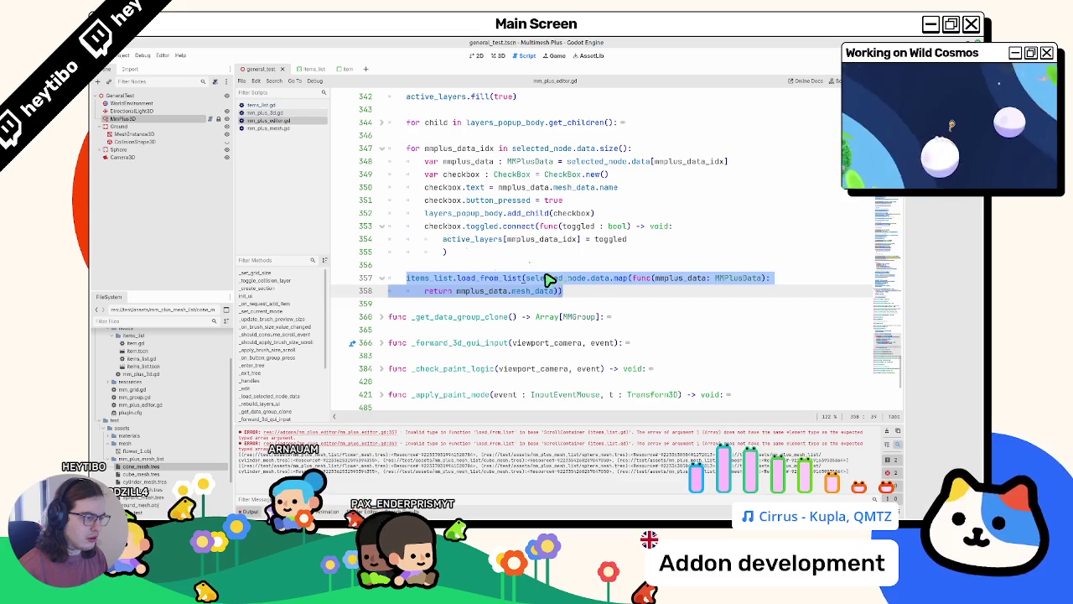
pyautogui.click(280, 105)
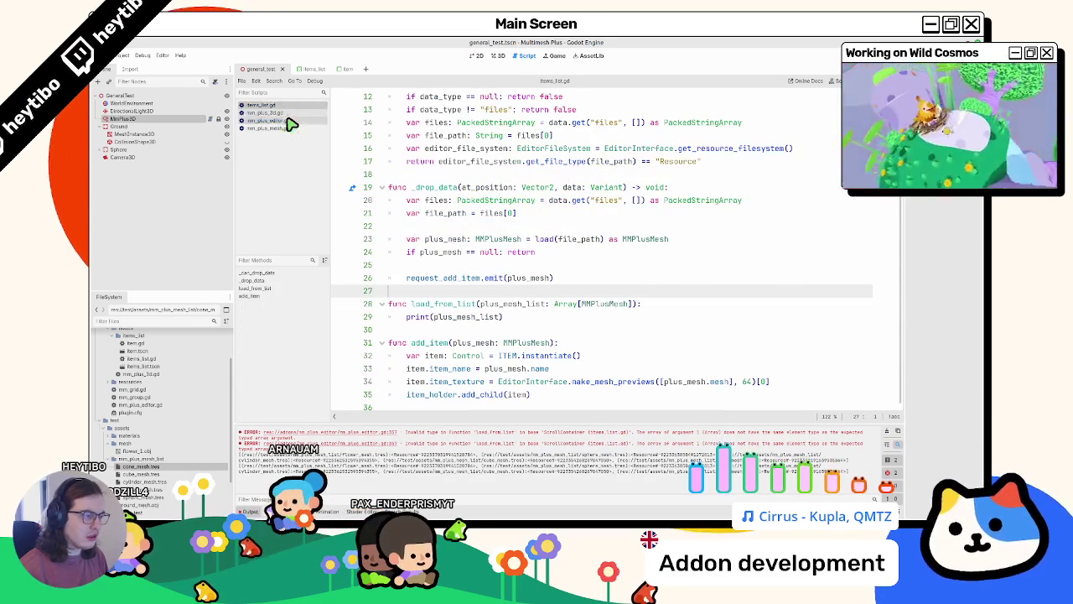
# Select the MMPlusMesh parameter type in load_from_list and compare the other addon scripts
pyautogui.click(286, 119)
pyautogui.click(288, 110)
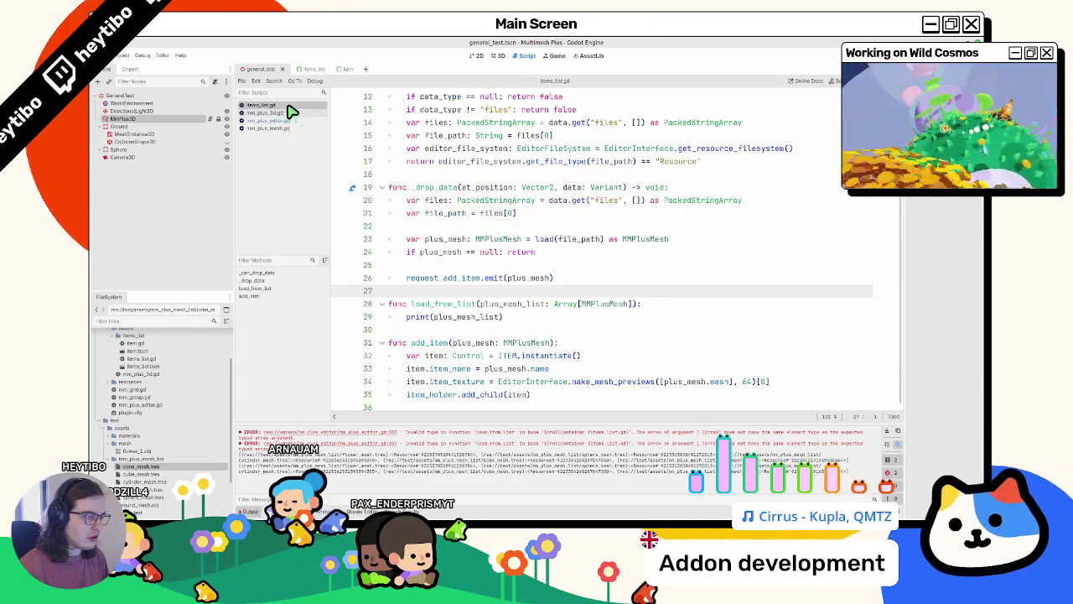
pyautogui.doubleClick(613, 306)
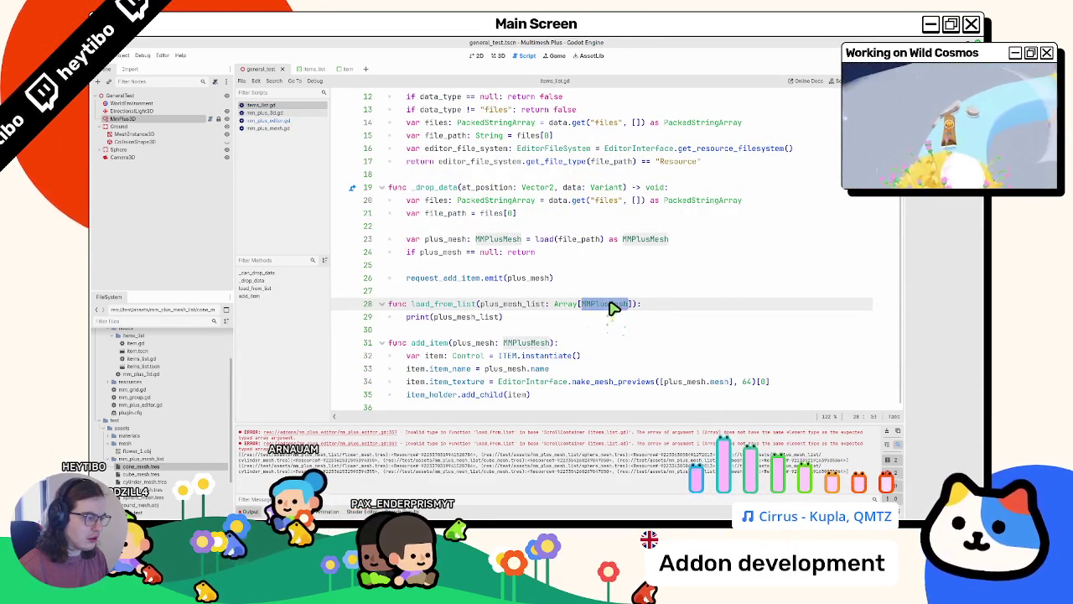
pyautogui.click(286, 119)
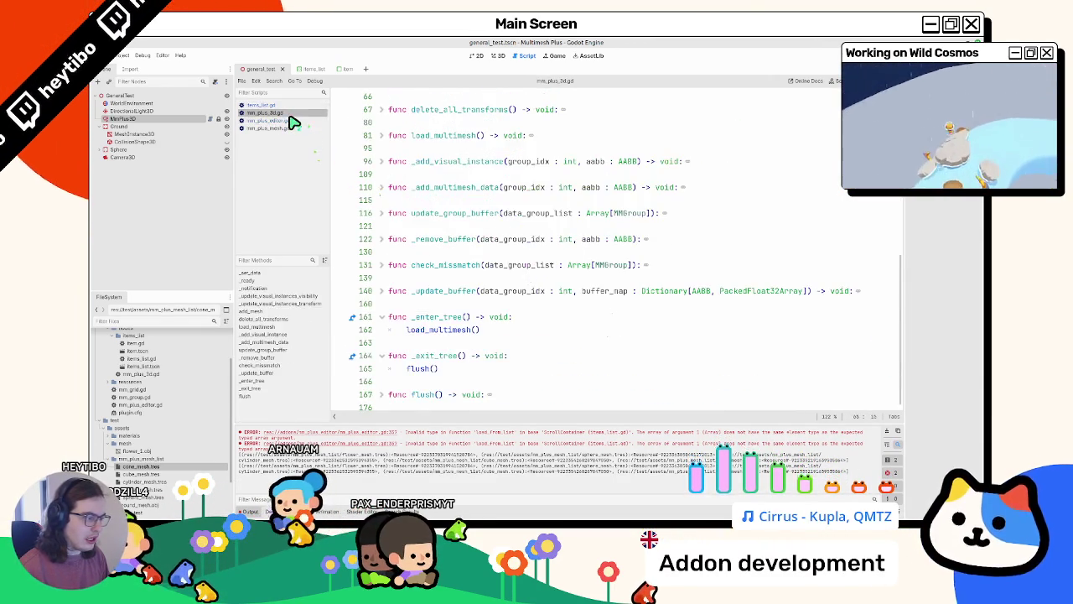
pyautogui.click(289, 108)
pyautogui.click(256, 128)
pyautogui.click(259, 119)
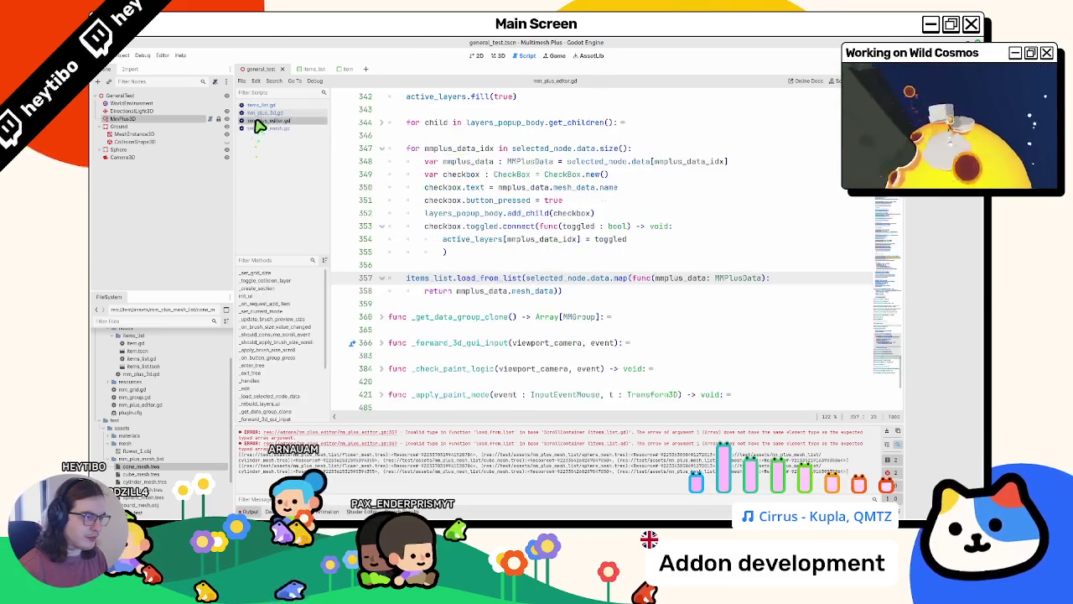
pyautogui.click(262, 105)
# Try changing the array type to MMPlusData, then undo back to Array[MMPlusMesh]
pyautogui.click(277, 122)
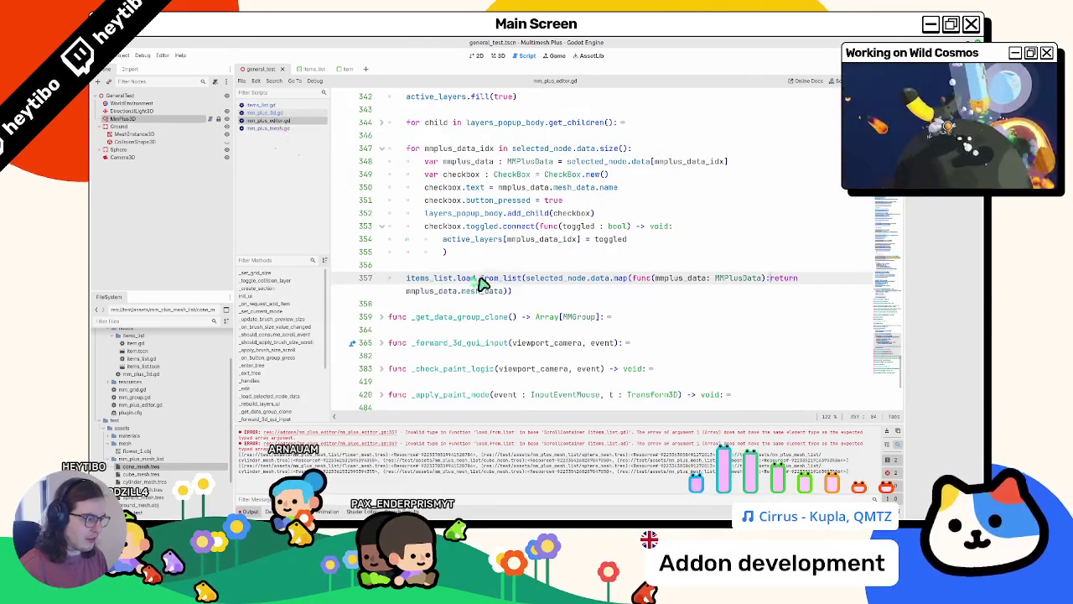
pyautogui.keyDown('ctrl'); pyautogui.click(524, 300); pyautogui.keyUp('ctrl')
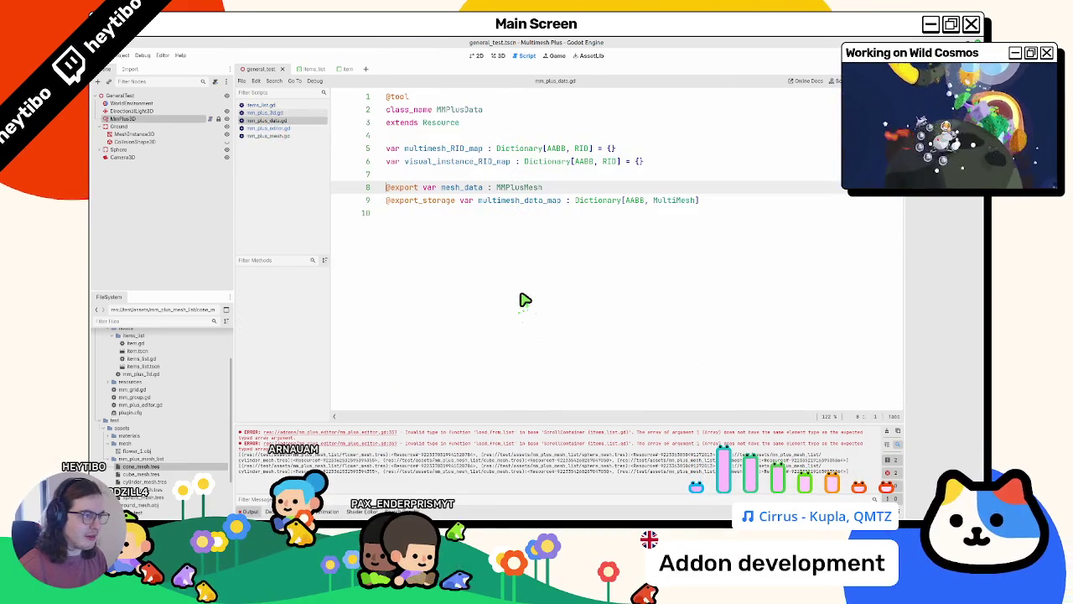
pyautogui.doubleClick(461, 110)
pyautogui.hotkey('ctrl', 'c')
pyautogui.click(289, 113)
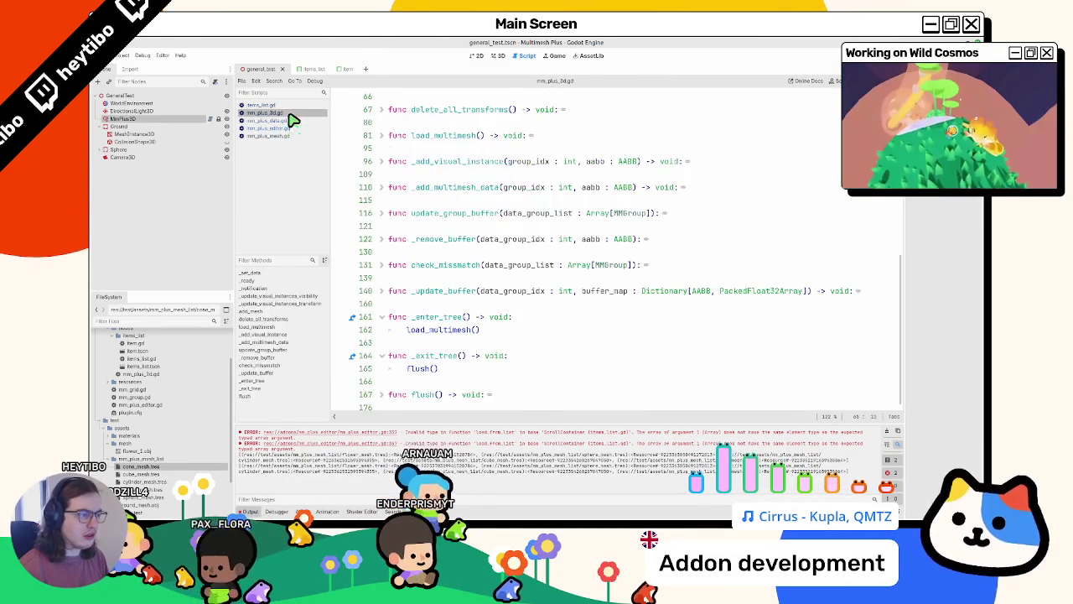
pyautogui.click(289, 105)
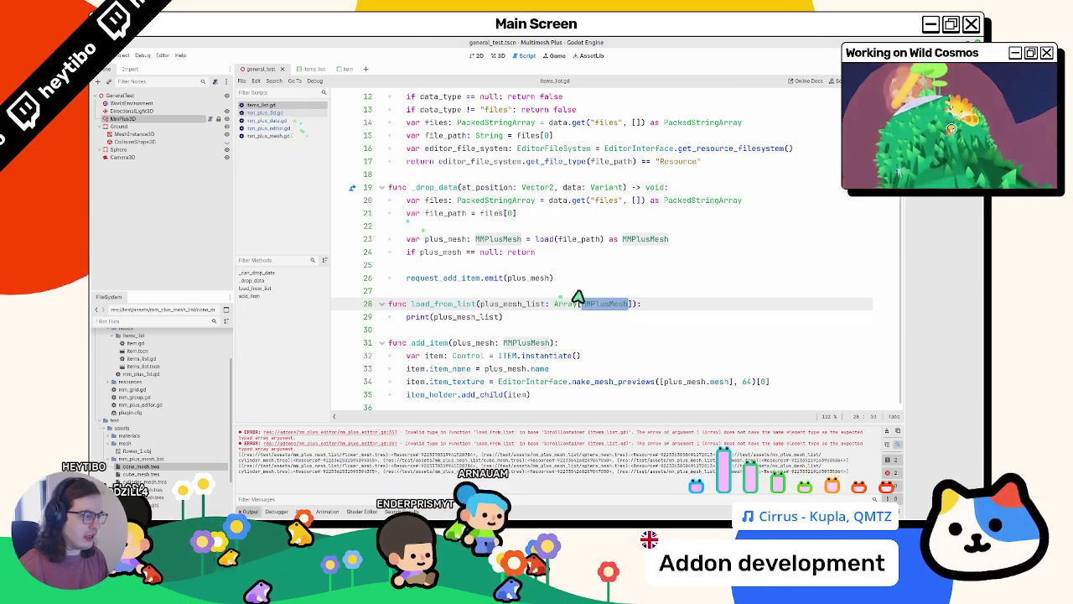
pyautogui.hotkey('ctrl', 'v')
pyautogui.hotkey('ctrl', 'z')
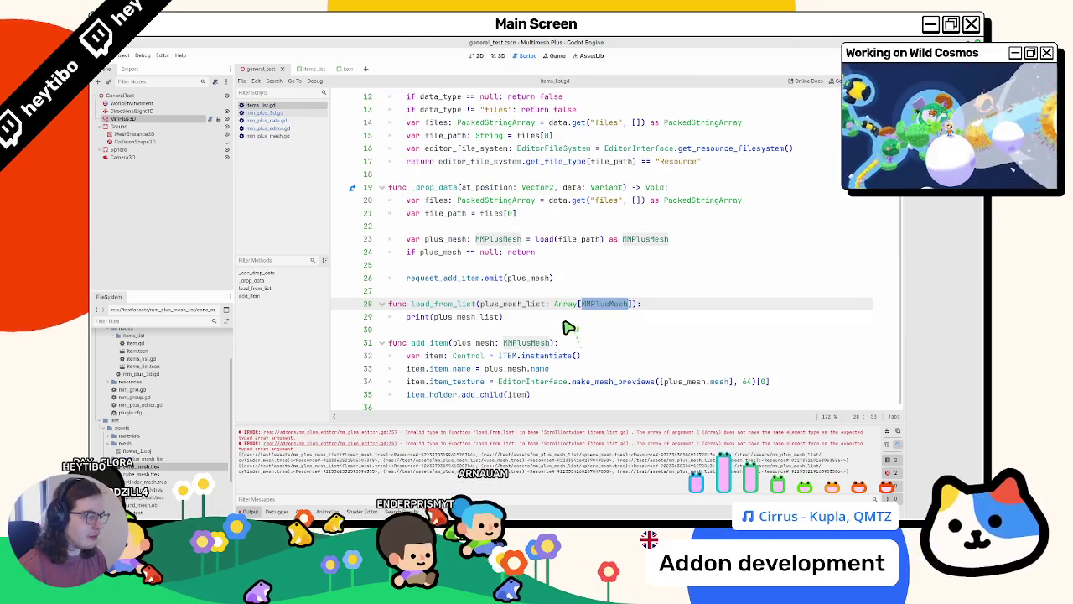
# Review mesh_data in mm_plus_data.gd and _add_multimesh_data in mm_plus_3d.gd
pyautogui.click(287, 122)
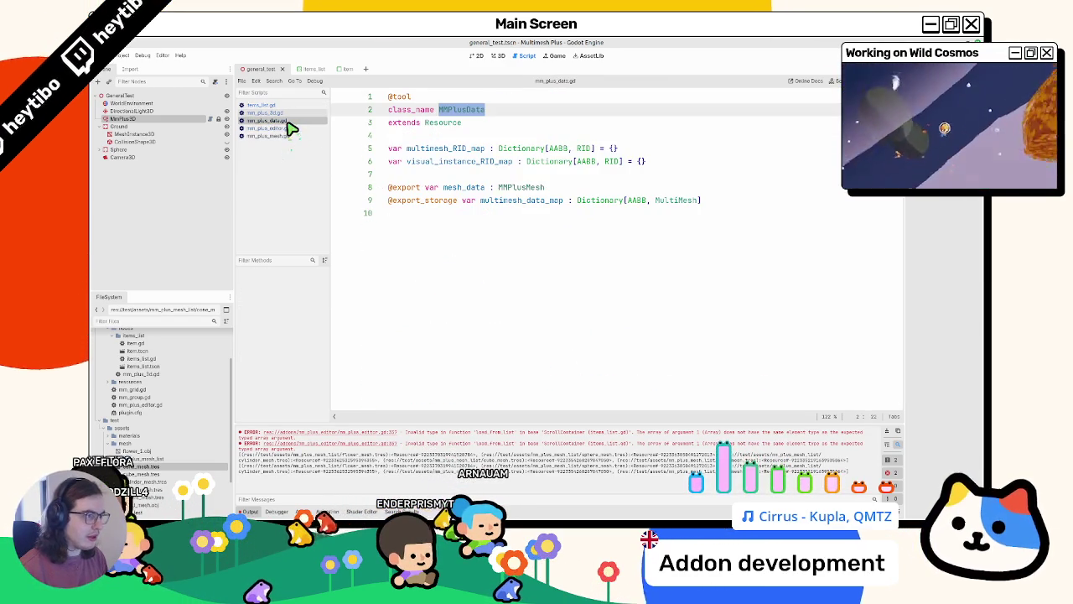
pyautogui.doubleClick(464, 186)
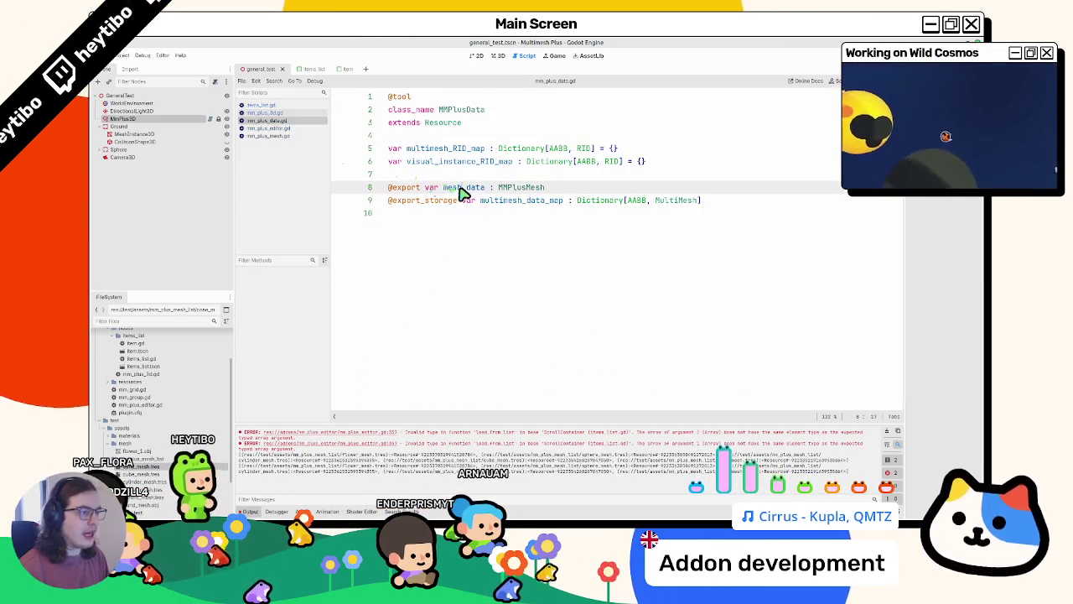
pyautogui.click(267, 136)
pyautogui.click(270, 129)
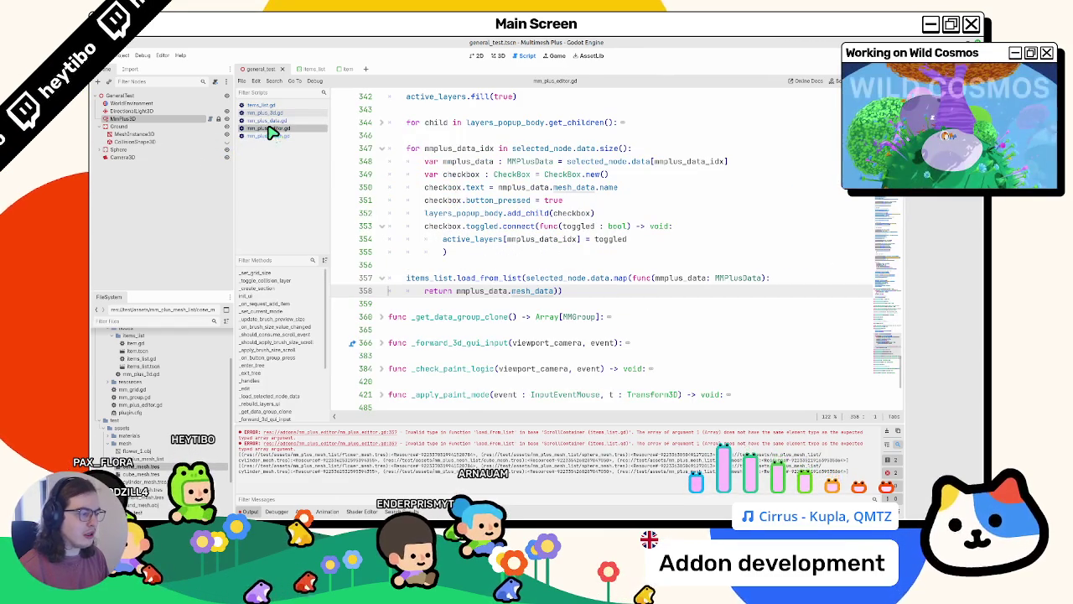
pyautogui.click(269, 114)
pyautogui.click(269, 119)
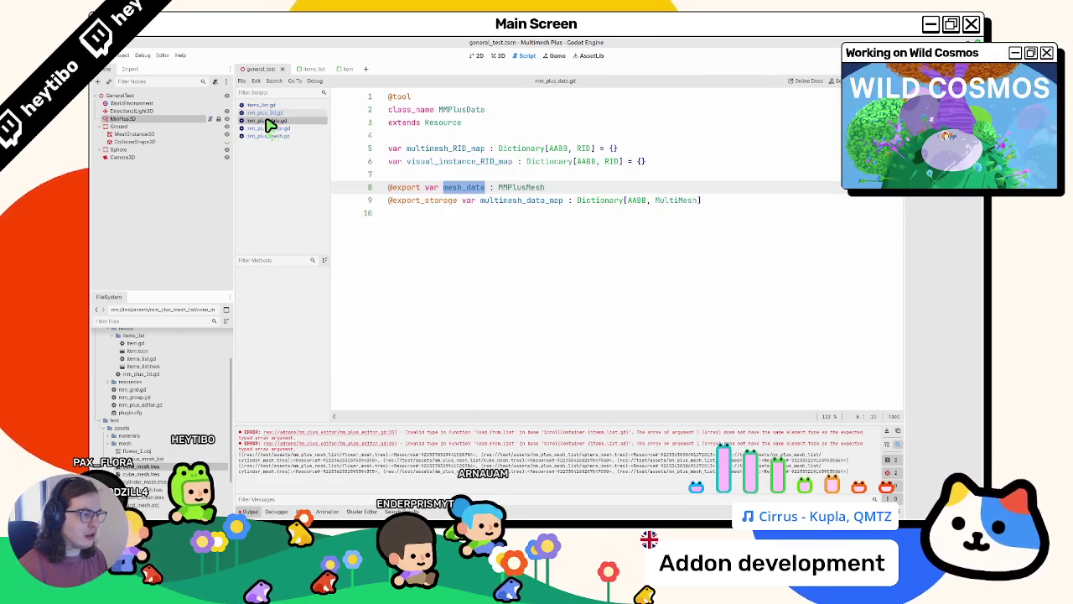
pyautogui.click(273, 106)
pyautogui.click(271, 113)
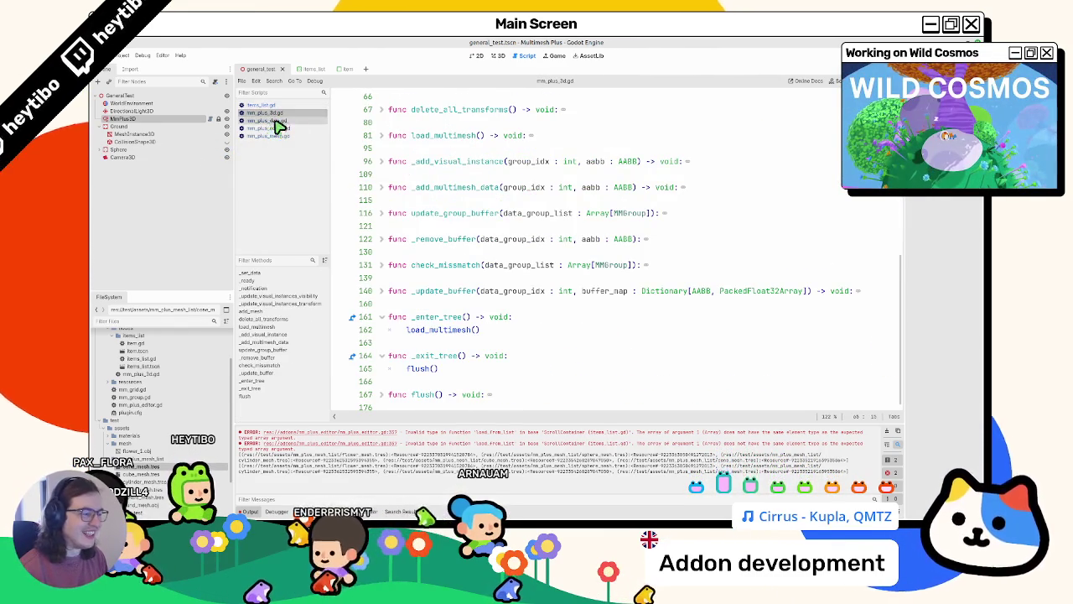
pyautogui.click(498, 188)
# Return to items_list.gd and open the MMPlusMesh class definition, mm_plus_mesh.gd
pyautogui.click(266, 120)
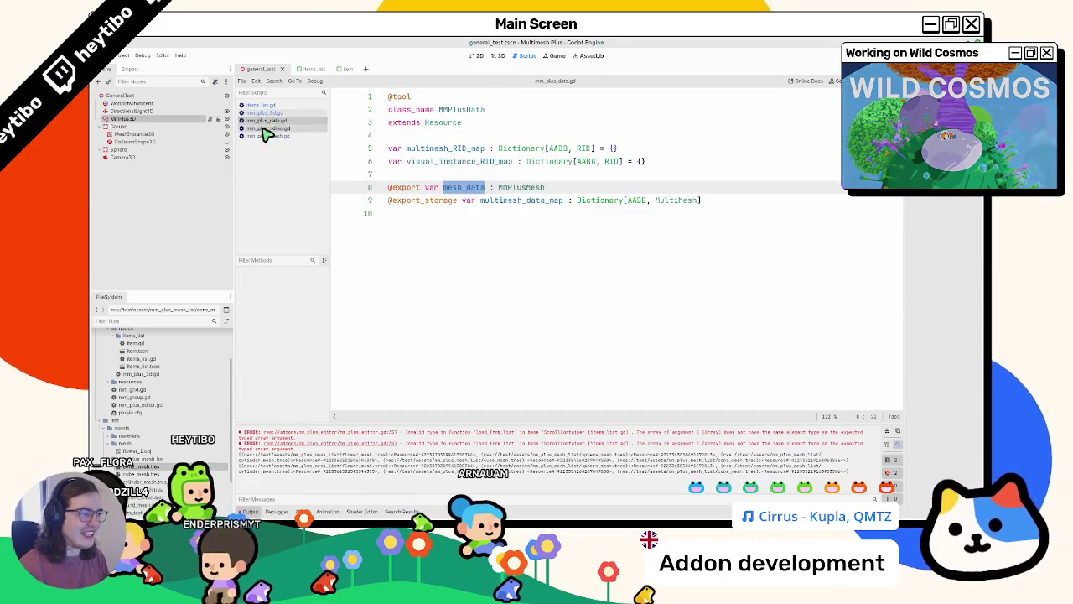
pyautogui.click(268, 128)
pyautogui.click(292, 120)
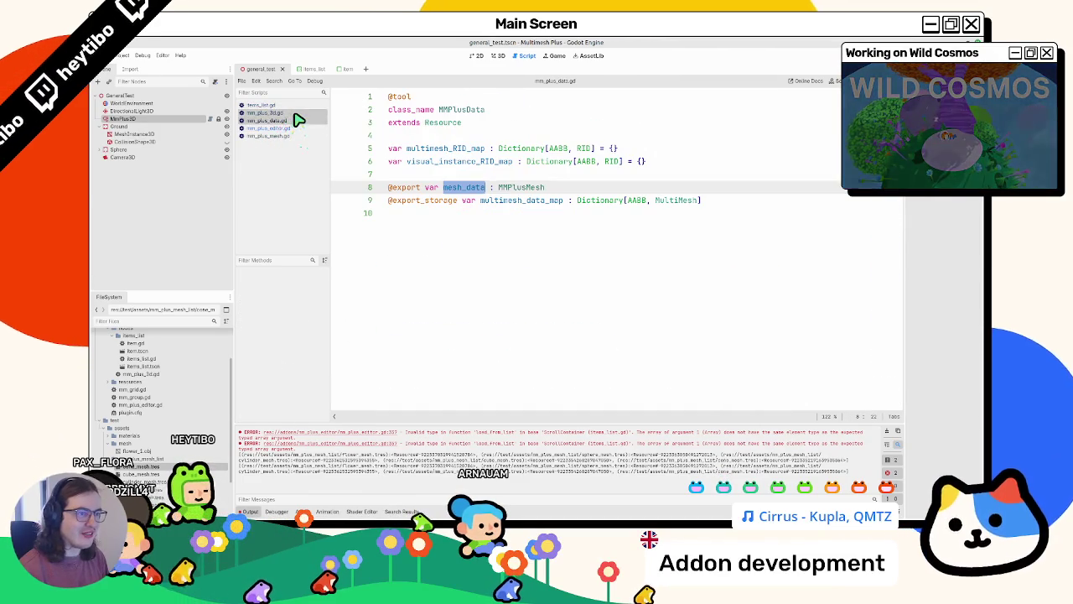
pyautogui.click(292, 107)
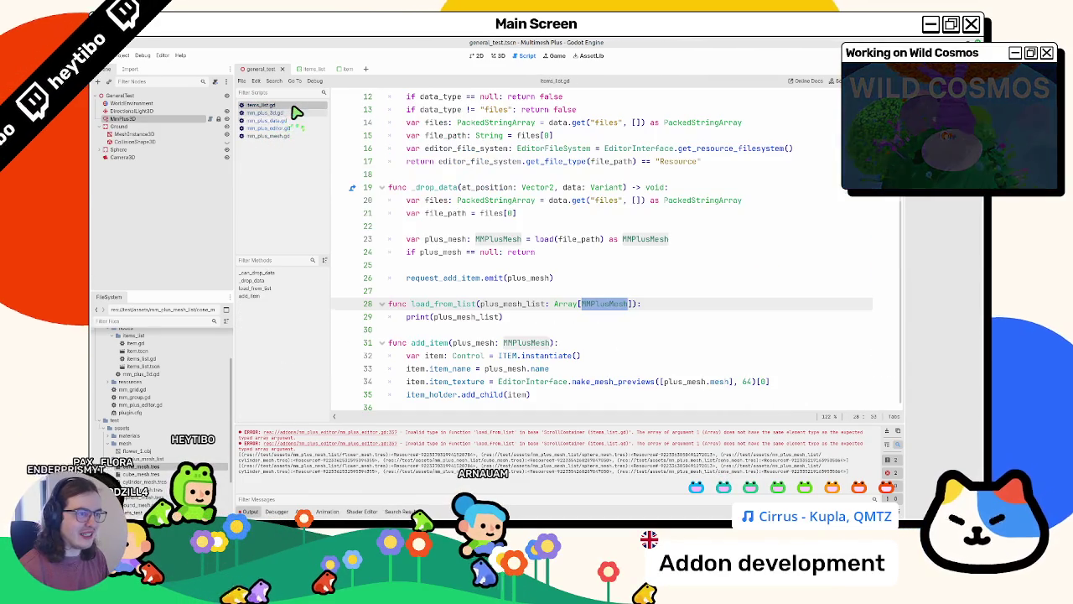
pyautogui.keyDown('ctrl'); pyautogui.click(608, 303); pyautogui.keyUp('ctrl')
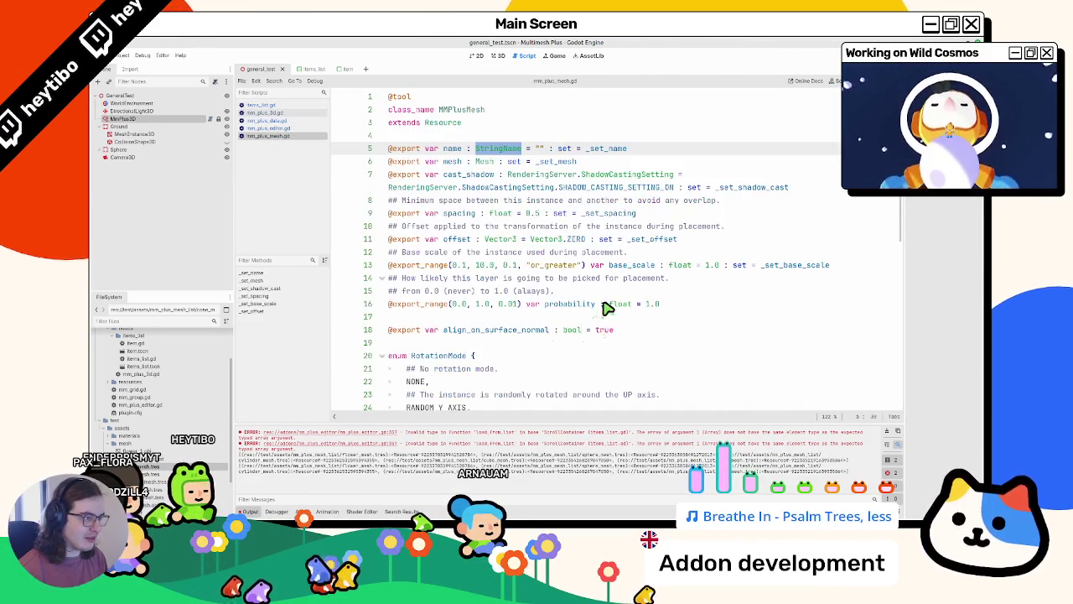
pyautogui.middleClick(301, 135)
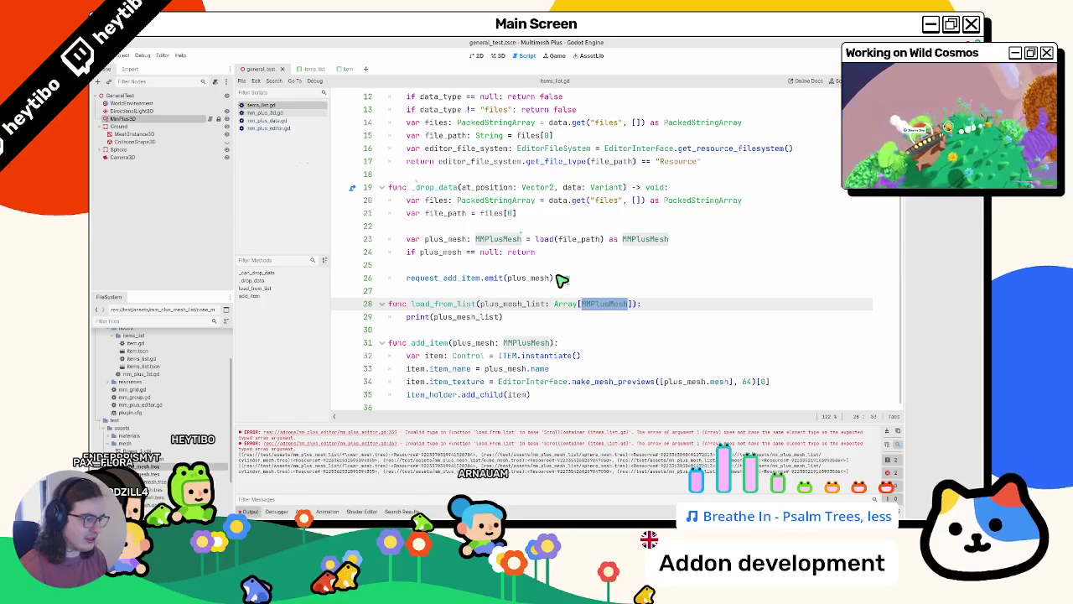
pyautogui.click(293, 127)
pyautogui.click(294, 122)
pyautogui.click(295, 114)
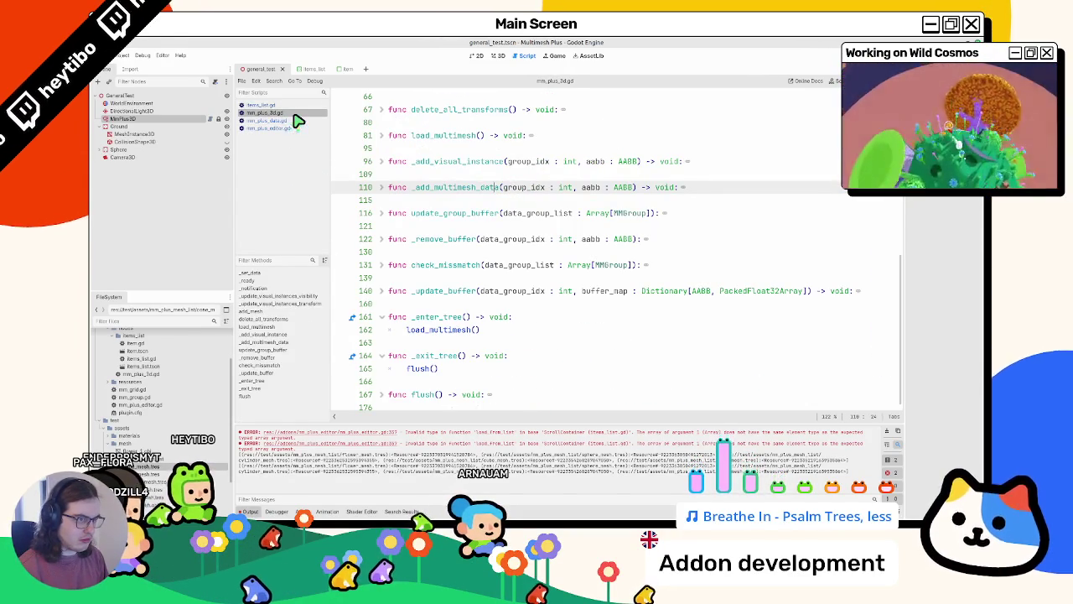
pyautogui.click(276, 120)
pyautogui.click(278, 128)
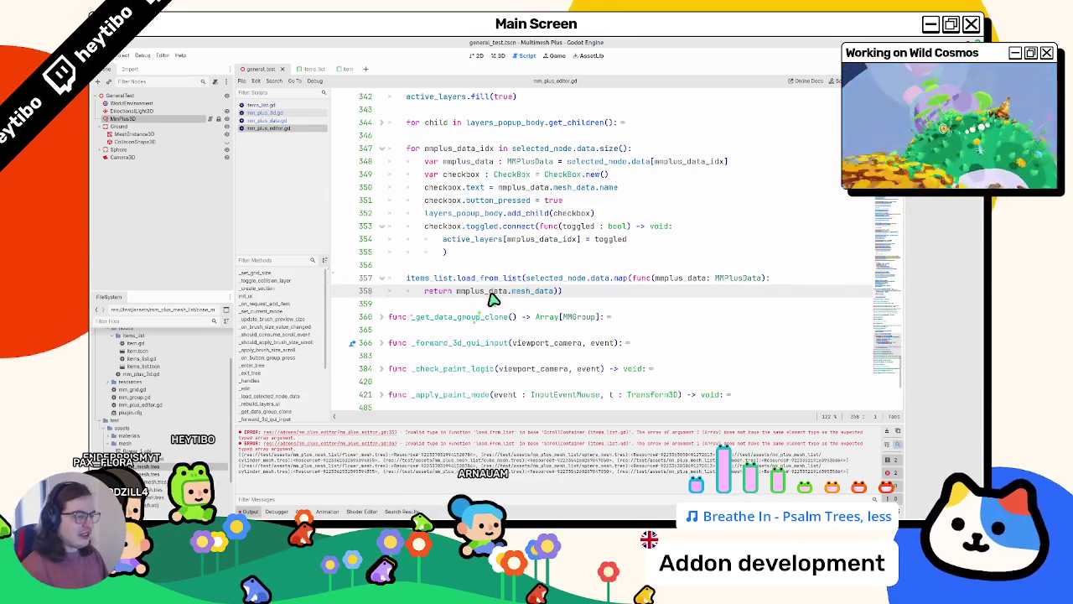
pyautogui.keyDown('ctrl'); pyautogui.click(523, 292); pyautogui.keyUp('ctrl')
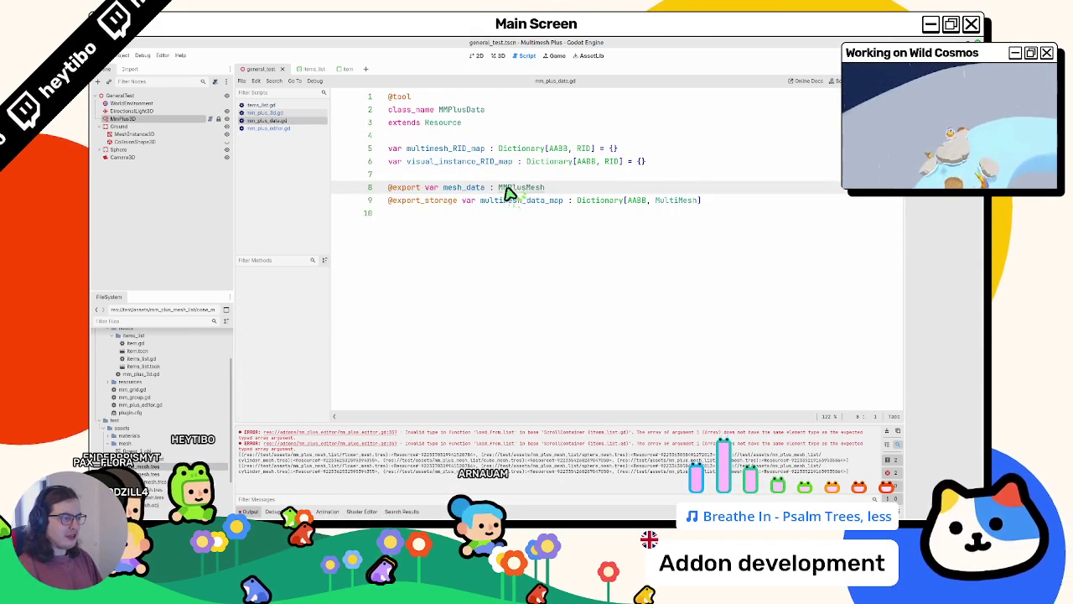
pyautogui.click(294, 112)
pyautogui.click(293, 119)
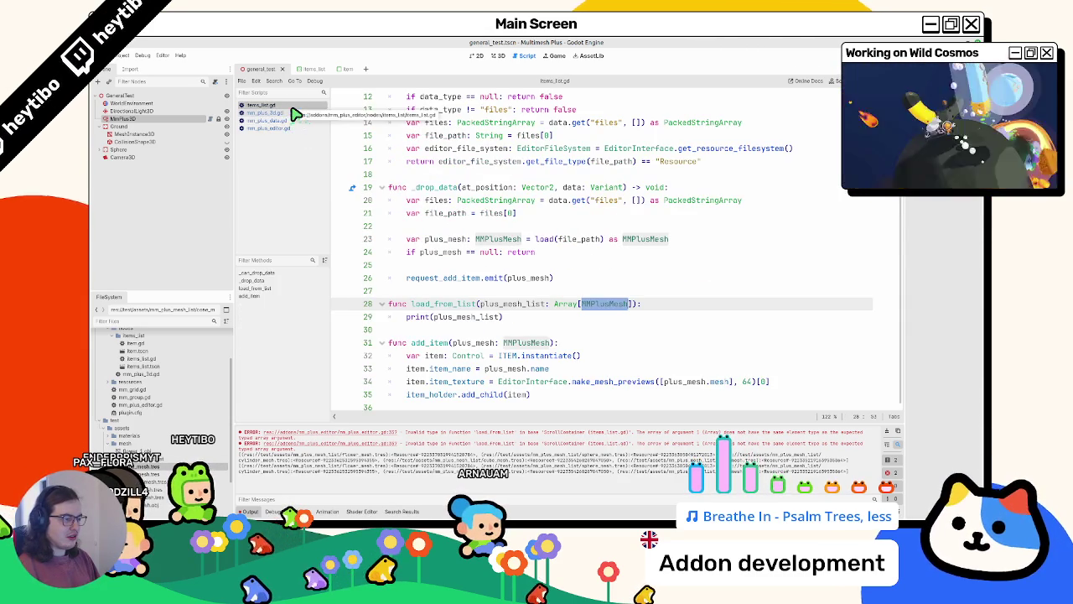
pyautogui.click(288, 128)
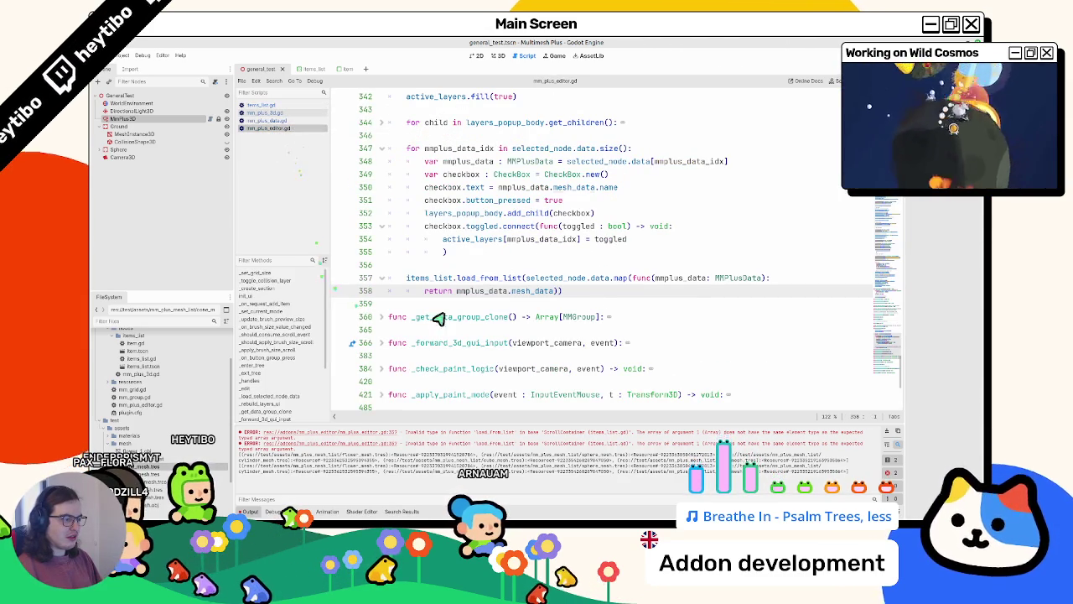
pyautogui.moveTo(525, 279); pyautogui.dragTo(557, 295)
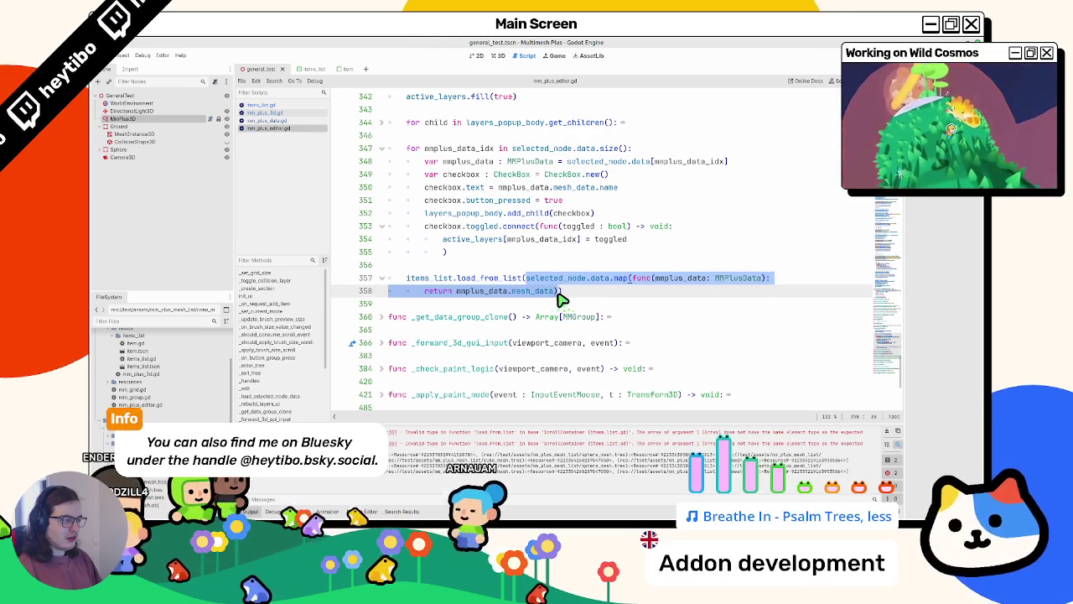
pyautogui.click(557, 294)
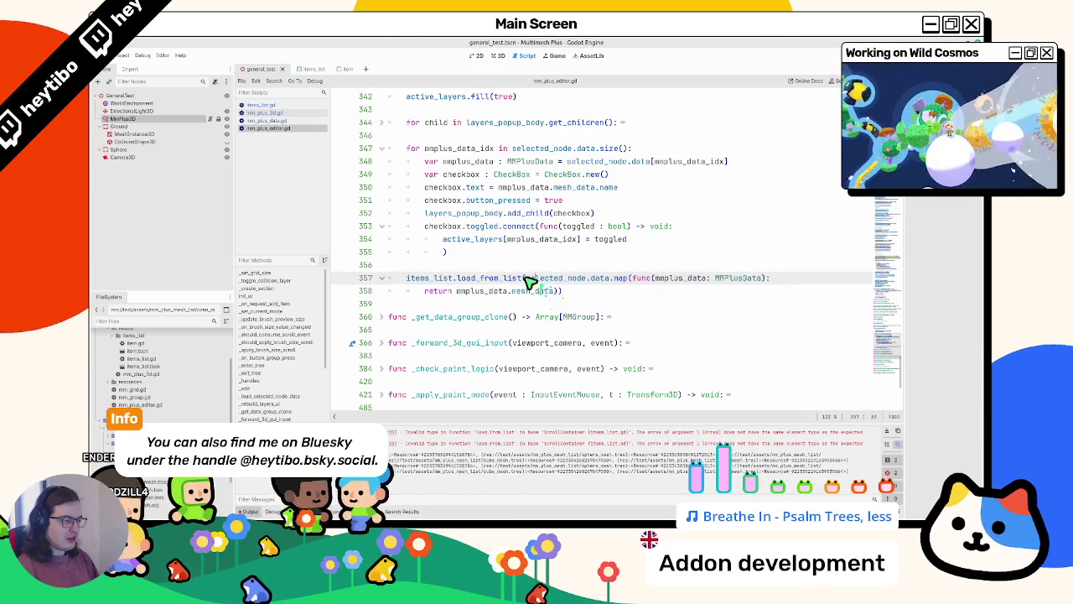
pyautogui.moveTo(526, 279); pyautogui.dragTo(558, 294)
pyautogui.click(552, 272)
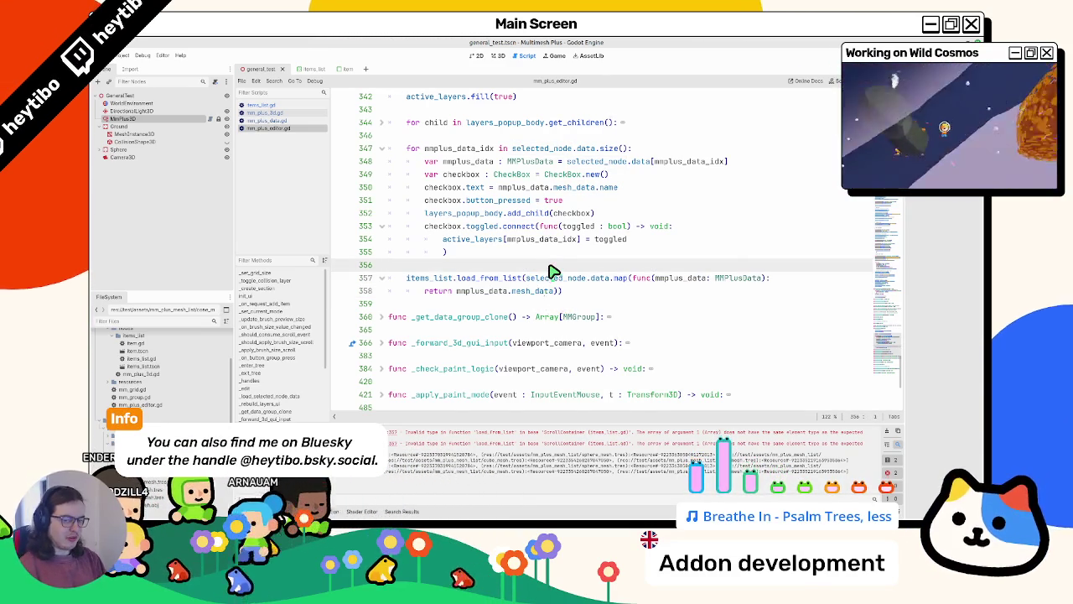
# Declare var mesh_list: Array[MMPlusMesh] above the call and paste the map expression after it
pyautogui.hotkey('ctrl', 'shift', 'Return')
pyautogui.write('var mesh_l')
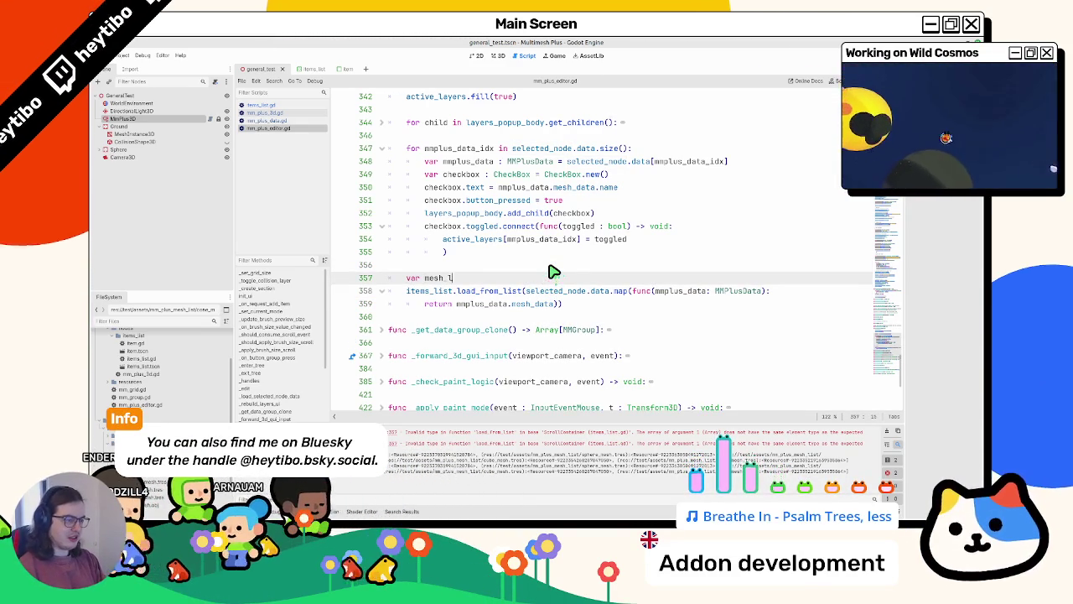
pyautogui.write('ist: Array')
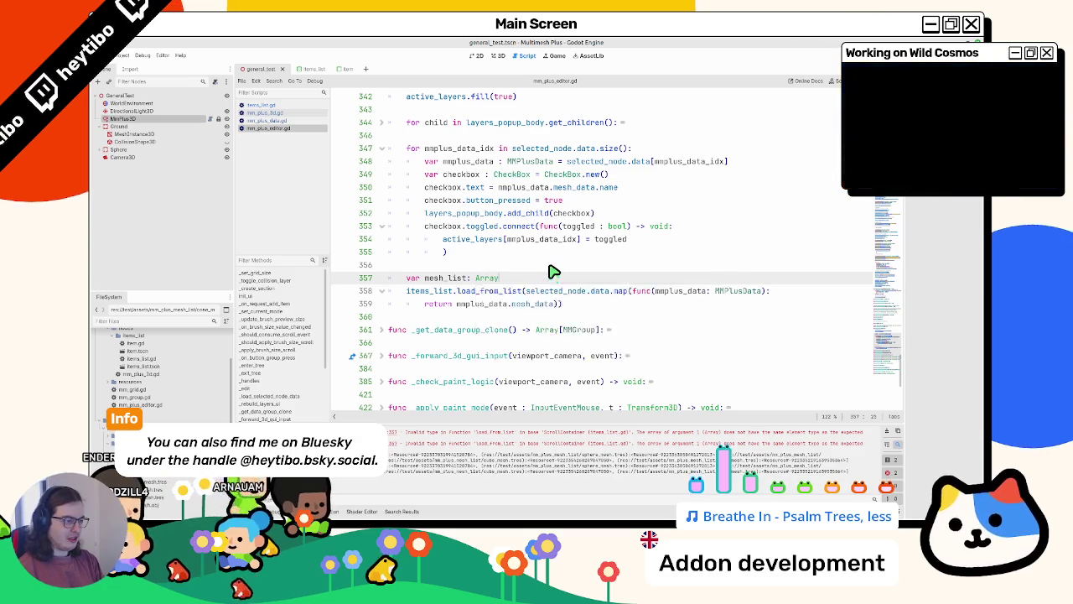
pyautogui.write('[M')
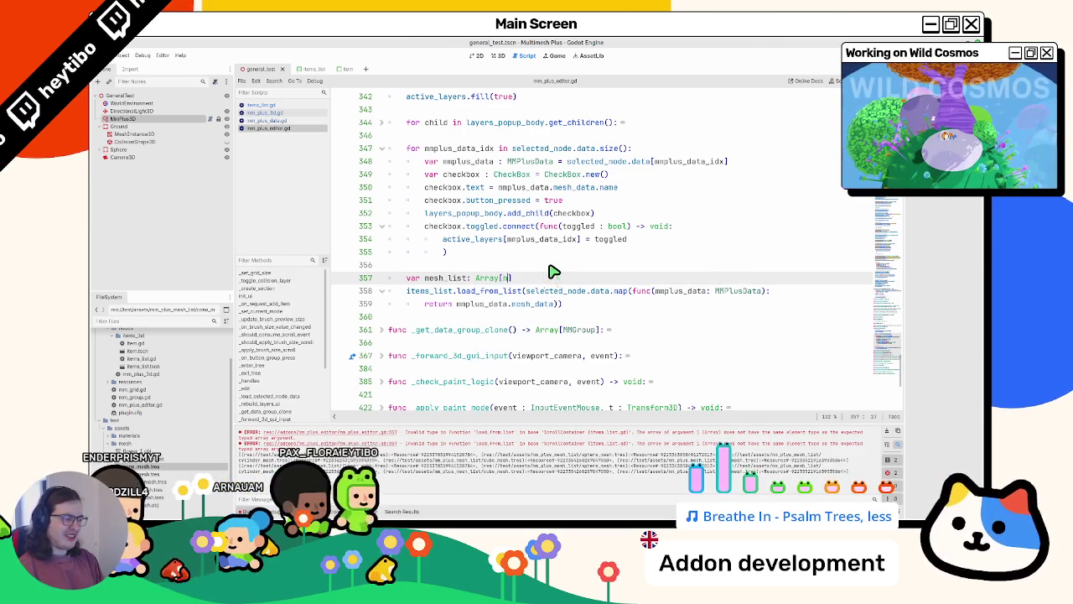
pyautogui.write('MPlus')
pyautogui.press('Return')
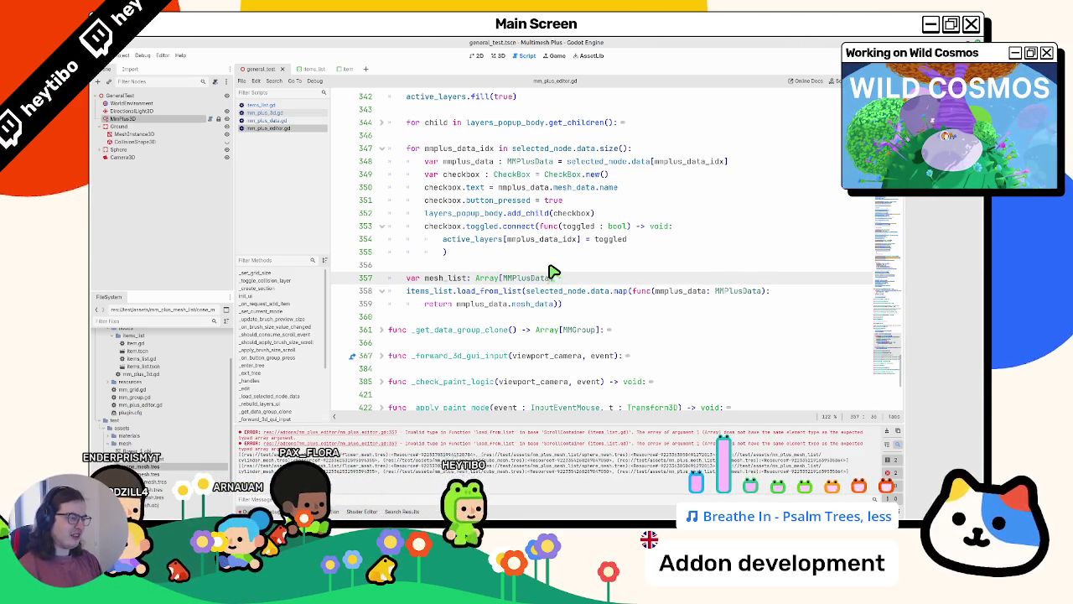
pyautogui.press('BackSpace')
pyautogui.press('BackSpace')
pyautogui.press('BackSpace')
pyautogui.write('Mesh')
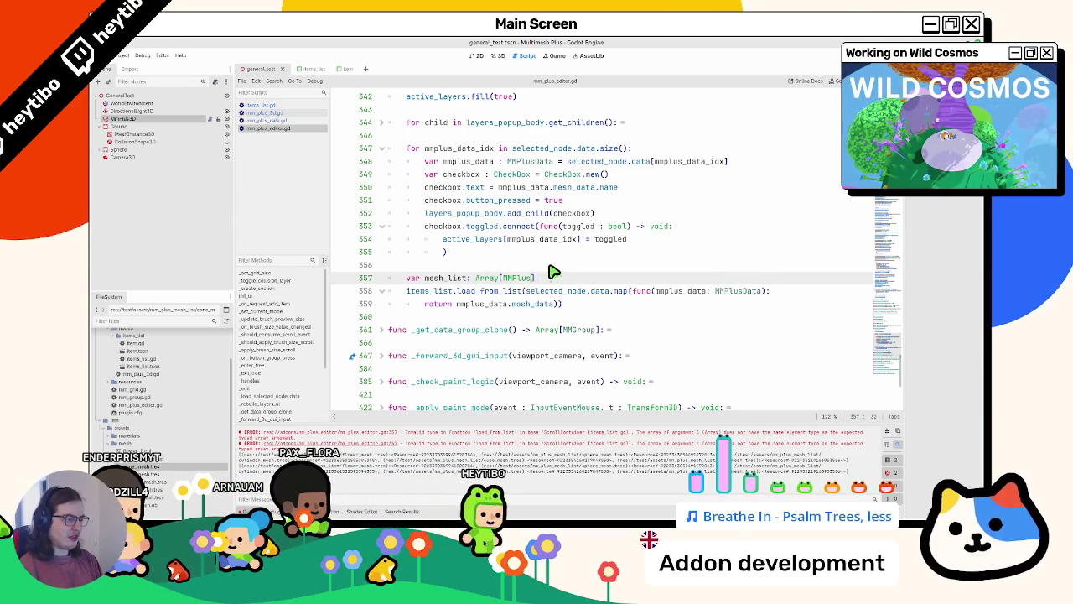
pyautogui.write('selected_node.data.map(func(mmplus_data: MMPlusData): \t\treturn mmplus_data.mesh_data)')
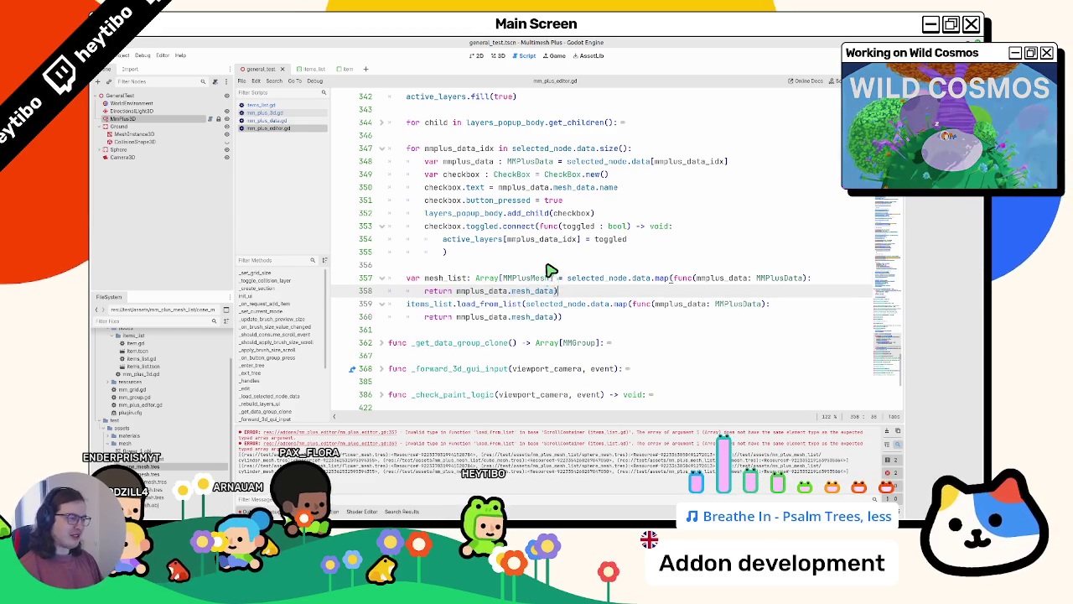
# Pass mesh_list to items_list.load_from_list and test it on the MMPlus3D node
pyautogui.doubleClick(444, 277)
pyautogui.moveTo(456, 304)
pyautogui.mouseDown()
pyautogui.moveTo(553, 318)
pyautogui.moveTo(526, 304)
pyautogui.mouseUp()
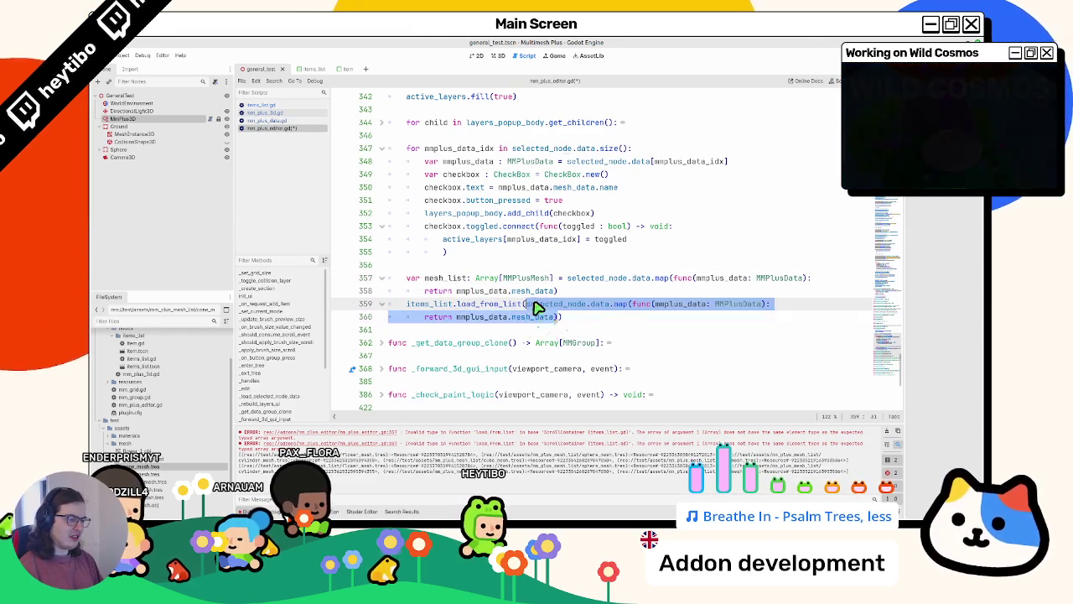
pyautogui.write('mesh_list')
pyautogui.press('Return')
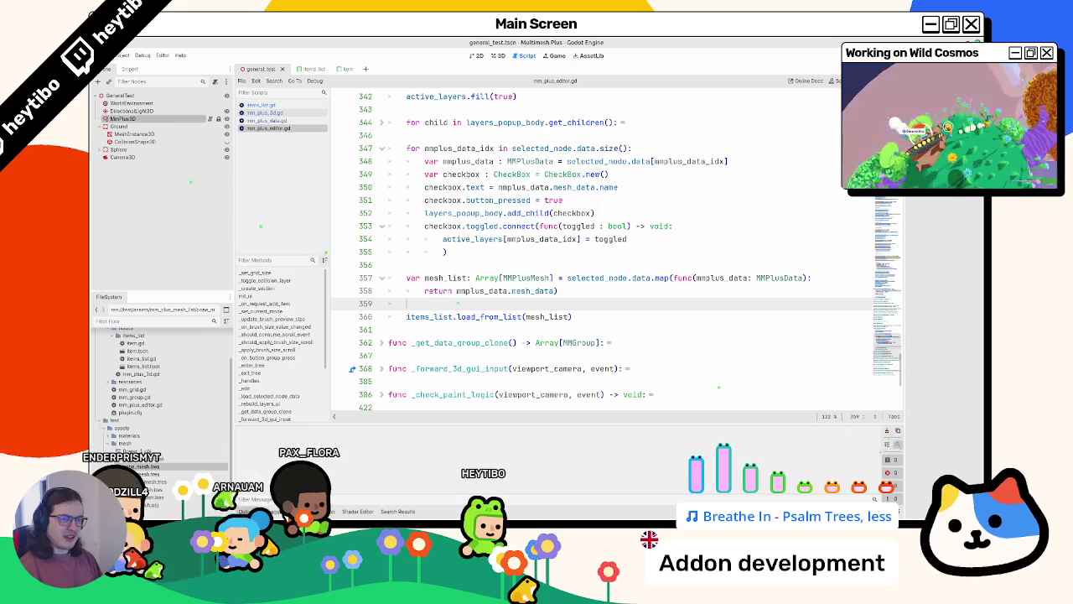
pyautogui.click(139, 121)
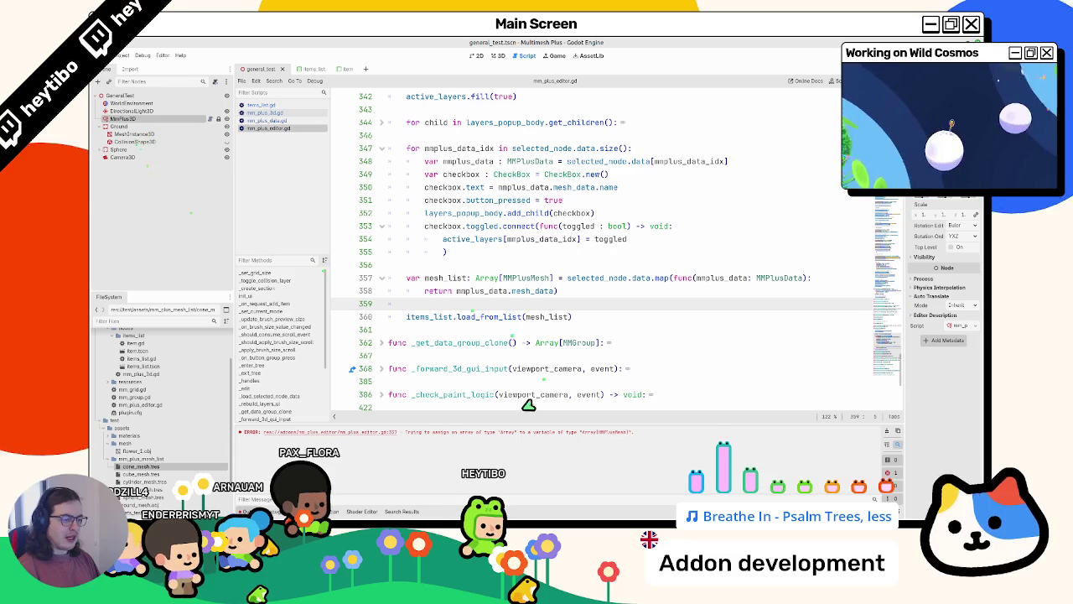
# Initialize mesh_list with = [] and move the map call onto its own line
pyautogui.click(567, 279)
pyautogui.press('BackSpace')
pyautogui.press('BackSpace')
pyautogui.press('BackSpace')
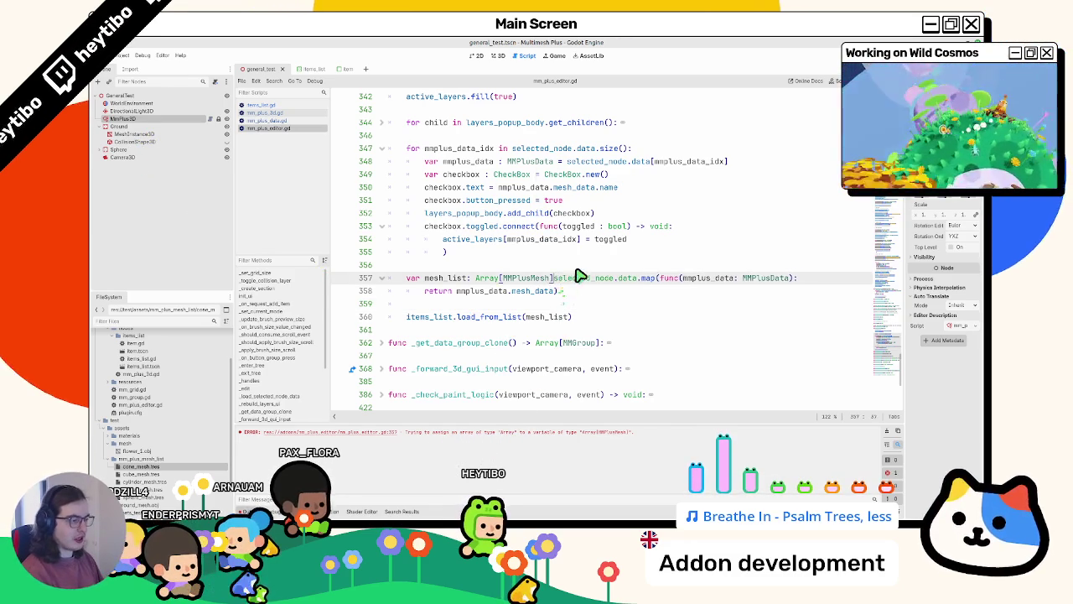
pyautogui.press('Return')
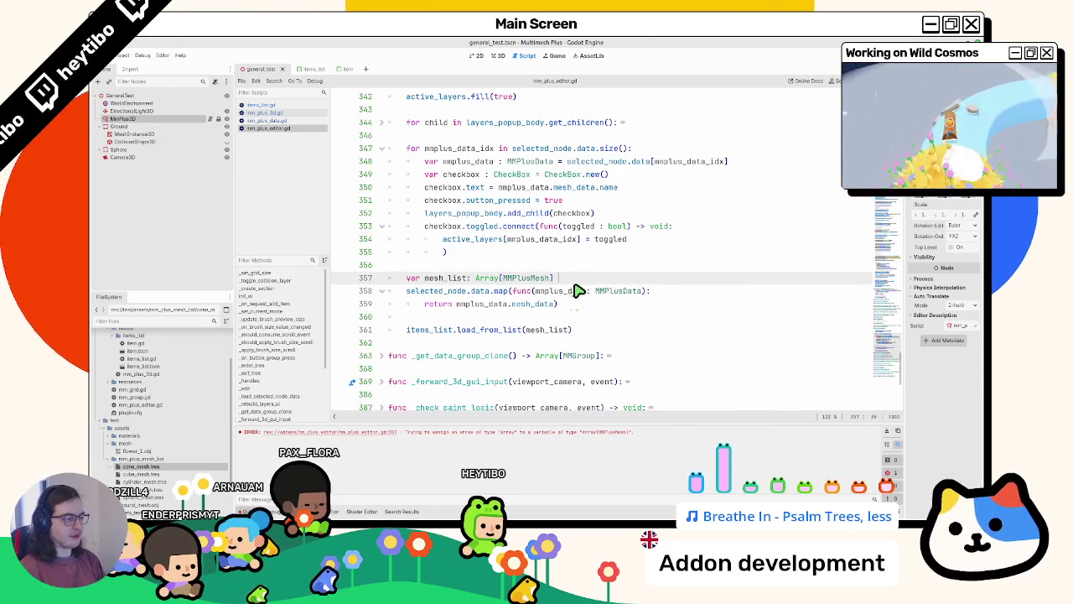
pyautogui.write('= []')
pyautogui.moveTo(422, 305); pyautogui.dragTo(470, 291)
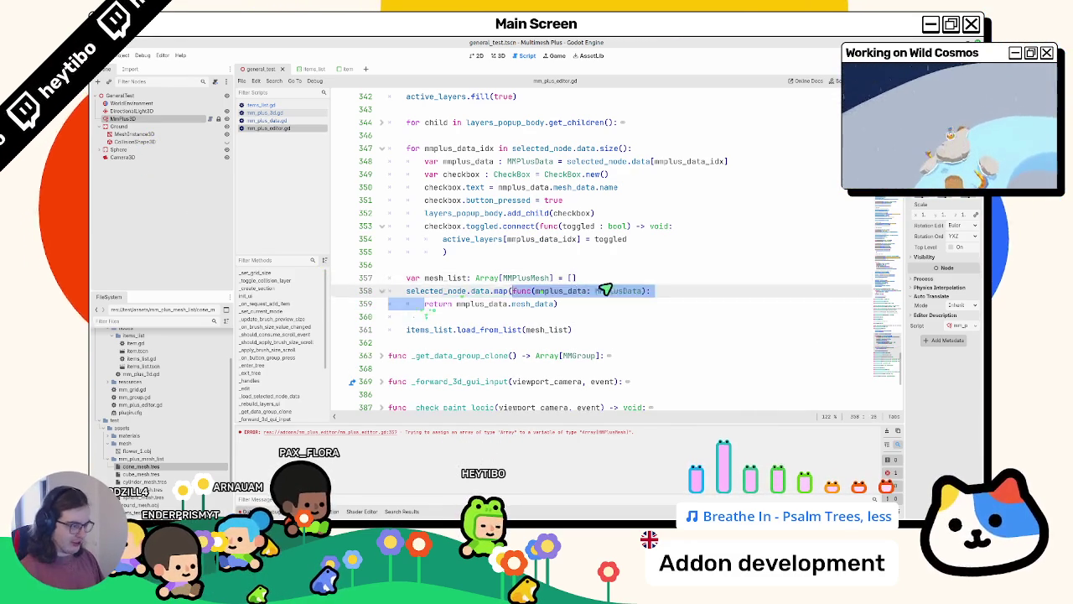
pyautogui.click(653, 291)
pyautogui.press('Delete')
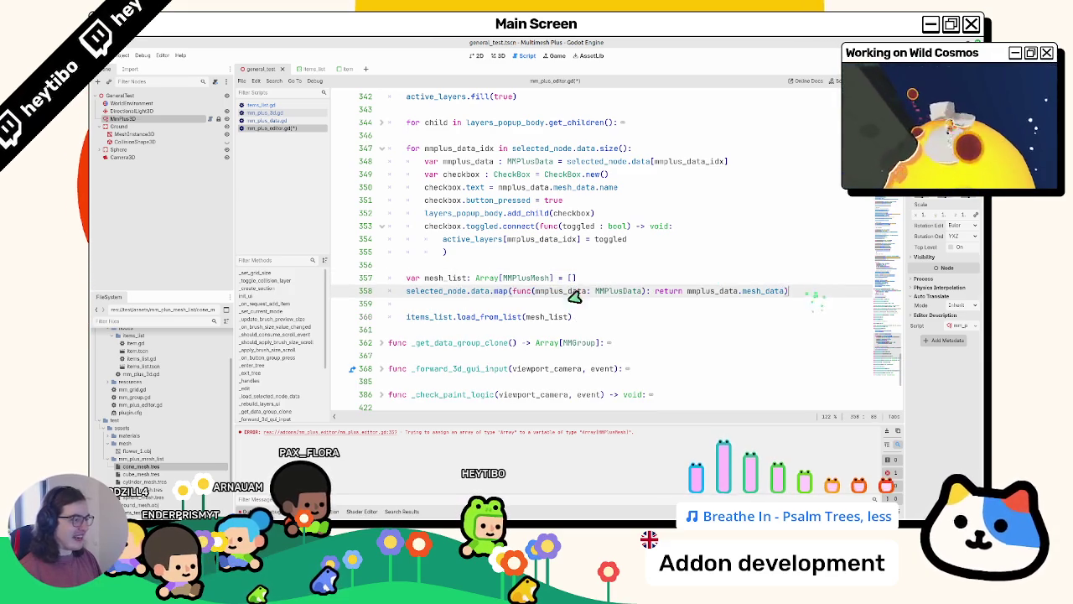
# Wrap the map expression in mesh_list.assign(...) and rerun by reselecting MMPlus3D
pyautogui.moveTo(789, 291); pyautogui.dragTo(401, 300)
pyautogui.hotkey('ctrl', 'c')
pyautogui.write('mesh')
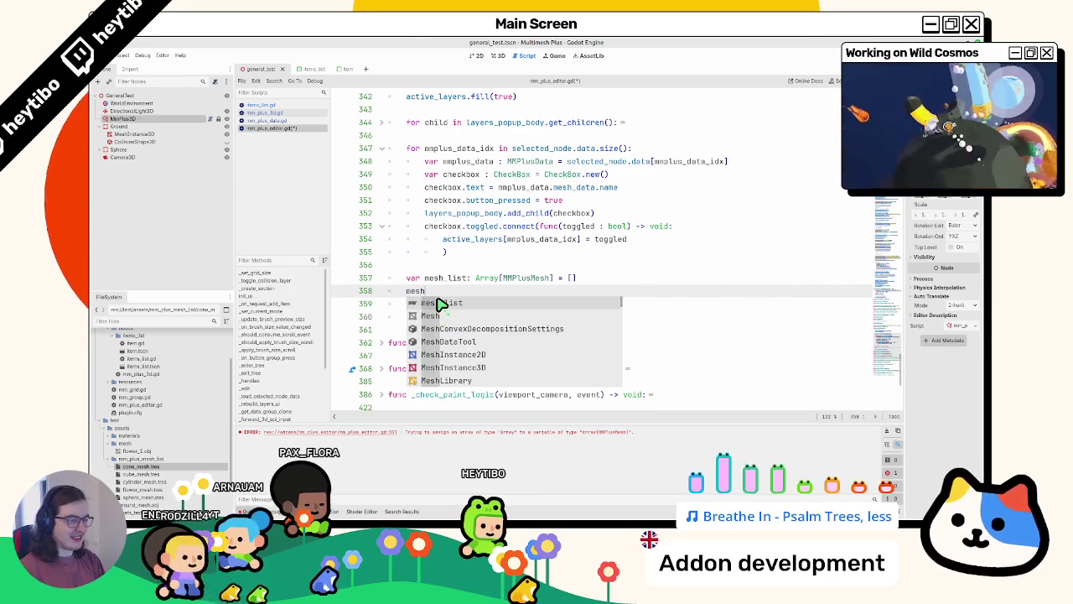
pyautogui.write('_list.assign(')
pyautogui.press('Return')
pyautogui.hotkey('ctrl', 'v')
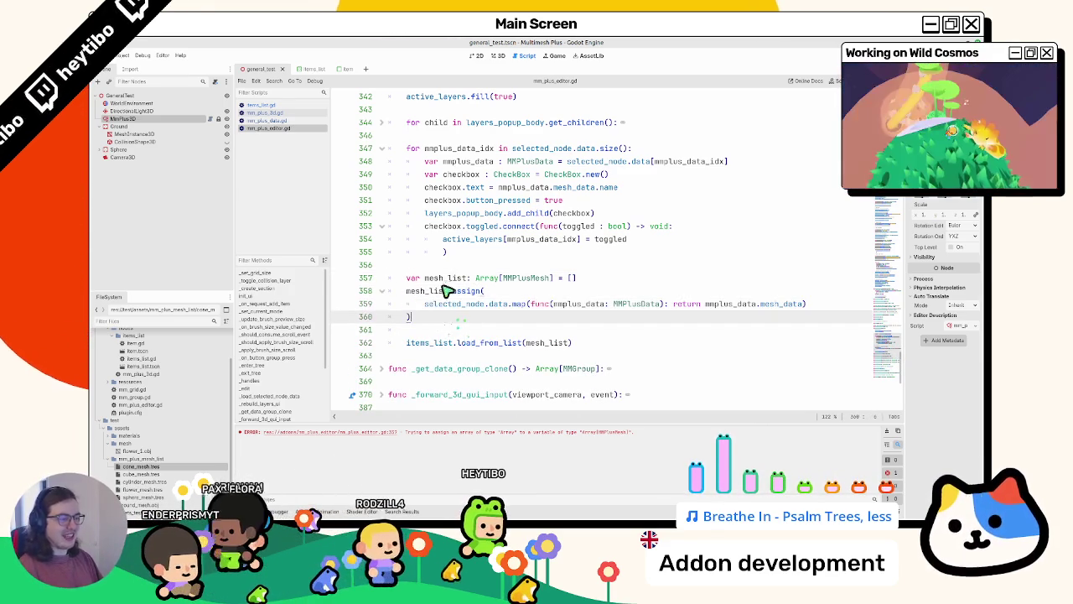
pyautogui.doubleClick(437, 291)
pyautogui.click(156, 121)
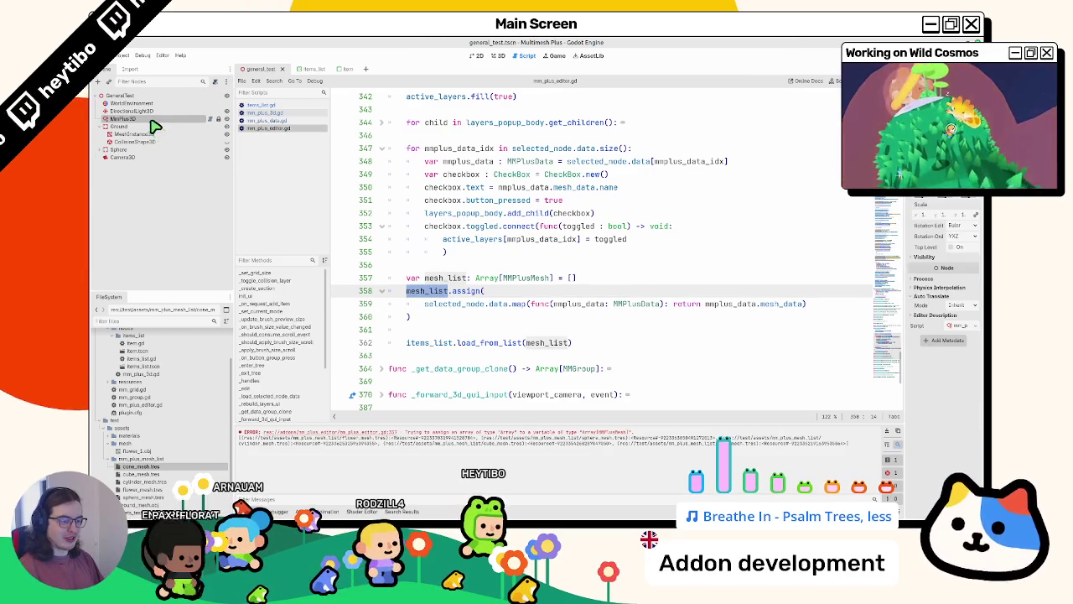
# Clear the Output panel and check the MMPlusMesh type in mm_plus_data.gd
pyautogui.click(887, 437)
pyautogui.doubleClick(523, 304)
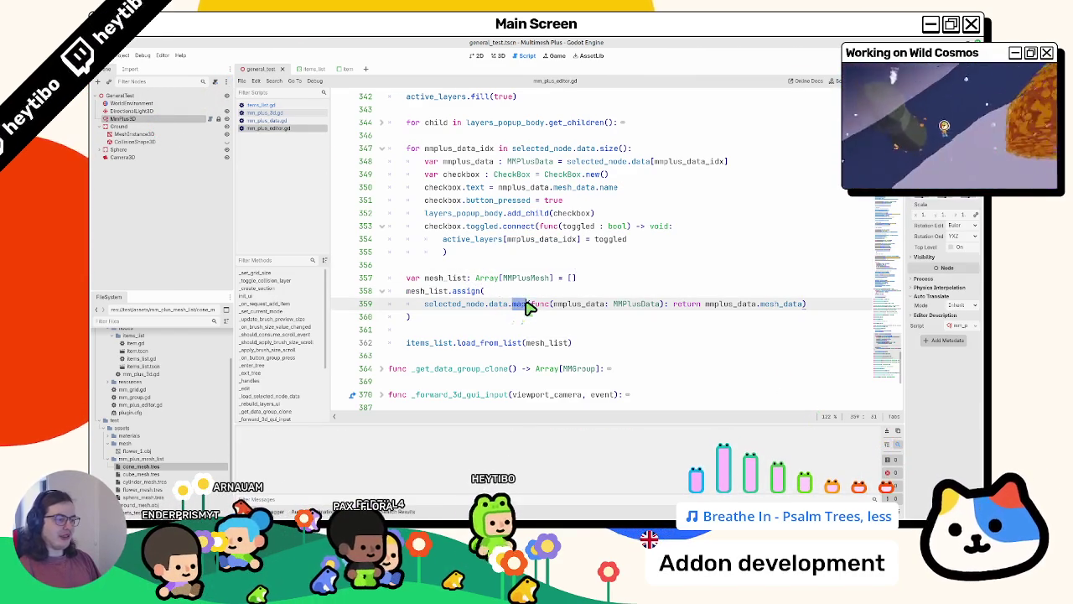
pyautogui.doubleClick(515, 278)
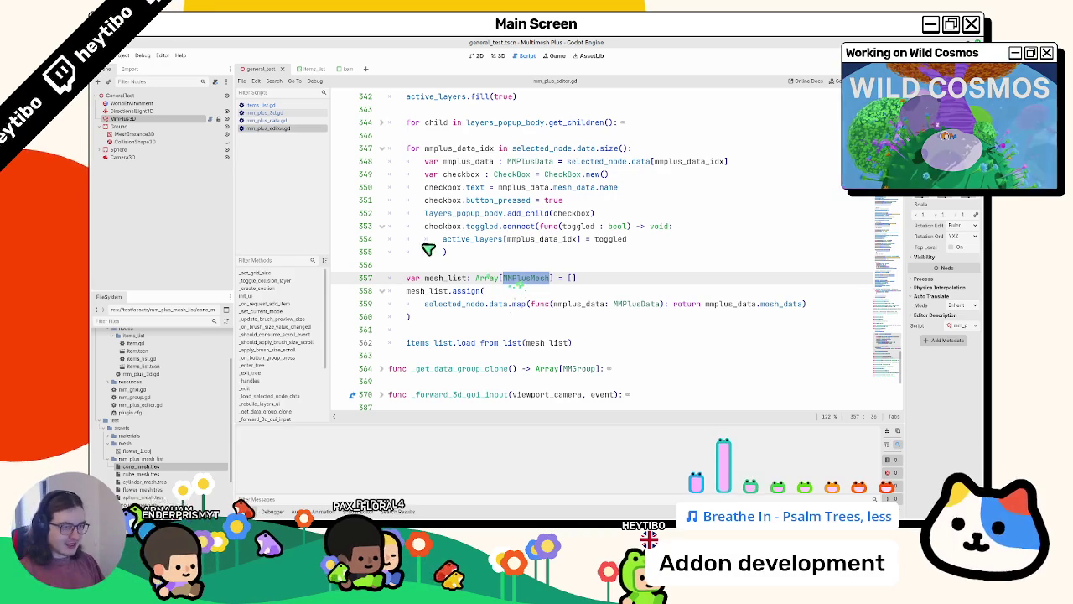
pyautogui.click(289, 113)
# Go back to items_list.gd and select the print statement on line 29
pyautogui.click(293, 122)
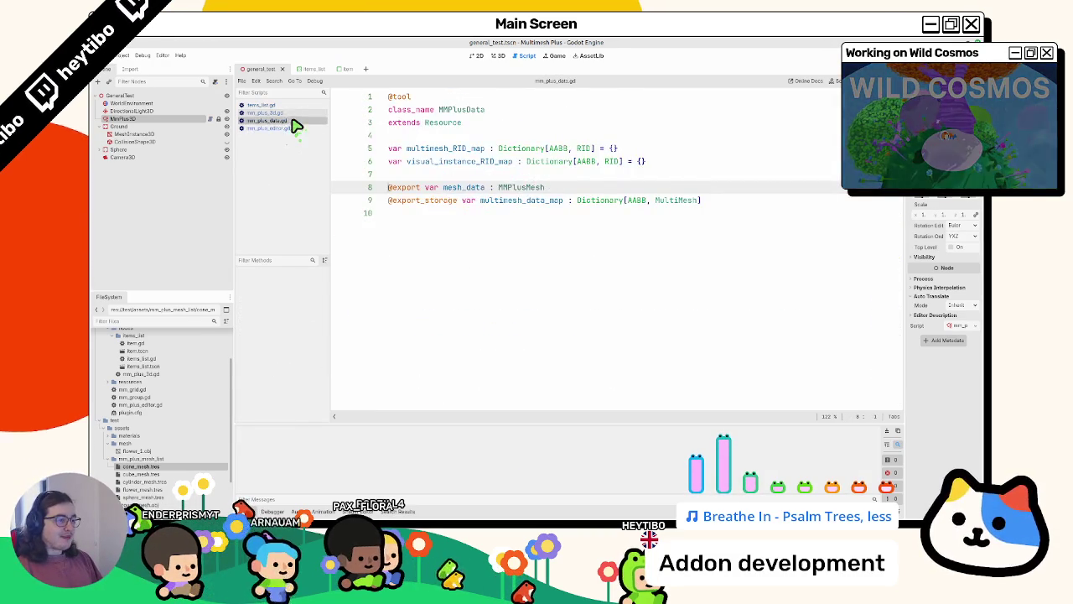
pyautogui.click(293, 113)
pyautogui.click(290, 105)
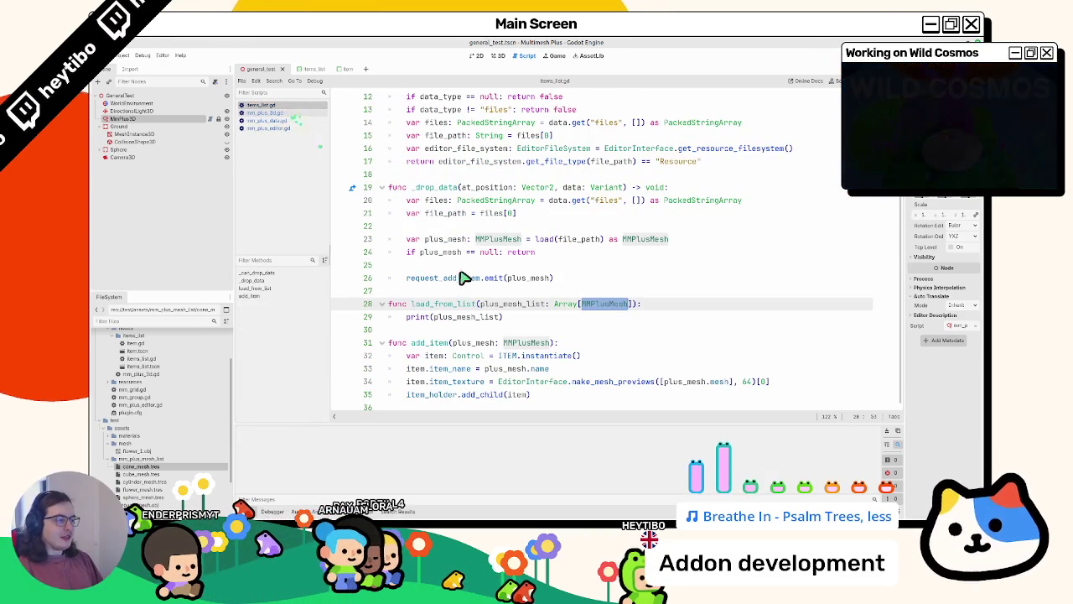
pyautogui.doubleClick(476, 317)
pyautogui.click(429, 355)
pyautogui.click(498, 306)
pyautogui.moveTo(408, 317); pyautogui.dragTo(577, 323)
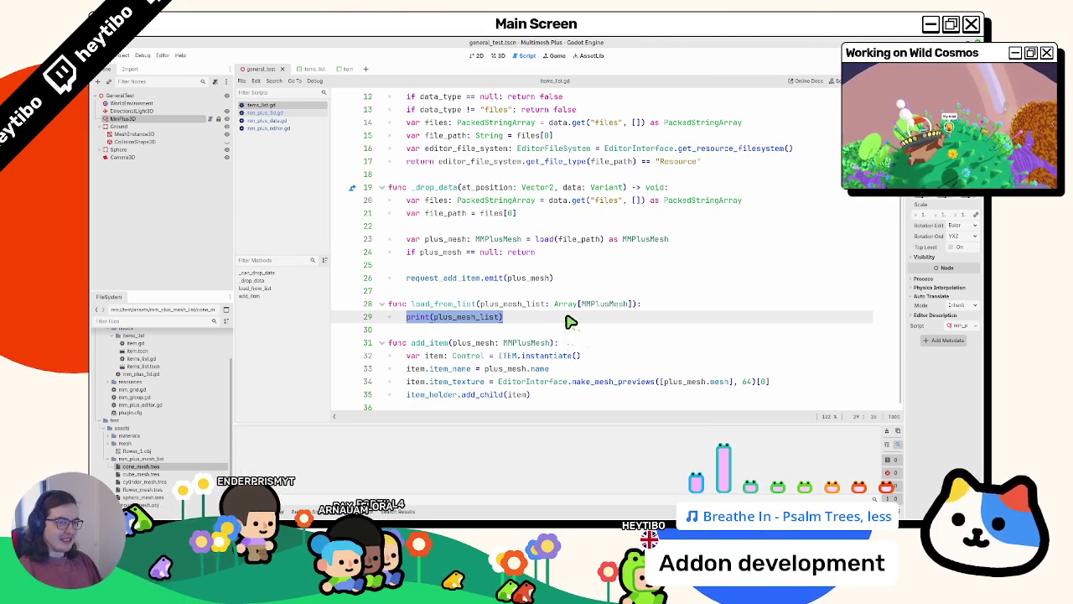
pyautogui.click(314, 70)
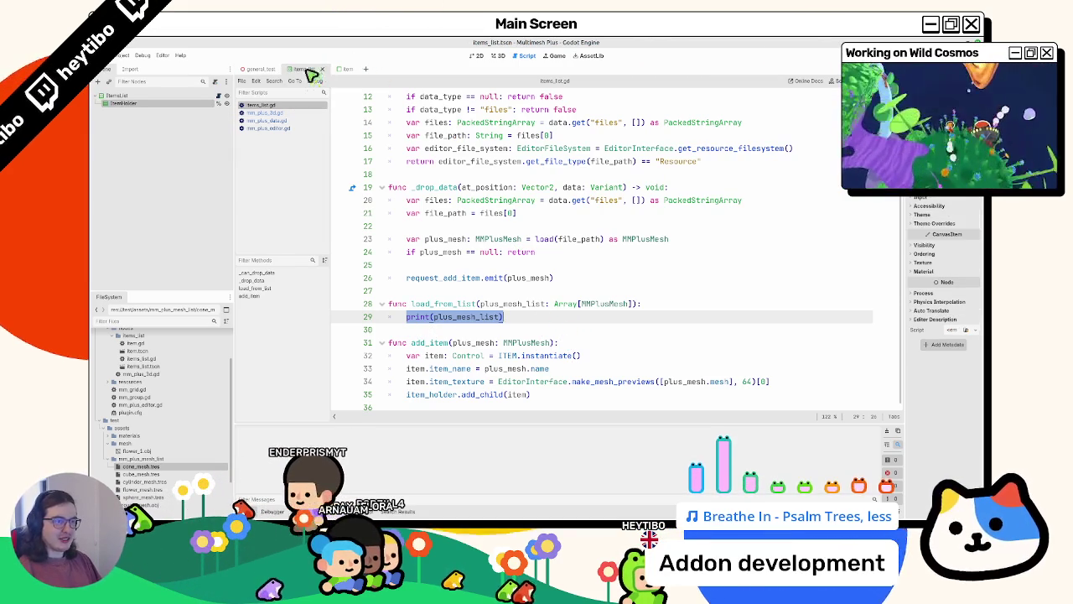
# Replace it with a loop: for child in item_holder: child.queue_free()
pyautogui.write('for child in h')
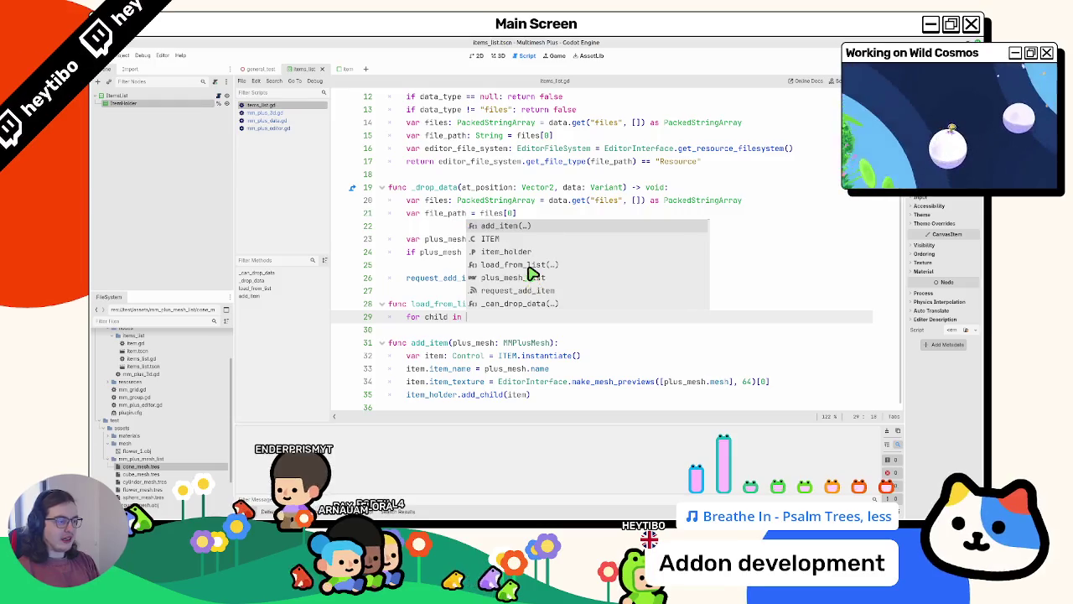
pyautogui.press('BackSpace')
pyautogui.write('item_holder:')
pyautogui.press('Return')
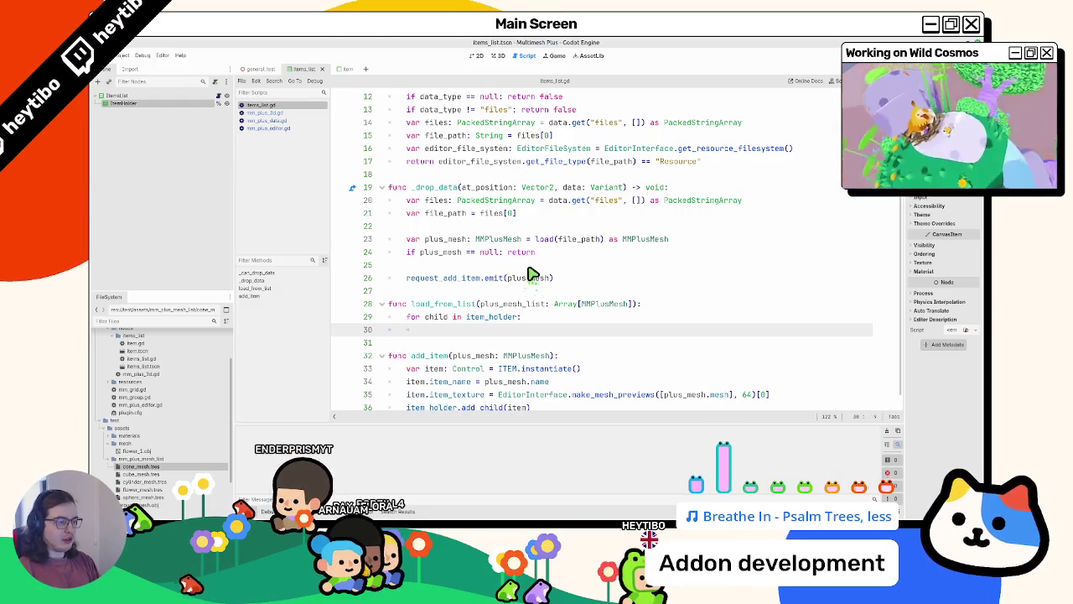
pyautogui.write('child.queue')
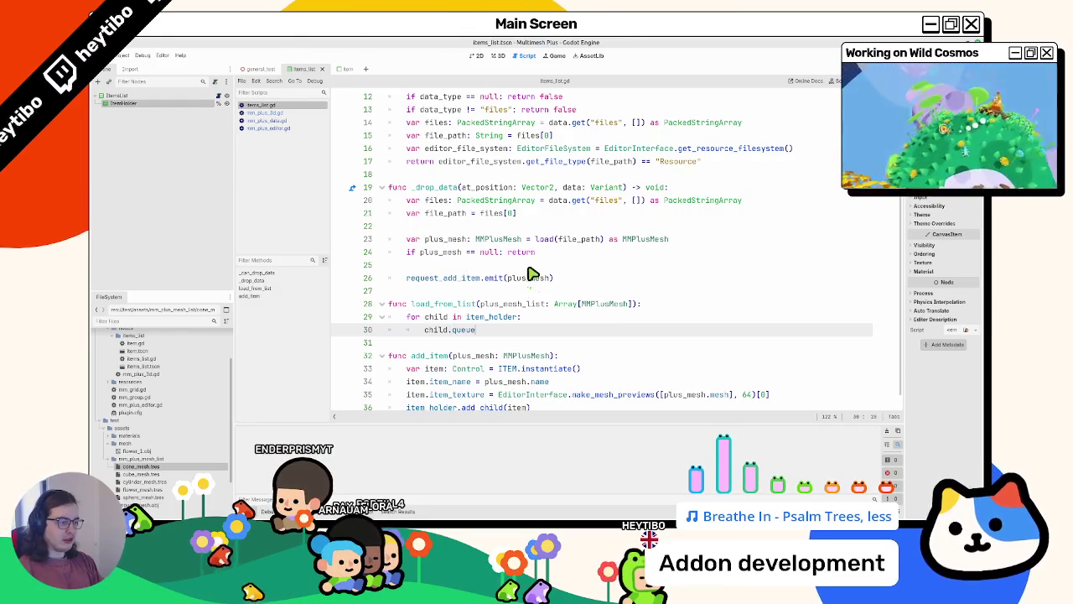
pyautogui.press('BackSpace')
pyautogui.press('BackSpace')
pyautogui.press('BackSpace')
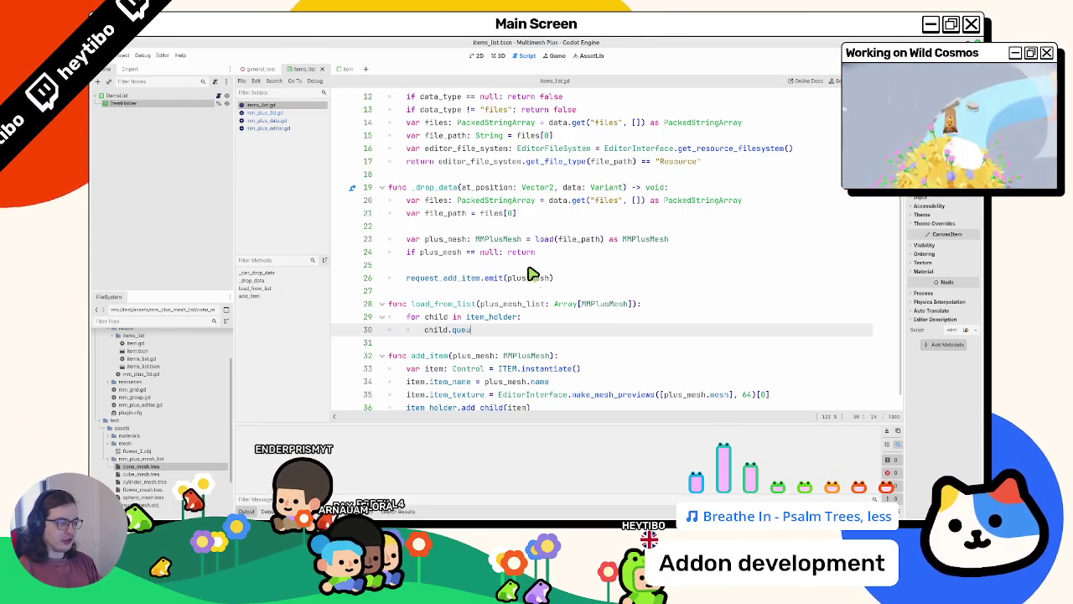
pyautogui.press('BackSpace')
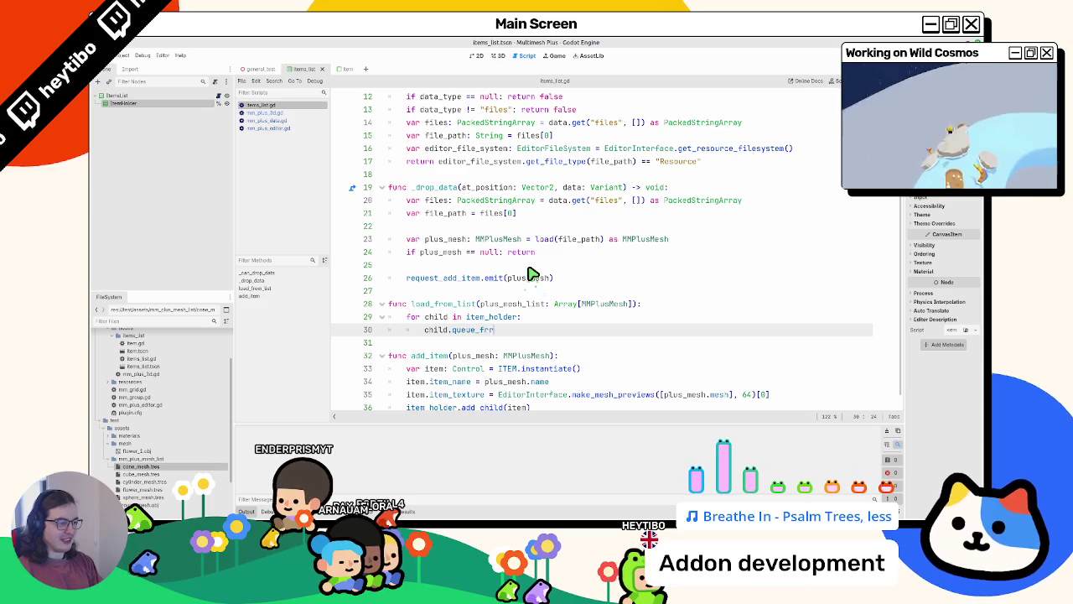
pyautogui.press('Return')
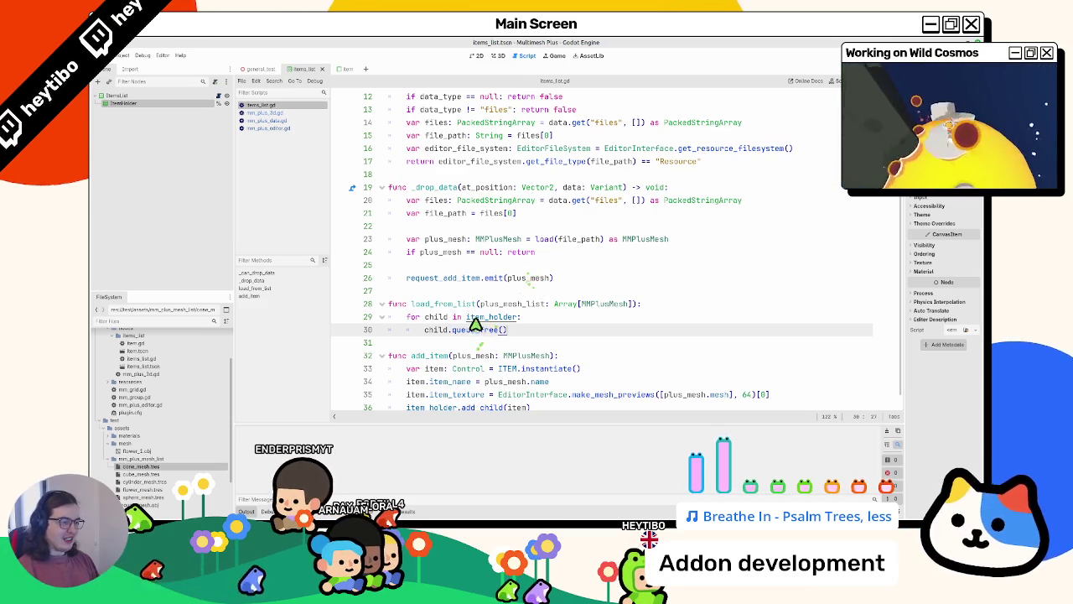
pyautogui.keyDown('ctrl'); pyautogui.click(482, 322); pyautogui.keyUp('ctrl')
pyautogui.hotkey('alt', 'Left')
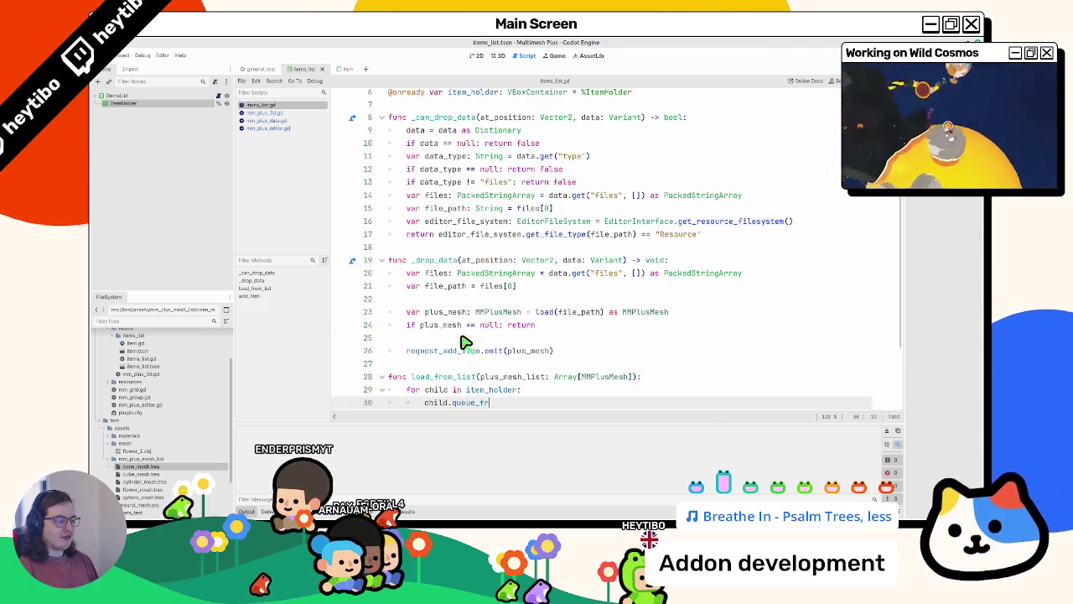
pyautogui.scroll(-2, 463, 353)
pyautogui.doubleClick(475, 317)
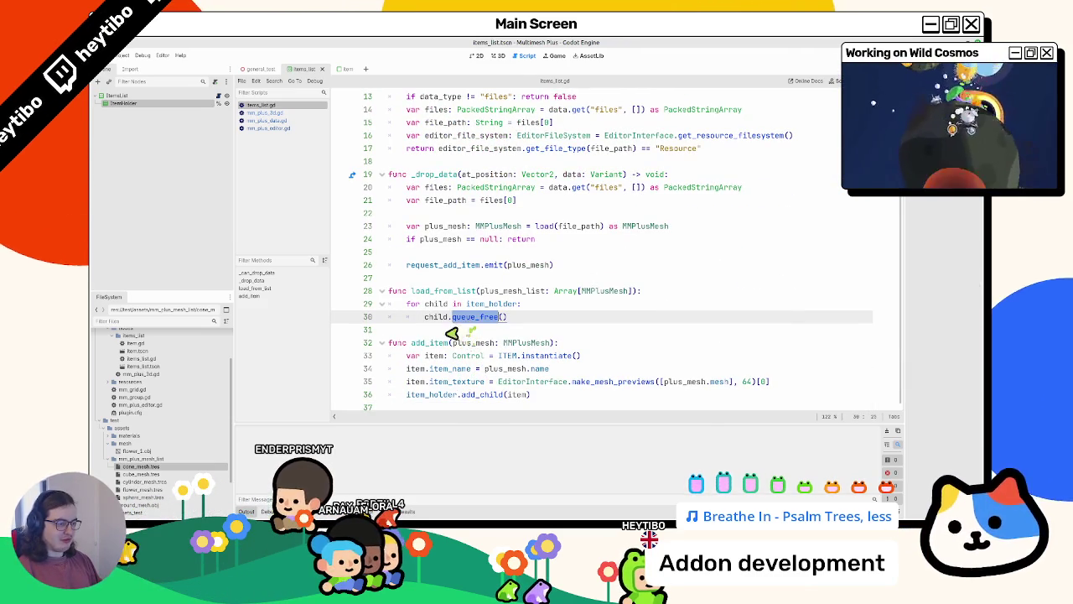
# Review mm_plus_3d.gd, mm_plus_data.gd and mm_plus_editor.gd, then return to items_list.gd
pyautogui.click(265, 112)
pyautogui.click(267, 120)
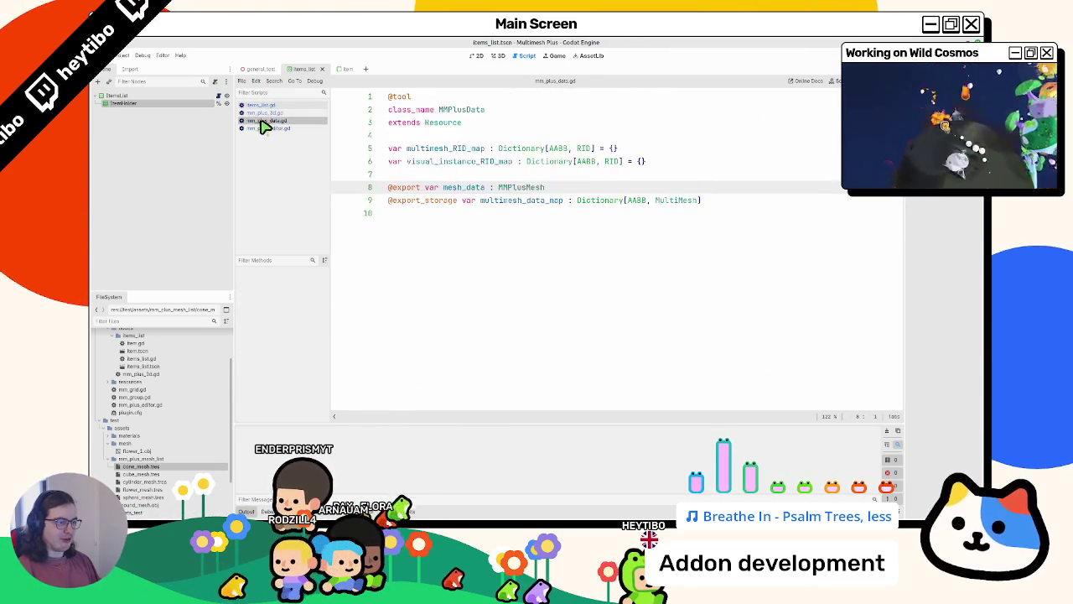
pyautogui.click(267, 127)
pyautogui.scroll(5, 551, 235)
pyautogui.scroll(-4, 551, 235)
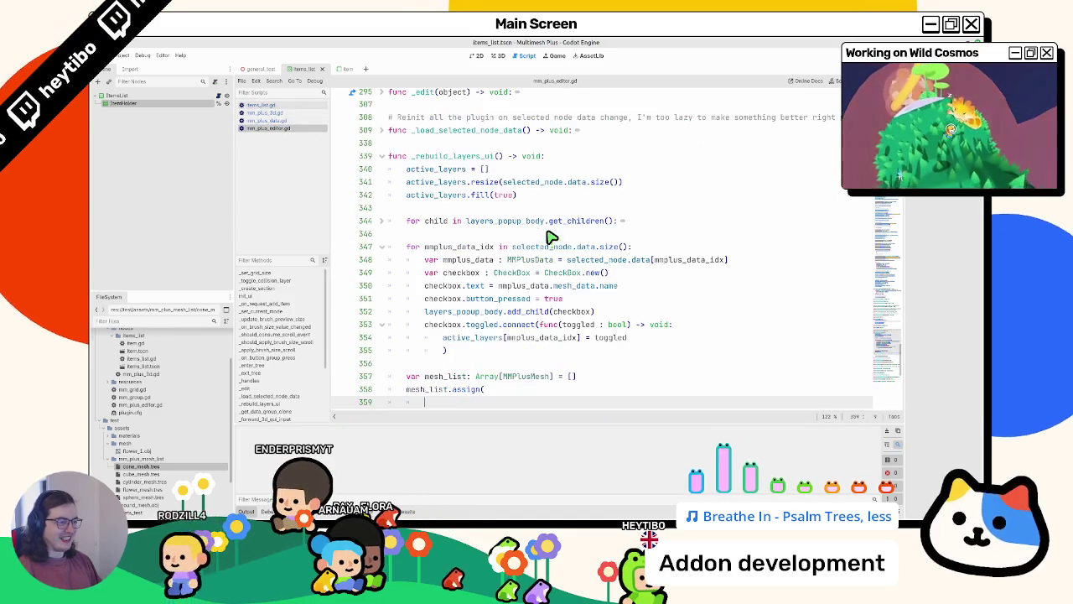
pyautogui.scroll(-3, 543, 274)
pyautogui.click(311, 120)
pyautogui.click(315, 105)
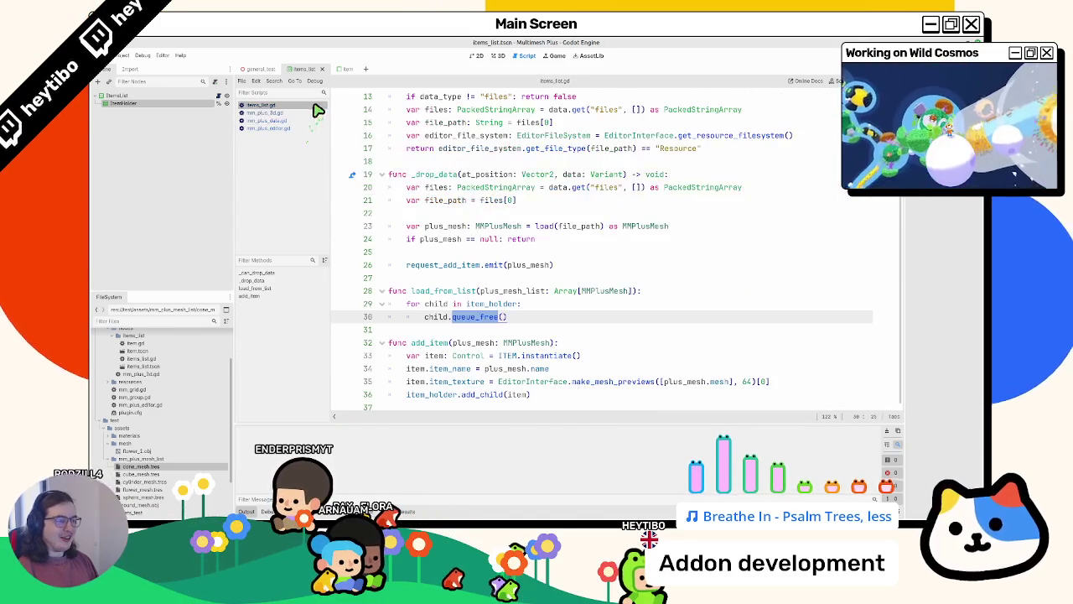
# Leave an empty line below child.queue_free() after the loop
pyautogui.click(555, 318)
pyautogui.press('Return')
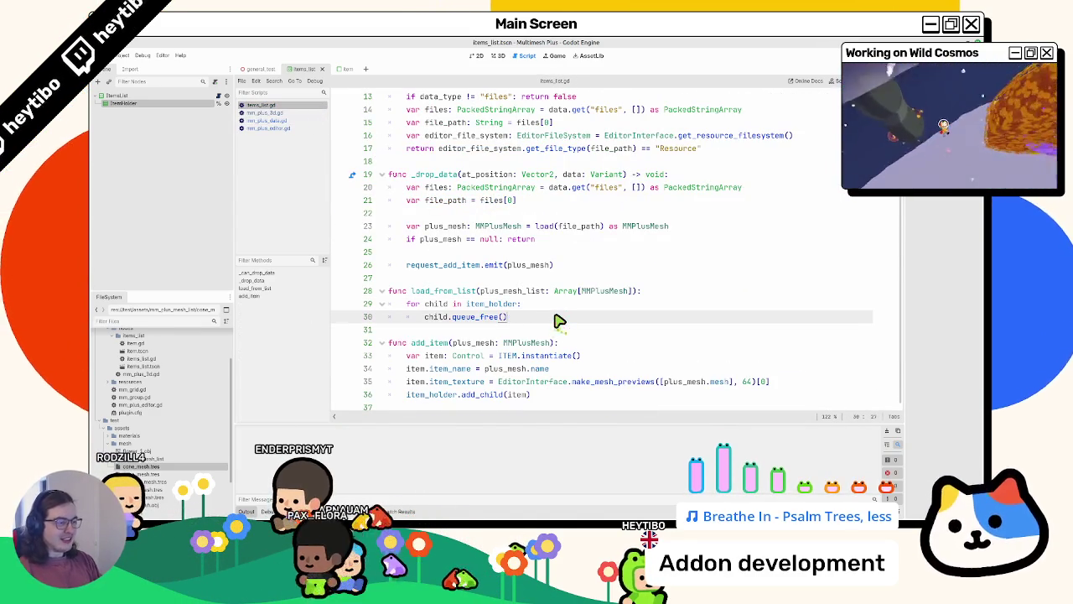
pyautogui.press('BackSpace')
pyautogui.click(543, 306)
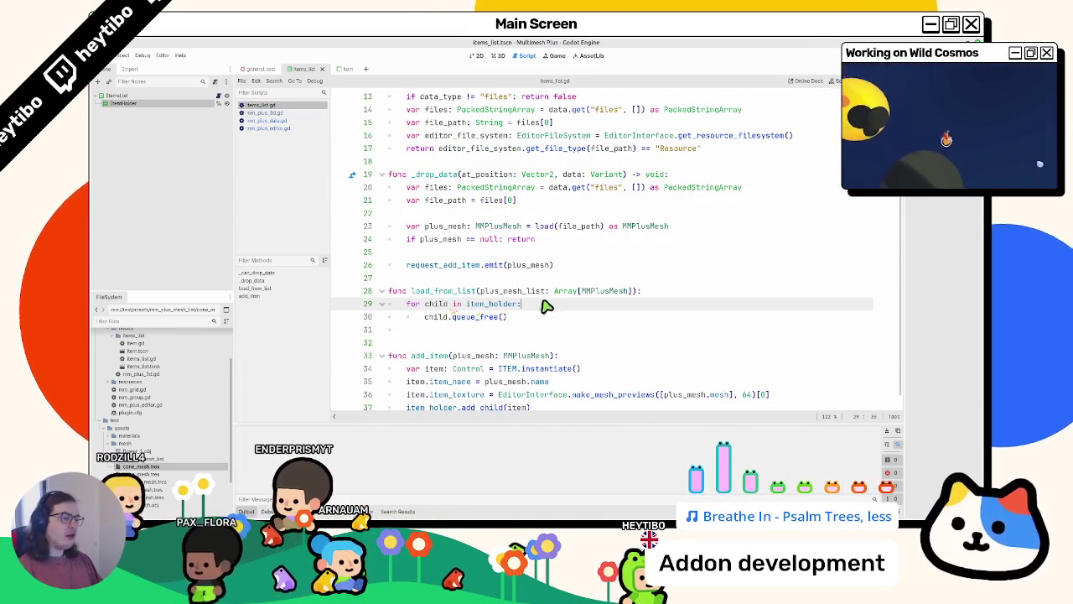
# Make the loop iterate item_holder.get_children() with queue_free(), and save items_list.gd
pyautogui.write('.get')
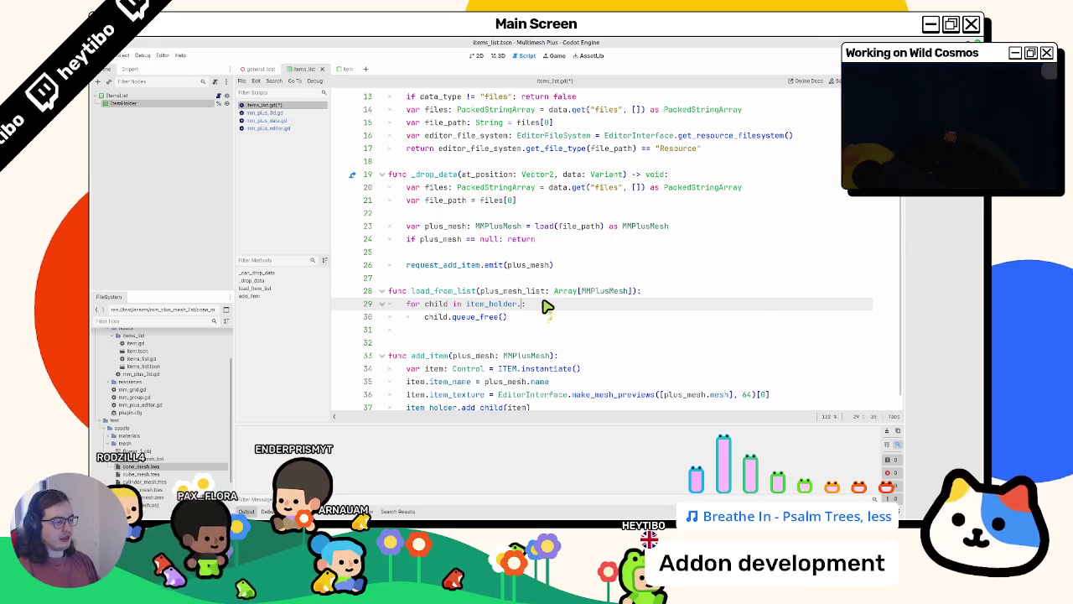
pyautogui.write('_ch')
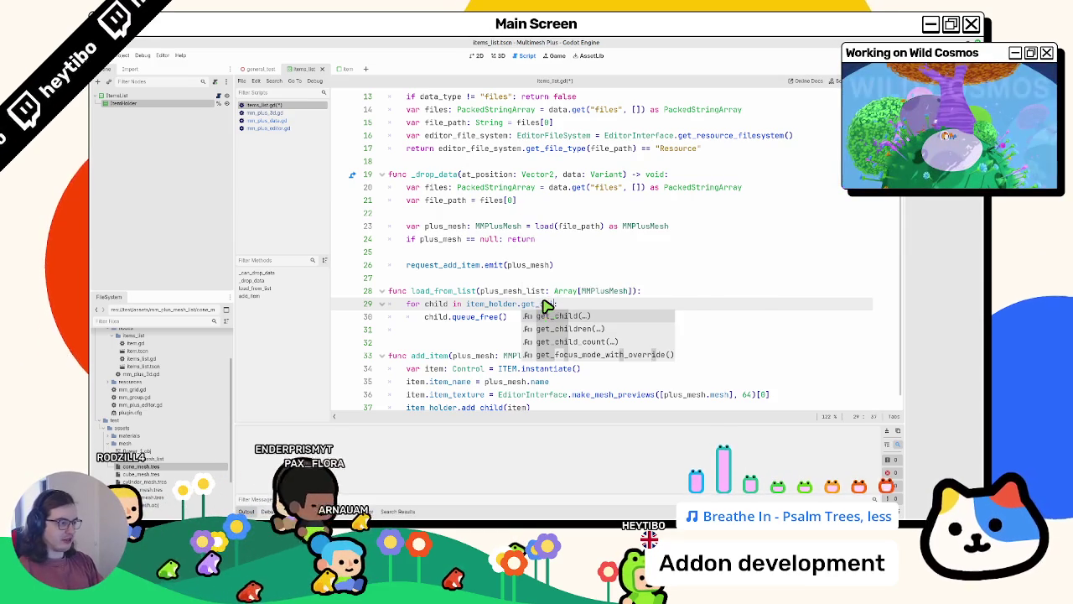
pyautogui.press('Return')
pyautogui.write('ue_free()')
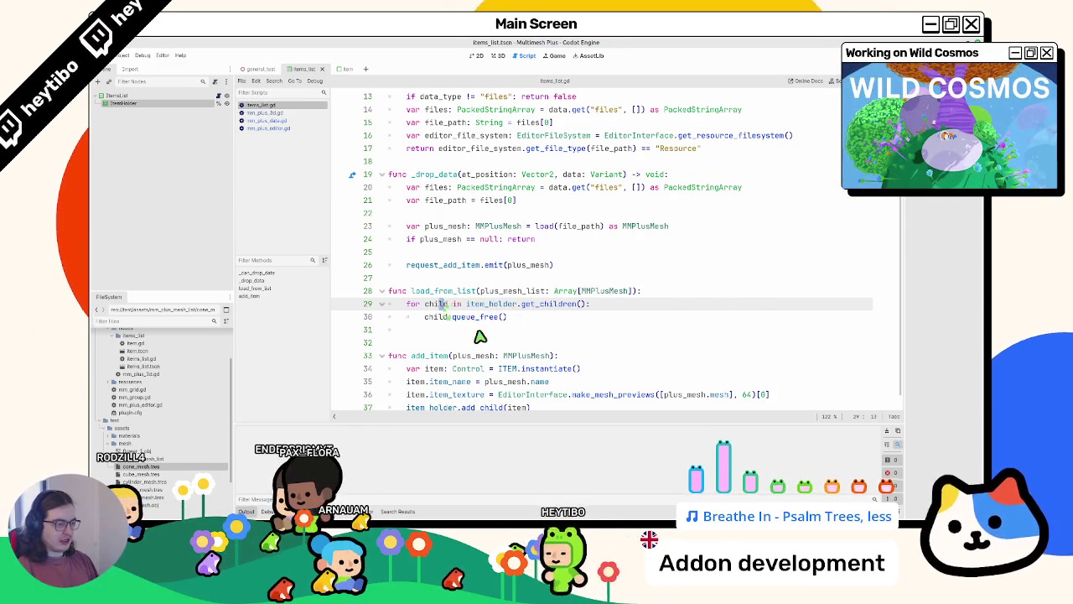
pyautogui.hotkey('shift', 'ctrl', 'Left')
pyautogui.hotkey('shift', 'ctrl', 'Left')
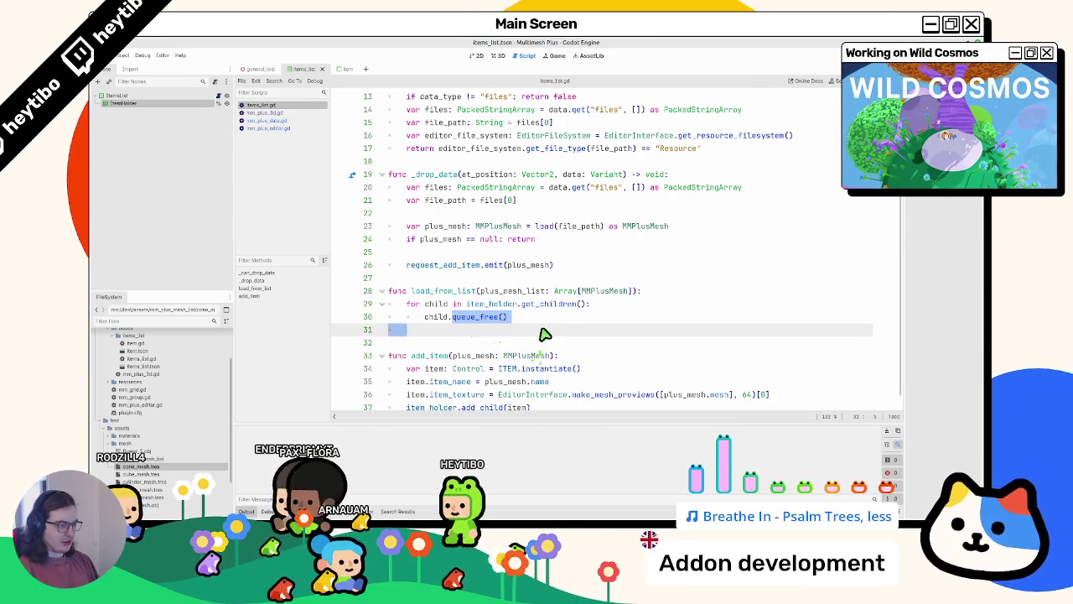
pyautogui.write('queue_')
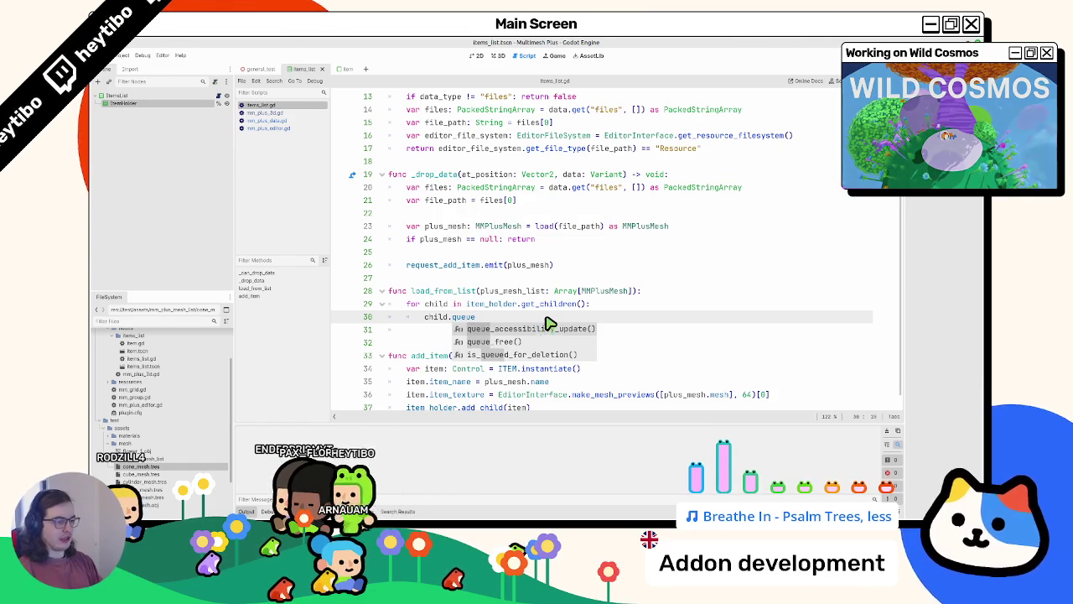
pyautogui.press('Down')
pyautogui.press('Return')
pyautogui.press('Return')
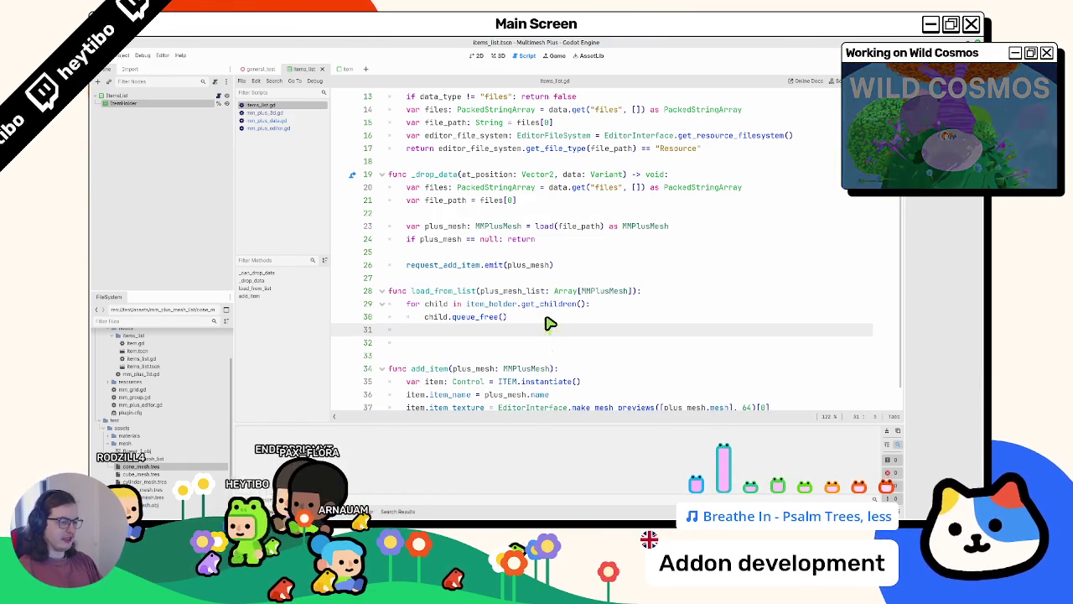
pyautogui.press('Down')
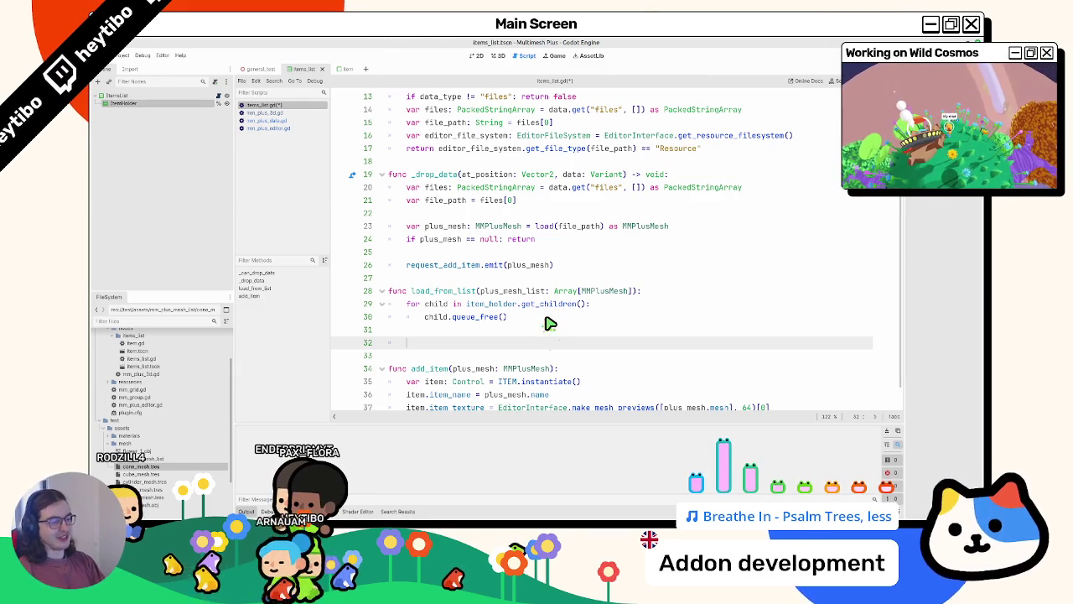
pyautogui.hotkey('ctrl', 's')
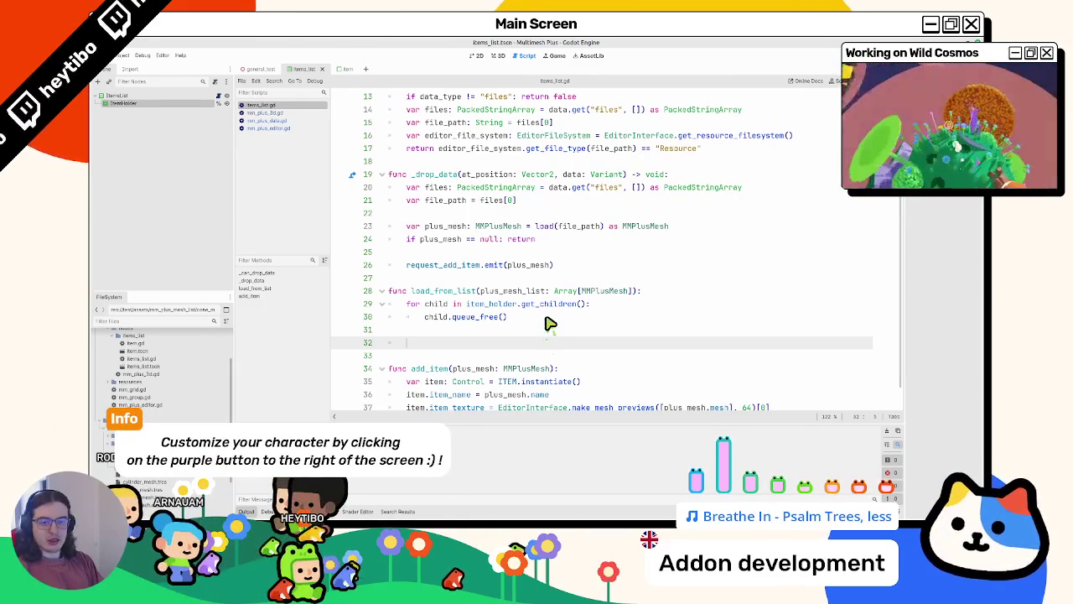
# Add 'for plus_mesh in plus_mesh_list: add_item(plus_mesh)' below the clearing loop
pyautogui.scroll(-1, 519, 348)
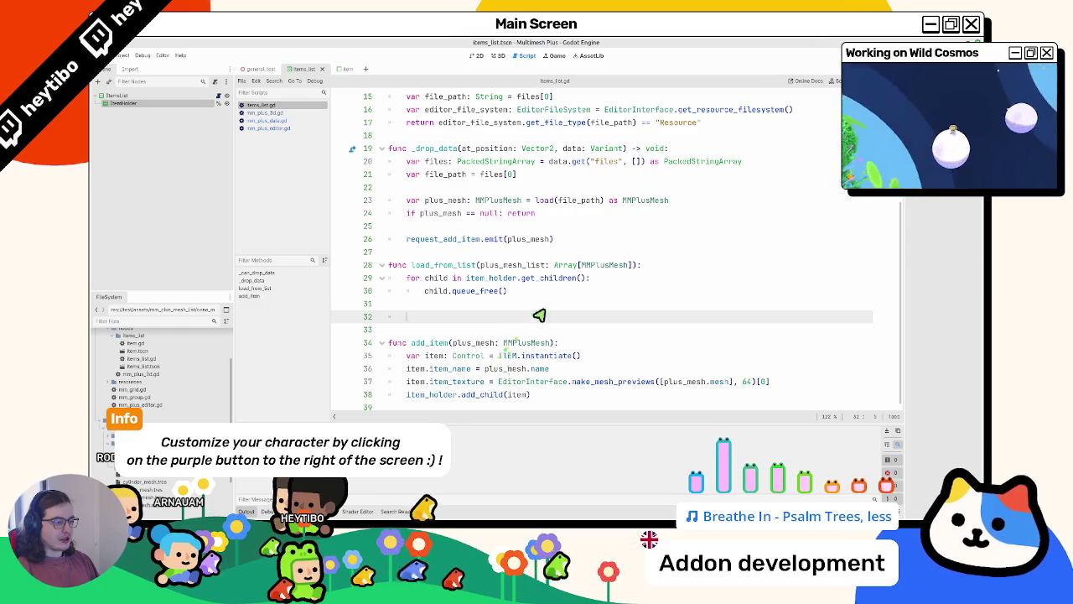
pyautogui.write('for m')
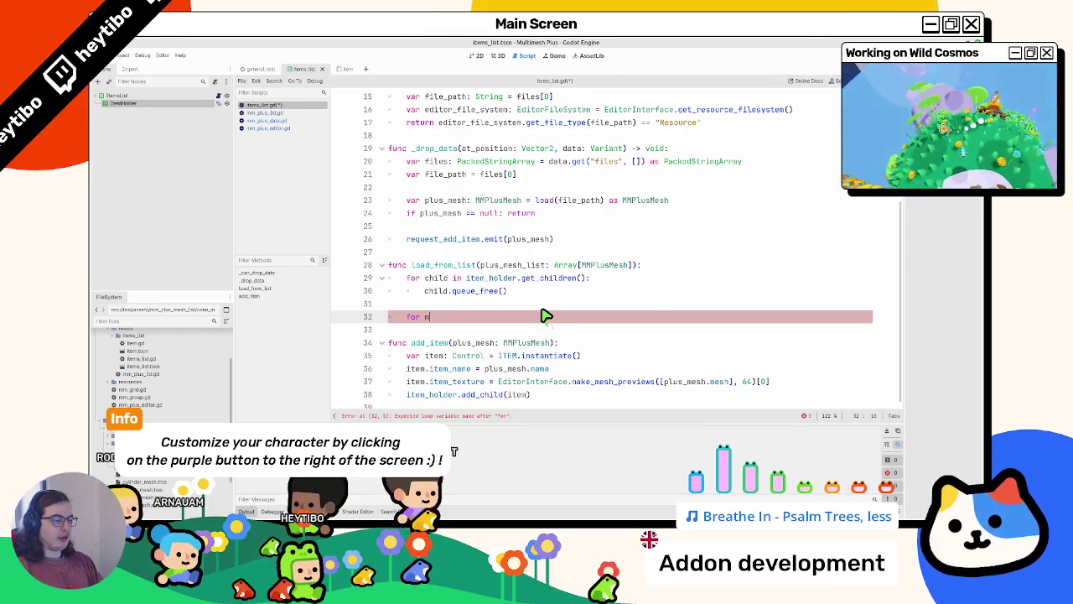
pyautogui.write('lus_mesh ')
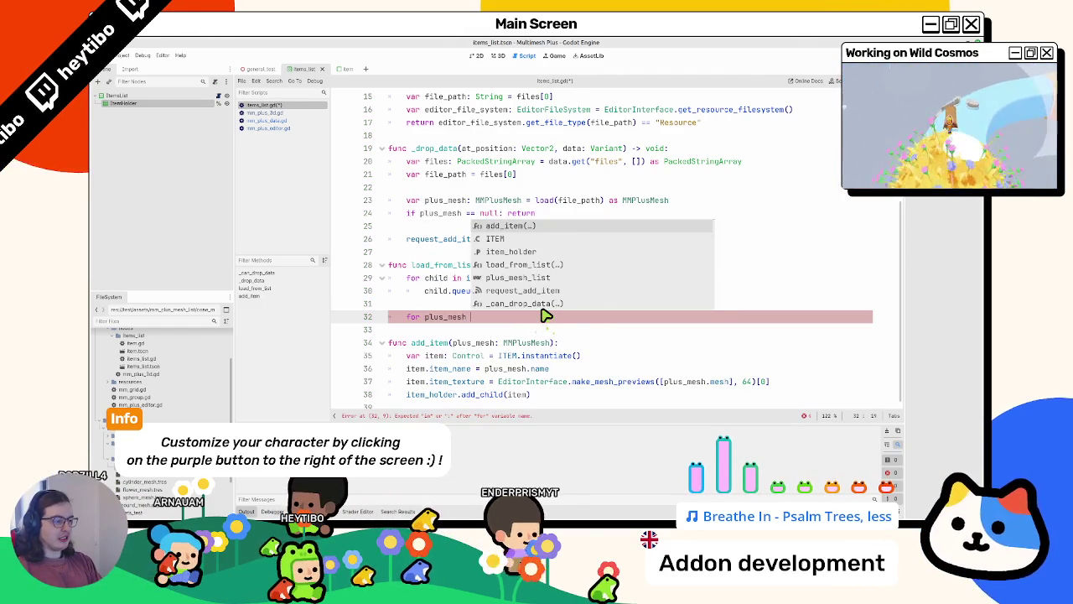
pyautogui.write('in pl')
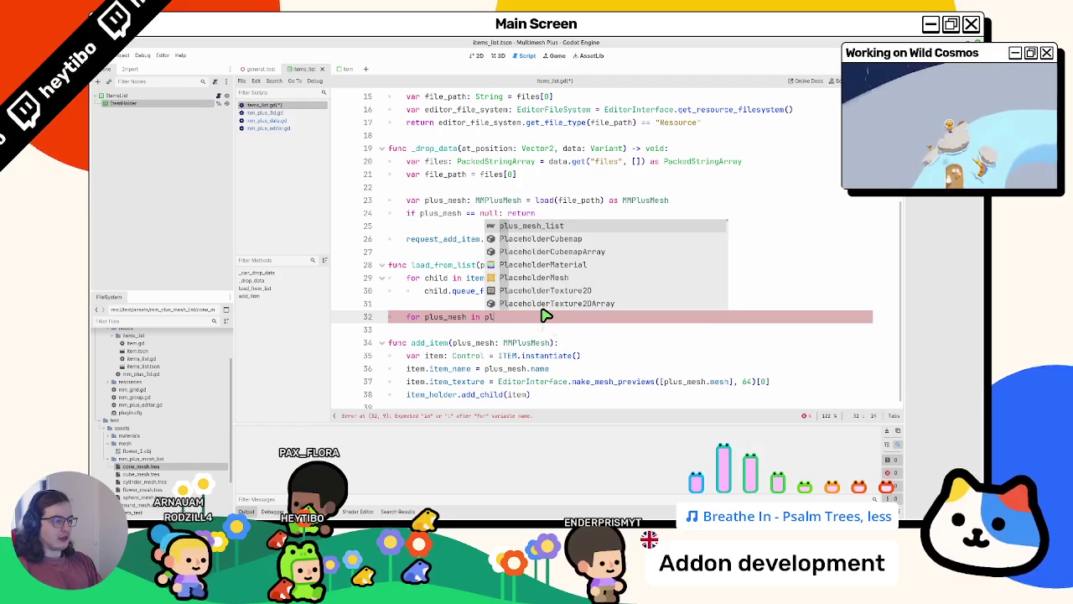
pyautogui.write('us_mesh_list:')
pyautogui.press('Return')
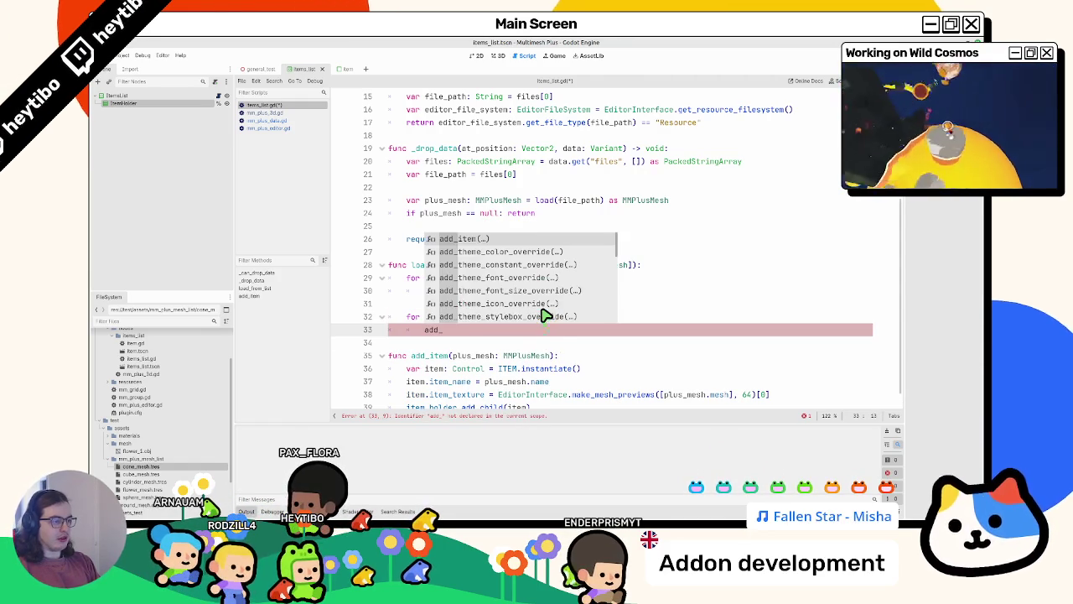
pyautogui.write('it')
pyautogui.press('Return')
pyautogui.write('us_mesh')
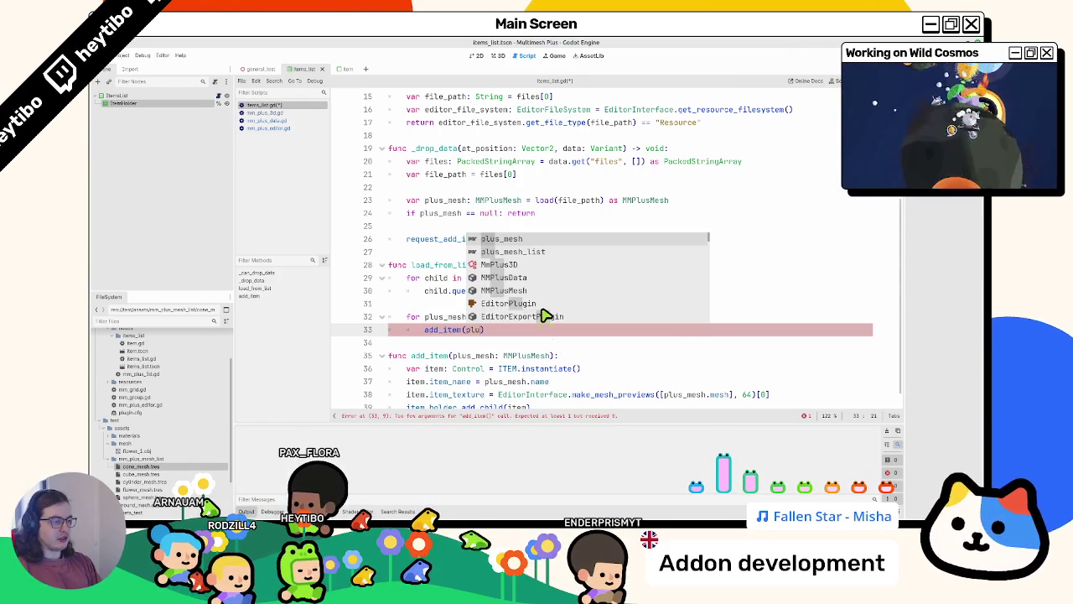
pyautogui.press('Up')
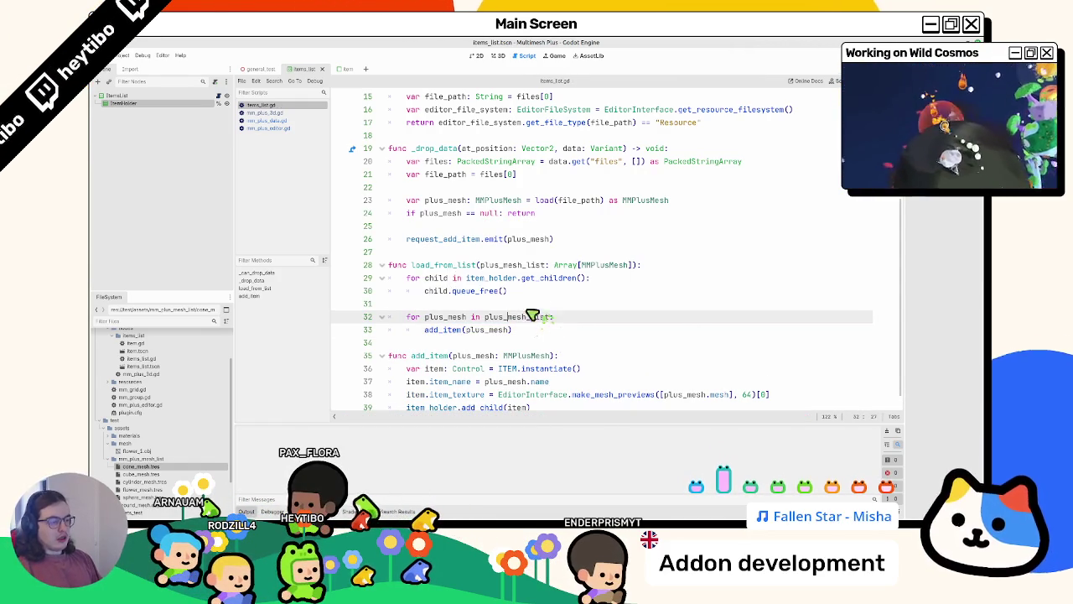
# Test in the general_test scene by selecting the MmPlus3D node, then return to the script
pyautogui.click(477, 56)
pyautogui.click(497, 56)
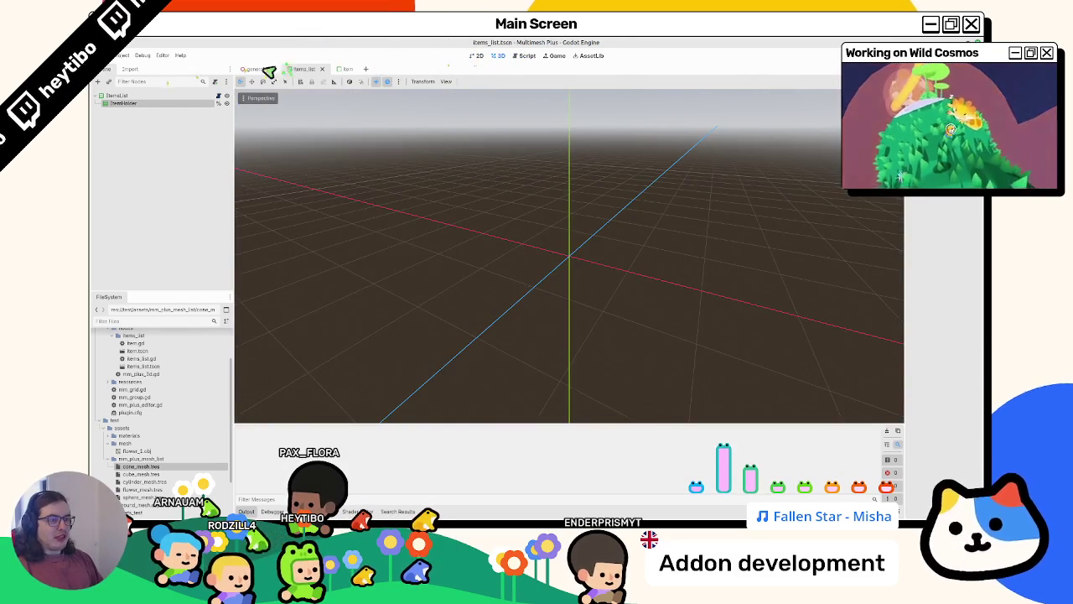
pyautogui.click(276, 69)
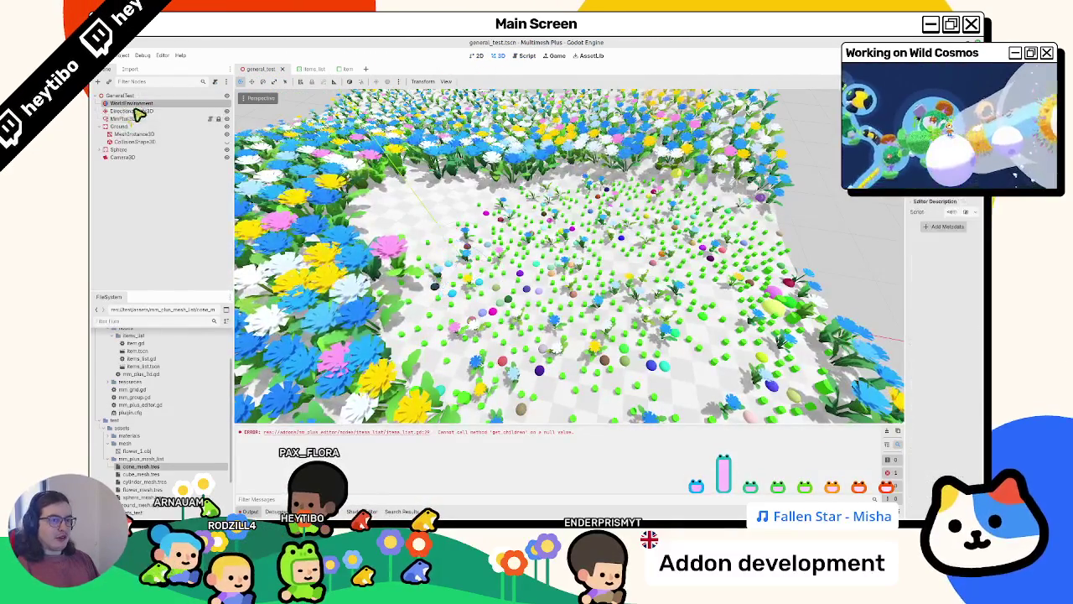
pyautogui.click(134, 118)
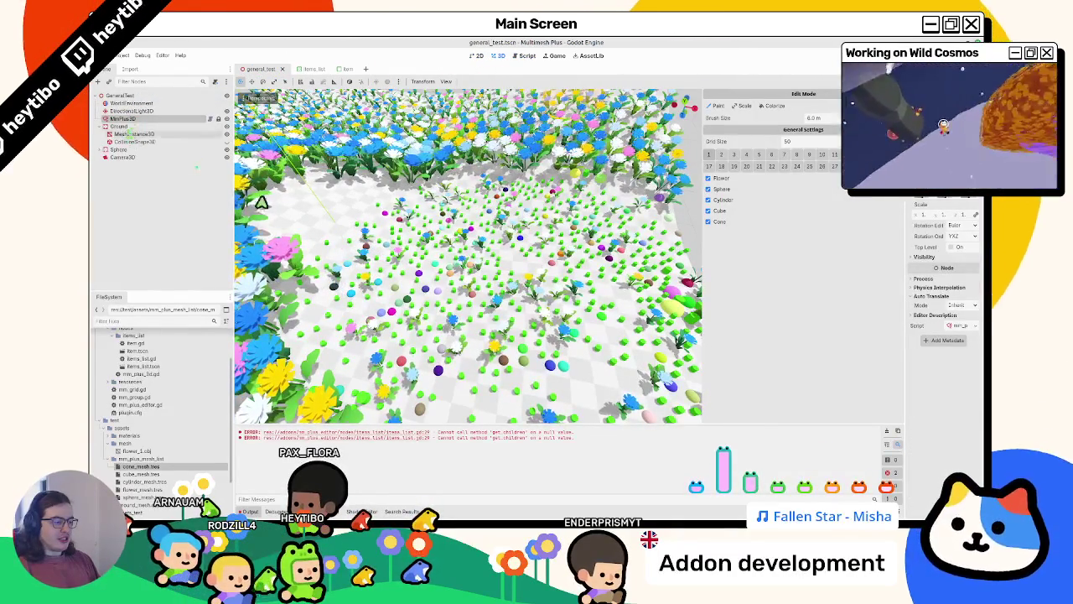
pyautogui.click(523, 56)
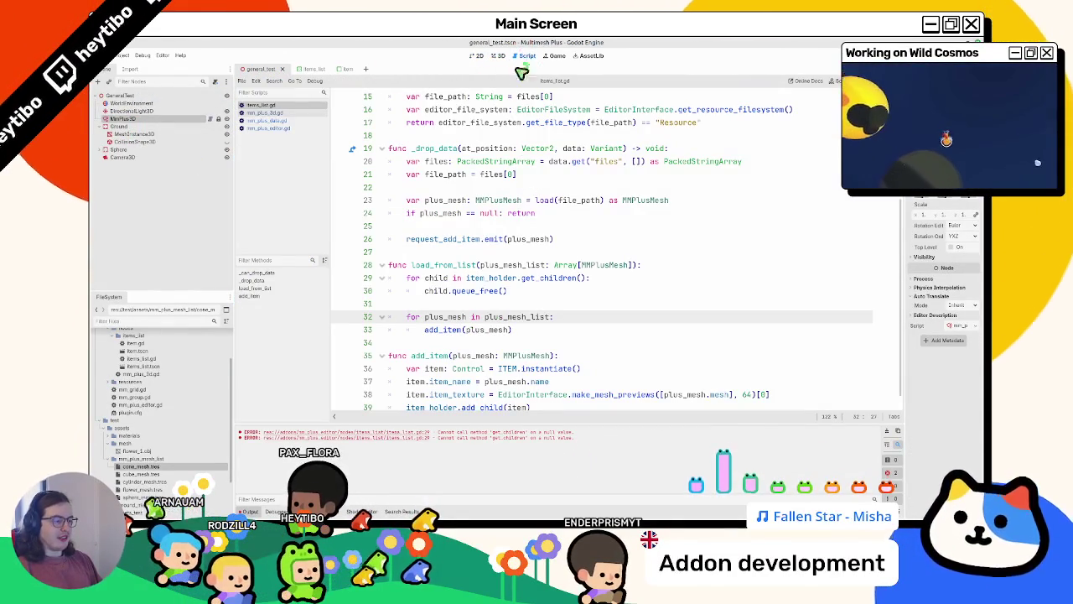
# Review the plus_mesh loop and item_holder's declaration, glancing at the 3D flower scene
pyautogui.doubleClick(437, 317)
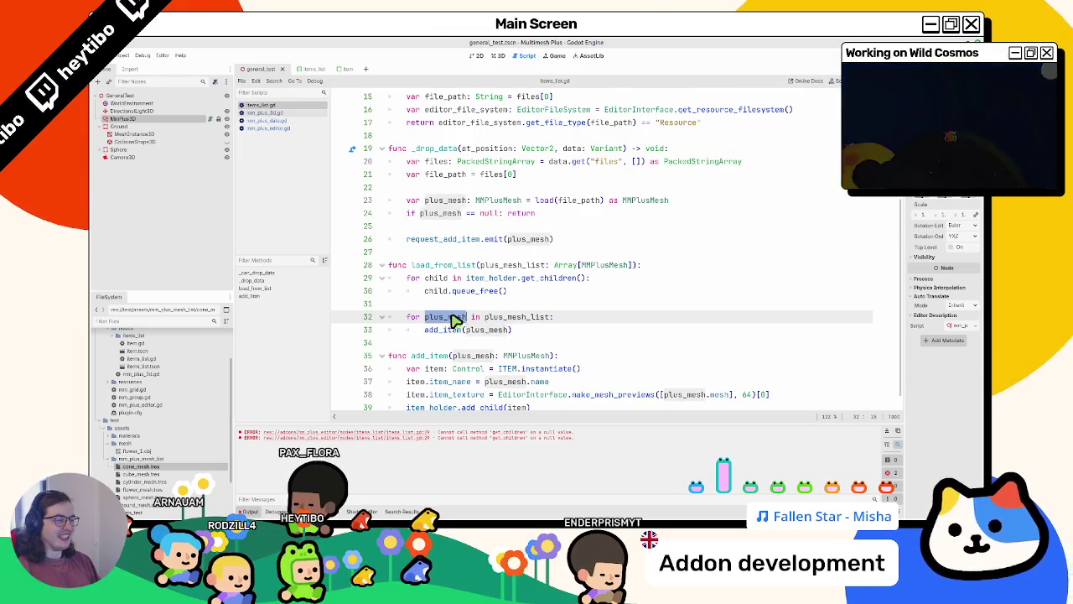
pyautogui.scroll(-1, 453, 321)
pyautogui.click(495, 265)
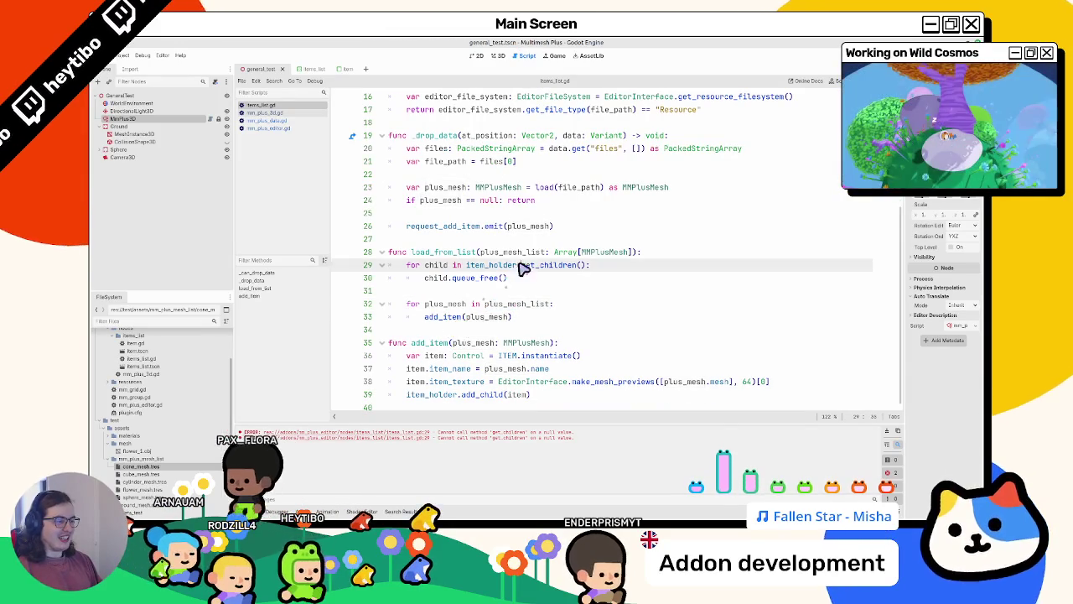
pyautogui.keyDown('ctrl'); pyautogui.click(494, 265); pyautogui.keyUp('ctrl')
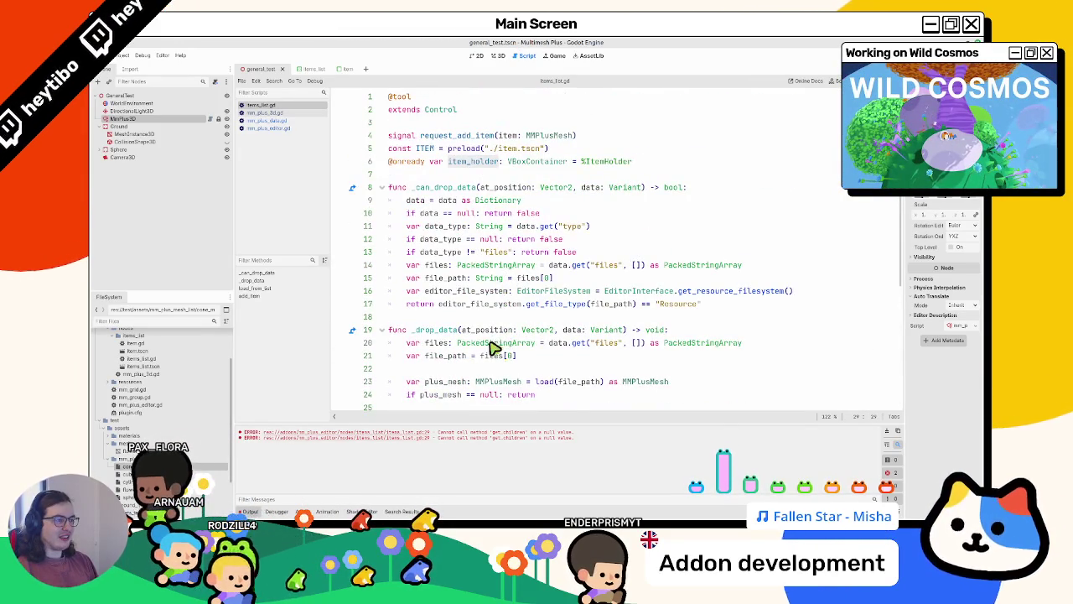
pyautogui.hotkey('alt', 'Left')
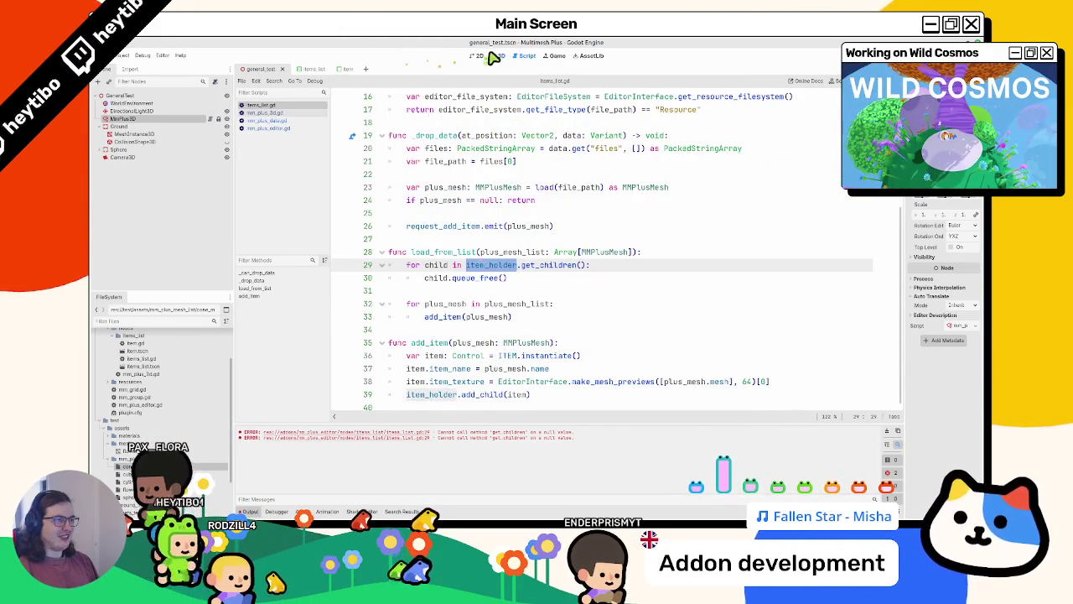
pyautogui.click(496, 56)
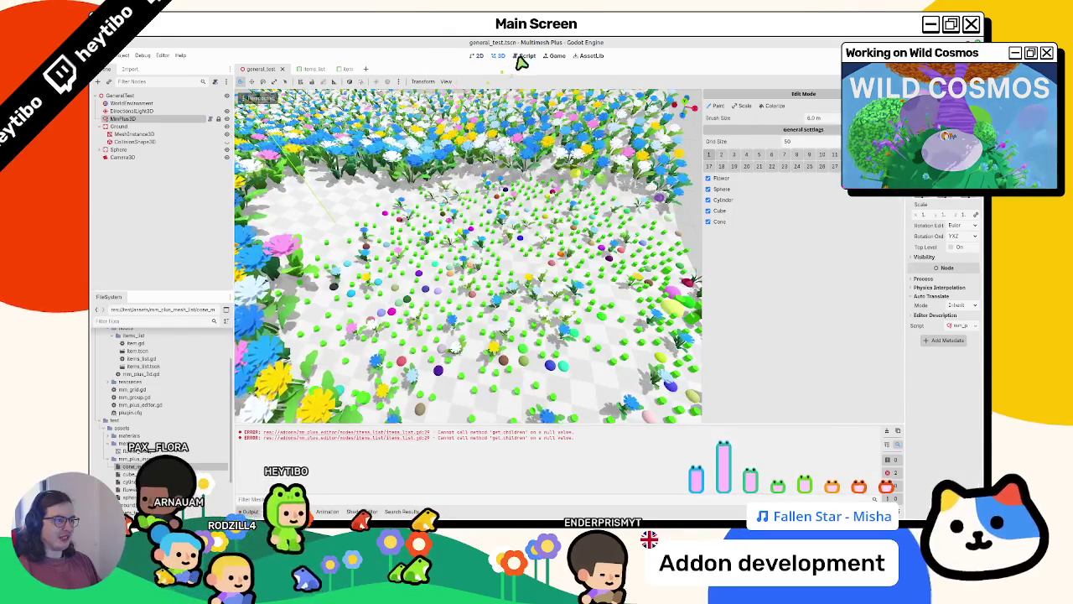
pyautogui.click(523, 56)
pyautogui.scroll(3, 420, 142)
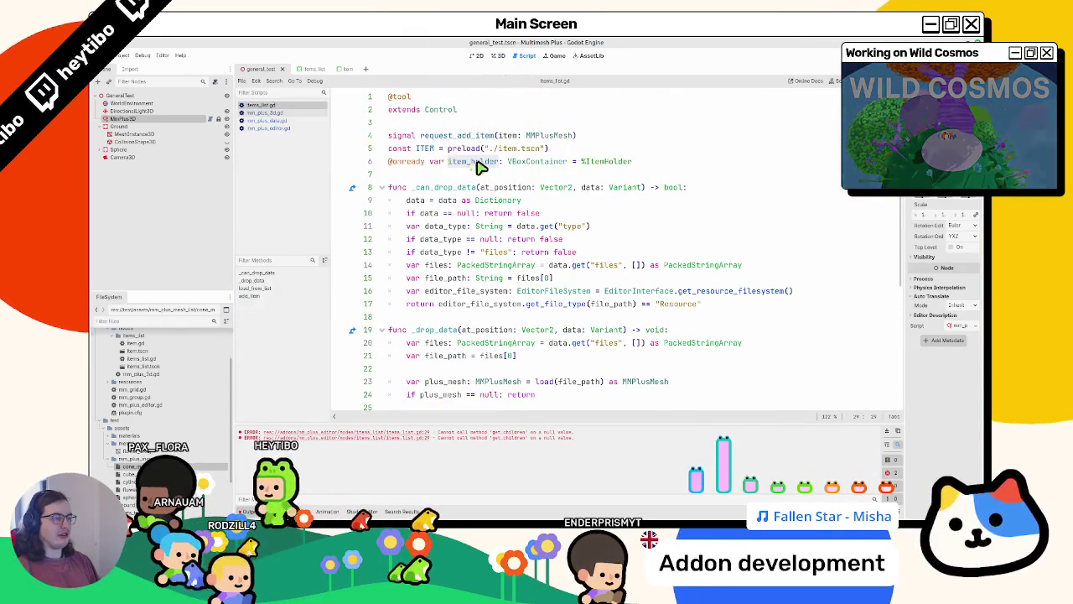
# In the items_list scene, duplicate the item_holder declaration, delete the copy, and save
pyautogui.click(313, 70)
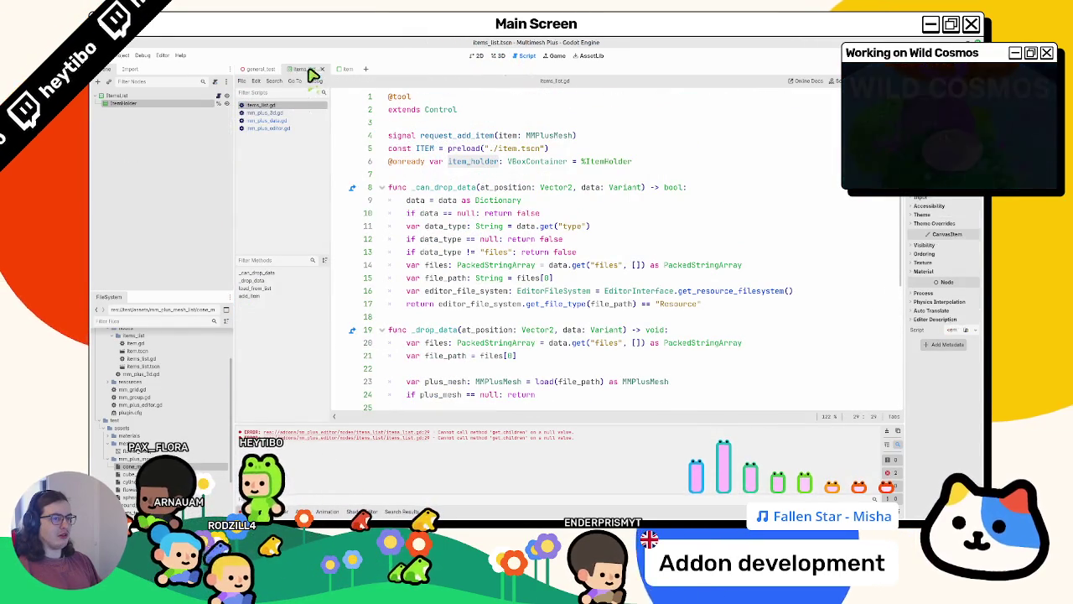
pyautogui.hotkey('ctrl', 'shift', 'd')
pyautogui.doubleClick(607, 175)
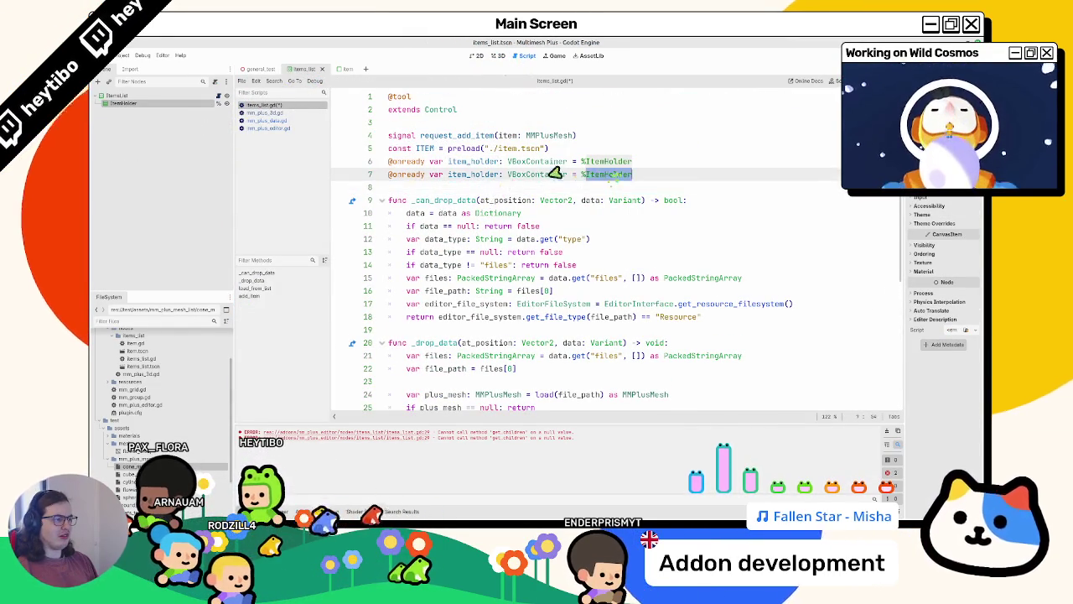
pyautogui.doubleClick(520, 180)
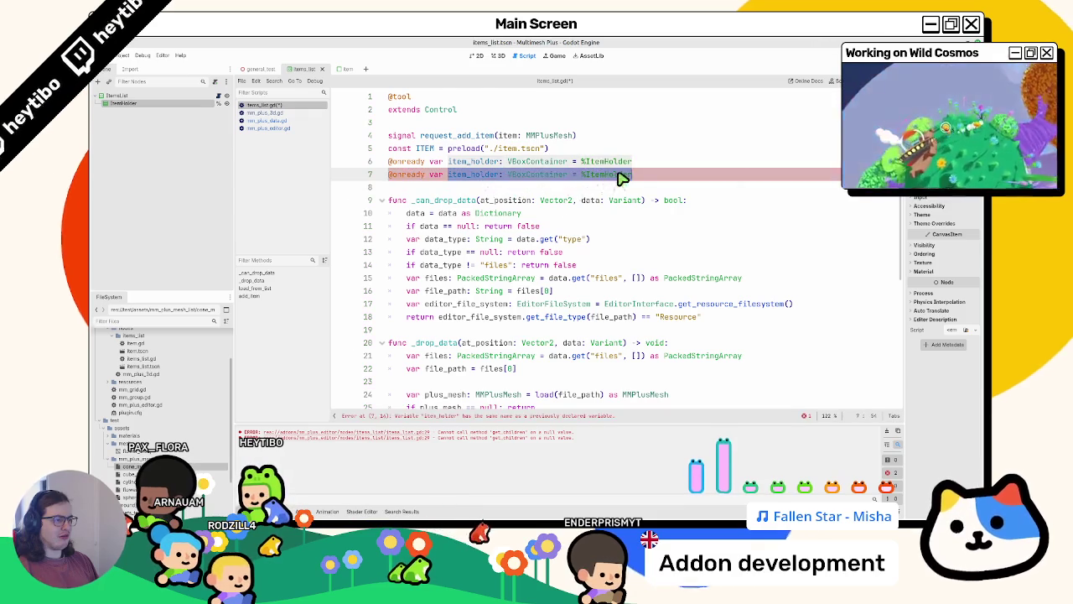
pyautogui.hotkey('ctrl', 'shift', 'k')
pyautogui.scroll(-1, 621, 178)
pyautogui.hotkey('ctrl', 's')
# Scroll through items_list.gd from the top and go back to the general_test scene
pyautogui.doubleClick(474, 103)
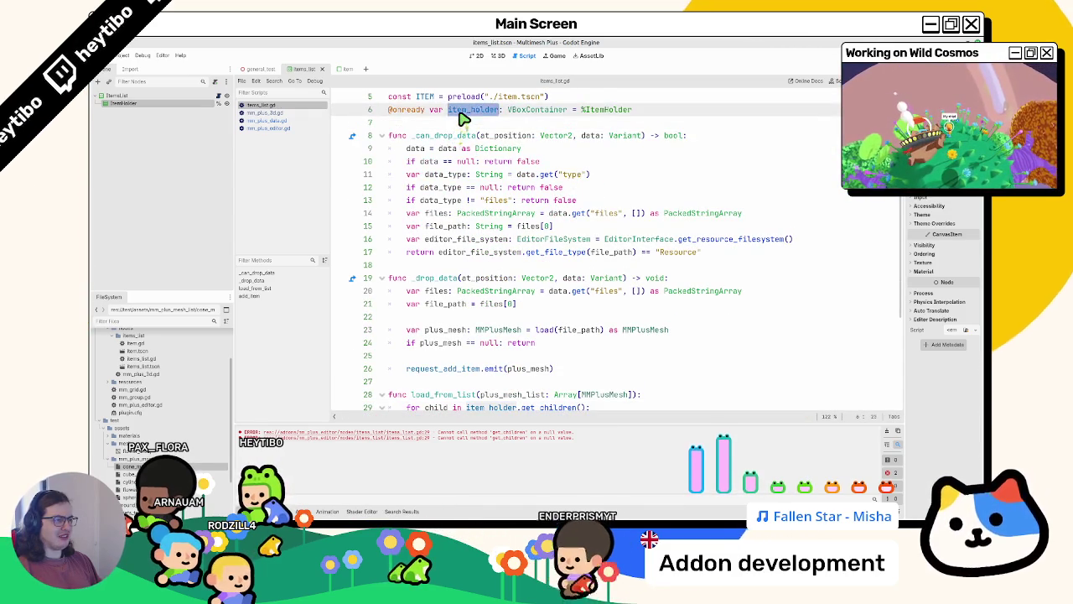
pyautogui.scroll(-4, 513, 384)
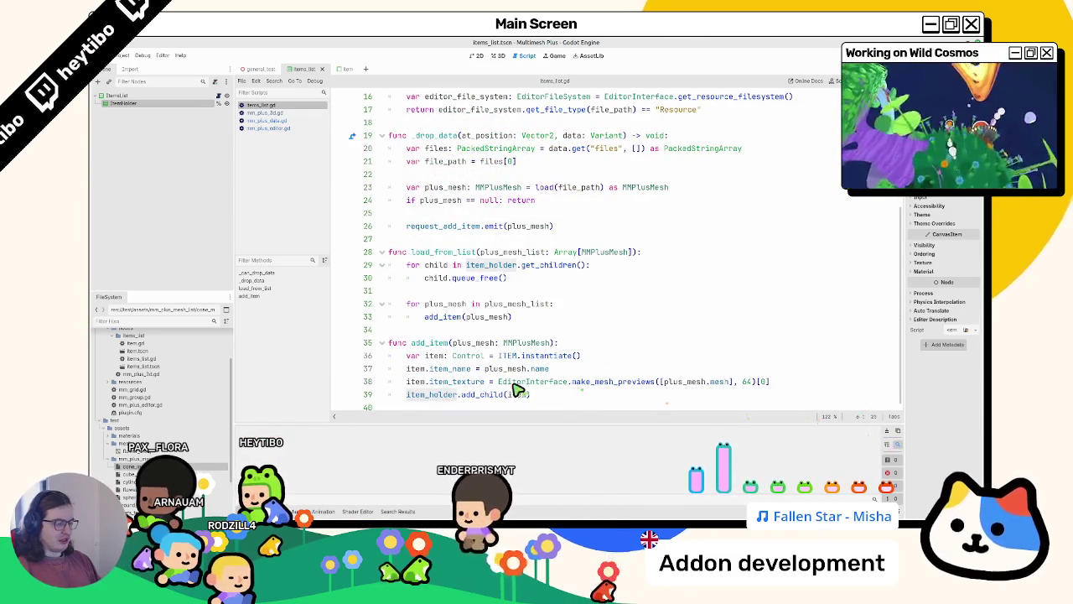
pyautogui.scroll(5, 513, 384)
pyautogui.scroll(1, 513, 384)
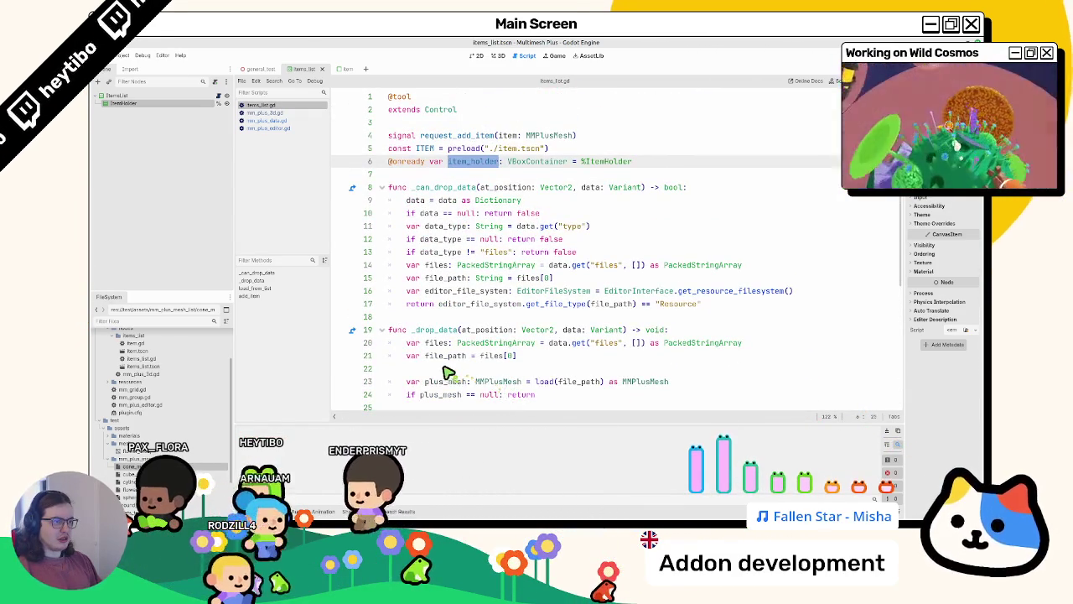
pyautogui.click(260, 69)
# Reopen general_test in 3D and reselect MmPlus3D to reload its items panel, then return to items_list.gd
pyautogui.click(490, 56)
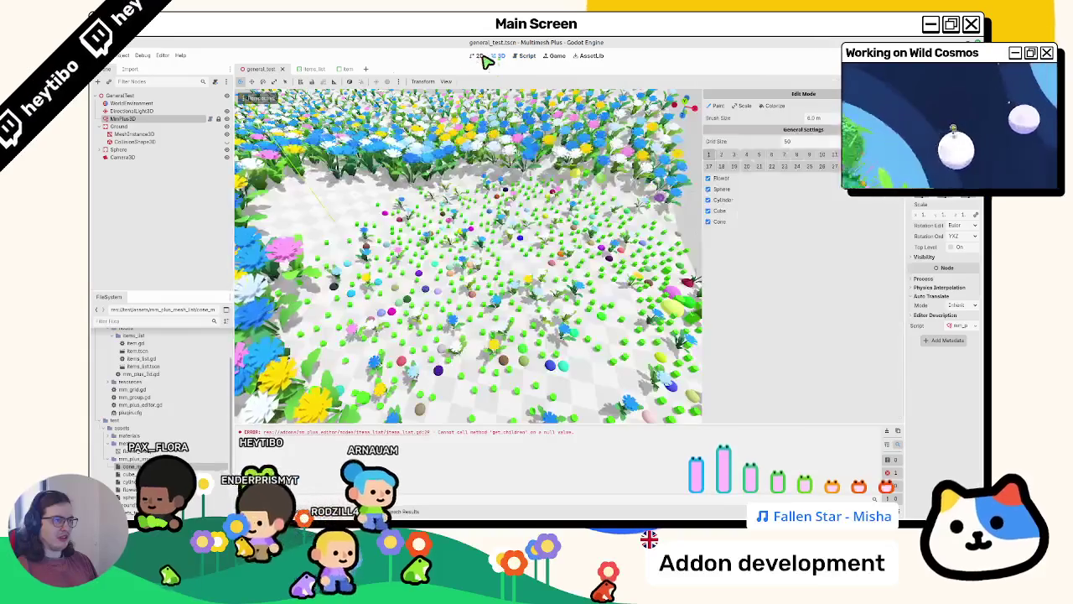
pyautogui.click(102, 56)
pyautogui.click(102, 55)
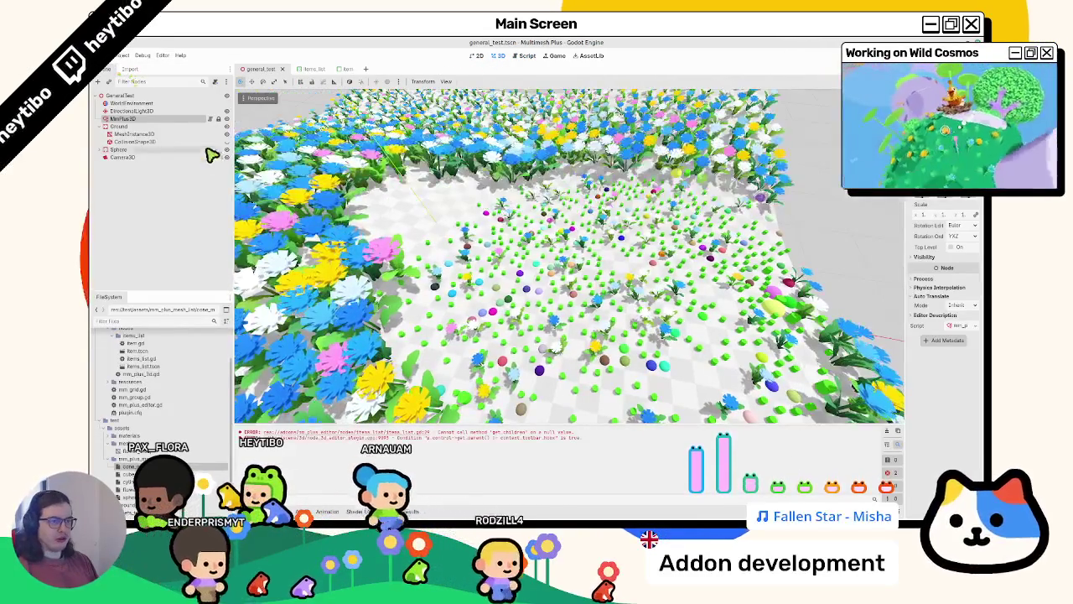
pyautogui.click(164, 119)
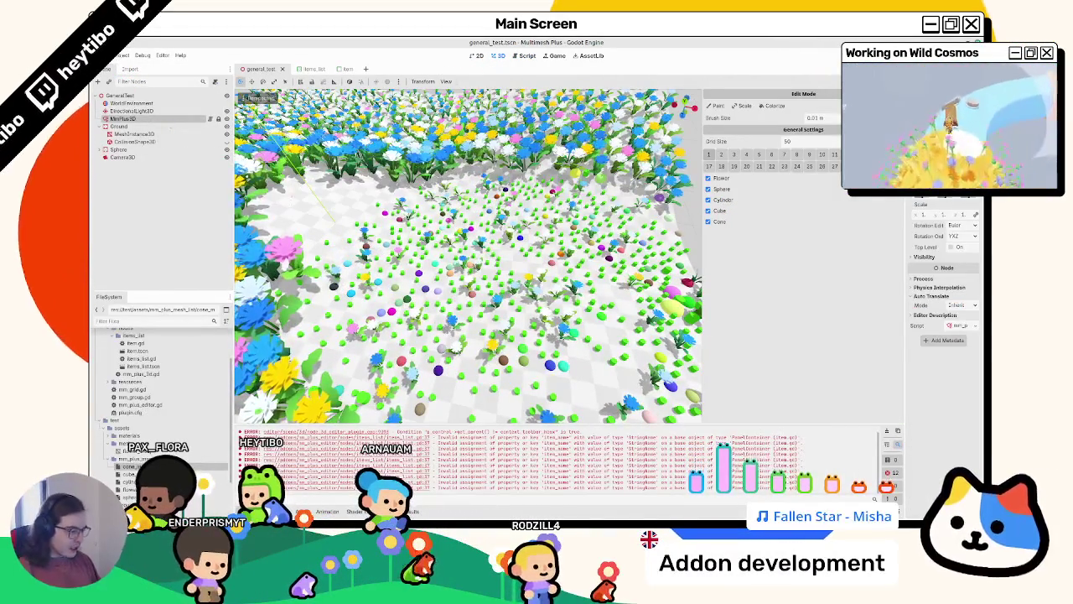
pyautogui.click(118, 120)
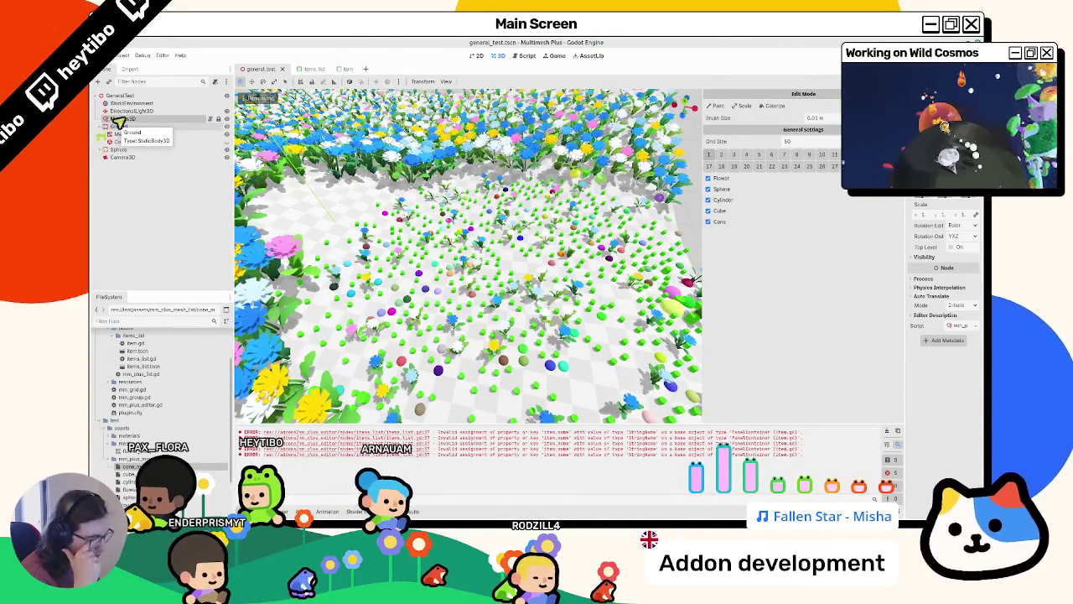
pyautogui.click(521, 56)
pyautogui.scroll(-5, 532, 295)
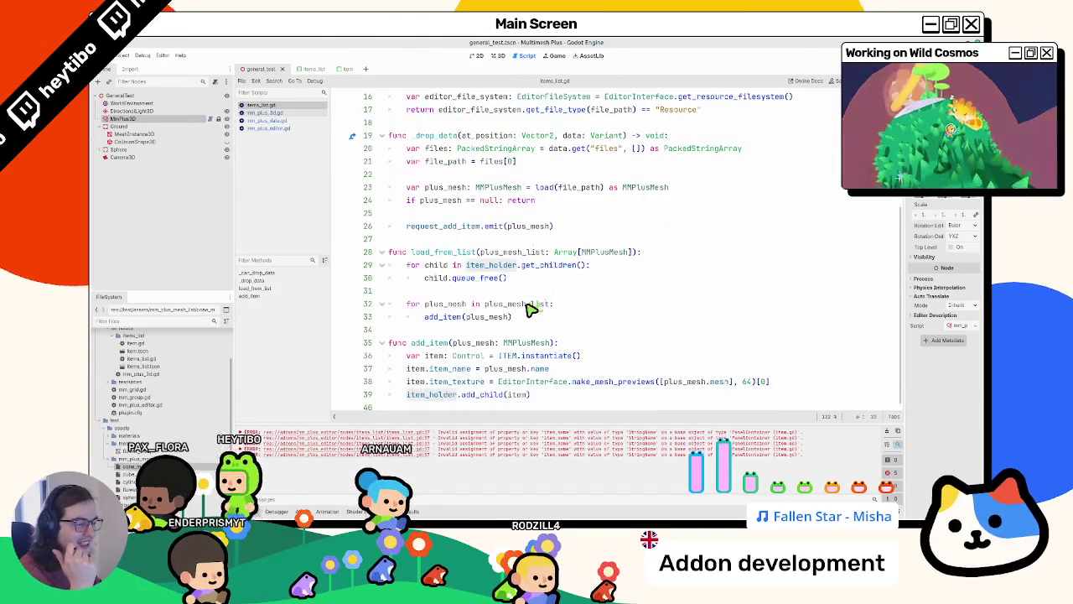
# Check where plus_mesh.name is defined in mm_plus_mesh.gd, then select item_name on line 37
pyautogui.moveTo(484, 371); pyautogui.dragTo(544, 373)
pyautogui.tripleClick(539, 376)
pyautogui.keyDown('ctrl'); pyautogui.click(534, 368); pyautogui.keyUp('ctrl')
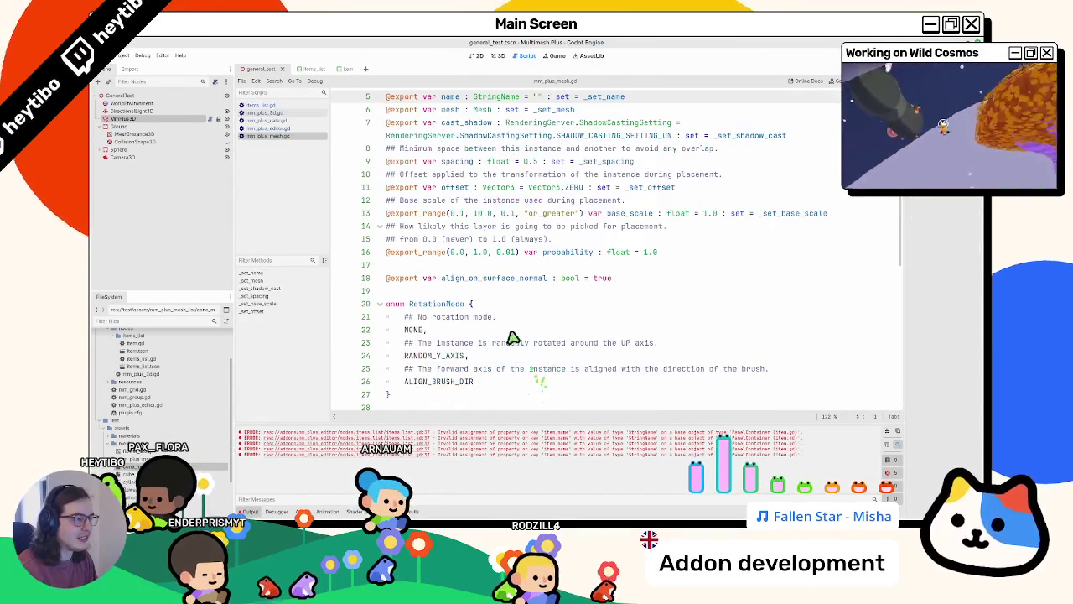
pyautogui.scroll(2, 515, 104)
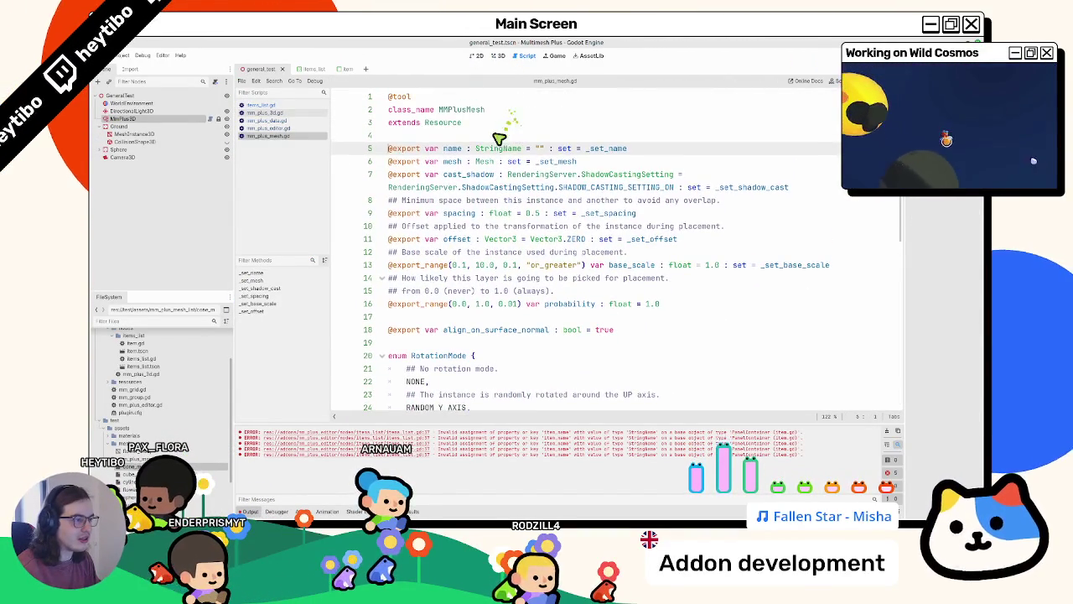
pyautogui.hotkey('ctrl', 'w')
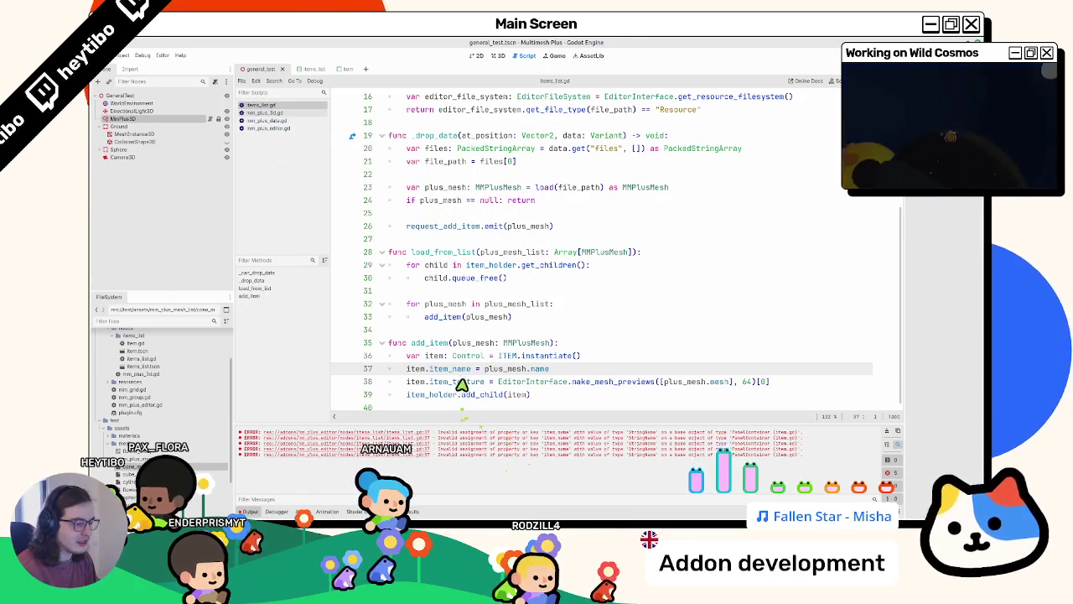
pyautogui.doubleClick(450, 369)
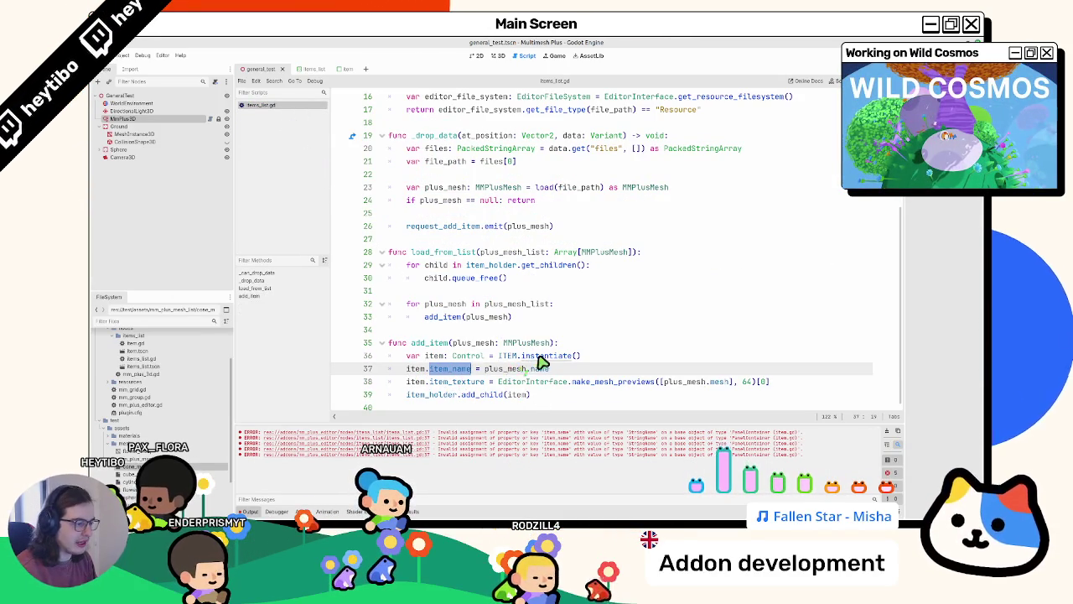
# Add 'class_name MMPlusItem' above extends PanelContainer in item.gd and save it
pyautogui.keyDown('ctrl'); pyautogui.click(515, 149); pyautogui.keyUp('ctrl')
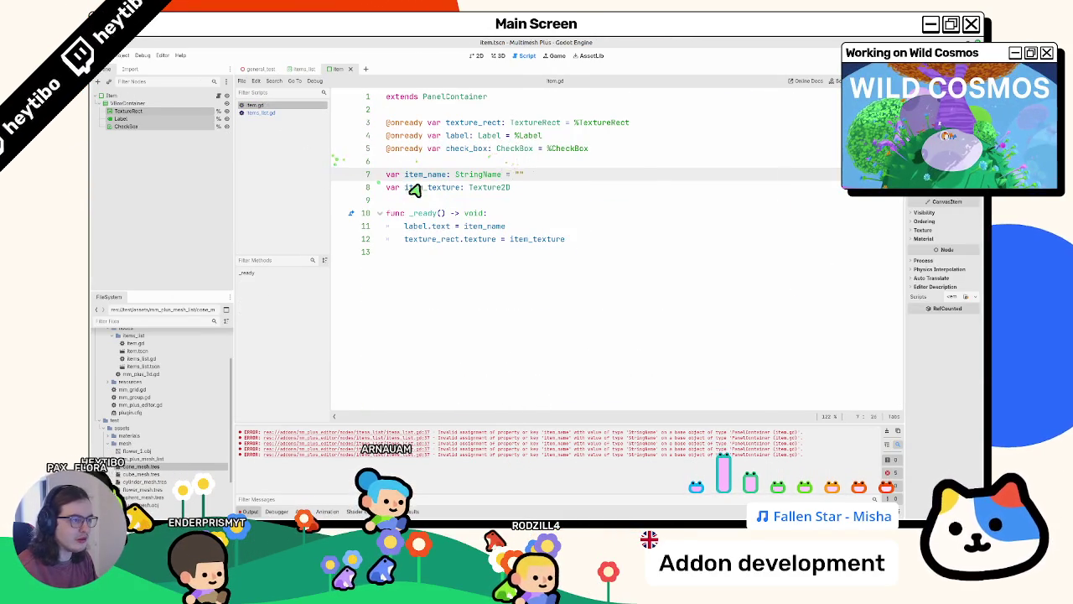
pyautogui.click(448, 111)
pyautogui.press('Up')
pyautogui.press('Down')
pyautogui.press('Return')
pyautogui.write('class_name')
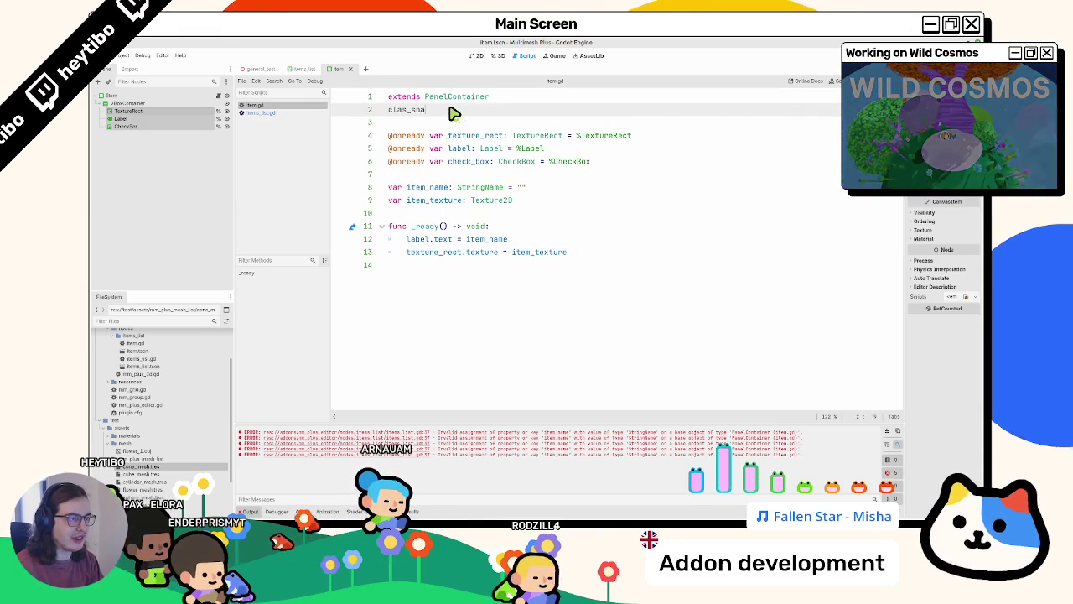
pyautogui.hotkey('ctrl', 'BackSpace')
pyautogui.hotkey('alt', 'Up')
pyautogui.write('clas')
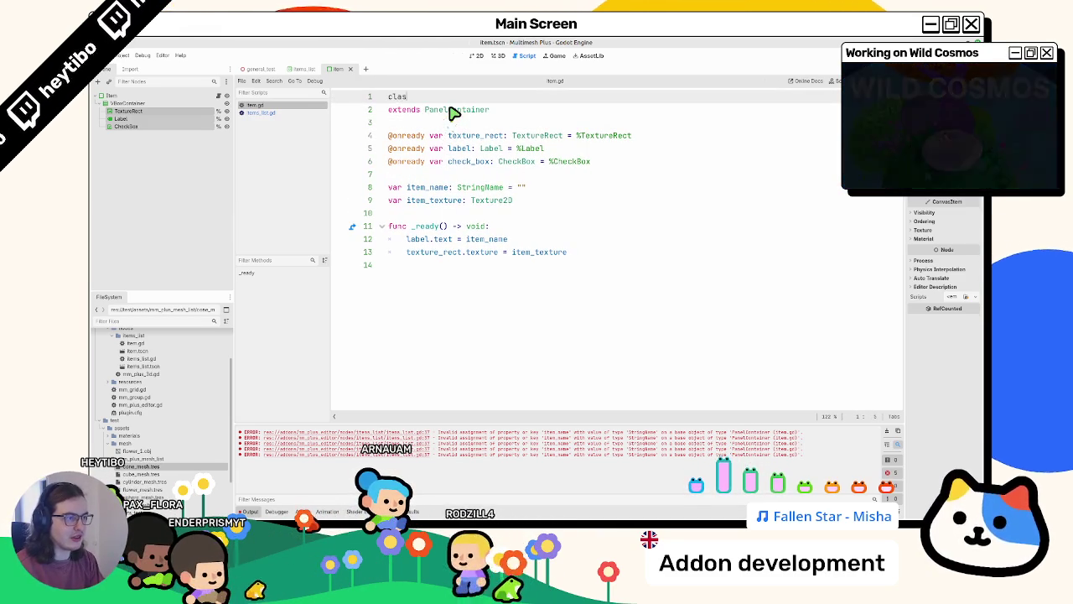
pyautogui.write('s_name ')
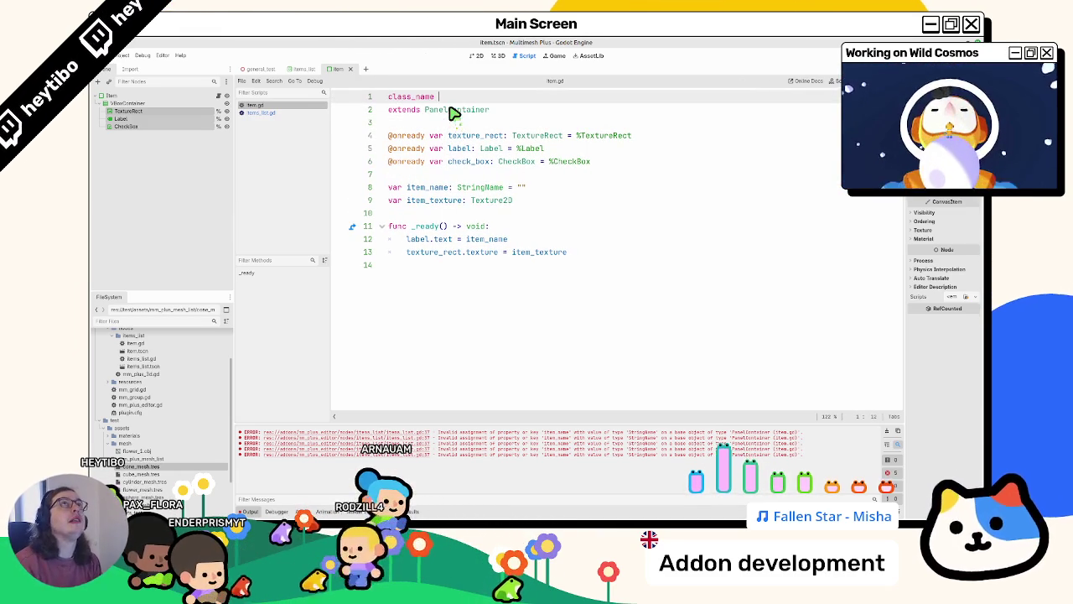
pyautogui.write('Mm')
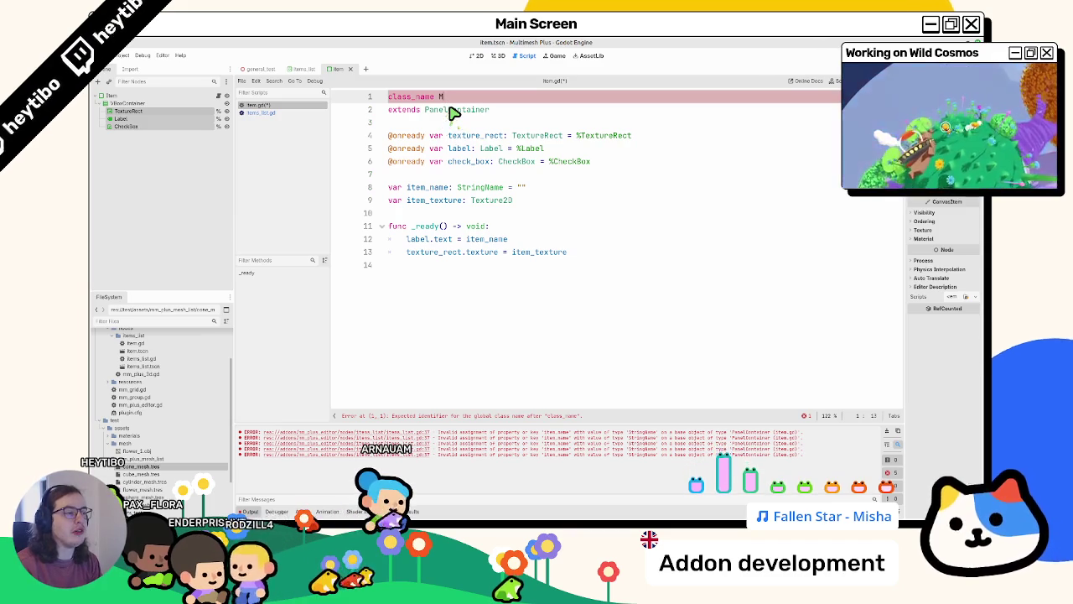
pyautogui.press('BackSpace')
pyautogui.write('MPl')
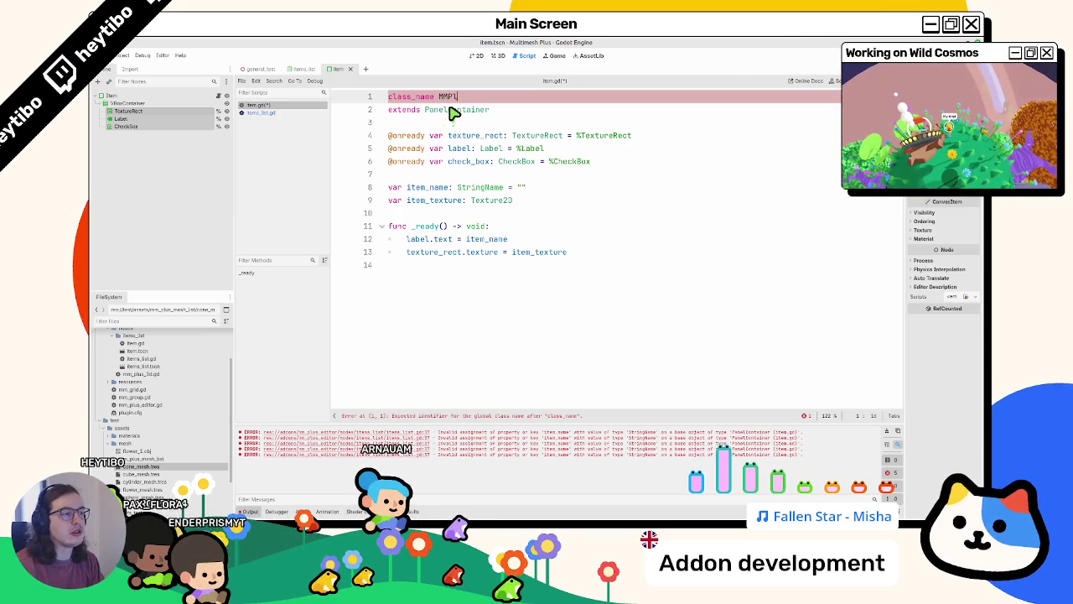
pyautogui.write('usItem')
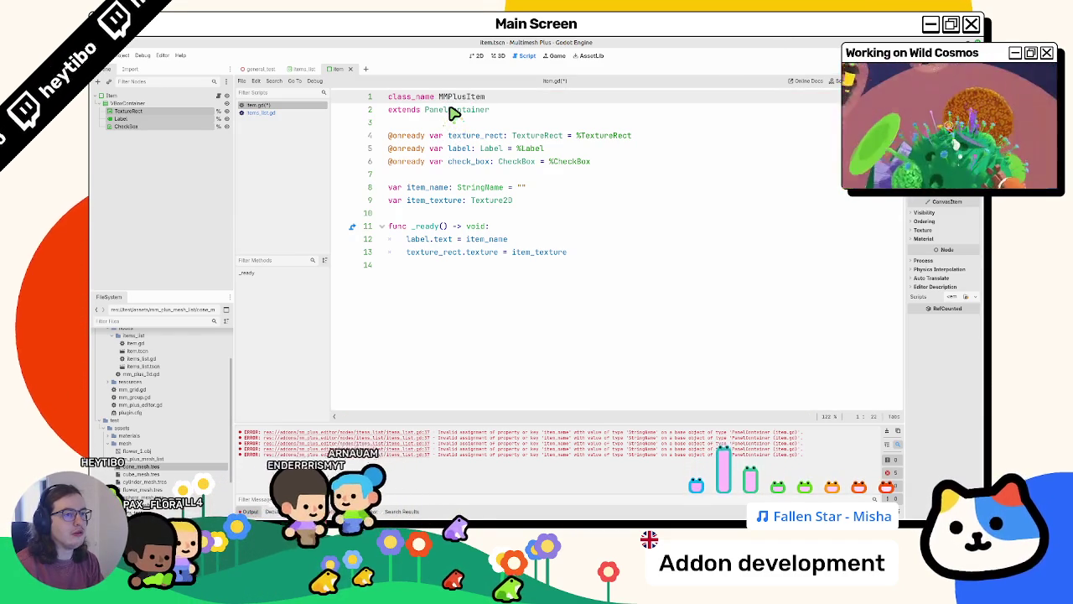
pyautogui.hotkey('ctrl', 's')
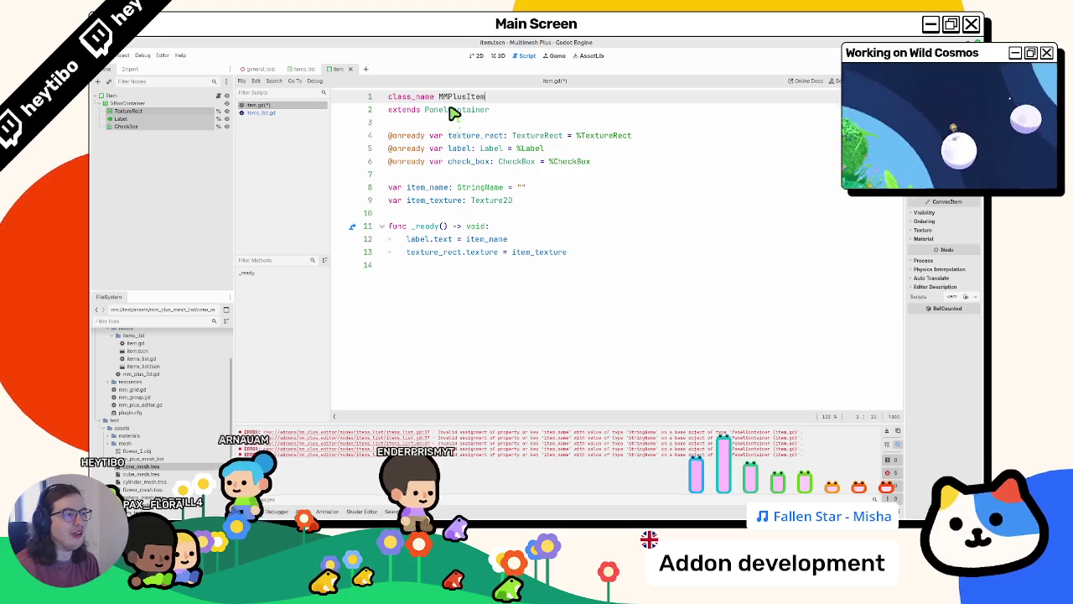
# Rename item.gd's class to MMPlusMeshItem by inserting 'Mesh' into the class name
pyautogui.doubleClick(460, 97)
pyautogui.hotkey('ctrl', 'c')
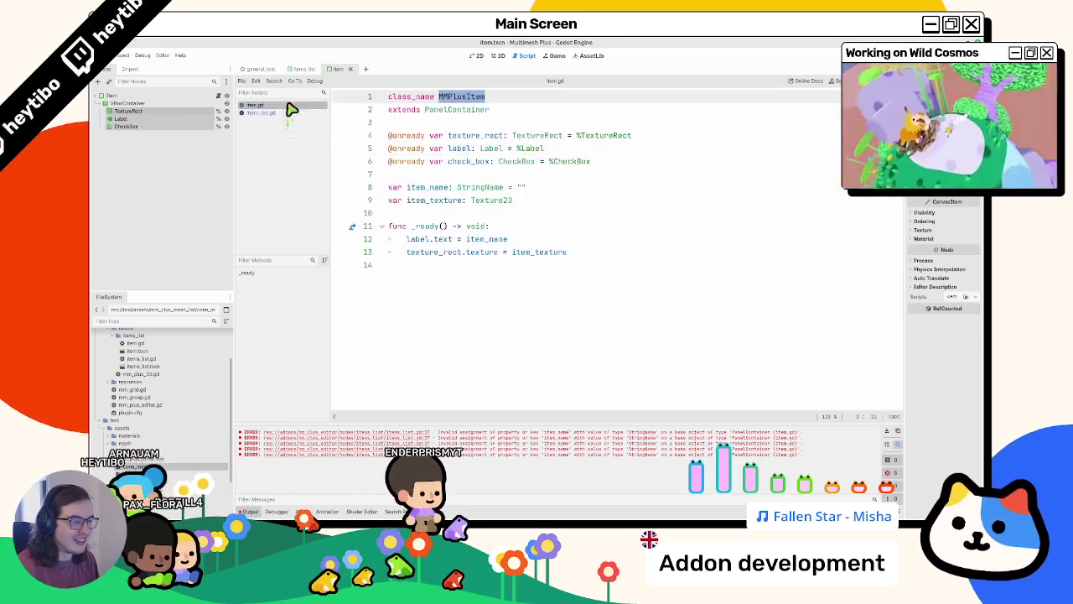
pyautogui.click(466, 98)
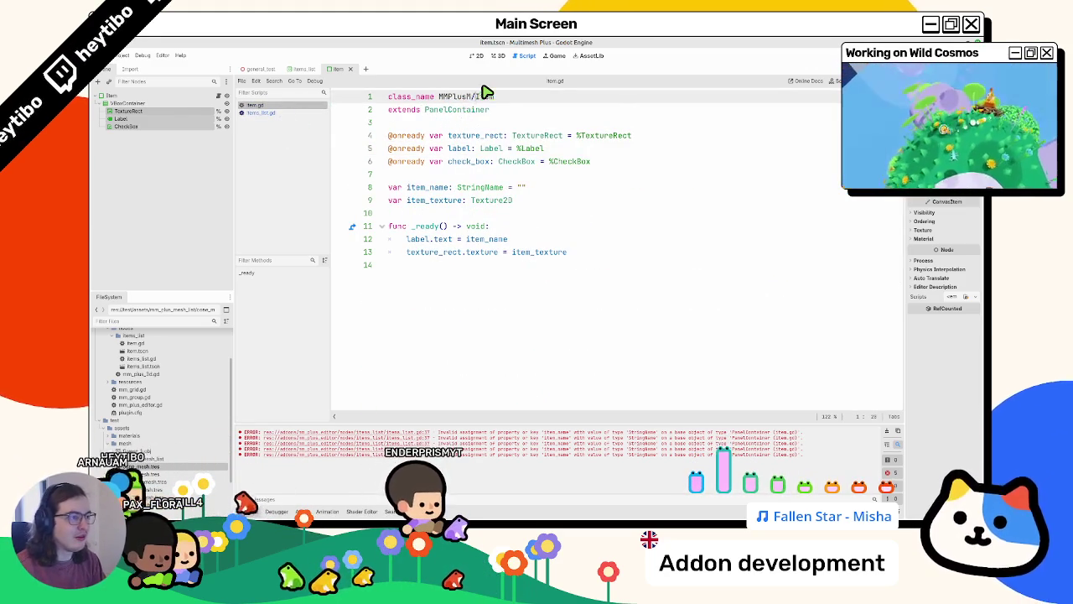
pyautogui.write('Mesh')
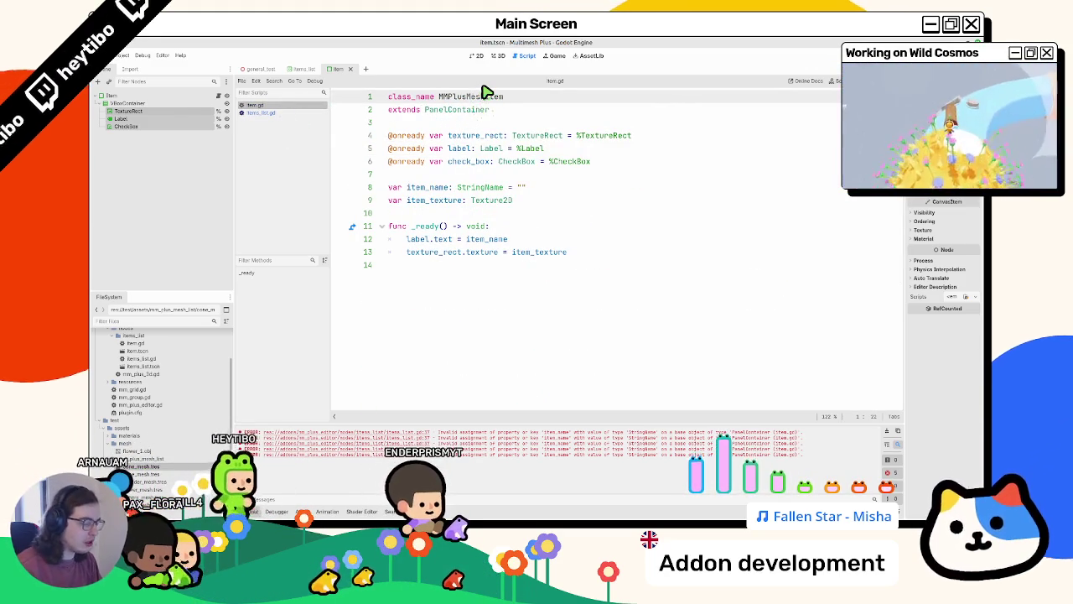
pyautogui.hotkey('ctrl', 'Left')
pyautogui.hotkey('ctrl', 'shift', 'Right')
# Replace the Control type on line 36 of items_list.gd with MMPlusItem
pyautogui.click(261, 112)
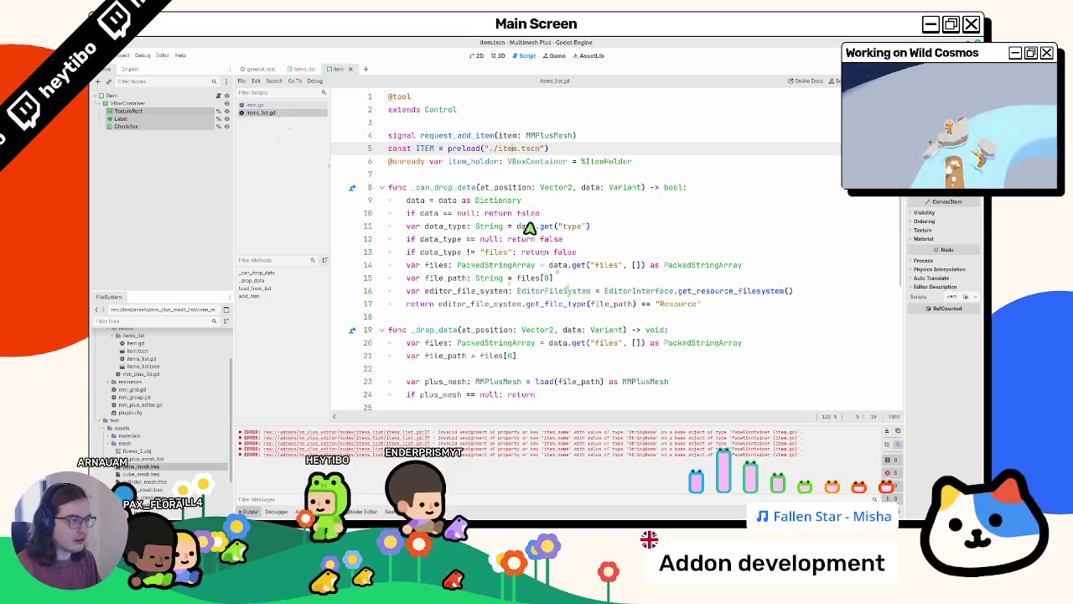
pyautogui.scroll(-5, 438, 157)
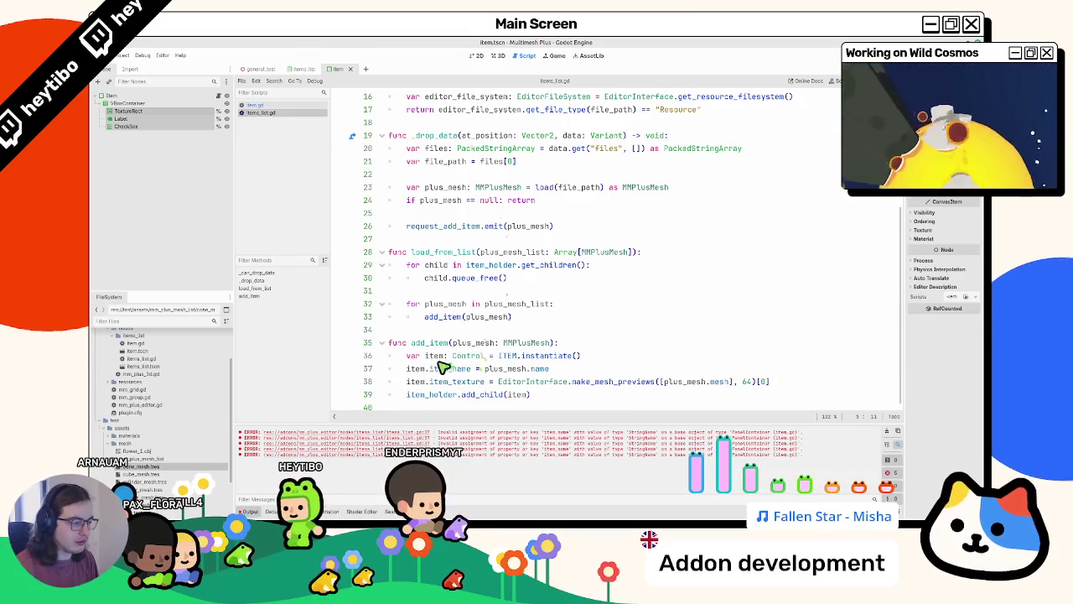
pyautogui.doubleClick(465, 355)
pyautogui.hotkey('ctrl', 'v')
pyautogui.doubleClick(435, 356)
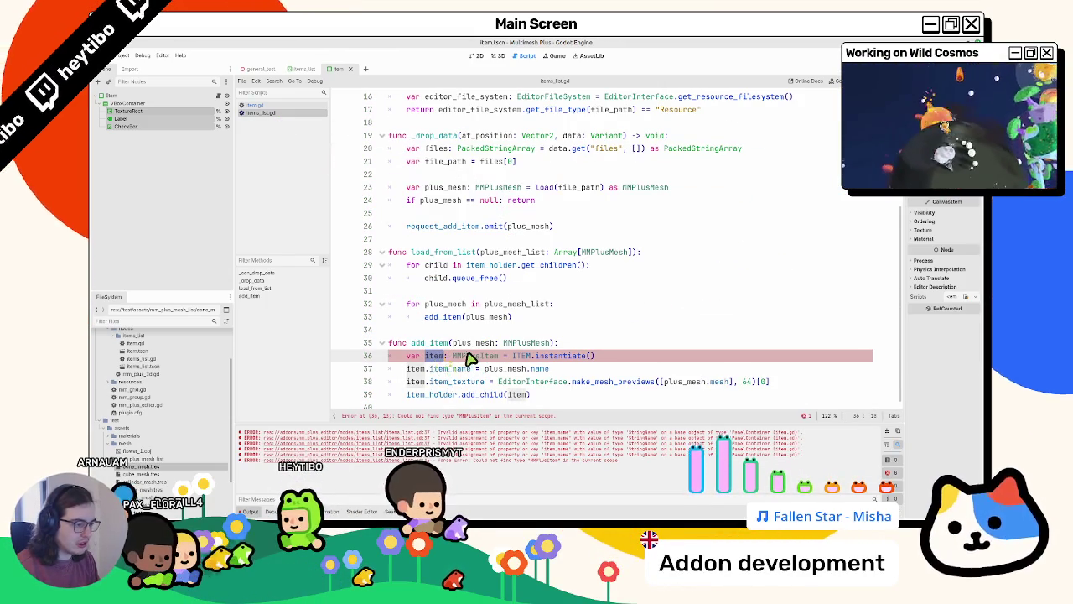
pyautogui.doubleClick(461, 355)
# Return to item.gd and clear the error messages from the Output log
pyautogui.click(307, 108)
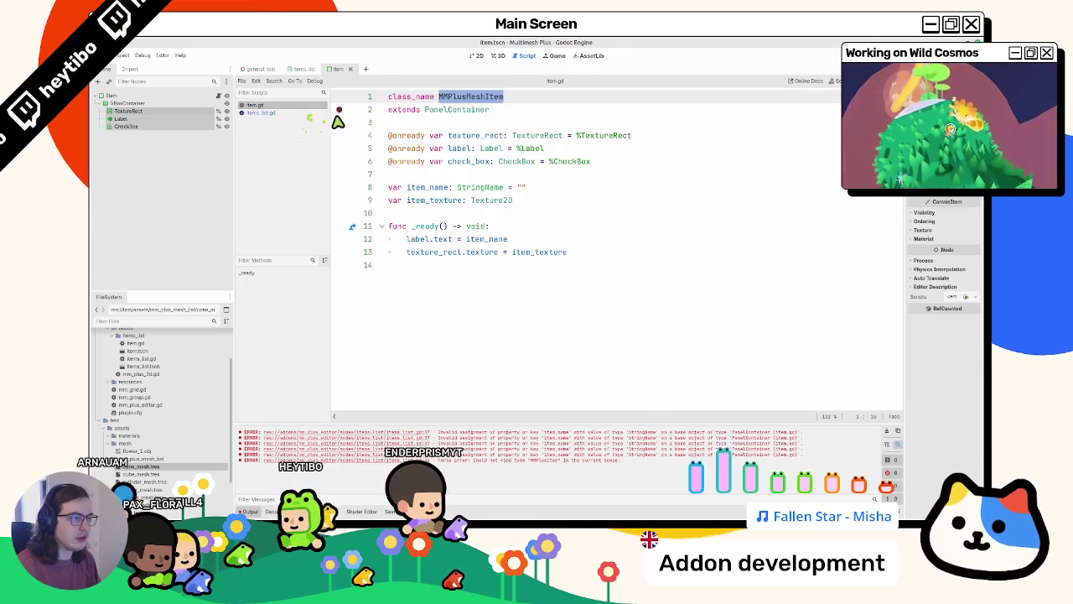
pyautogui.click(420, 116)
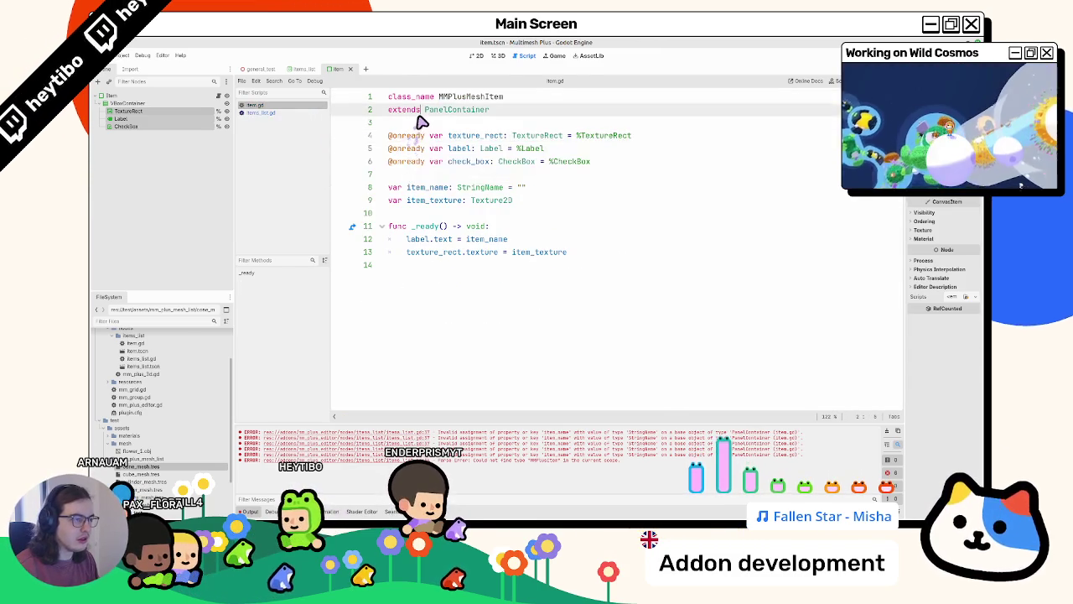
pyautogui.click(890, 432)
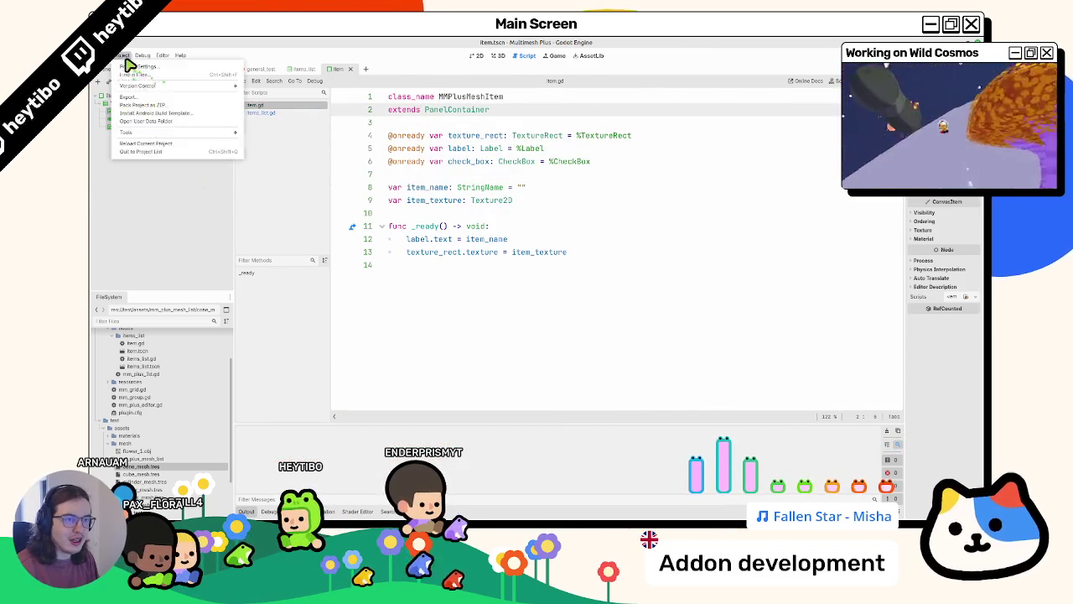
# Reload the current project and go to the add_item declaration on line 36 of items_list.gd
pyautogui.click(123, 55)
pyautogui.click(136, 148)
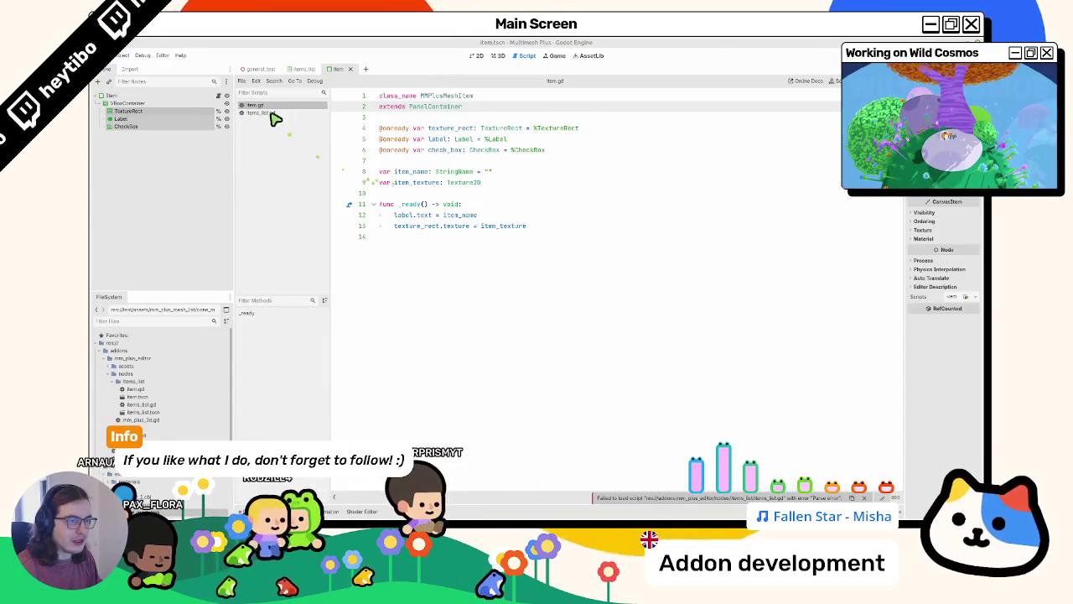
pyautogui.click(276, 113)
pyautogui.scroll(-3, 522, 277)
pyautogui.click(609, 346)
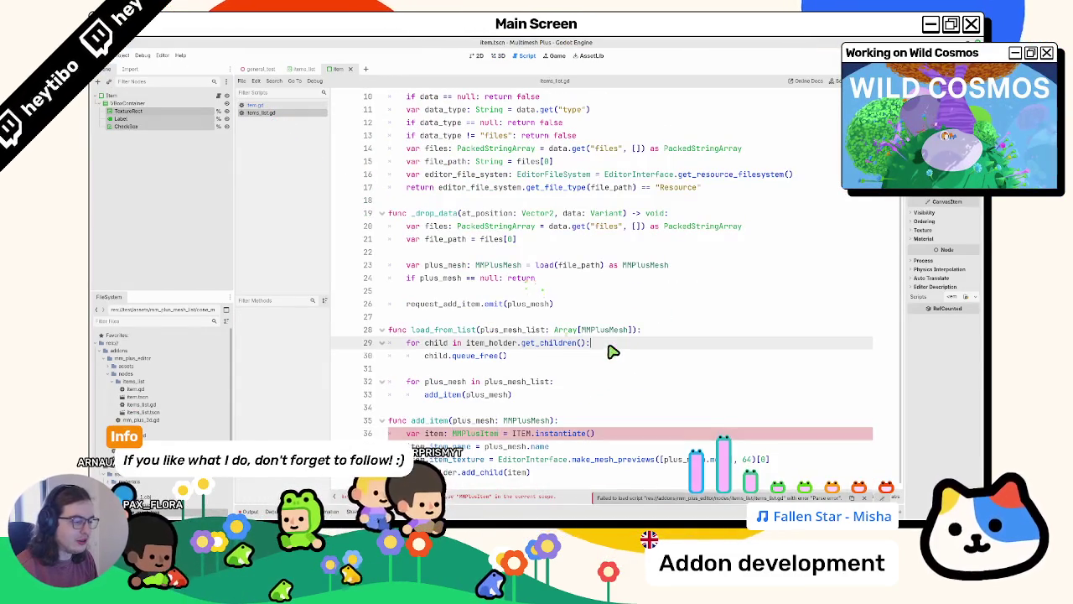
pyautogui.click(475, 436)
# Copy MMPlusMeshItem from item.gd's class_name and paste it over MMPlusItem on line 36
pyautogui.click(260, 106)
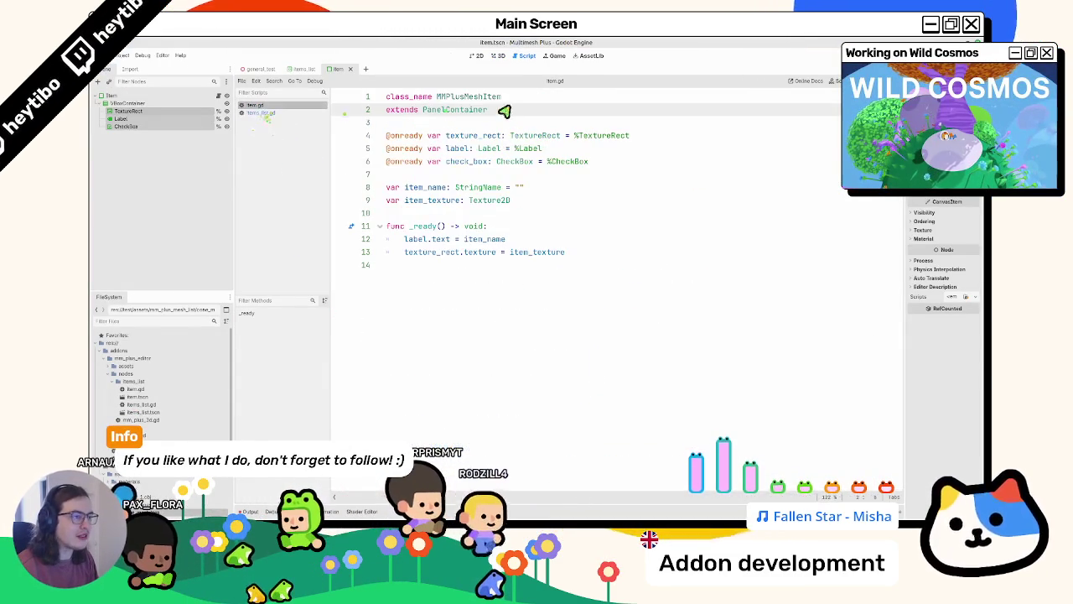
pyautogui.doubleClick(503, 101)
pyautogui.hotkey('ctrl', 'c')
pyautogui.click(260, 113)
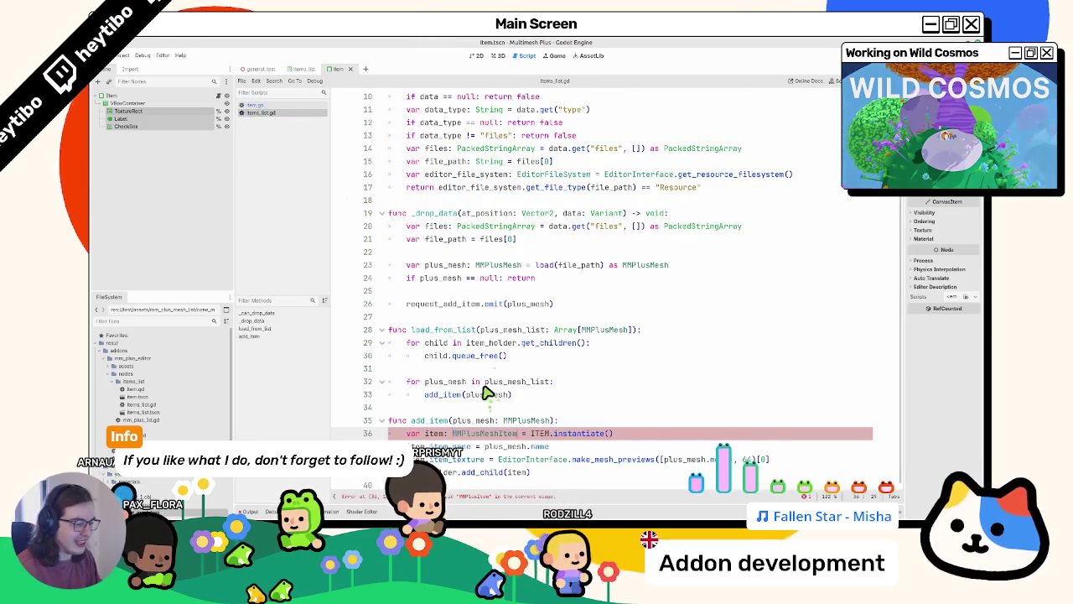
pyautogui.hotkey('ctrl', 'v')
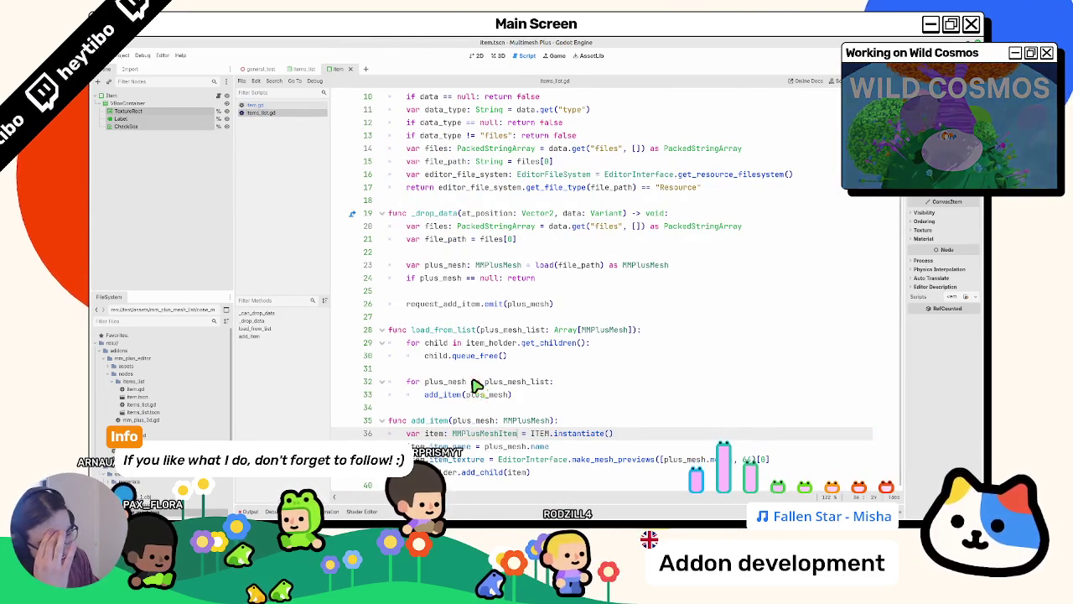
# Change line 37's property to item_id and edit item_name's StringName declaration in item.gd
pyautogui.doubleClick(460, 447)
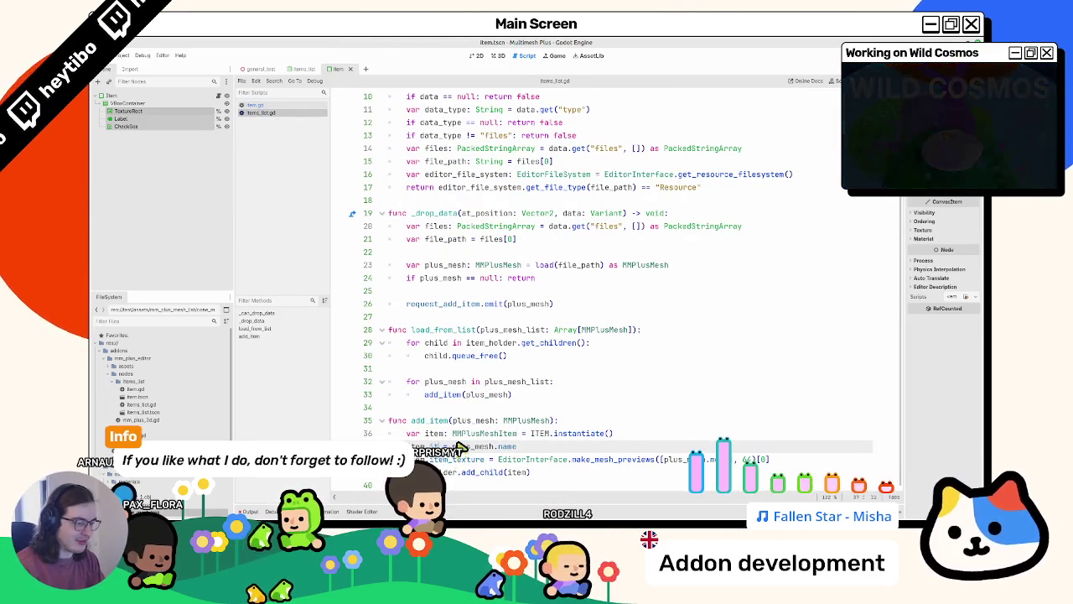
pyautogui.write('item_id')
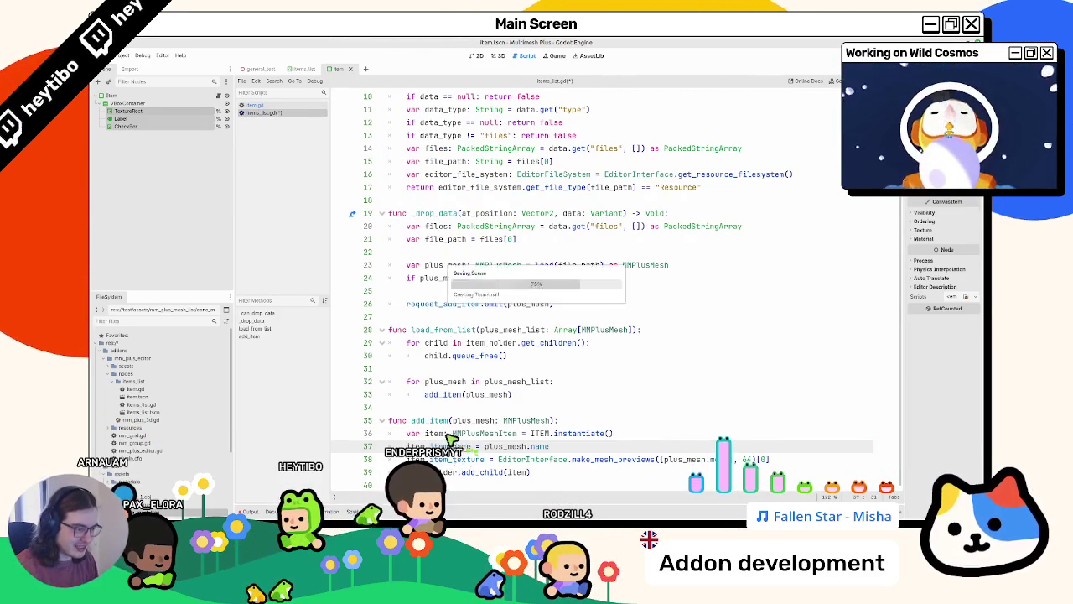
pyautogui.keyDown('ctrl'); pyautogui.click(452, 459); pyautogui.keyUp('ctrl')
pyautogui.doubleClick(480, 189)
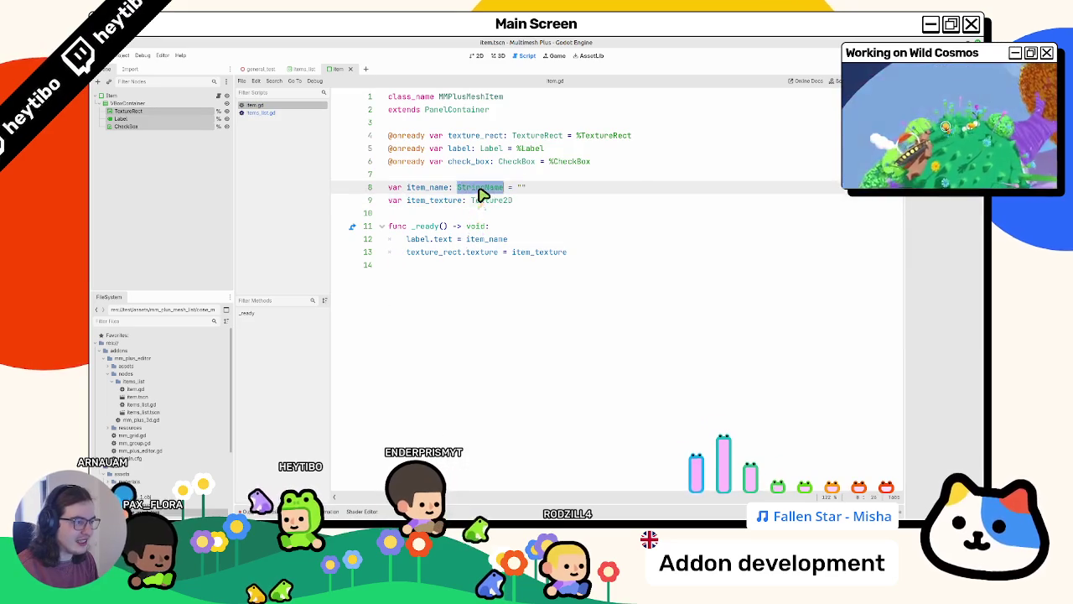
pyautogui.click(528, 189)
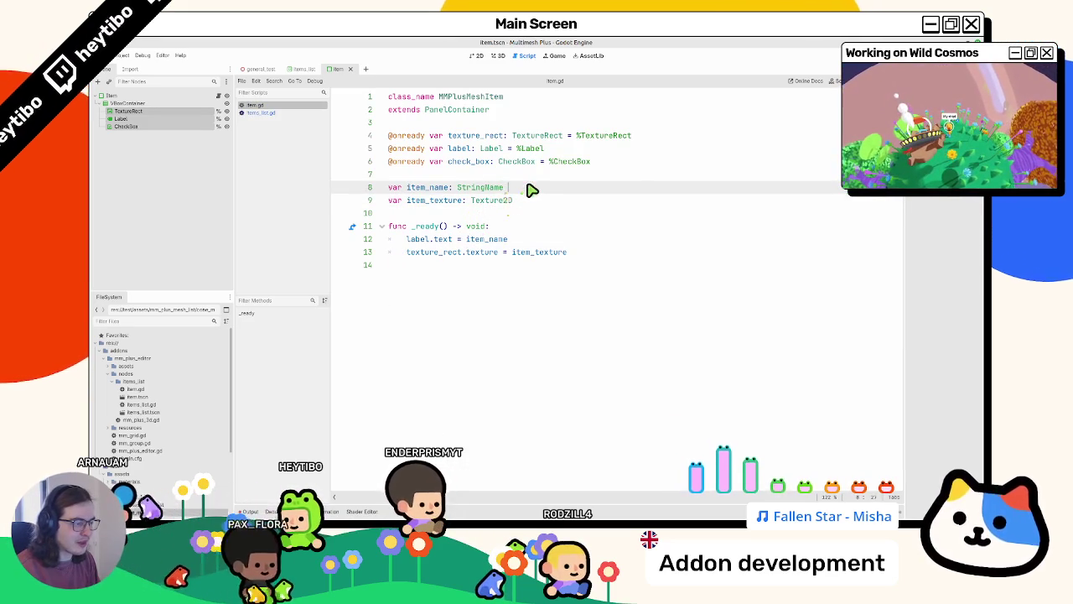
# Inspect plus_mesh.name's definition in mm_plus_mesh.gd, close it, and switch to the 3D view
pyautogui.keyDown('ctrl'); pyautogui.click(413, 190); pyautogui.keyUp('ctrl')
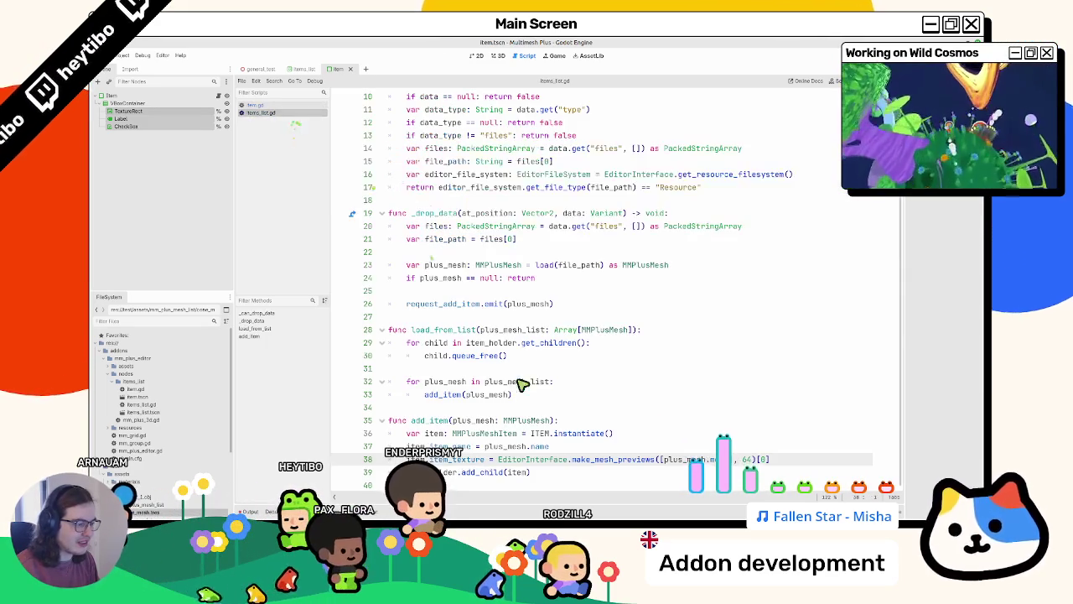
pyautogui.moveTo(486, 446); pyautogui.dragTo(541, 446)
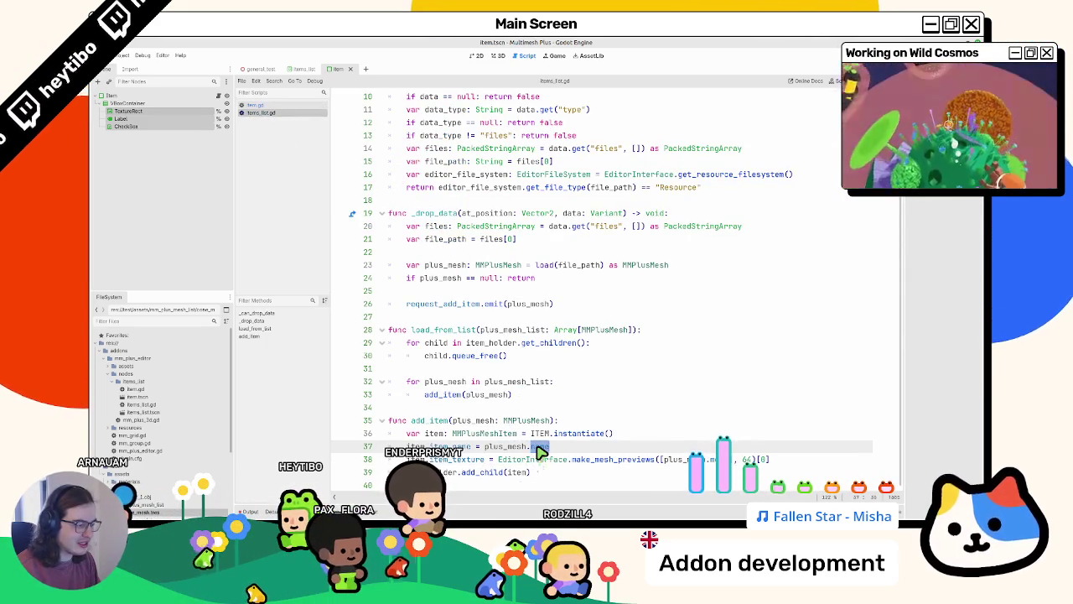
pyautogui.keyDown('ctrl'); pyautogui.click(541, 451); pyautogui.keyUp('ctrl')
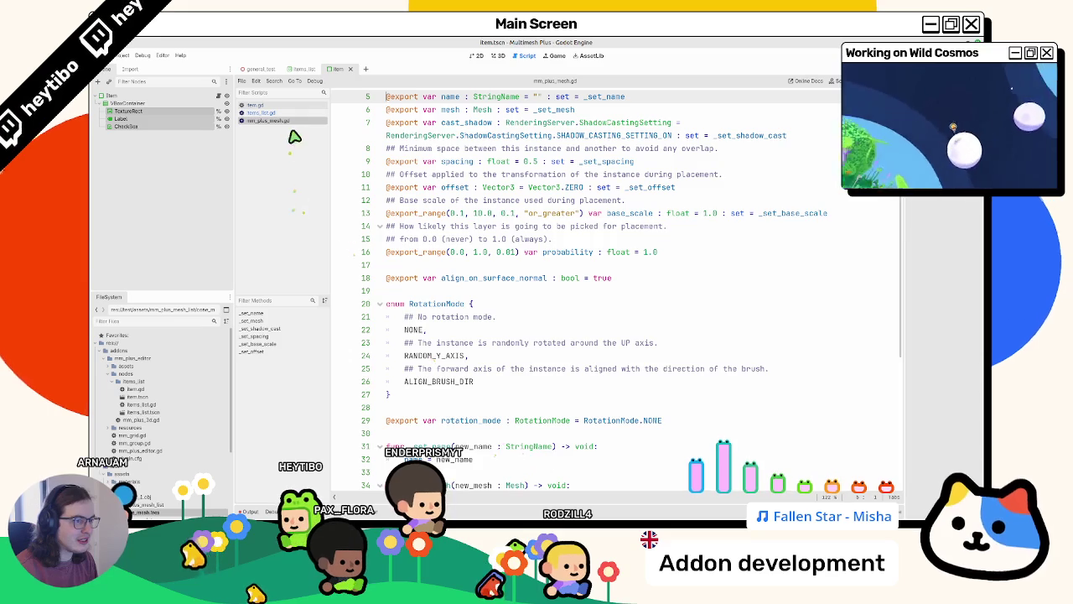
pyautogui.hotkey('ctrl', 'w')
pyautogui.click(497, 55)
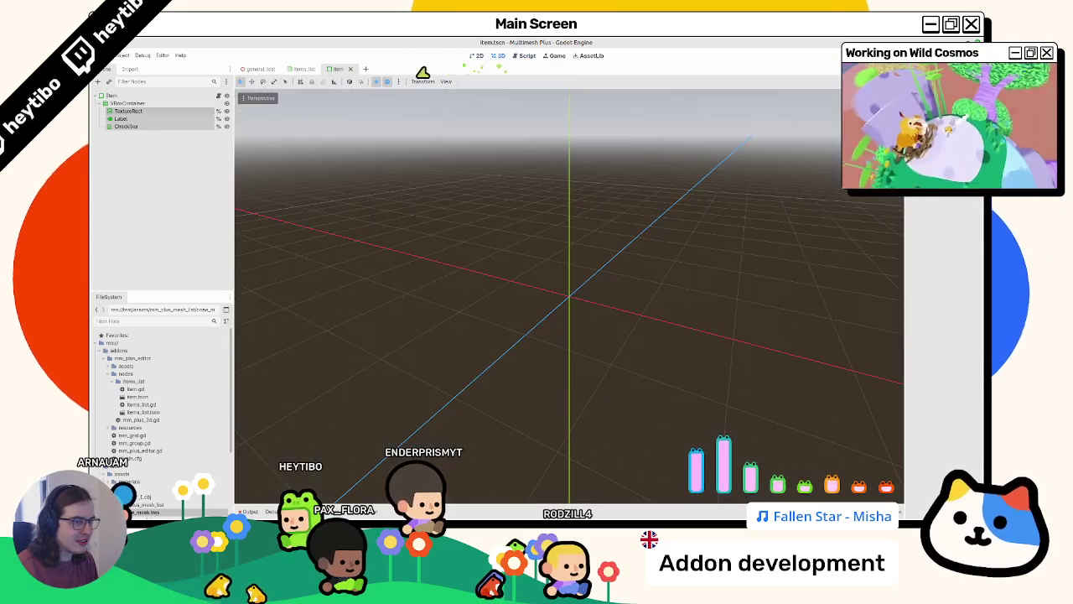
# Open general_test, select MmPlus3D and clear the output log to retest the items panel
pyautogui.click(259, 69)
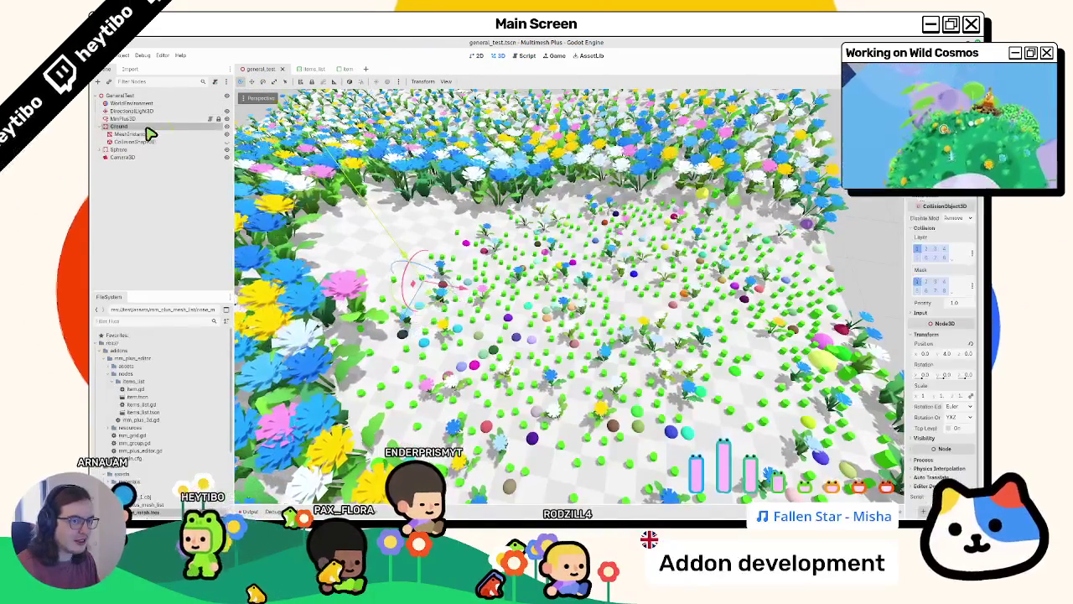
pyautogui.click(159, 118)
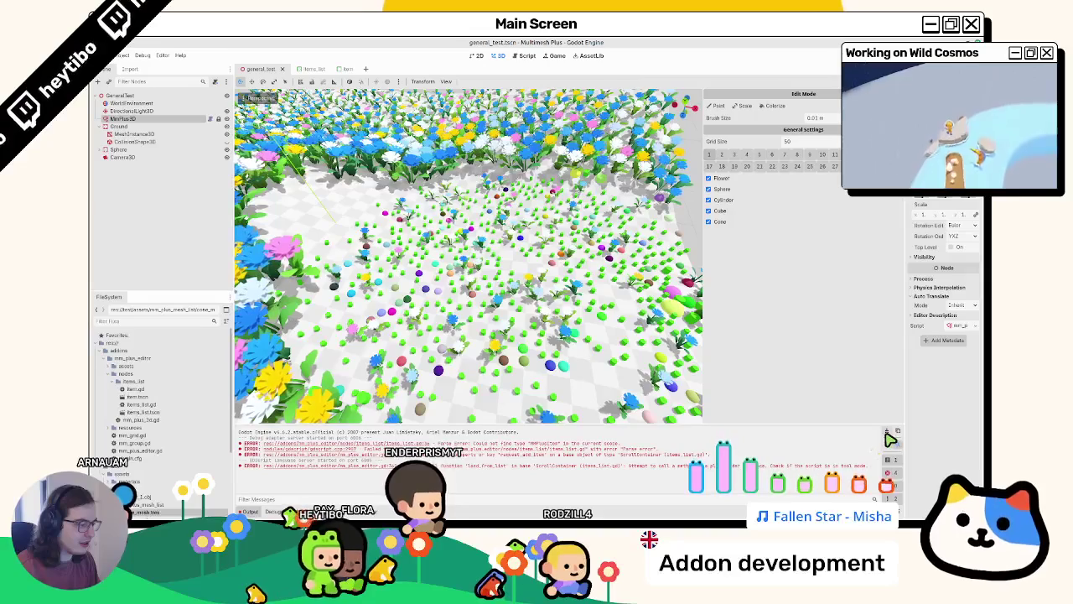
pyautogui.click(891, 439)
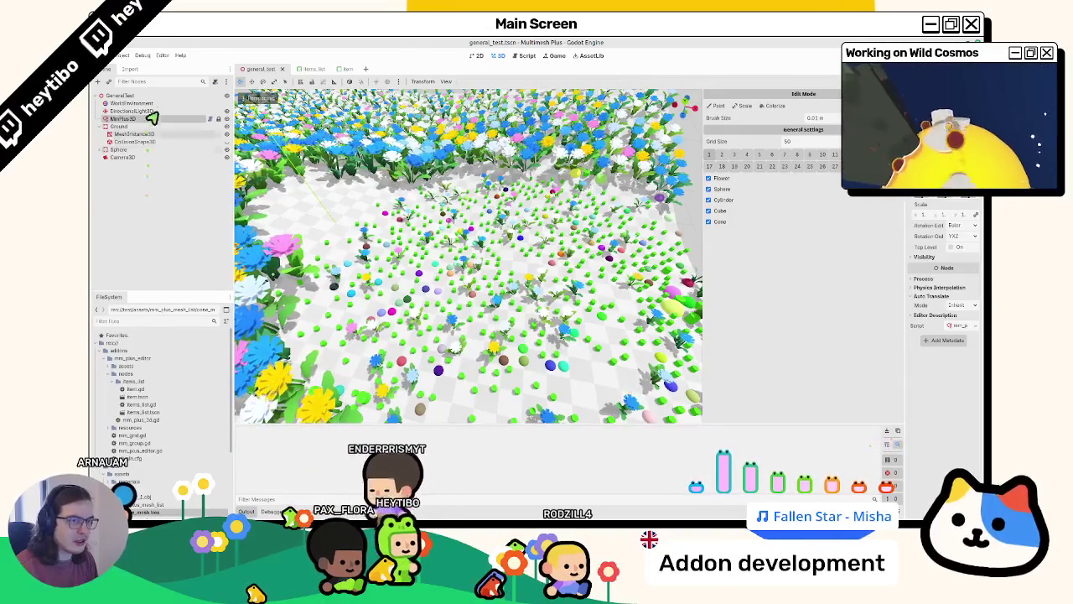
pyautogui.click(155, 119)
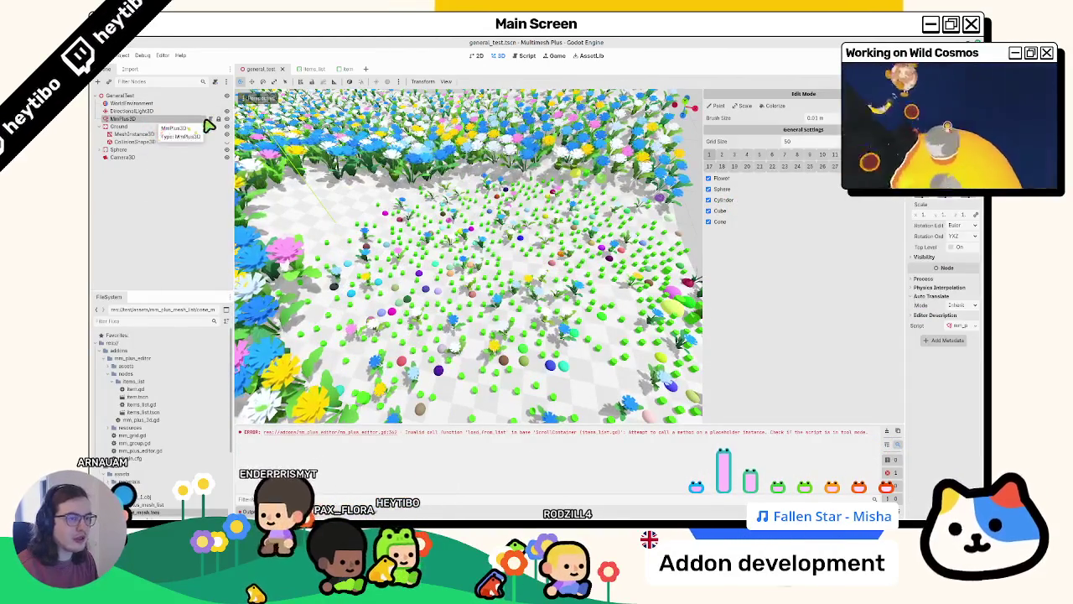
pyautogui.click(350, 69)
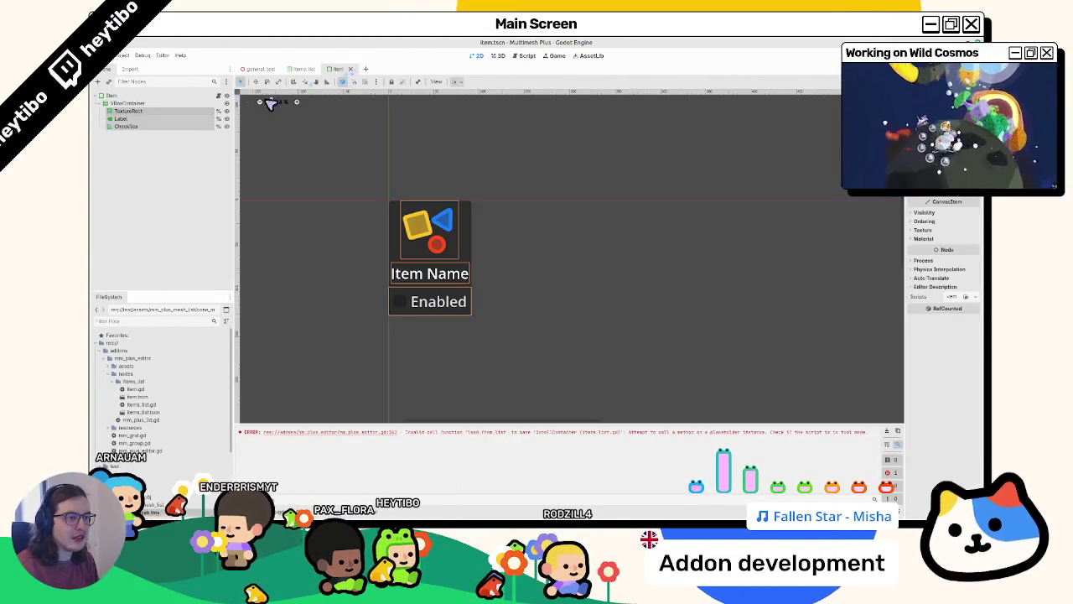
pyautogui.click(220, 103)
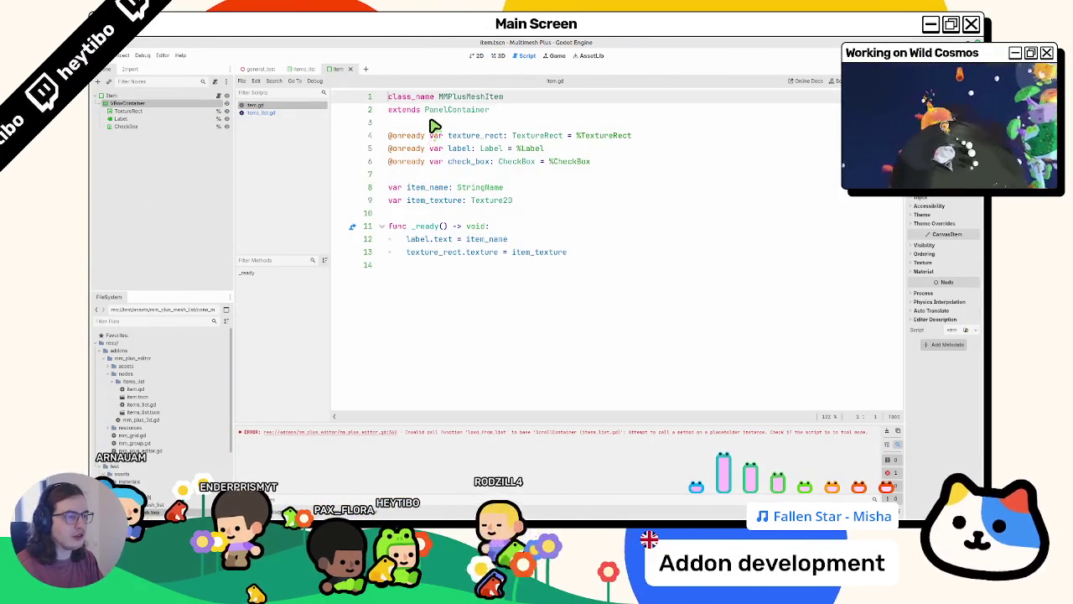
pyautogui.hotkey('ctrl', 'Home')
pyautogui.press('Return')
pyautogui.press('Up')
pyautogui.write('@to')
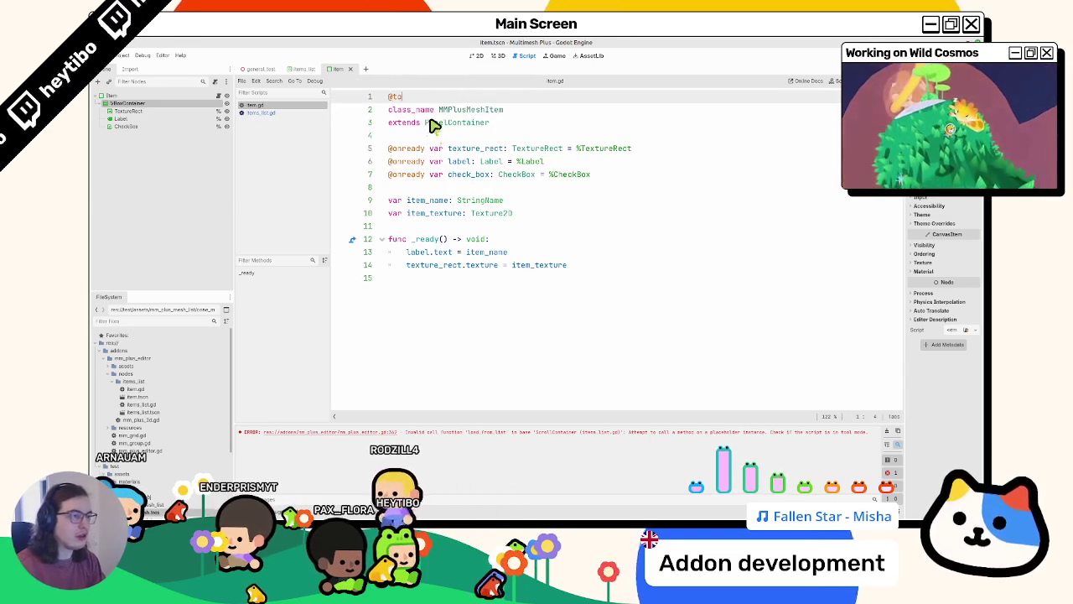
# Reselect MmPlus3D in the general_test 3D view, then open the items_list scene
pyautogui.click(479, 55)
pyautogui.click(498, 55)
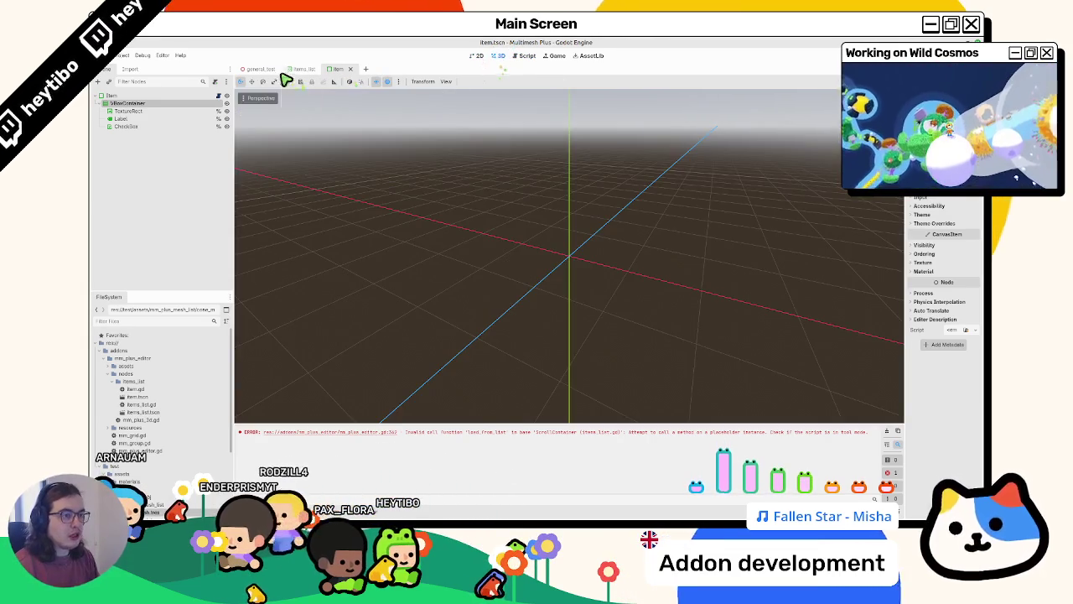
pyautogui.click(259, 69)
pyautogui.click(119, 119)
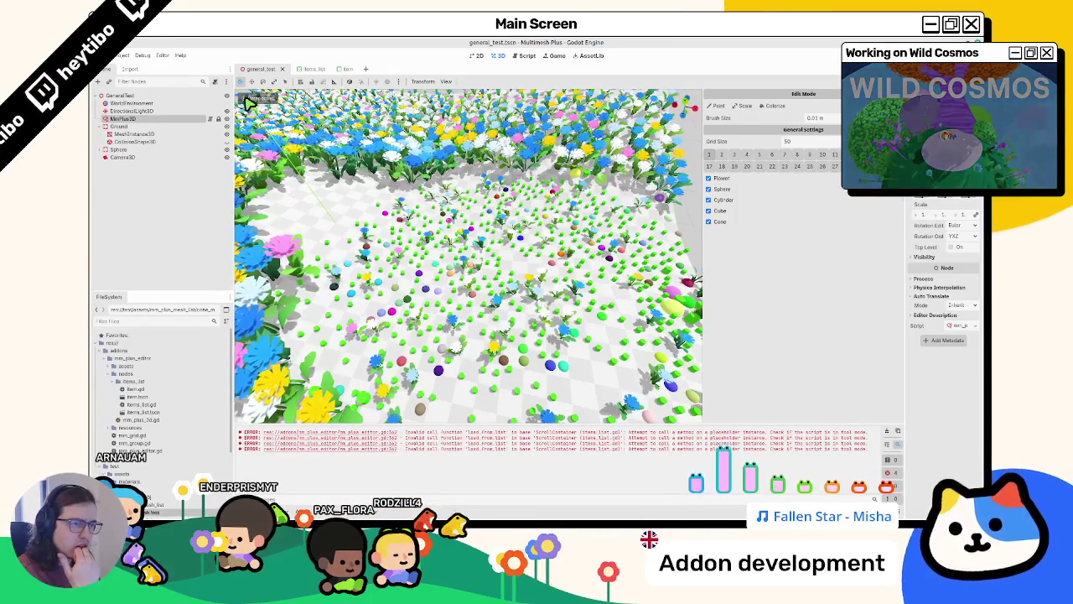
pyautogui.click(308, 69)
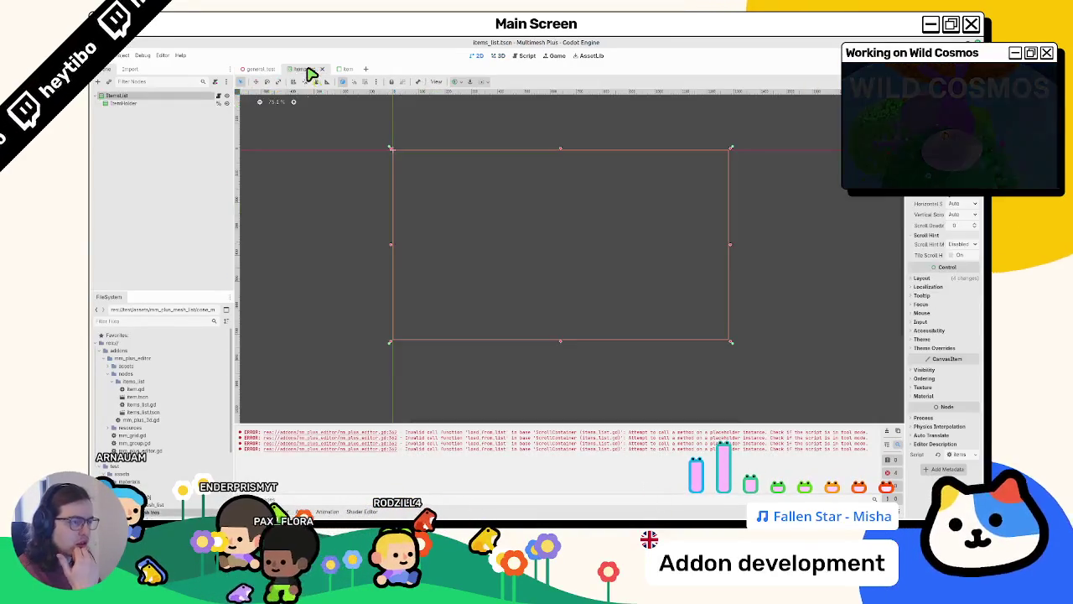
pyautogui.click(221, 98)
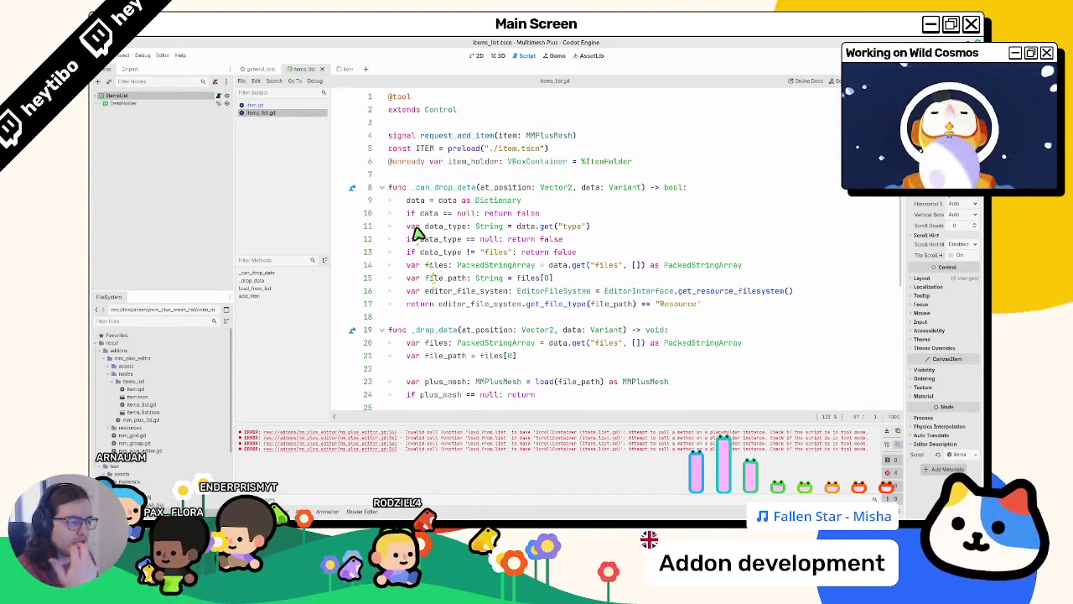
pyautogui.scroll(-5, 416, 234)
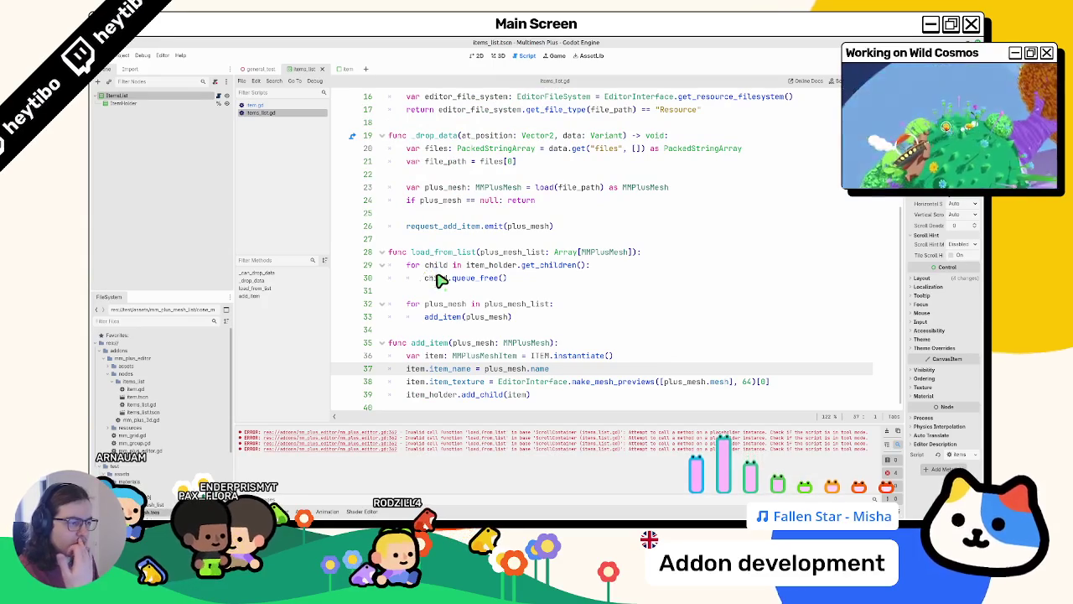
pyautogui.doubleClick(445, 279)
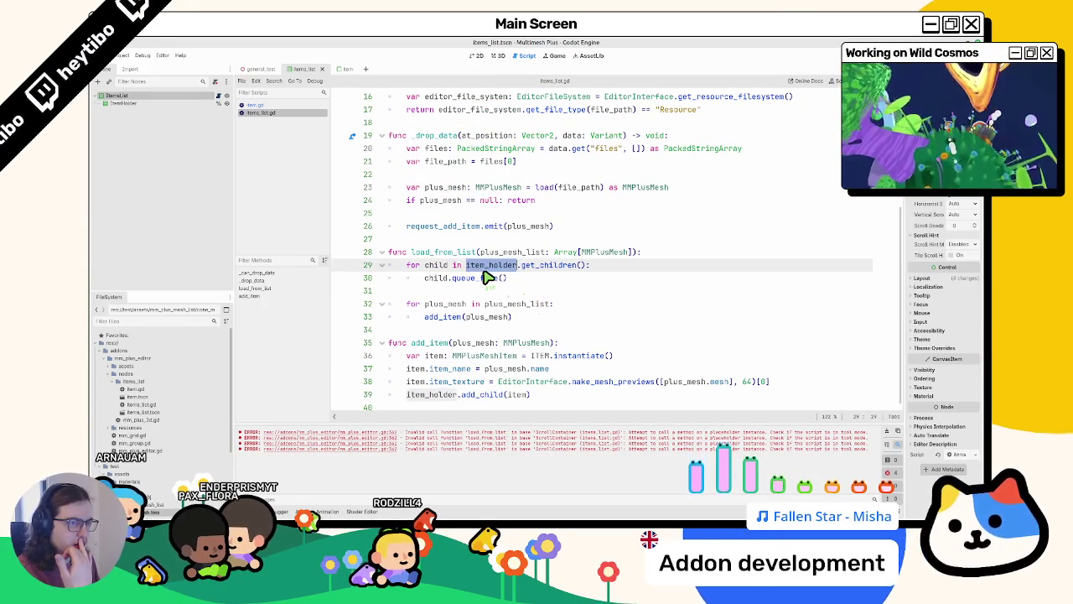
pyautogui.click(282, 105)
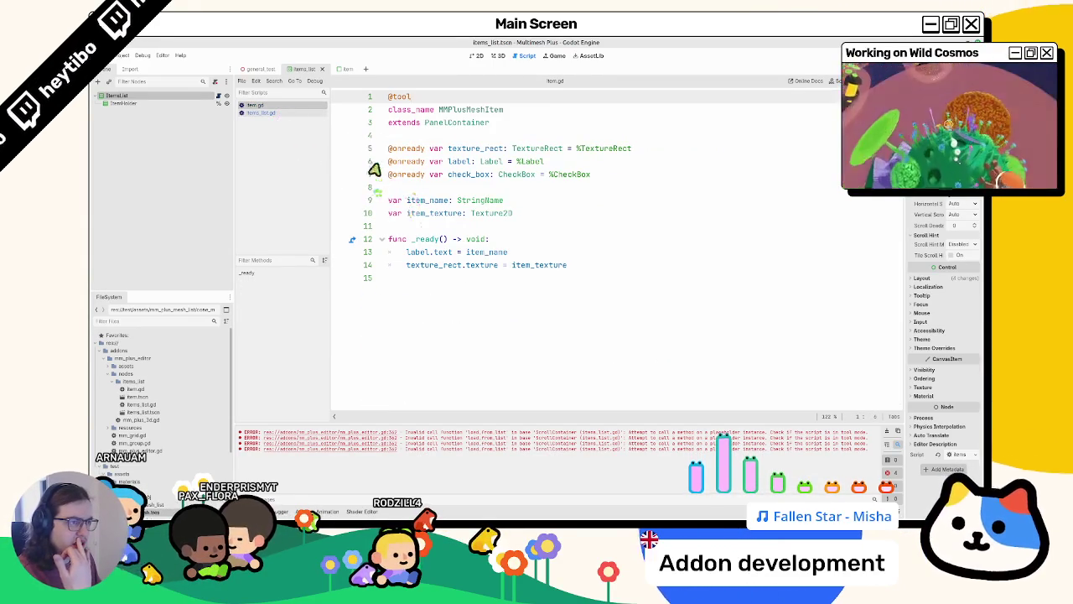
pyautogui.click(306, 113)
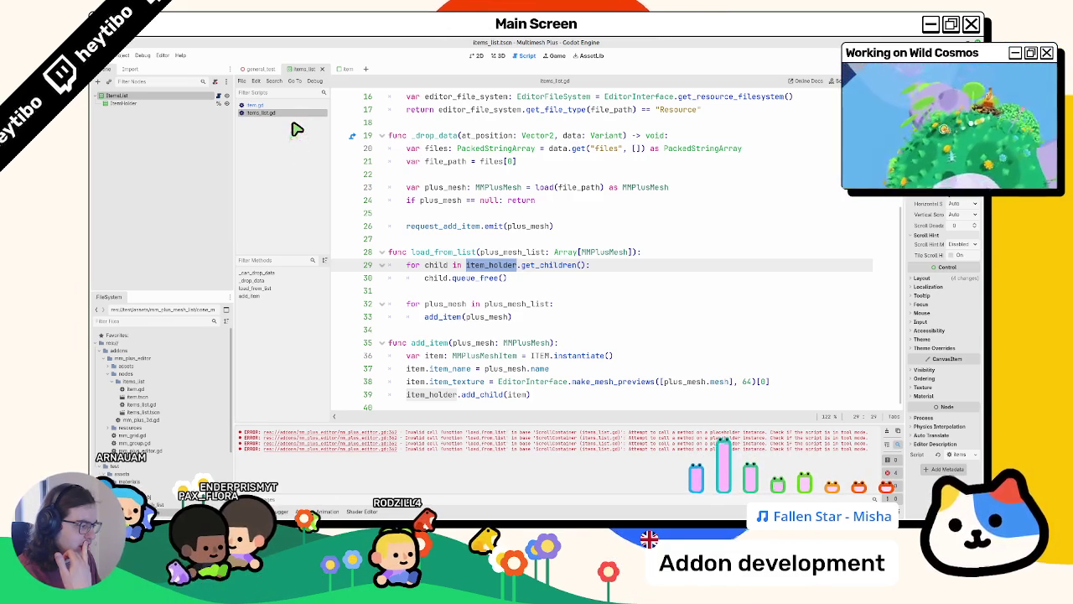
pyautogui.scroll(5, 434, 324)
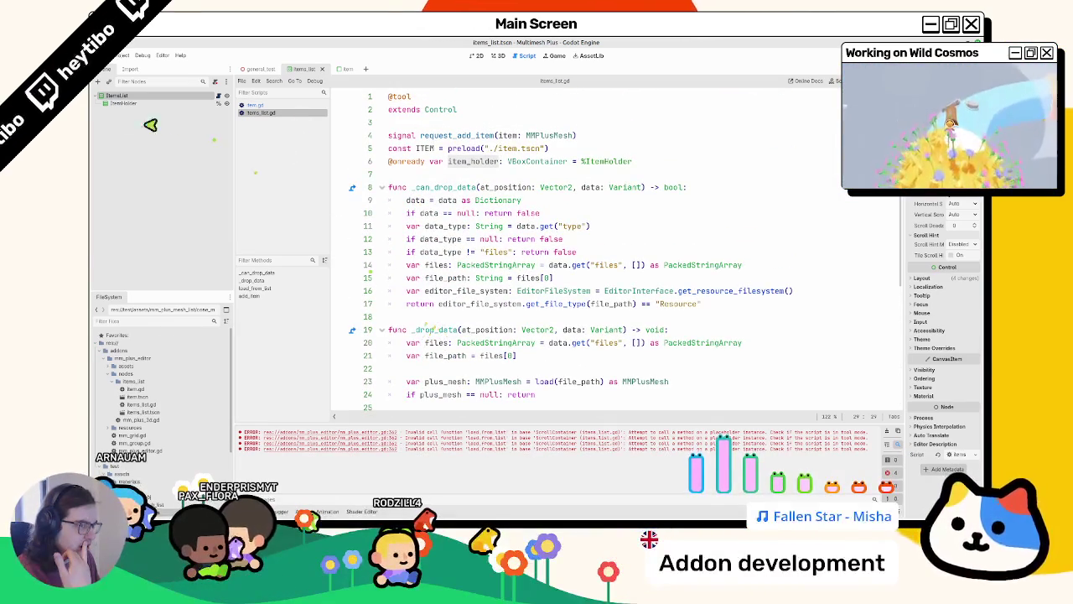
pyautogui.click(128, 104)
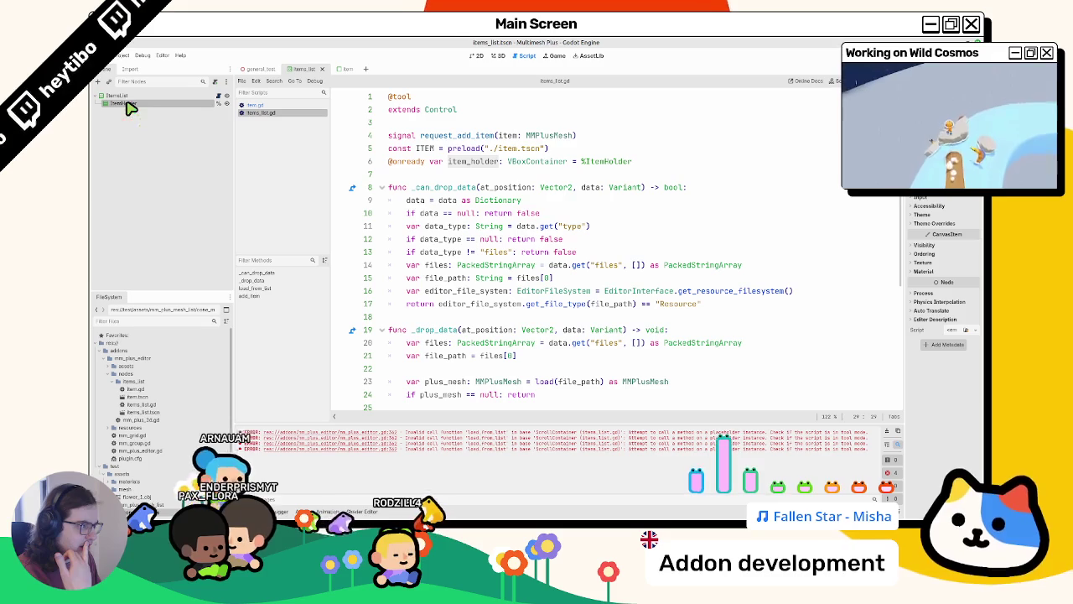
pyautogui.scroll(-5, 534, 355)
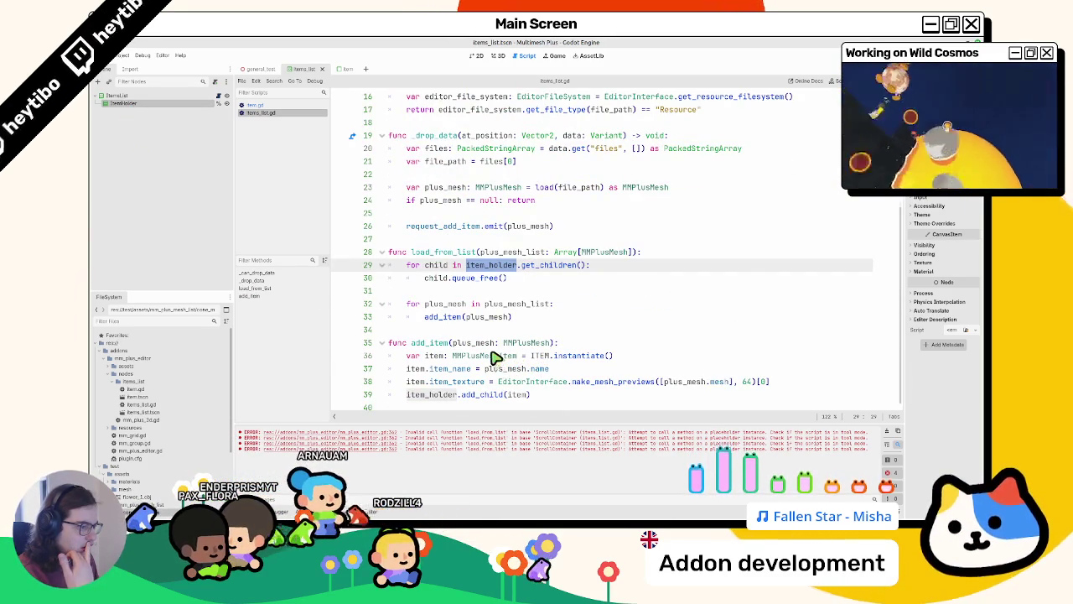
pyautogui.scroll(5, 496, 357)
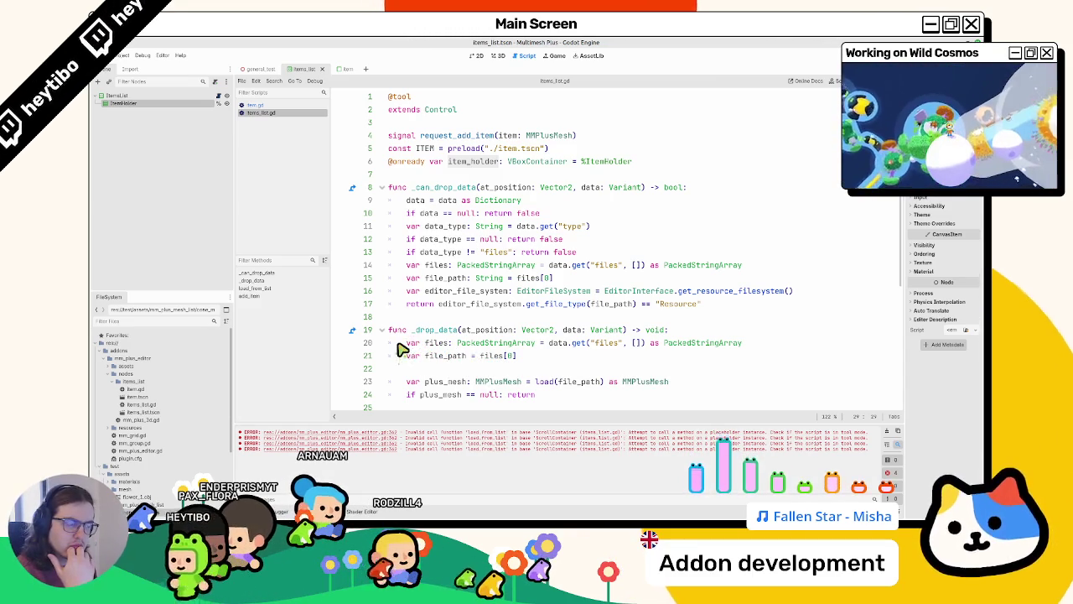
pyautogui.scroll(-5, 401, 349)
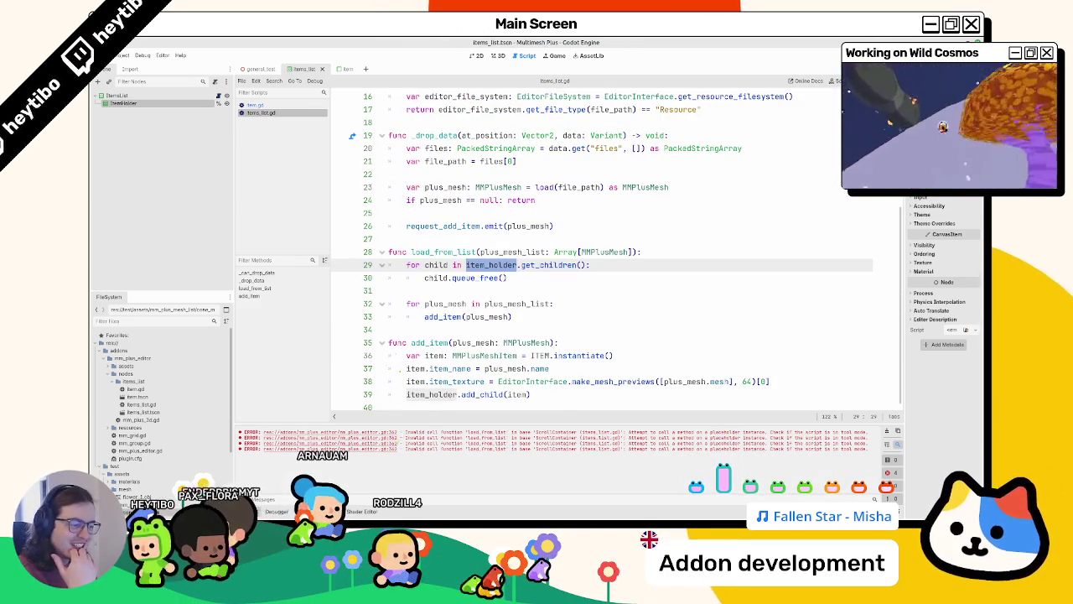
pyautogui.moveTo(461, 527)
pyautogui.moveTo(475, 503)
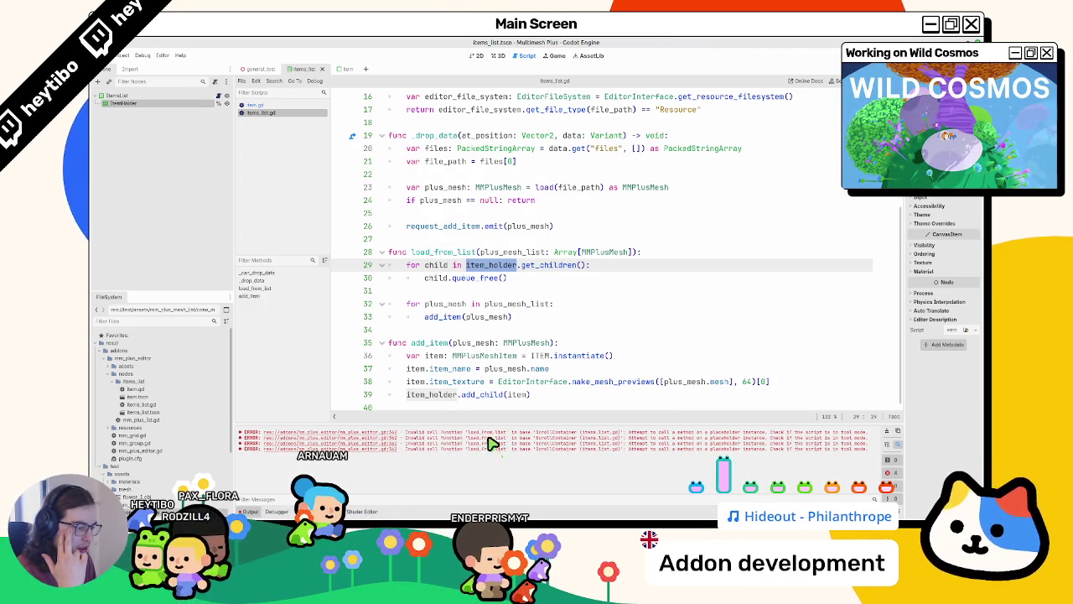
pyautogui.scroll(5, 478, 360)
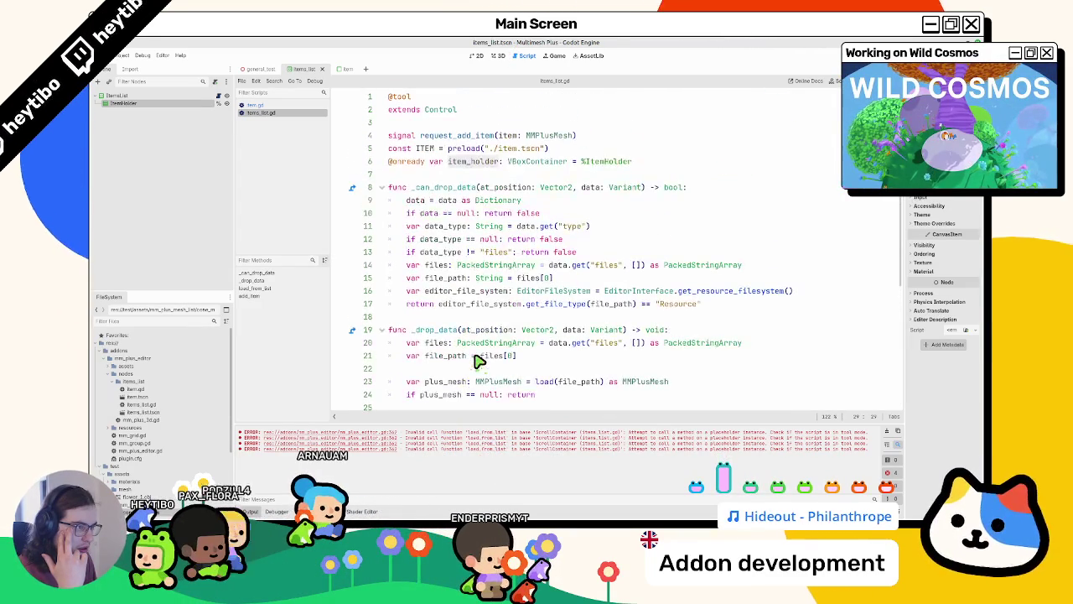
pyautogui.scroll(-5, 475, 369)
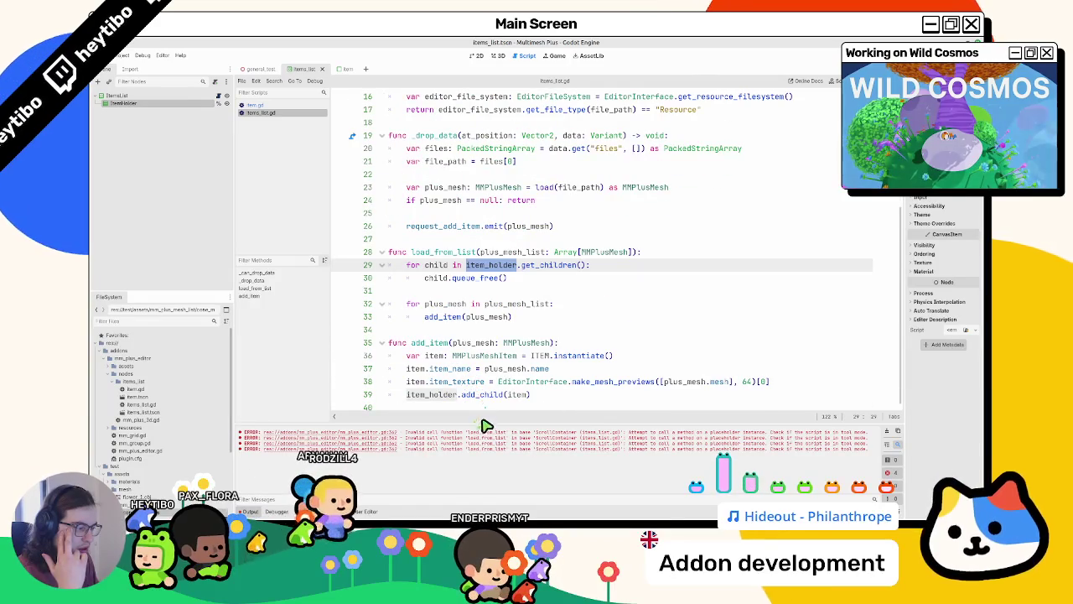
pyautogui.doubleClick(493, 439)
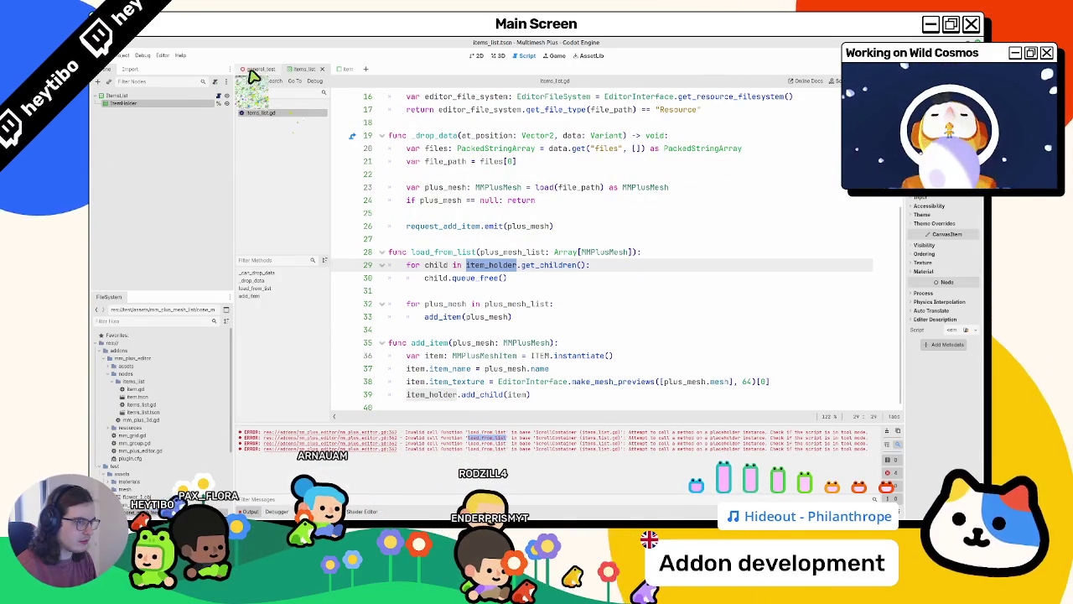
# Switch to GeneralTest, close mm_plus_mesh.gd, and open mm_plus_editor.gd from FileSystem
pyautogui.click(260, 69)
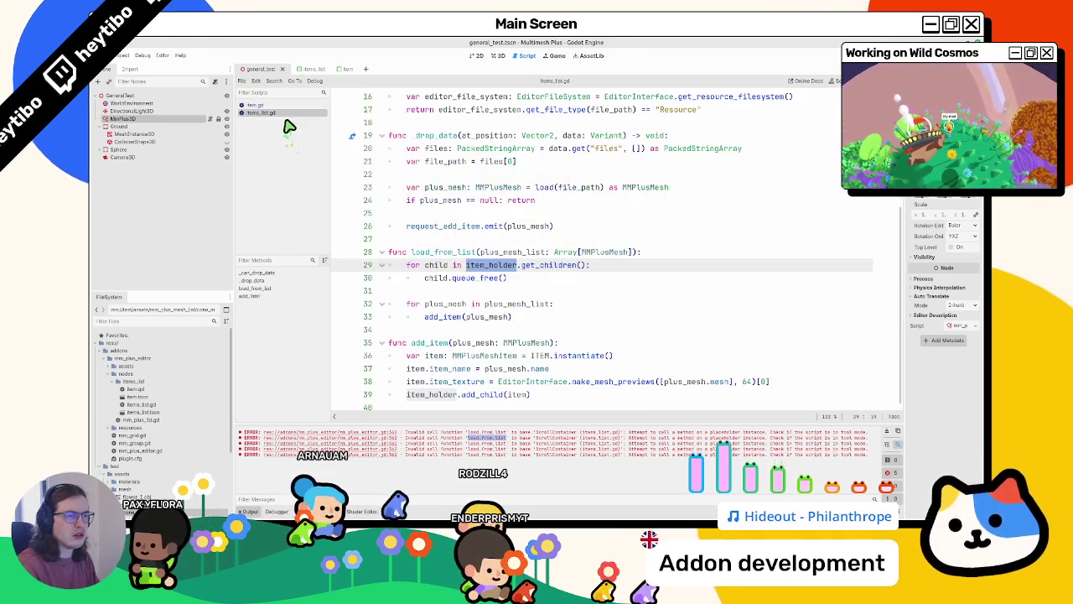
pyautogui.middleClick(283, 122)
pyautogui.click(195, 450)
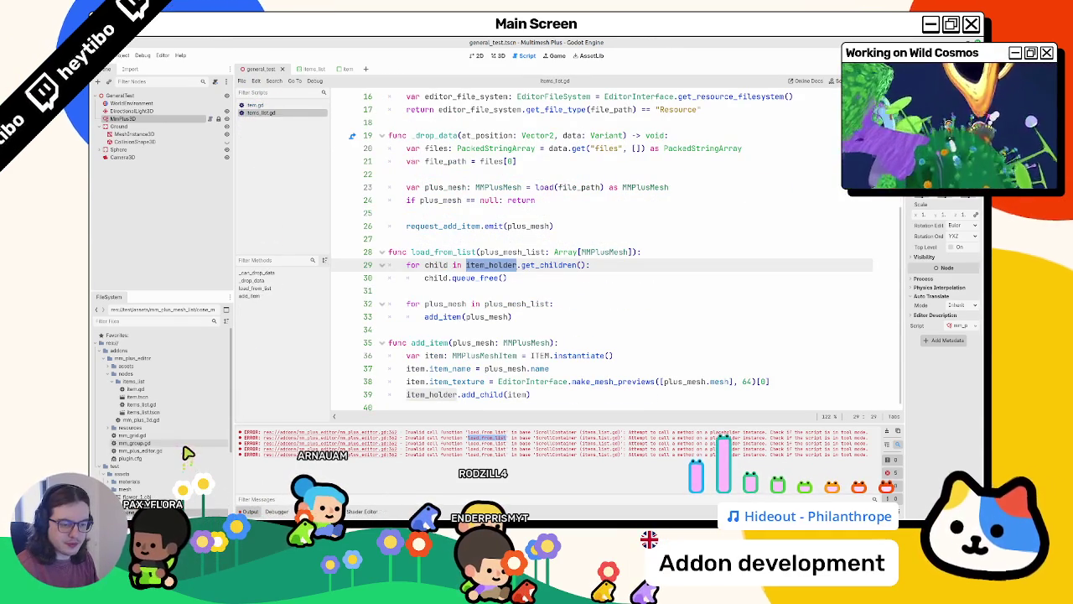
pyautogui.doubleClick(198, 445)
# Search mm_plus_editor.gd for items_list and step through its usages back to line 188
pyautogui.hotkey('ctrl', 'f')
pyautogui.press('Escape')
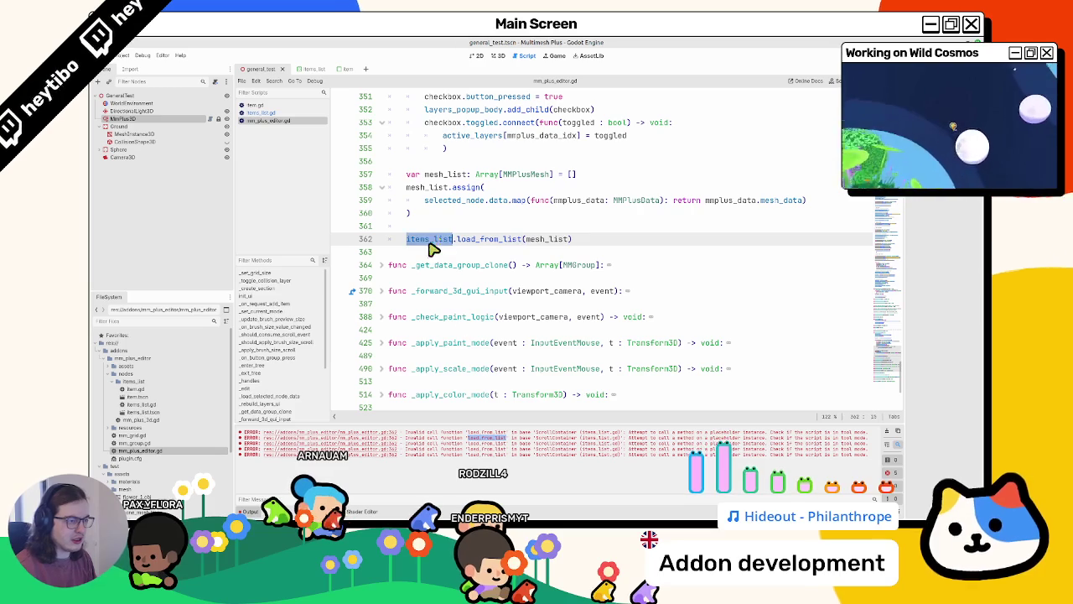
pyautogui.hotkey('ctrl', 'f')
pyautogui.press('Return')
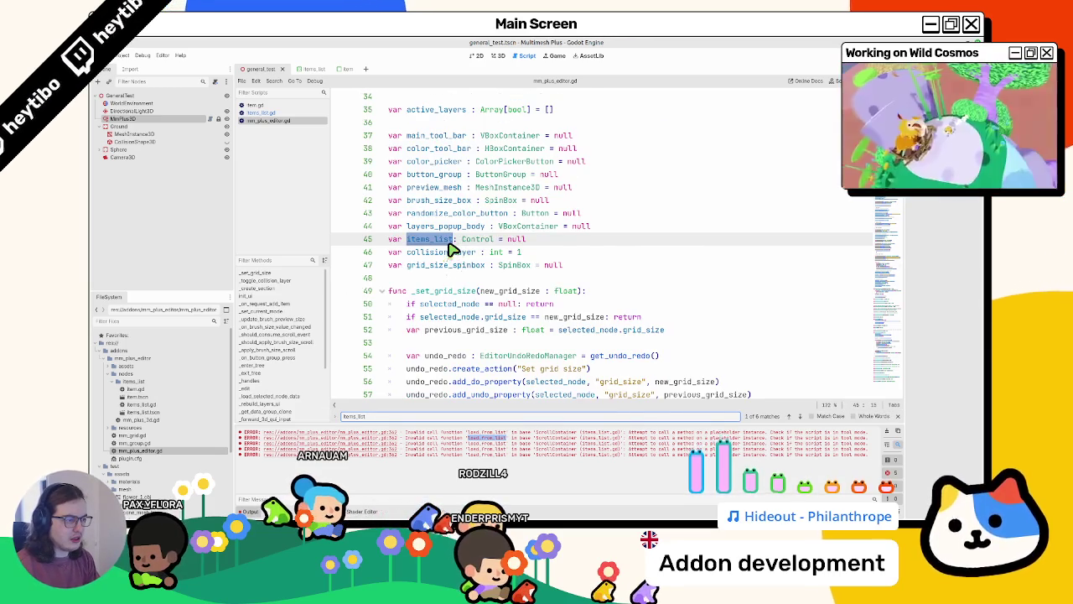
pyautogui.press('Return')
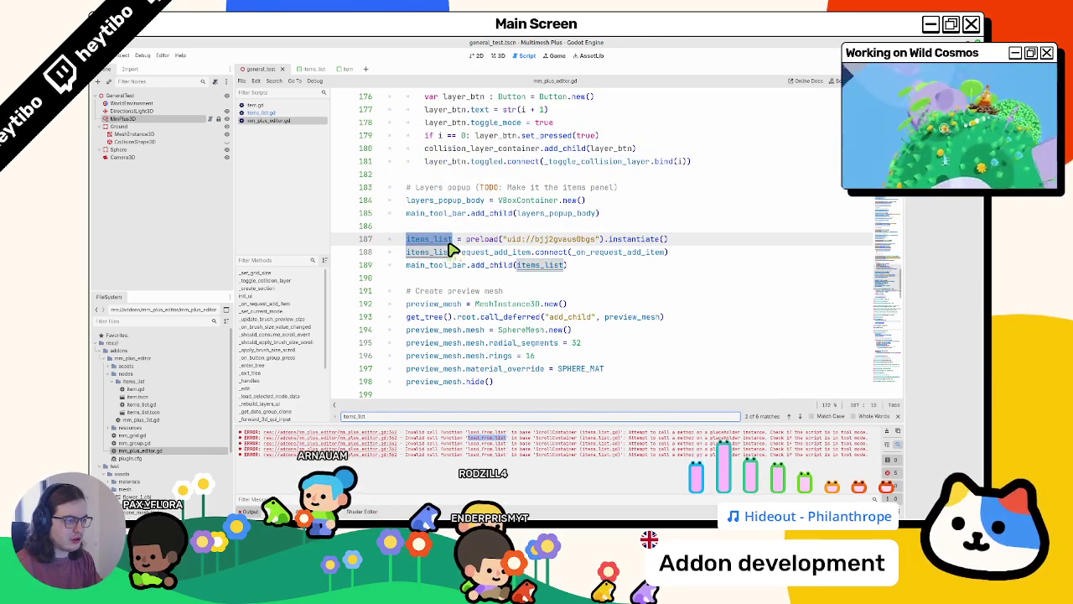
pyautogui.press('Return')
pyautogui.press('Return')
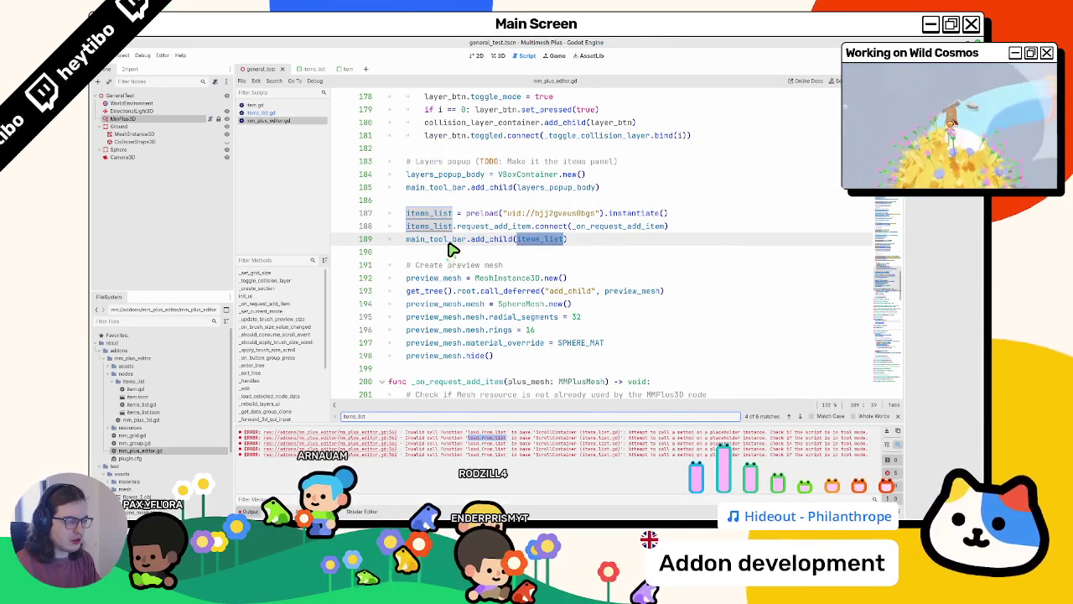
pyautogui.press('Return')
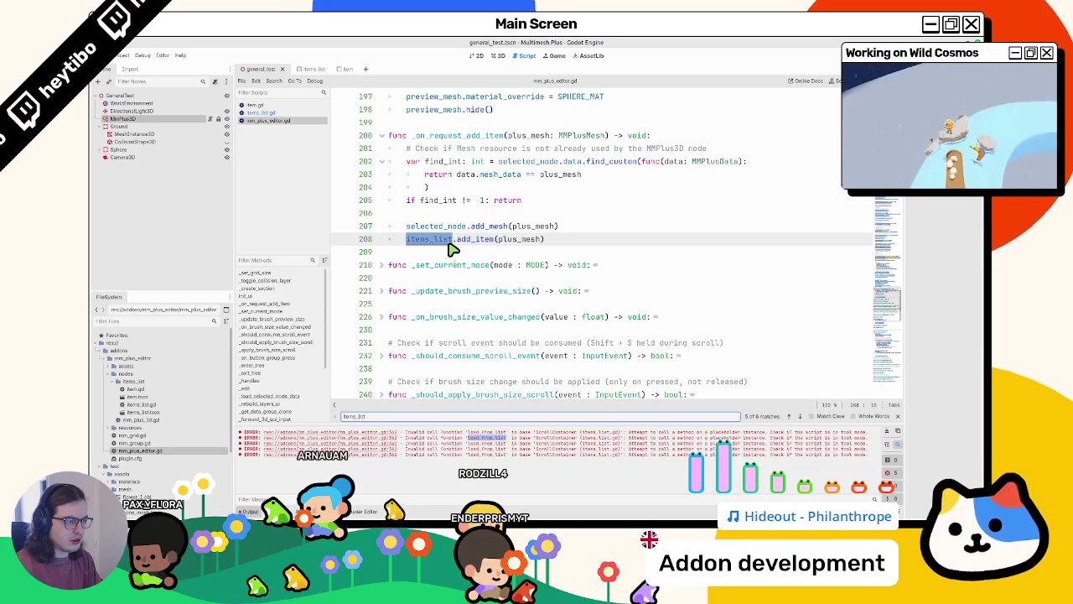
pyautogui.press('Return')
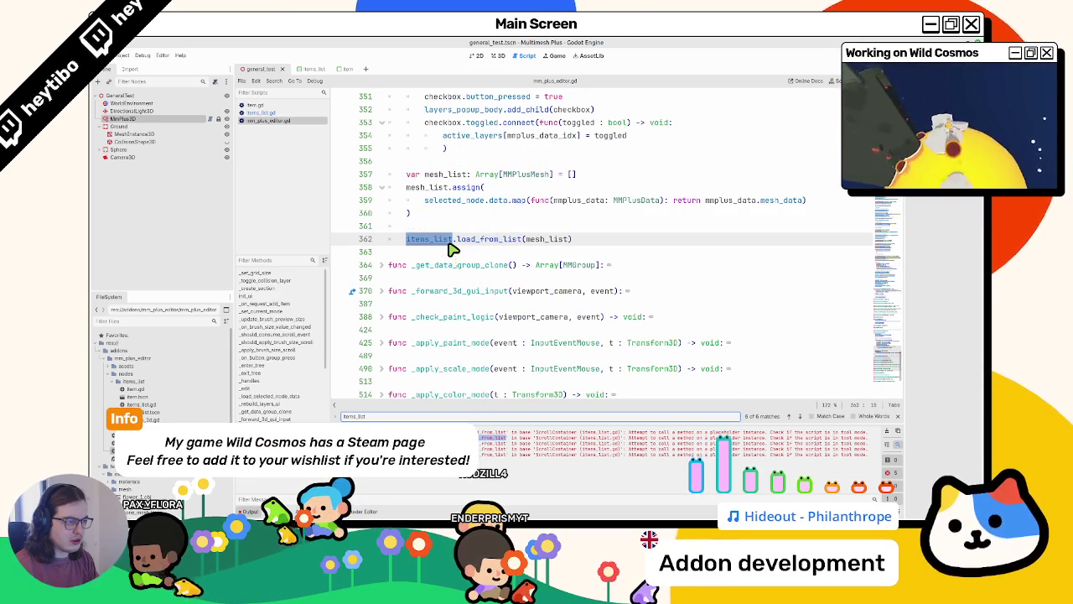
pyautogui.press('Return')
pyautogui.press('Return')
pyautogui.press('Return')
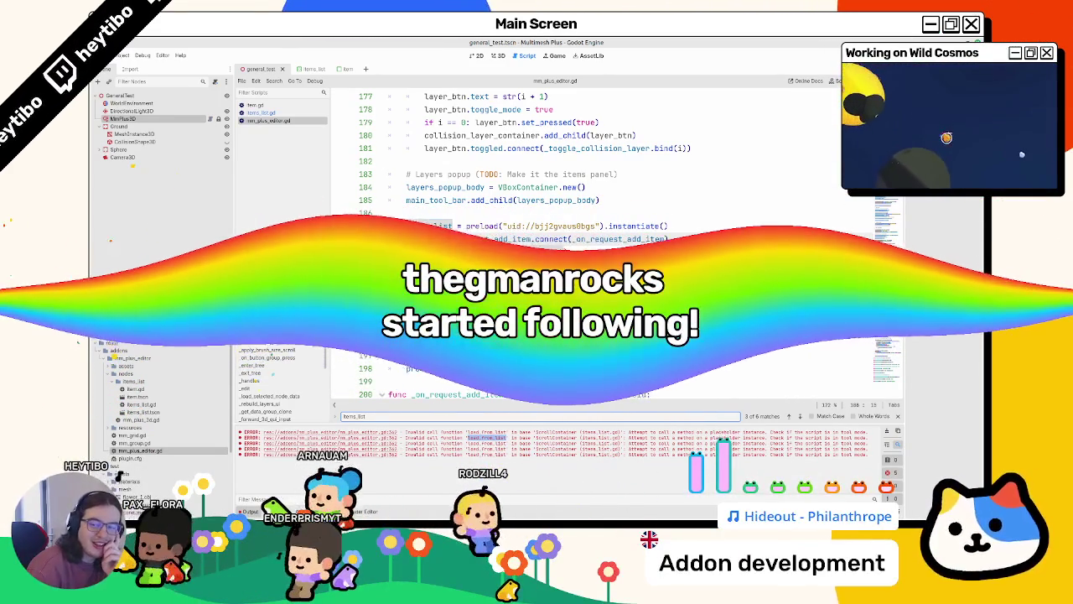
# Retype items_list on line 188, save mm_plus_editor.gd, and select the MMPlus3D node
pyautogui.doubleClick(448, 243)
pyautogui.press('Escape')
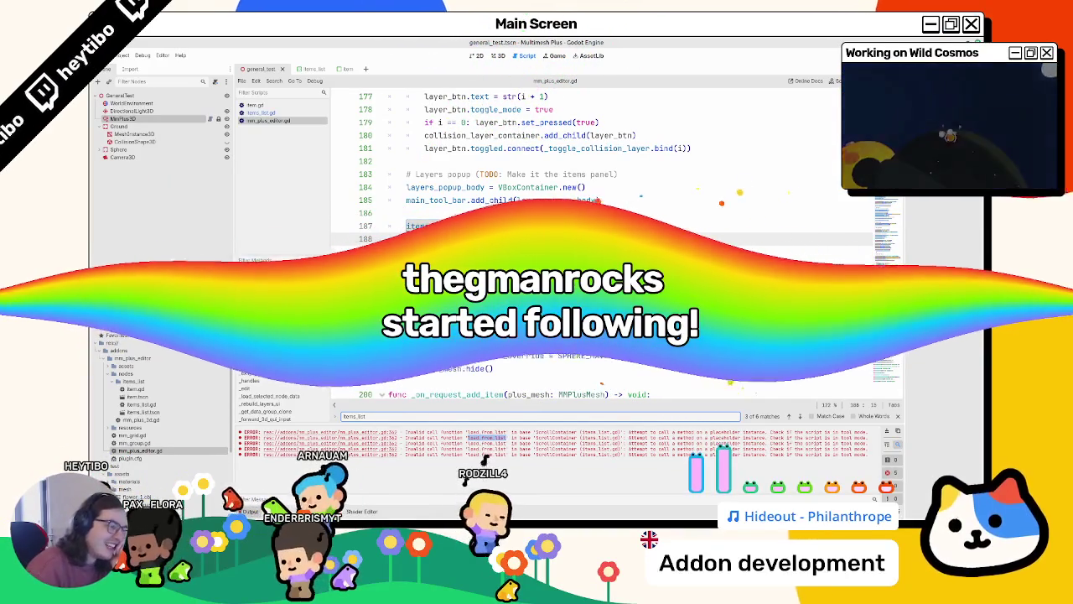
pyautogui.write('items_list.request_add_item.connect(_on_request_add_item')
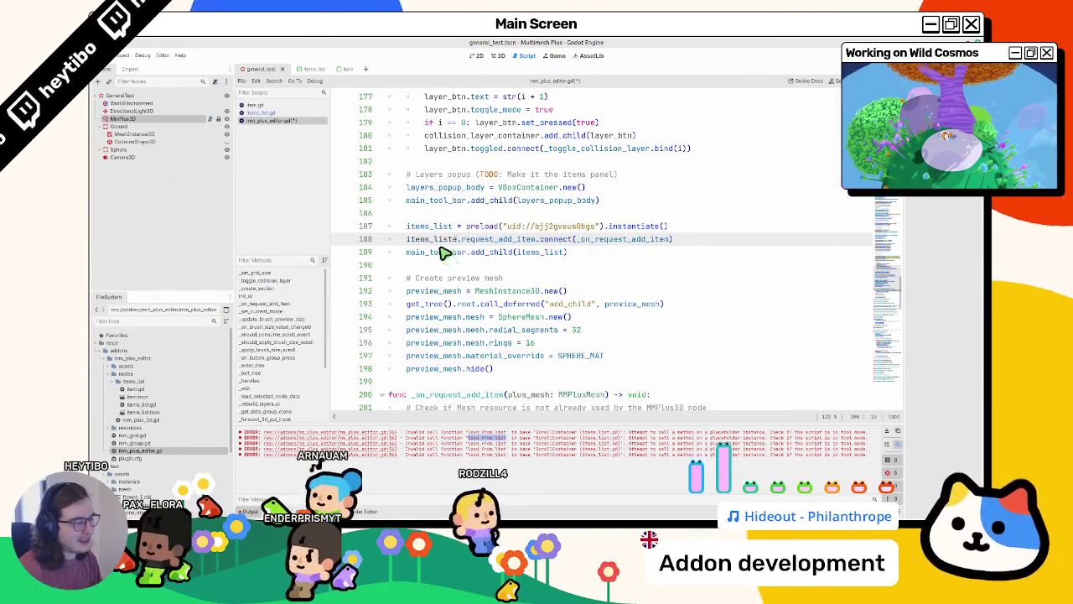
pyautogui.hotkey('ctrl', 's')
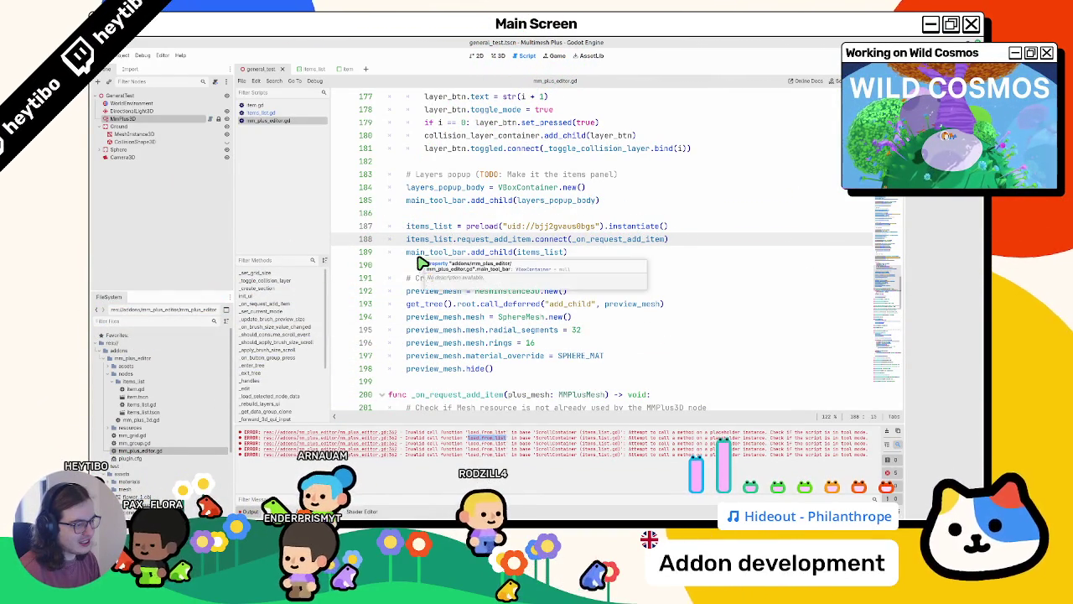
pyautogui.doubleClick(429, 240)
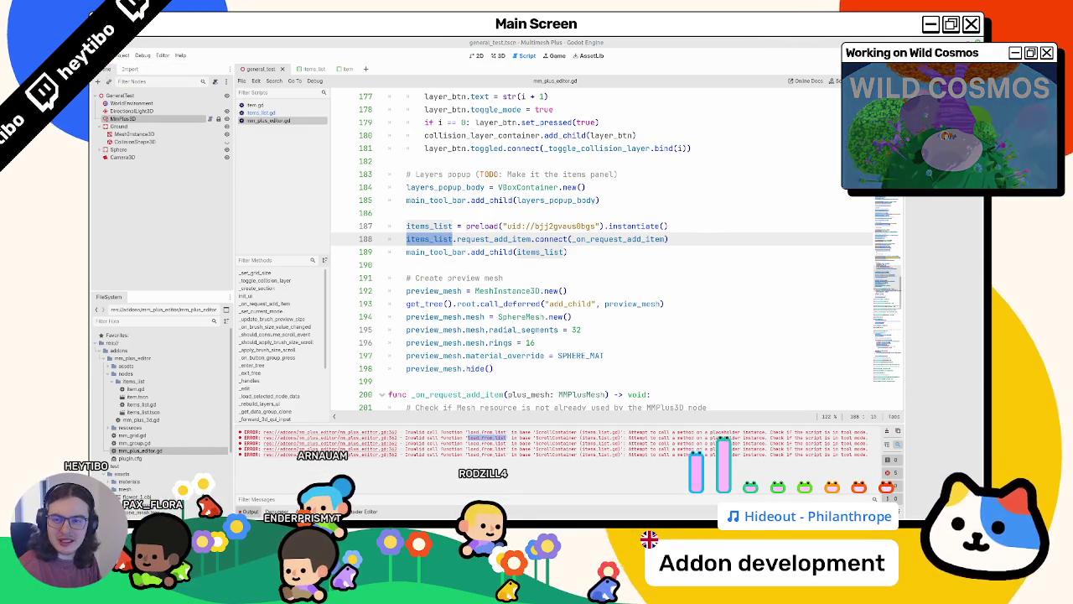
pyautogui.click(118, 120)
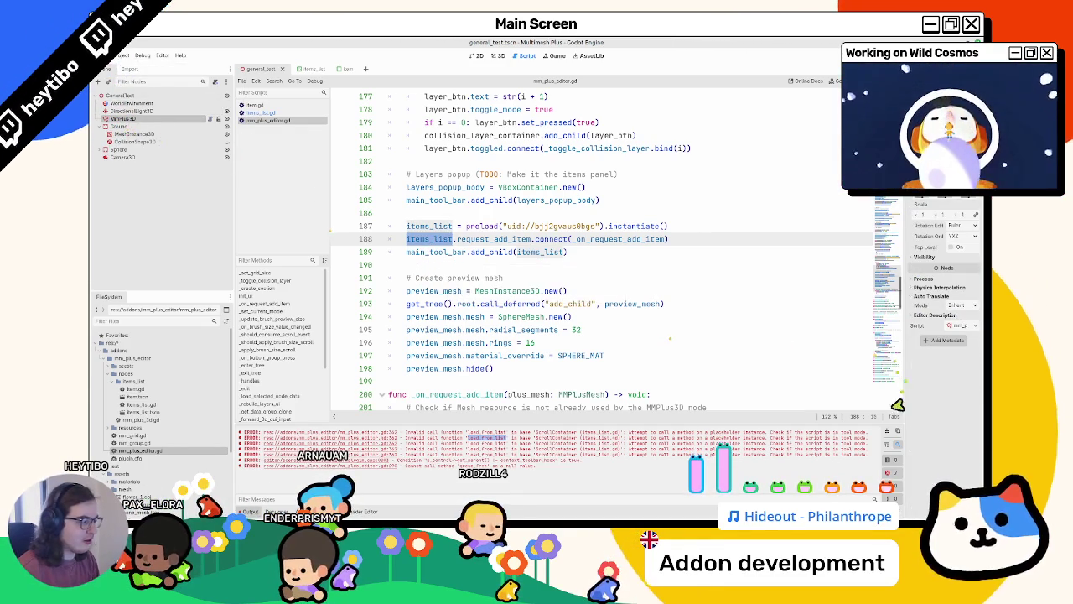
# In the 3D view, reselect MmPlus3D until previews for Flower, Sphere, Cylinder, Cube and Cone appear
pyautogui.click(479, 56)
pyautogui.click(496, 56)
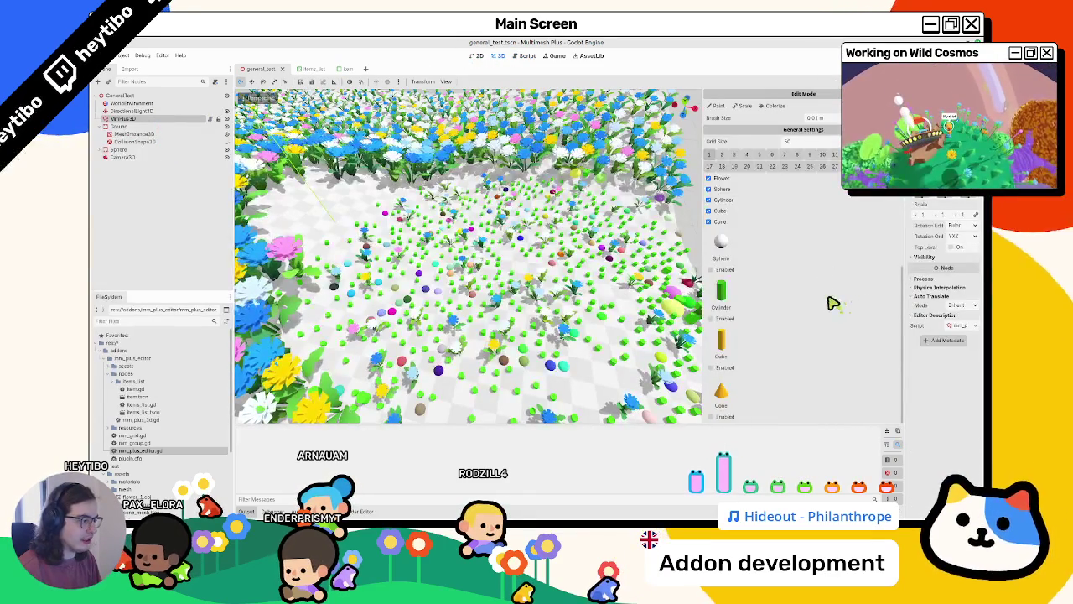
pyautogui.click(145, 119)
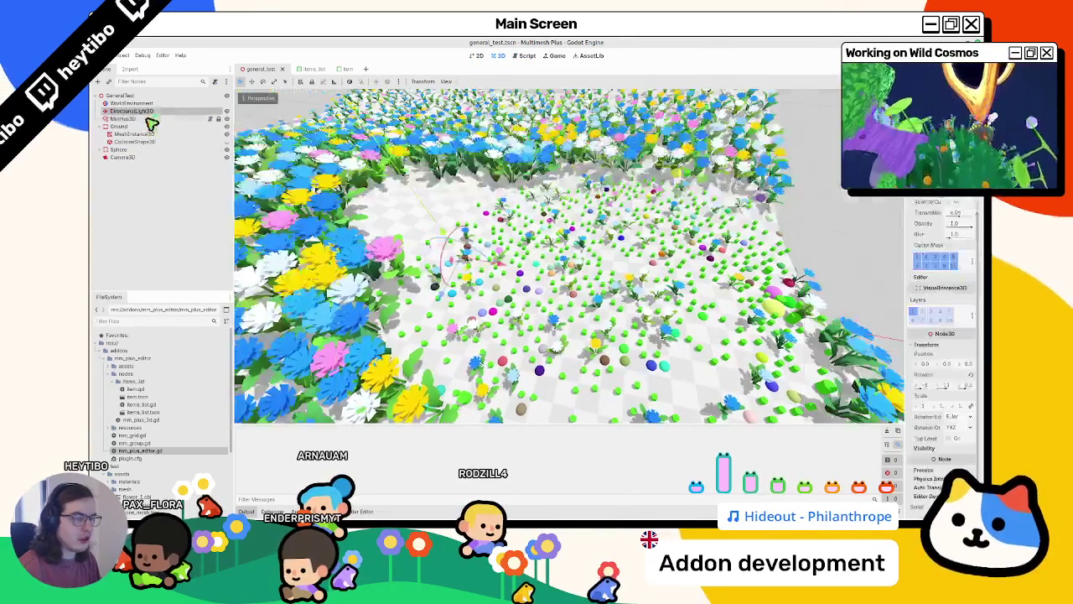
pyautogui.click(145, 120)
pyautogui.click(148, 120)
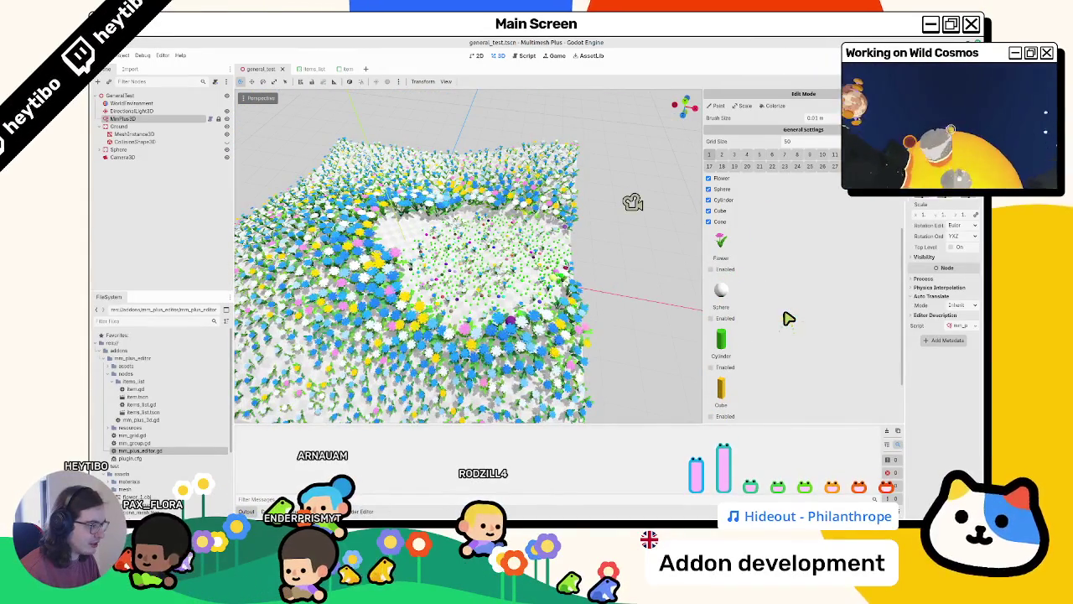
pyautogui.click(130, 120)
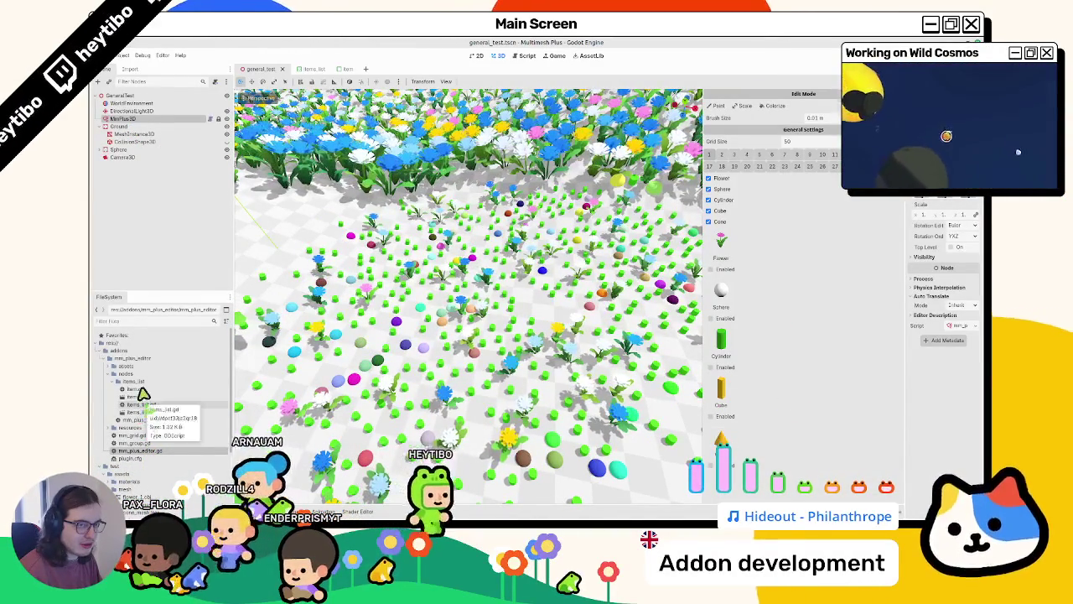
pyautogui.click(215, 120)
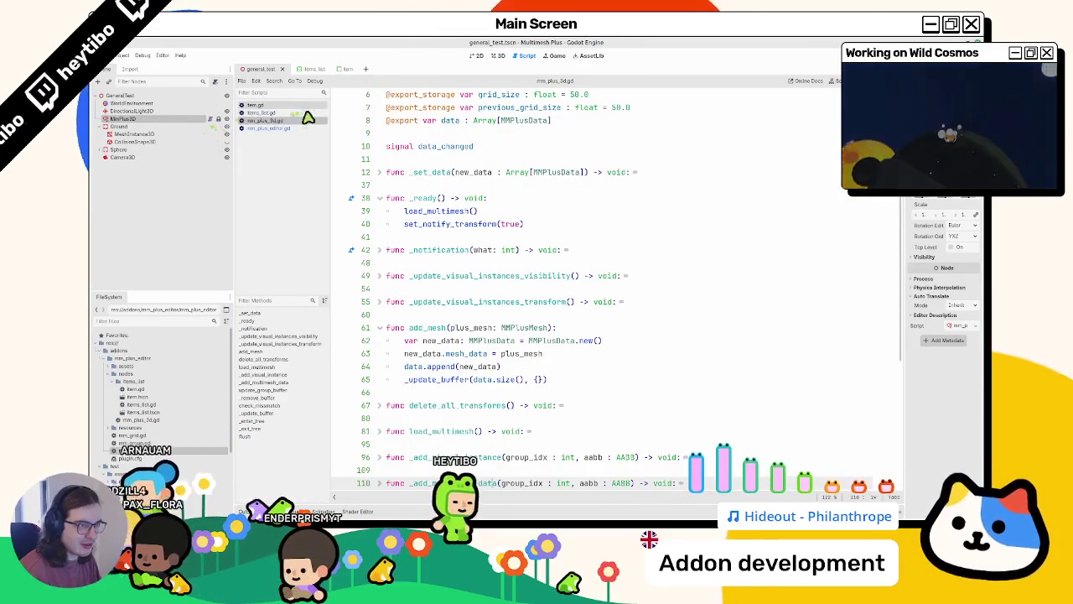
# Browse mm_plus_editor.gd and mm_plus_3d.gd, then open items_list.gd
pyautogui.click(277, 127)
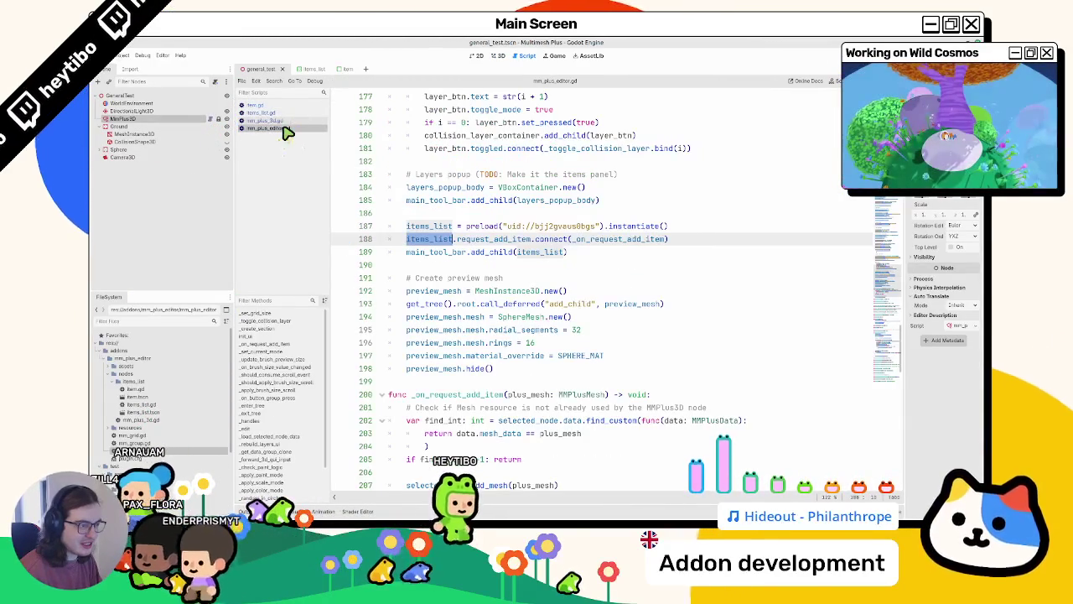
pyautogui.scroll(-3, 476, 247)
pyautogui.scroll(-5, 475, 247)
pyautogui.click(264, 120)
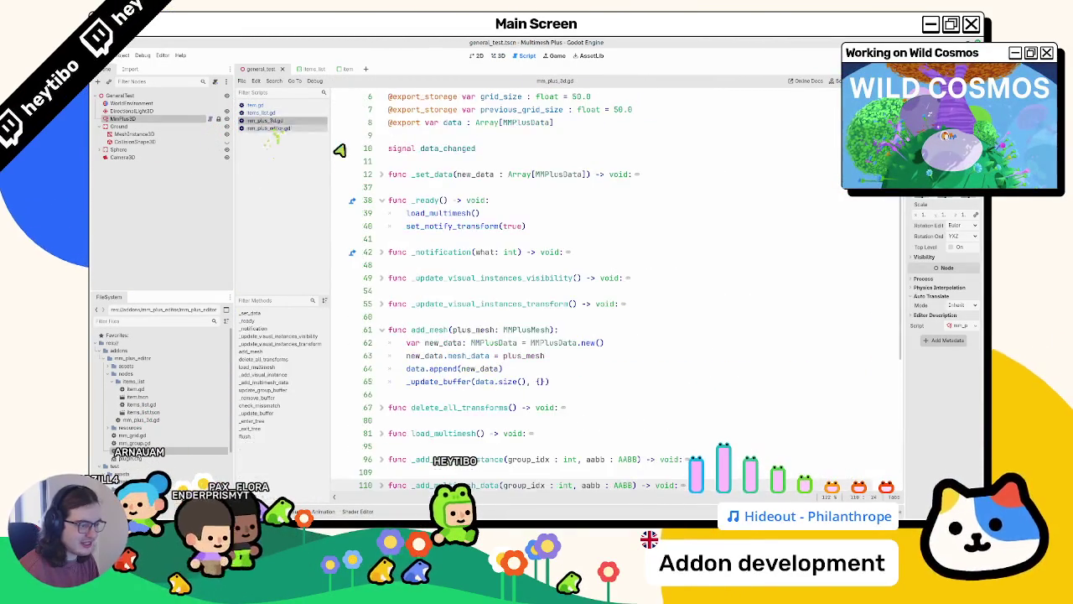
pyautogui.scroll(-5, 473, 266)
pyautogui.click(266, 113)
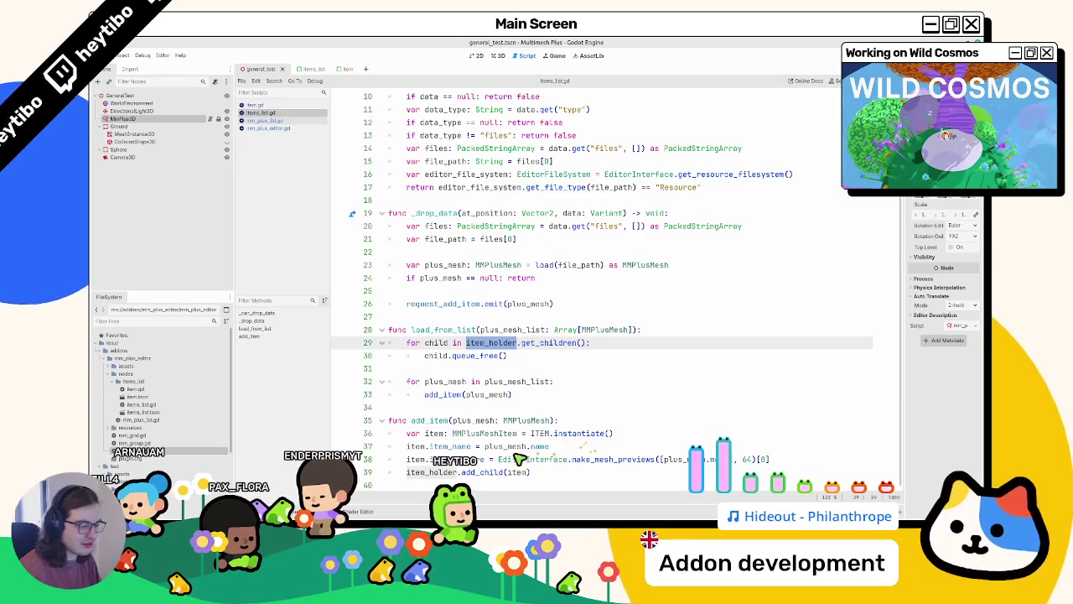
# Add a 'plus_mesh.mesh' line after line 38 and jump to the mesh property in mm_plus_mesh.gd
pyautogui.click(788, 461)
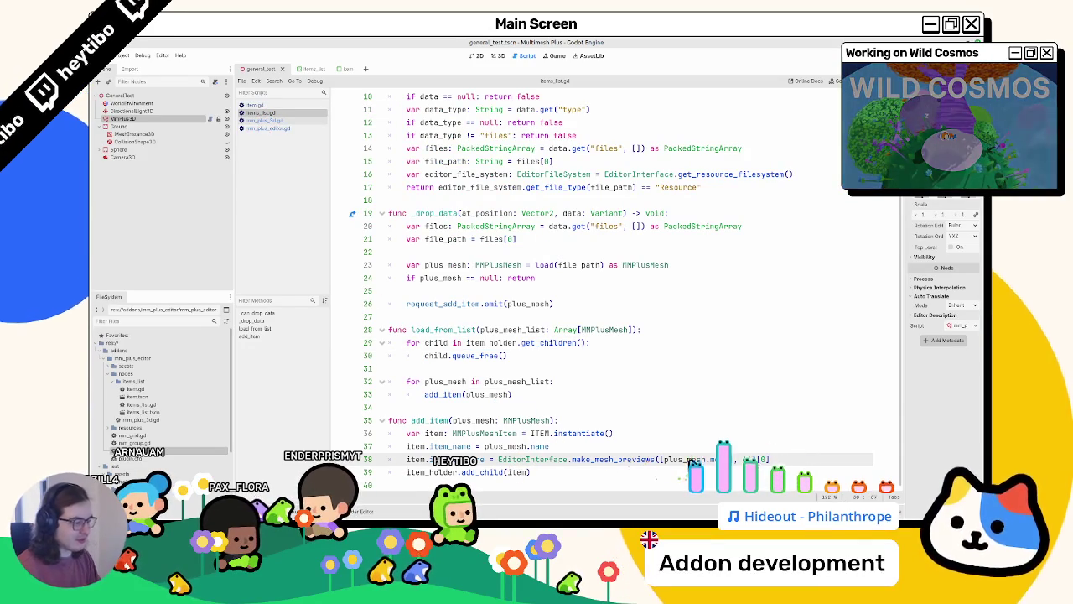
pyautogui.press('Return')
pyautogui.write('plus_mesh.mesh.previe')
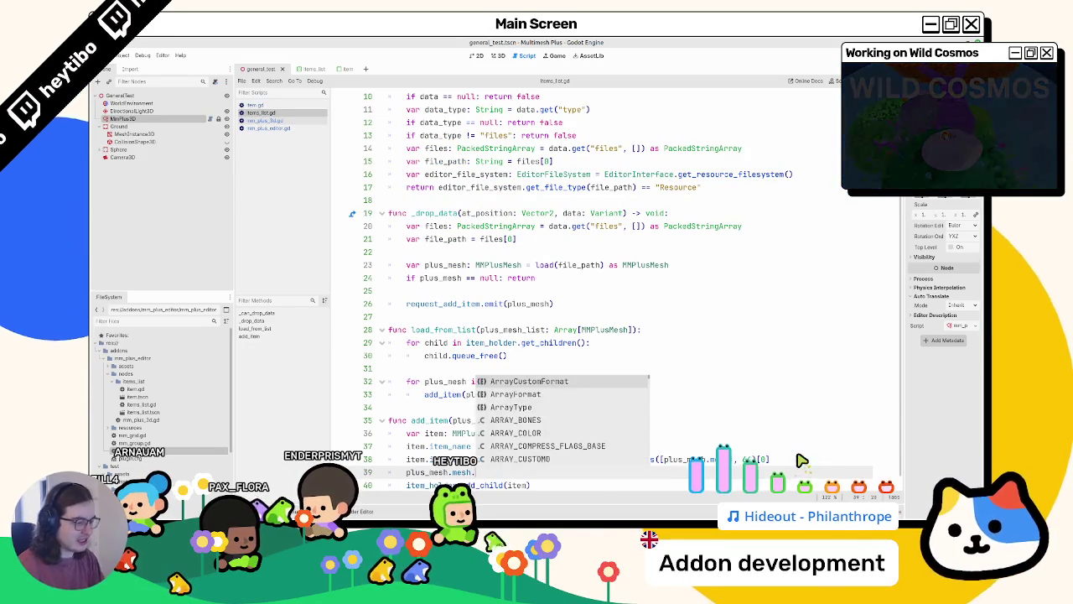
pyautogui.press('BackSpace')
pyautogui.press('BackSpace')
pyautogui.press('BackSpace')
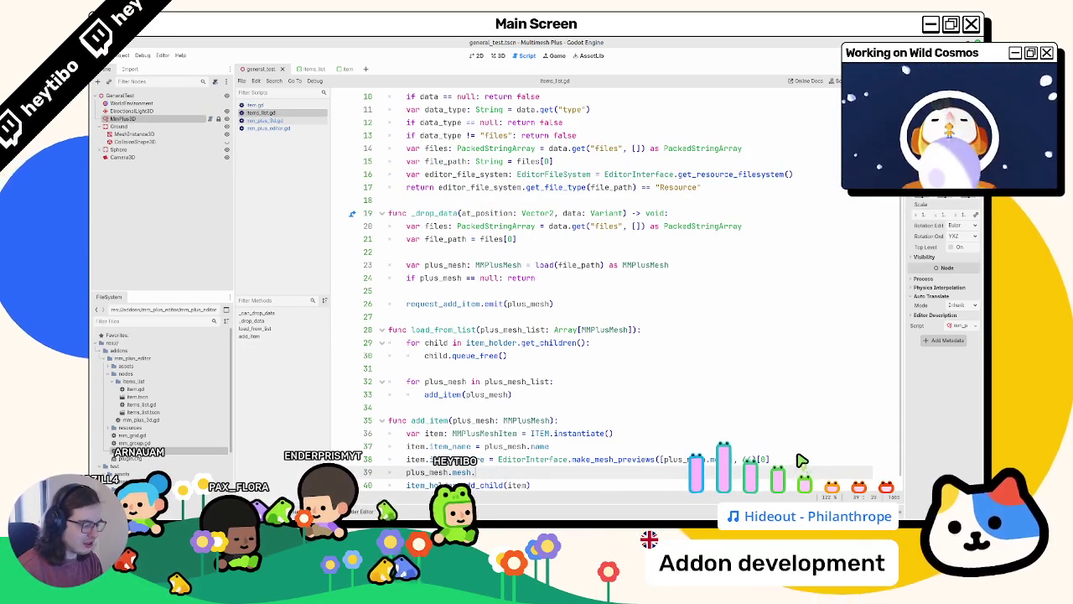
pyautogui.press('BackSpace')
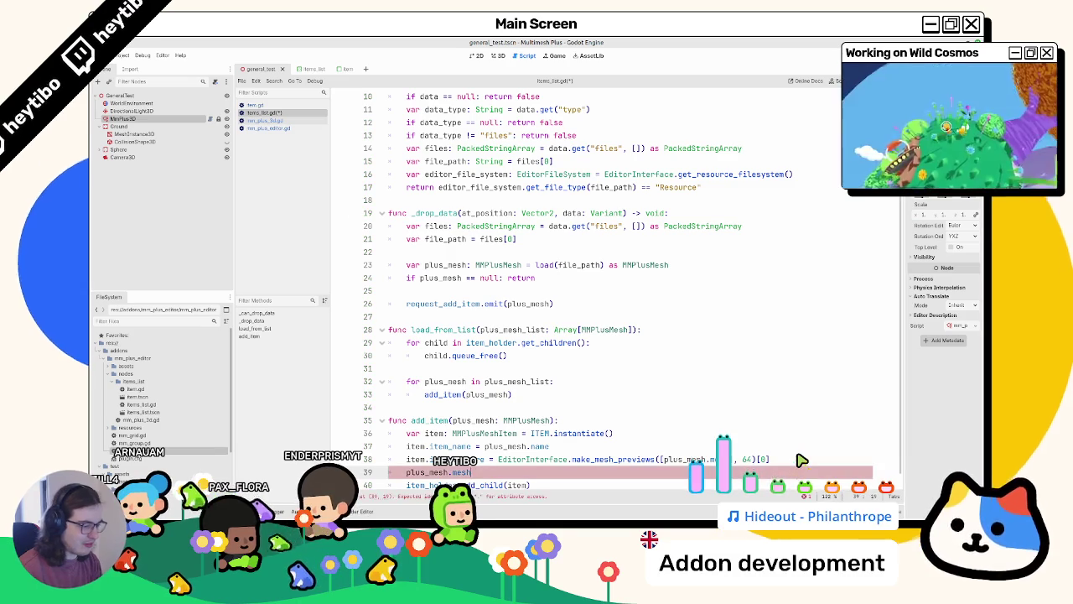
pyautogui.keyDown('ctrl'); pyautogui.click(465, 472); pyautogui.keyUp('ctrl')
pyautogui.scroll(2, 486, 159)
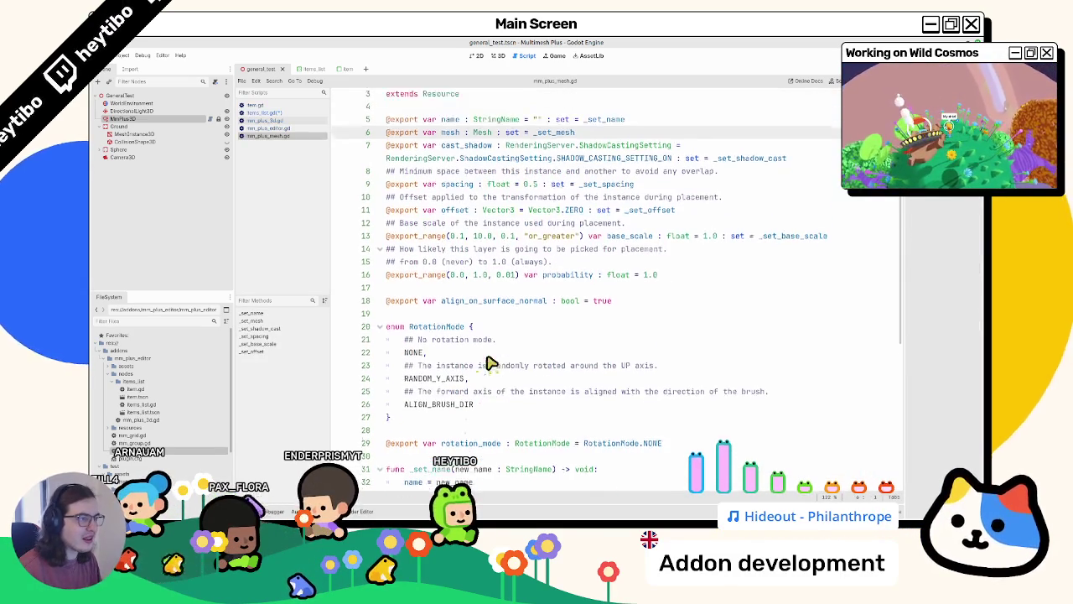
# Open the Mesh class docs, follow the ArrayMesh link, and read through its reference page
pyautogui.keyDown('ctrl'); pyautogui.click(479, 164); pyautogui.keyUp('ctrl')
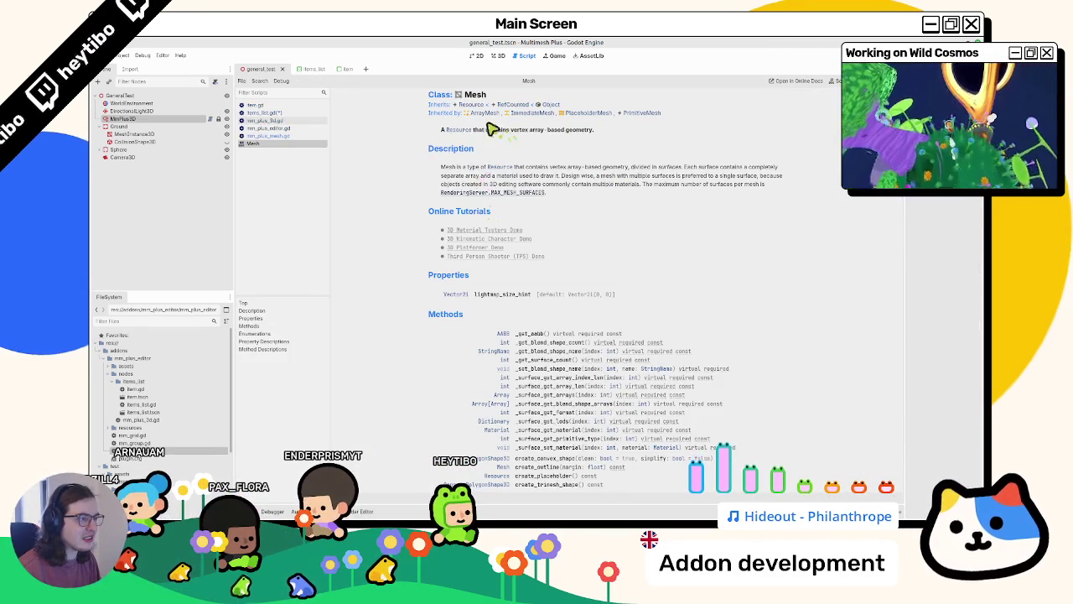
pyautogui.click(437, 128)
pyautogui.scroll(-3, 479, 319)
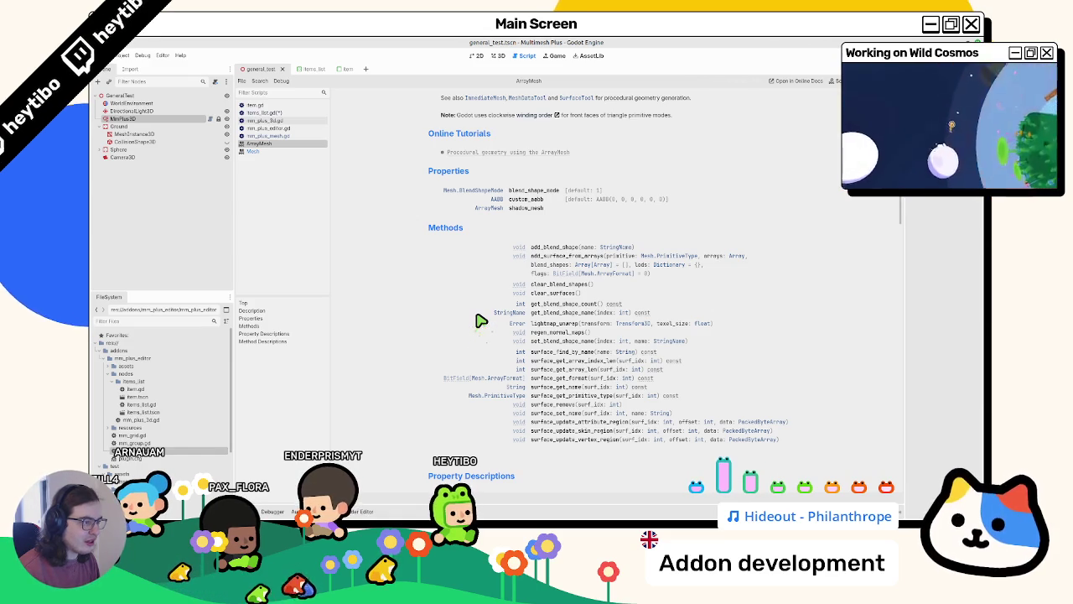
pyautogui.scroll(-3, 479, 320)
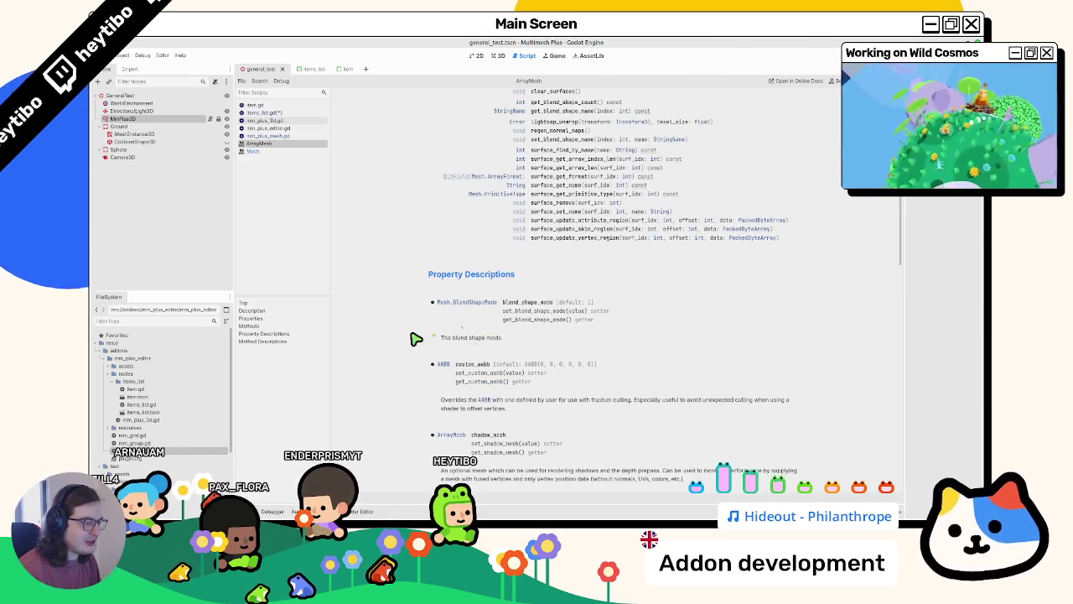
pyautogui.scroll(-10, 416, 339)
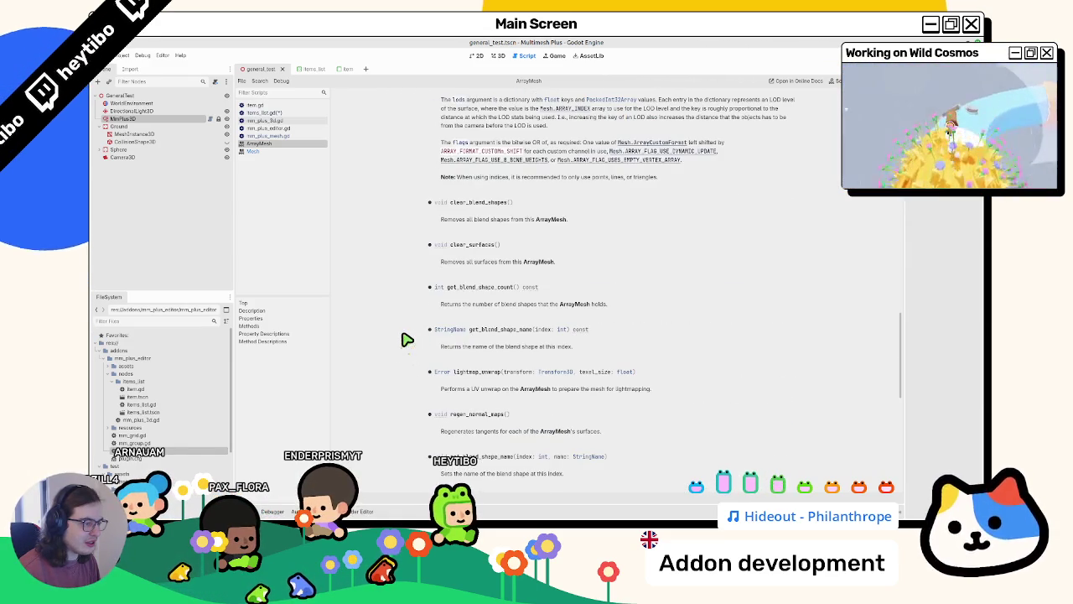
pyautogui.scroll(15, 403, 340)
pyautogui.scroll(-10, 403, 341)
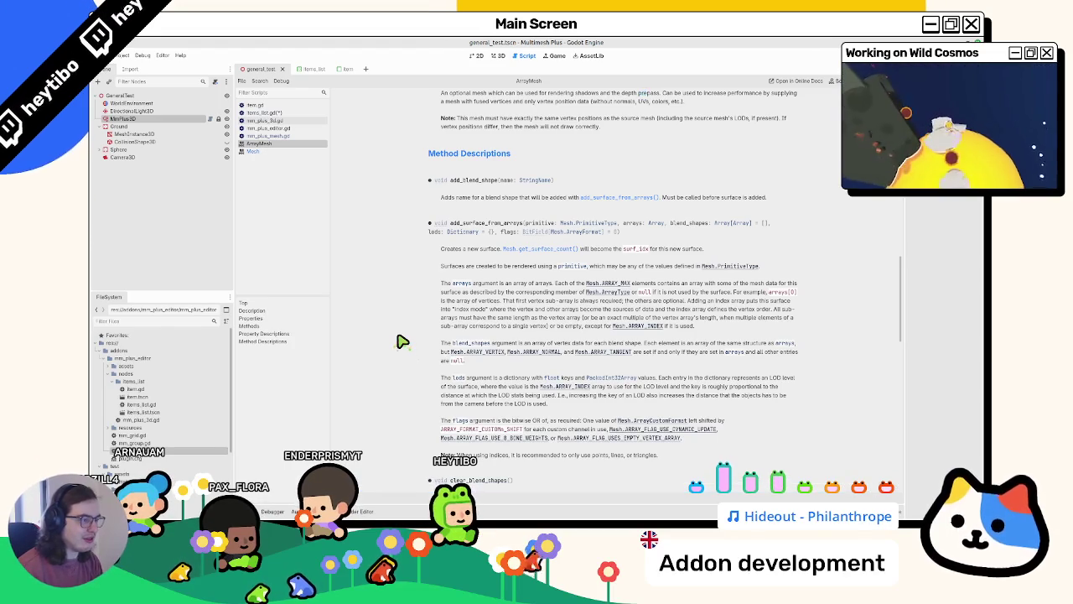
pyautogui.scroll(-15, 403, 339)
pyautogui.scroll(20, 410, 329)
pyautogui.scroll(-10, 425, 399)
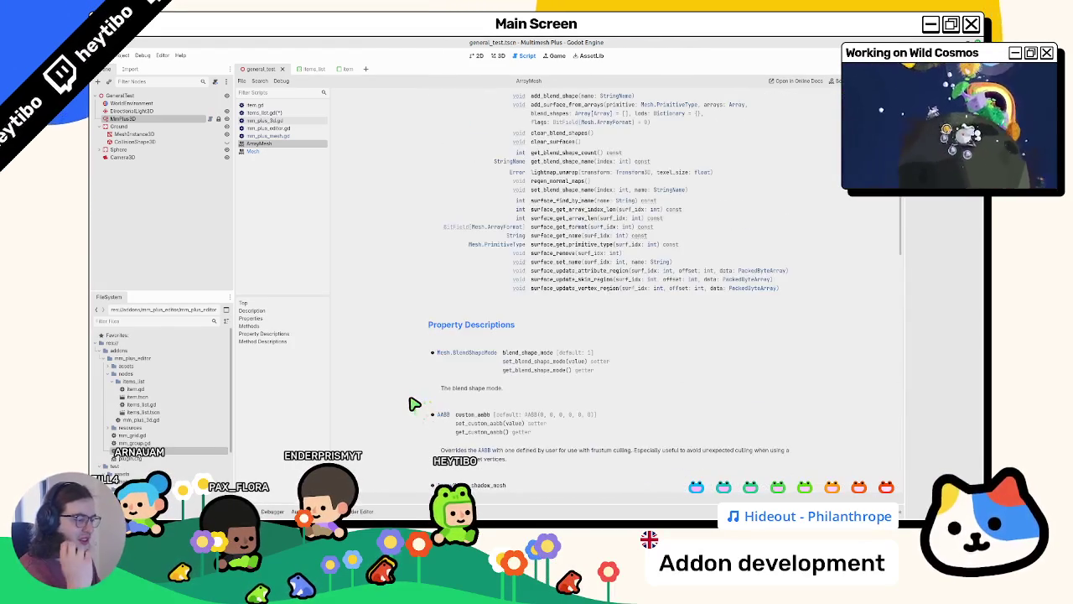
pyautogui.scroll(3, 411, 403)
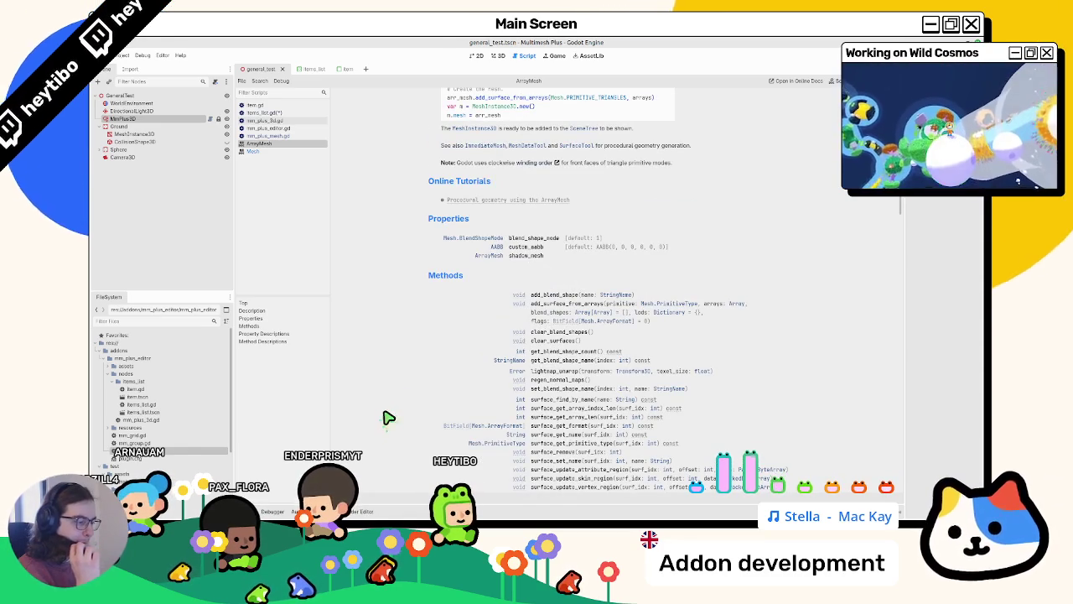
pyautogui.scroll(-3, 386, 419)
pyautogui.scroll(1, 387, 419)
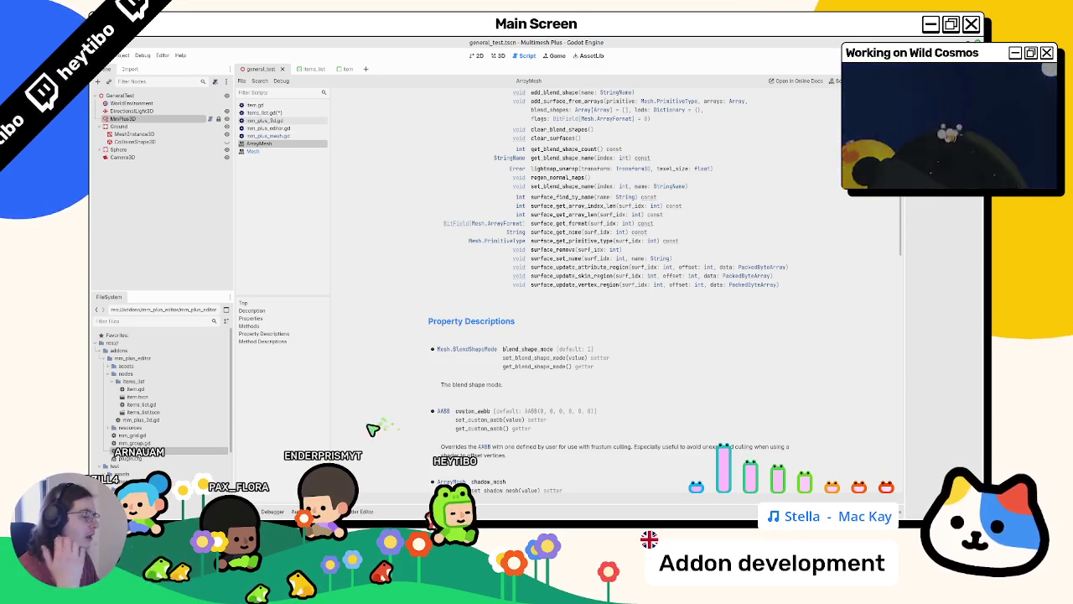
pyautogui.scroll(6, 353, 423)
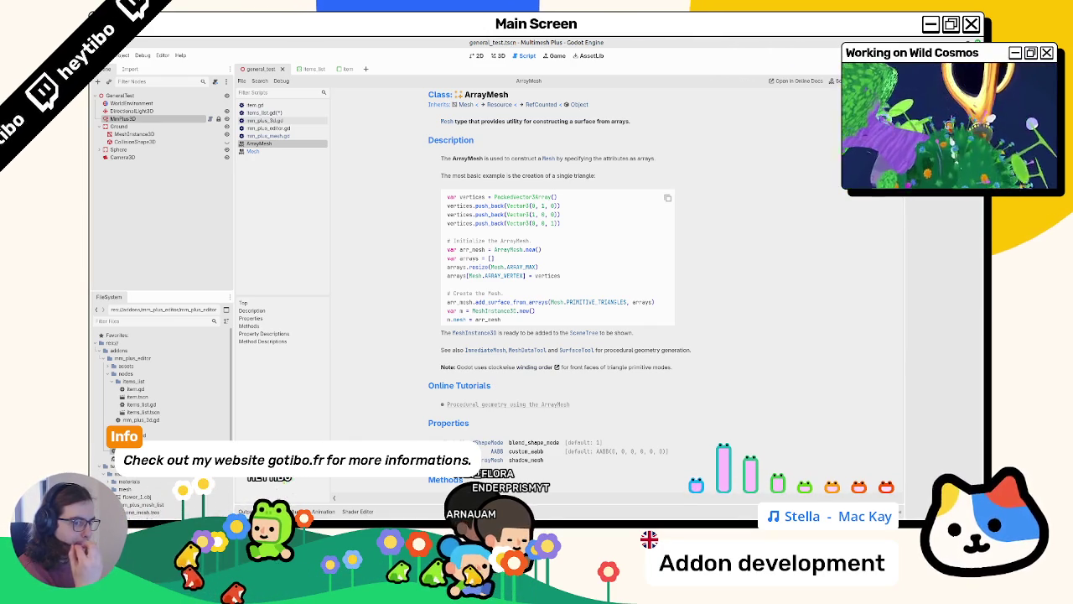
# Delete the make_mesh_previews line from add_item and save items_list.gd
pyautogui.click(304, 112)
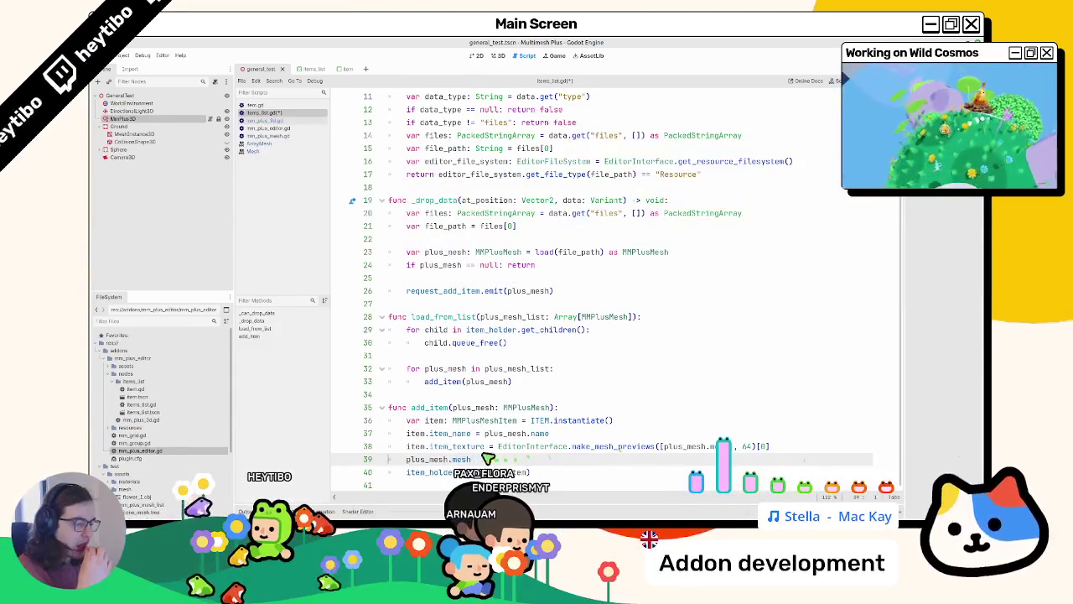
pyautogui.click(158, 118)
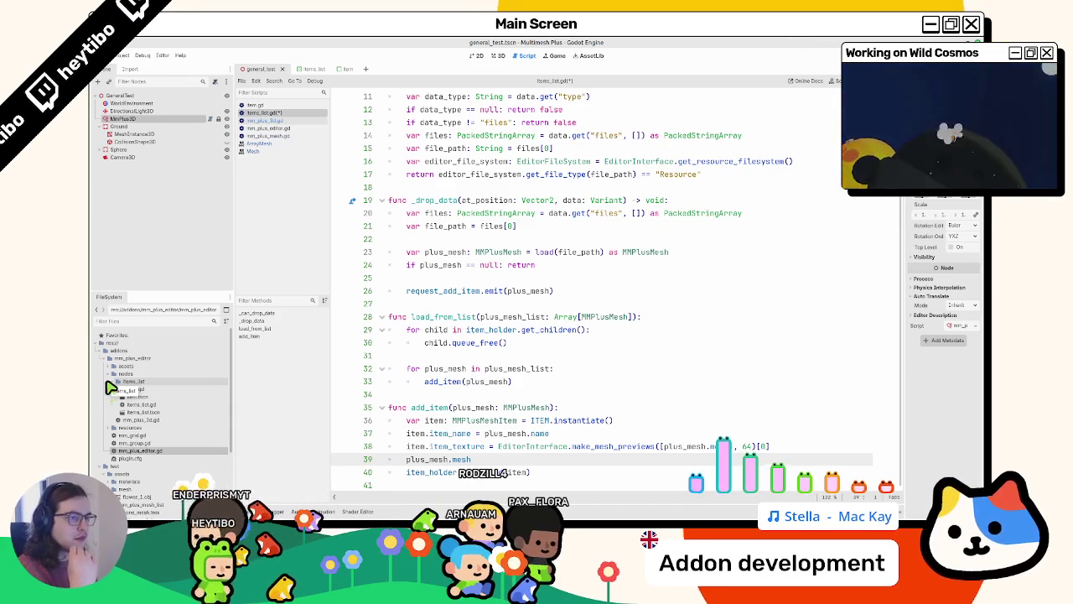
pyautogui.tripleClick(543, 446)
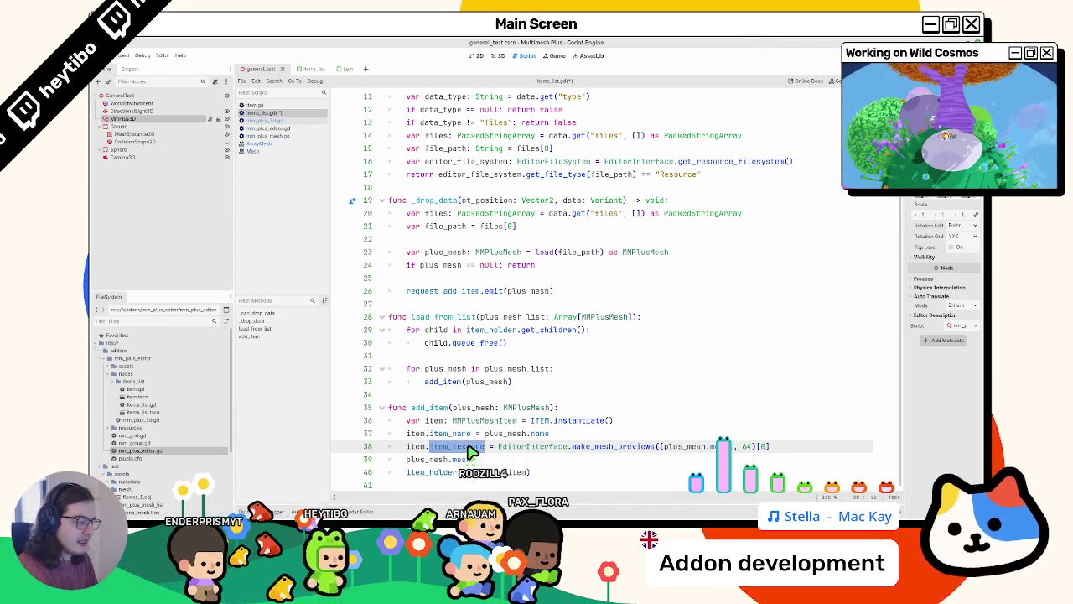
pyautogui.press('BackSpace')
pyautogui.hotkey('ctrl', 's')
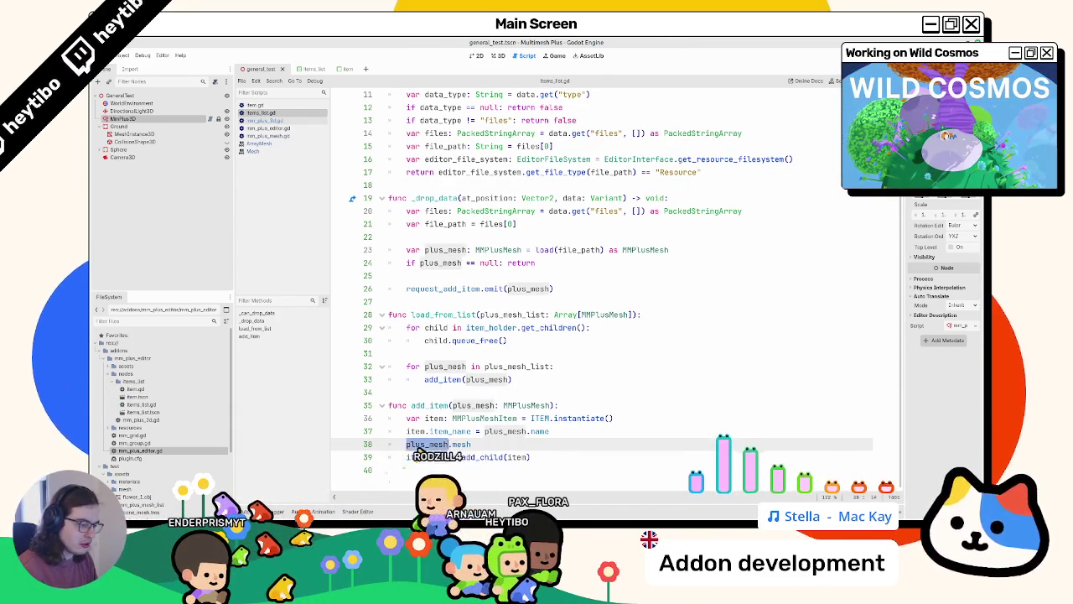
# Remove the leftover plus_mesh.mesh line and return to the 3D flower scene
pyautogui.doubleClick(462, 445)
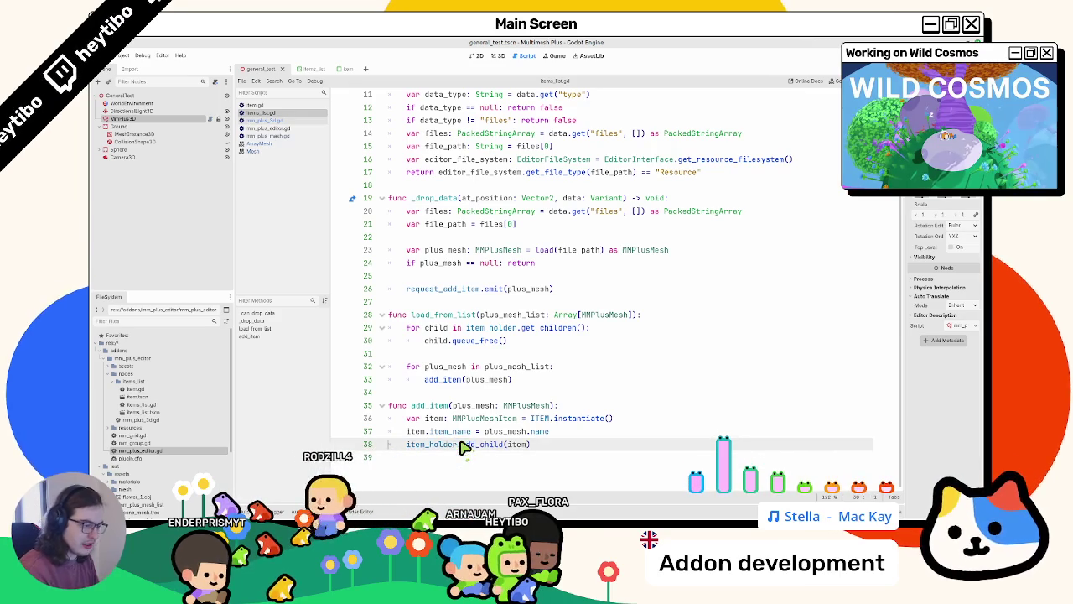
pyautogui.hotkey('ctrl', 'shift', 'k')
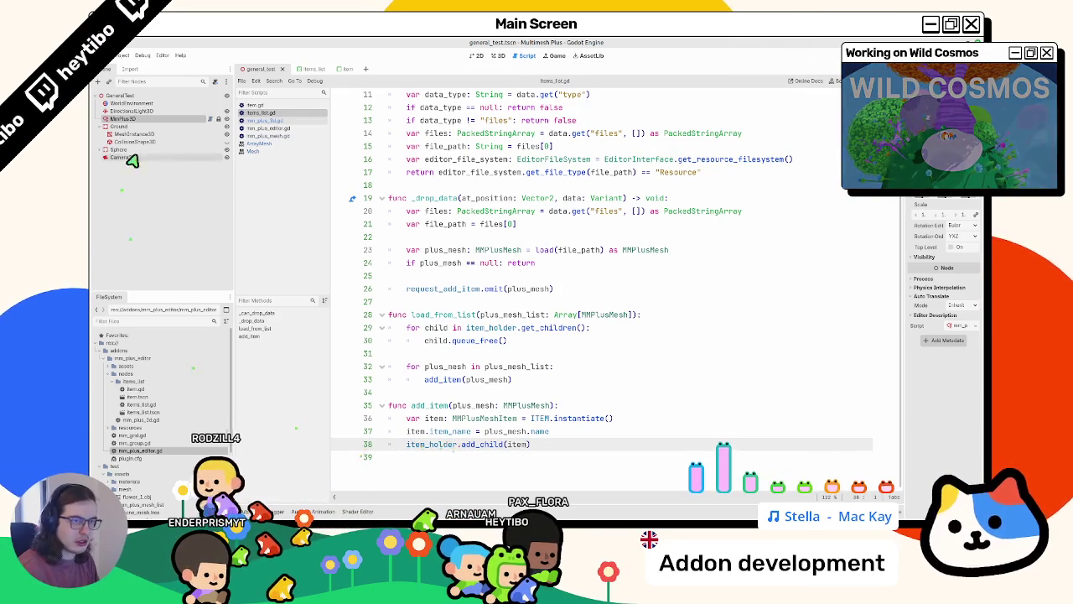
pyautogui.click(499, 55)
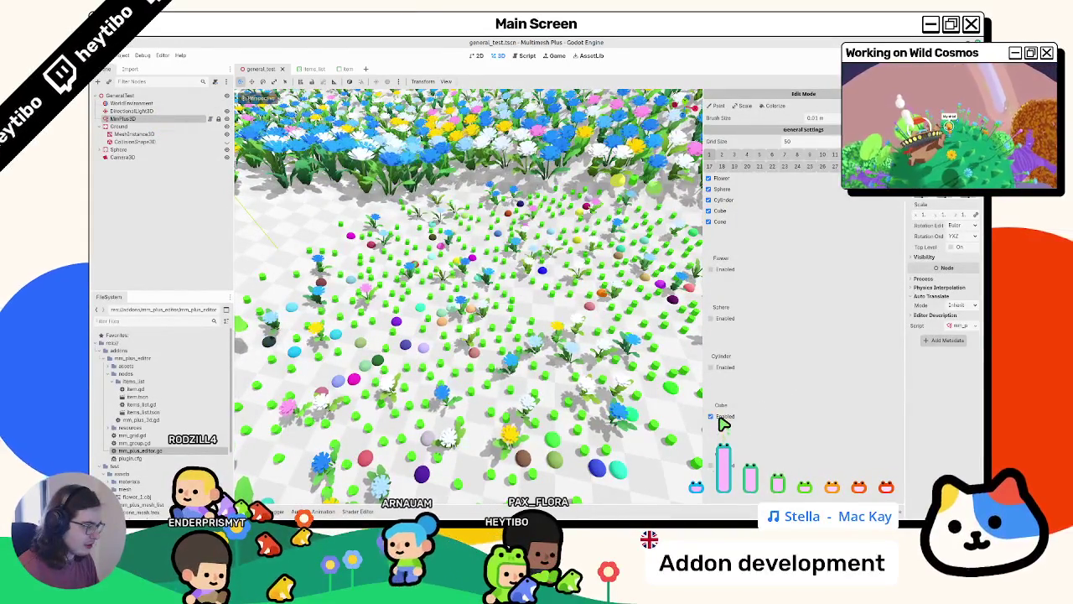
# Reload the current project from the general_test scene
pyautogui.click(340, 70)
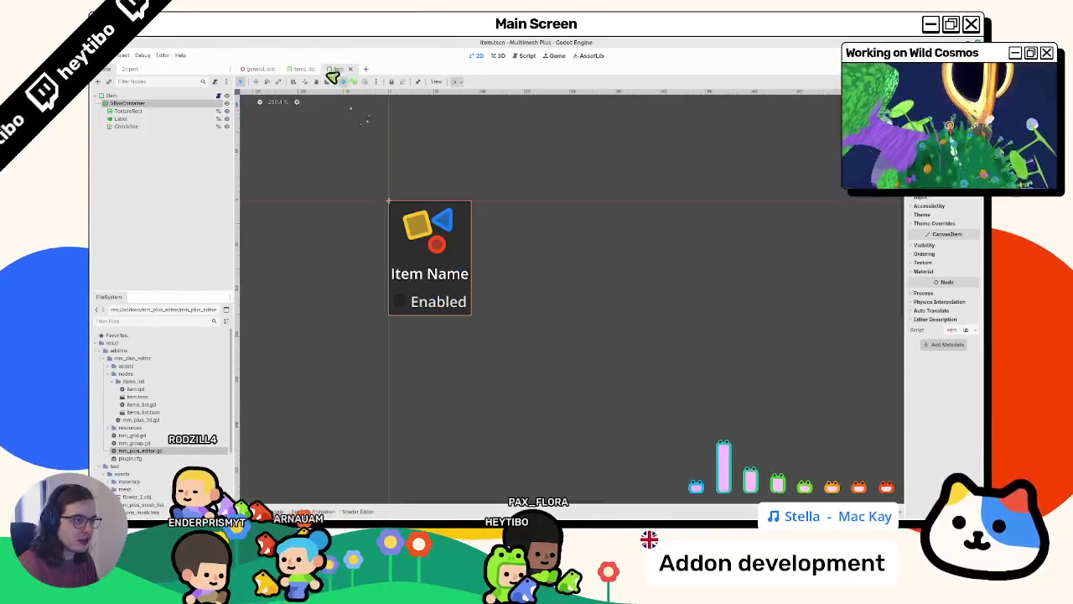
pyautogui.click(258, 69)
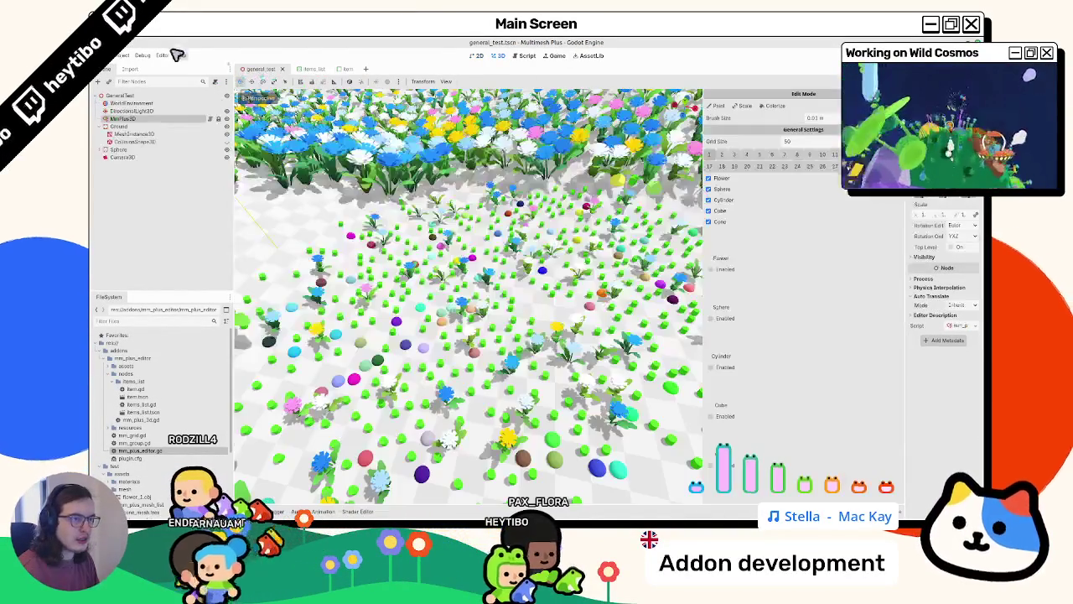
pyautogui.click(123, 61)
pyautogui.click(136, 148)
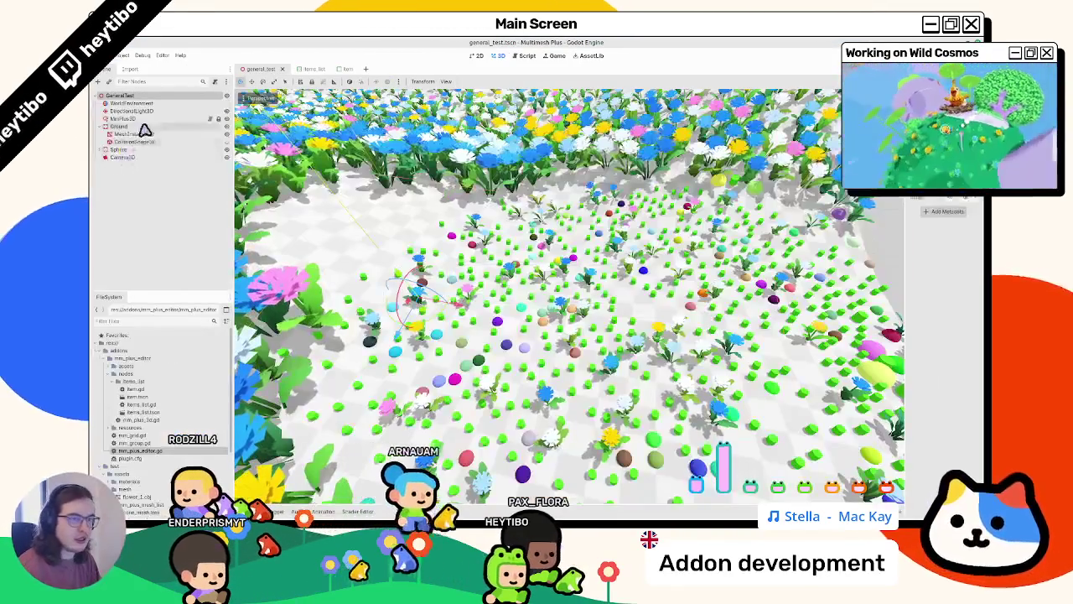
# Select MmPlus3D, then open the items_list script and mm_plus_3d.gd
pyautogui.click(141, 125)
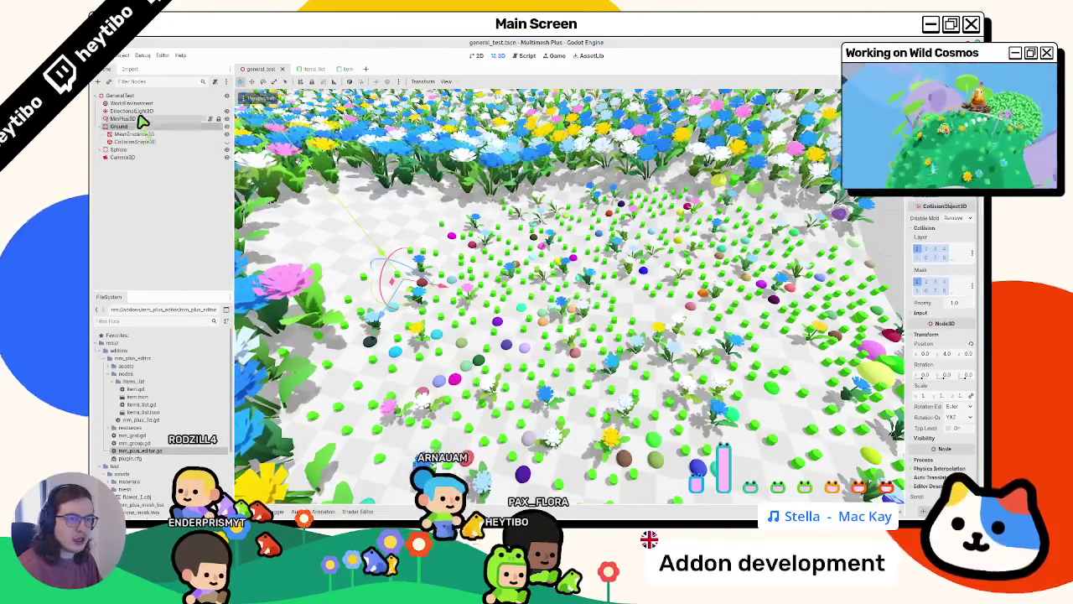
pyautogui.click(139, 119)
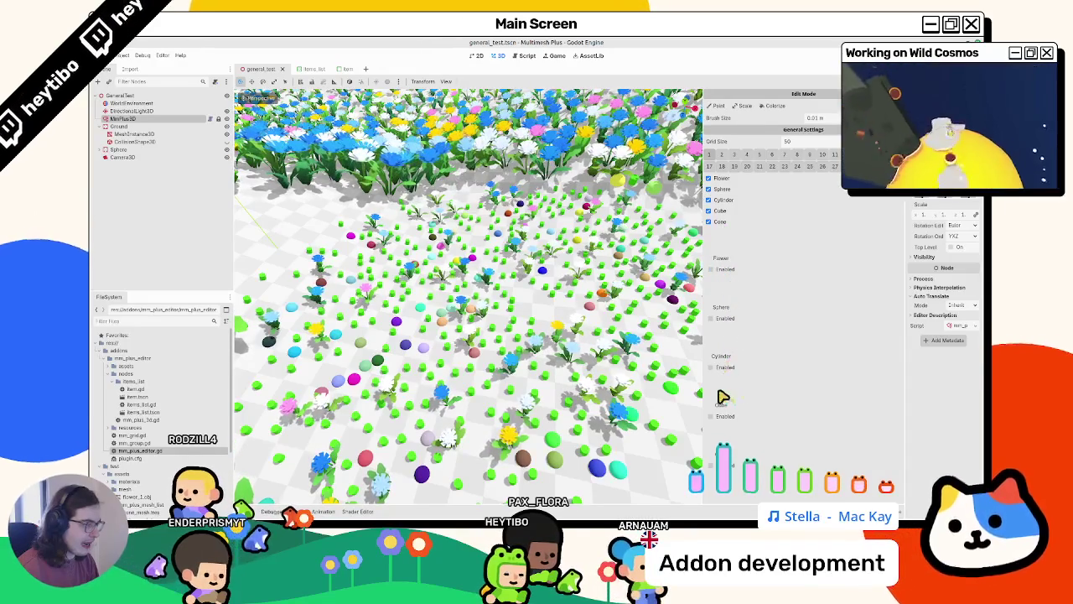
pyautogui.click(306, 69)
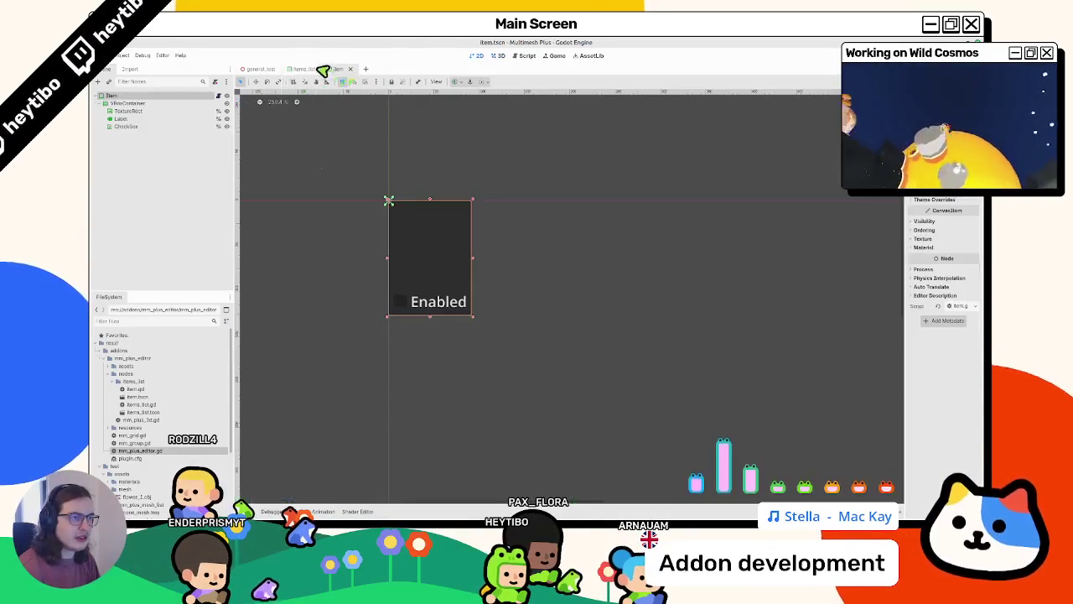
pyautogui.click(220, 95)
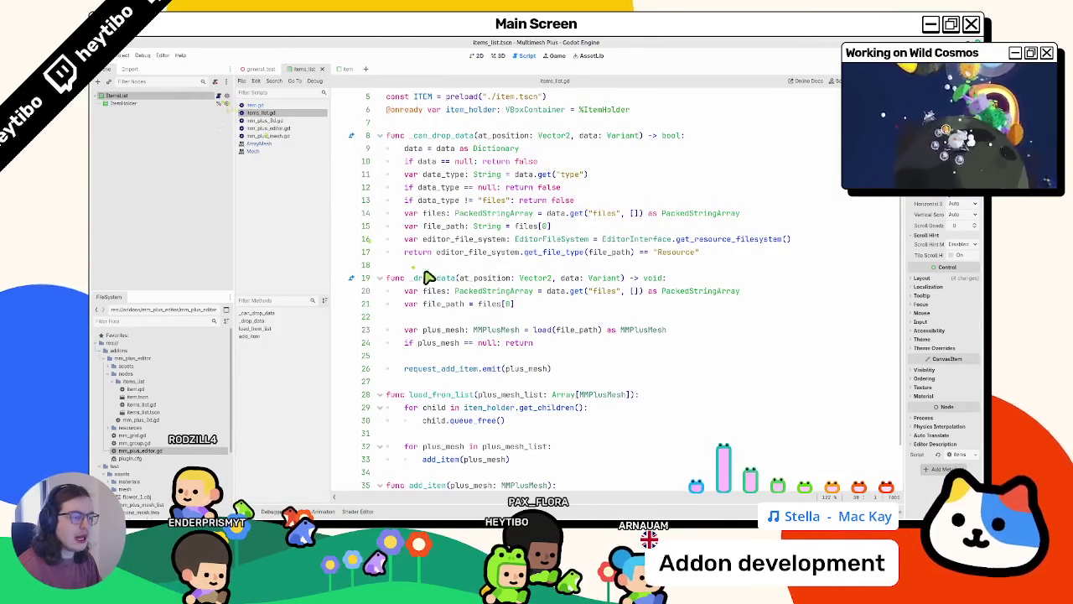
pyautogui.click(276, 120)
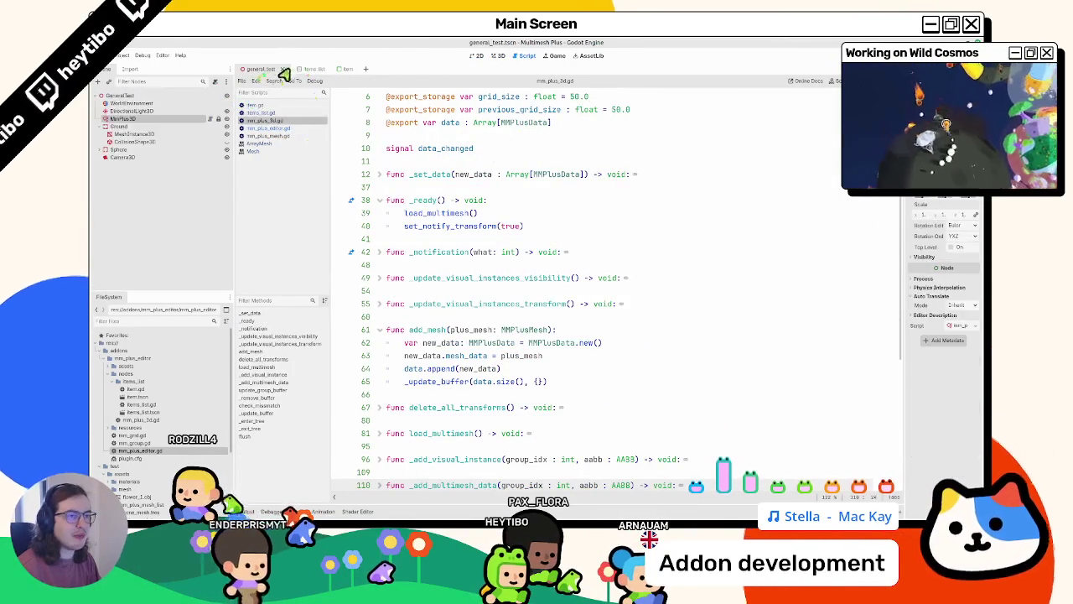
pyautogui.click(334, 69)
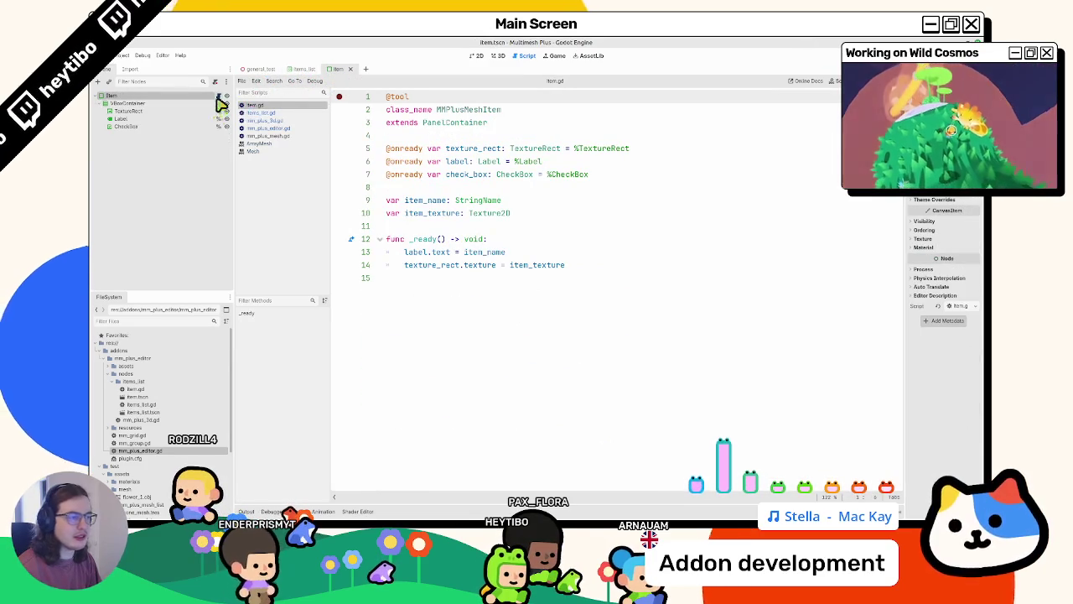
# Guard line 14 of item.gd with an 'item_texture != null' check and save the script
pyautogui.doubleClick(530, 267)
pyautogui.write('if item_texture:')
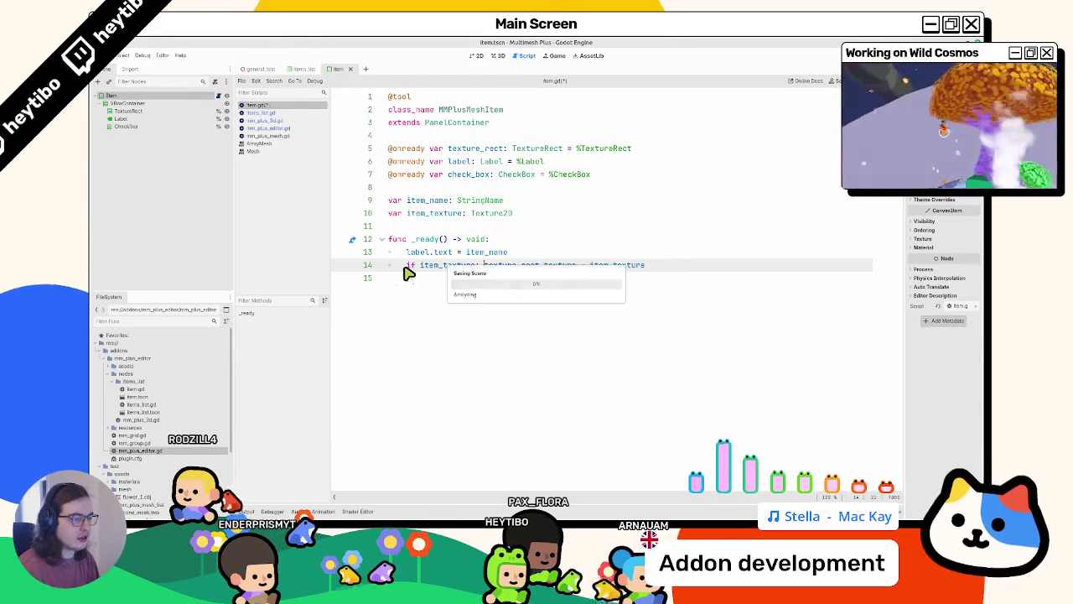
pyautogui.click(261, 71)
pyautogui.click(498, 55)
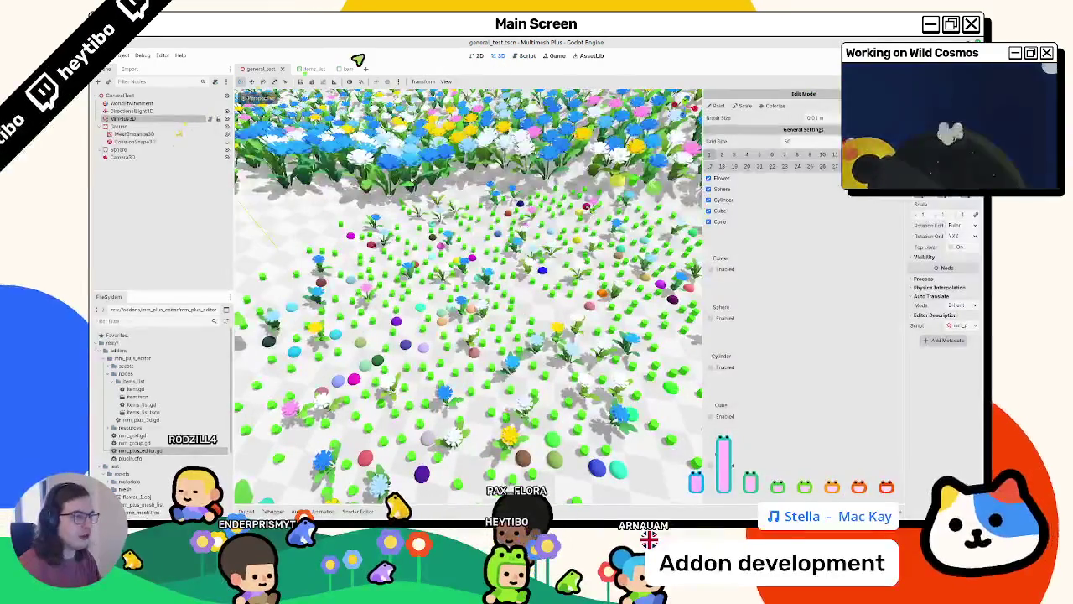
pyautogui.click(525, 56)
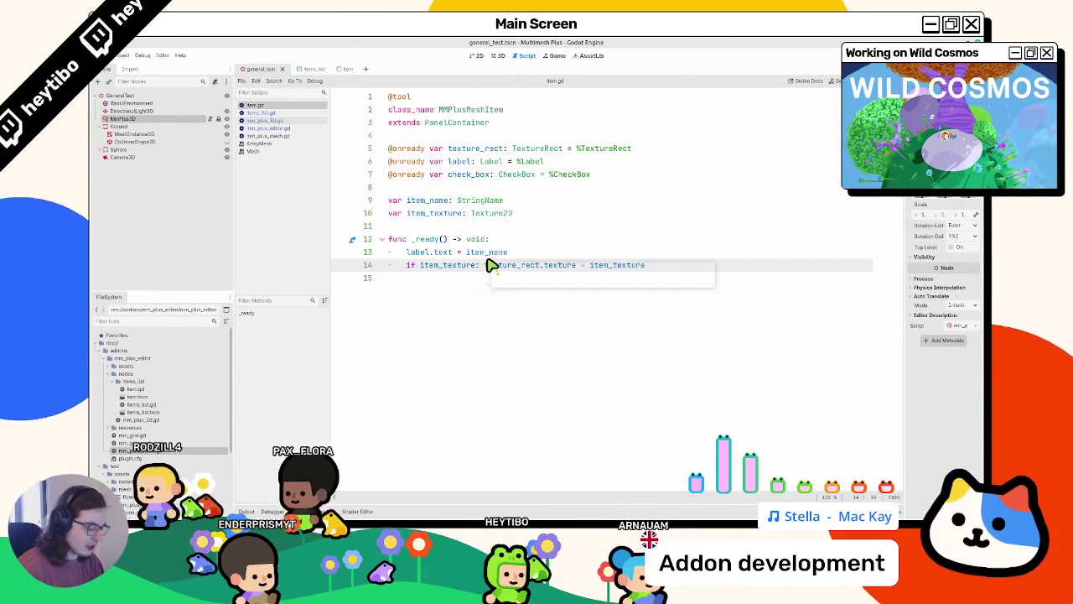
pyautogui.write('!= nul')
pyautogui.write('l')
pyautogui.hotkey('ctrl', 's')
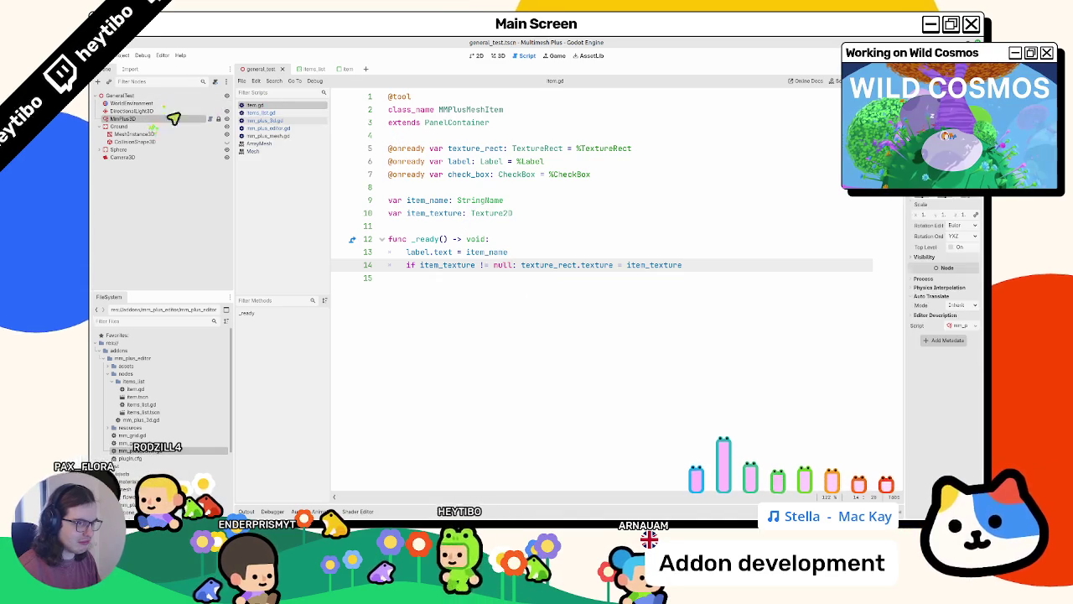
# Reload the current project and return to the item scene
pyautogui.click(477, 56)
pyautogui.click(499, 56)
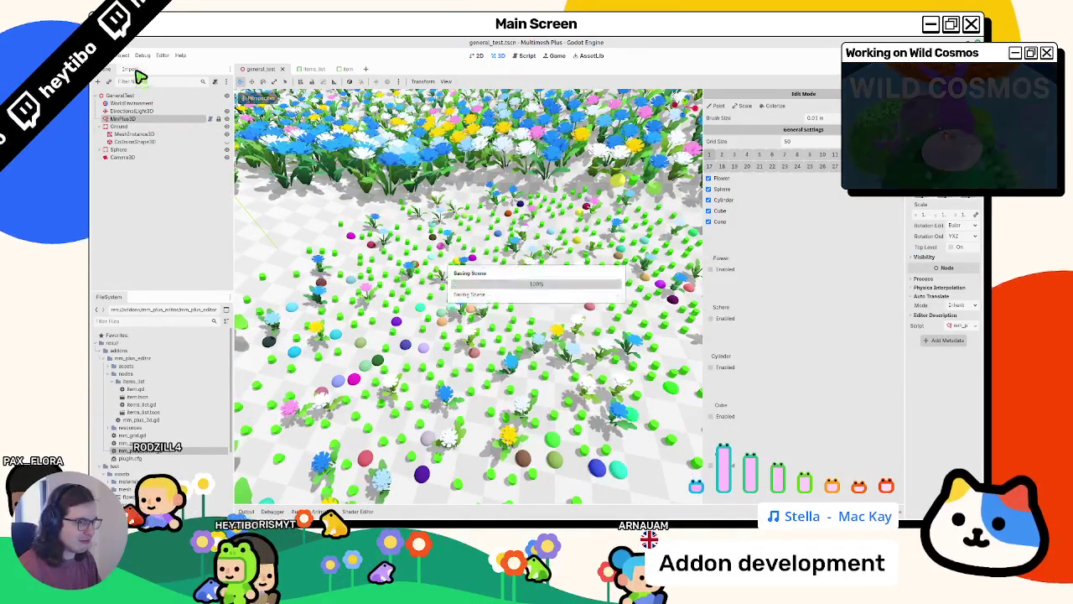
pyautogui.click(122, 55)
pyautogui.click(134, 145)
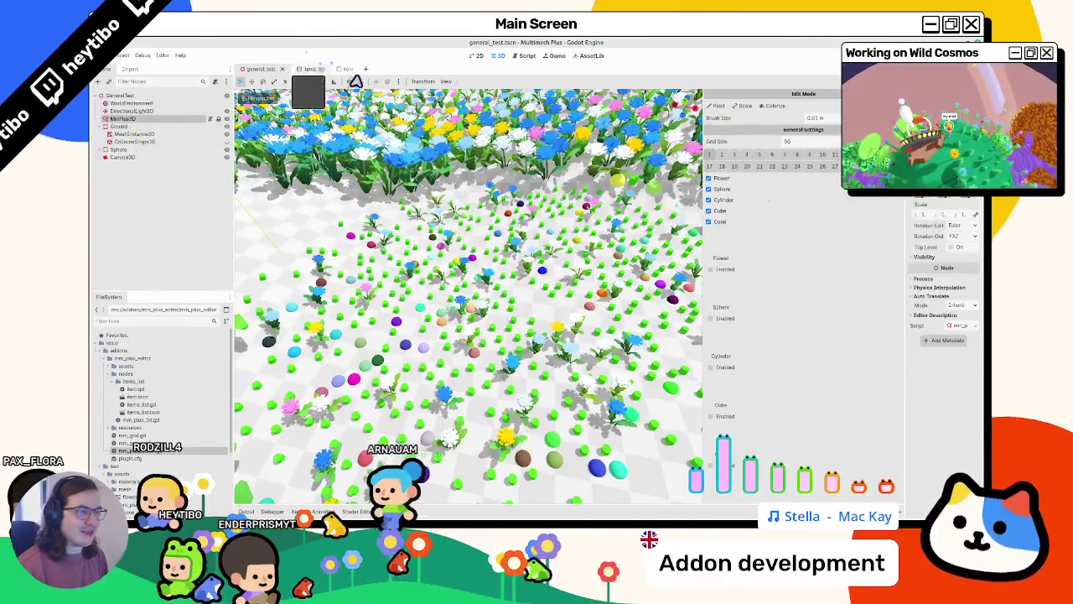
pyautogui.click(340, 69)
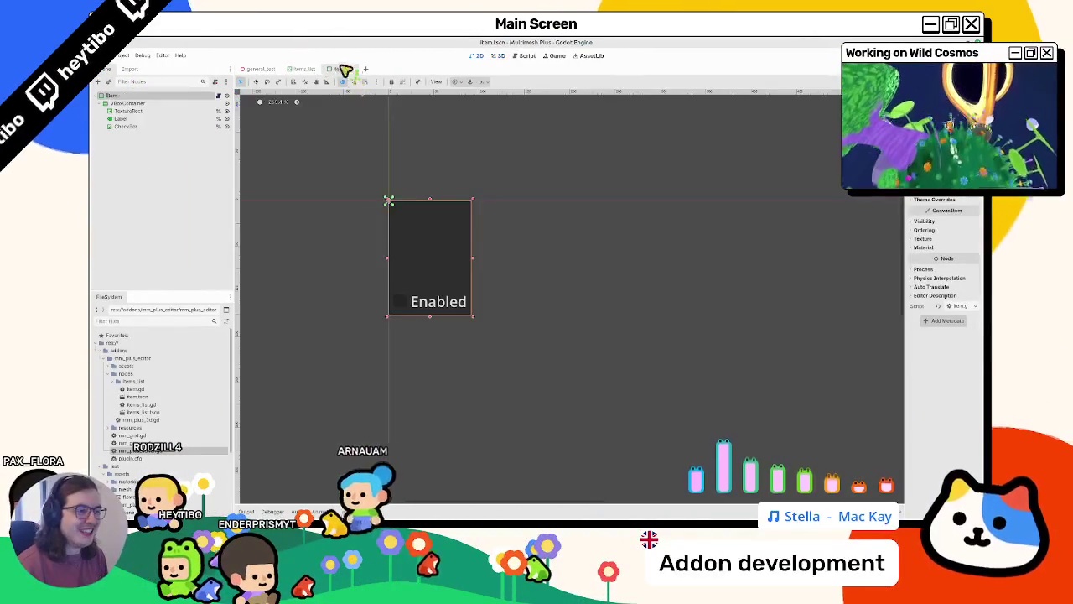
# Prefix line 13 in item.gd's _ready with 'if item_name:'
pyautogui.click(134, 126)
pyautogui.click(134, 111)
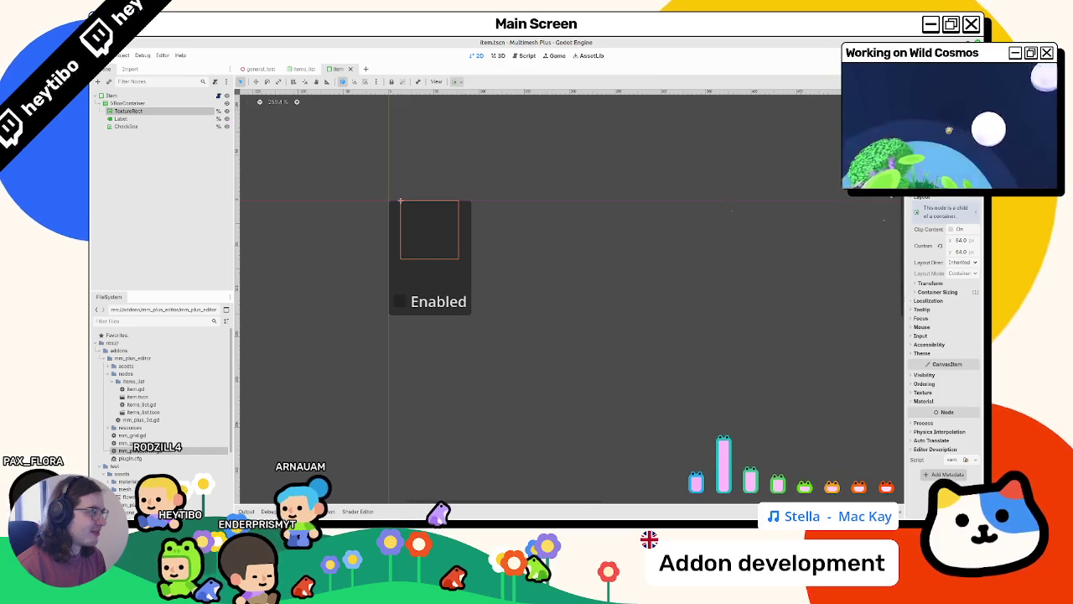
pyautogui.scroll(-3, 126, 419)
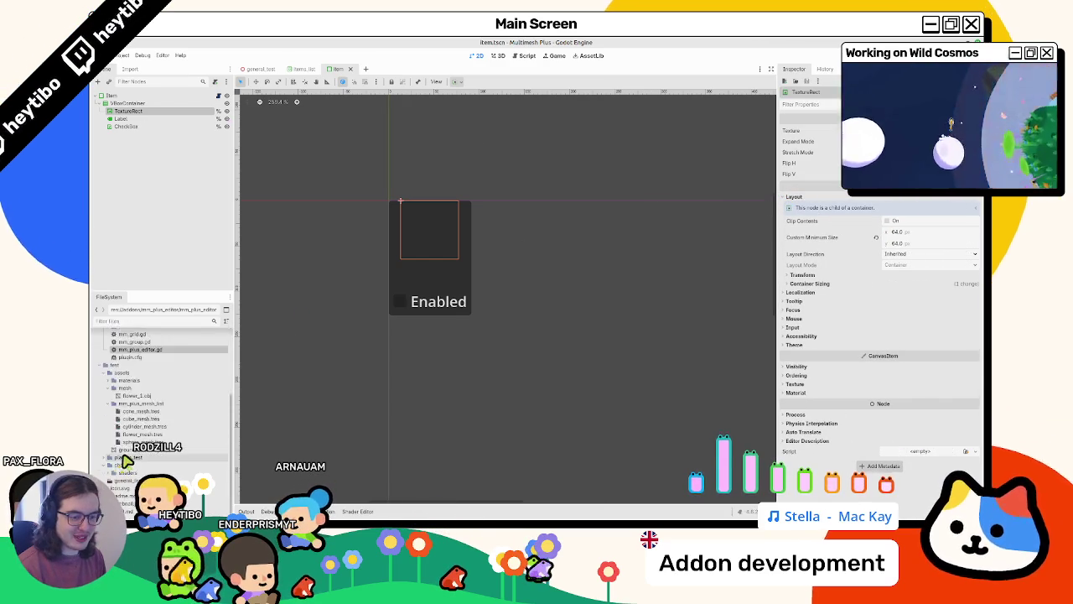
pyautogui.click(219, 96)
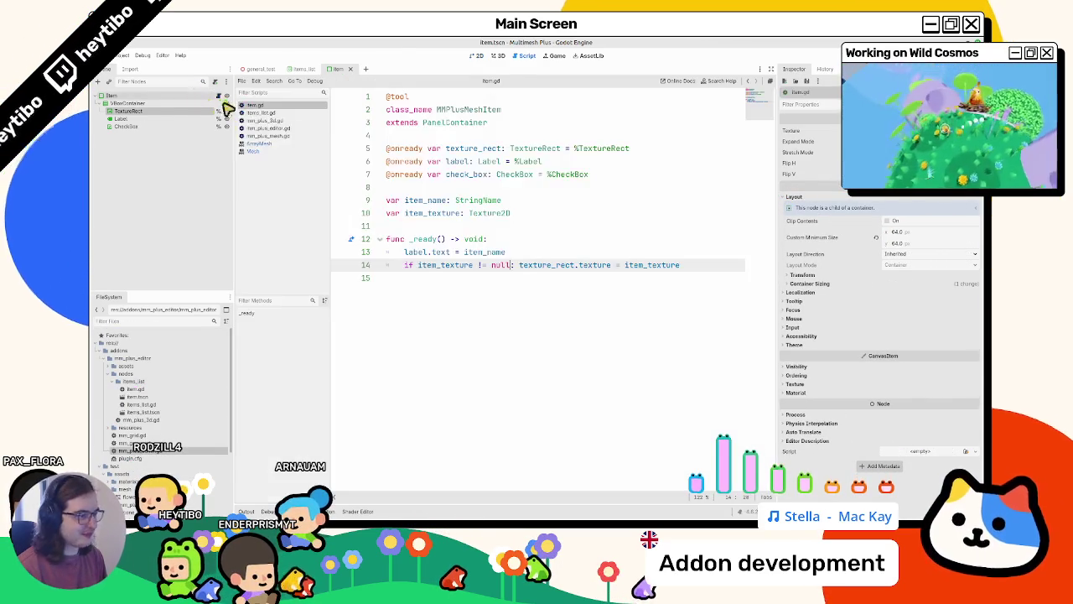
pyautogui.click(509, 244)
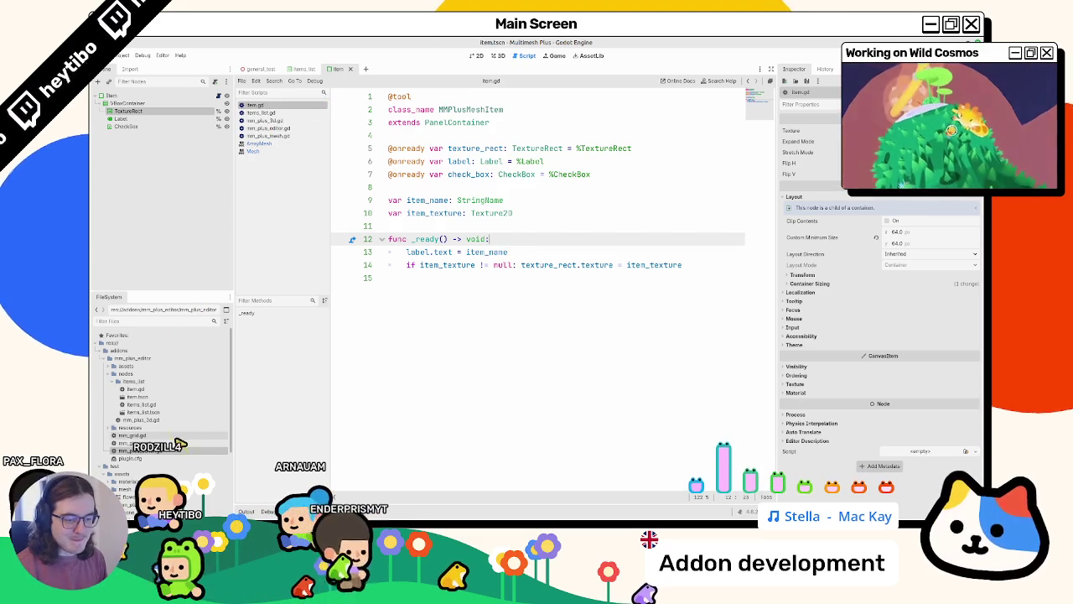
pyautogui.click(426, 200)
pyautogui.click(405, 251)
pyautogui.write('if item_name:')
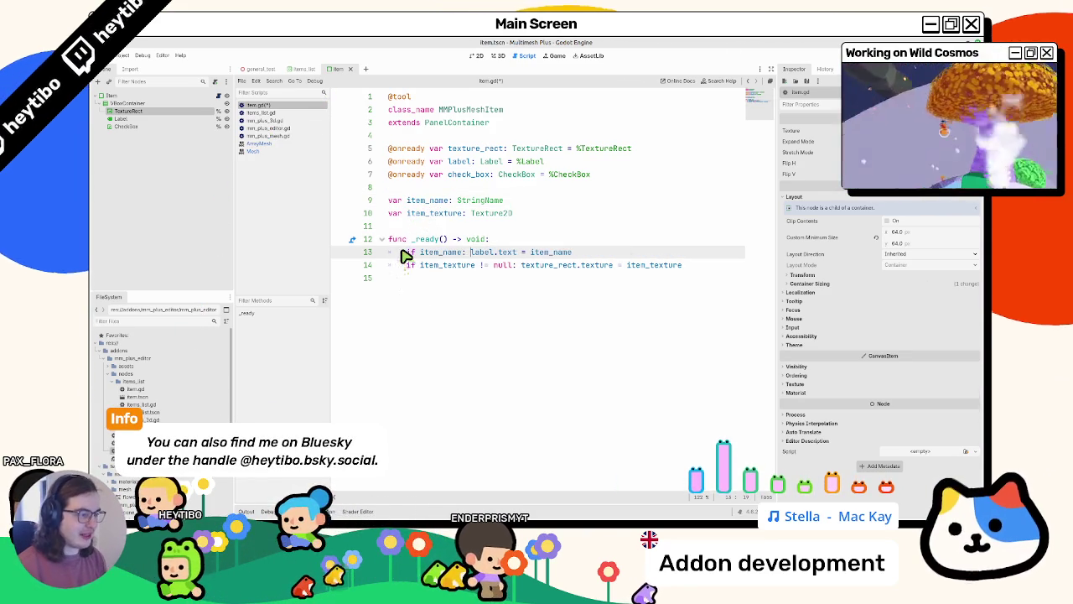
# Delete '!= null' from line 14, then check the item's TextureRect and the general_test scene
pyautogui.moveTo(514, 264); pyautogui.dragTo(475, 265)
pyautogui.press('BackSpace')
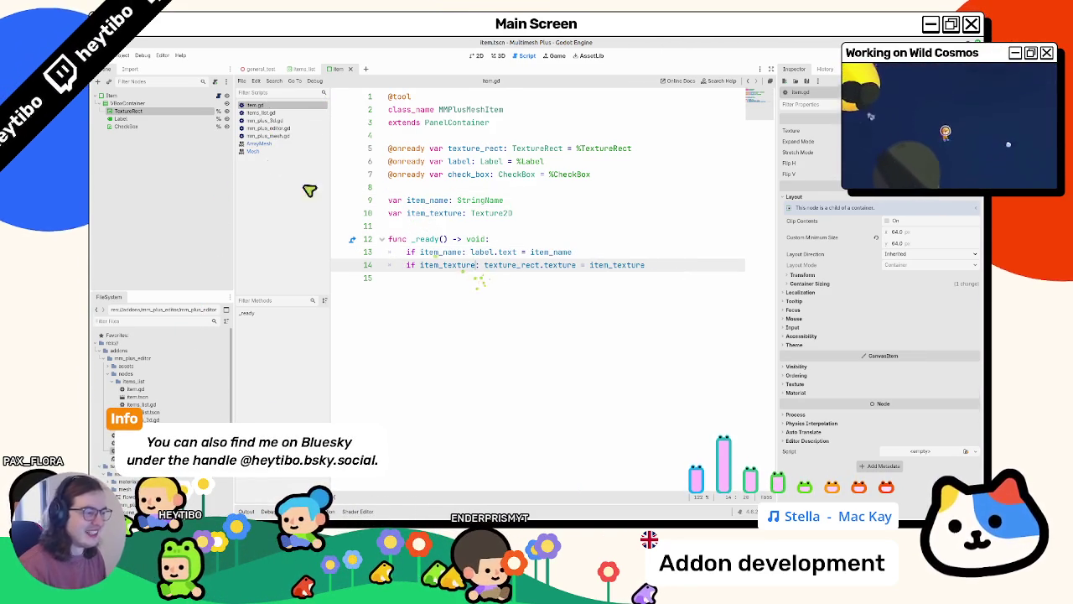
pyautogui.click(173, 118)
pyautogui.click(174, 111)
pyautogui.click(478, 55)
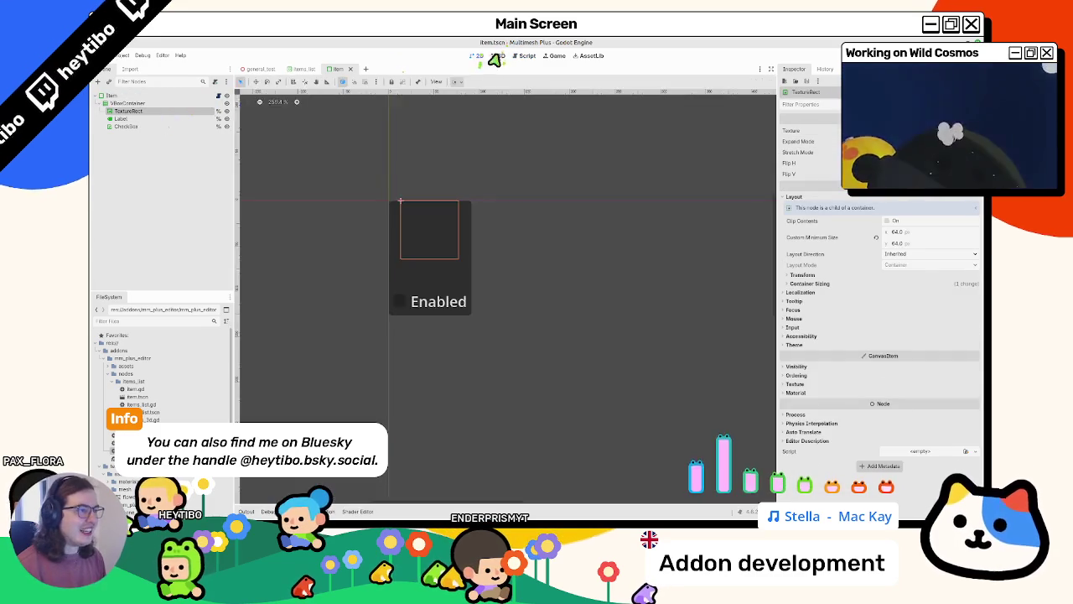
pyautogui.click(497, 55)
pyautogui.click(475, 56)
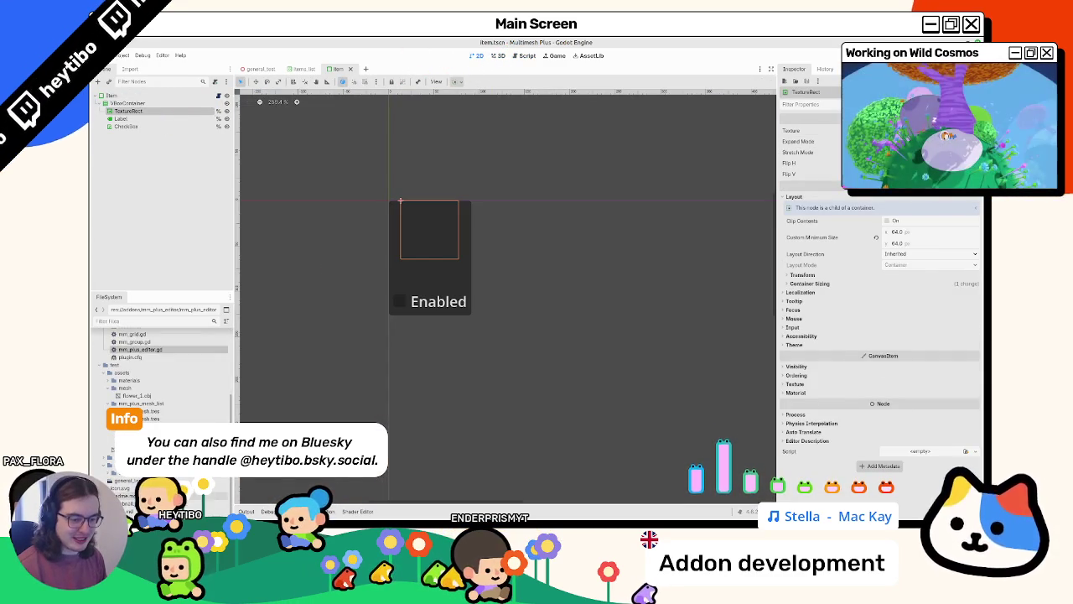
pyautogui.click(254, 69)
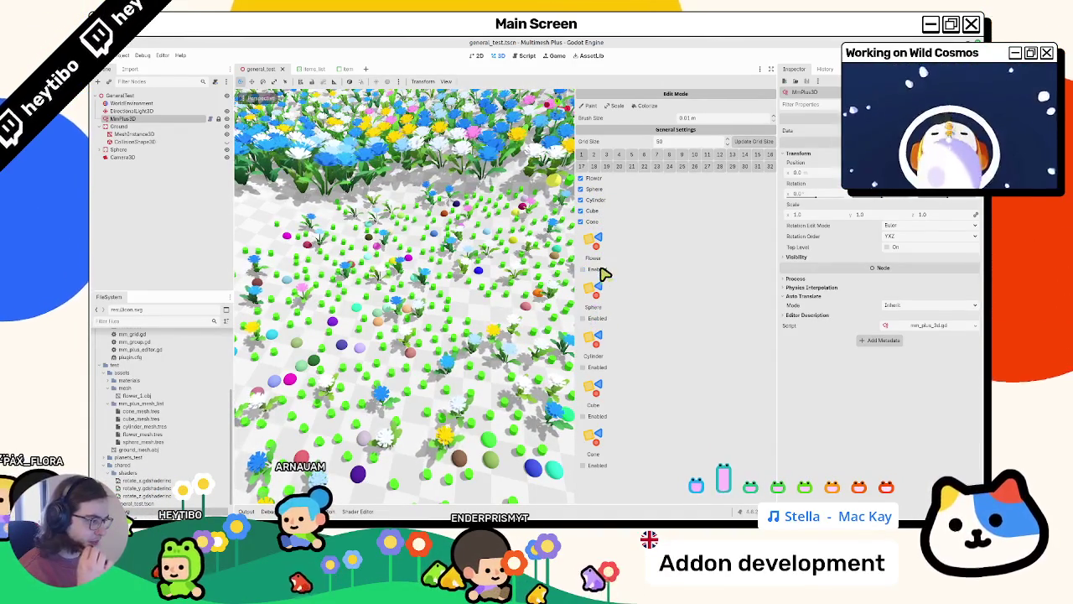
# Tick Button Pressed on the item scene's CheckBox, then verify the panel in general_test
pyautogui.click(527, 56)
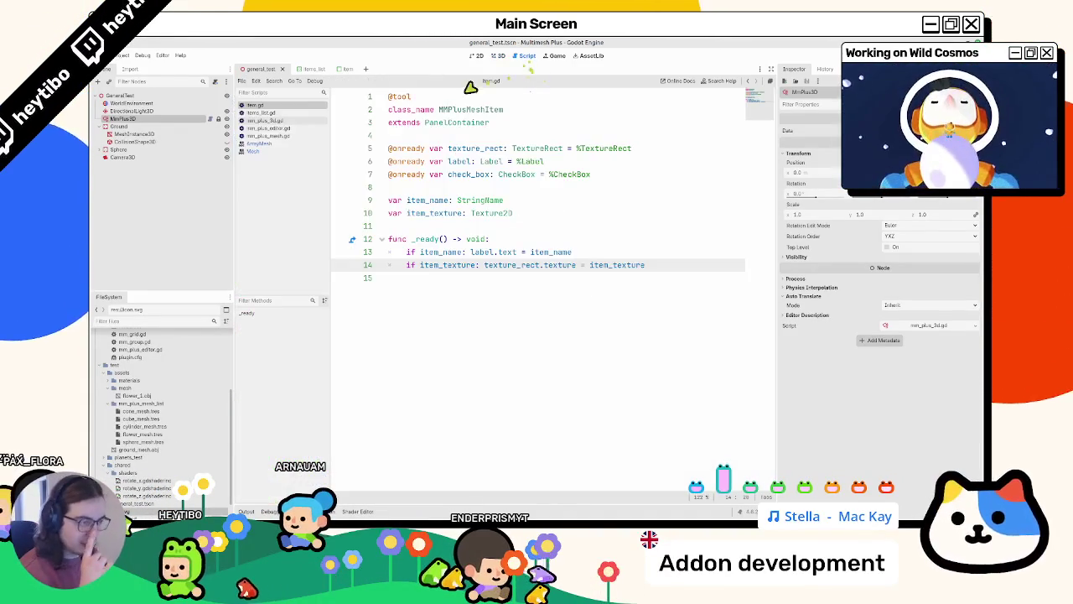
pyautogui.click(346, 70)
pyautogui.click(151, 127)
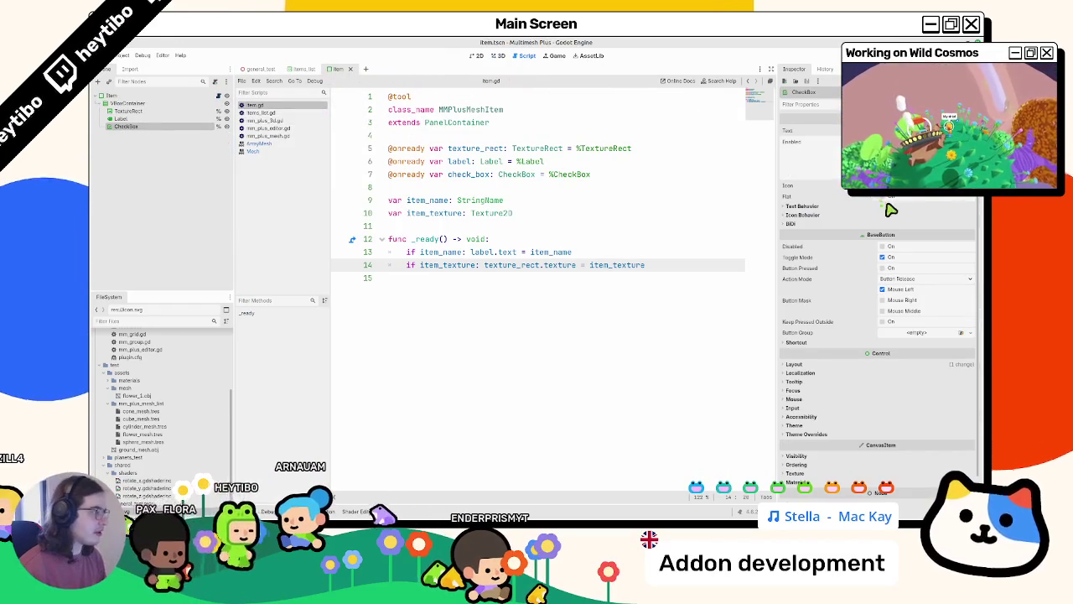
pyautogui.click(477, 56)
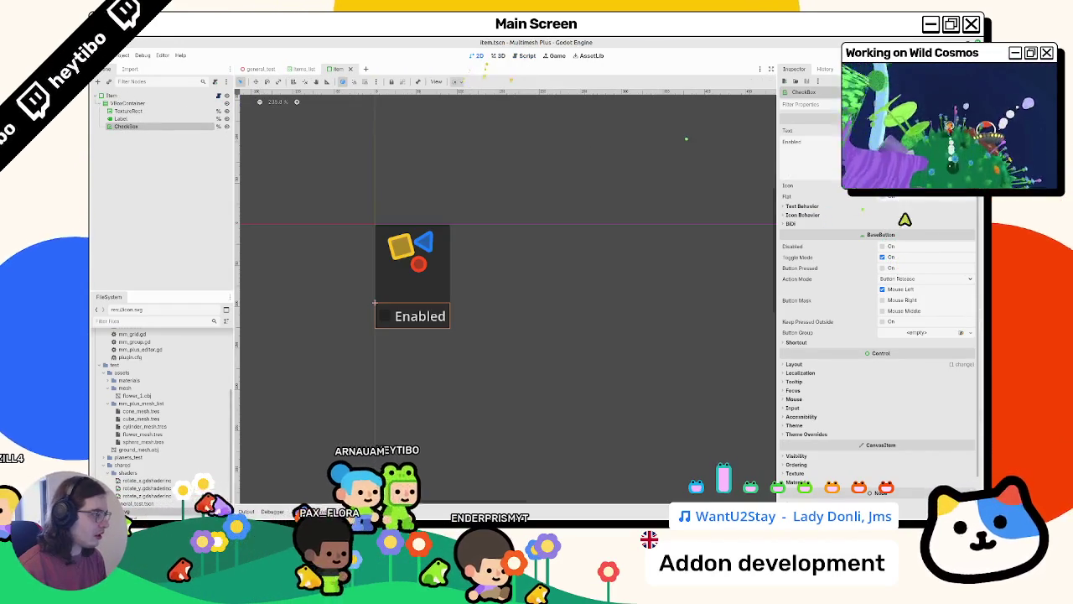
pyautogui.click(883, 267)
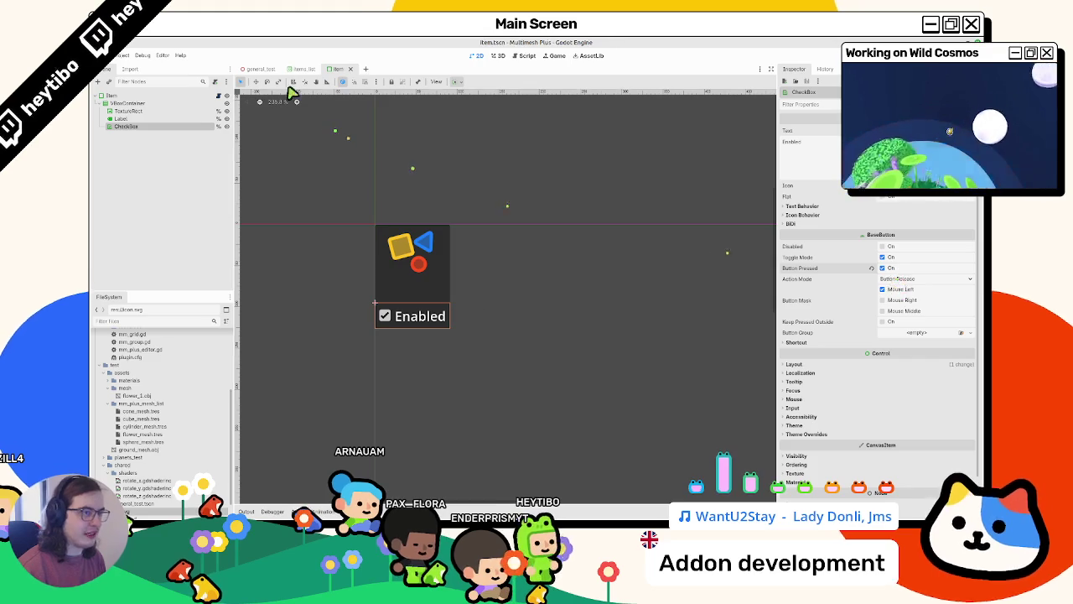
pyautogui.click(260, 69)
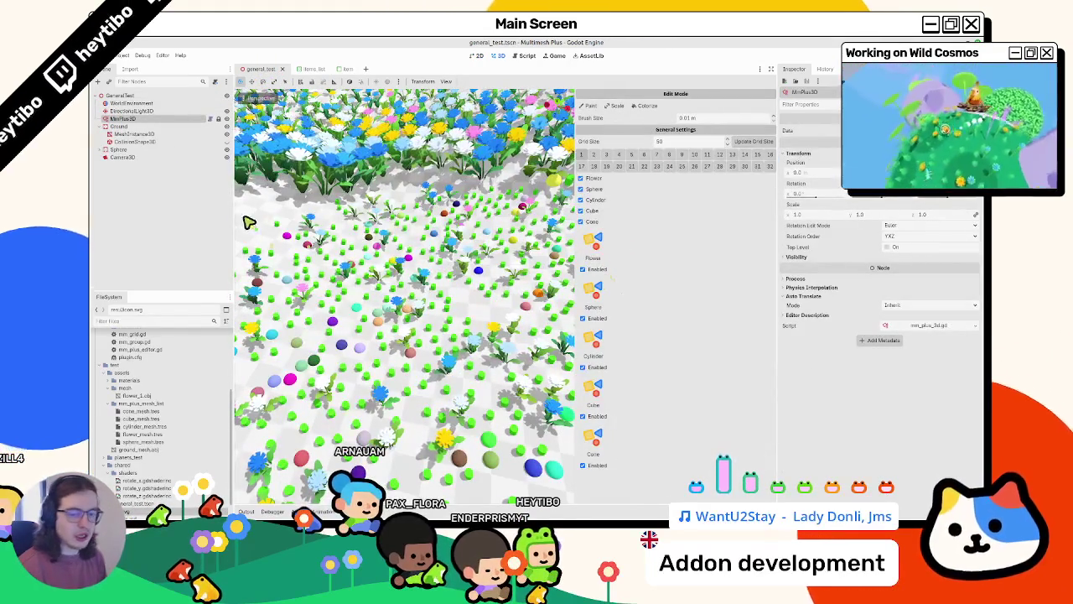
pyautogui.scroll(-5, 360, 328)
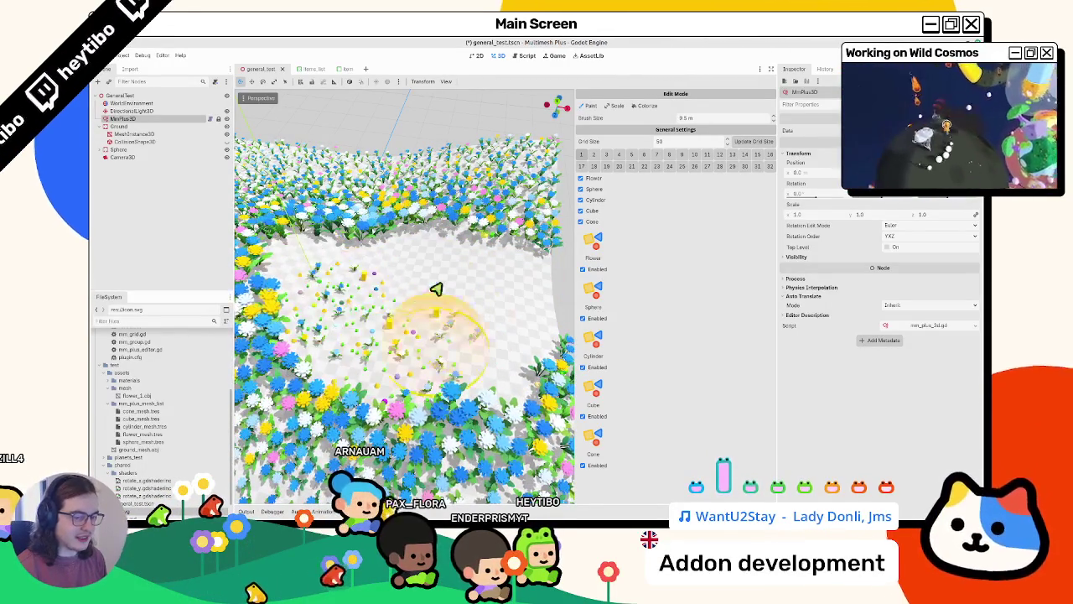
pyautogui.click(342, 69)
# Change the ItemHolder node's type to GridContainer
pyautogui.click(360, 68)
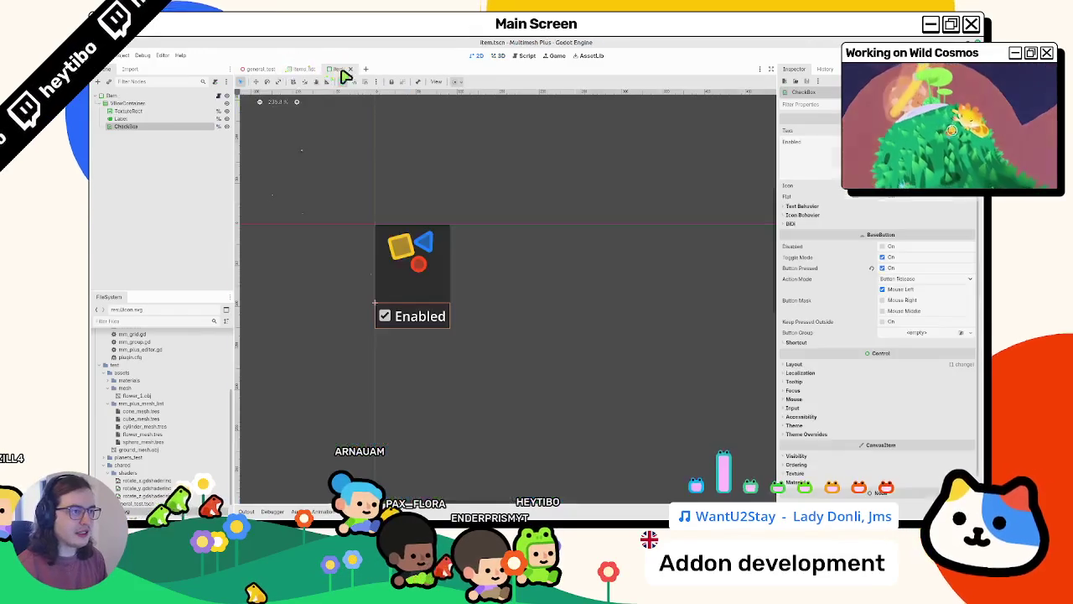
pyautogui.click(205, 102)
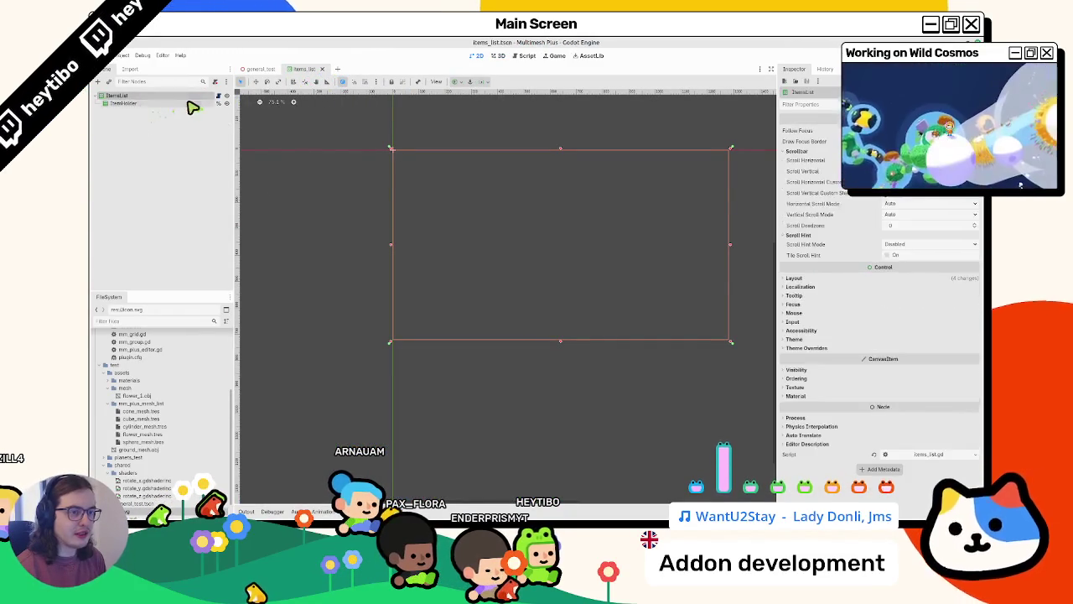
pyautogui.click(217, 96)
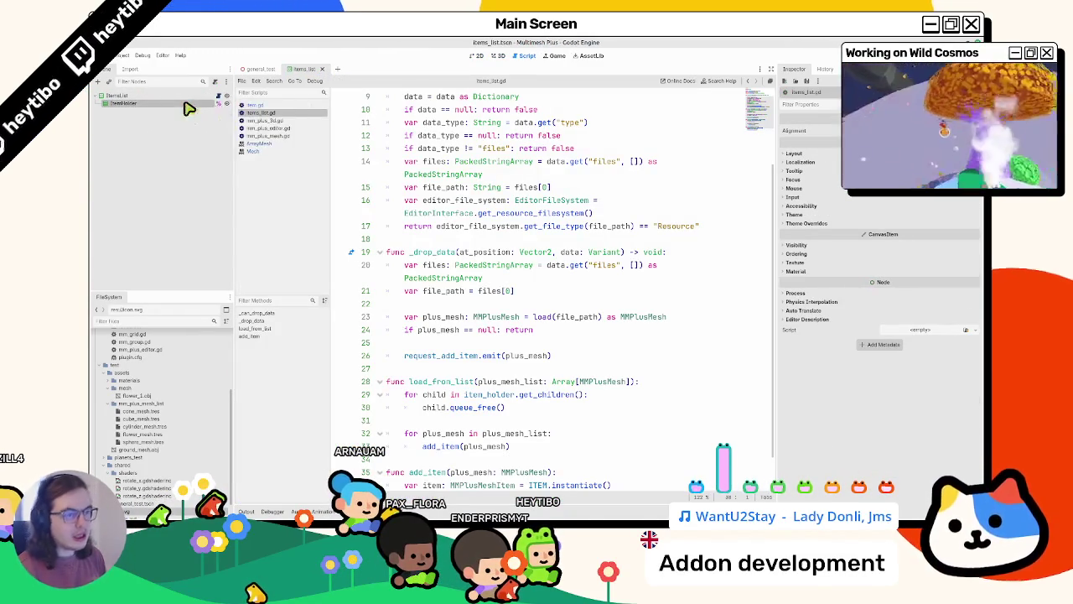
pyautogui.rightClick(186, 105)
pyautogui.click(236, 176)
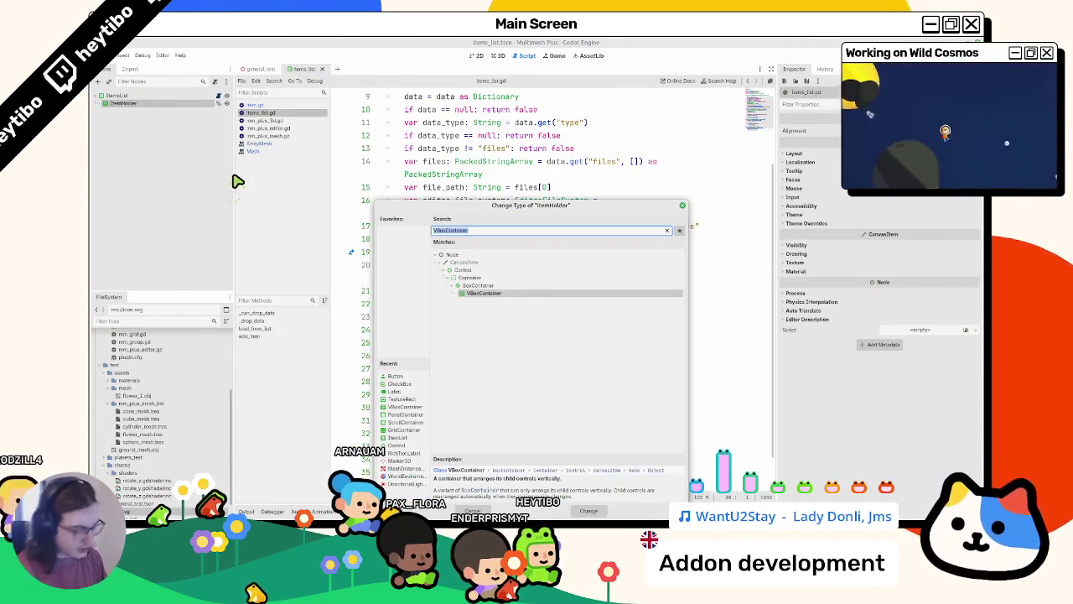
pyautogui.write('grid')
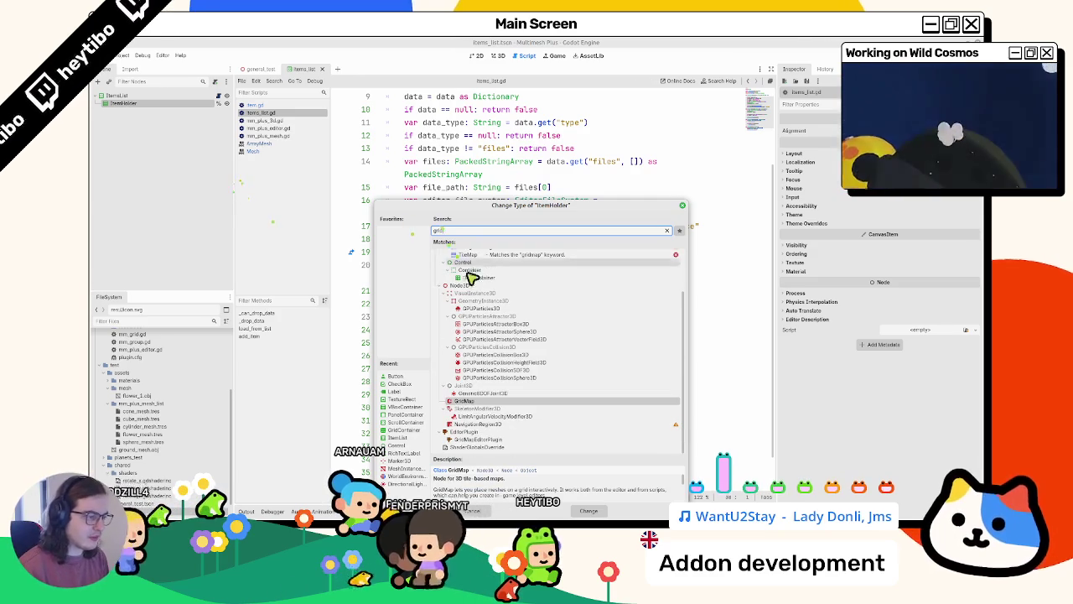
pyautogui.doubleClick(474, 276)
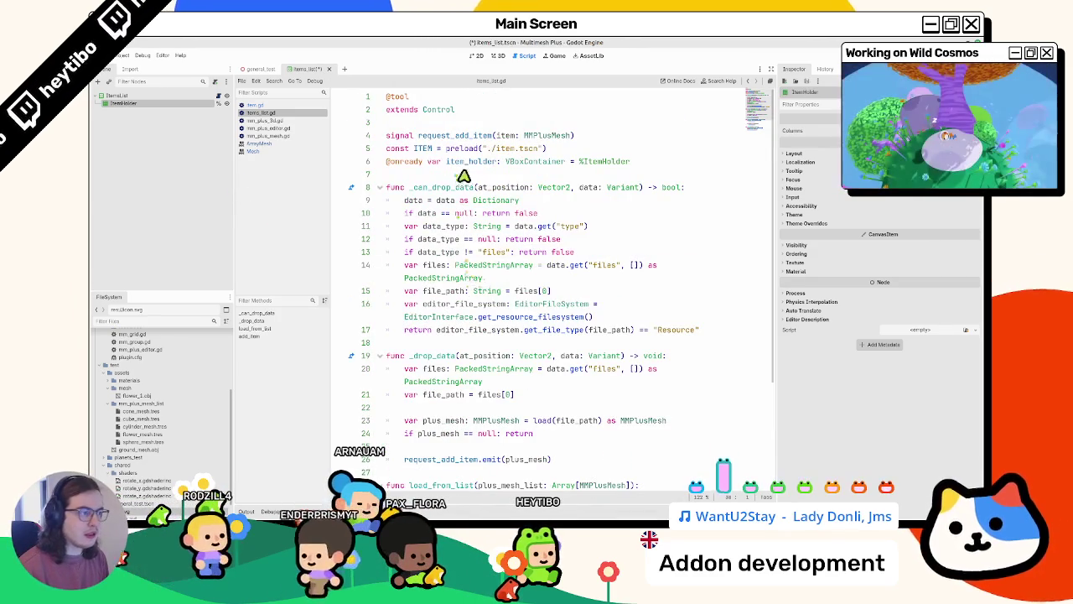
# Type item_holder as GridContainer on line 6 of items_list.gd and save
pyautogui.click(514, 163)
pyautogui.write('ridCont')
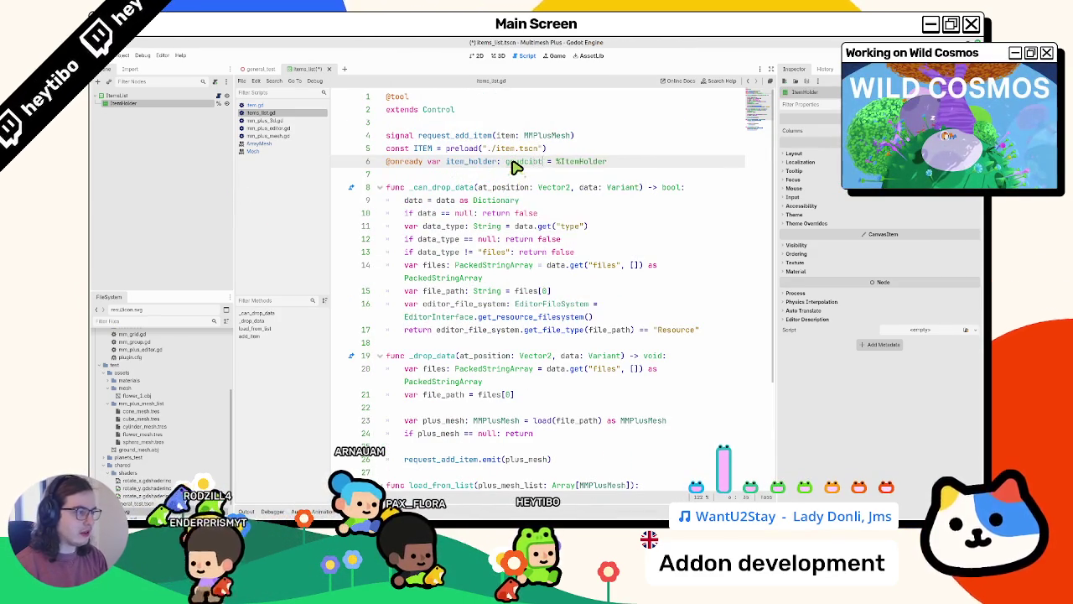
pyautogui.press('Return')
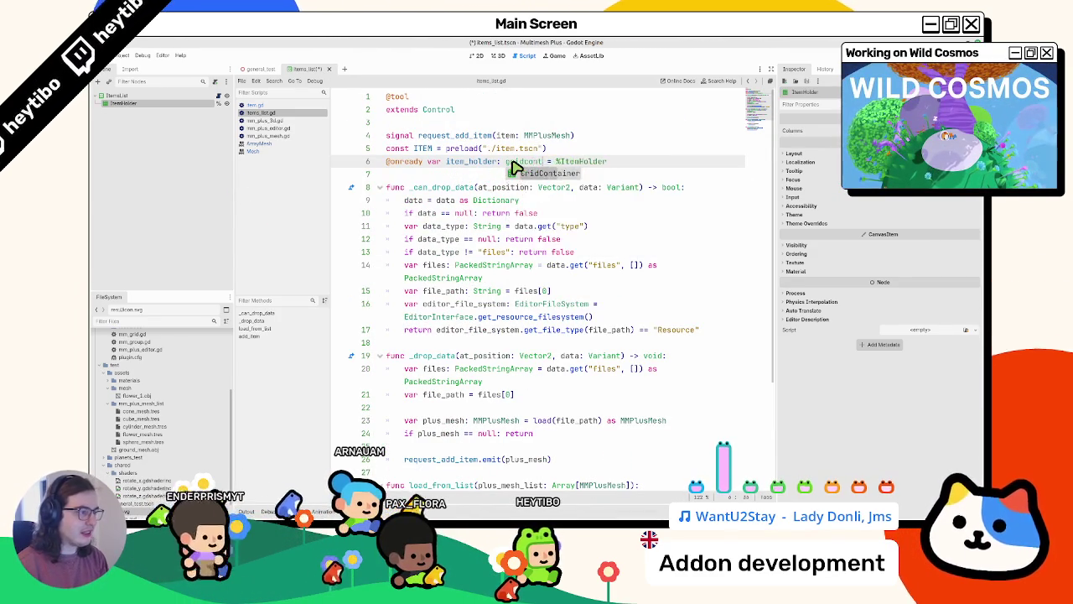
pyautogui.hotkey('ctrl', 's')
# Show the items_list scene in the 2D view and save it
pyautogui.click(262, 69)
pyautogui.click(496, 57)
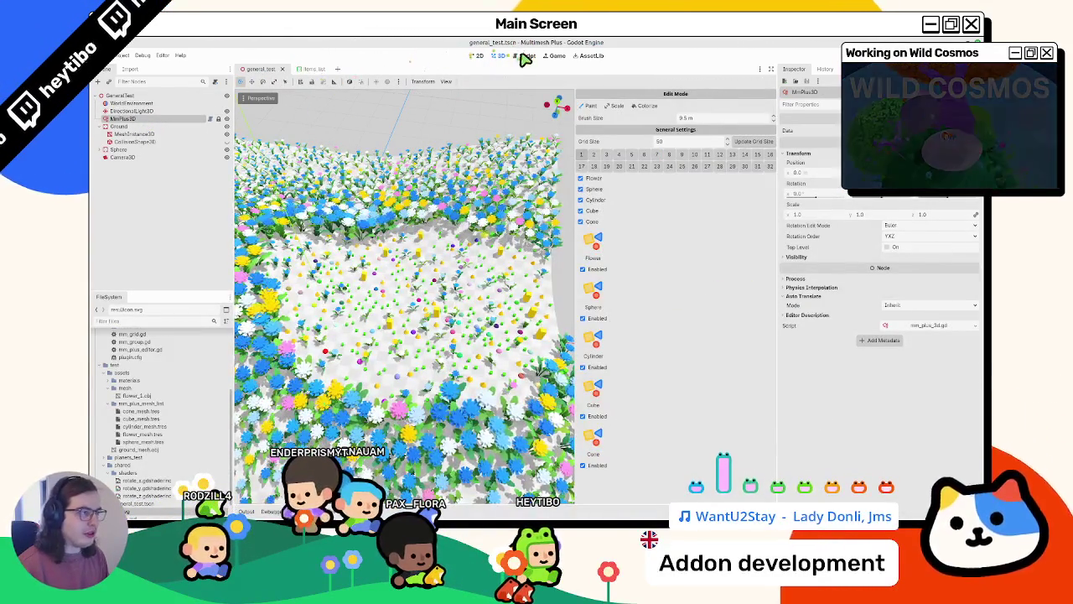
pyautogui.click(306, 71)
pyautogui.click(496, 56)
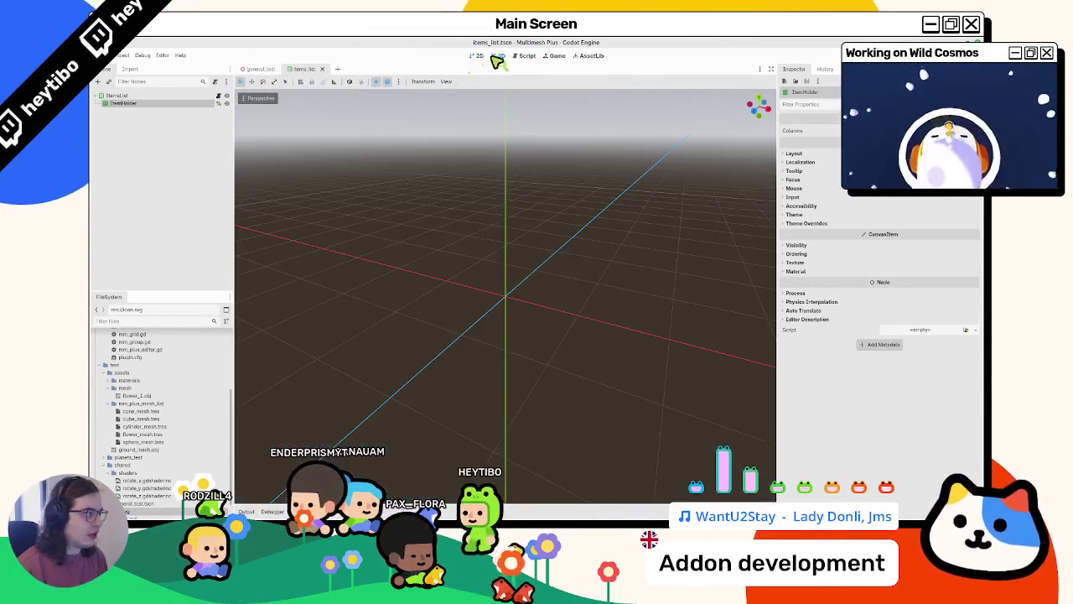
pyautogui.hotkey('ctrl', 'F1')
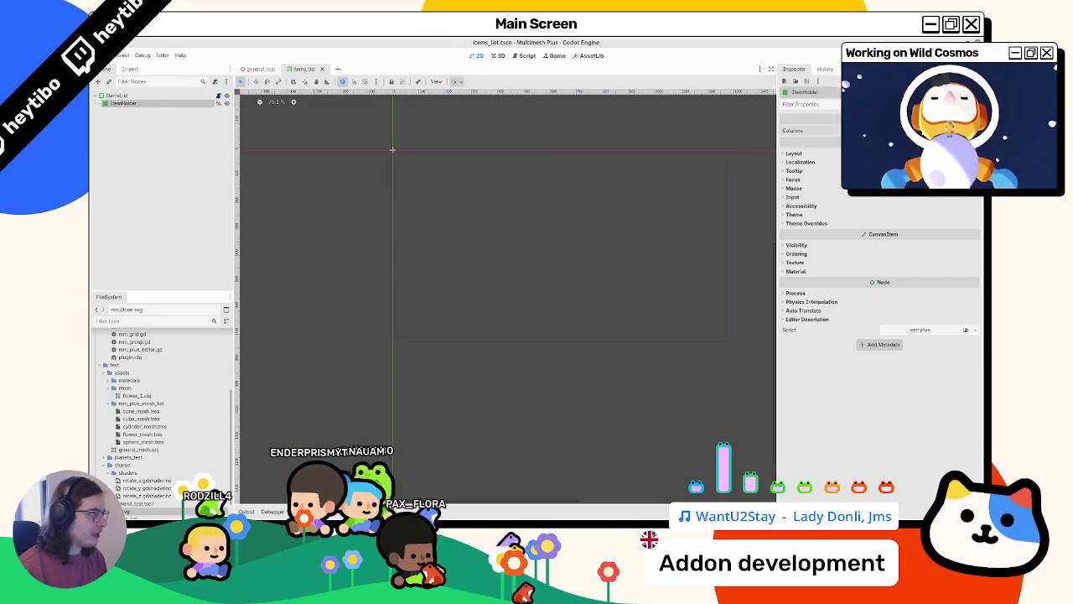
pyautogui.hotkey('ctrl', 's')
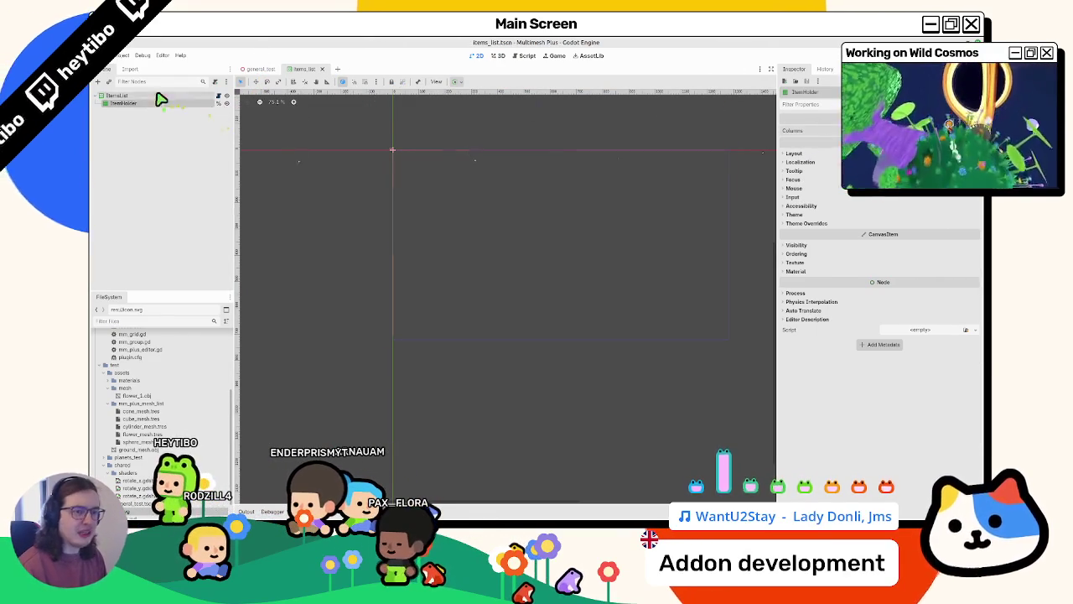
# Search 'flow' in the Add Node dialog to review the flow containers, then cancel
pyautogui.click(161, 97)
pyautogui.hotkey('ctrl', 'a')
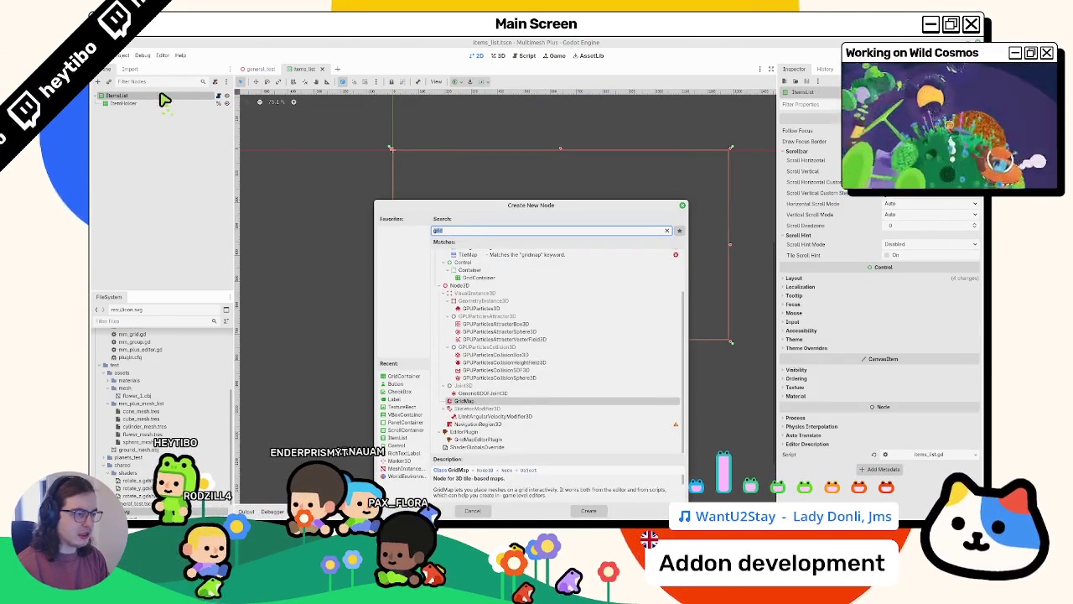
pyautogui.write('flow')
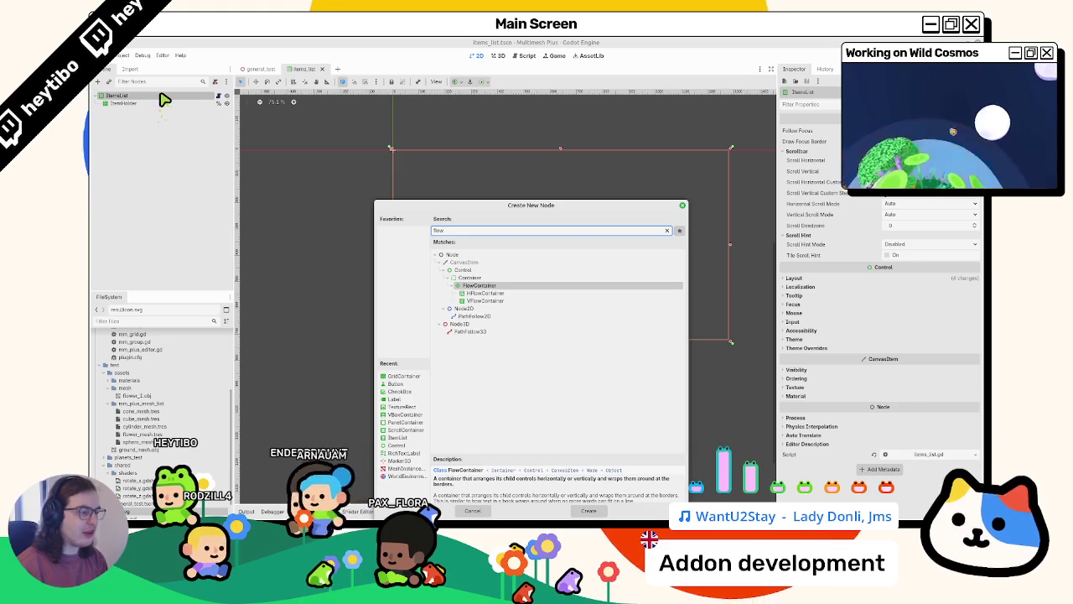
pyautogui.click(486, 299)
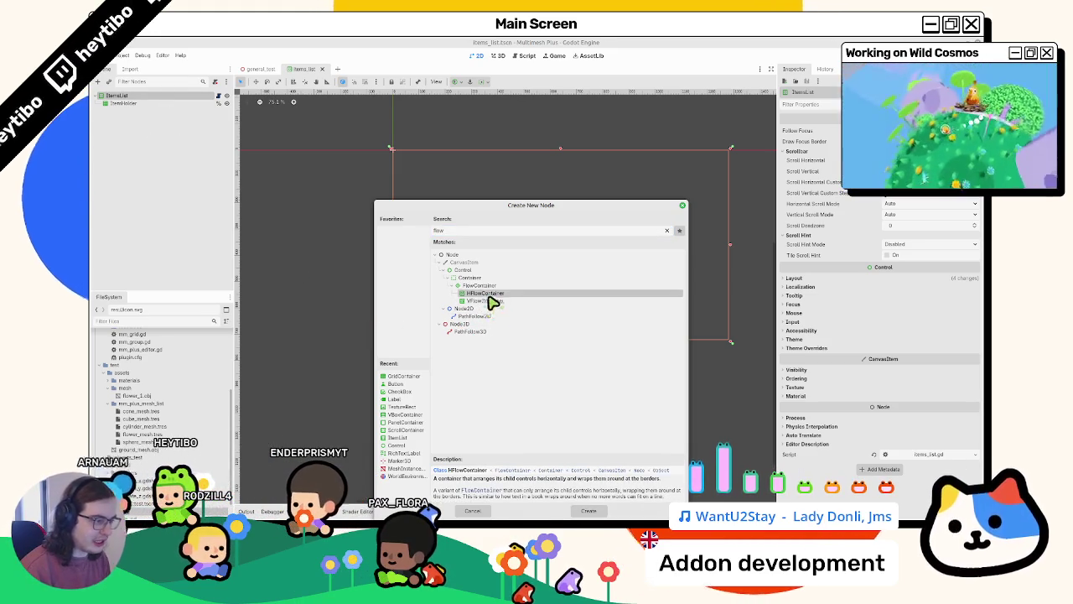
pyautogui.press('Escape')
# Change ItemHolder's type to HFlowContainer
pyautogui.rightClick(134, 103)
pyautogui.click(139, 103)
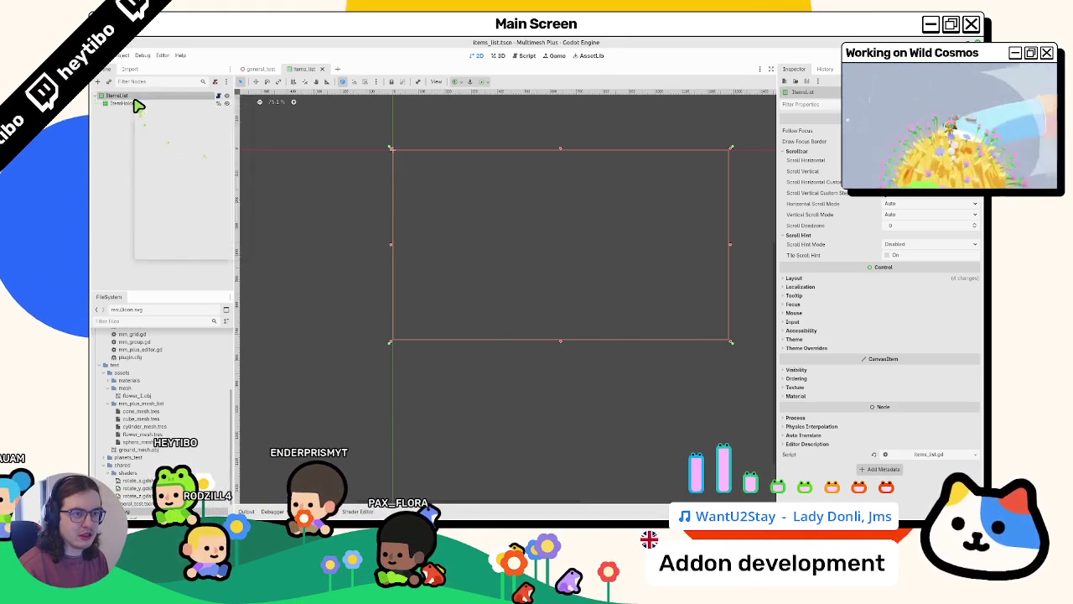
pyautogui.rightClick(130, 105)
pyautogui.click(183, 178)
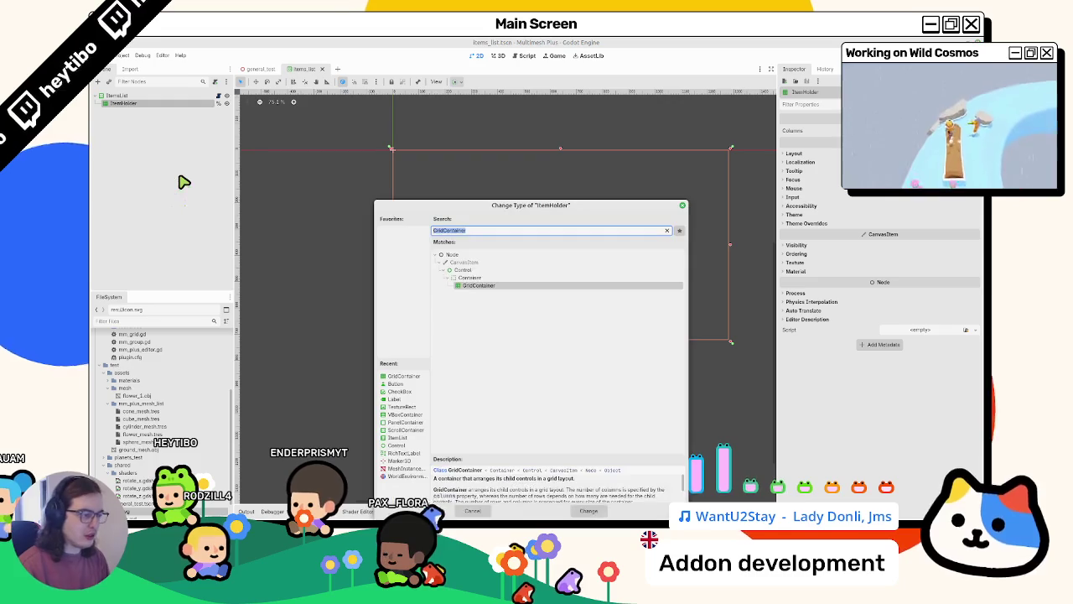
pyautogui.write('flow')
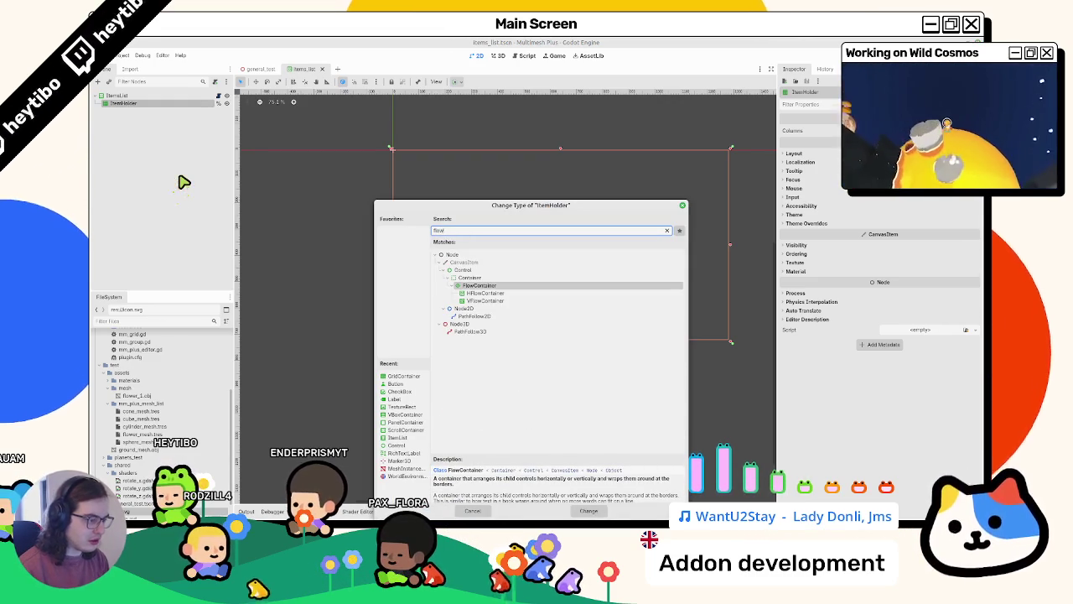
pyautogui.press('Down')
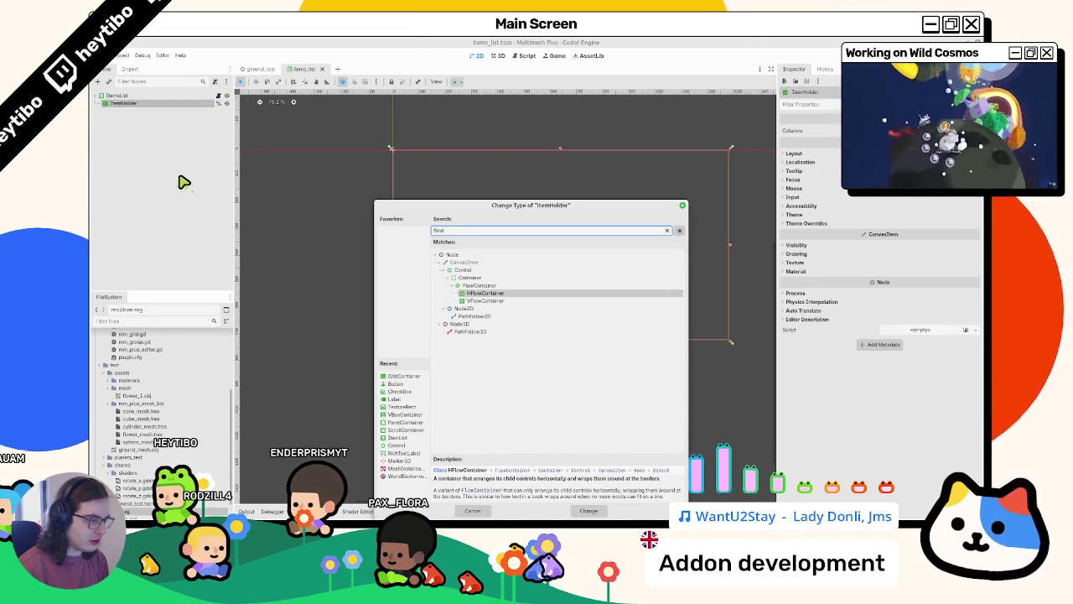
pyautogui.press('Return')
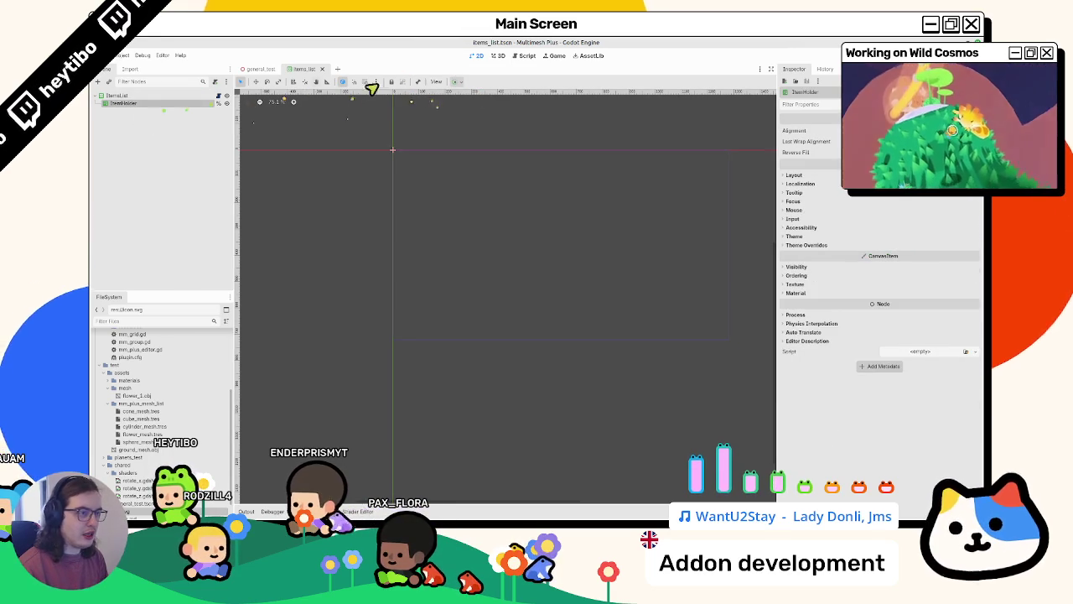
# Enable horizontal Expand on ItemHolder and save the items_list scene
pyautogui.click(456, 81)
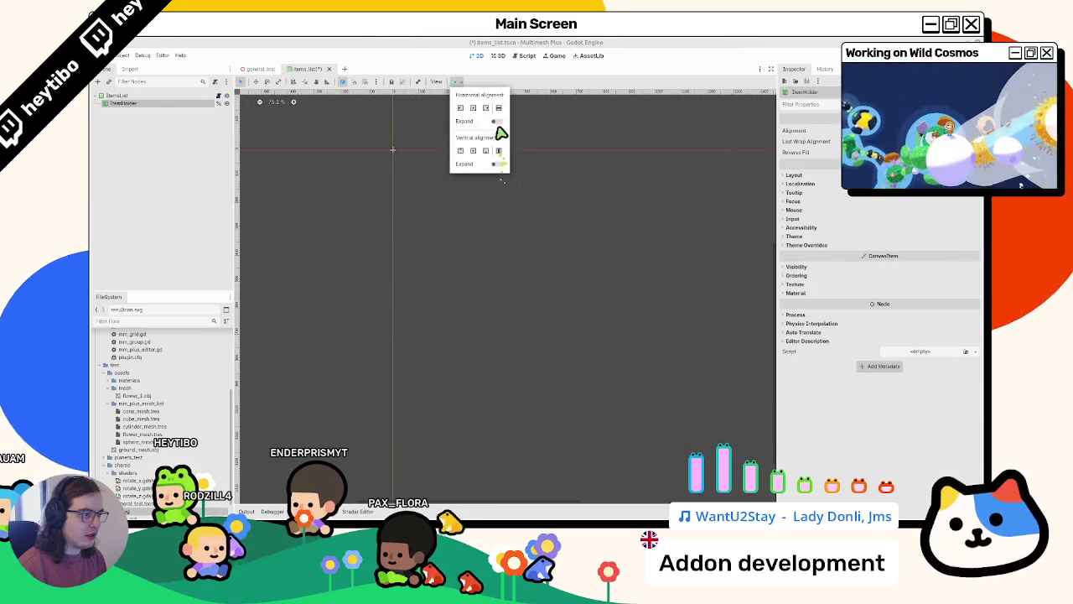
pyautogui.click(497, 121)
pyautogui.hotkey('ctrl', 's')
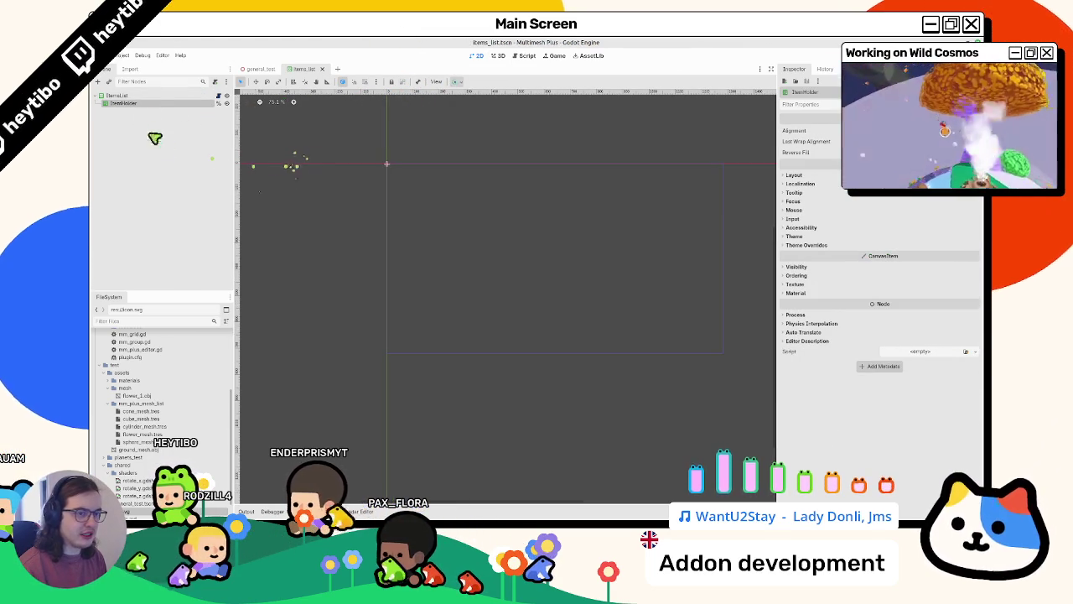
pyautogui.click(255, 69)
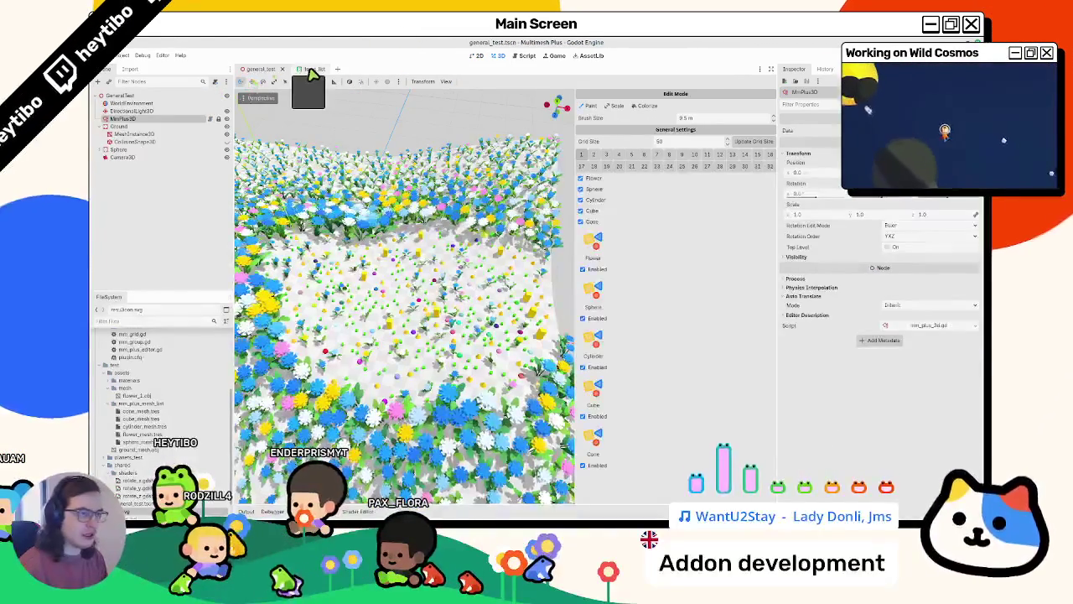
# Reload the current project and select MmPlus3D to show its items panel
pyautogui.click(303, 68)
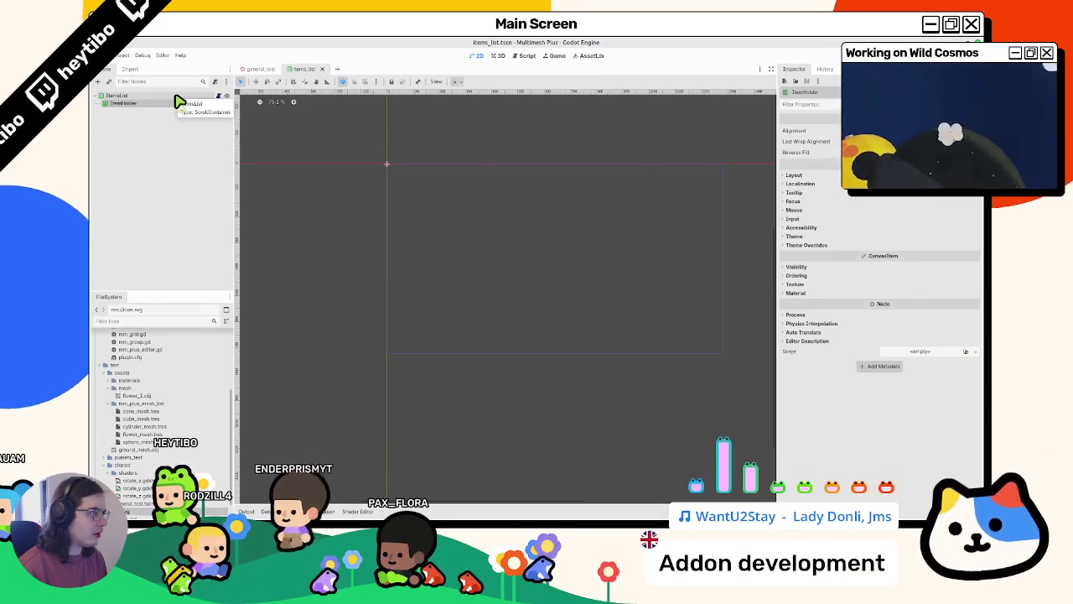
pyautogui.moveTo(833, 163)
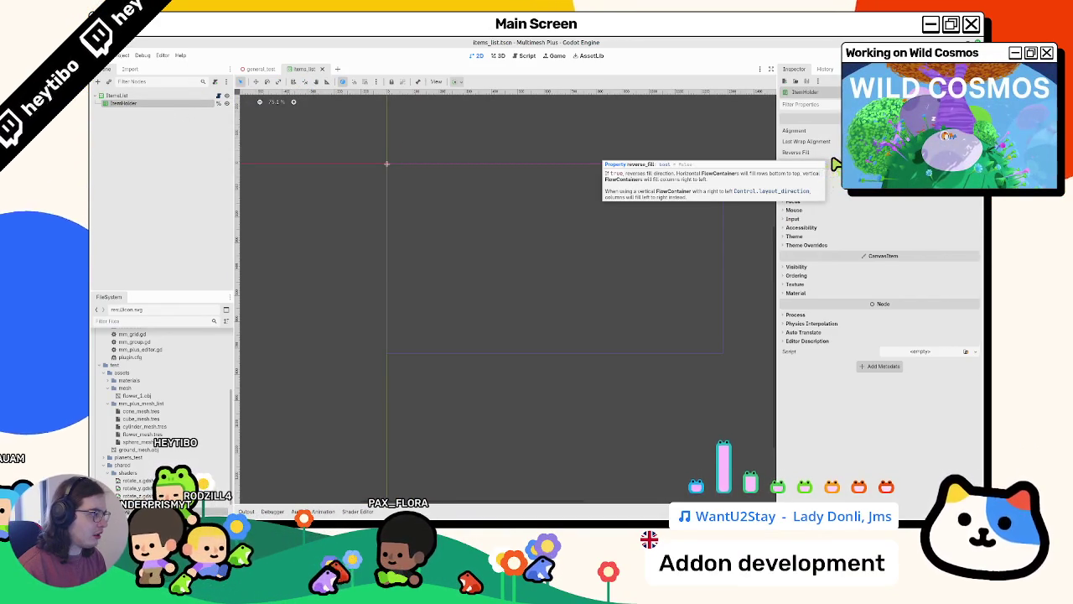
pyautogui.click(256, 69)
pyautogui.click(123, 55)
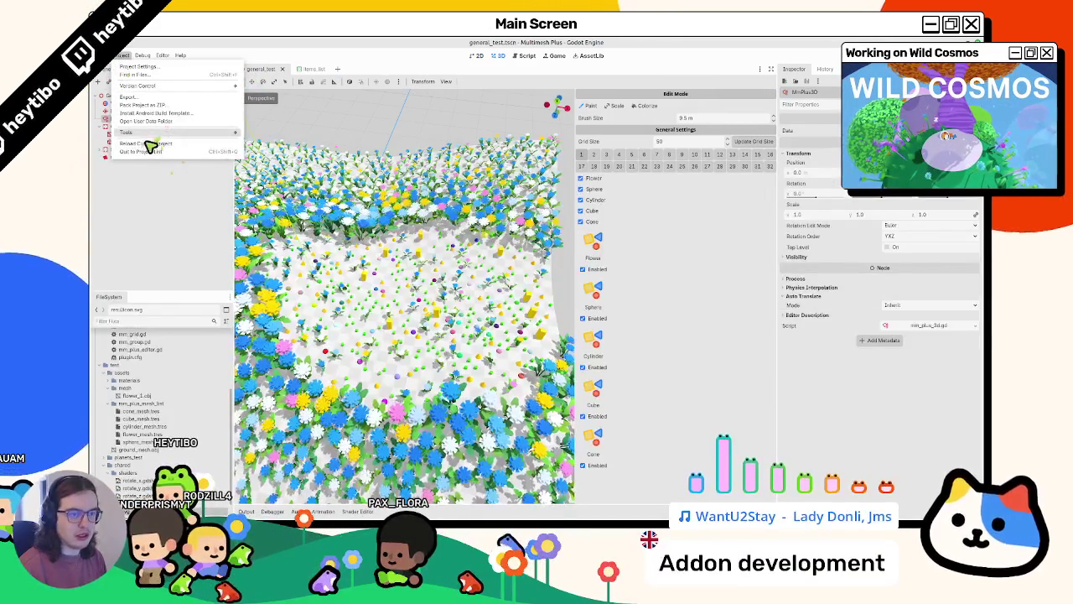
pyautogui.click(150, 143)
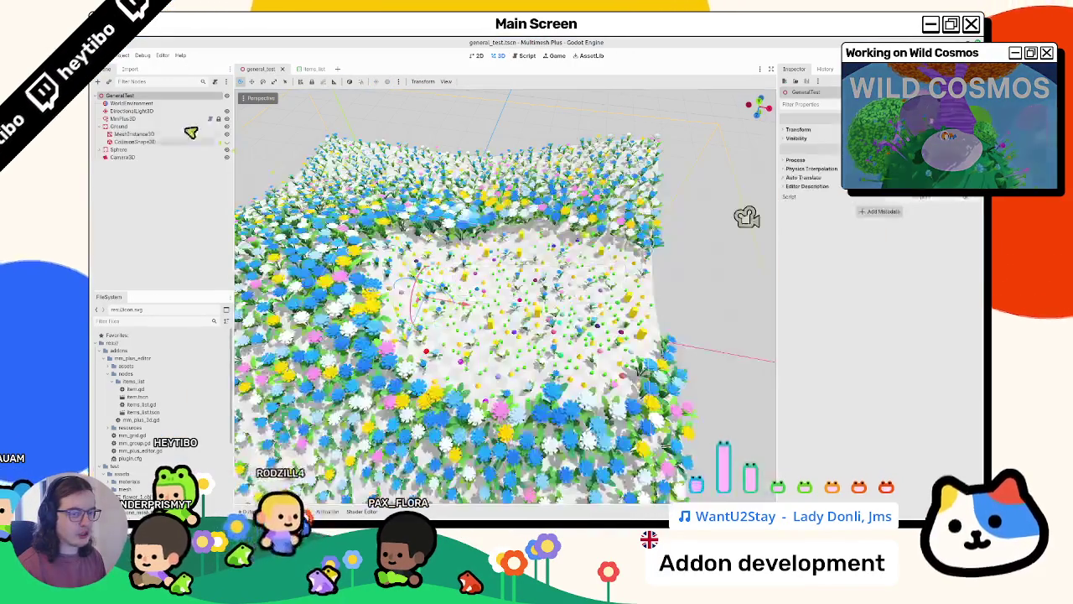
pyautogui.click(124, 119)
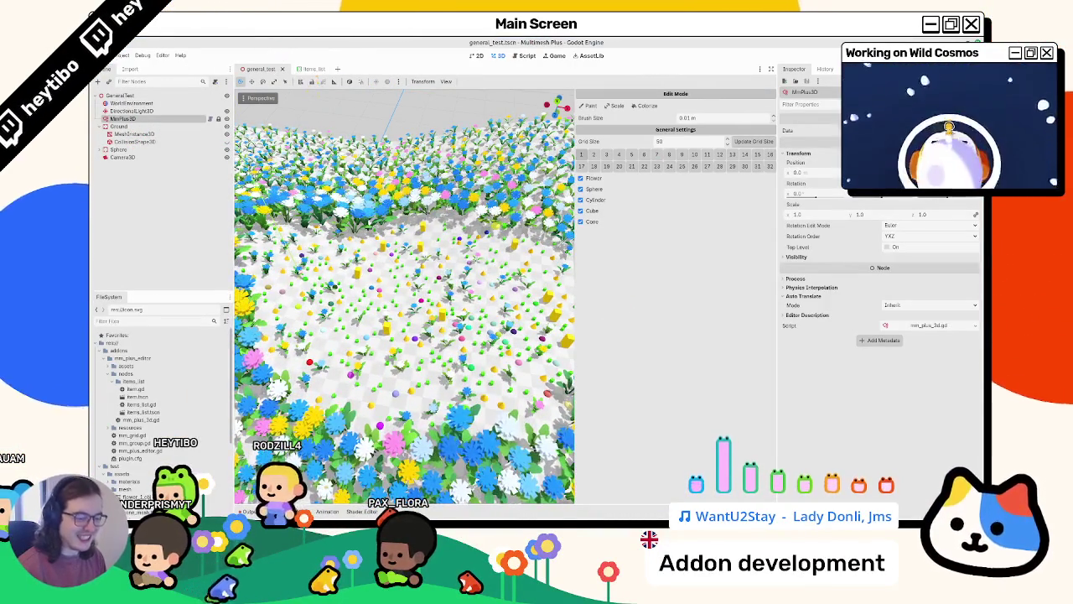
# Change item_holder's type on line 6 of items_list.gd to HFlowContainer
pyautogui.click(307, 69)
pyautogui.click(214, 97)
pyautogui.scroll(3, 519, 160)
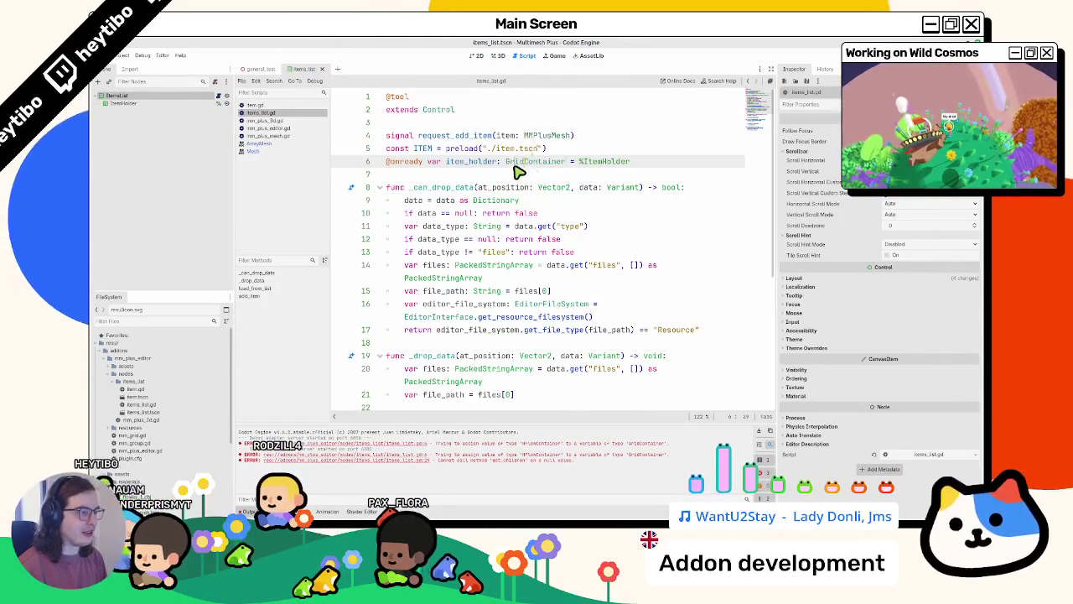
pyautogui.write('lowcon')
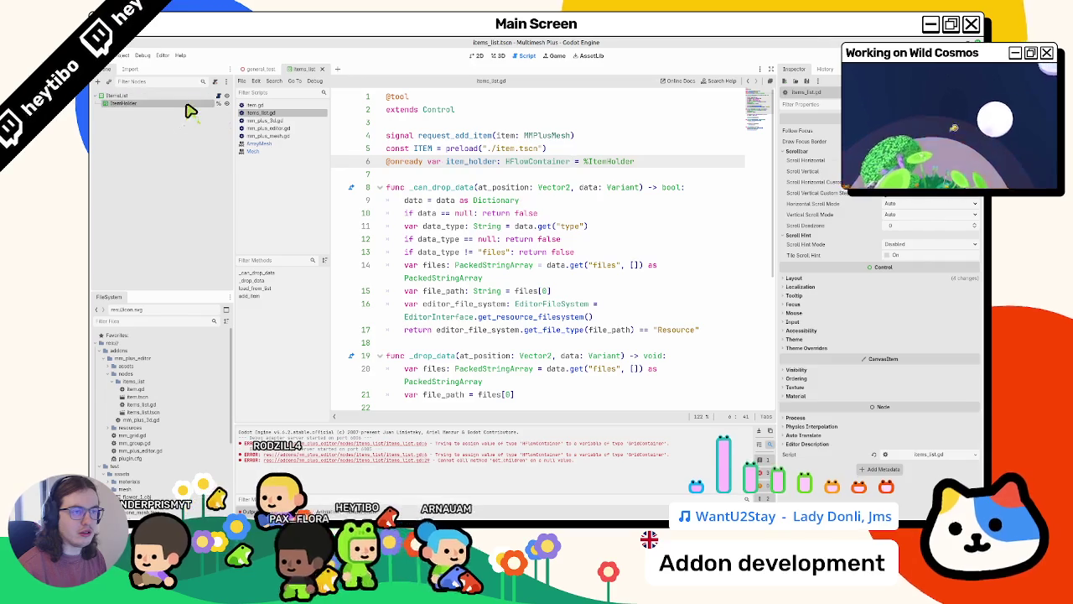
# Return to general_test and show the flower field in 3D
pyautogui.click(260, 68)
pyautogui.click(124, 55)
pyautogui.click(126, 68)
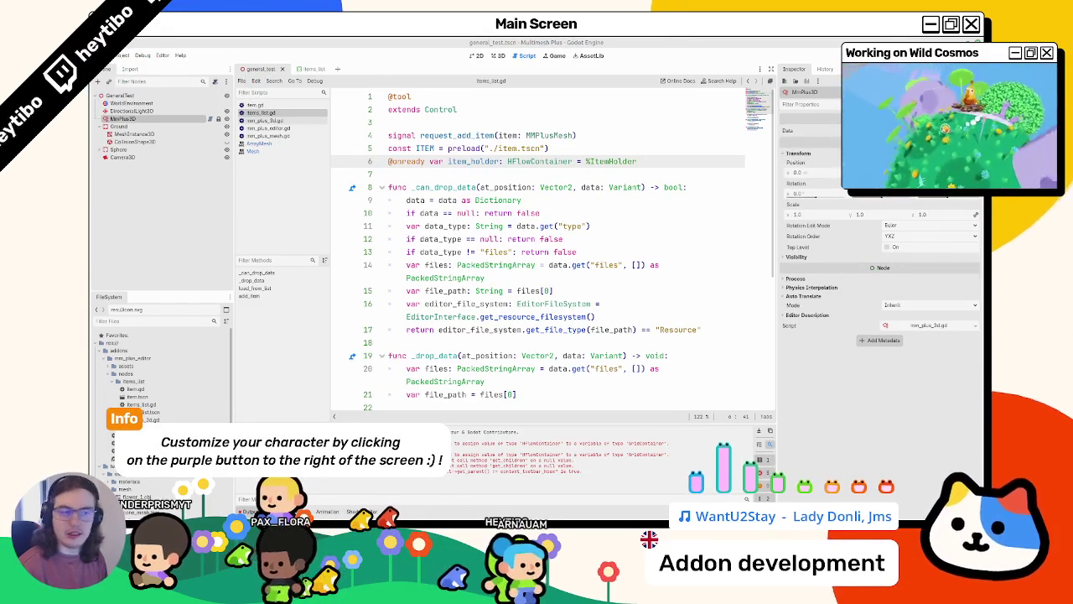
pyautogui.click(476, 56)
pyautogui.click(498, 57)
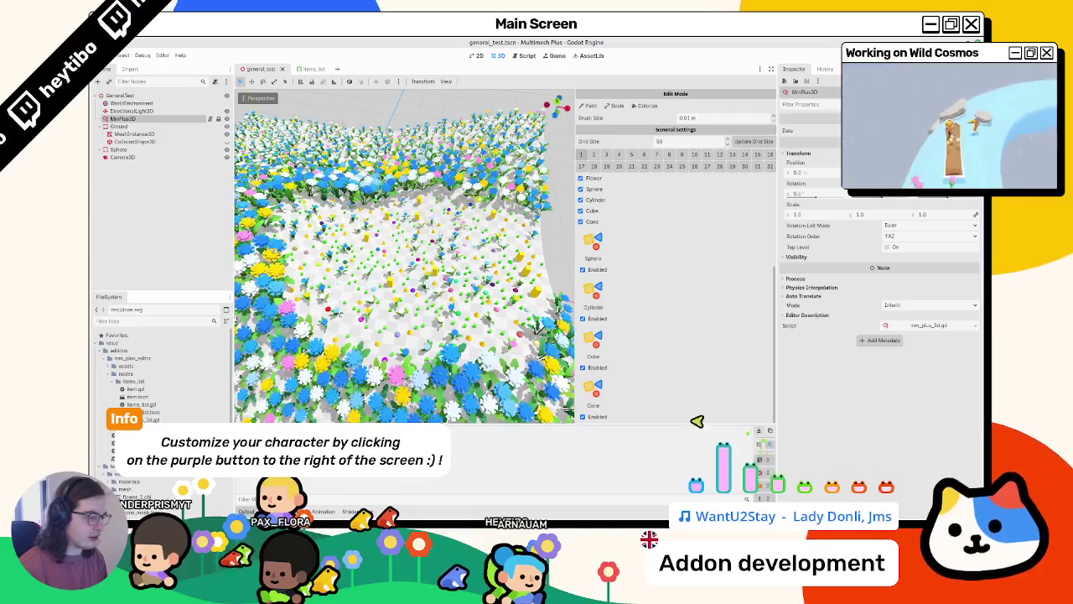
# Rename ItemHolder to ItemsHolder and set it to expand horizontally
pyautogui.click(159, 120)
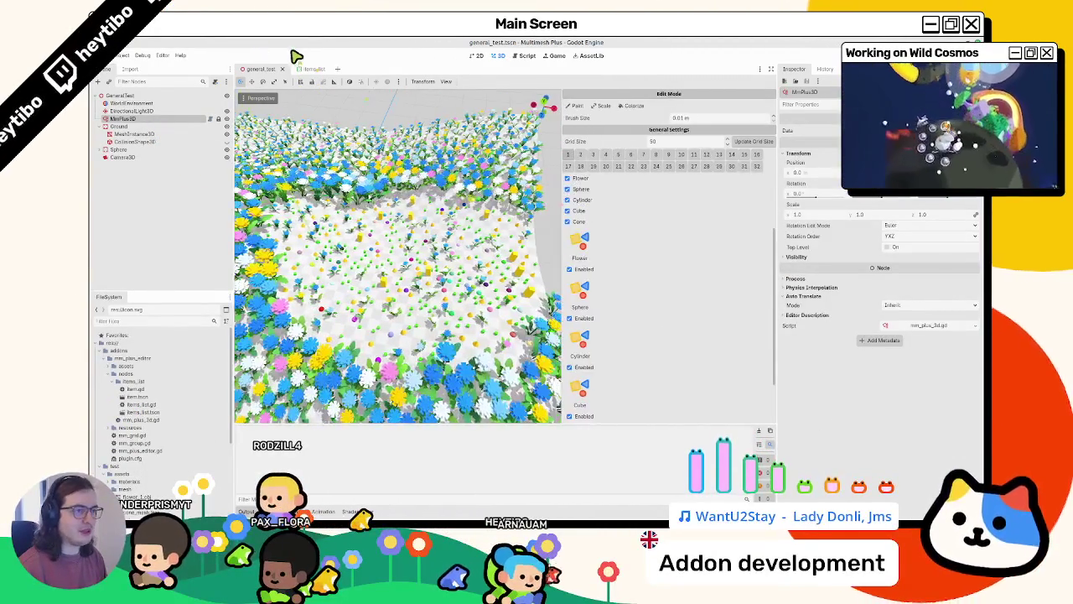
pyautogui.click(308, 70)
pyautogui.doubleClick(126, 102)
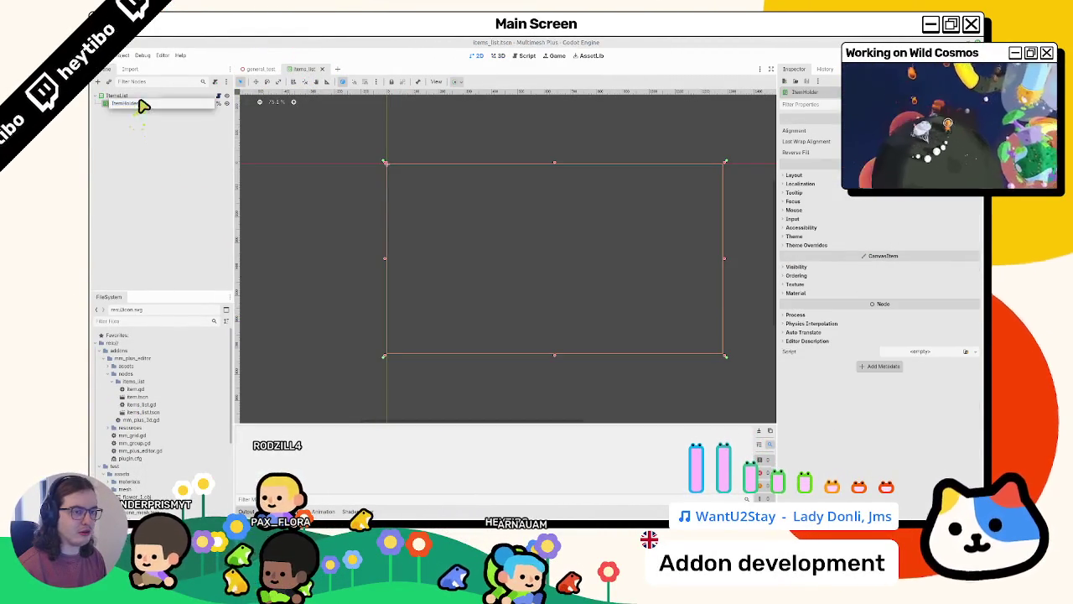
pyautogui.press('Return')
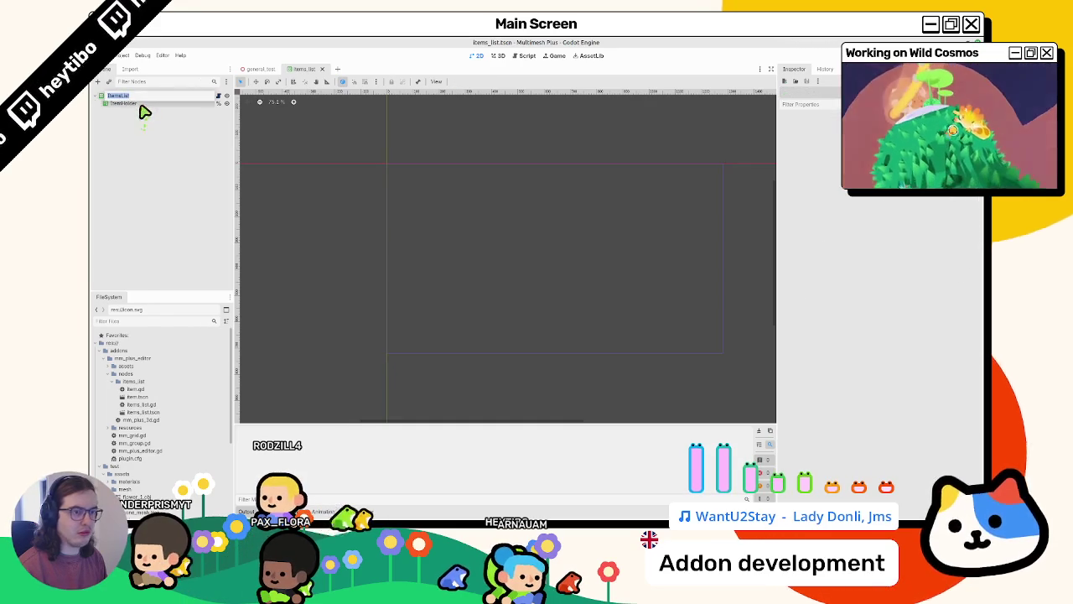
pyautogui.click(148, 101)
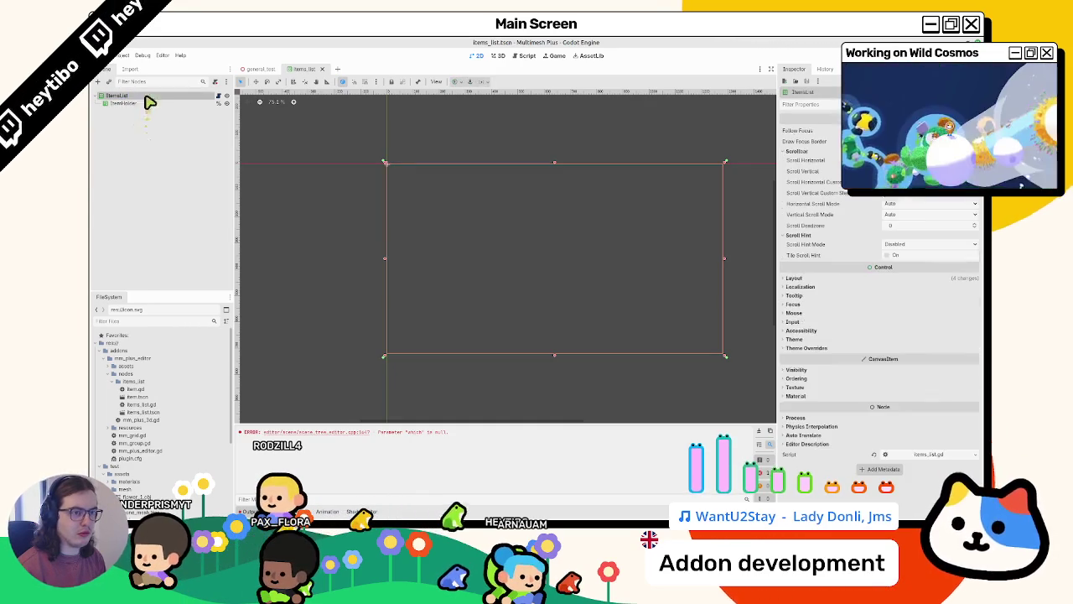
pyautogui.click(453, 82)
pyautogui.click(498, 123)
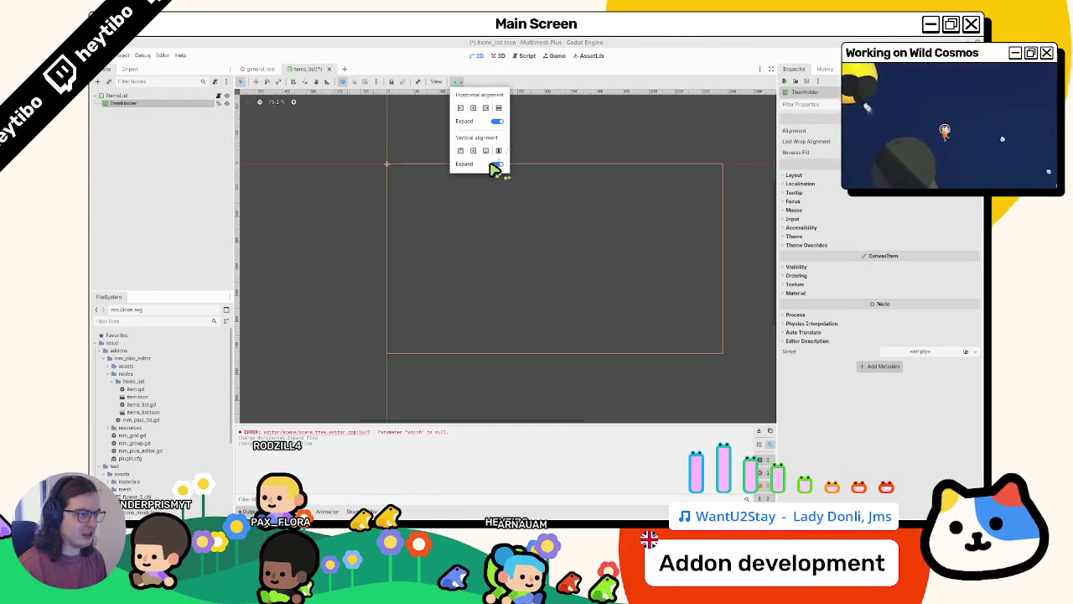
pyautogui.click(309, 172)
# Refresh the MmPlus3D items panel in general_test and drag the panel divider right
pyautogui.click(254, 70)
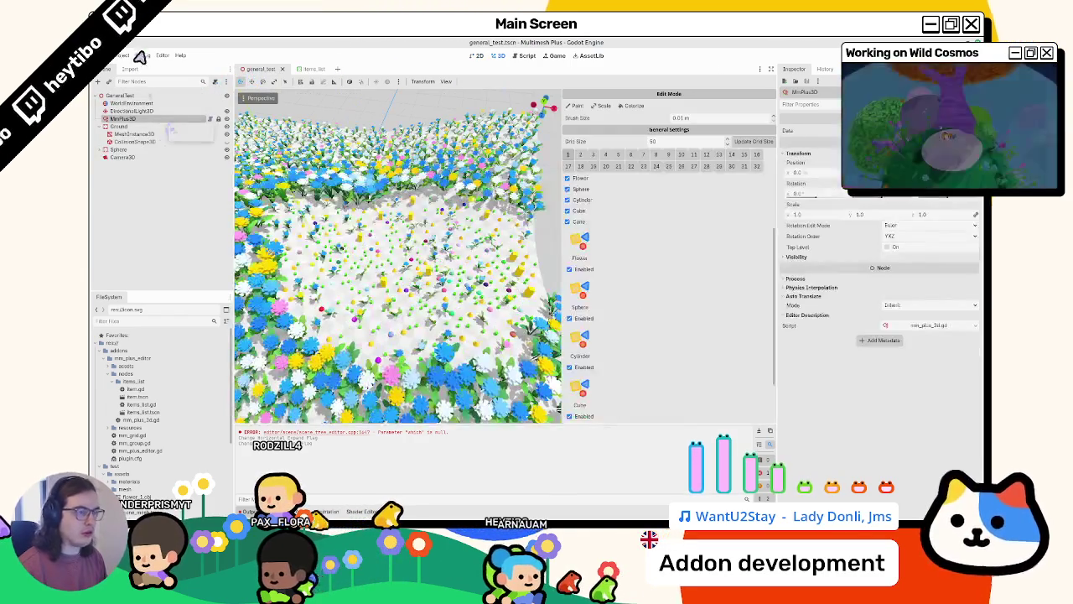
pyautogui.click(125, 55)
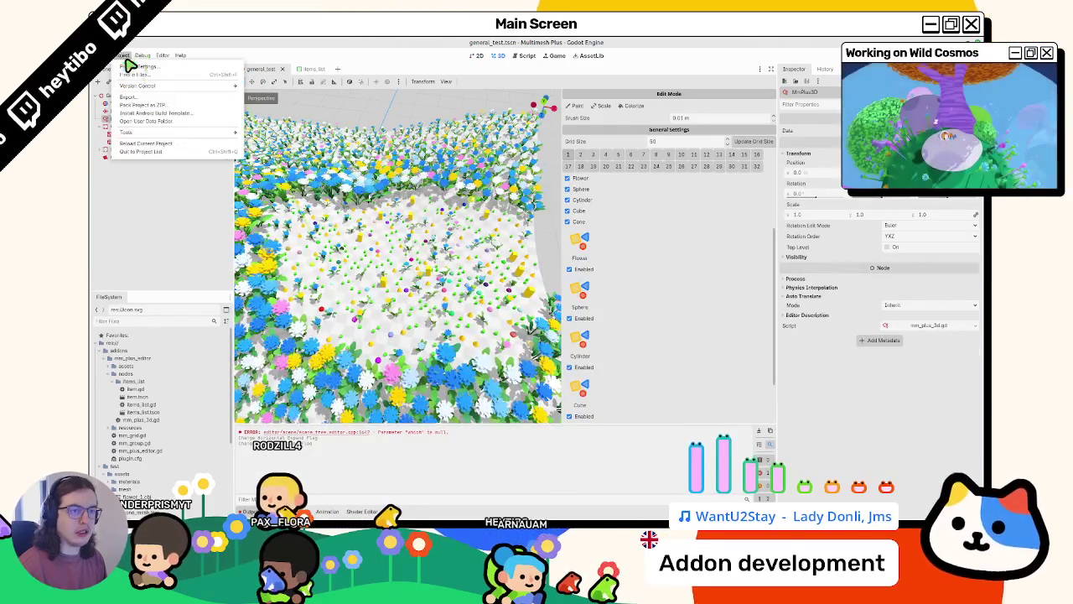
pyautogui.press('Escape')
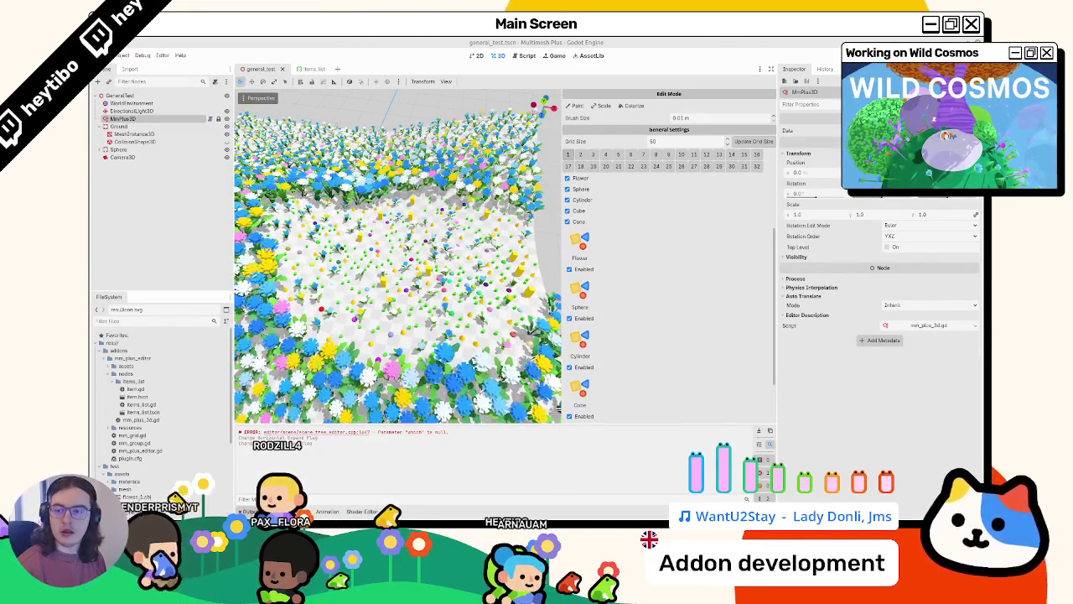
pyautogui.click(170, 119)
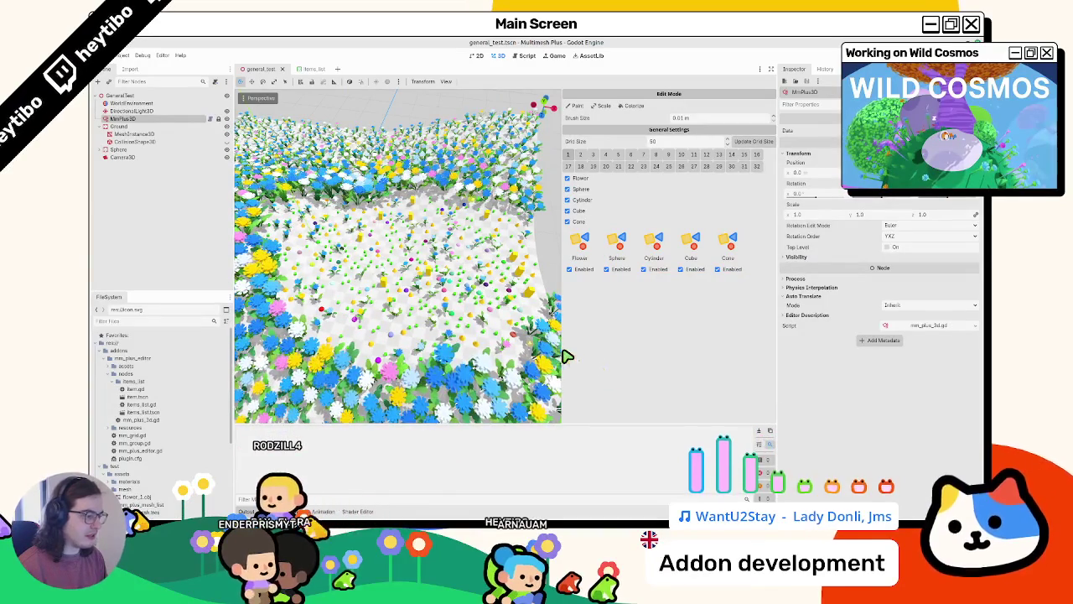
pyautogui.moveTo(563, 356); pyautogui.dragTo(627, 356)
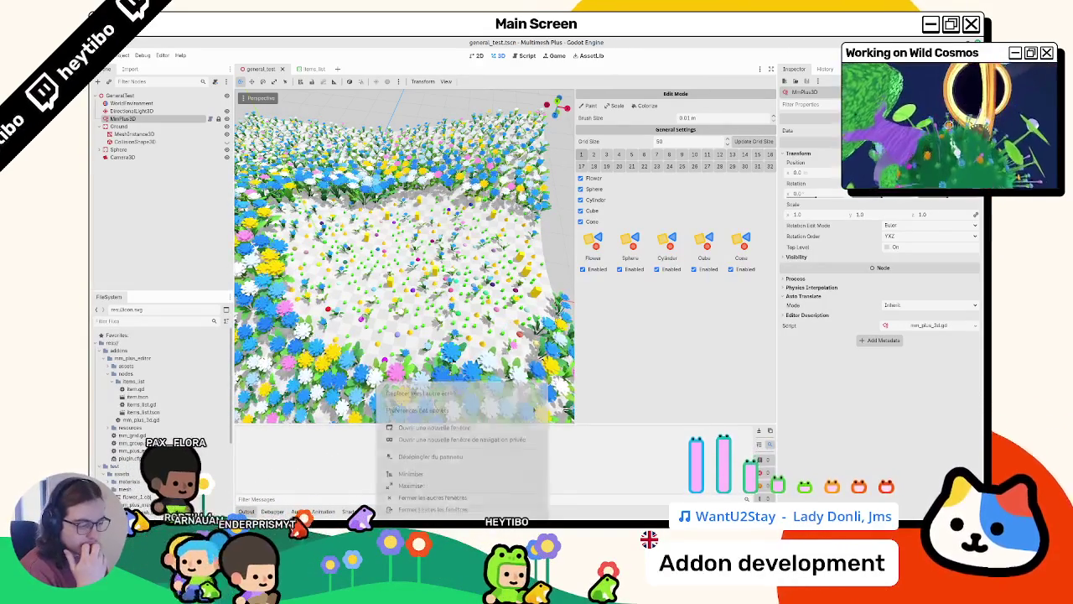
pyautogui.moveTo(482, 503)
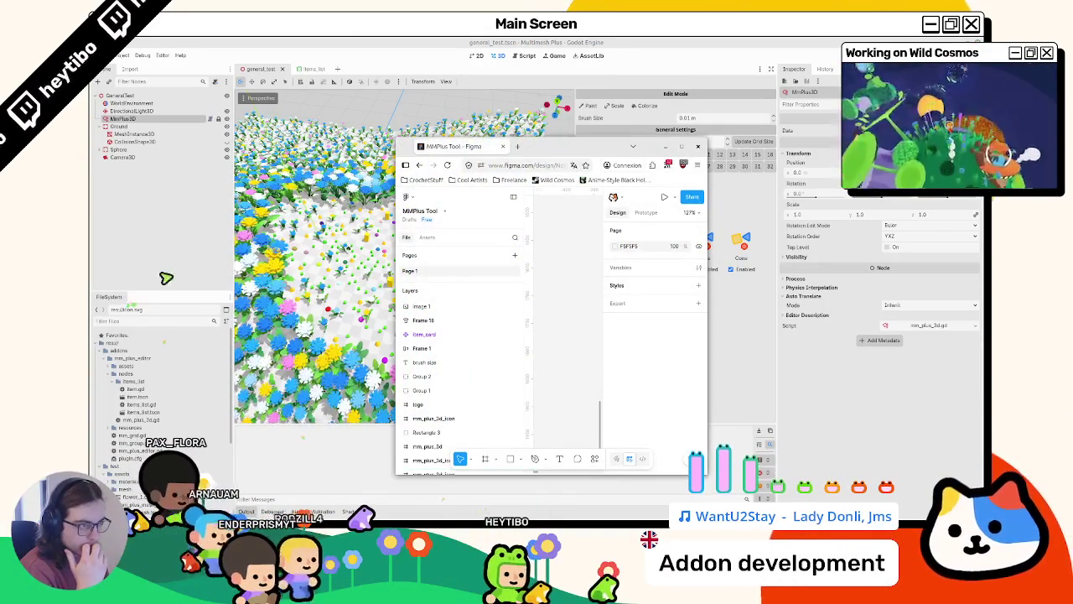
pyautogui.click(308, 70)
# Add a new line 38 in add_item starting with 'item.item_texture'
pyautogui.click(216, 101)
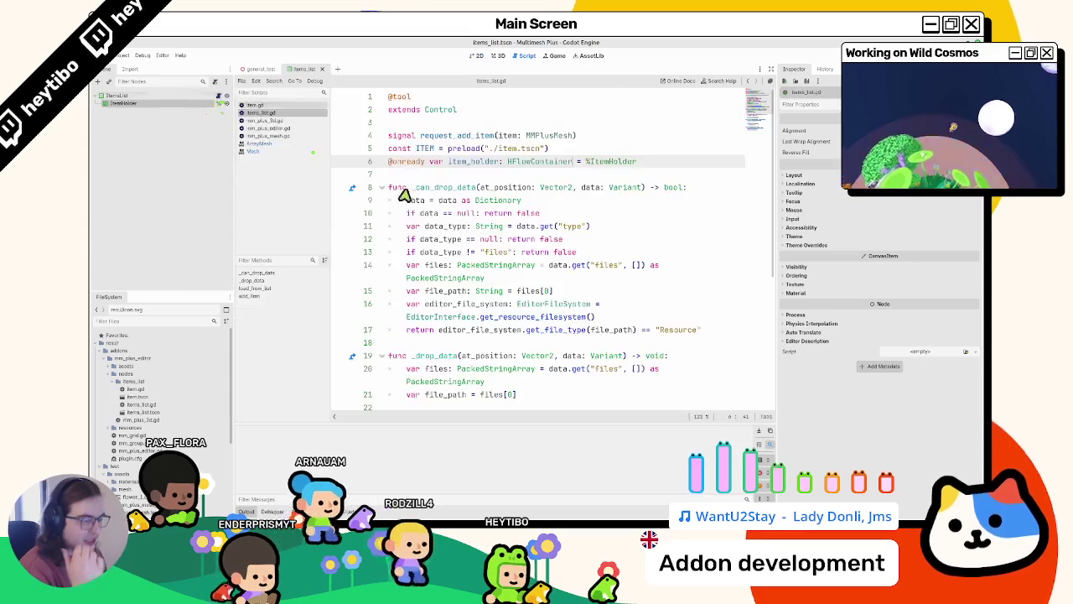
pyautogui.scroll(-2, 549, 371)
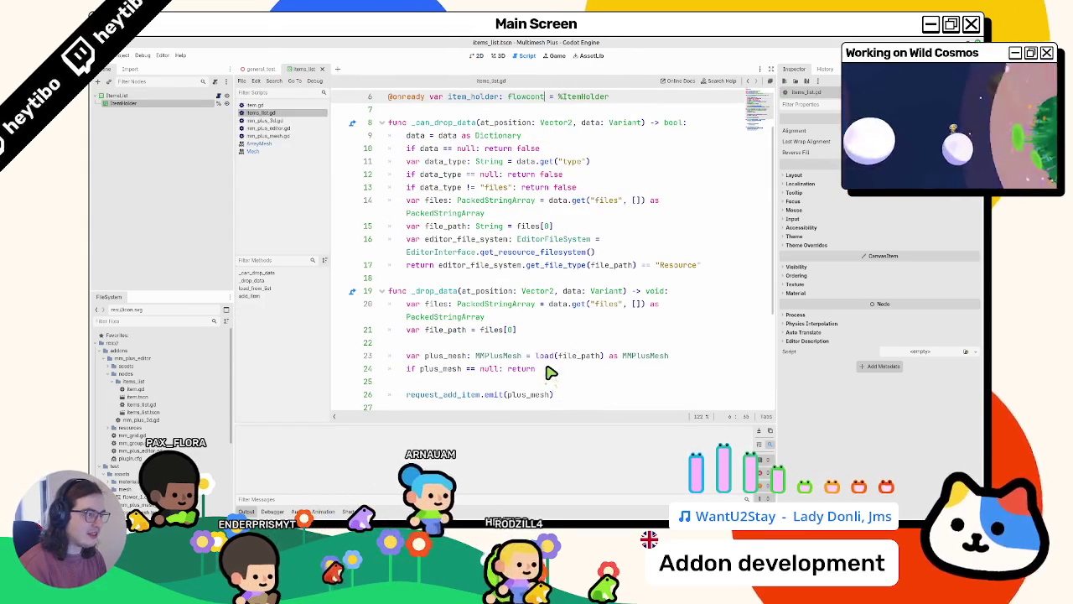
pyautogui.scroll(-4, 549, 372)
pyautogui.click(610, 383)
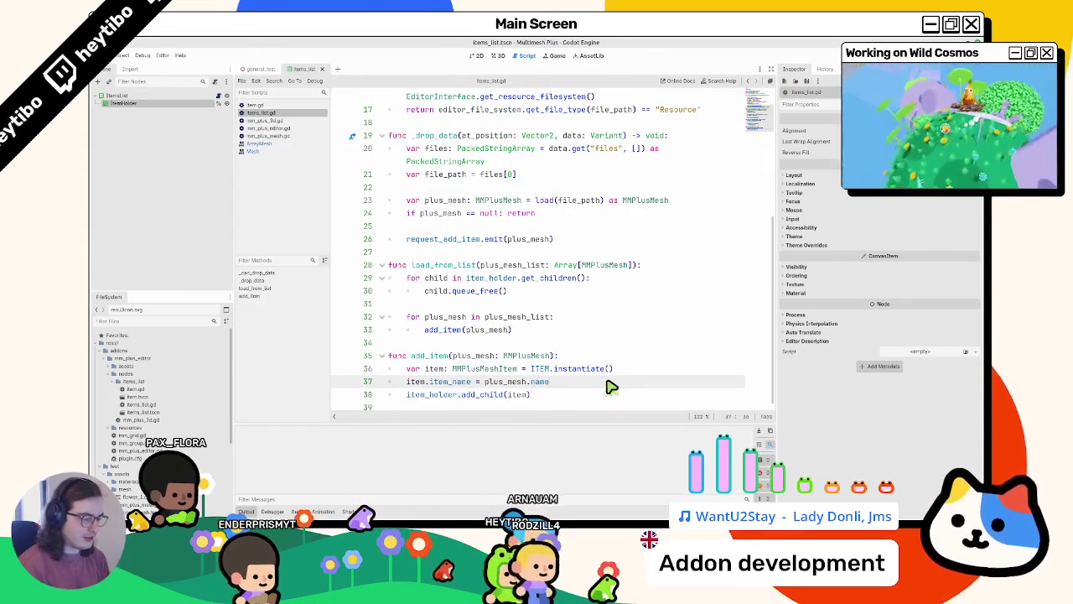
pyautogui.press('Return')
pyautogui.write('item.item_')
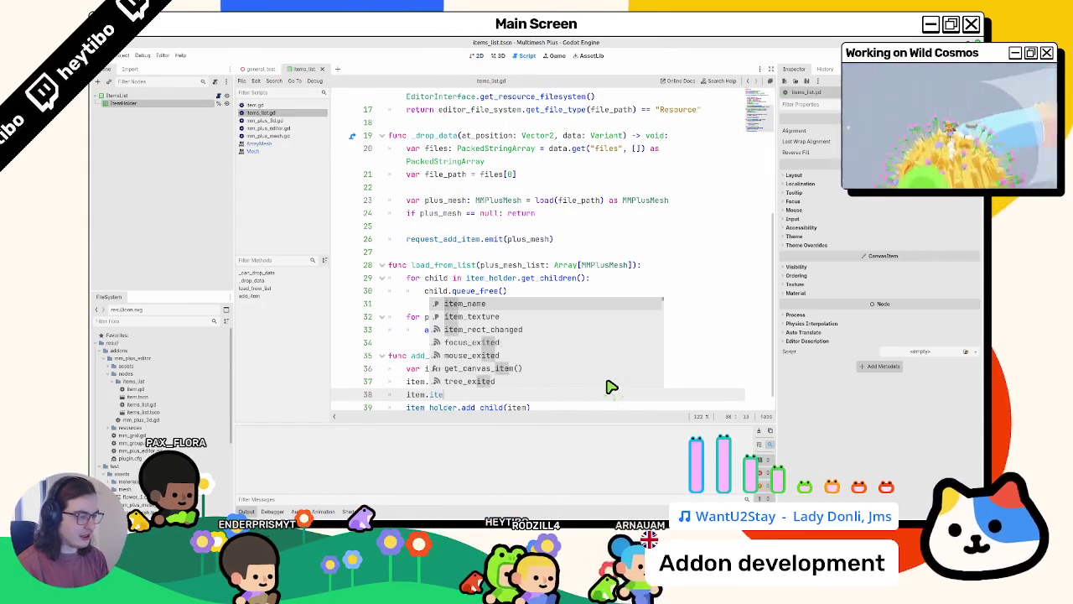
pyautogui.press('Return')
# Assign it EditorInterface.make_mesh_previews([plus_mesh.mesh], 64)[0] and save the script
pyautogui.write('p')
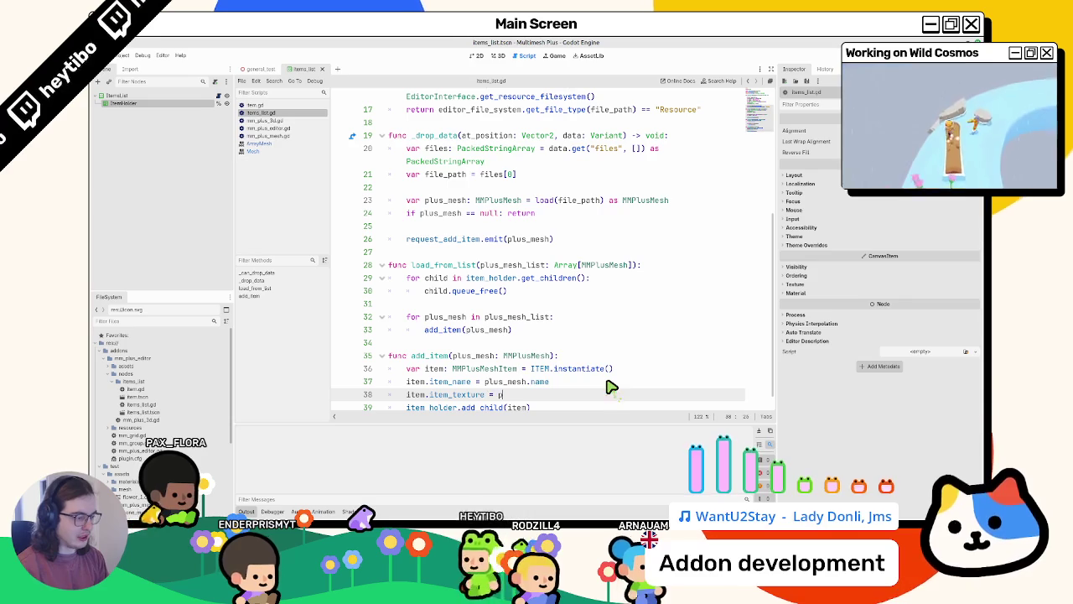
pyautogui.write('lus')
pyautogui.press('Return')
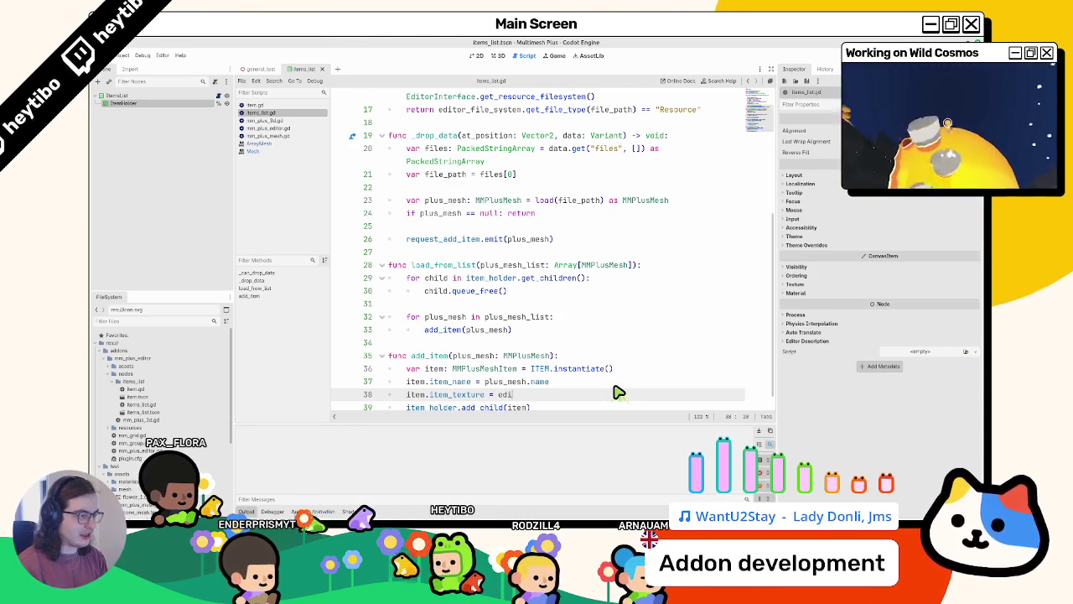
pyautogui.write('itorinter')
pyautogui.press('Return')
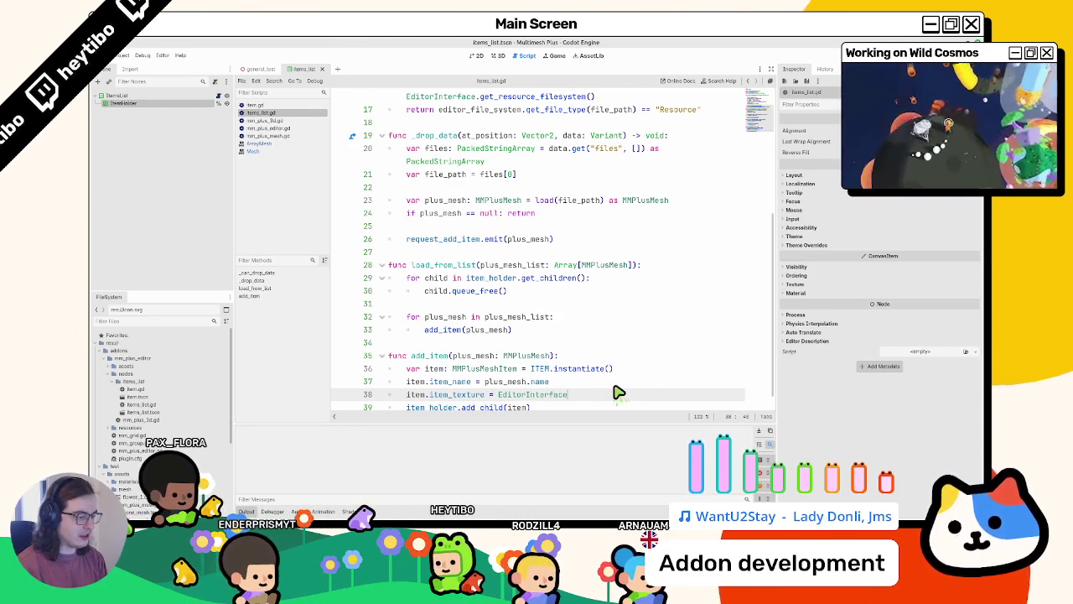
pyautogui.write('get_me')
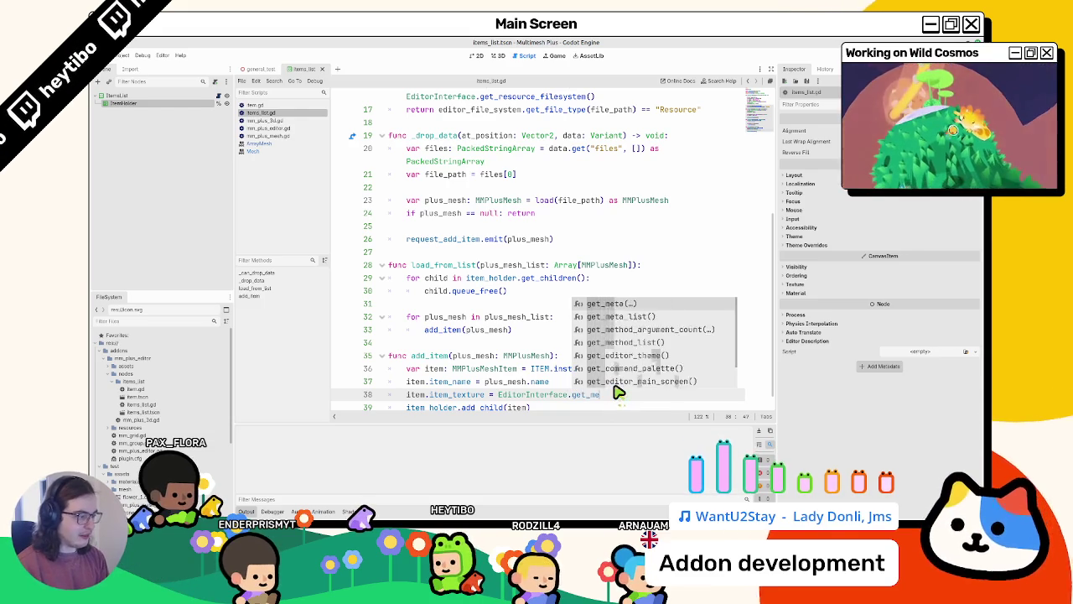
pyautogui.write('shmp')
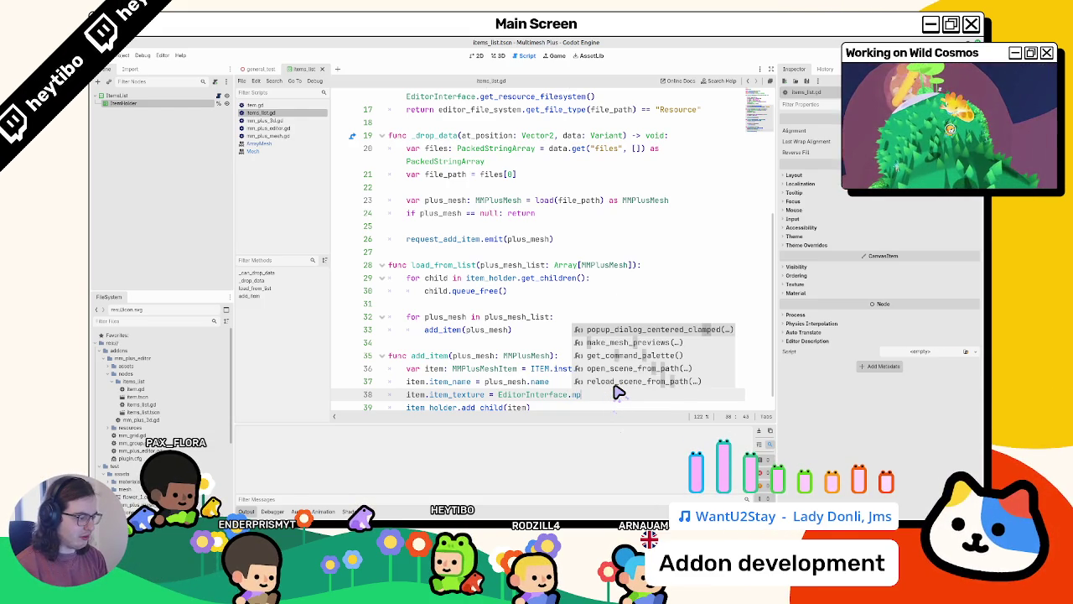
pyautogui.write('reviews')
pyautogui.press('Return')
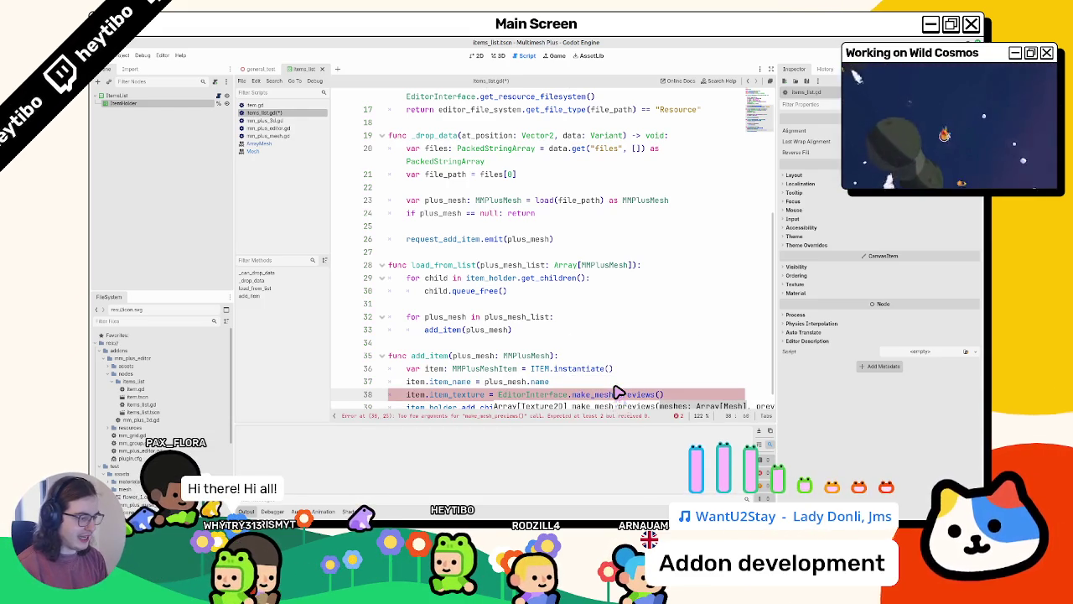
pyautogui.write('[plus_mesh.')
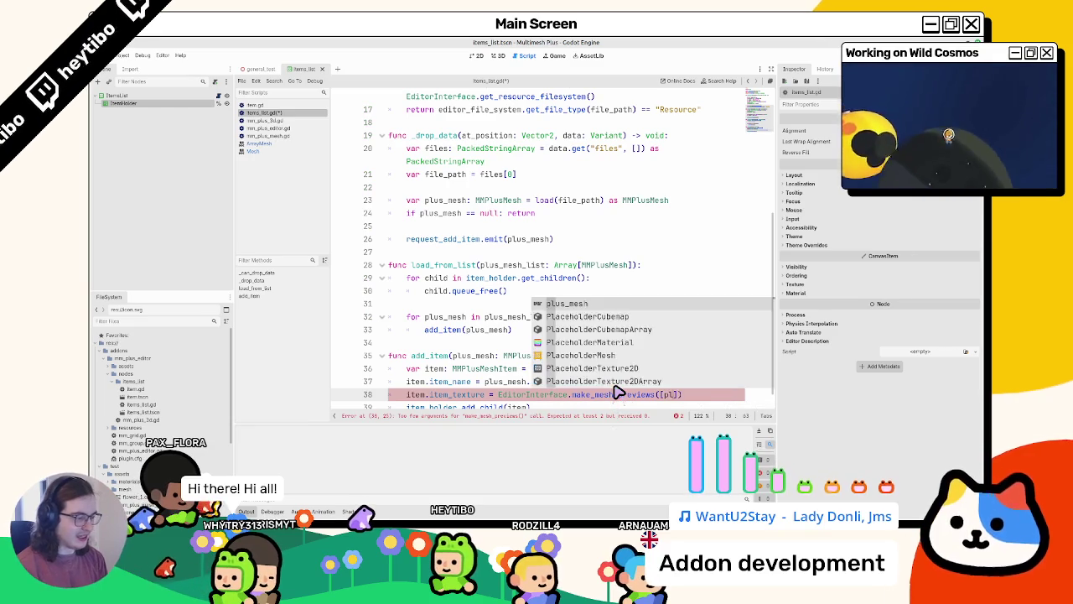
pyautogui.write('mesh')
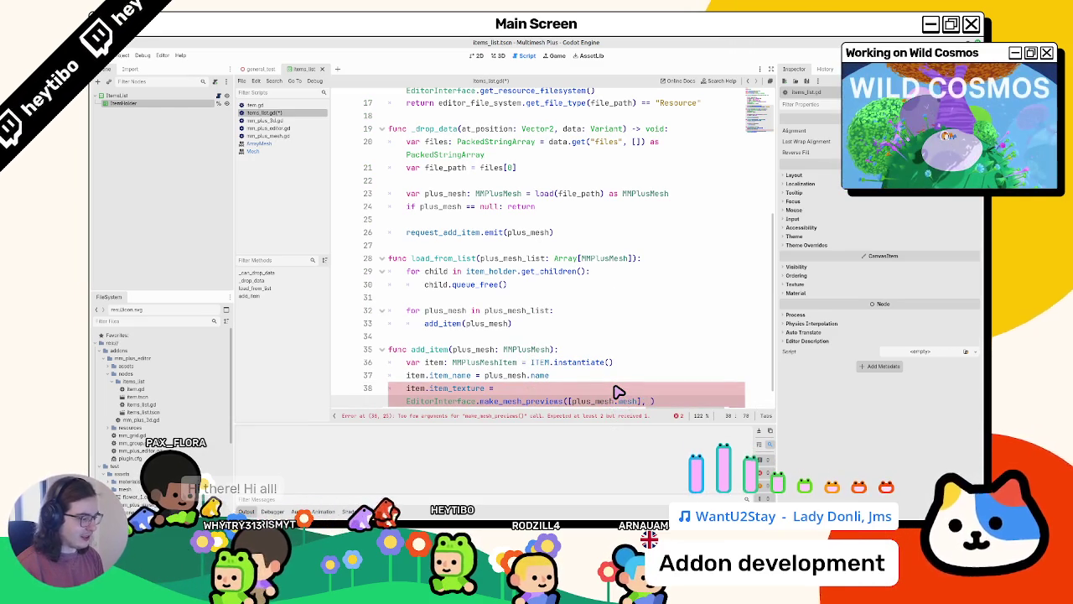
pyautogui.press('Down')
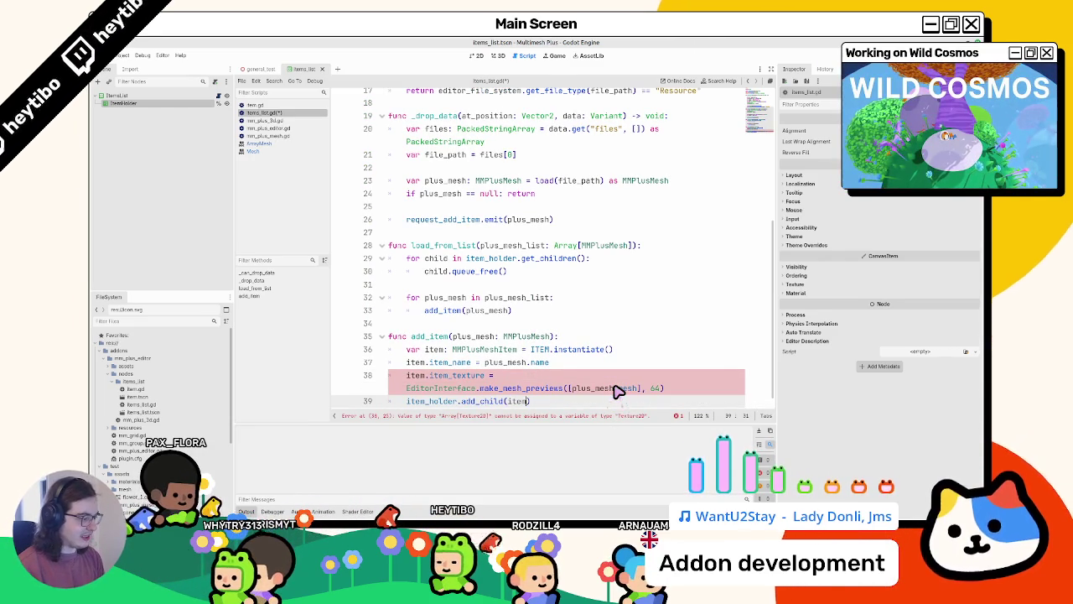
pyautogui.click(691, 391)
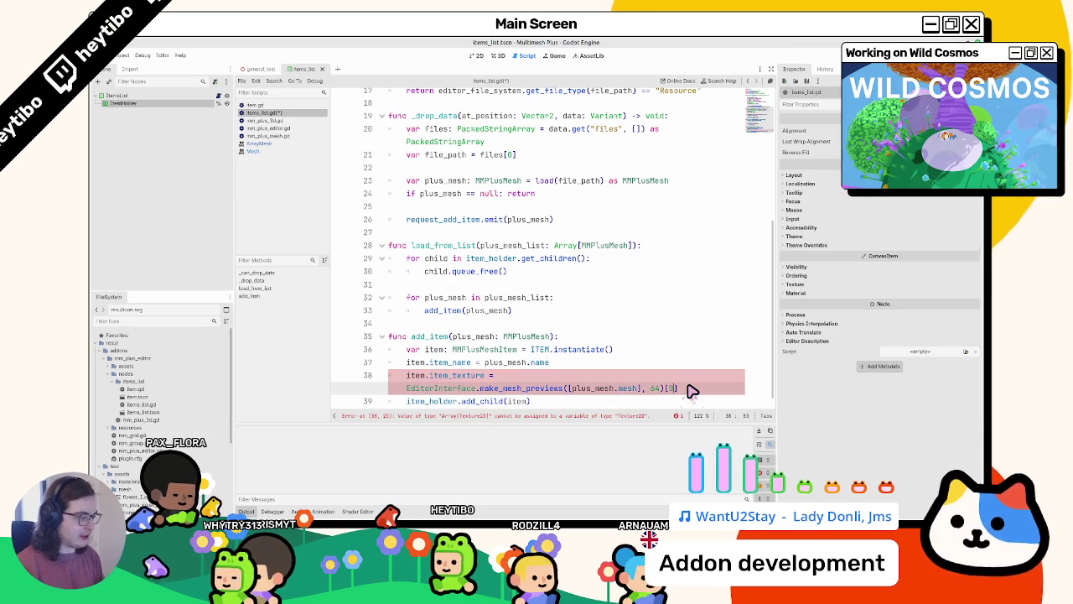
pyautogui.hotkey('ctrl', 's')
pyautogui.click(479, 57)
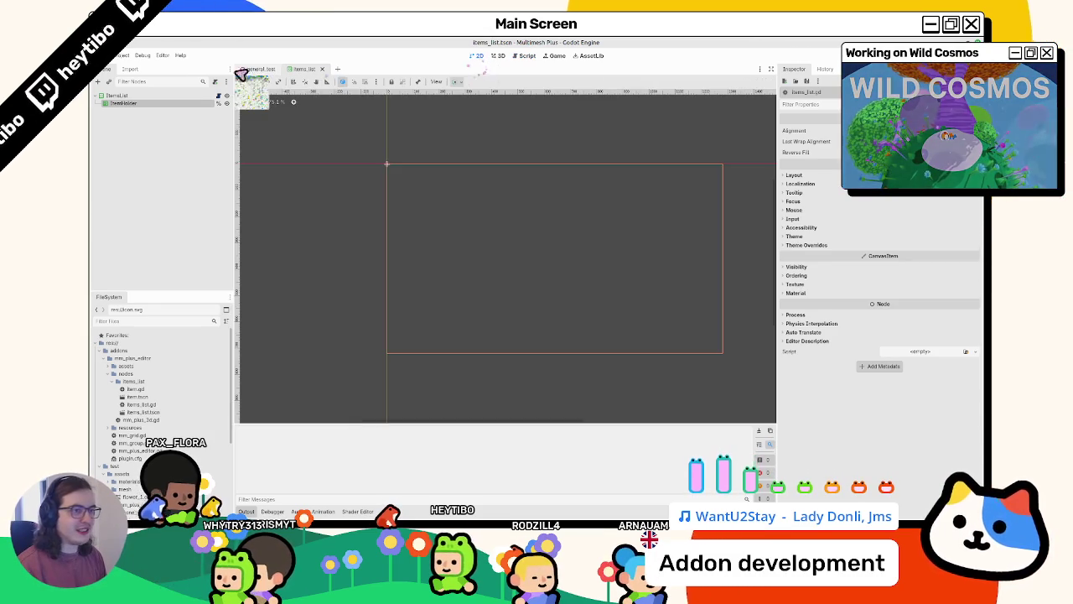
# Open general_test to see the five mesh preview icons and clear the Output log errors
pyautogui.click(243, 69)
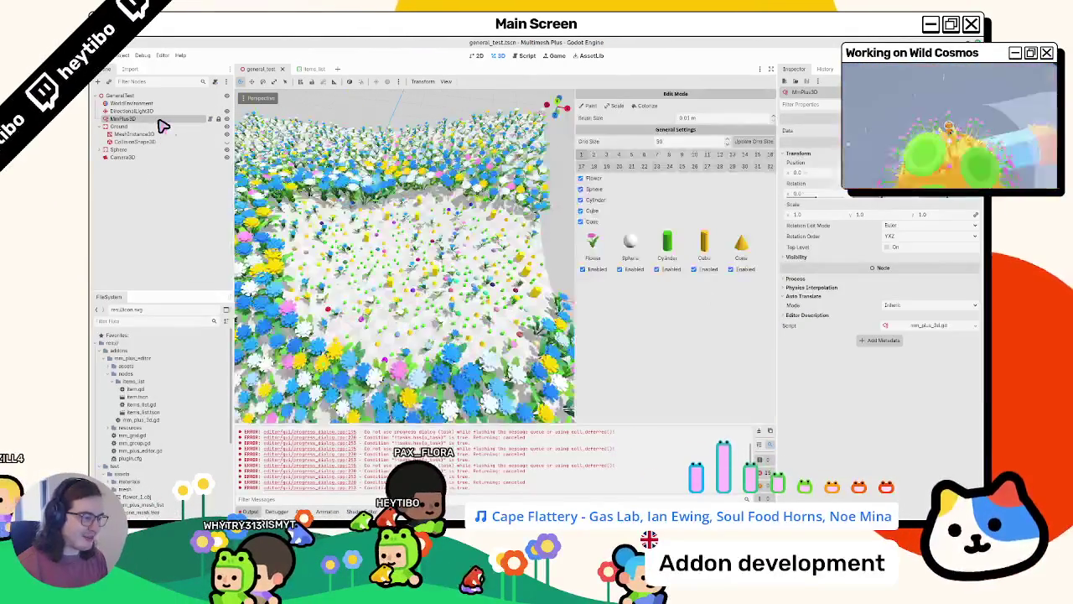
pyautogui.click(769, 430)
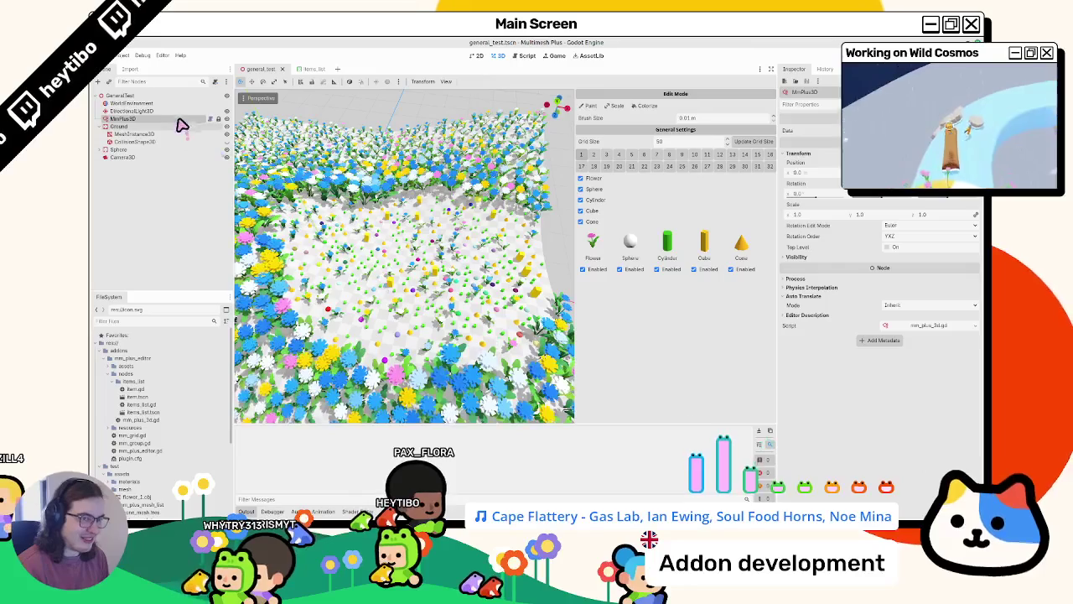
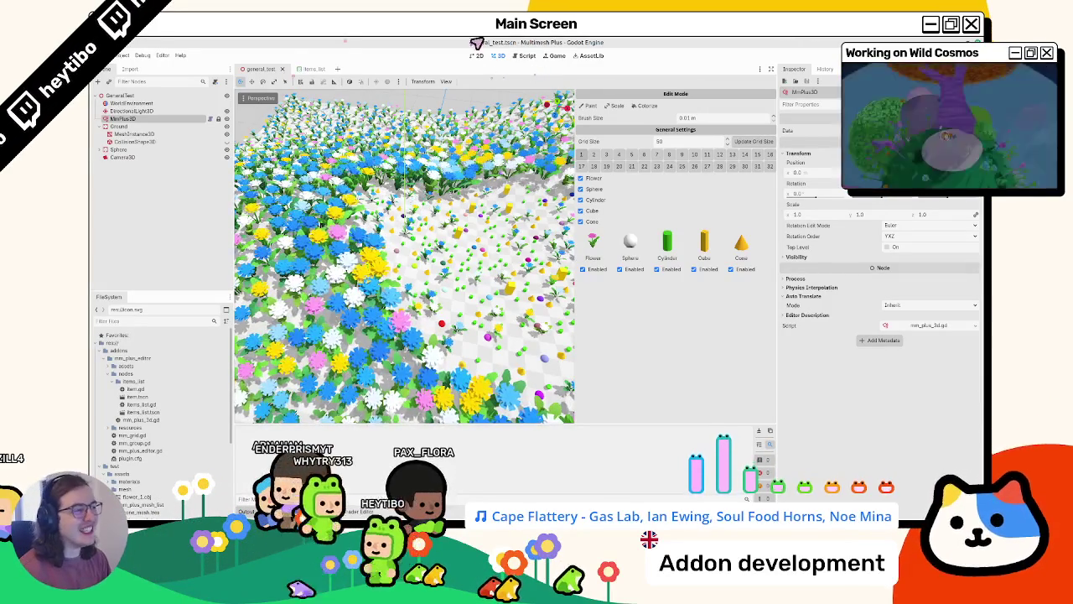
# Review the item.gd and mm_plus_editor.gd scripts, then return to the 3D flower field
pyautogui.click(523, 56)
pyautogui.click(290, 106)
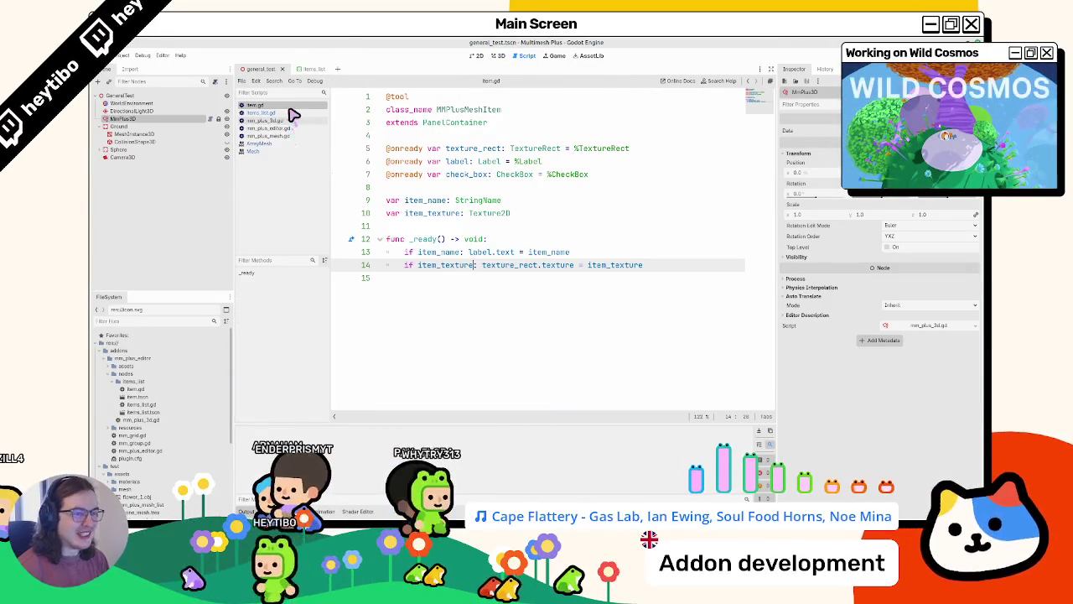
pyautogui.click(290, 121)
pyautogui.click(288, 128)
pyautogui.scroll(-5, 448, 270)
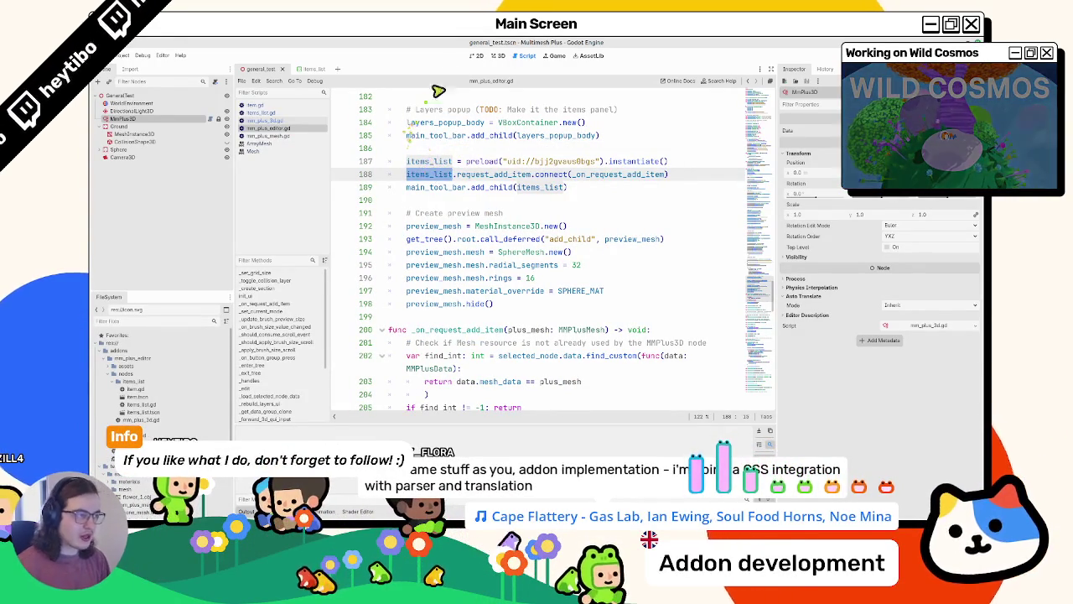
pyautogui.click(484, 54)
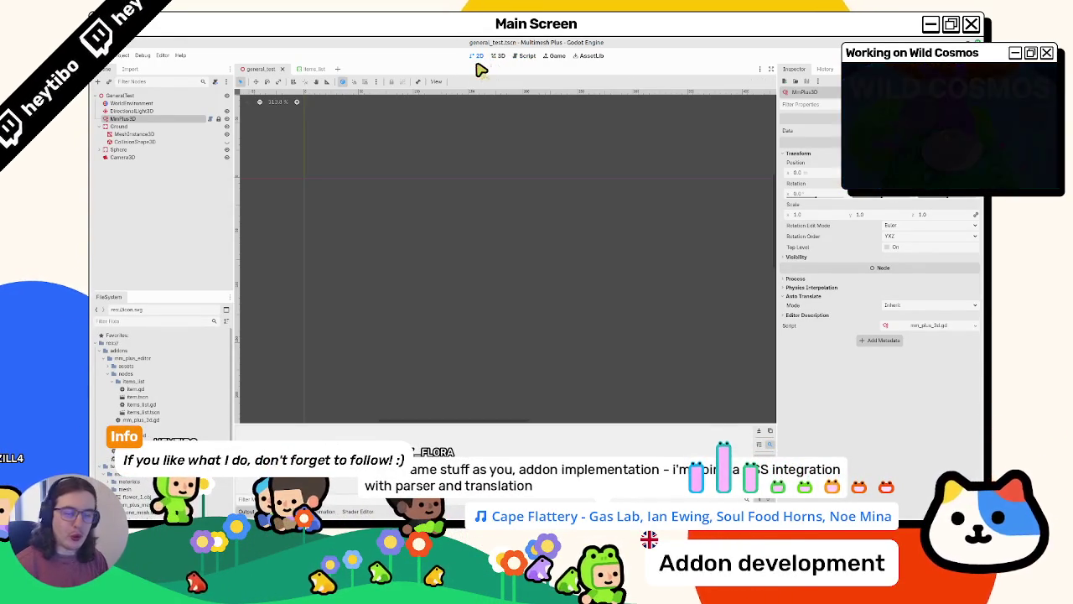
pyautogui.click(497, 55)
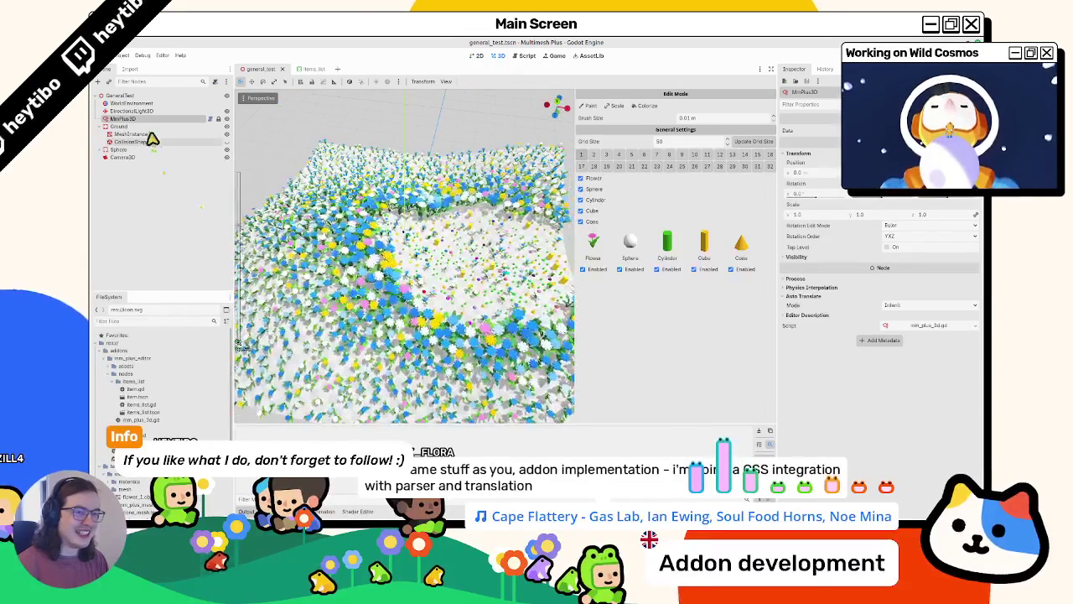
# Select the MmPlus3D node and raise the Brush Size to 15.5 m
pyautogui.click(157, 118)
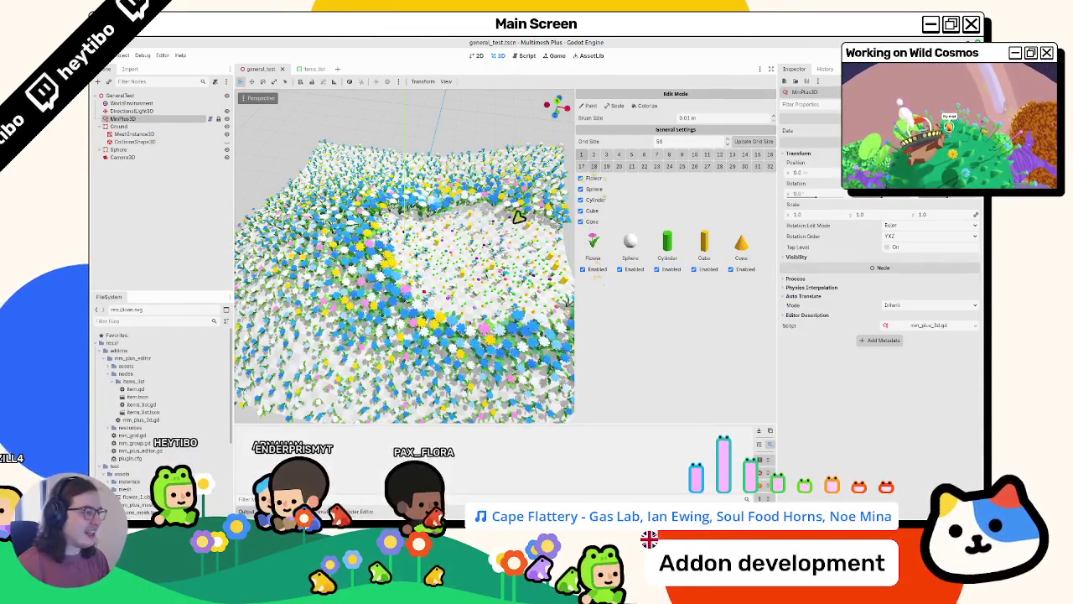
pyautogui.scroll(5, 464, 259)
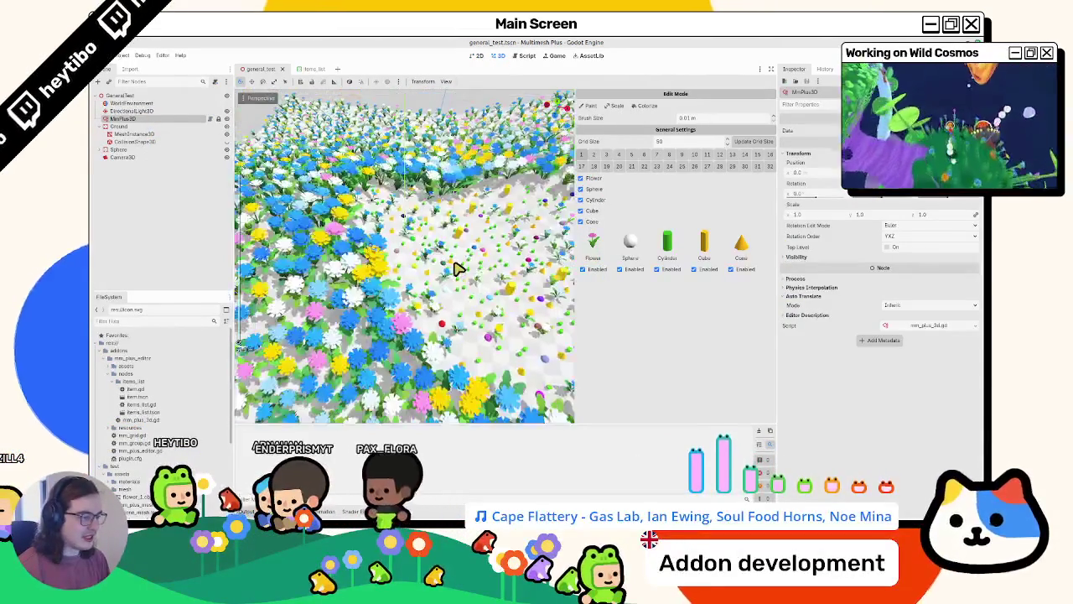
pyautogui.scroll(3, 472, 247)
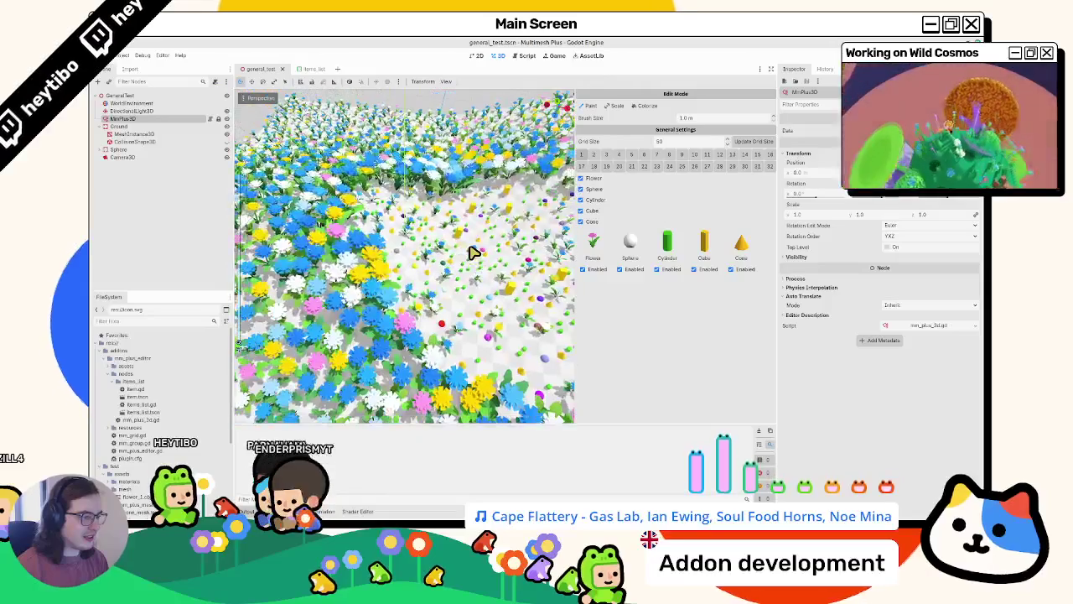
pyautogui.scroll(4, 472, 251)
pyautogui.scroll(-10, 495, 277)
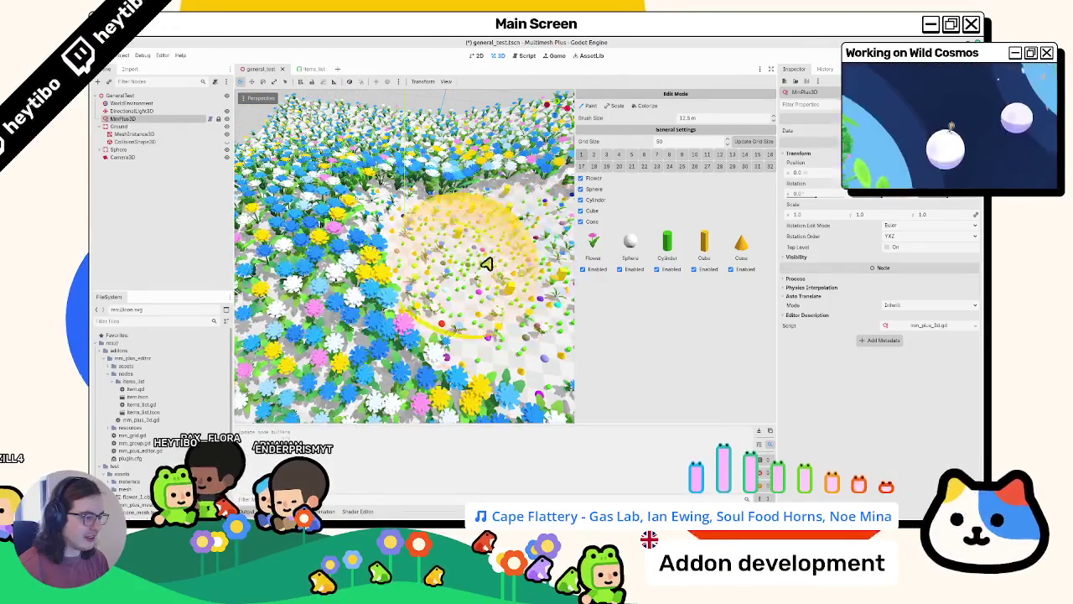
pyautogui.scroll(5, 435, 283)
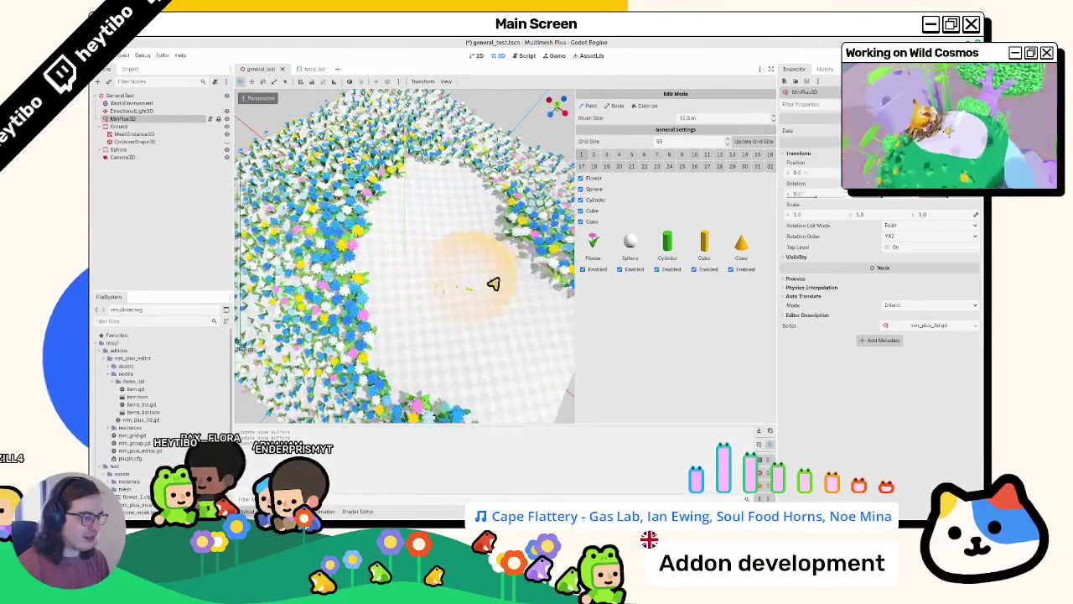
# Densely repaint flowers and other meshes into the empty centre of the terrain
pyautogui.moveTo(507, 386)
pyautogui.mouseDown()
pyautogui.moveTo(477, 323)
pyautogui.moveTo(386, 306)
pyautogui.moveTo(440, 313)
pyautogui.moveTo(347, 232)
pyautogui.moveTo(457, 302)
pyautogui.mouseUp()
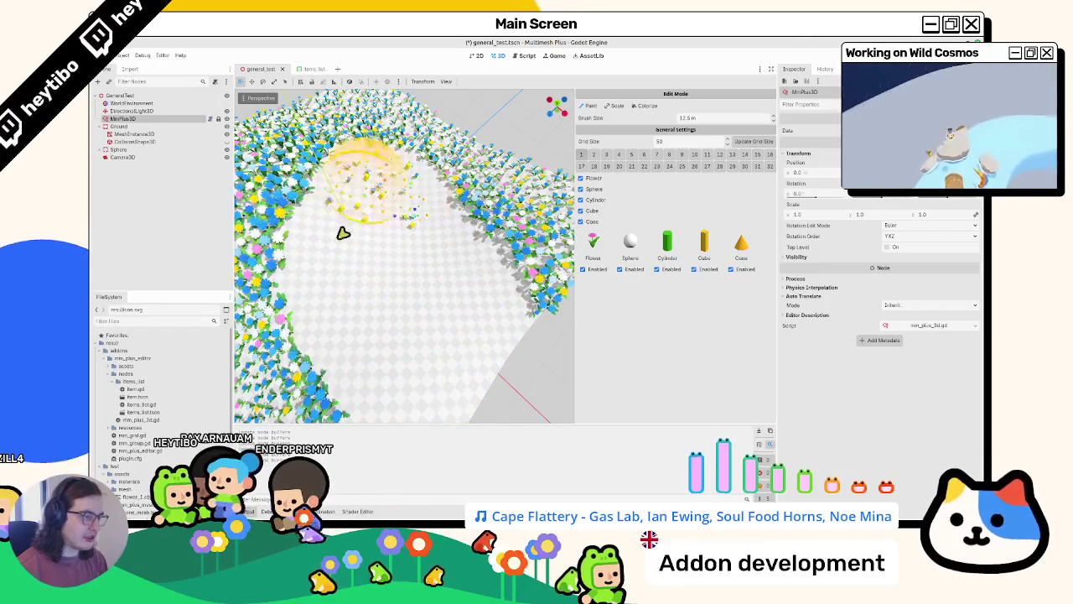
pyautogui.moveTo(395, 213)
pyautogui.mouseDown()
pyautogui.moveTo(426, 226)
pyautogui.moveTo(383, 196)
pyautogui.moveTo(354, 366)
pyautogui.moveTo(497, 197)
pyautogui.moveTo(343, 168)
pyautogui.moveTo(617, 149)
pyautogui.moveTo(621, 113)
pyautogui.mouseUp()
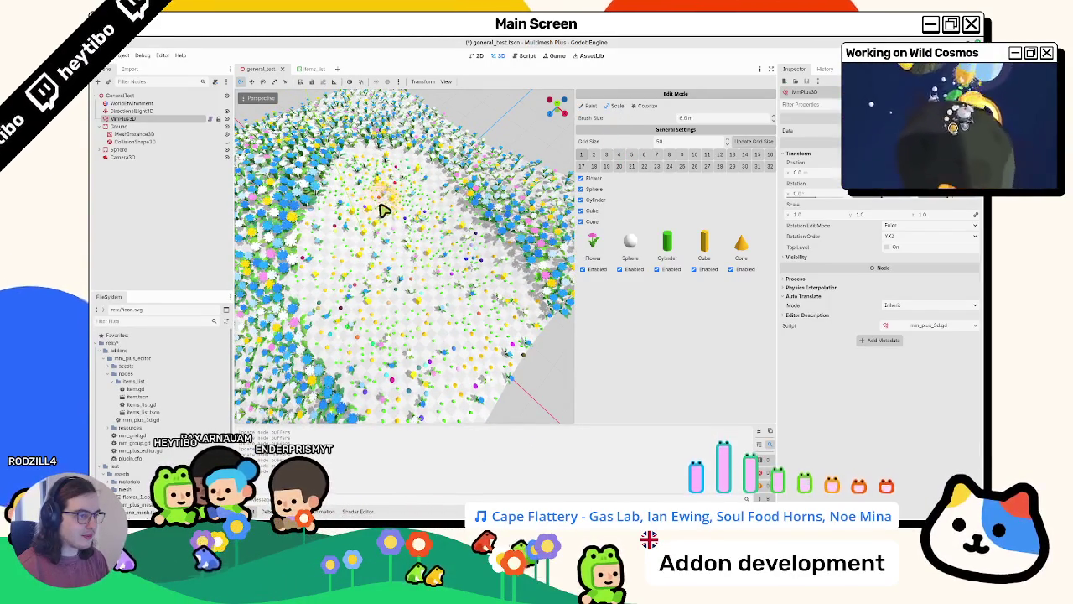
pyautogui.moveTo(394, 299)
pyautogui.mouseDown()
pyautogui.moveTo(422, 428)
pyautogui.moveTo(483, 319)
pyautogui.moveTo(424, 237)
pyautogui.mouseUp()
pyautogui.moveTo(509, 311)
pyautogui.mouseDown()
pyautogui.moveTo(407, 245)
pyautogui.moveTo(425, 271)
pyautogui.mouseUp()
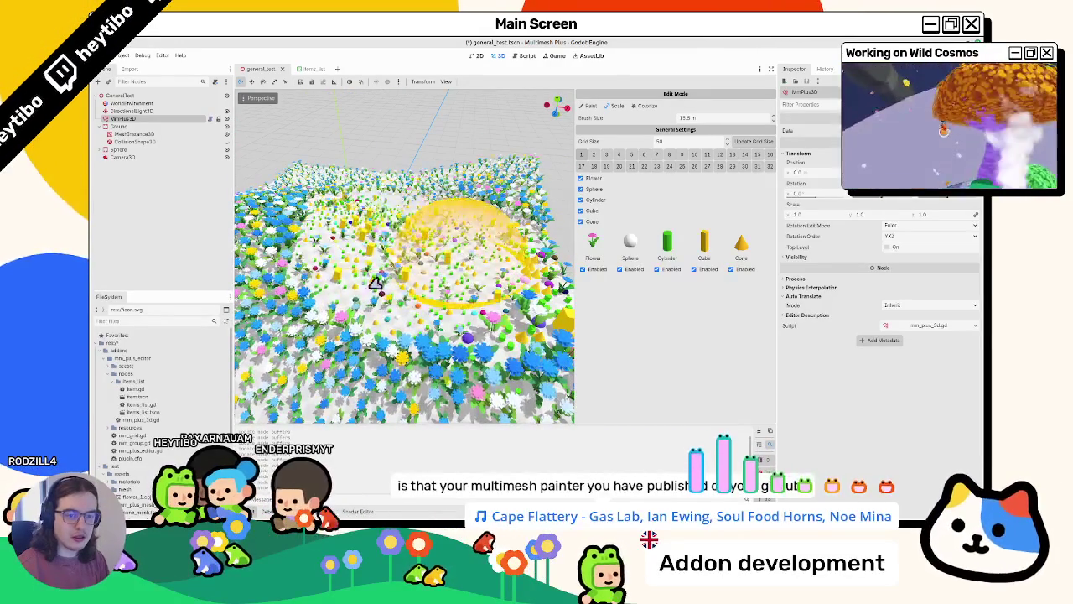
pyautogui.moveTo(354, 277); pyautogui.dragTo(407, 240)
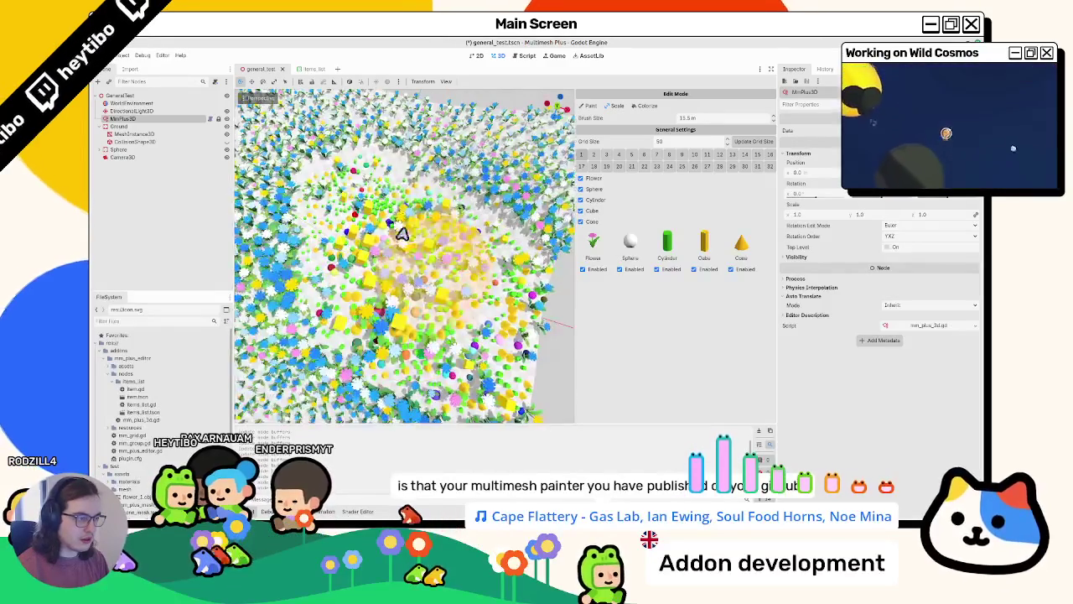
pyautogui.moveTo(455, 343)
pyautogui.mouseDown()
pyautogui.moveTo(470, 262)
pyautogui.moveTo(457, 310)
pyautogui.mouseUp()
pyautogui.scroll(-3, 472, 366)
pyautogui.scroll(2, 444, 338)
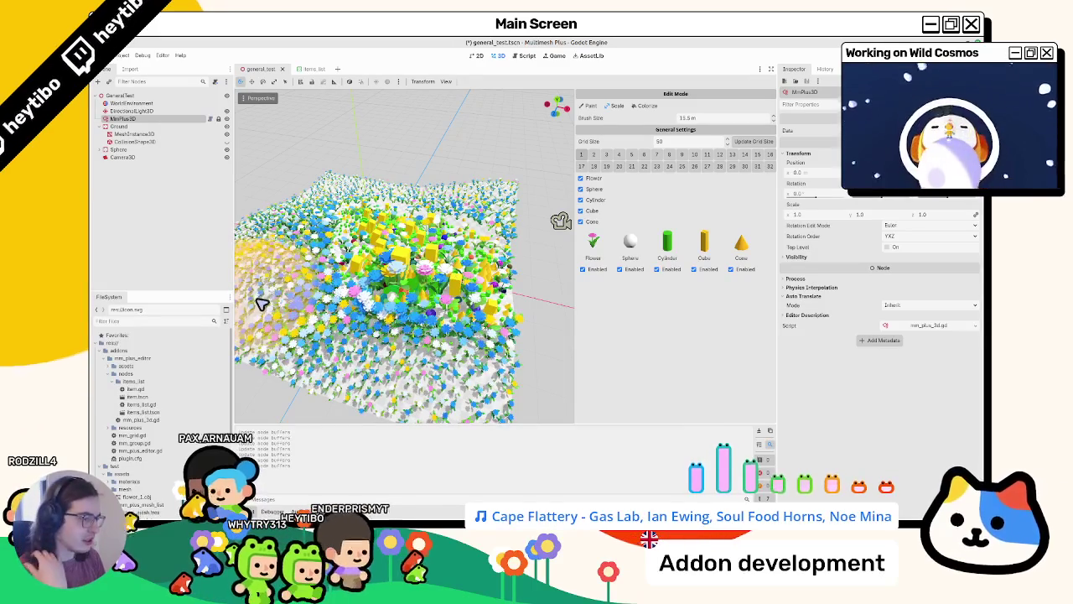
# Paint spheres, cubes and cylinders across the terrain, tick the Flower item's Enabled box, and open items_list.tscn
pyautogui.moveTo(259, 299); pyautogui.dragTo(325, 317)
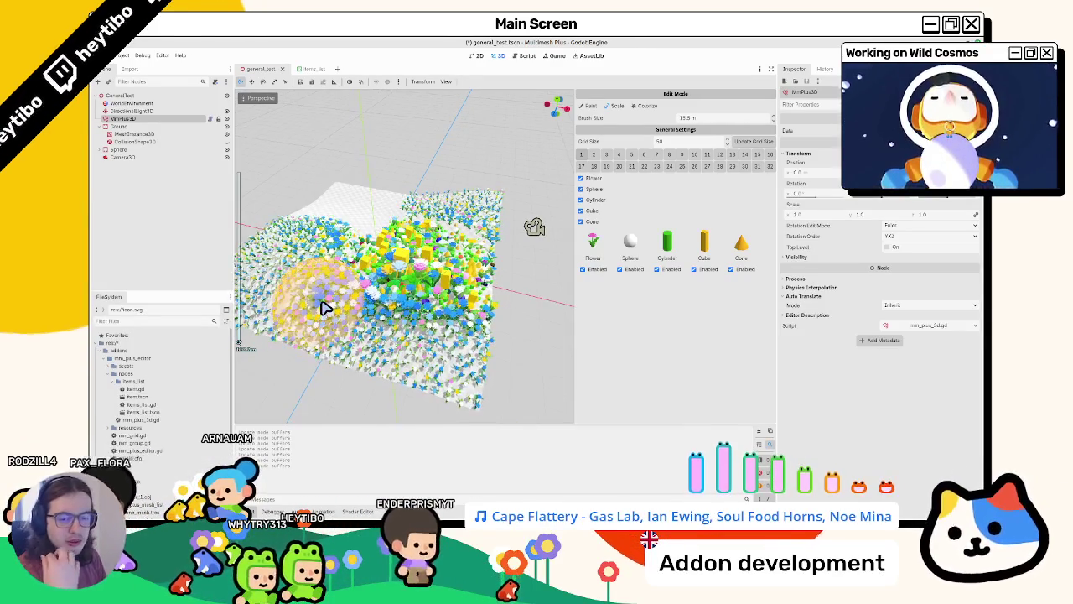
pyautogui.scroll(5, 323, 306)
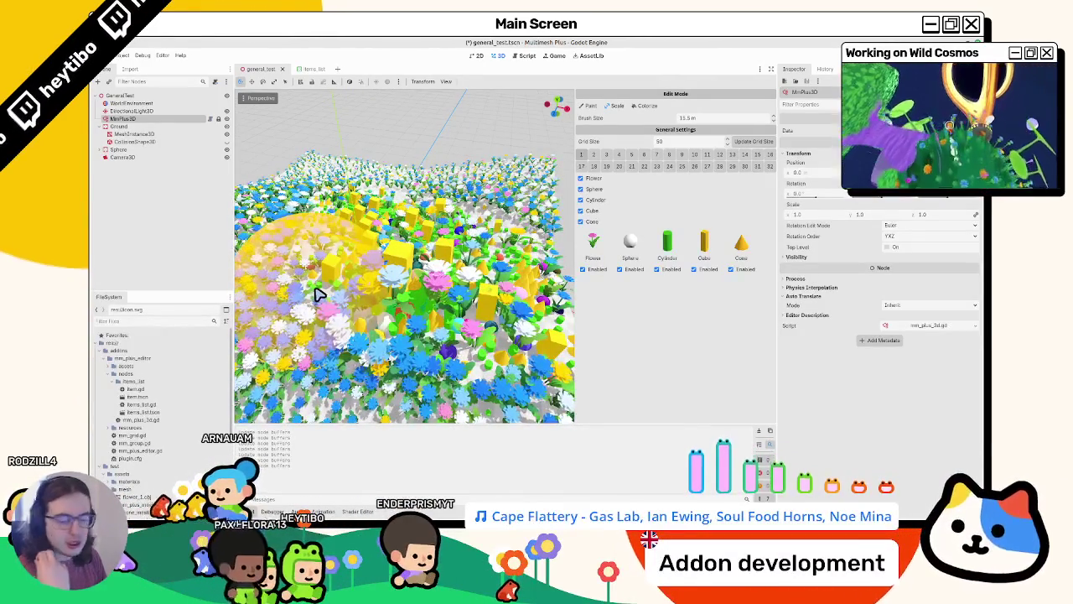
pyautogui.scroll(-5, 317, 294)
pyautogui.scroll(5, 472, 287)
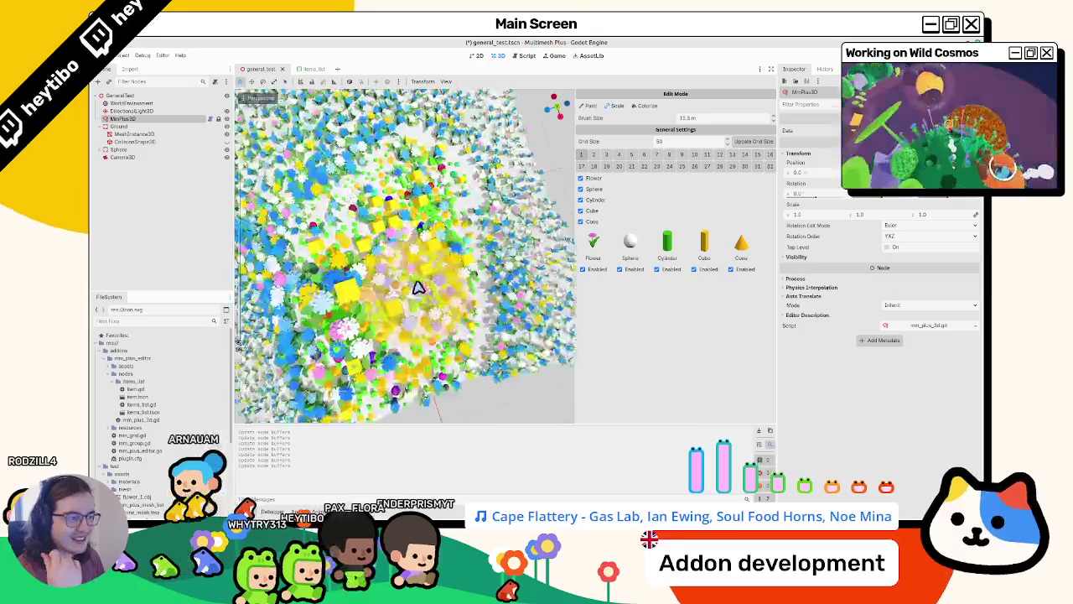
pyautogui.scroll(-5, 375, 221)
pyautogui.scroll(5, 419, 283)
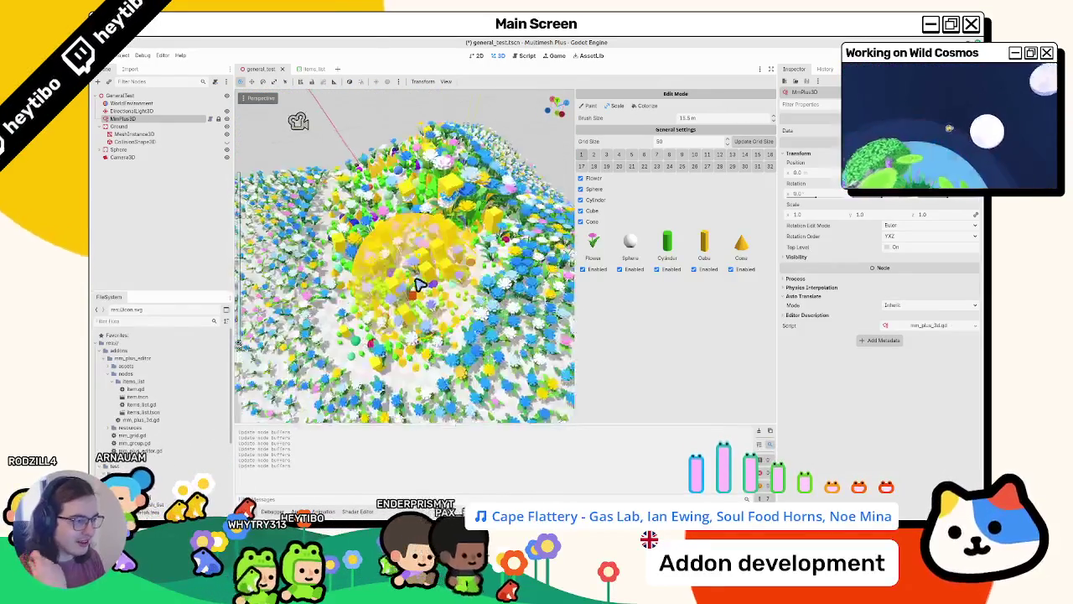
pyautogui.scroll(-8, 426, 271)
pyautogui.scroll(8, 376, 249)
pyautogui.scroll(-3, 388, 259)
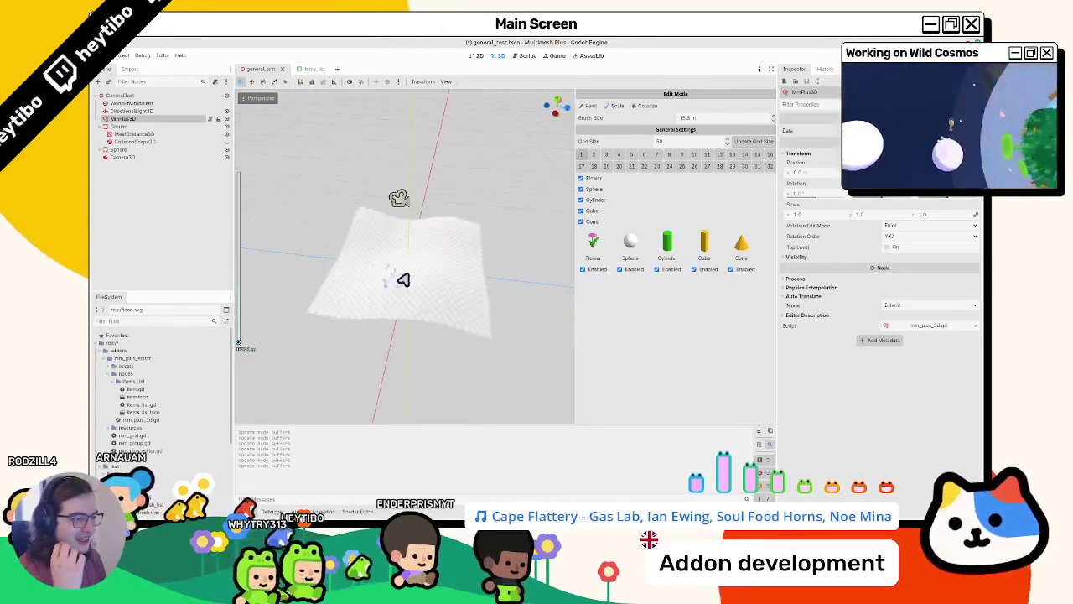
pyautogui.scroll(2, 402, 277)
pyautogui.moveTo(403, 277)
pyautogui.mouseDown()
pyautogui.moveTo(434, 313)
pyautogui.moveTo(408, 309)
pyautogui.moveTo(529, 314)
pyautogui.moveTo(429, 282)
pyautogui.moveTo(449, 283)
pyautogui.mouseUp()
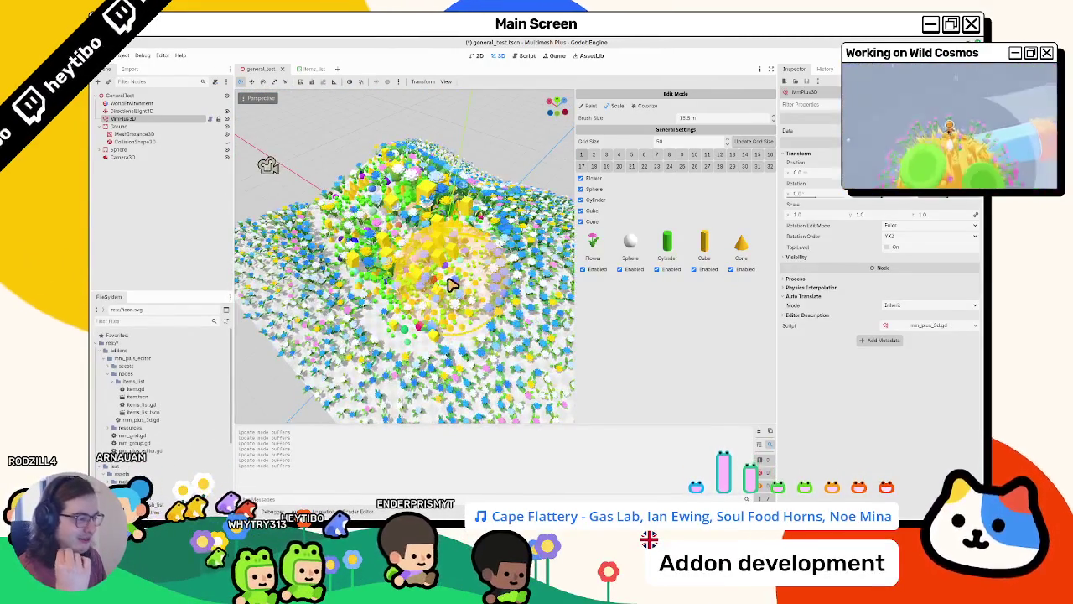
pyautogui.click(587, 269)
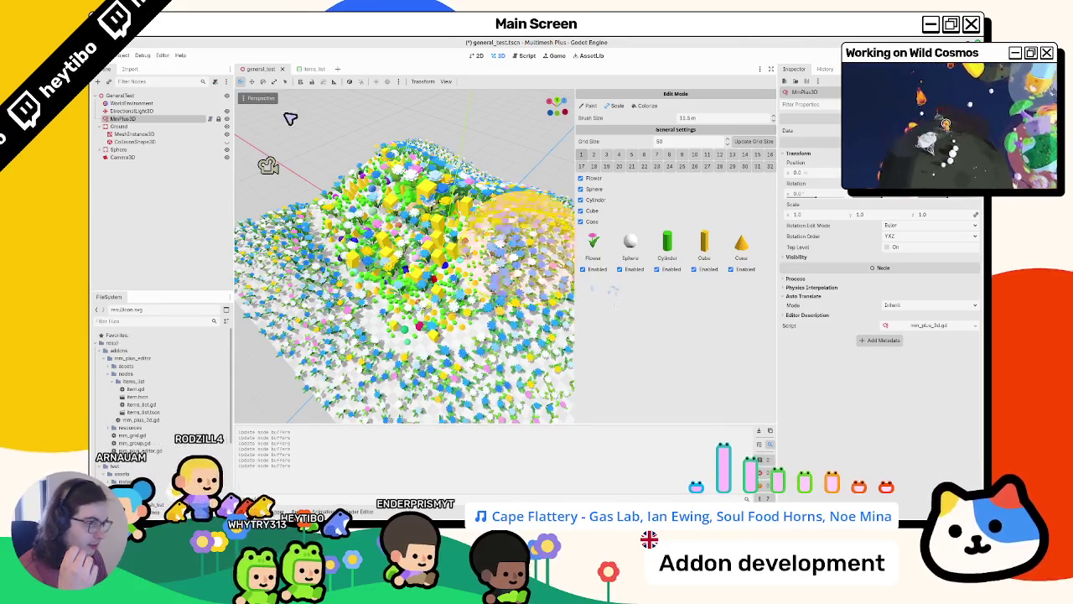
pyautogui.click(311, 69)
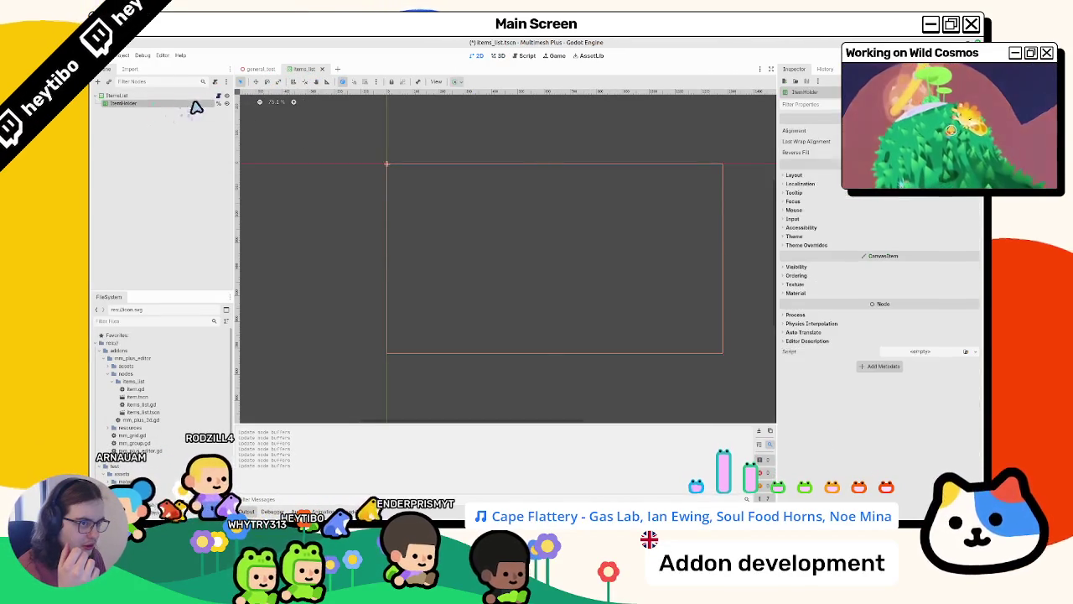
# Open item.tscn and select its TextureRect and VBoxContainer nodes
pyautogui.click(217, 103)
pyautogui.click(219, 97)
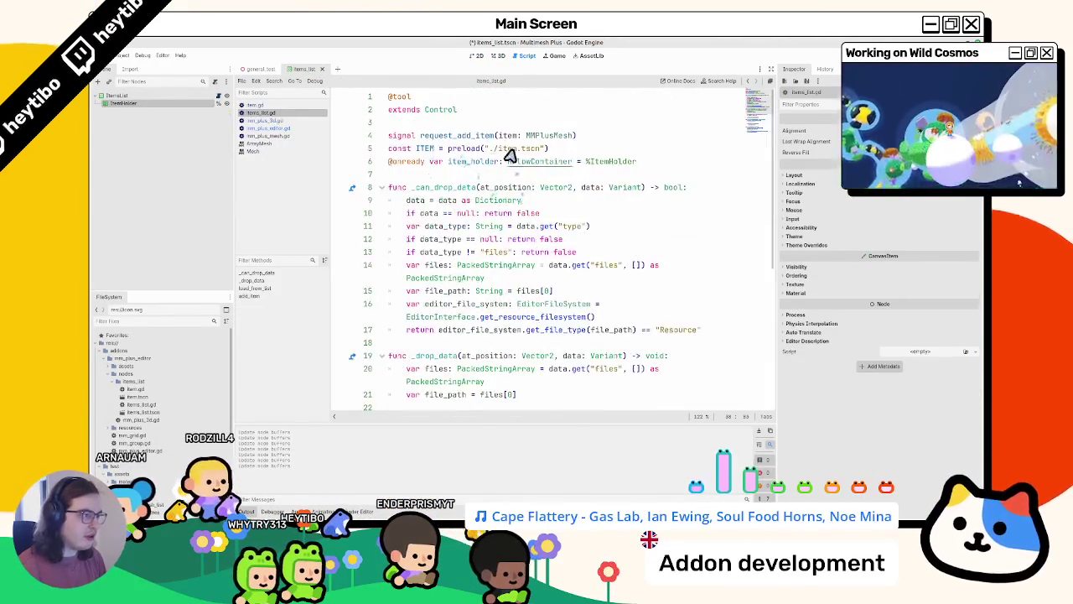
pyautogui.click(476, 55)
pyautogui.click(153, 111)
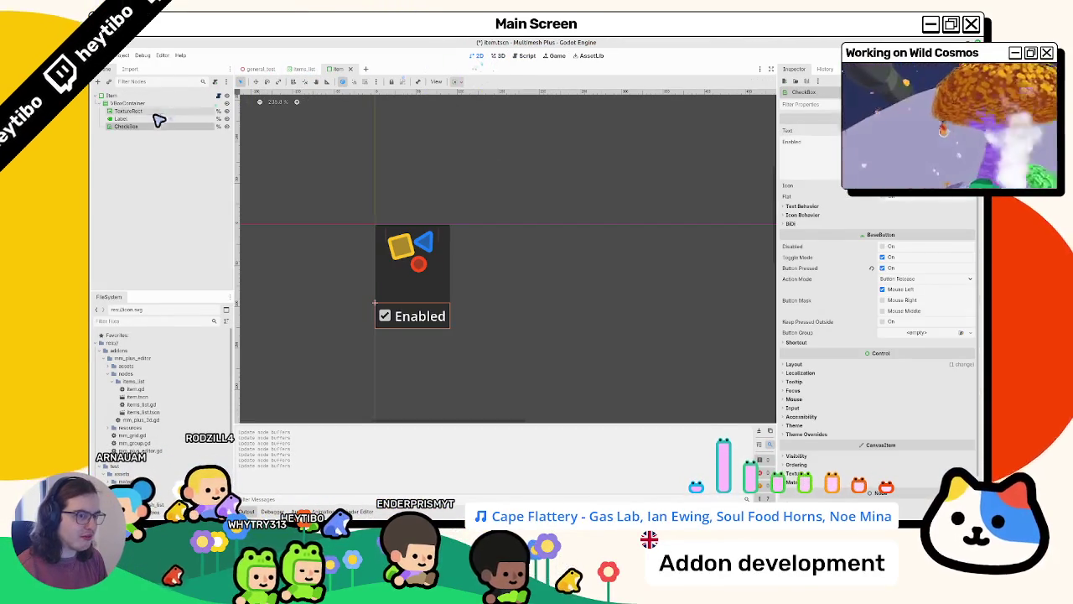
pyautogui.click(130, 103)
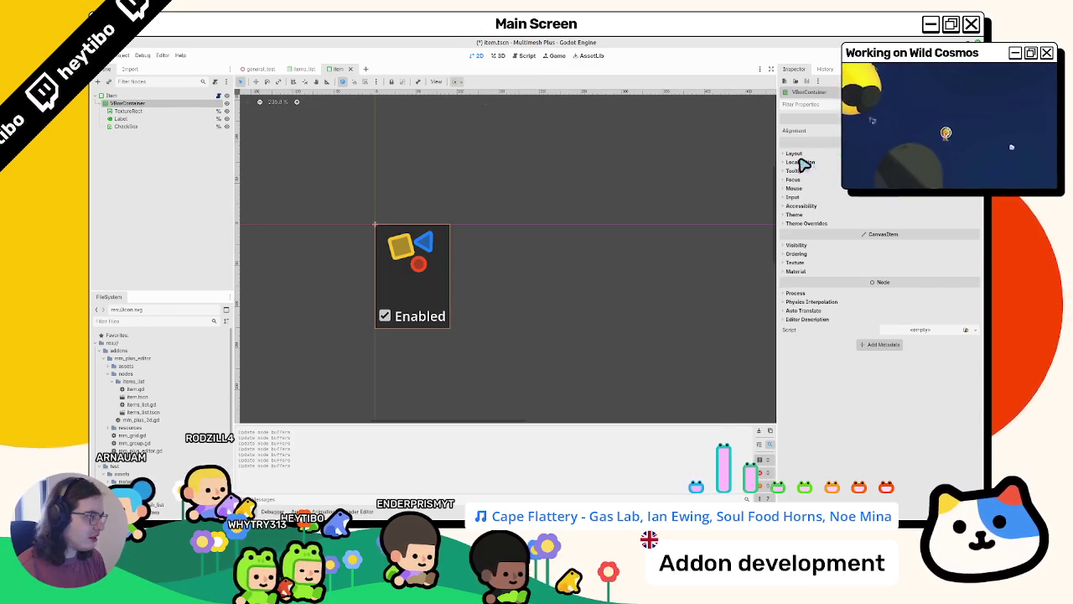
# Inspect the VBoxContainer's Theme and Theme Overrides, then select the root Item node
pyautogui.click(806, 224)
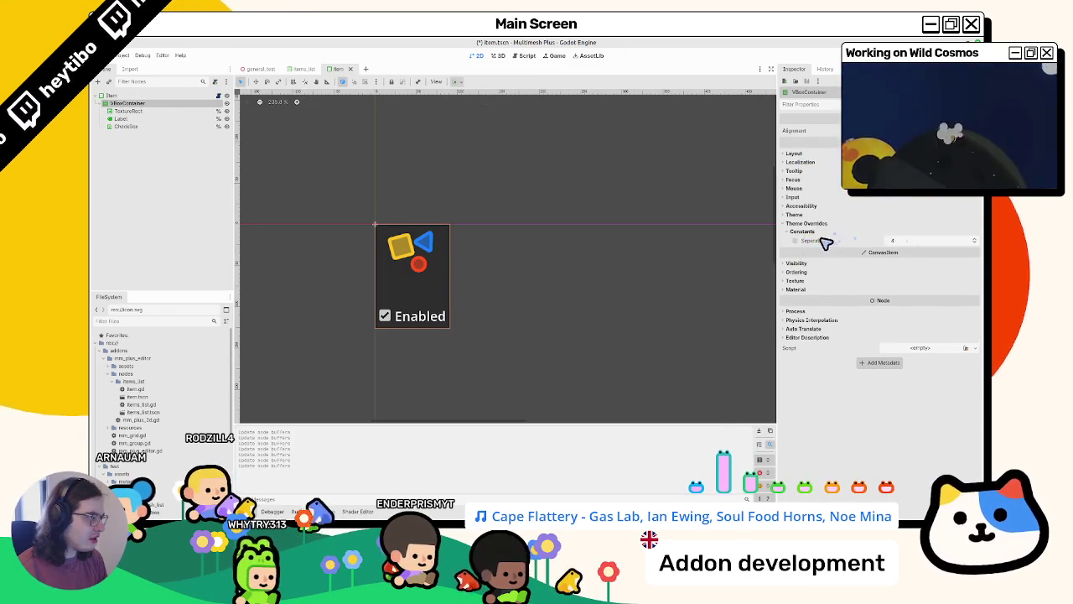
pyautogui.click(795, 214)
pyautogui.click(939, 224)
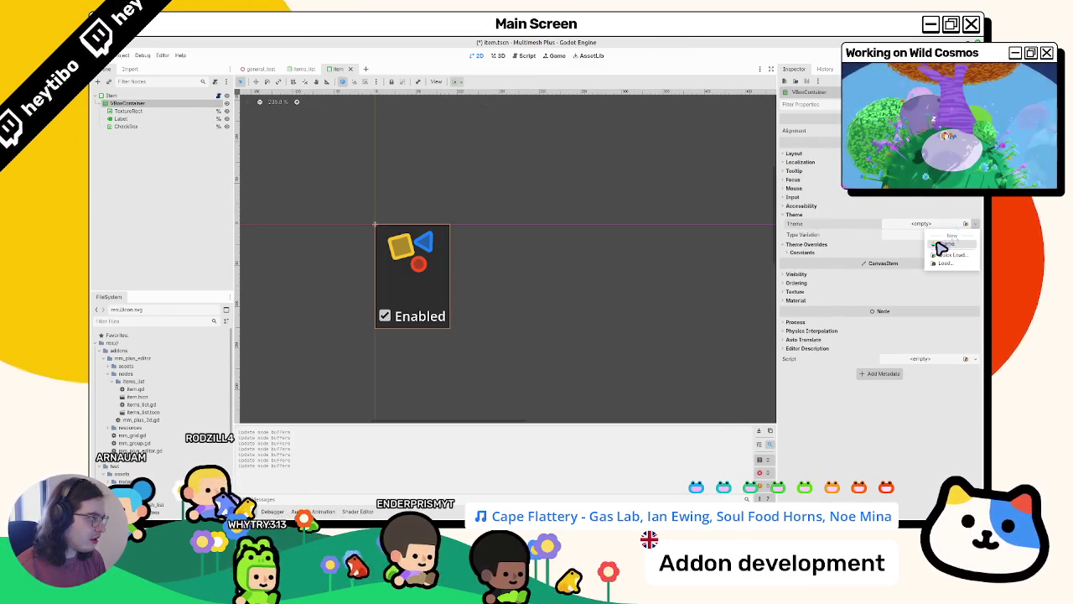
pyautogui.click(880, 230)
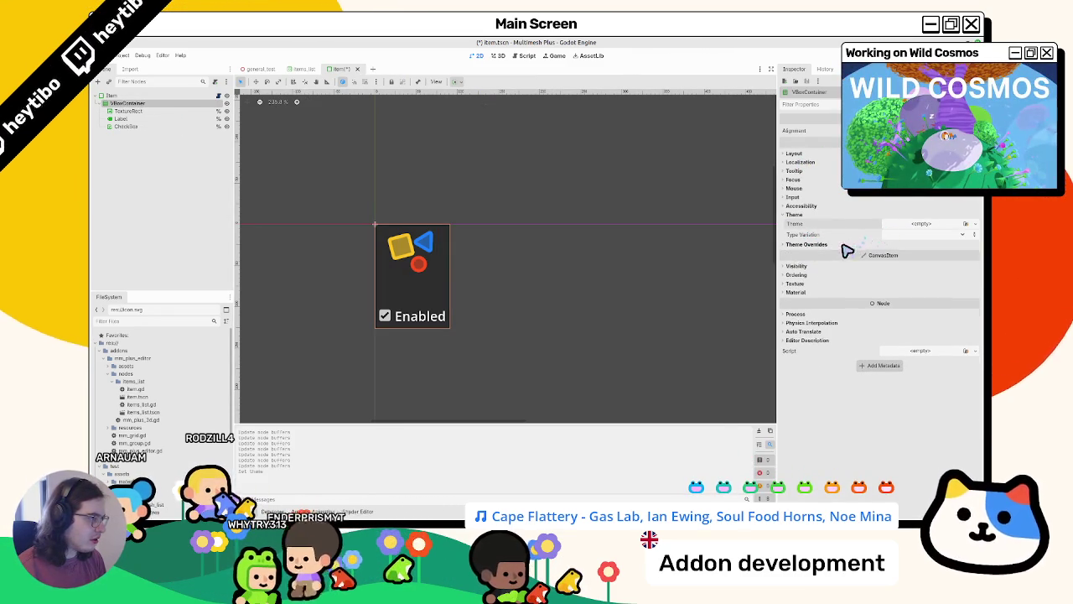
pyautogui.click(153, 96)
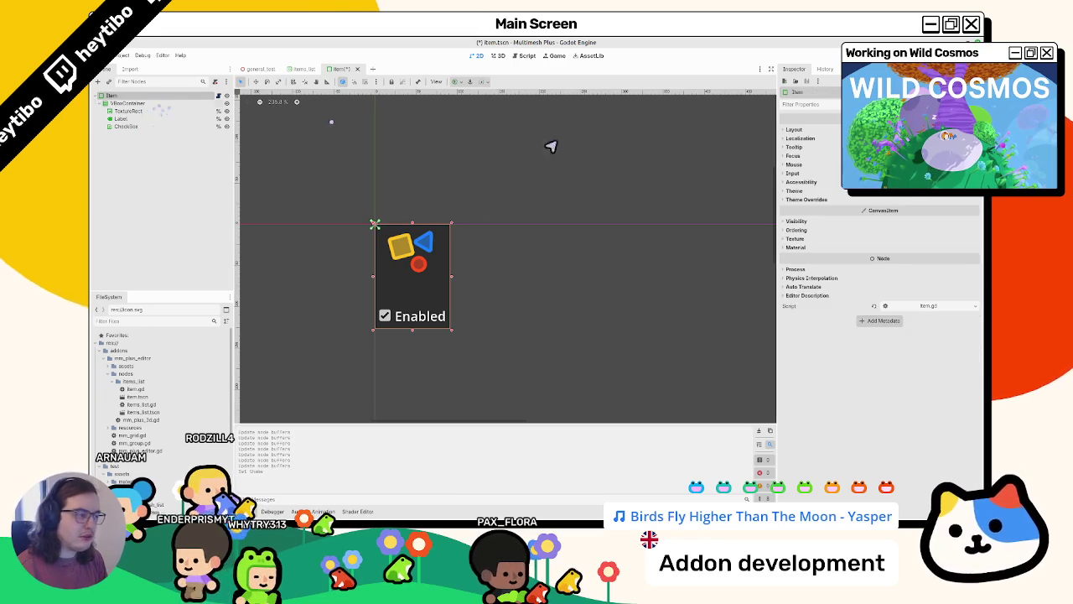
# Assign a new StyleBoxFlat to the Item's Theme Overrides > Styles > Panel
pyautogui.click(830, 200)
pyautogui.click(797, 207)
pyautogui.click(920, 216)
pyautogui.click(930, 216)
pyautogui.click(931, 216)
pyautogui.click(969, 216)
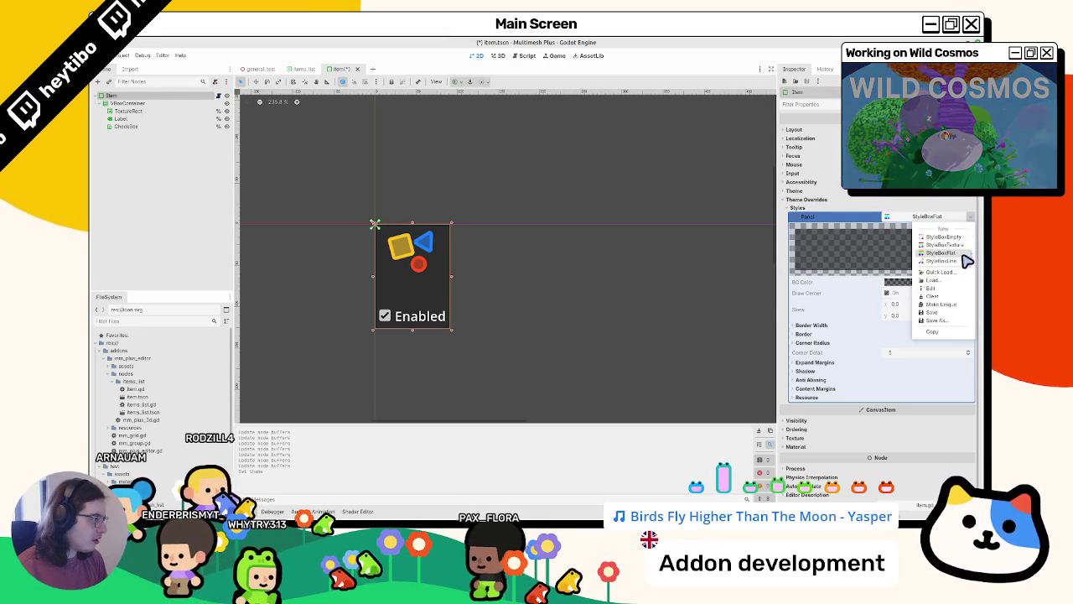
pyautogui.click(922, 235)
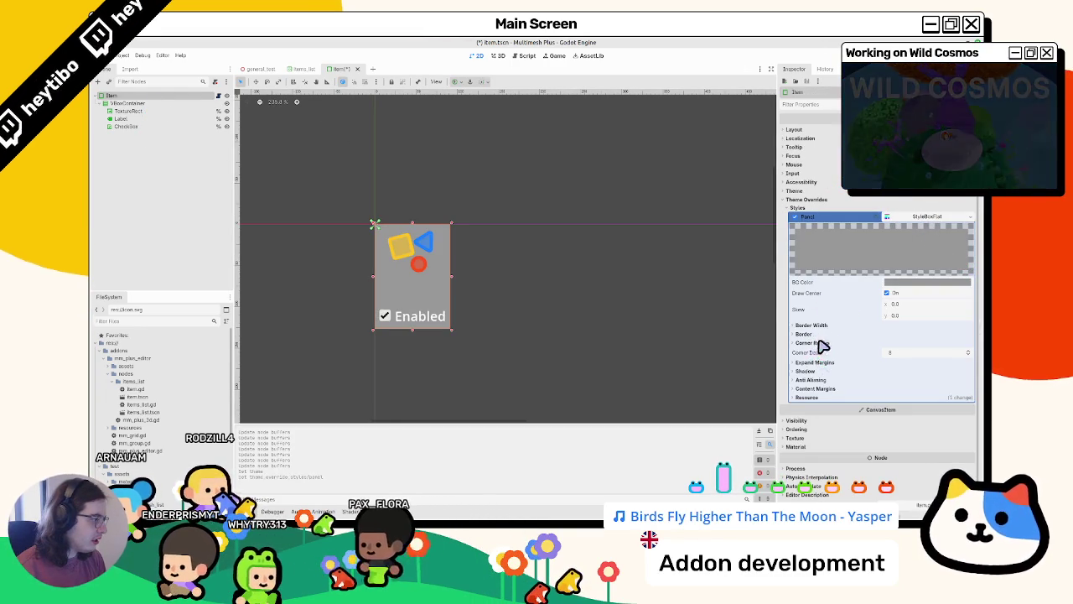
# Set all four corner radii of the StyleBoxFlat to 8
pyautogui.click(907, 342)
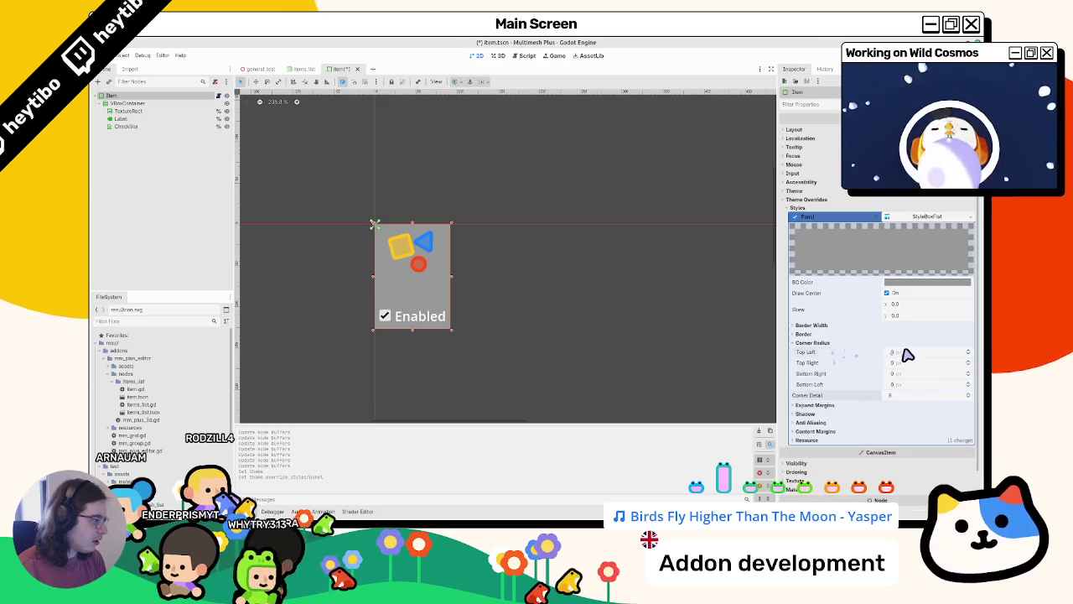
pyautogui.press('Tab')
pyautogui.write('8')
pyautogui.press('Tab')
pyautogui.write('8')
pyautogui.press('Tab')
pyautogui.write('8')
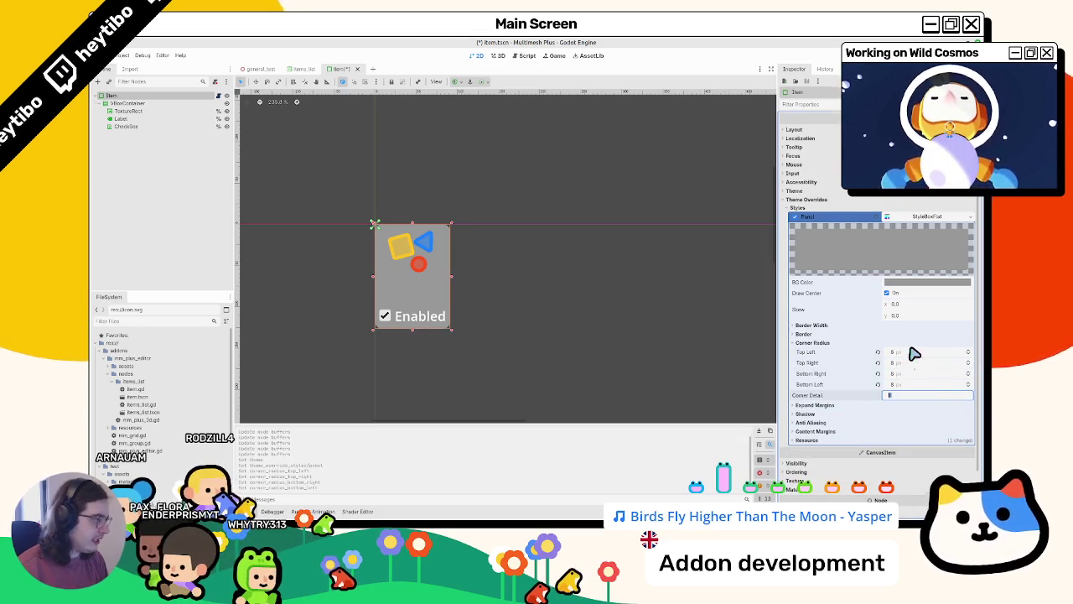
pyautogui.press('Tab')
# Make the panel BG Color mostly transparent black, then view it in general_test
pyautogui.click(922, 283)
pyautogui.moveTo(972, 335)
pyautogui.mouseDown()
pyautogui.moveTo(973, 294)
pyautogui.moveTo(978, 387)
pyautogui.mouseUp()
pyautogui.moveTo(944, 458)
pyautogui.mouseDown()
pyautogui.moveTo(891, 471)
pyautogui.moveTo(916, 466)
pyautogui.mouseUp()
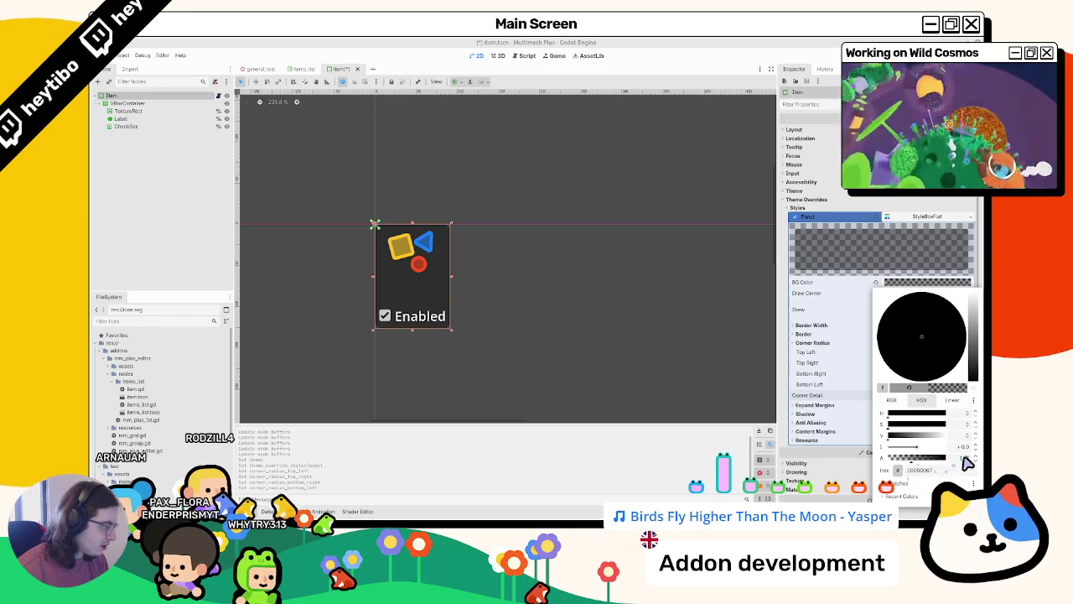
pyautogui.click(952, 400)
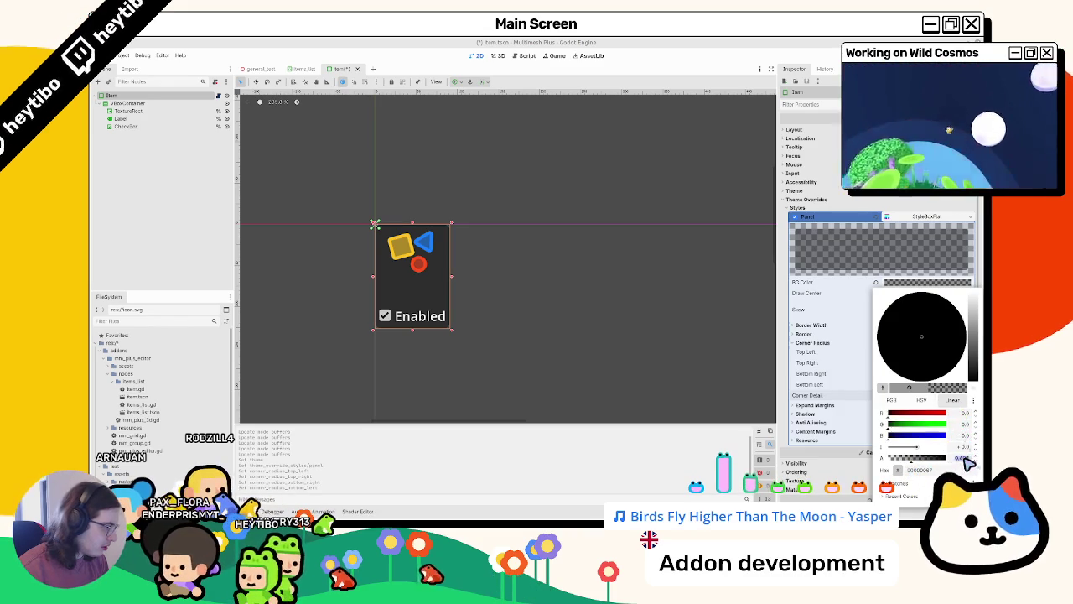
pyautogui.press('Escape')
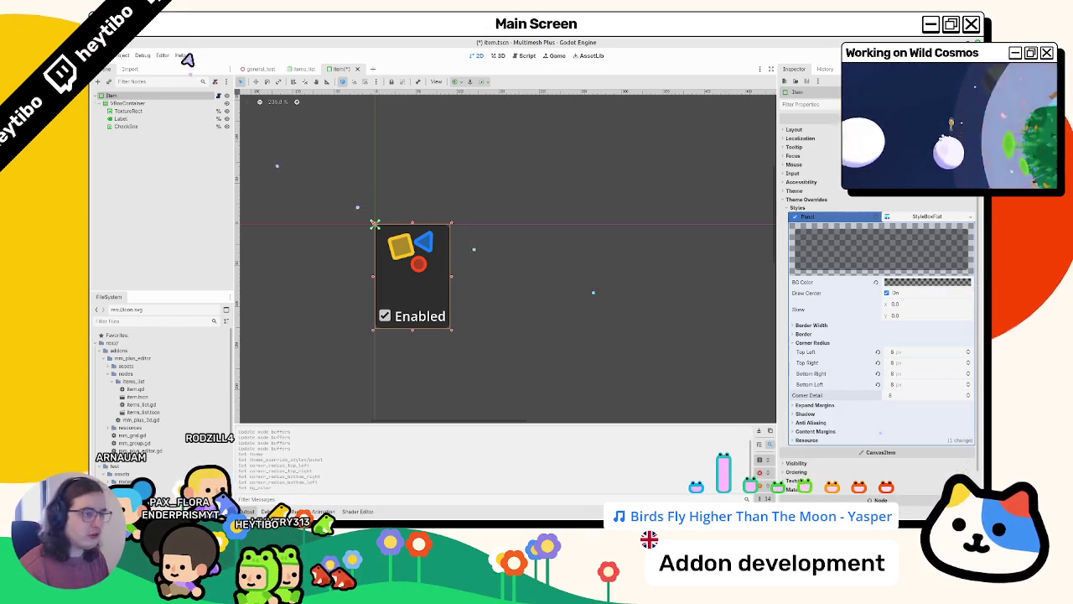
pyautogui.click(258, 68)
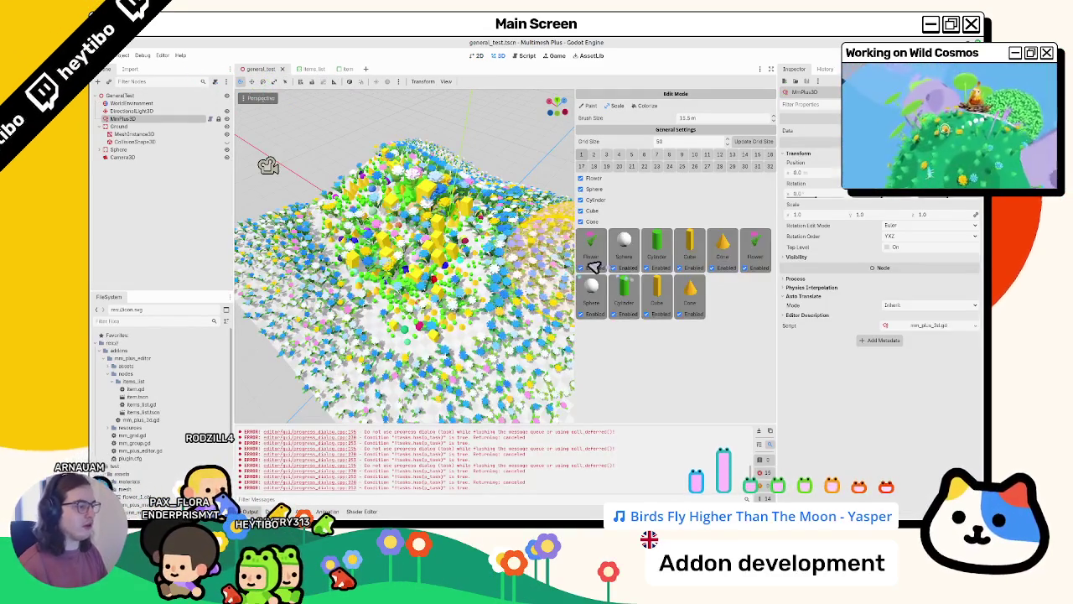
# Save both the general_test and Item scenes with Ctrl+S
pyautogui.click(342, 69)
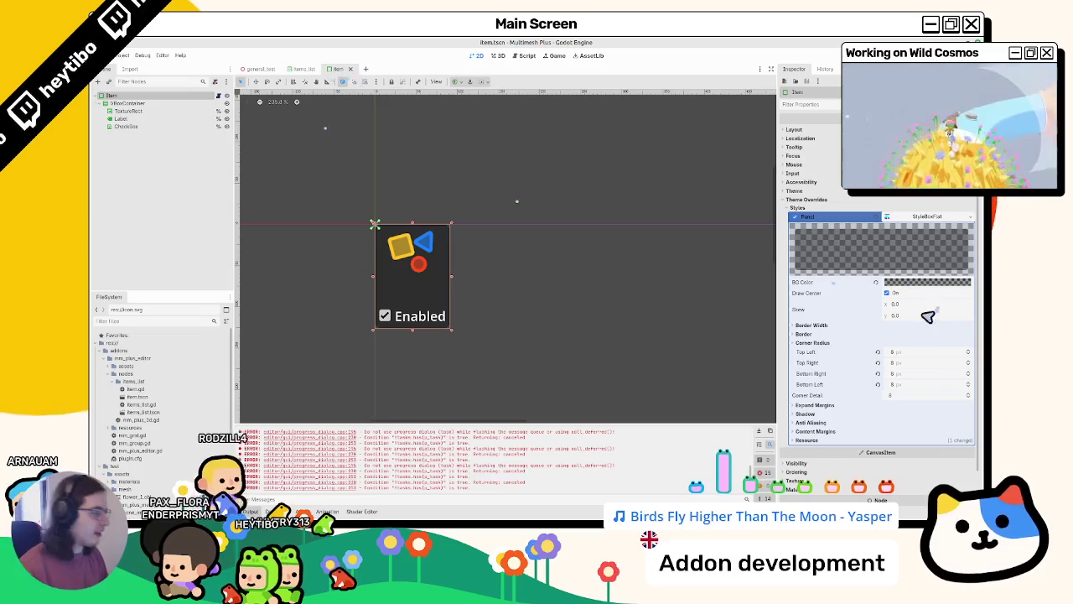
pyautogui.click(901, 285)
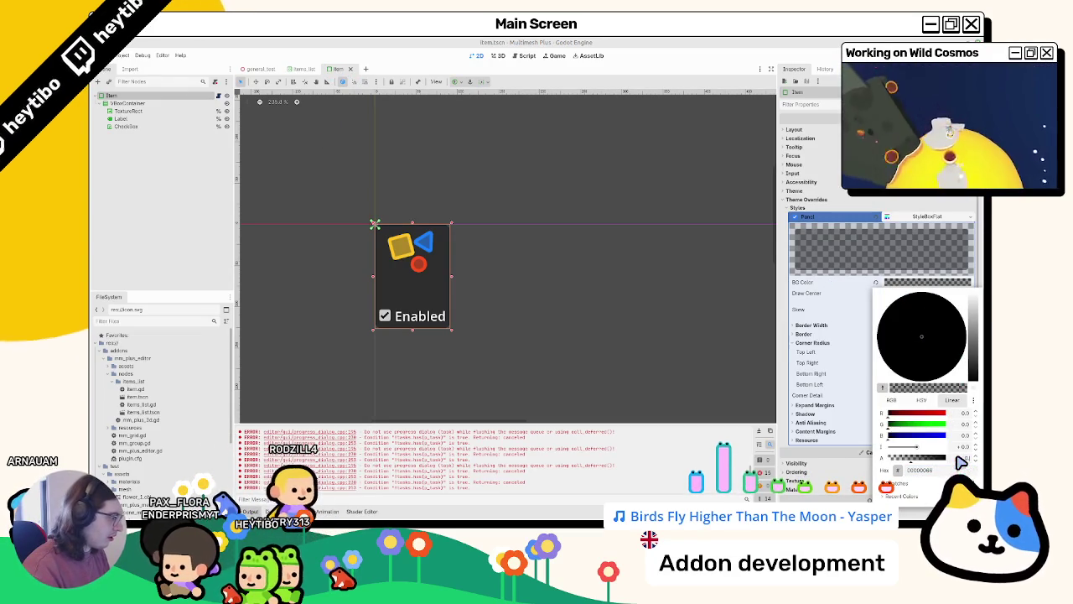
pyautogui.click(258, 69)
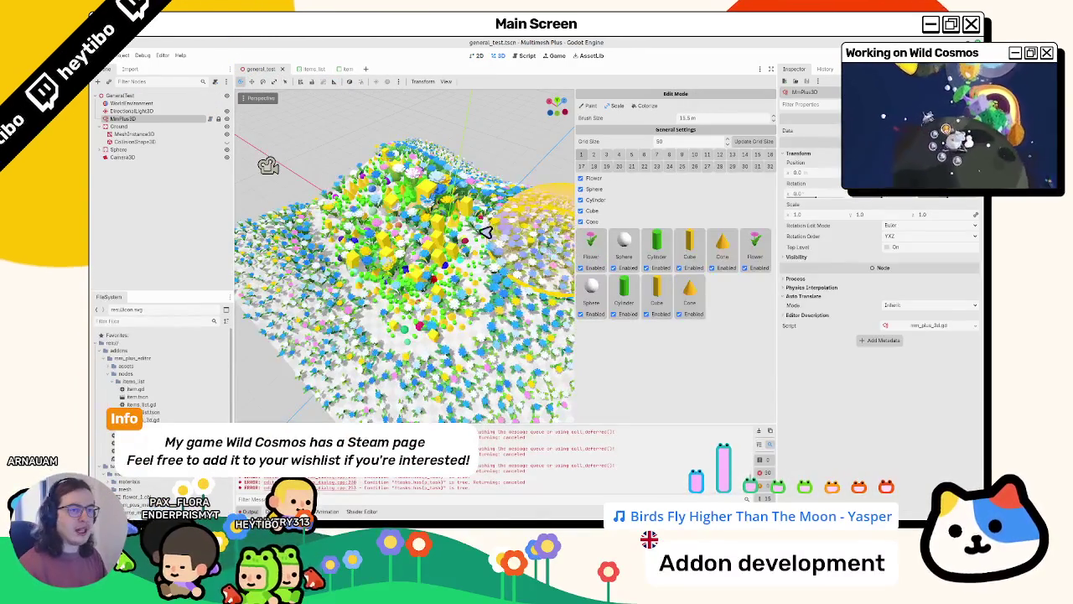
pyautogui.hotkey('ctrl', 's')
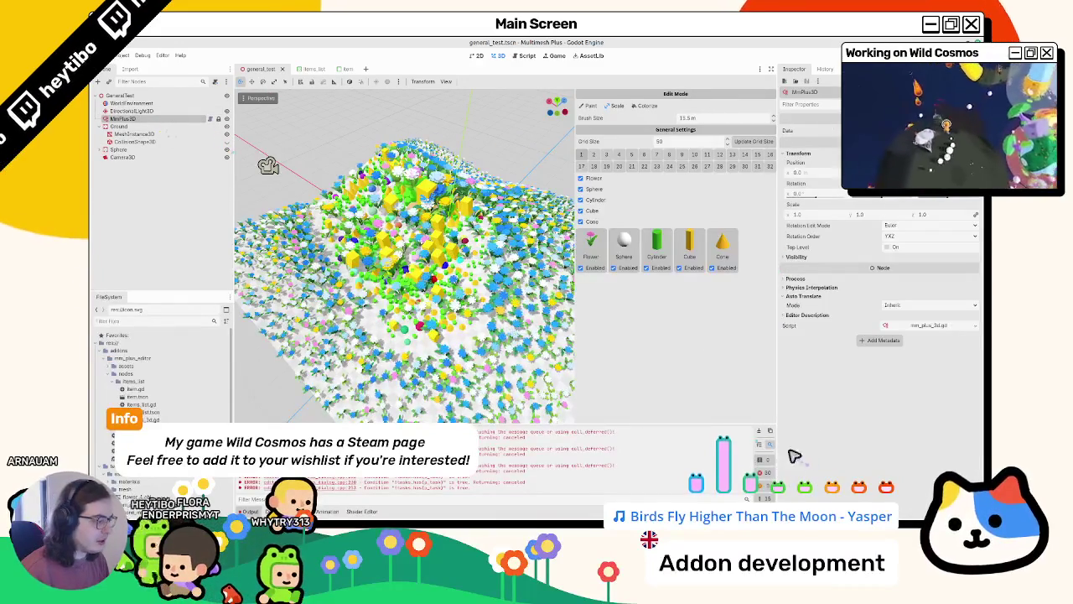
pyautogui.click(348, 69)
pyautogui.hotkey('ctrl', 's')
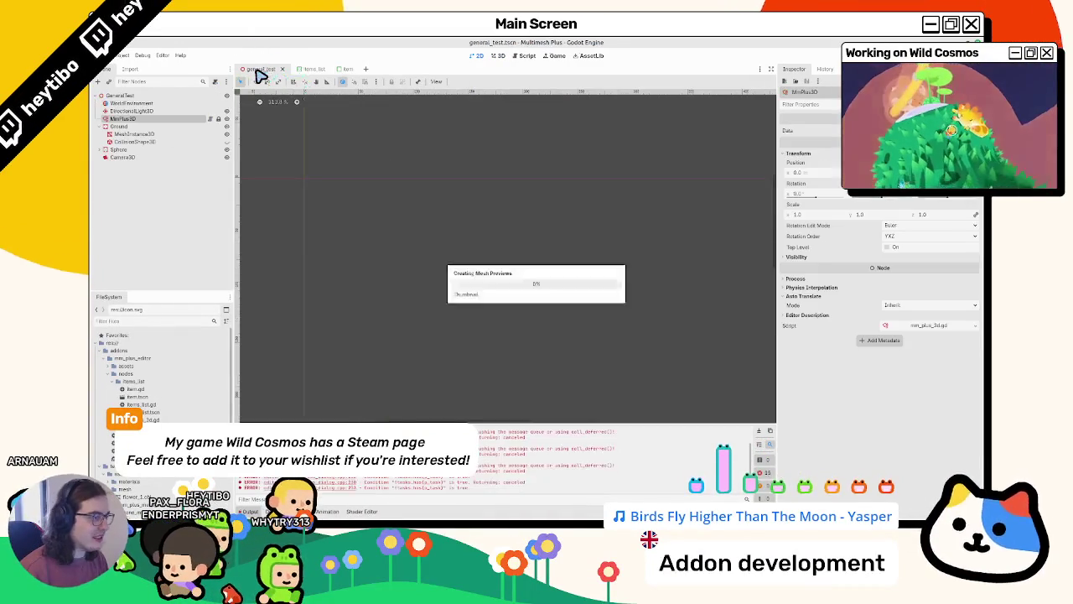
pyautogui.click(260, 69)
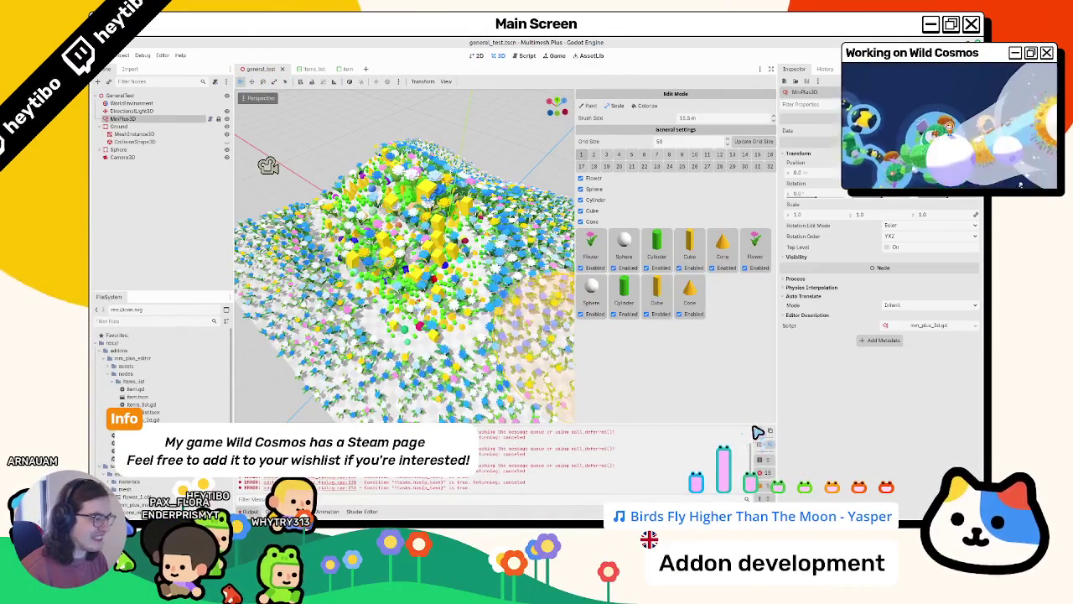
# Reselect MmPlus3D and flip between the items_list and general_test tabs to reload the items grid
pyautogui.click(154, 159)
pyautogui.click(149, 122)
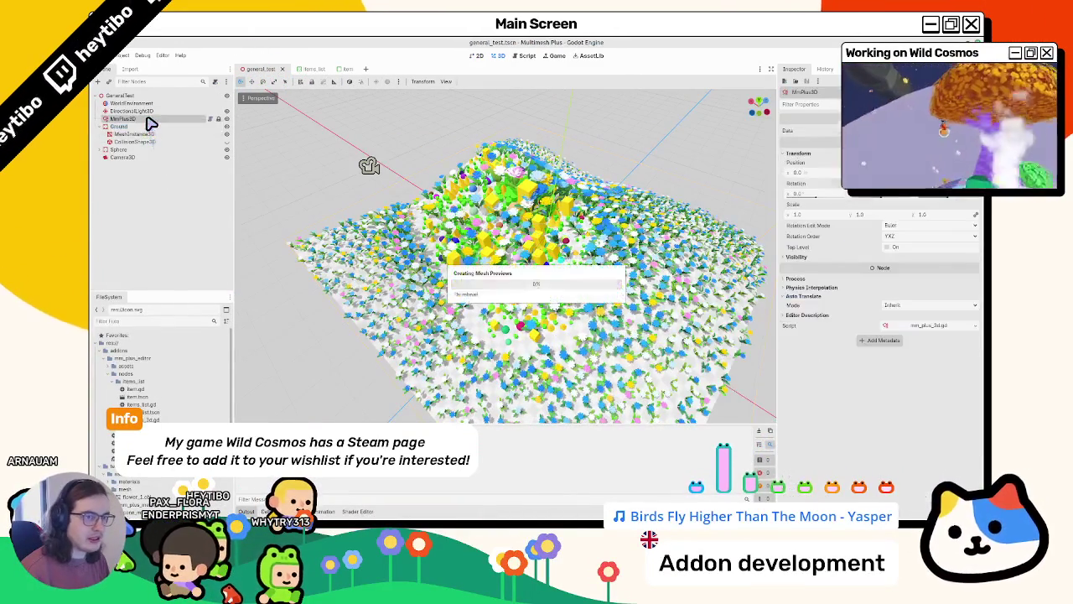
pyautogui.click(310, 69)
pyautogui.click(254, 74)
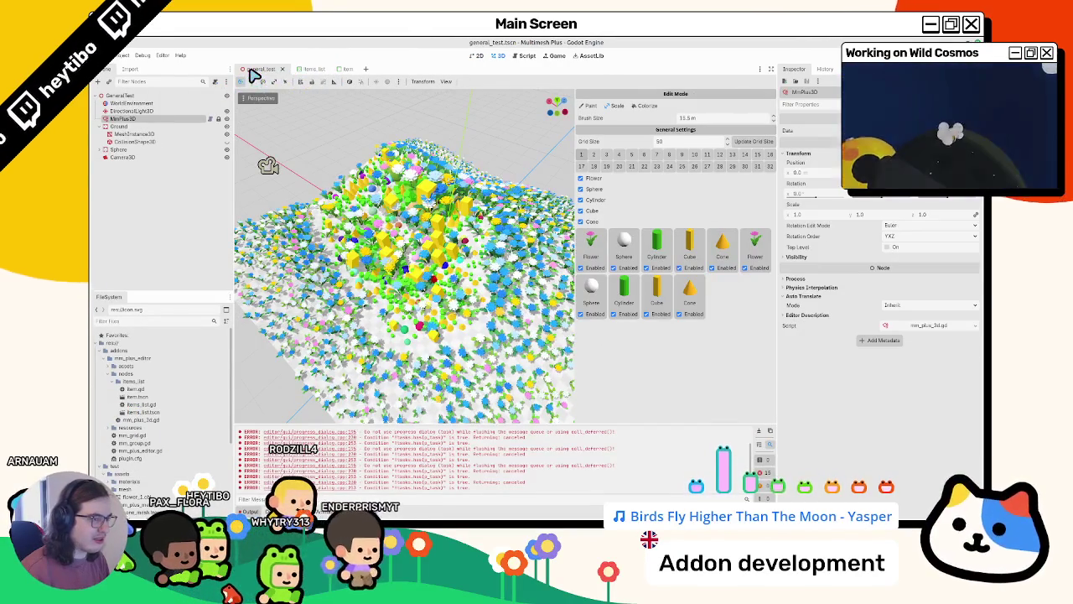
pyautogui.click(310, 69)
pyautogui.click(255, 75)
pyautogui.click(310, 69)
pyautogui.click(256, 70)
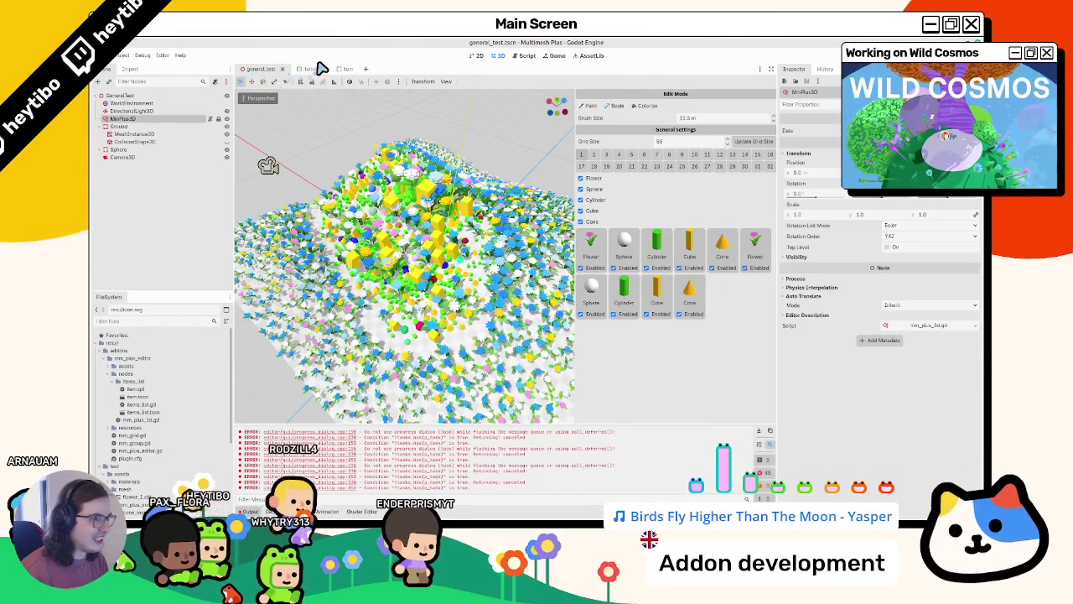
pyautogui.click(308, 69)
pyautogui.click(258, 69)
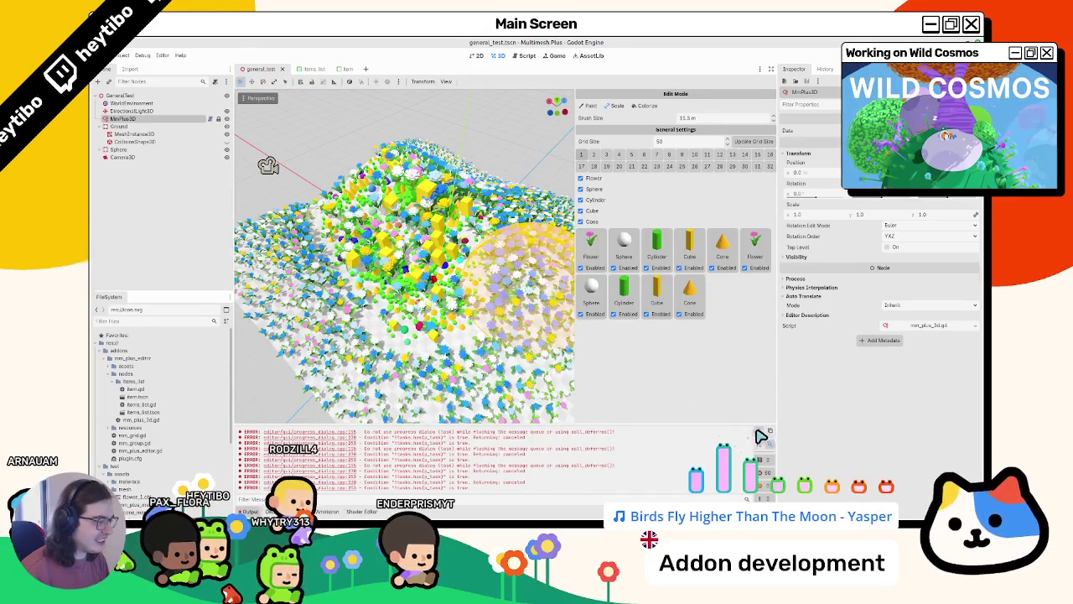
# Clear the Output error log and reselect MmPlus3D so the five meshes list once each
pyautogui.click(759, 433)
pyautogui.click(118, 109)
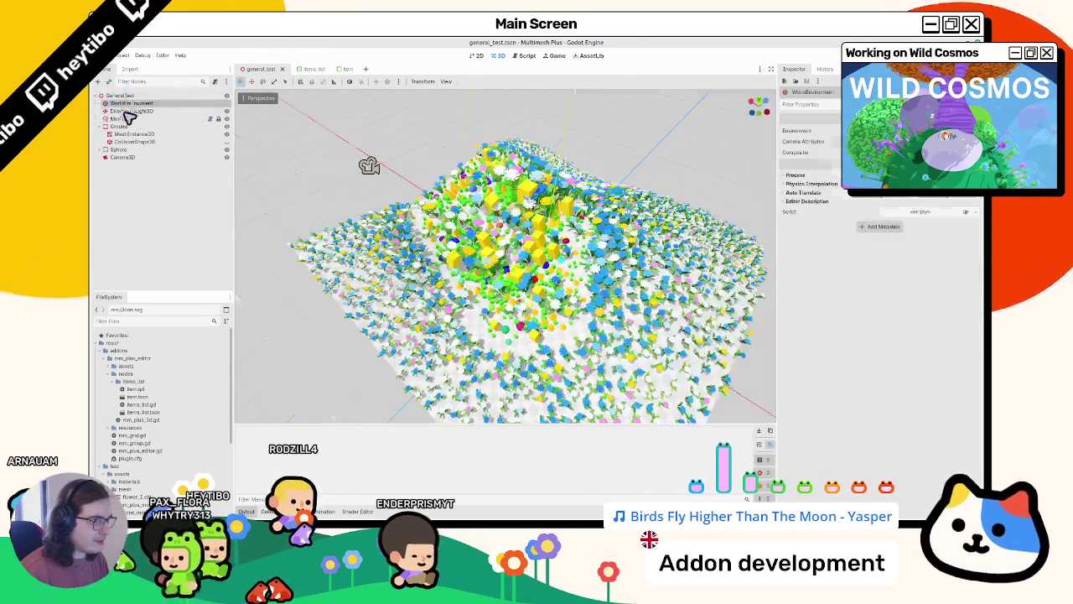
pyautogui.click(120, 118)
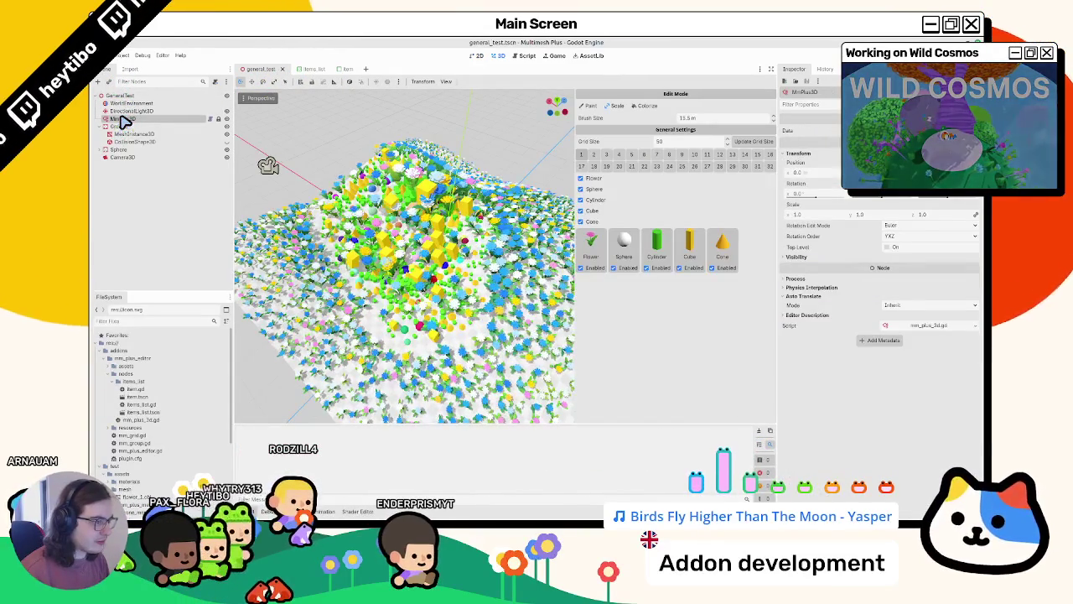
pyautogui.moveTo(408, 300)
pyautogui.mouseDown()
pyautogui.moveTo(448, 288)
pyautogui.moveTo(375, 314)
pyautogui.mouseUp()
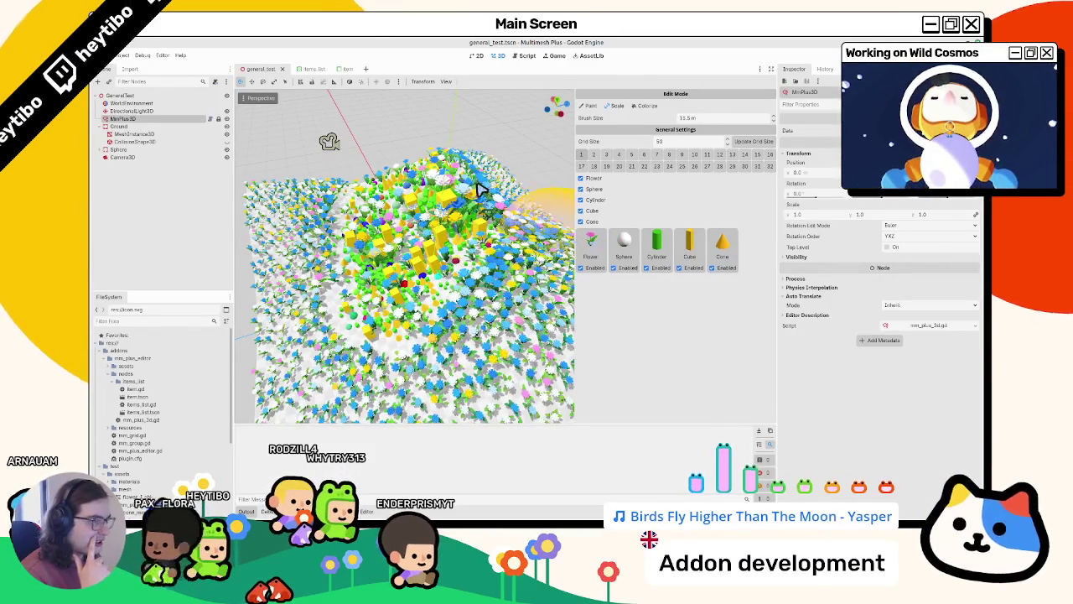
pyautogui.click(343, 68)
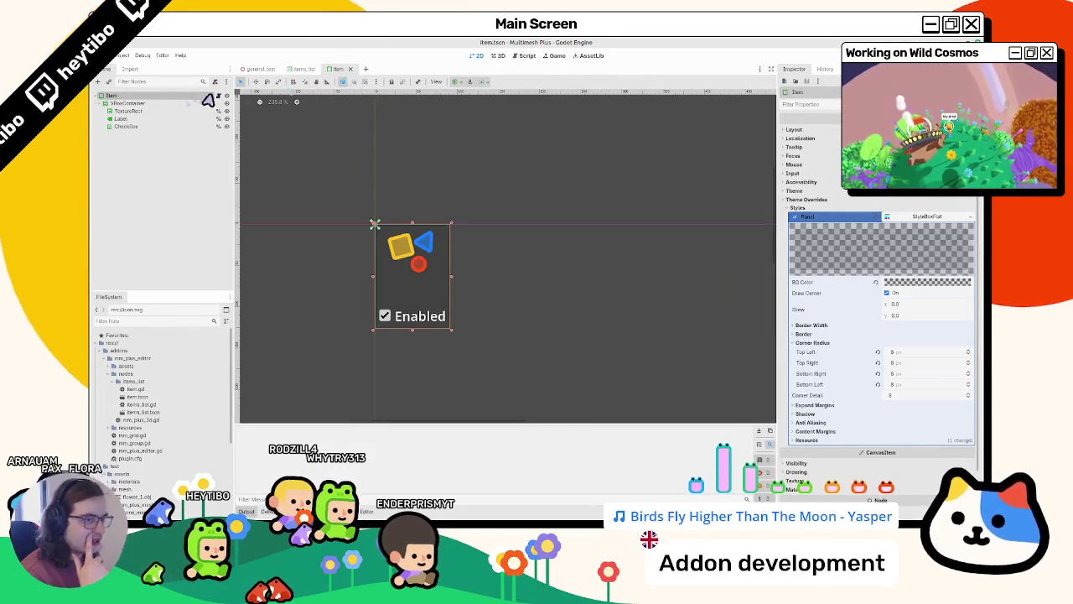
# Comment out line 38, the item_texture mesh-preview assignment in items_list.gd's add_item
pyautogui.click(218, 95)
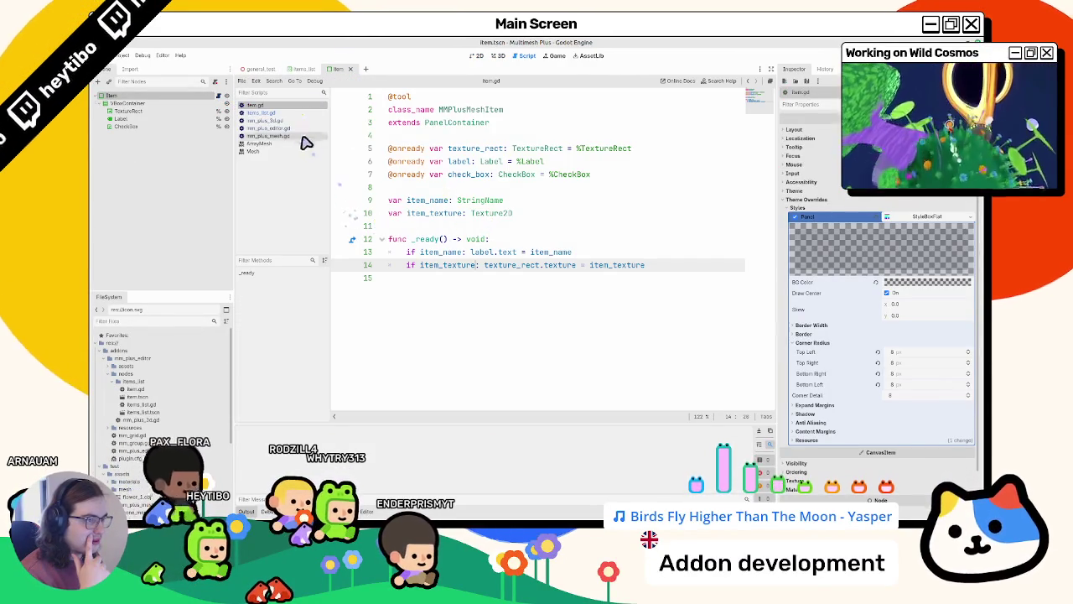
pyautogui.click(303, 113)
pyautogui.scroll(-5, 491, 241)
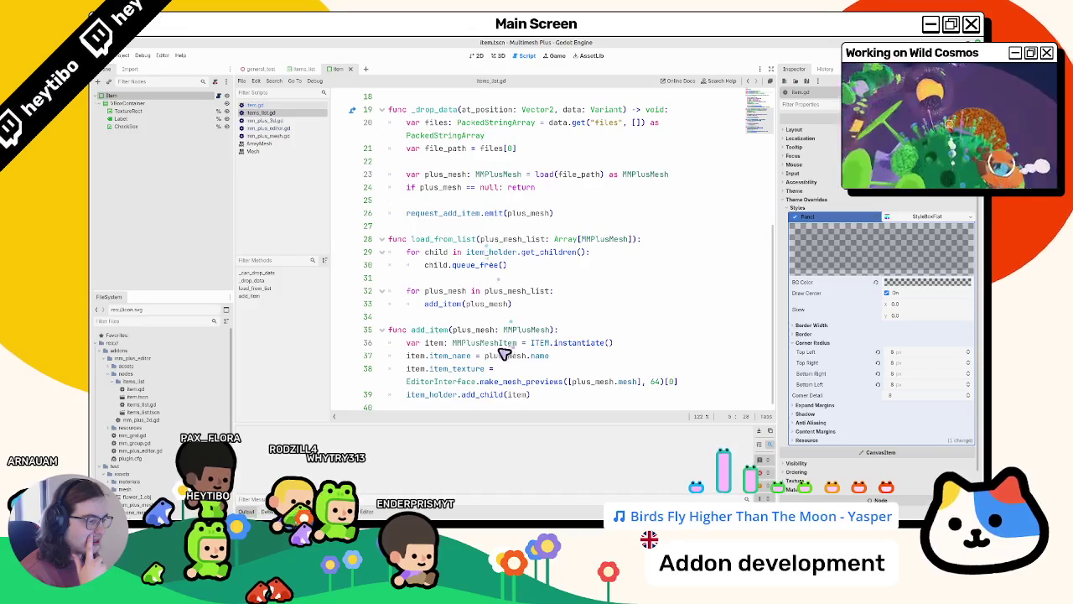
pyautogui.click(422, 370)
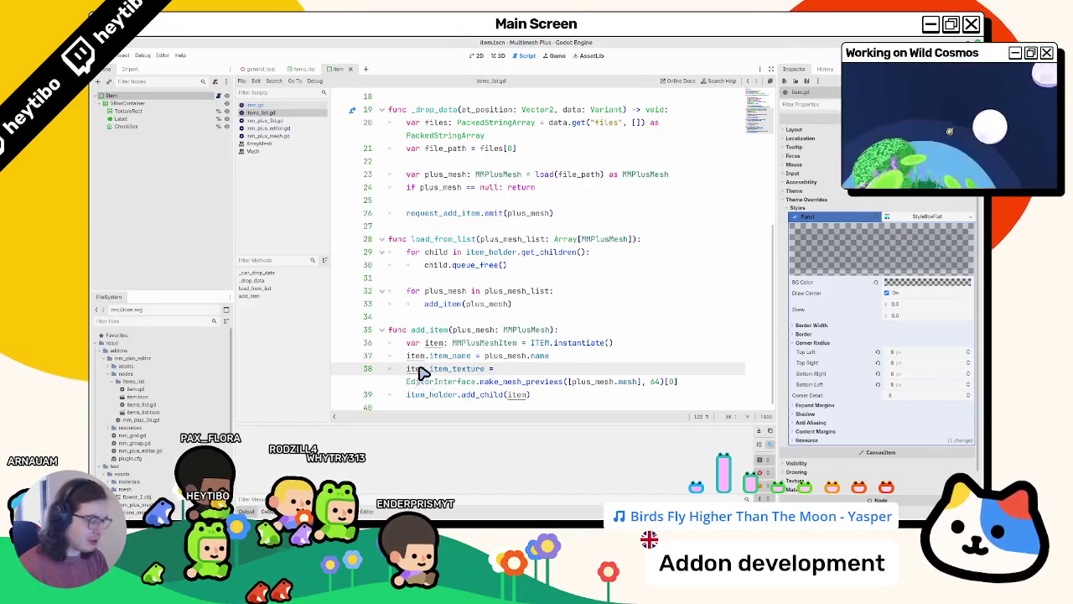
pyautogui.write('#')
pyautogui.click(258, 68)
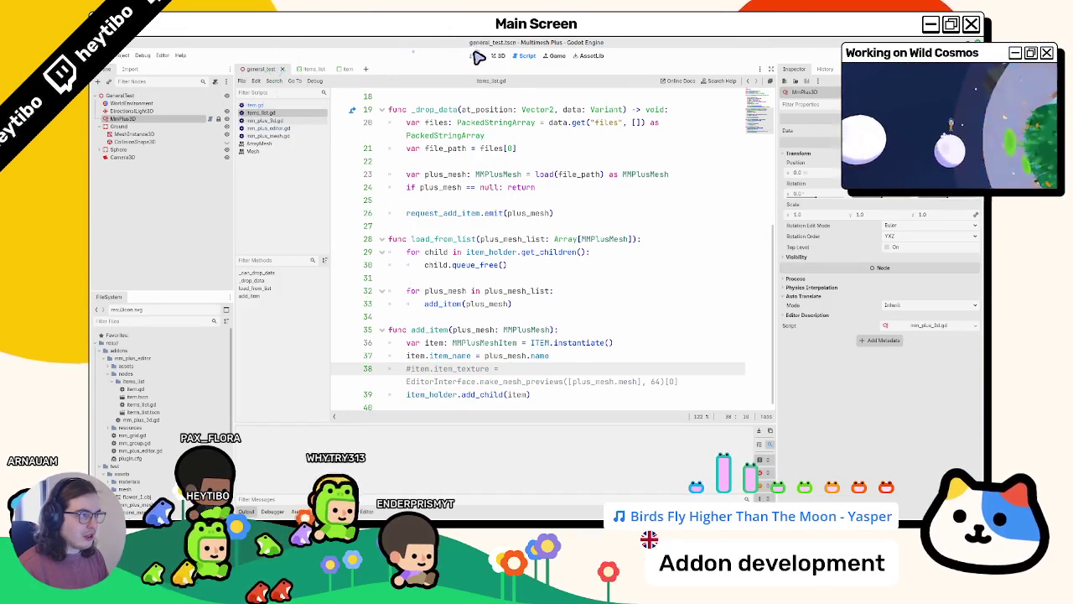
pyautogui.click(498, 56)
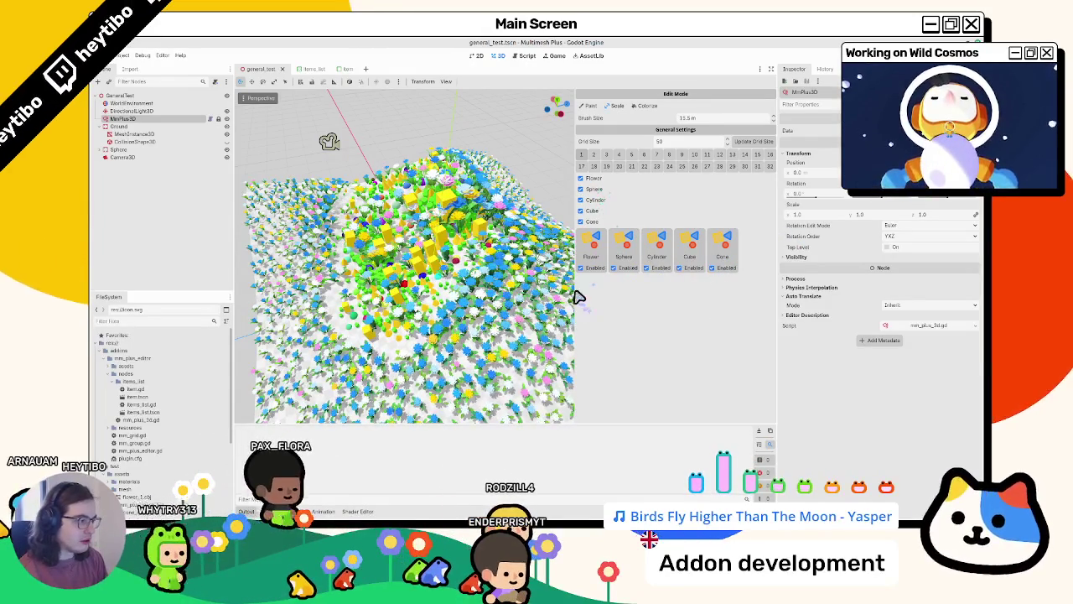
# Paint the terrain centre, shrink the brush to 12.5 m, and erase the centre meshes
pyautogui.moveTo(448, 273); pyautogui.dragTo(416, 297)
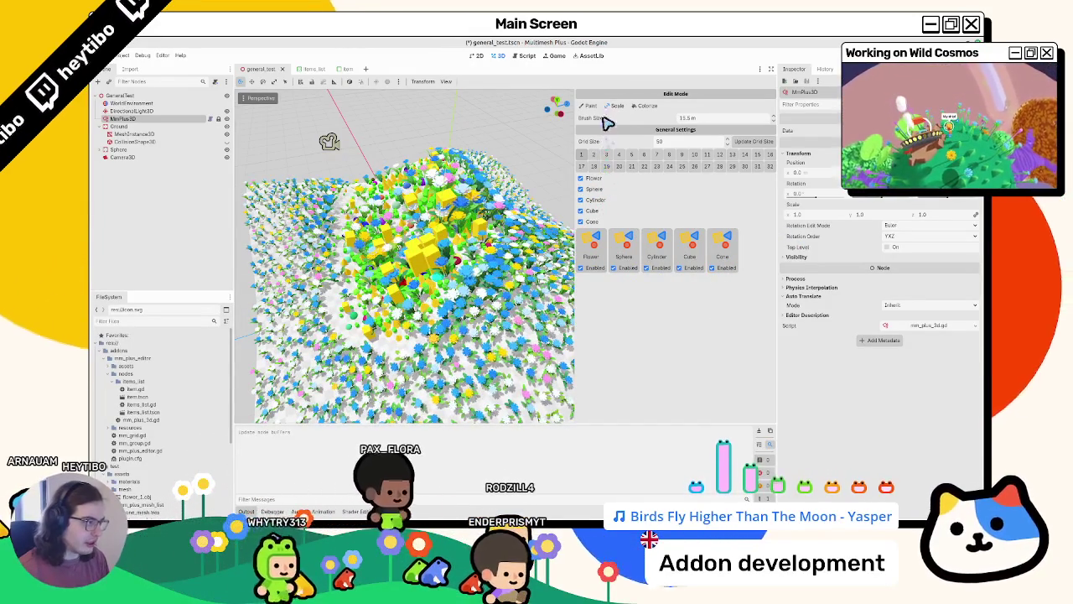
pyautogui.moveTo(623, 115); pyautogui.dragTo(598, 108)
pyautogui.moveTo(403, 273)
pyautogui.mouseDown()
pyautogui.moveTo(378, 232)
pyautogui.moveTo(354, 256)
pyautogui.moveTo(431, 198)
pyautogui.moveTo(478, 270)
pyautogui.moveTo(584, 249)
pyautogui.mouseUp()
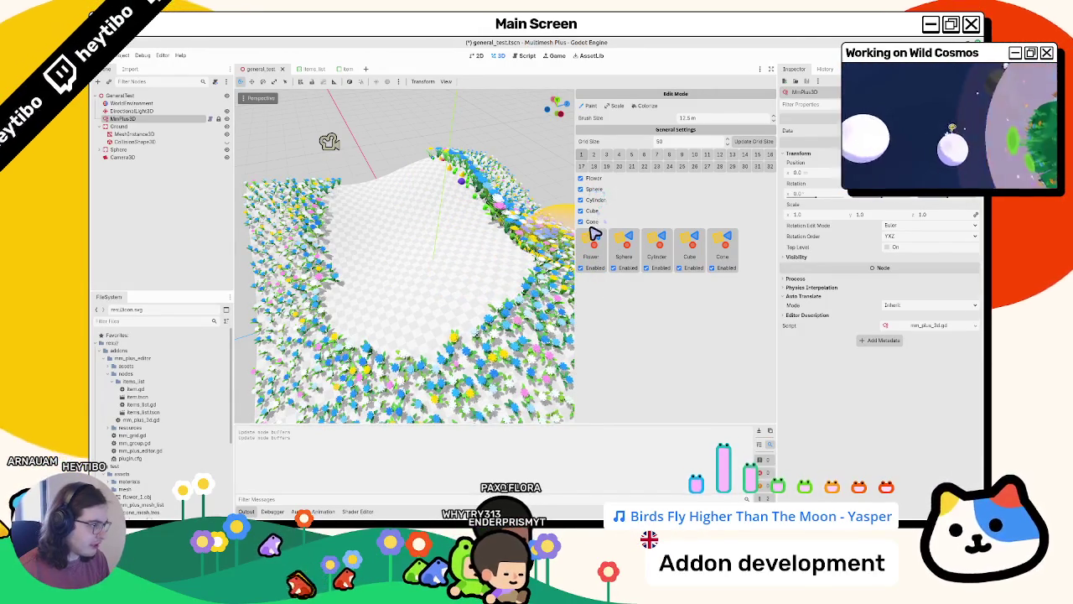
pyautogui.click(210, 119)
pyautogui.scroll(-5, 452, 267)
pyautogui.click(495, 55)
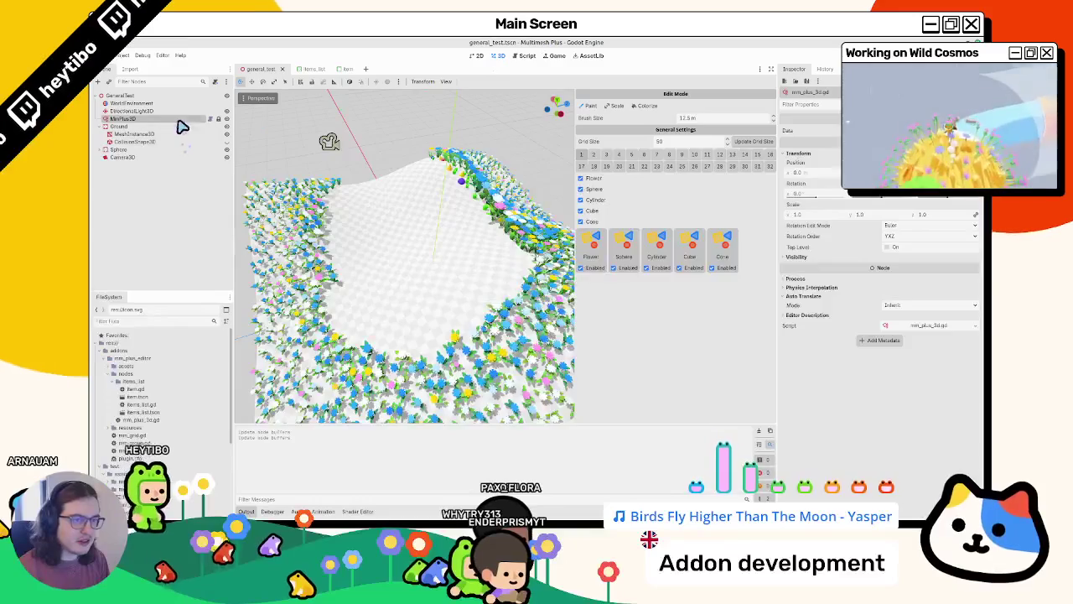
# Switch back and forth between the items_list and general_test scenes
pyautogui.click(311, 69)
pyautogui.click(259, 69)
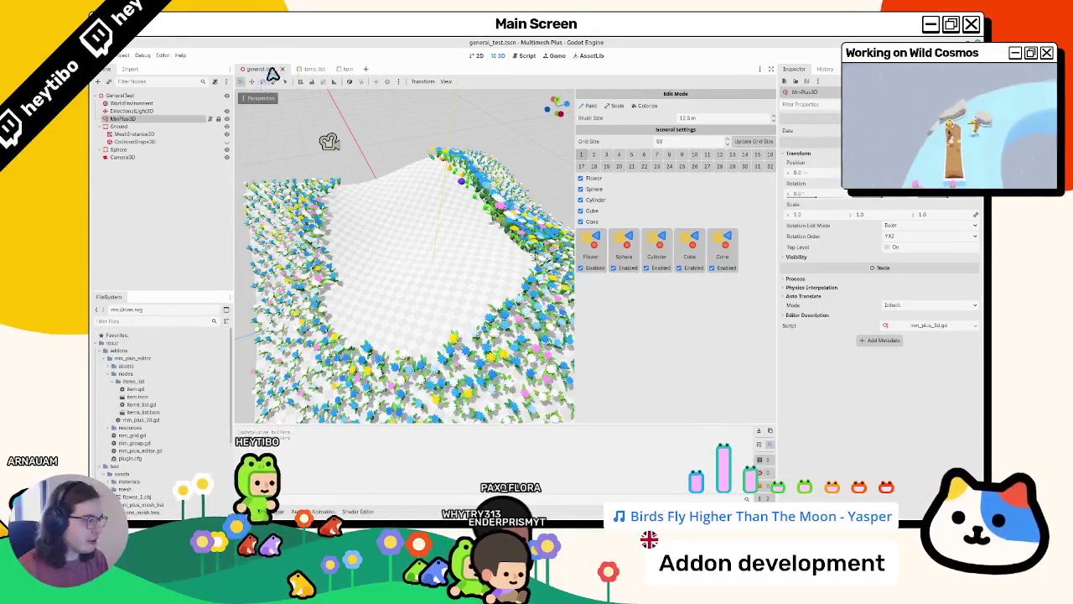
pyautogui.click(311, 69)
pyautogui.click(260, 68)
pyautogui.click(311, 68)
pyautogui.click(260, 69)
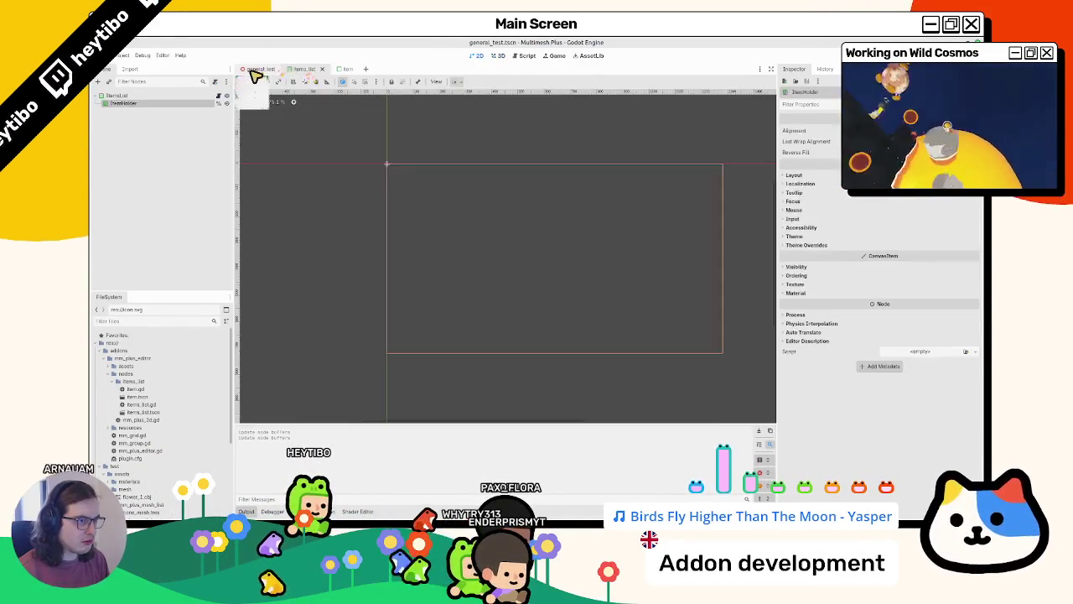
pyautogui.click(257, 71)
pyautogui.click(311, 69)
pyautogui.click(259, 69)
pyautogui.click(311, 69)
pyautogui.click(260, 69)
# Open mm_plus_3d.gd from the MmPlus3D node's script icon
pyautogui.click(165, 110)
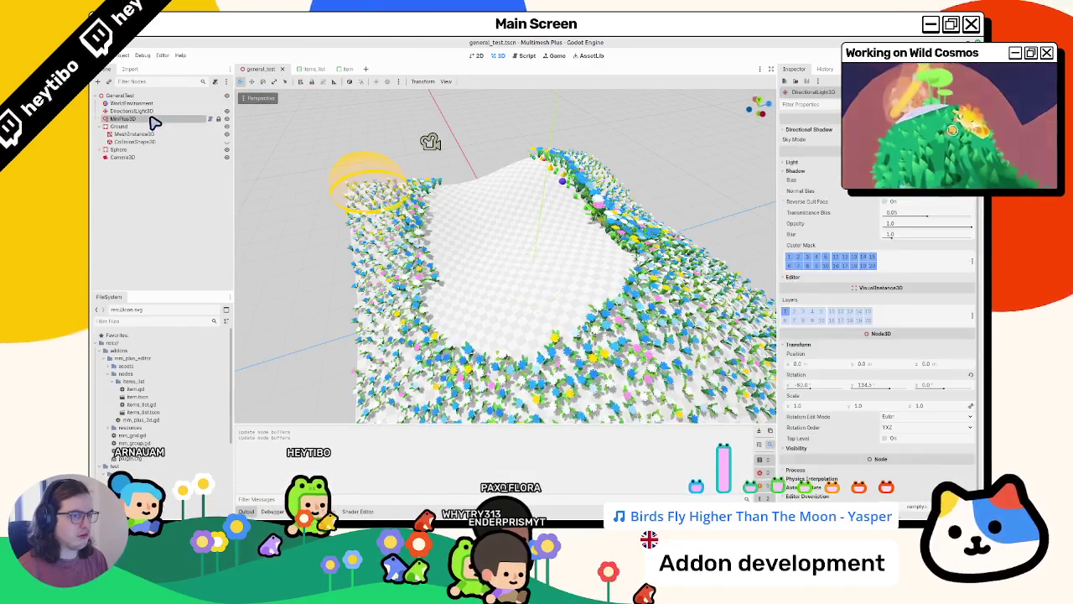
pyautogui.click(155, 118)
pyautogui.click(211, 119)
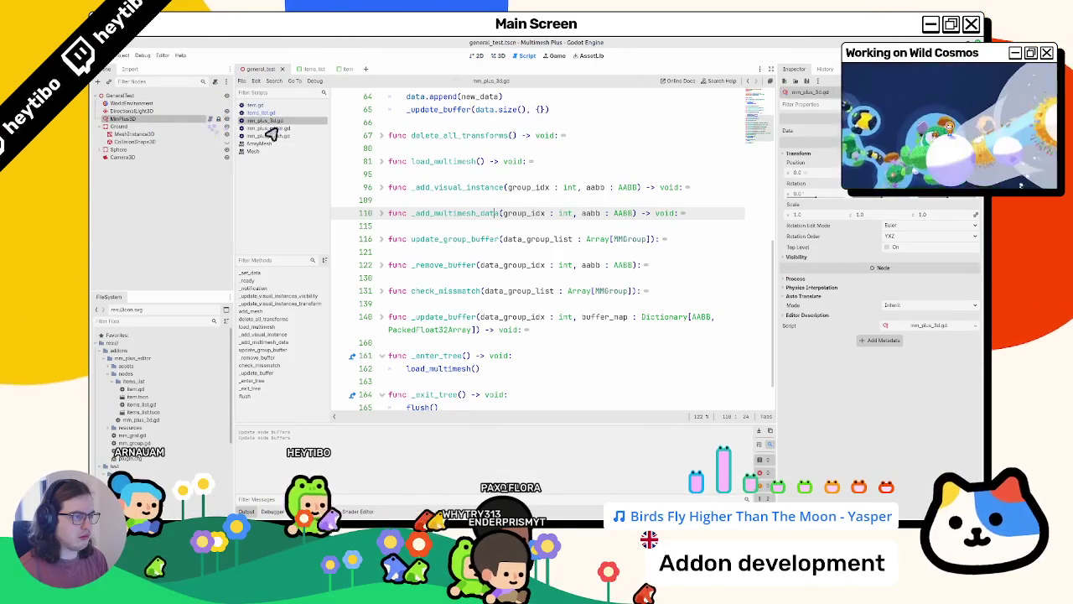
# Delete the commented-out item_texture line from items_list.gd
pyautogui.scroll(-1, 508, 185)
pyautogui.click(298, 112)
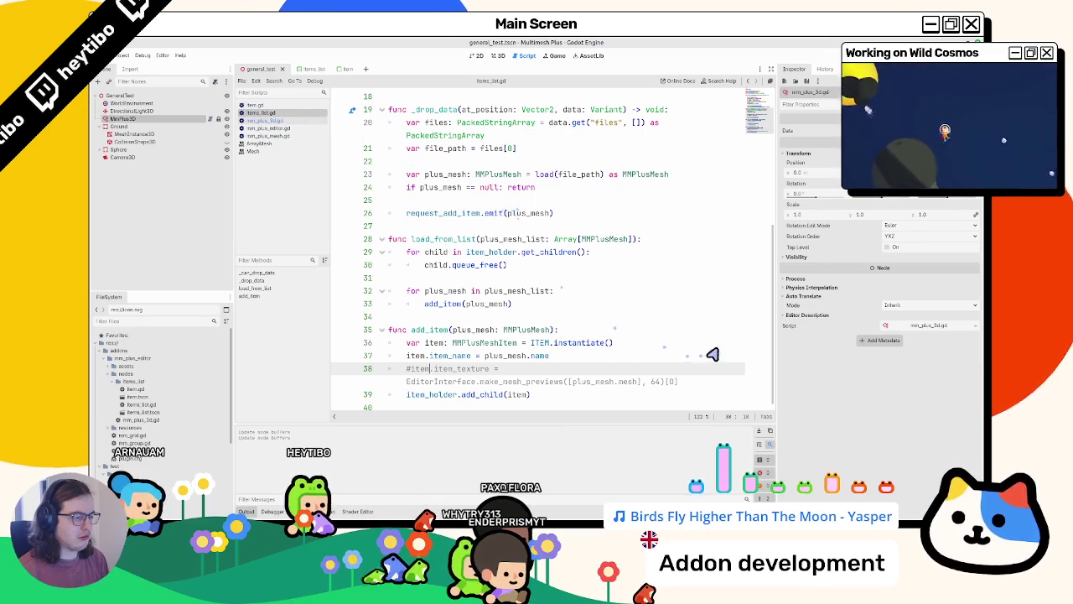
pyautogui.moveTo(780, 345); pyautogui.dragTo(904, 345)
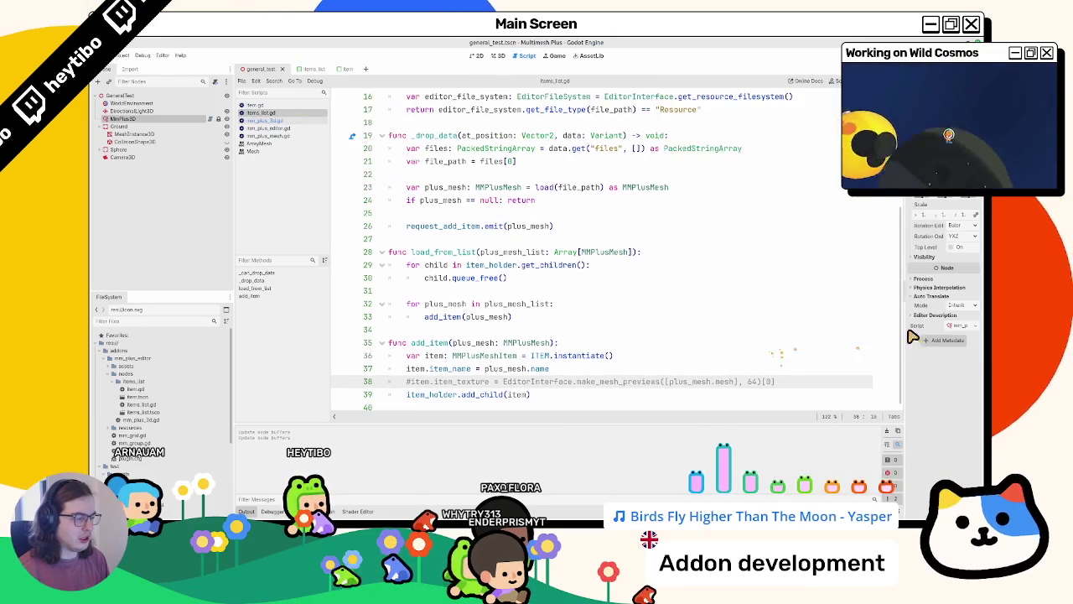
pyautogui.tripleClick(572, 382)
pyautogui.press('BackSpace')
# Back in the general_test 3D view, select MmPlus3D and paint a few test flowers
pyautogui.click(498, 55)
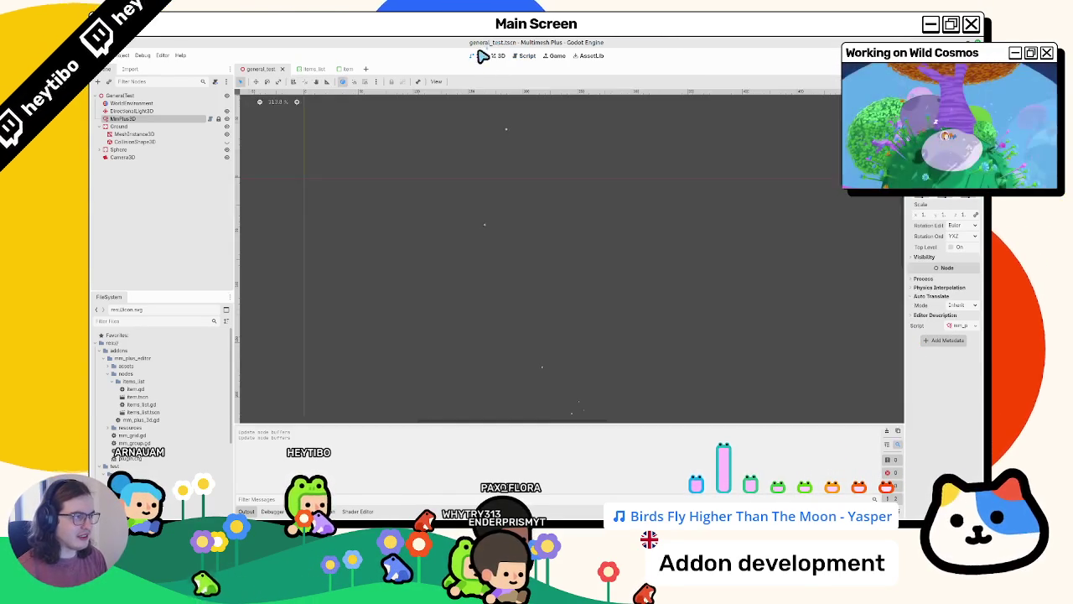
pyautogui.click(134, 110)
pyautogui.click(156, 119)
pyautogui.moveTo(435, 220)
pyautogui.mouseDown()
pyautogui.moveTo(474, 280)
pyautogui.moveTo(439, 274)
pyautogui.moveTo(502, 211)
pyautogui.moveTo(514, 240)
pyautogui.moveTo(531, 235)
pyautogui.mouseUp()
pyautogui.click(151, 119)
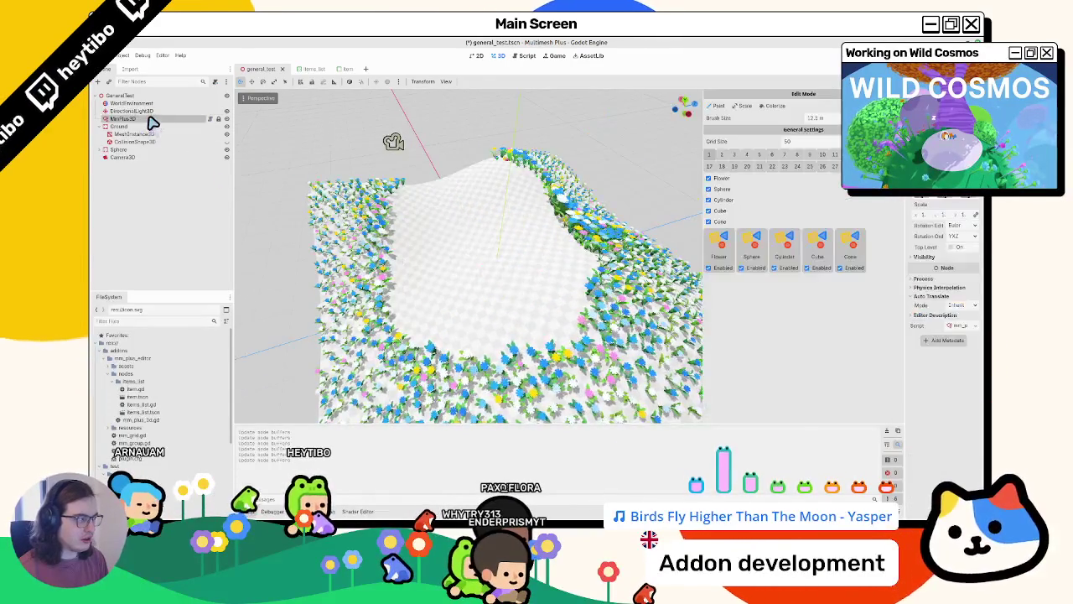
# Flip through the item, items_list and general_test scene tabs
pyautogui.click(151, 119)
pyautogui.click(371, 71)
pyautogui.click(270, 75)
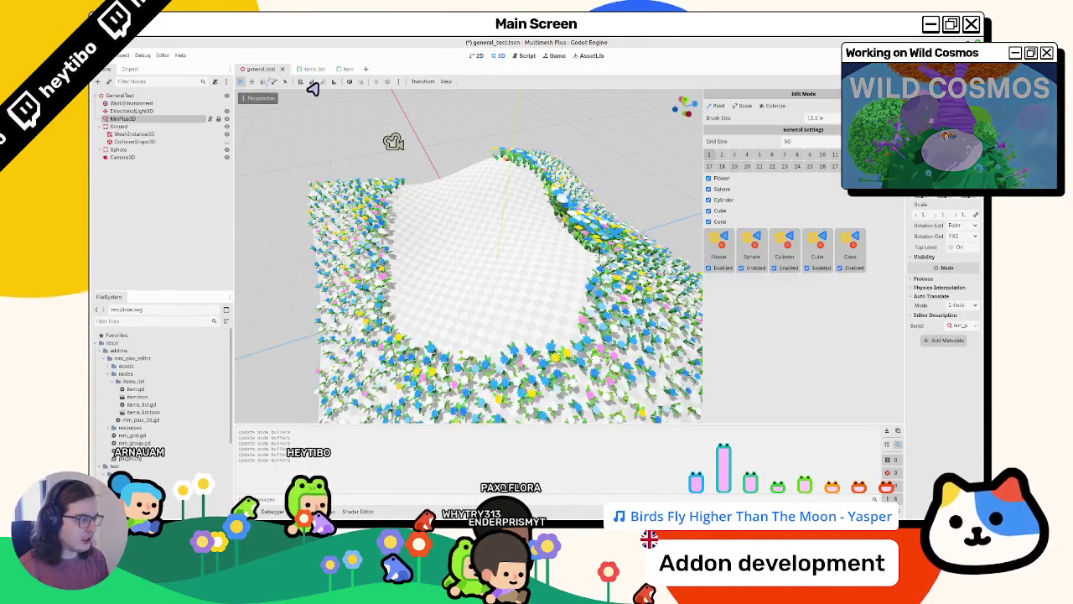
pyautogui.click(350, 69)
pyautogui.click(244, 72)
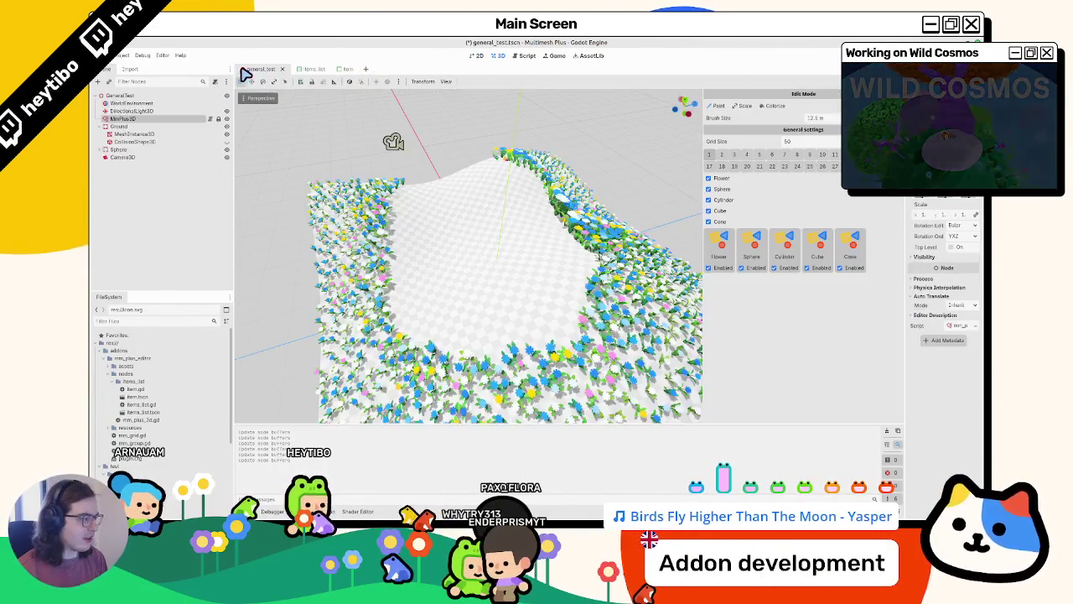
pyautogui.click(313, 69)
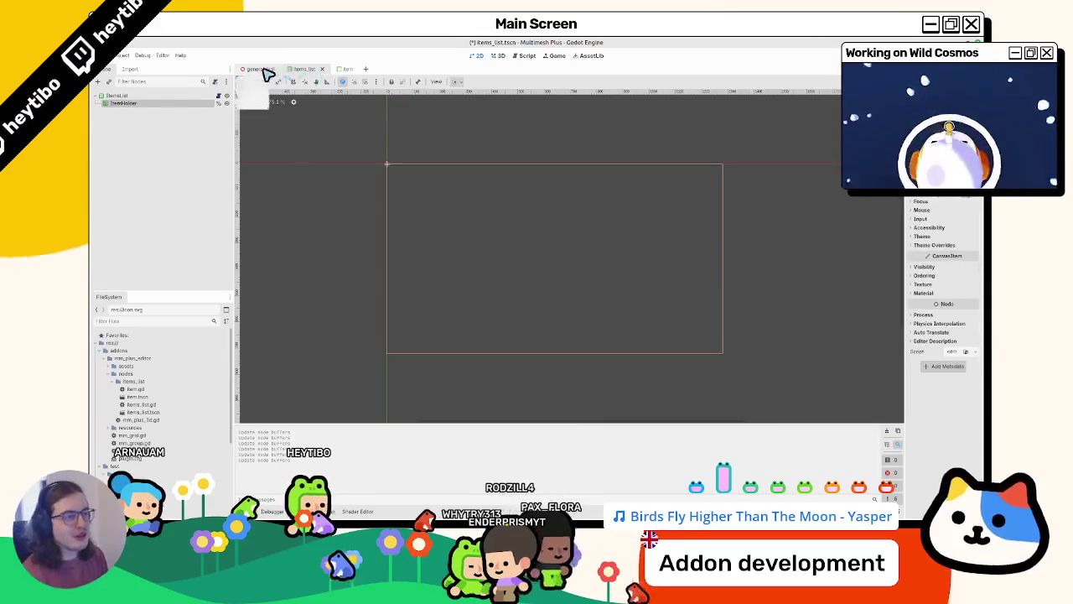
pyautogui.click(266, 70)
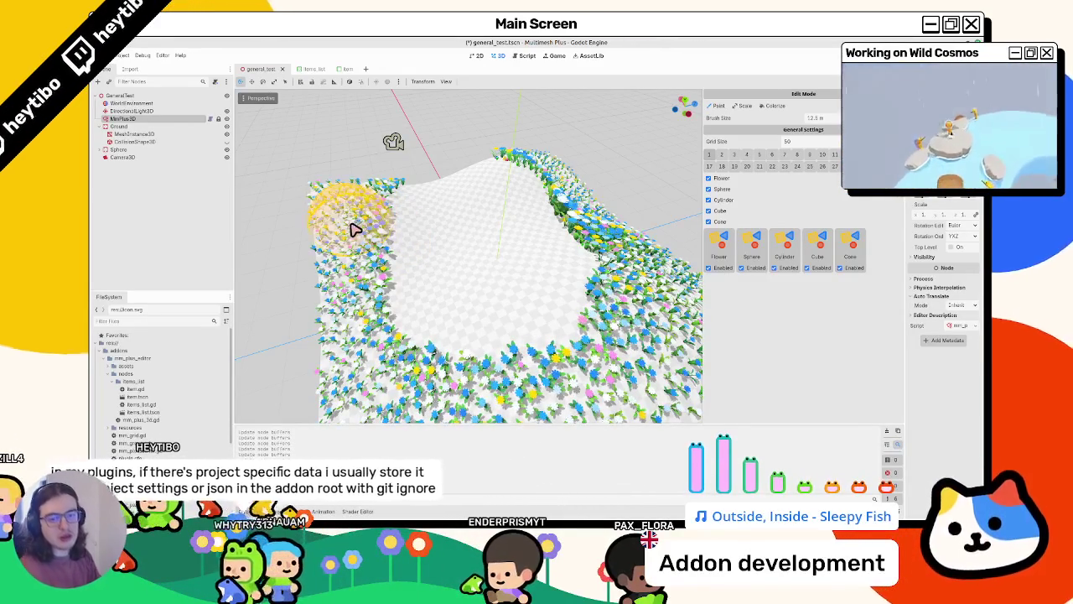
# Paint meshes across the bare centre with a 15.5 m brush, then reopen mm_plus_3d.gd
pyautogui.click(317, 203)
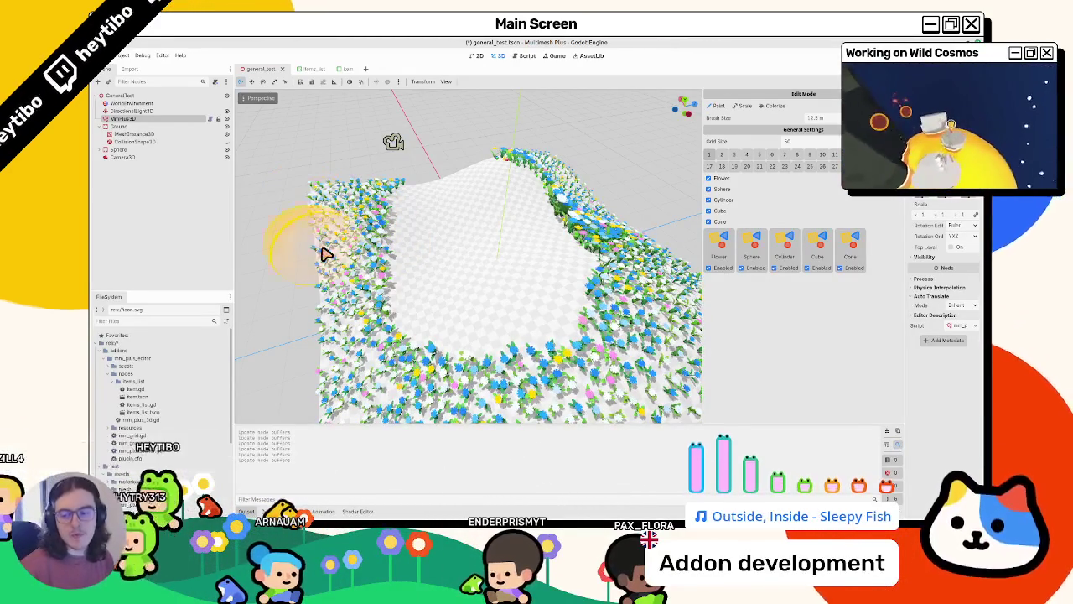
pyautogui.moveTo(479, 282)
pyautogui.mouseDown()
pyautogui.moveTo(445, 209)
pyautogui.moveTo(455, 313)
pyautogui.moveTo(495, 187)
pyautogui.mouseUp()
pyautogui.moveTo(569, 281); pyautogui.dragTo(541, 336)
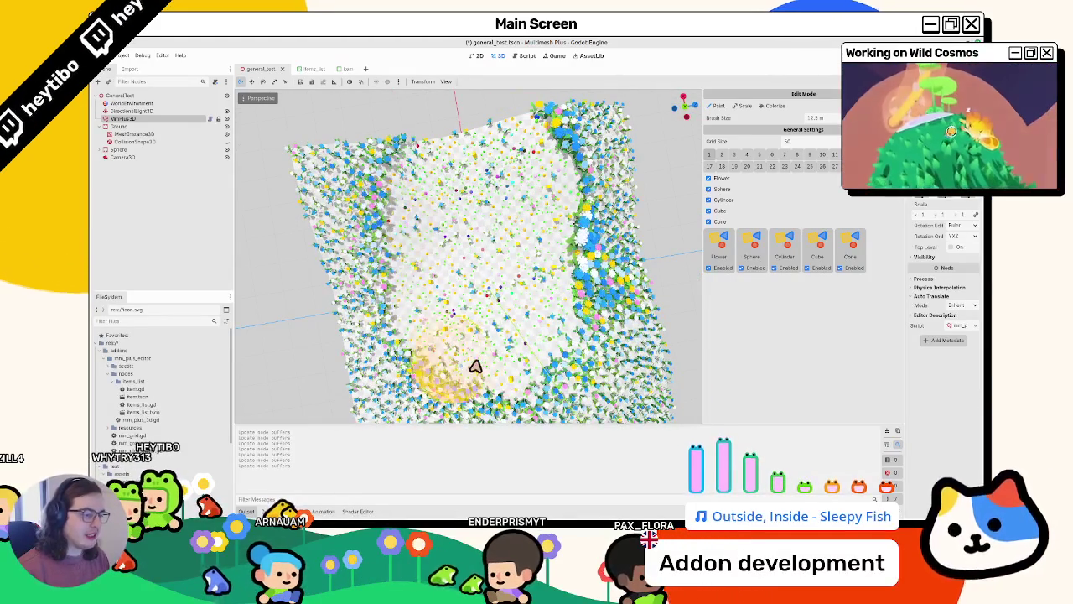
pyautogui.click(744, 117)
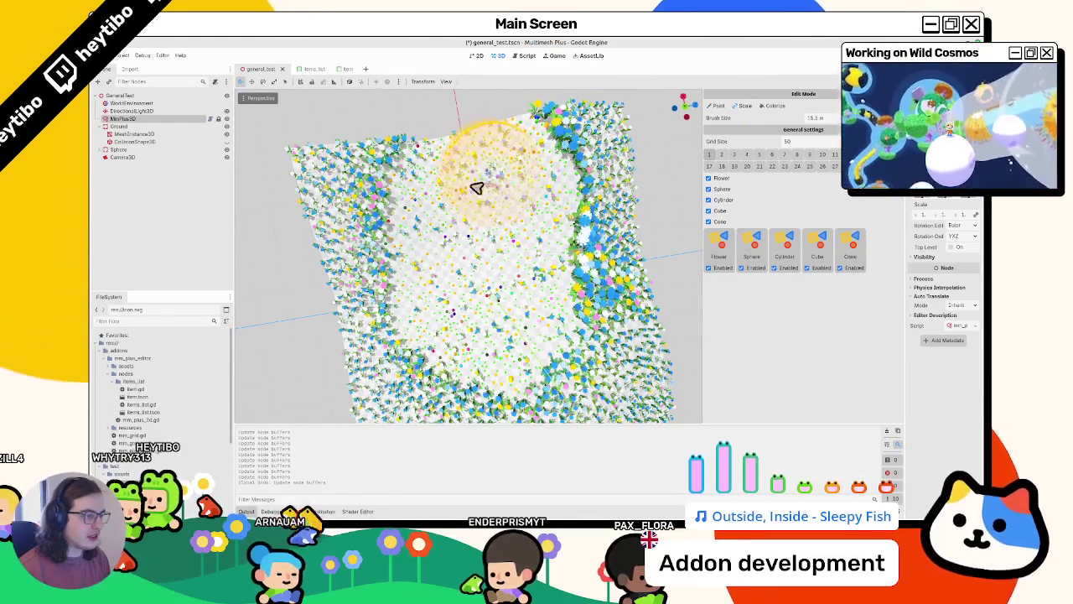
pyautogui.moveTo(443, 310)
pyautogui.mouseDown()
pyautogui.moveTo(508, 311)
pyautogui.moveTo(476, 262)
pyautogui.mouseUp()
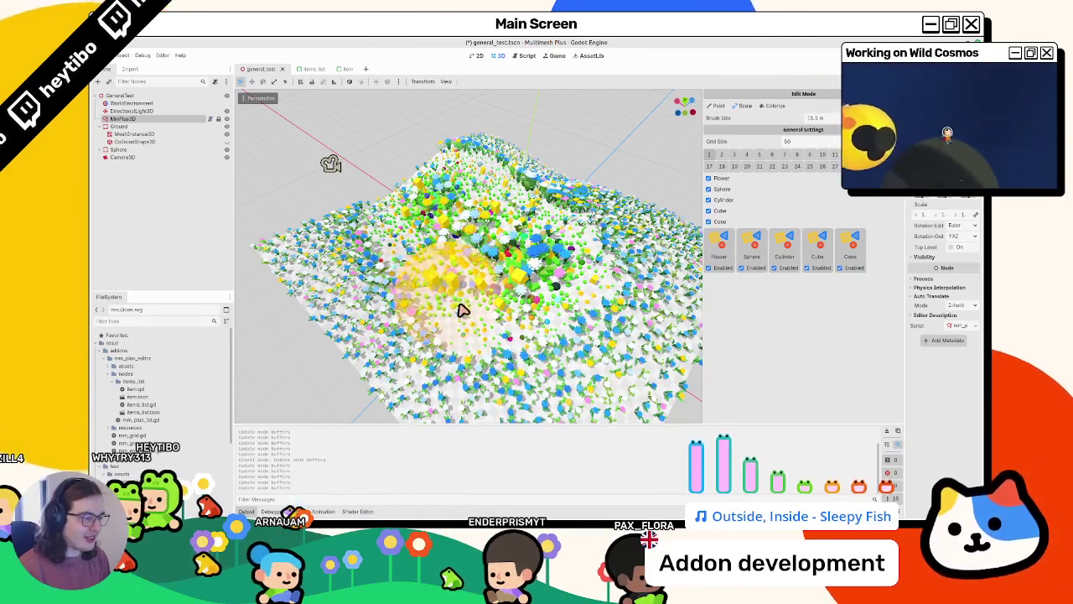
pyautogui.moveTo(477, 258)
pyautogui.mouseDown()
pyautogui.moveTo(664, 251)
pyautogui.moveTo(610, 230)
pyautogui.moveTo(503, 234)
pyautogui.moveTo(700, 232)
pyautogui.moveTo(535, 243)
pyautogui.moveTo(699, 235)
pyautogui.moveTo(545, 243)
pyautogui.moveTo(658, 283)
pyautogui.moveTo(746, 280)
pyautogui.mouseUp()
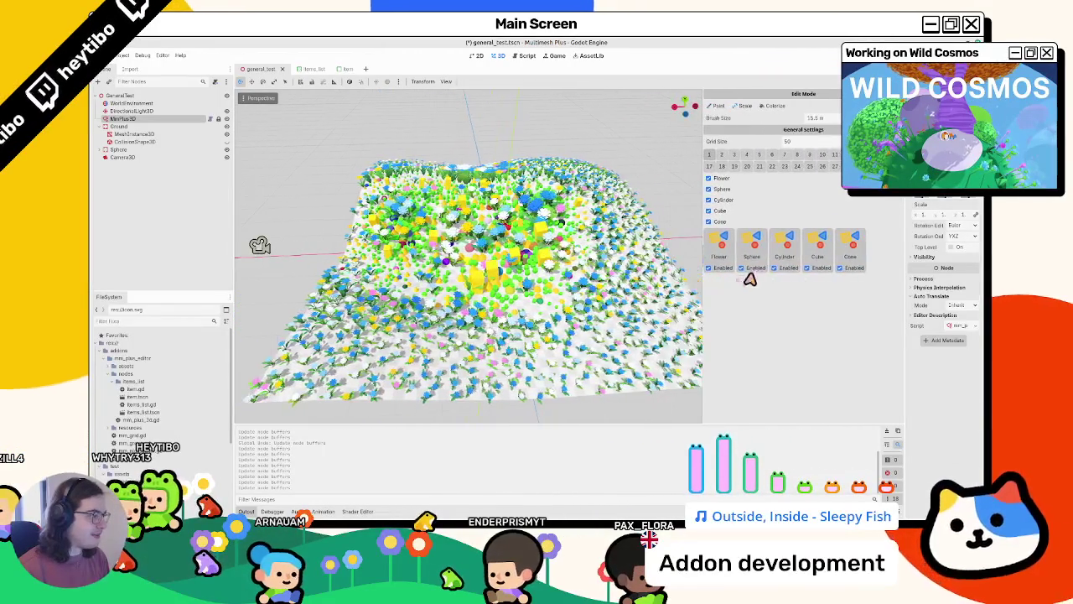
pyautogui.click(210, 119)
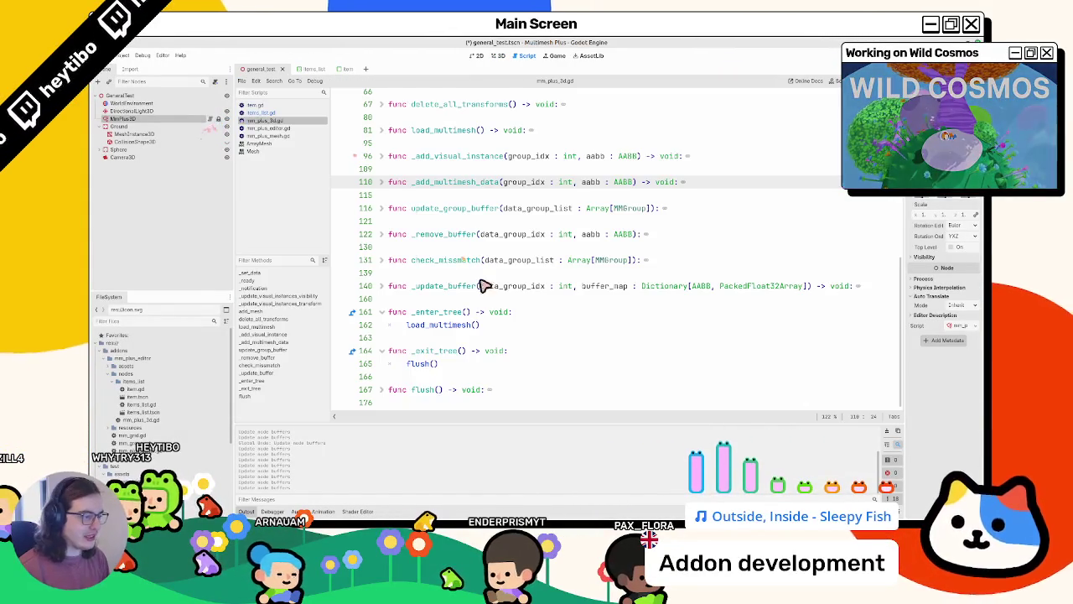
# Open mm_plus_editor.gd and review the load_from_list call and active_layers on line 342
pyautogui.click(256, 105)
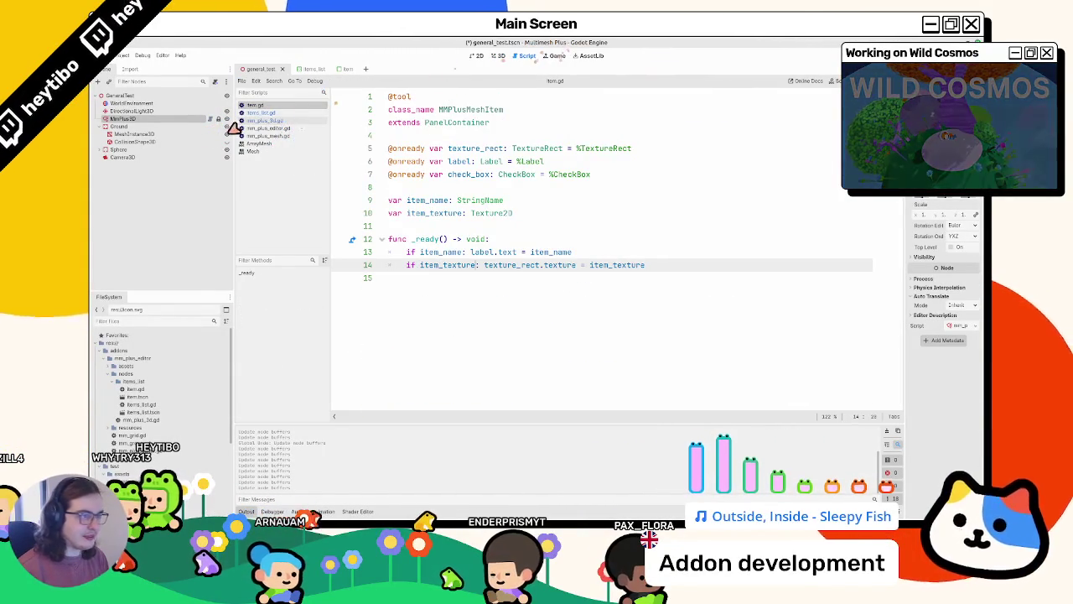
pyautogui.click(264, 128)
pyautogui.scroll(-20, 517, 301)
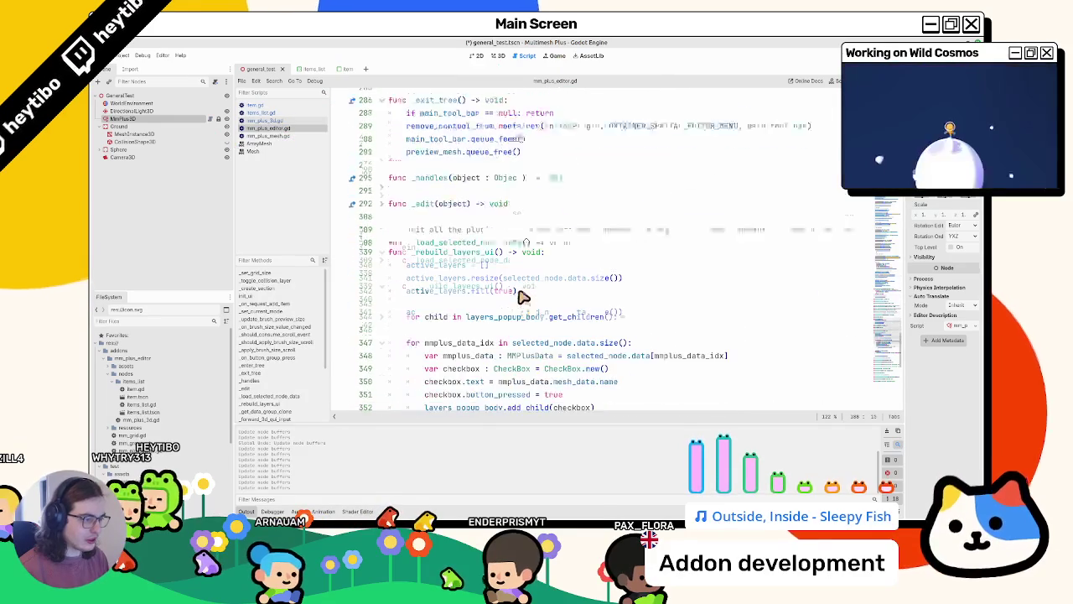
pyautogui.scroll(15, 520, 293)
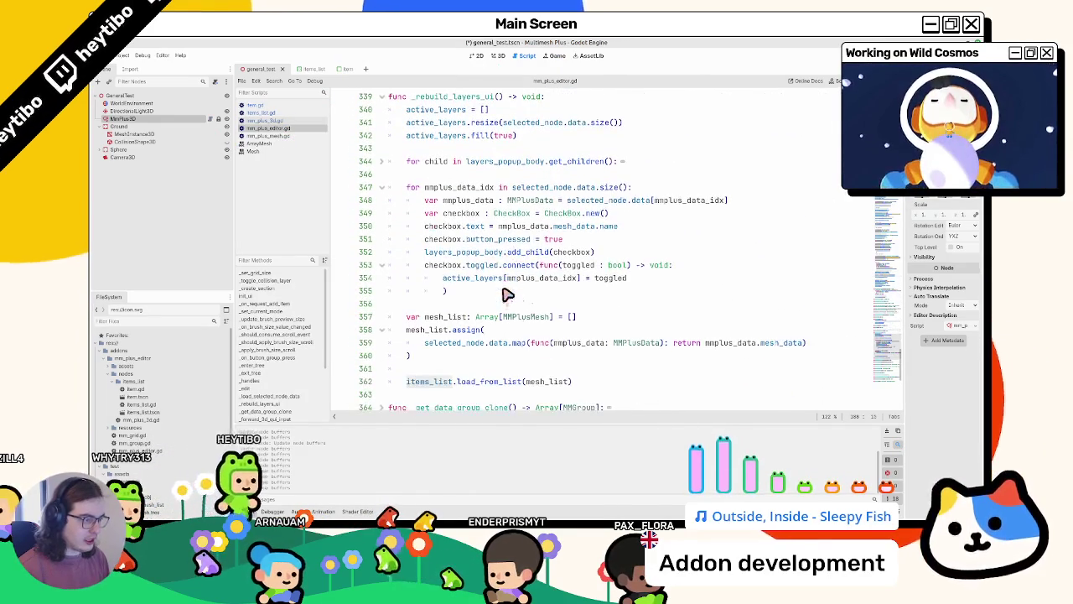
pyautogui.scroll(-5, 442, 290)
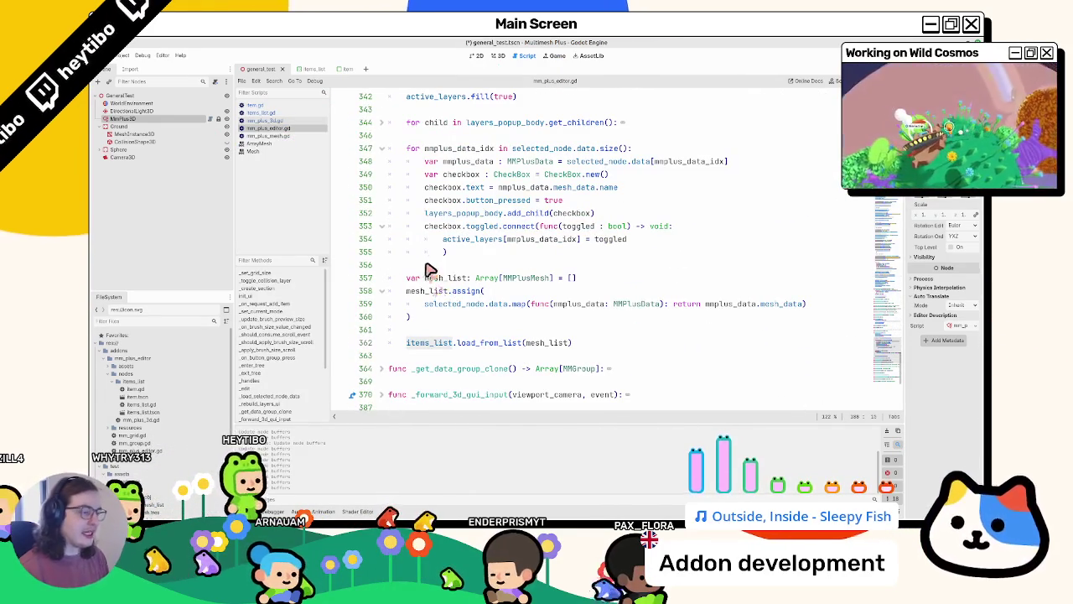
pyautogui.doubleClick(546, 342)
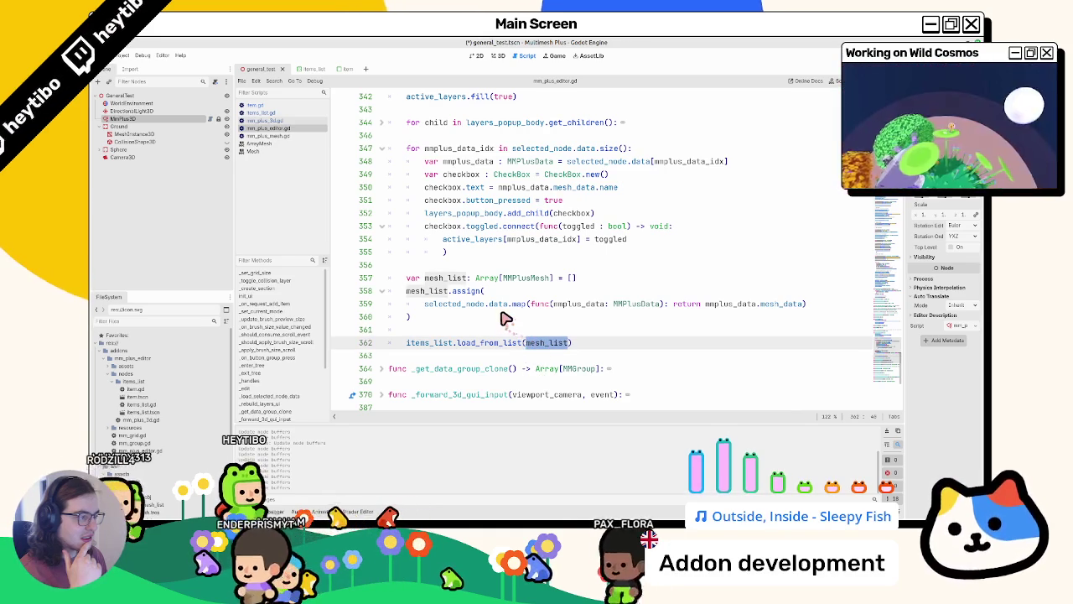
pyautogui.scroll(2, 491, 308)
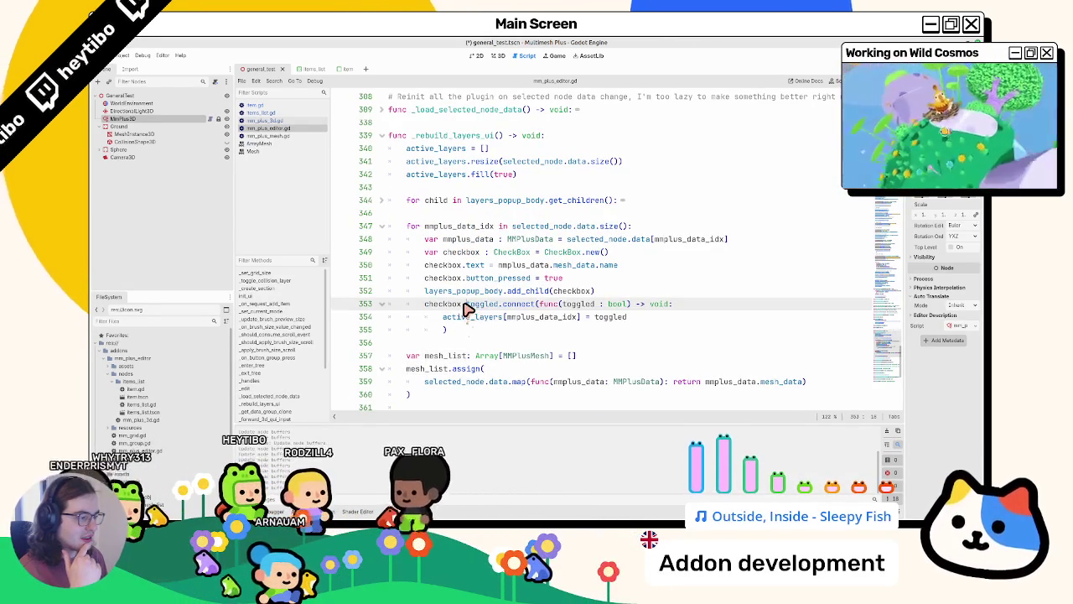
pyautogui.moveTo(466, 308)
pyautogui.moveTo(425, 303); pyautogui.dragTo(453, 331)
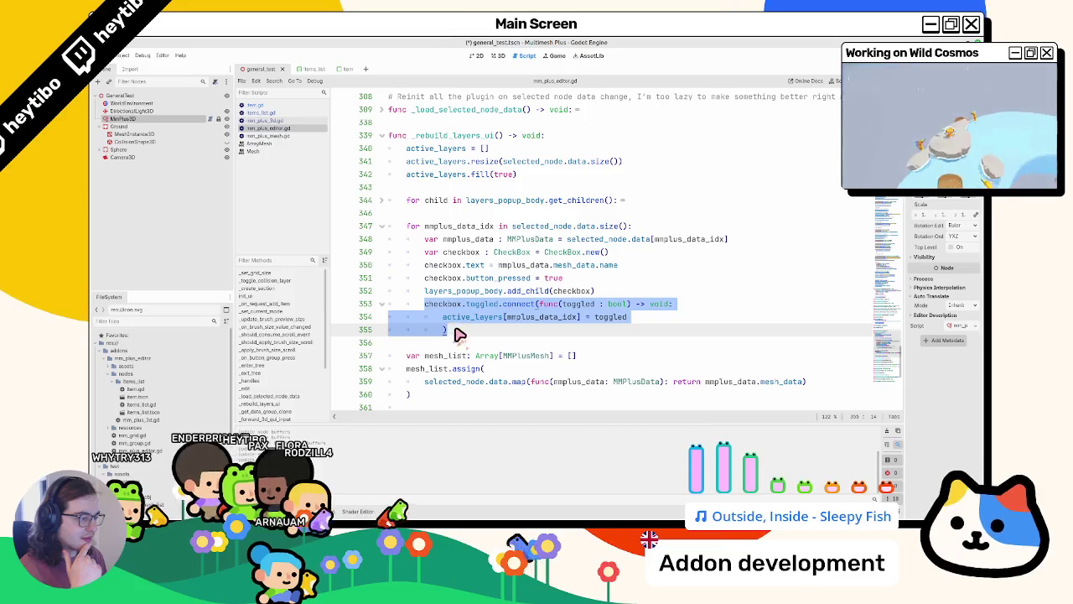
pyautogui.scroll(-2, 453, 327)
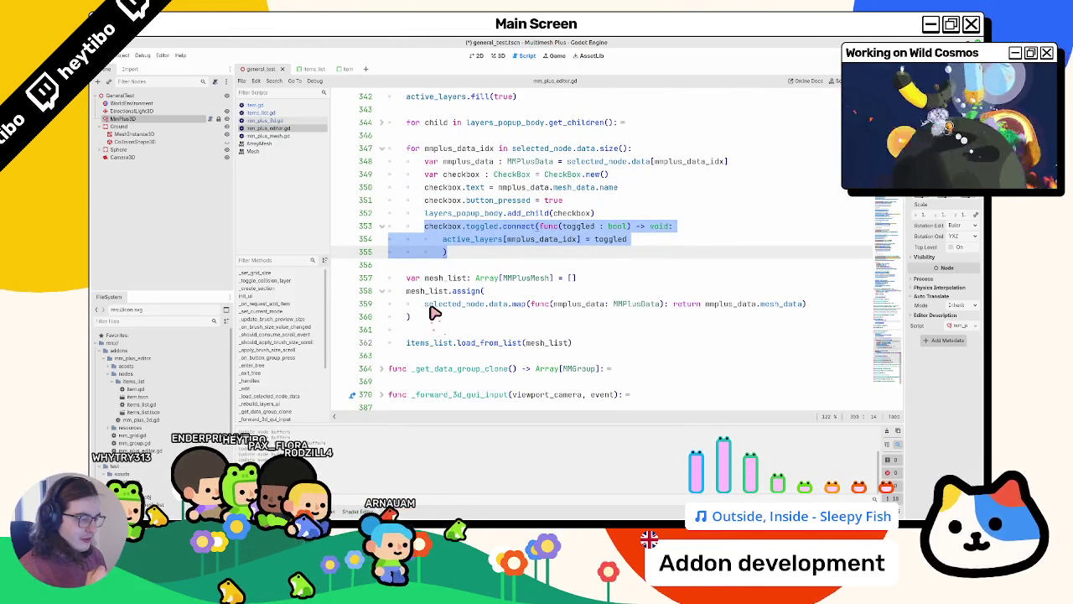
pyautogui.scroll(4, 419, 314)
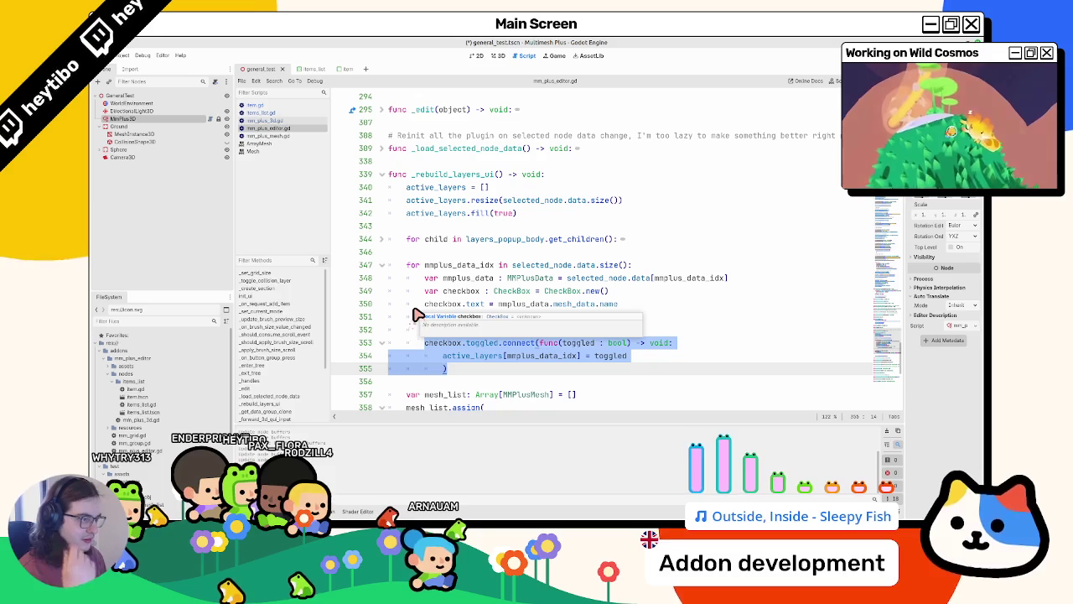
pyautogui.scroll(-4, 418, 314)
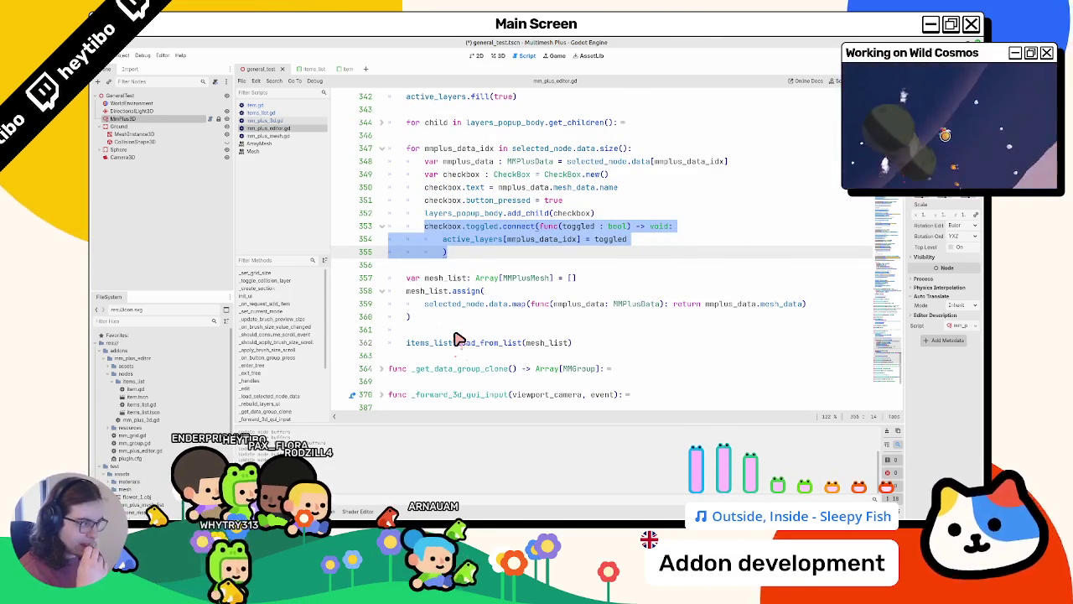
pyautogui.scroll(2, 438, 241)
pyautogui.doubleClick(444, 176)
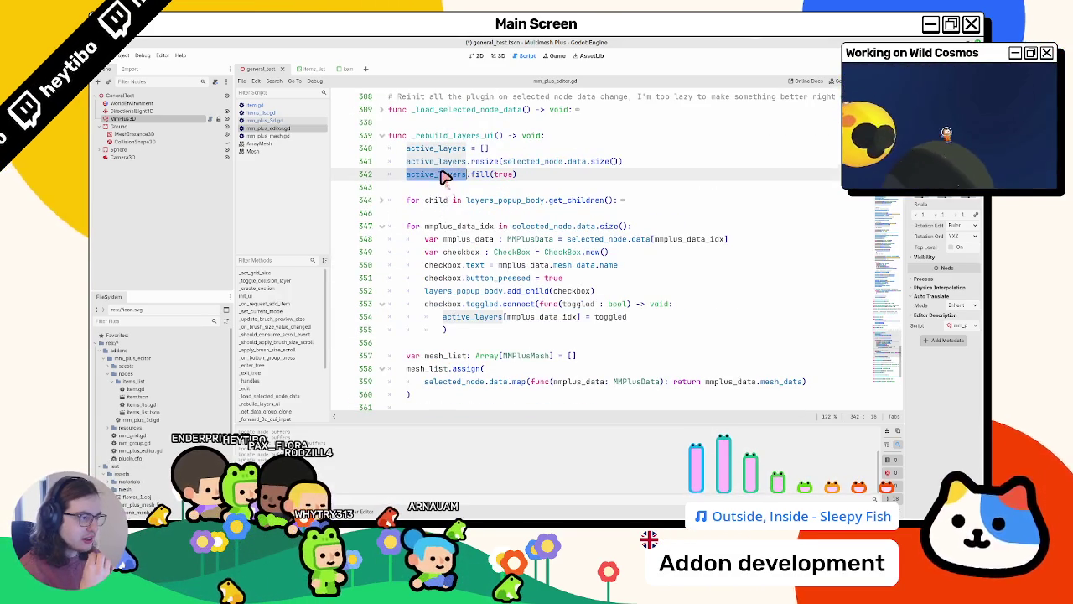
pyautogui.scroll(-2, 460, 300)
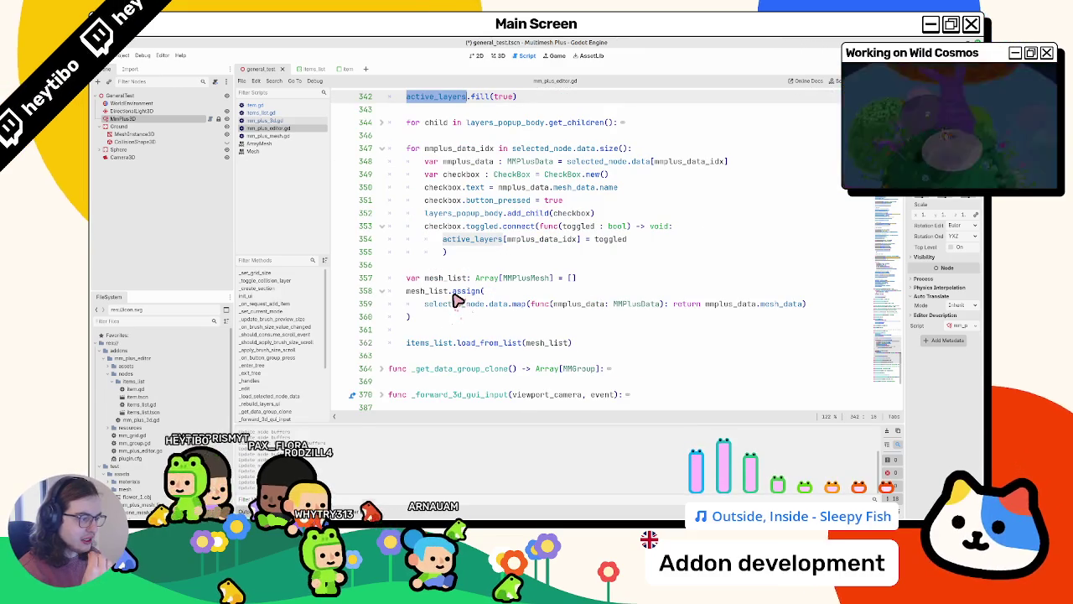
pyautogui.scroll(2, 450, 301)
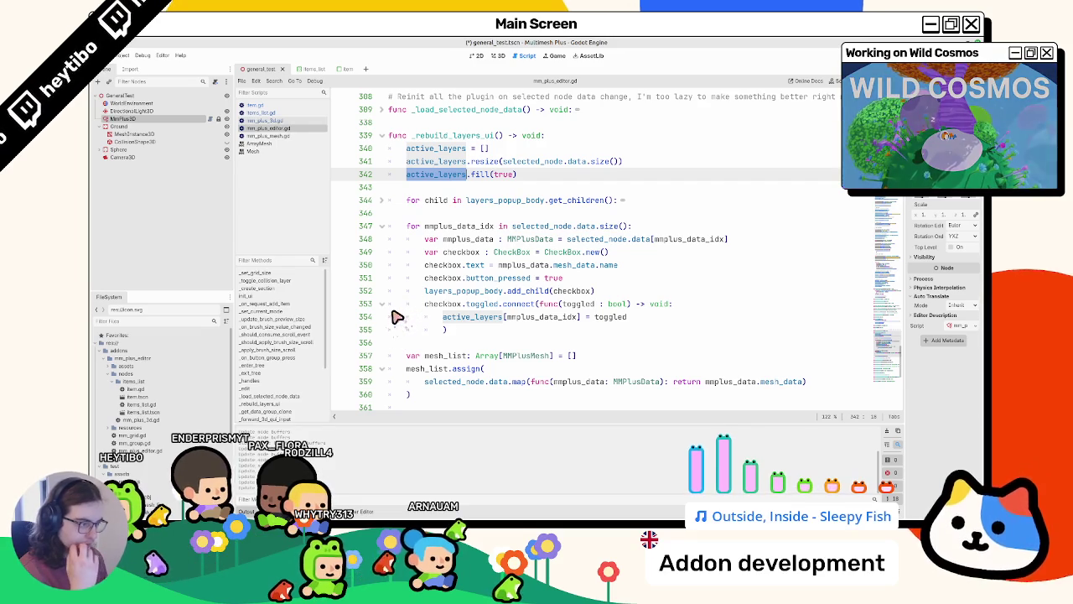
# Close the toggled callback lambda on lines 353–354 with a ')' on a new line
pyautogui.click(517, 307)
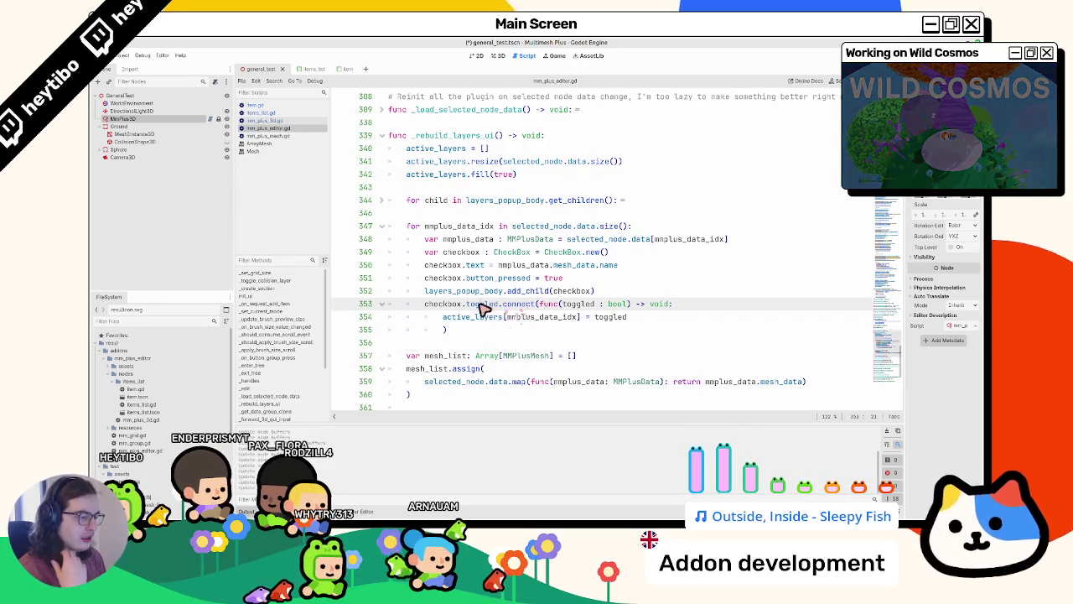
pyautogui.moveTo(426, 303); pyautogui.dragTo(536, 321)
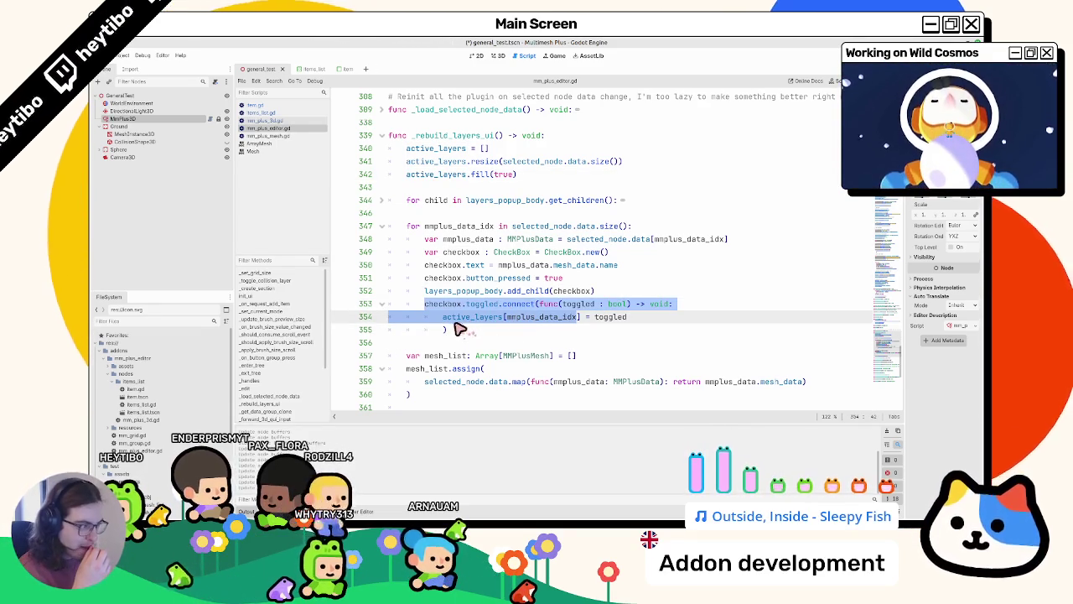
pyautogui.hotkey('shift', 'Right')
pyautogui.moveTo(539, 304)
pyautogui.mouseDown()
pyautogui.moveTo(579, 317)
pyautogui.moveTo(421, 335)
pyautogui.moveTo(447, 330)
pyautogui.mouseUp()
pyautogui.scroll(-3, 447, 331)
pyautogui.press('Right')
pyautogui.write(')')
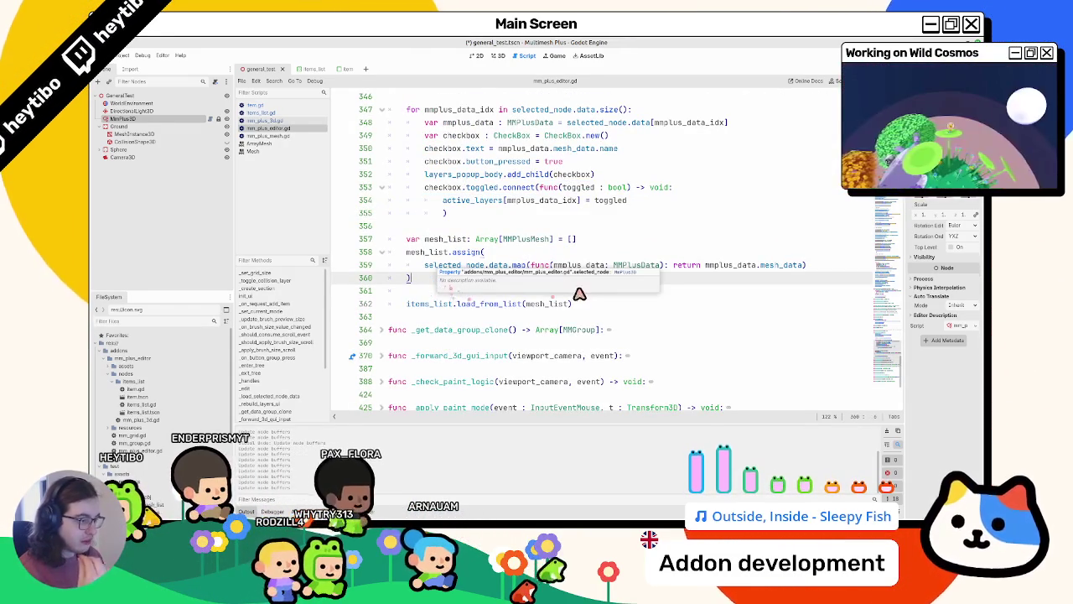
# Insert two blank lines between the mesh_list assignment and items_list.load_from_list
pyautogui.press('Return')
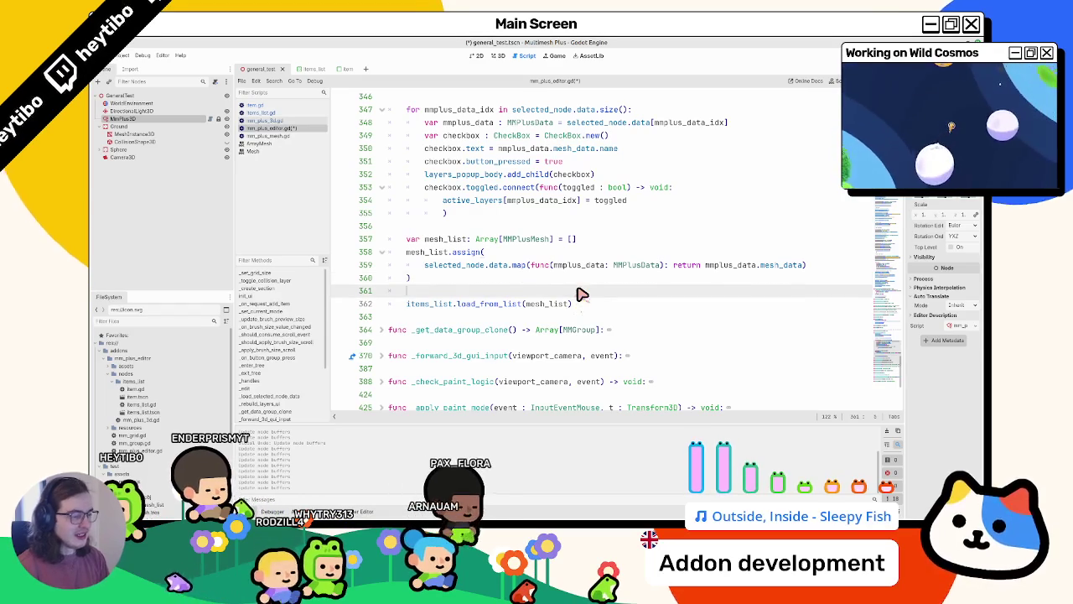
pyautogui.press('Down')
pyautogui.press('Return')
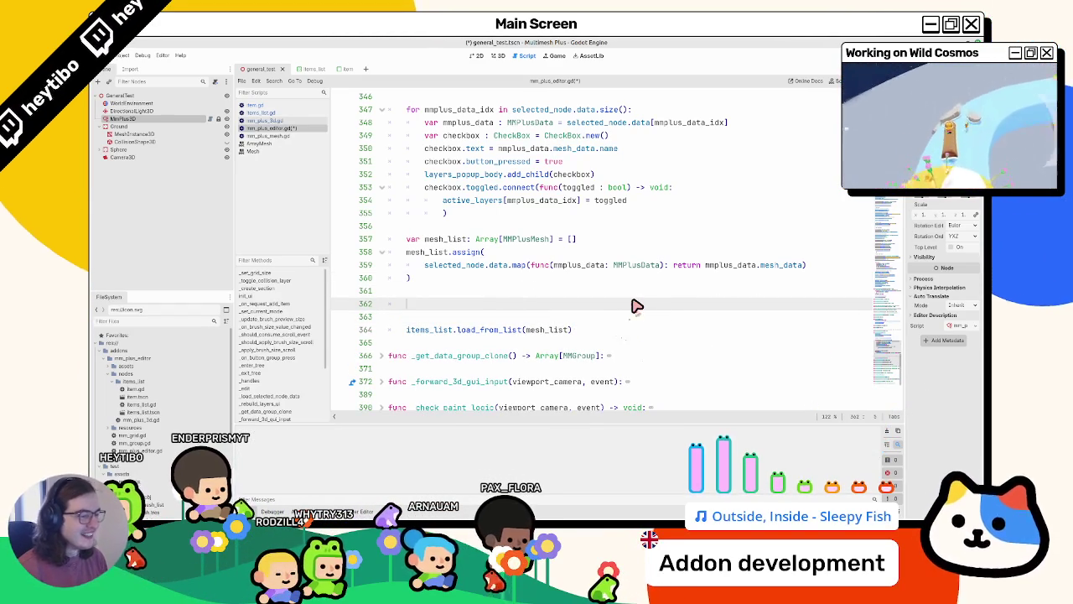
pyautogui.scroll(5, 636, 304)
pyautogui.scroll(-5, 636, 303)
pyautogui.scroll(1, 635, 304)
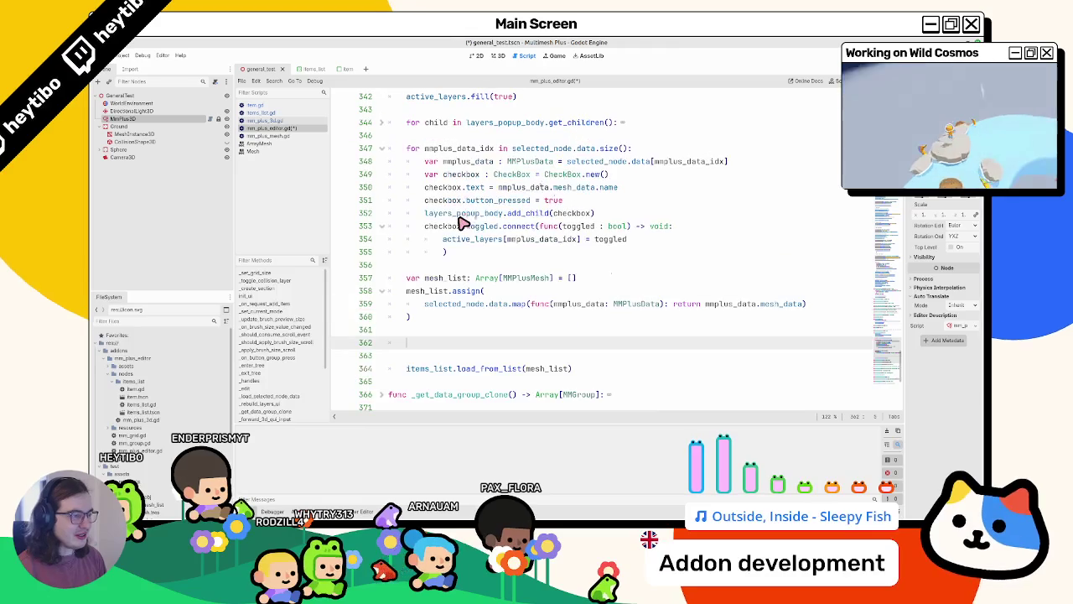
pyautogui.scroll(5, 461, 225)
pyautogui.scroll(-6, 457, 239)
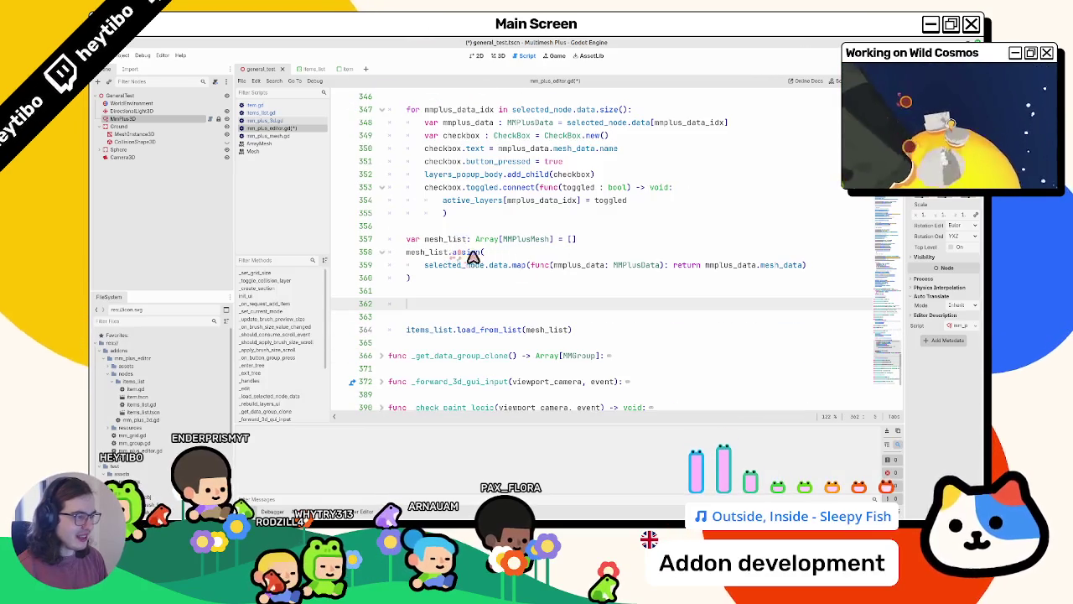
# Declare var callbacks: Array[Callable] = [] on line 362 and save mm_plus_editor.gd
pyautogui.write('check')
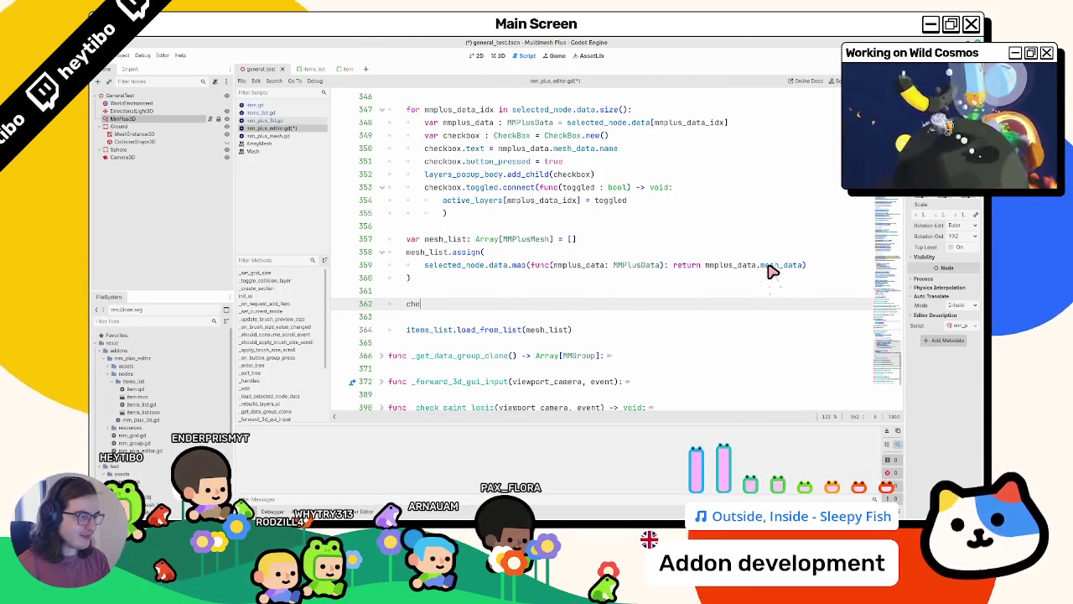
pyautogui.press('BackSpace')
pyautogui.press('BackSpace')
pyautogui.press('BackSpace')
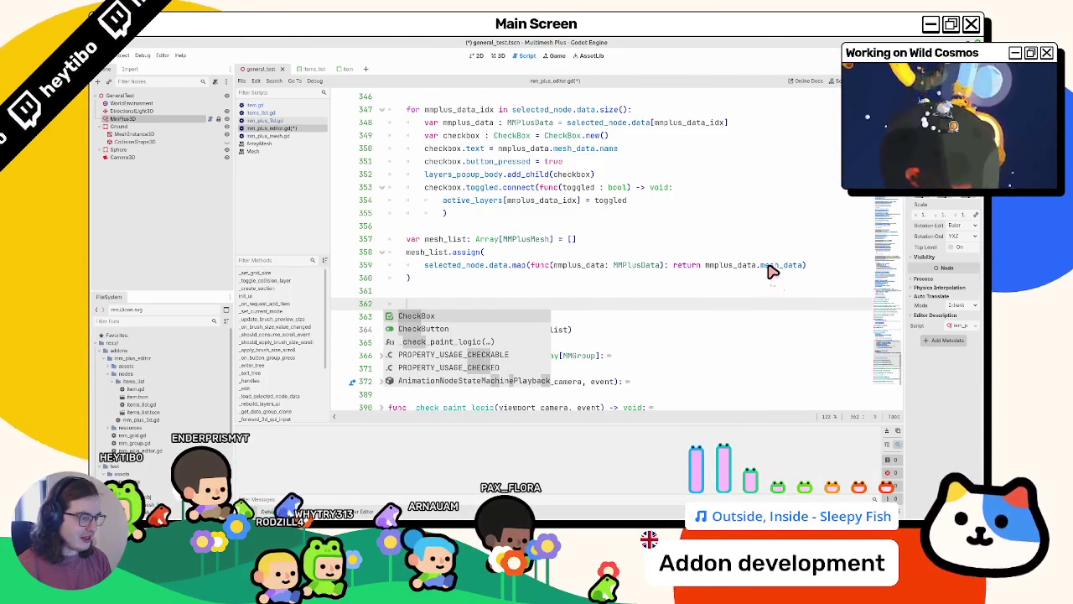
pyautogui.write('var call')
pyautogui.press('BackSpace')
pyautogui.press('BackSpace')
pyautogui.press('BackSpace')
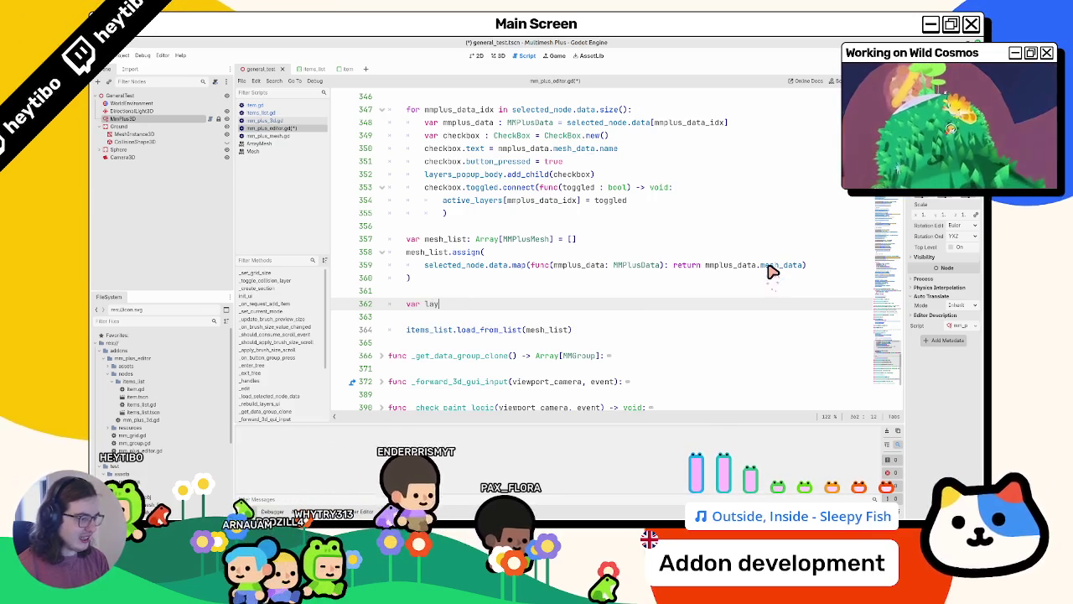
pyautogui.press('BackSpace')
pyautogui.press('BackSpace')
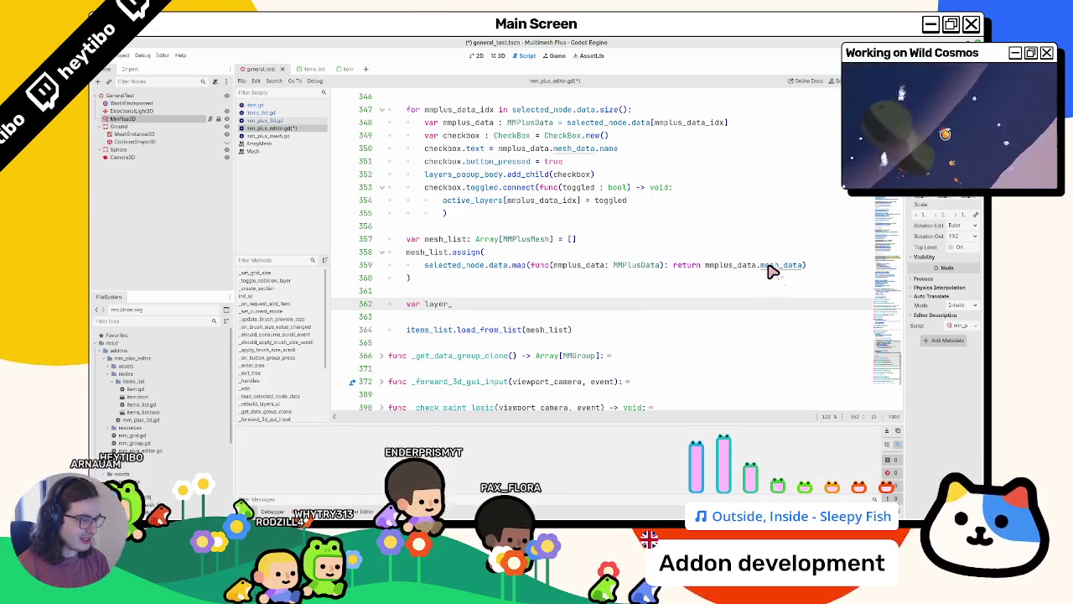
pyautogui.write('e_ca')
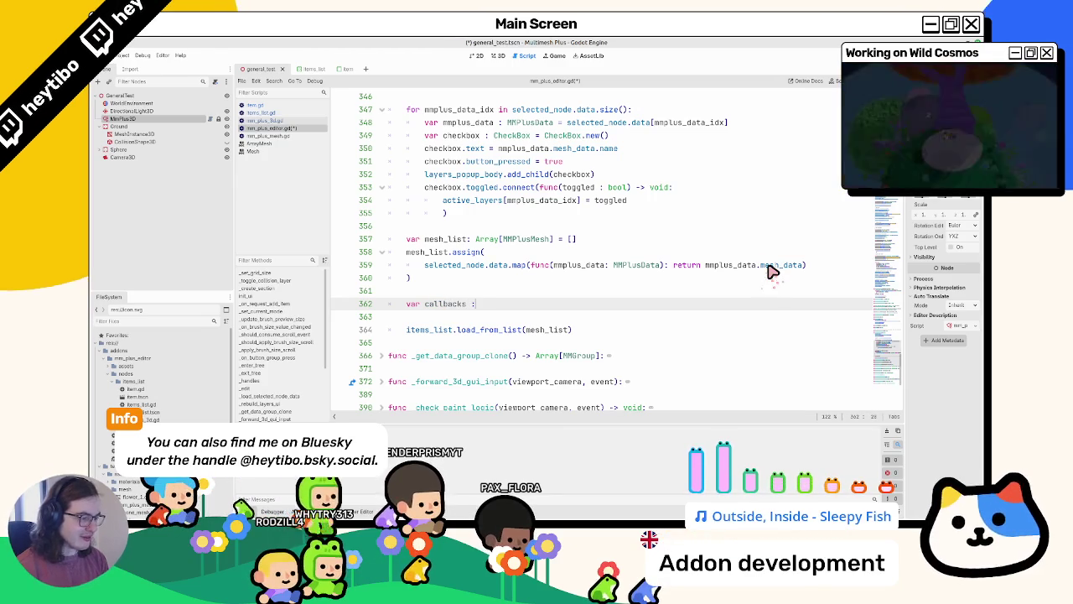
pyautogui.write(' Array')
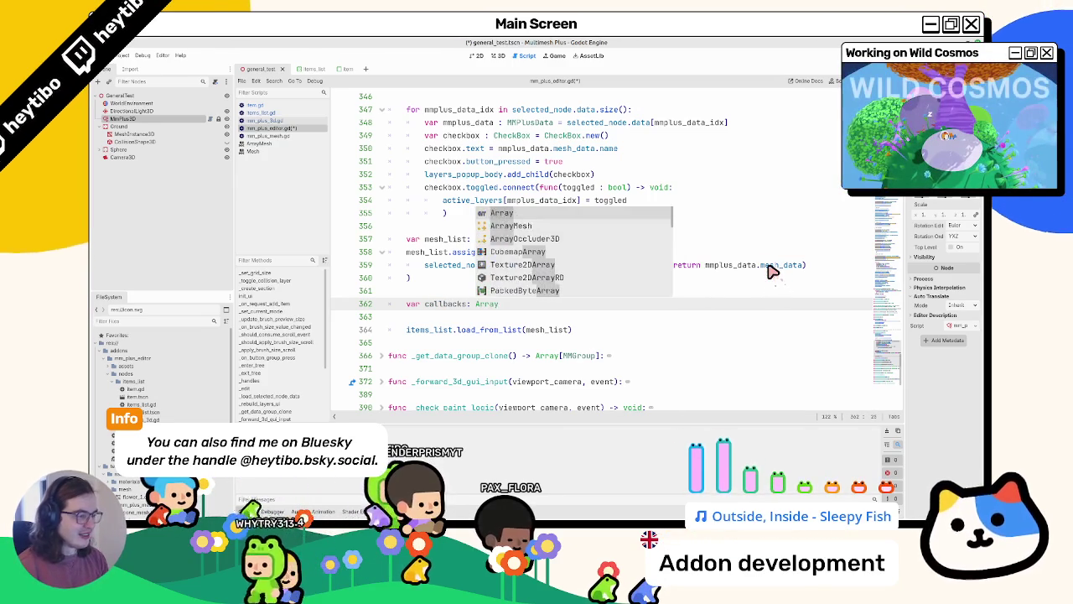
pyautogui.write('[call')
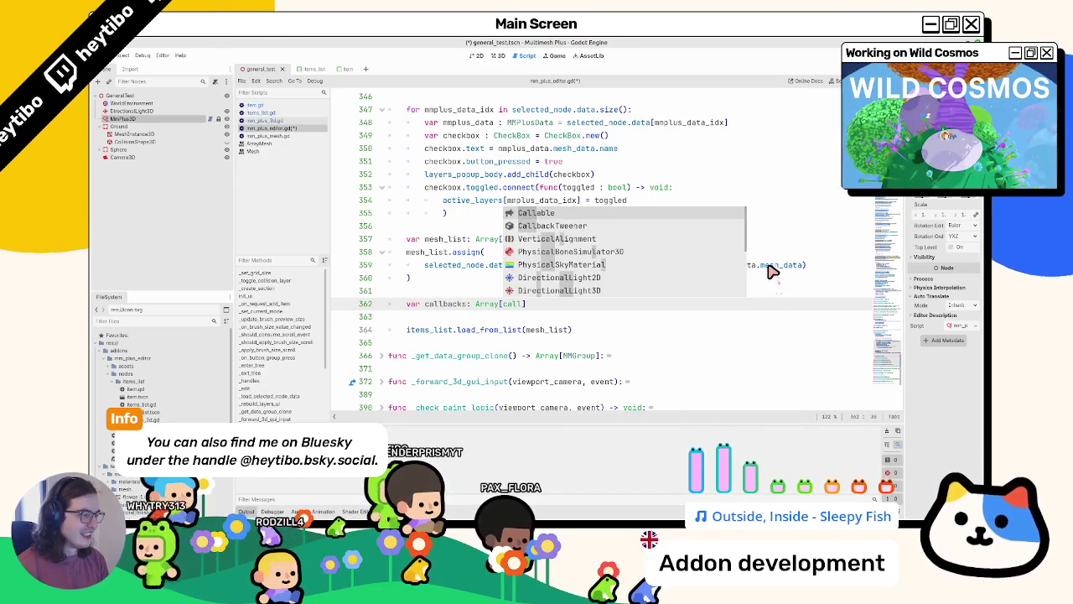
pyautogui.press('Return')
pyautogui.write('[]')
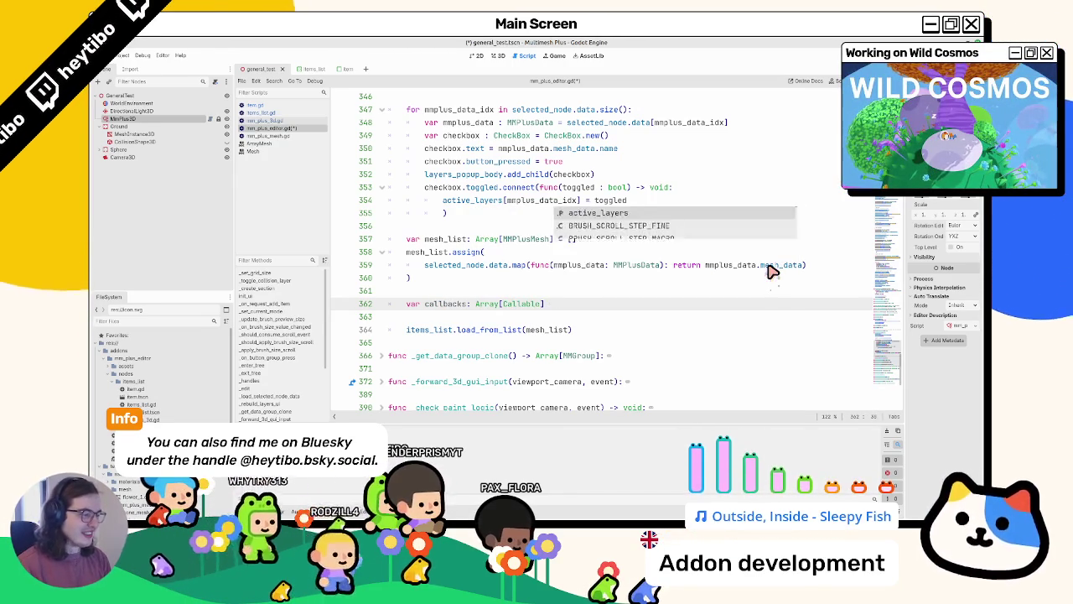
pyautogui.hotkey('ctrl', 's')
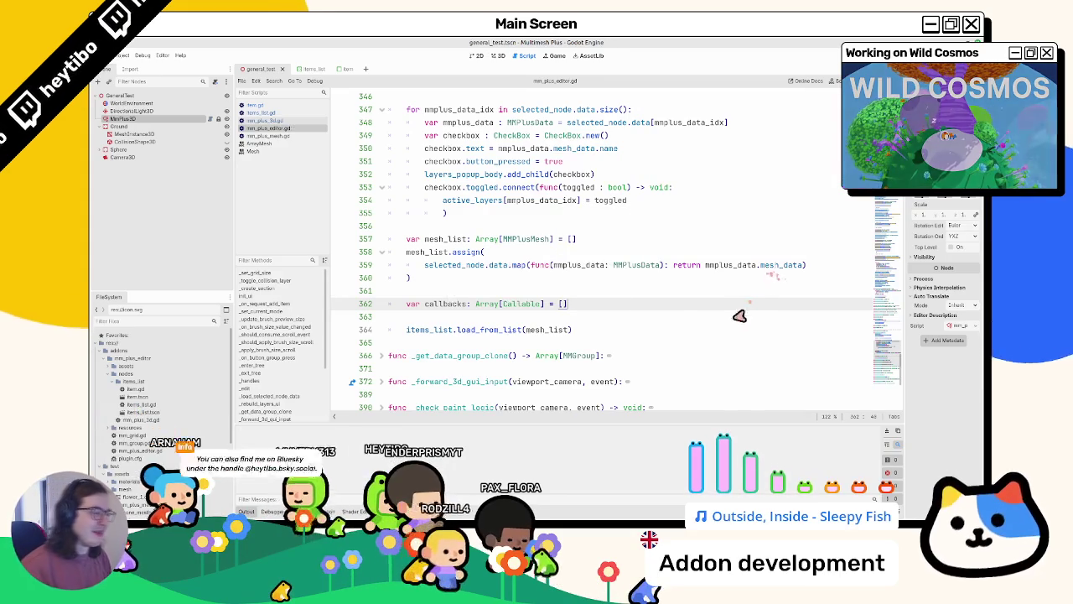
# Check the load_from_list call, then switch to mm_plus_3d.gd in the script list
pyautogui.press('Return')
pyautogui.press('BackSpace')
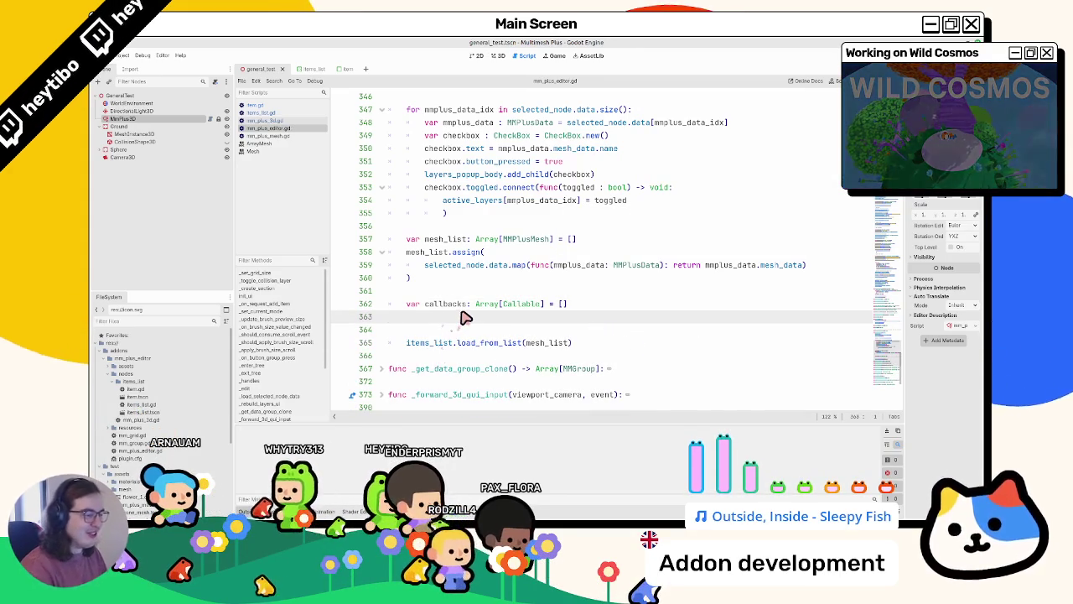
pyautogui.doubleClick(481, 342)
pyautogui.scroll(2, 482, 342)
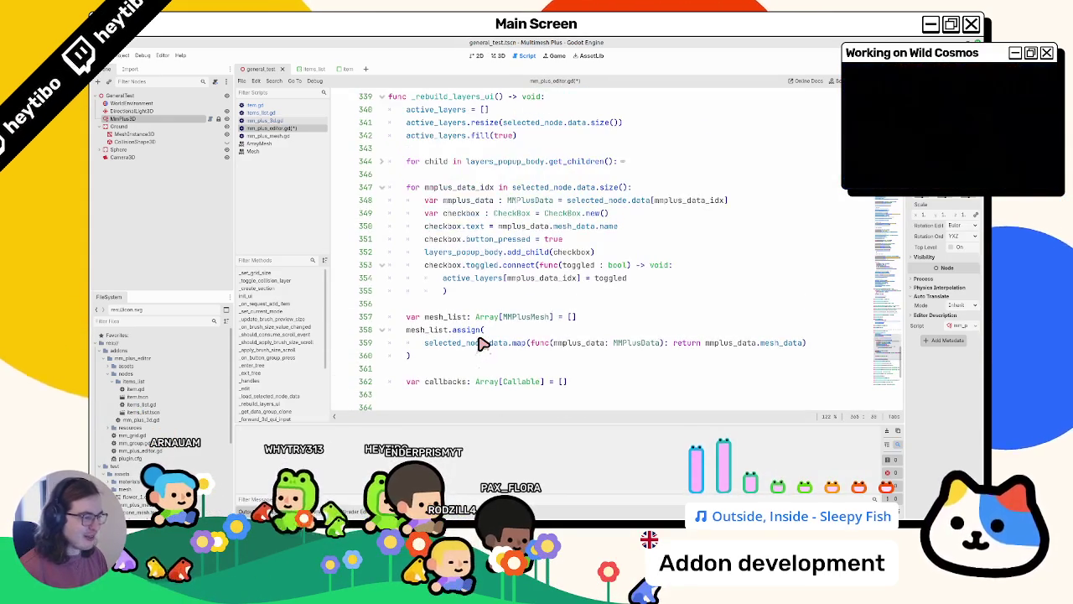
pyautogui.scroll(-2, 482, 344)
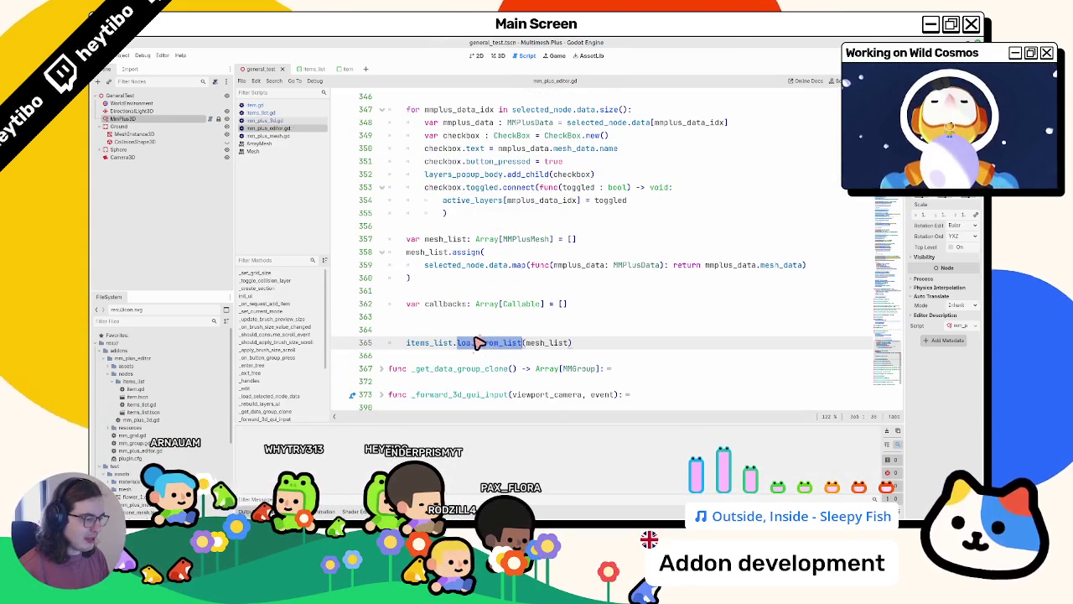
pyautogui.click(477, 343)
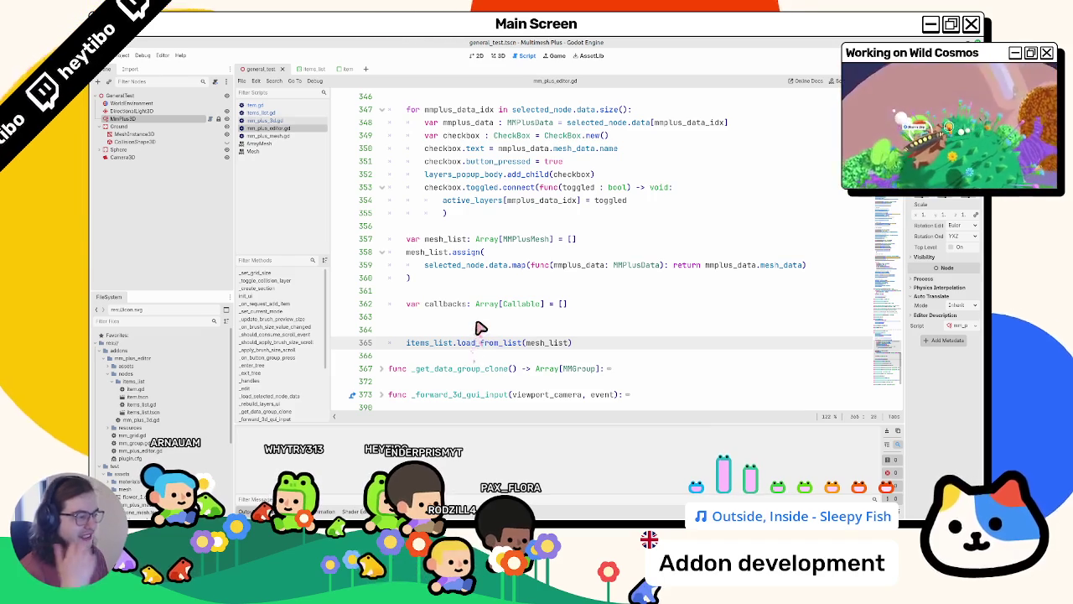
pyautogui.click(266, 120)
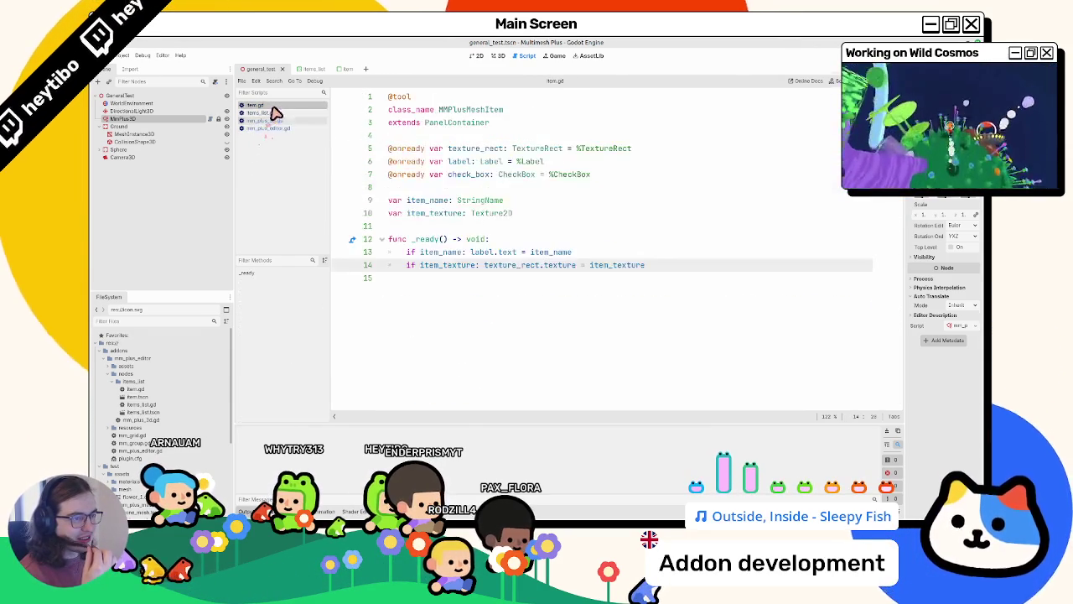
# Cycle through item.gd and mm_plus_3d.gd, settling on items_list.gd at load_from_list
pyautogui.click(272, 107)
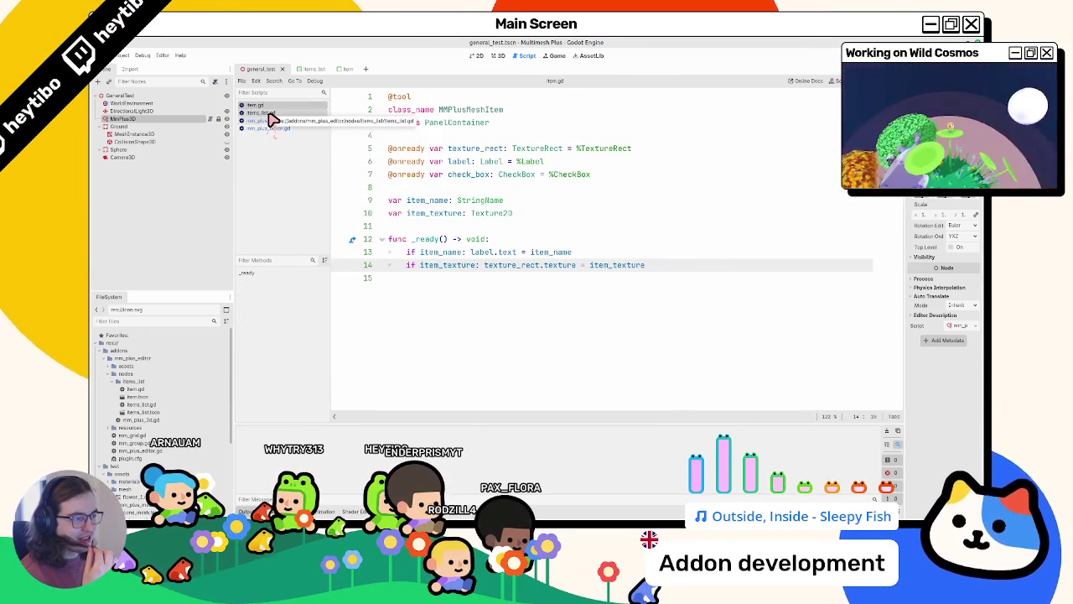
pyautogui.click(269, 114)
pyautogui.click(268, 122)
pyautogui.click(270, 115)
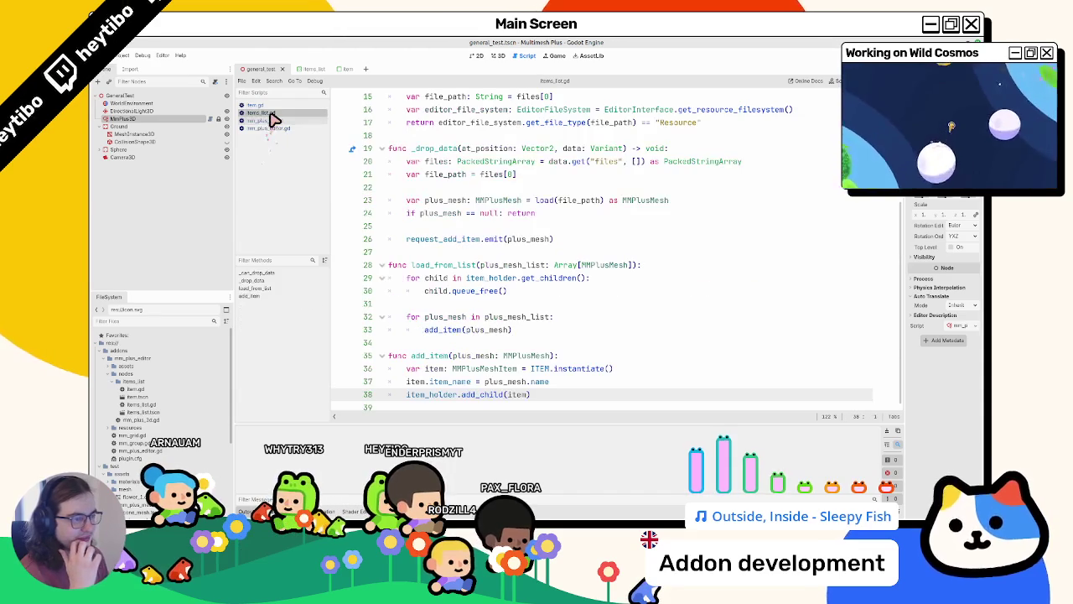
pyautogui.click(269, 122)
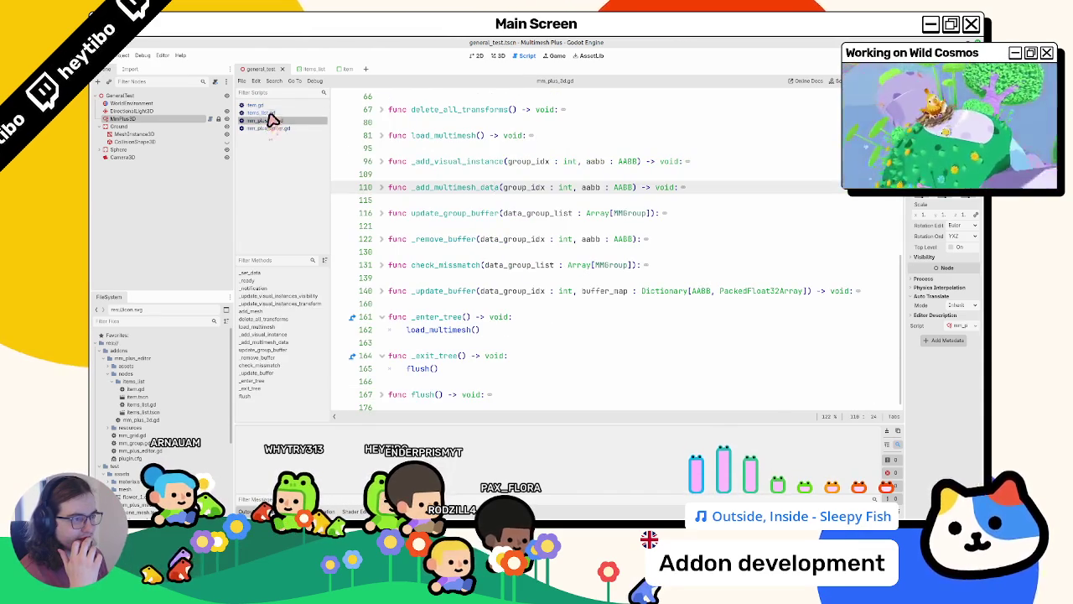
pyautogui.click(267, 113)
pyautogui.scroll(4, 478, 253)
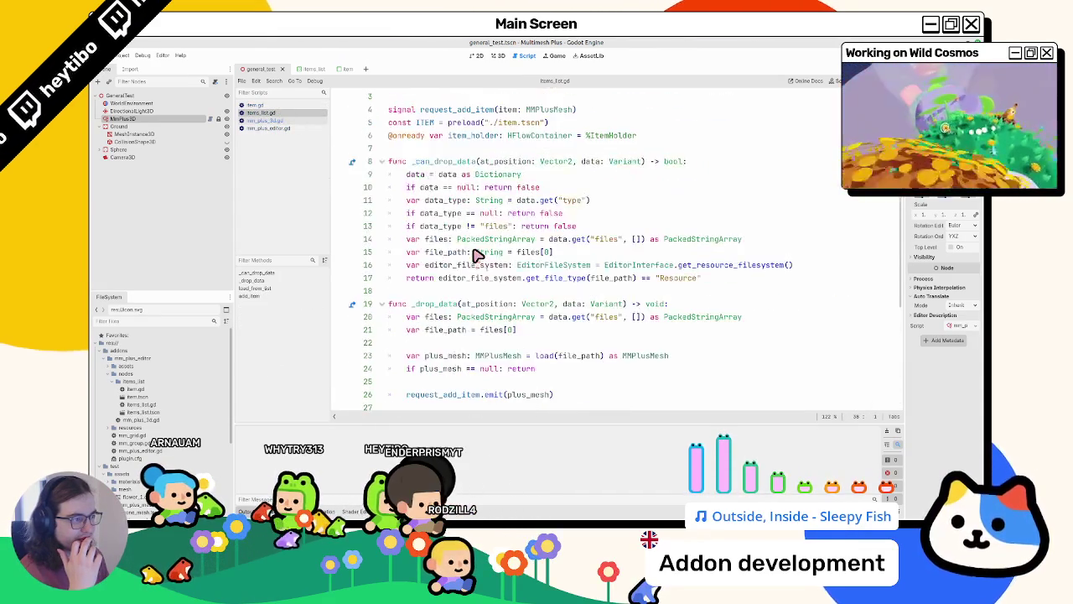
pyautogui.scroll(-4, 476, 254)
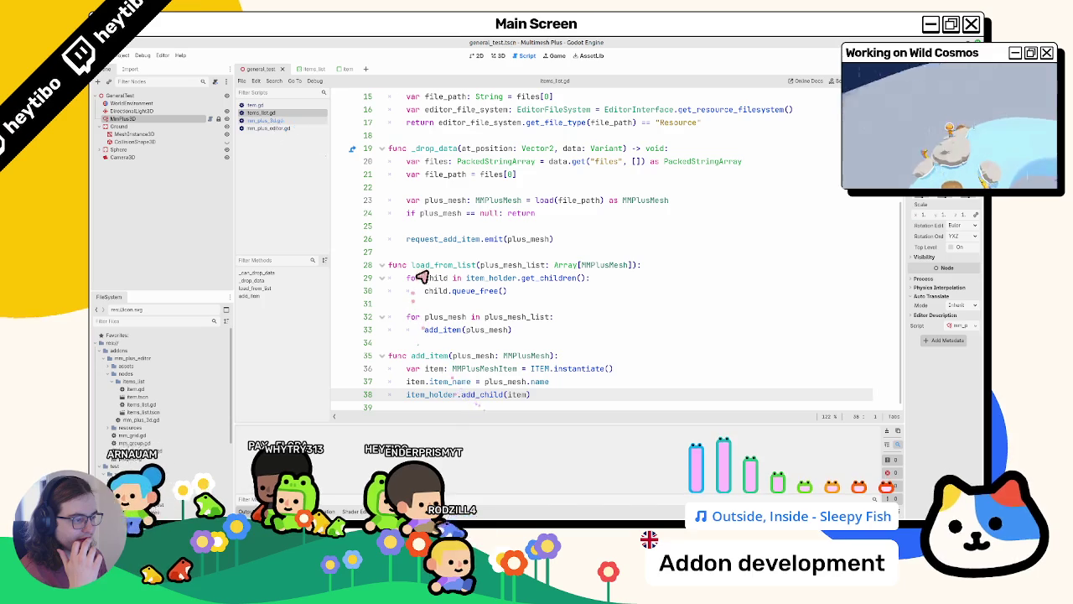
# Add a line 35 return statement returning item_holder.get_children() in load_from_list
pyautogui.doubleClick(439, 265)
pyautogui.click(565, 332)
pyautogui.press('Return')
pyautogui.press('Return')
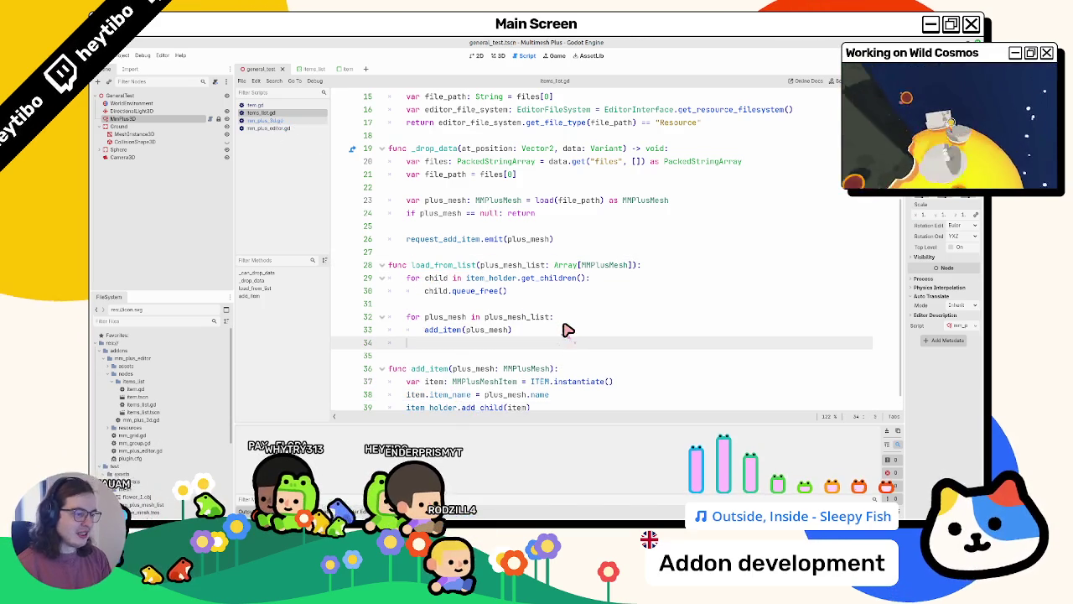
pyautogui.write('return')
pyautogui.press('Up')
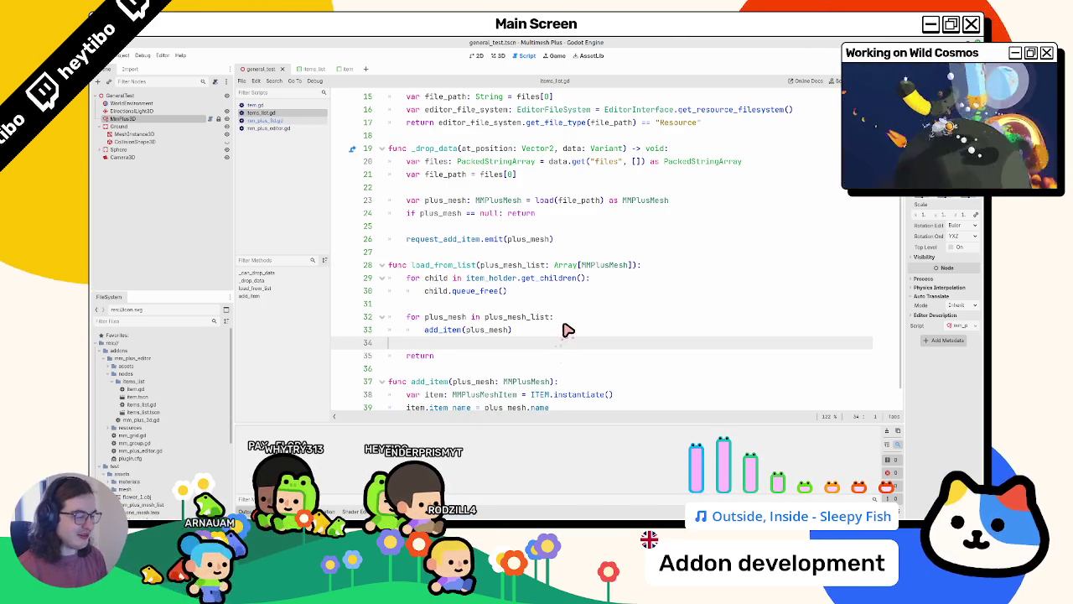
pyautogui.doubleClick(490, 330)
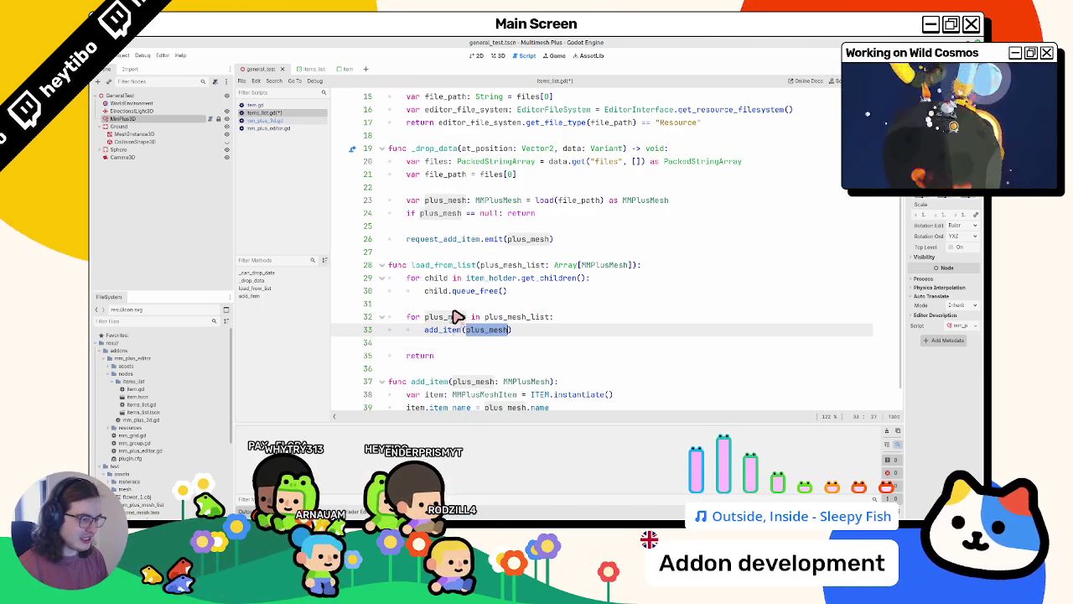
pyautogui.moveTo(466, 278); pyautogui.dragTo(637, 281)
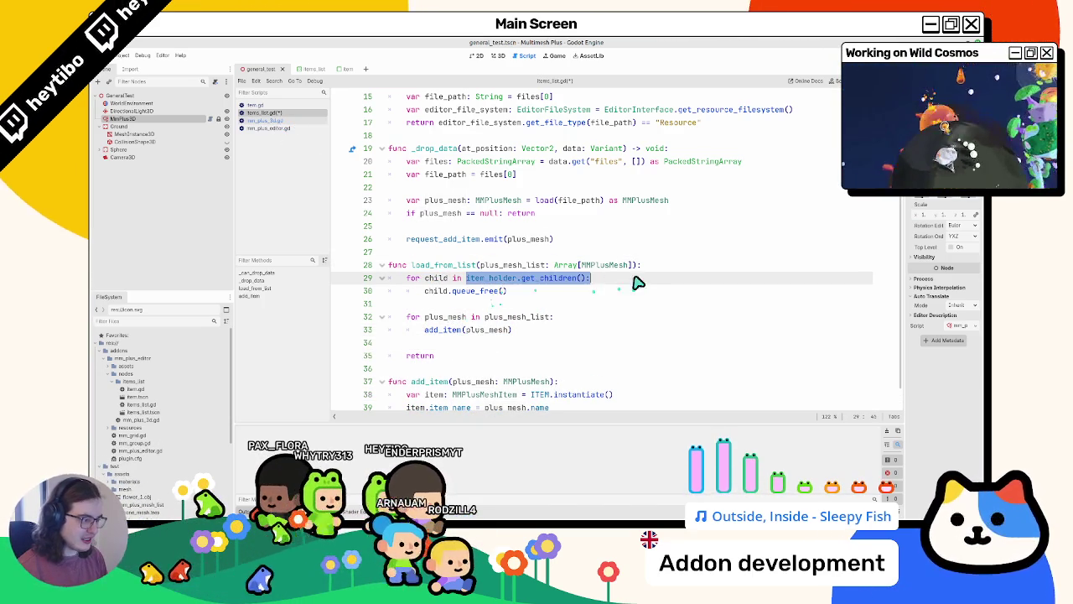
pyautogui.hotkey('ctrl', 'c')
pyautogui.click(466, 356)
pyautogui.hotkey('ctrl', 'v')
pyautogui.press('BackSpace')
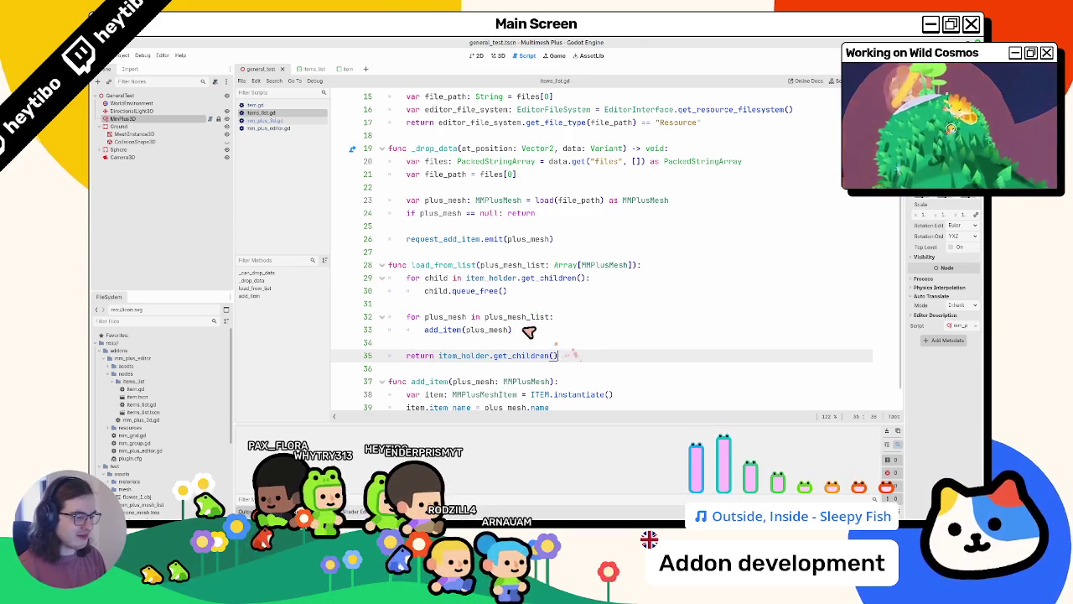
# Declare load_from_list's return type as Array[MMPlusMeshItem]
pyautogui.click(659, 268)
pyautogui.write('->')
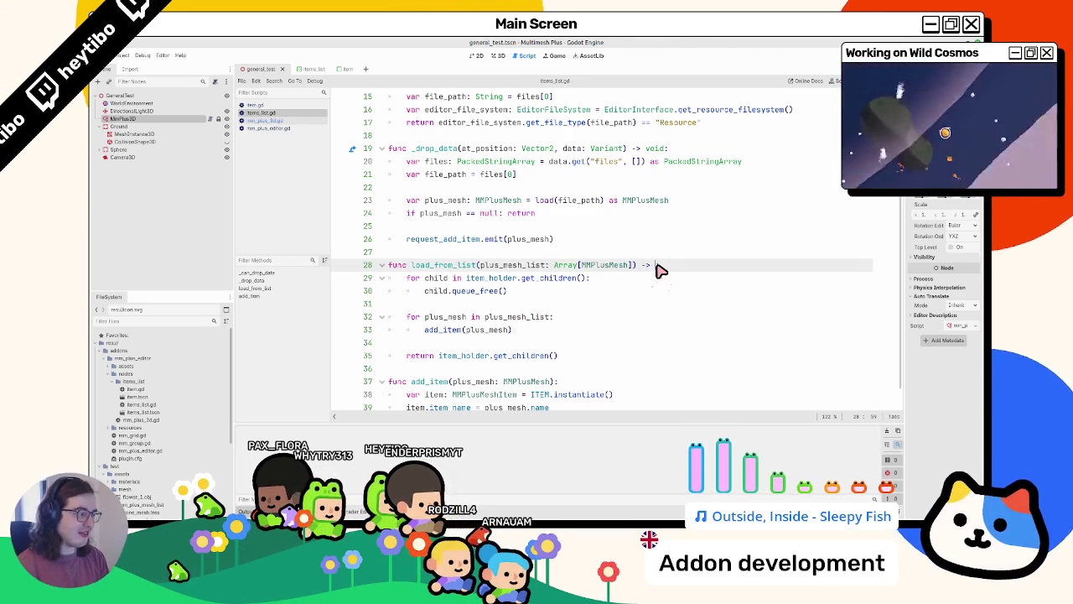
pyautogui.write('Array[Item]:')
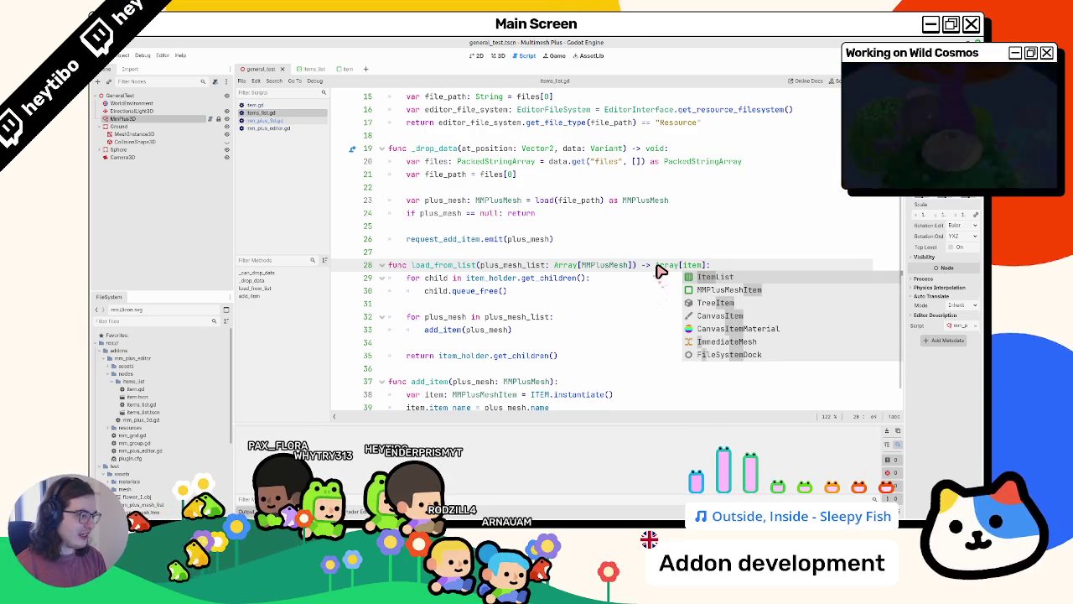
pyautogui.press('Down')
pyautogui.press('Return')
# Review plus_mesh and MMPlusMeshItem usages, then switch to mm_plus_editor.gd
pyautogui.scroll(5, 673, 272)
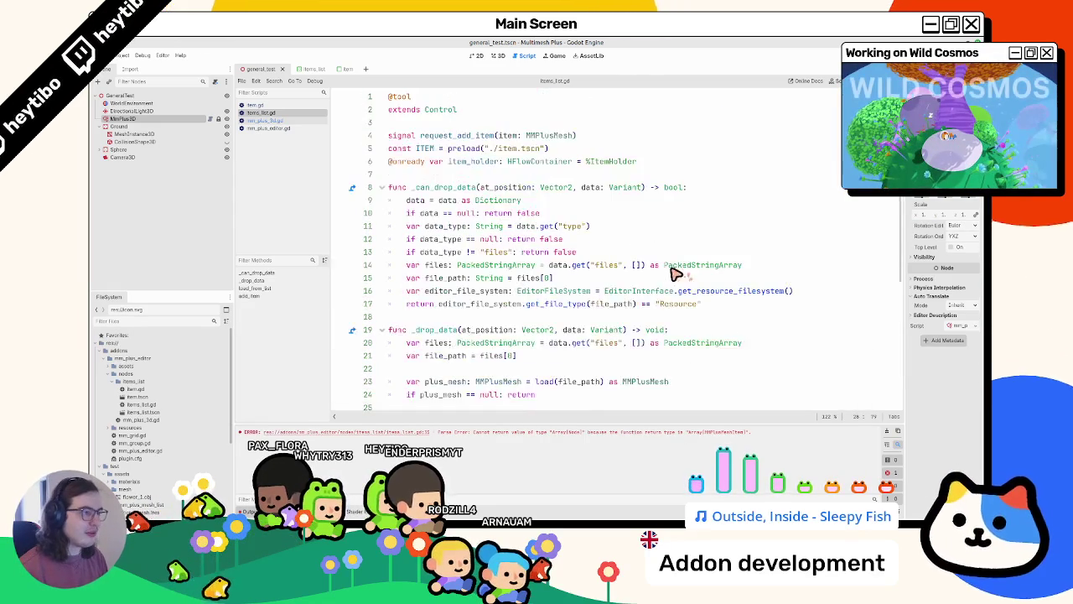
pyautogui.scroll(-5, 506, 246)
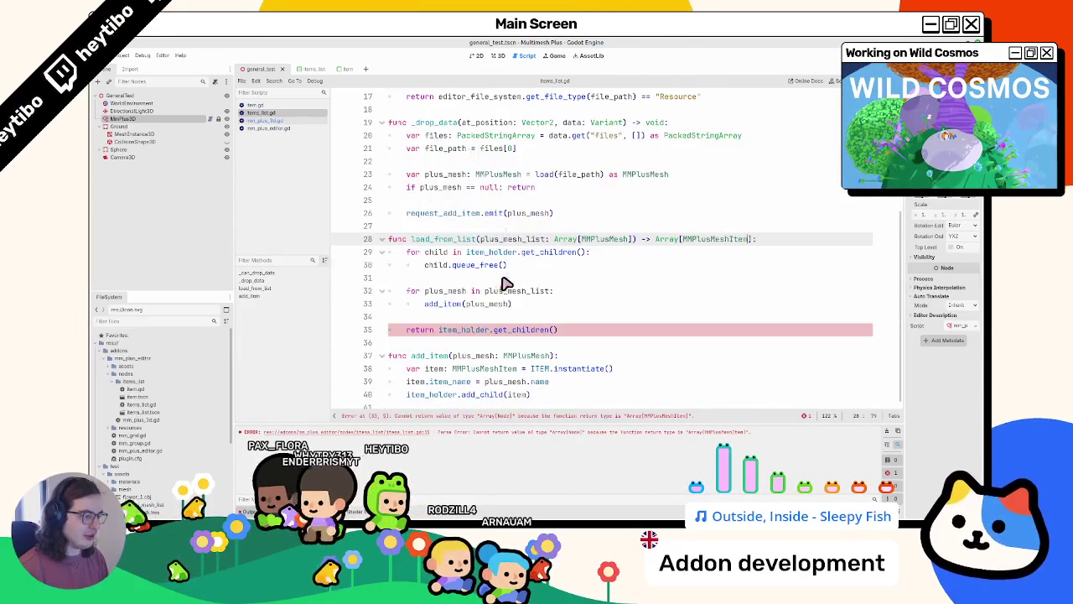
pyautogui.doubleClick(487, 305)
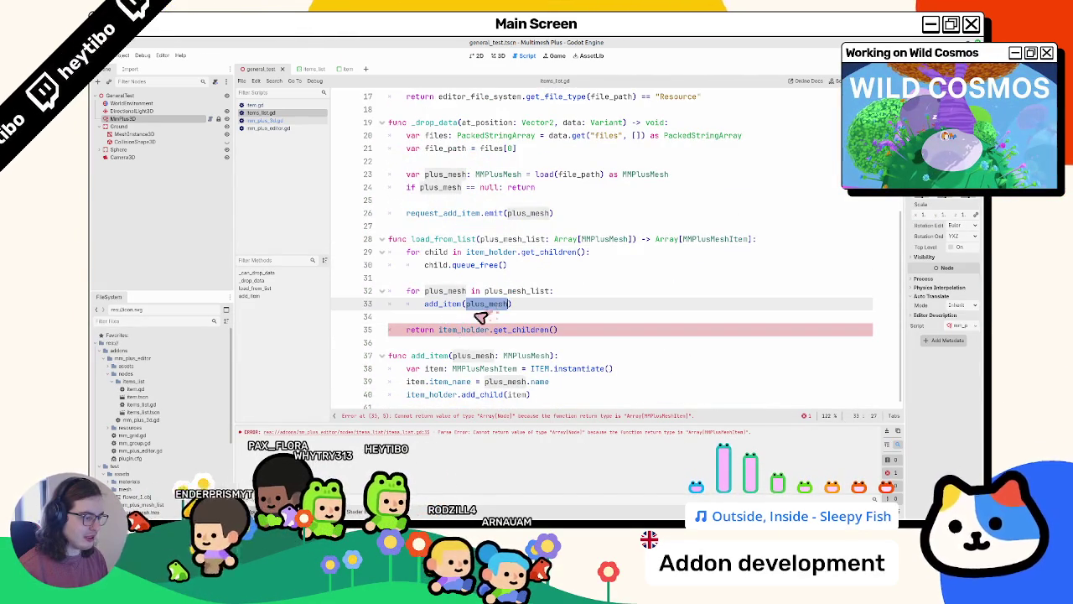
pyautogui.doubleClick(476, 369)
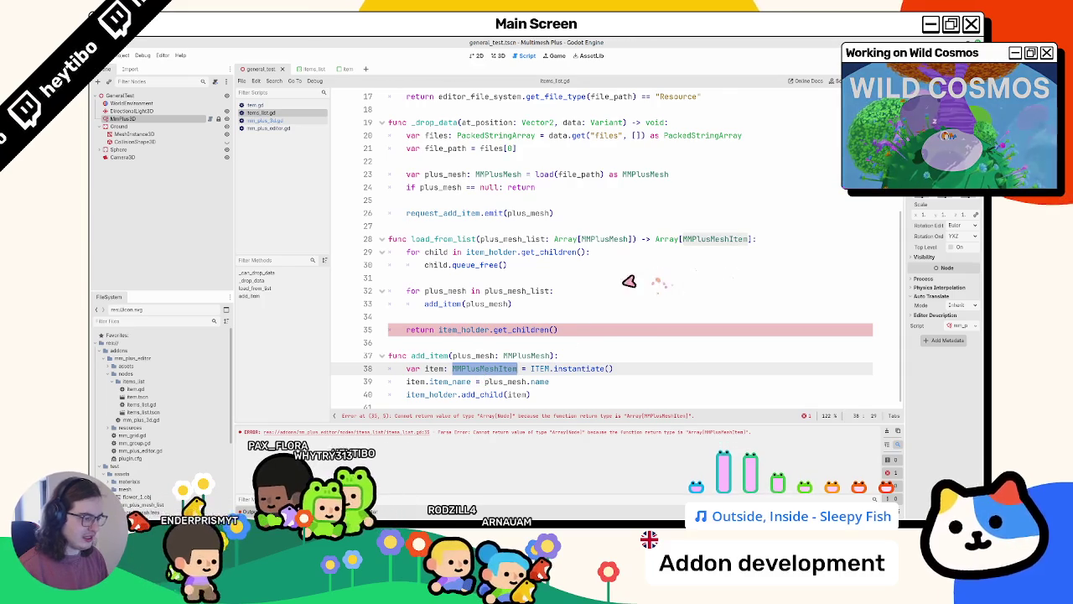
pyautogui.moveTo(438, 330); pyautogui.dragTo(587, 335)
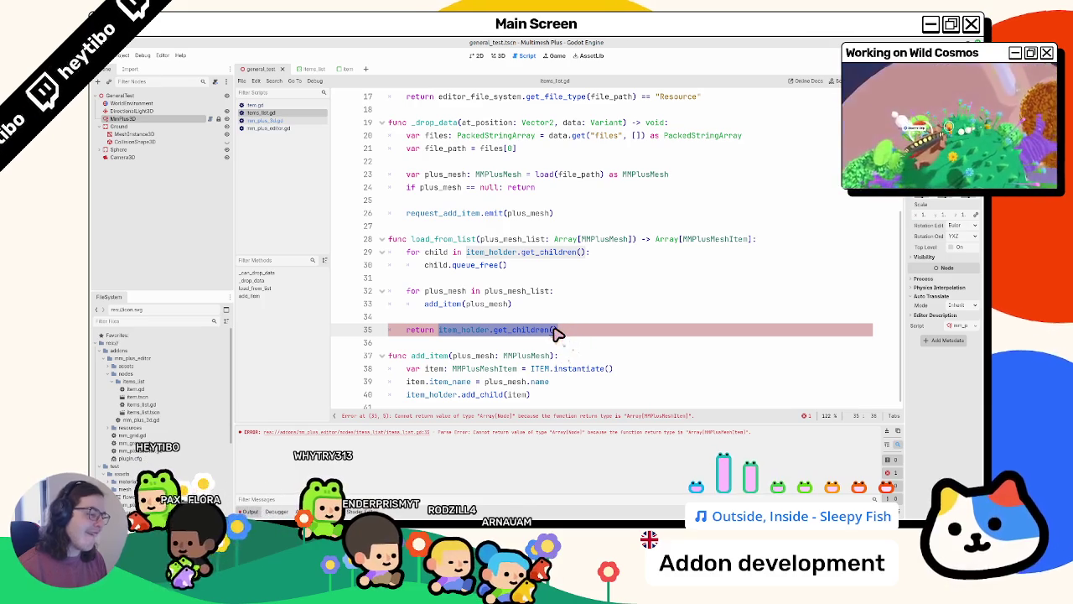
pyautogui.click(607, 309)
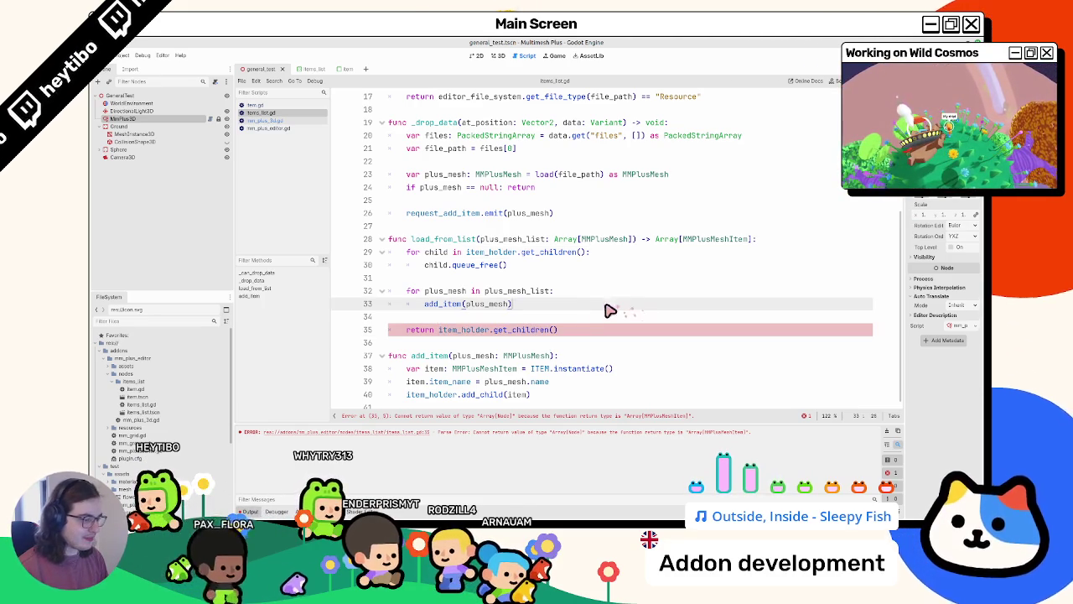
pyautogui.click(606, 316)
pyautogui.press('Return')
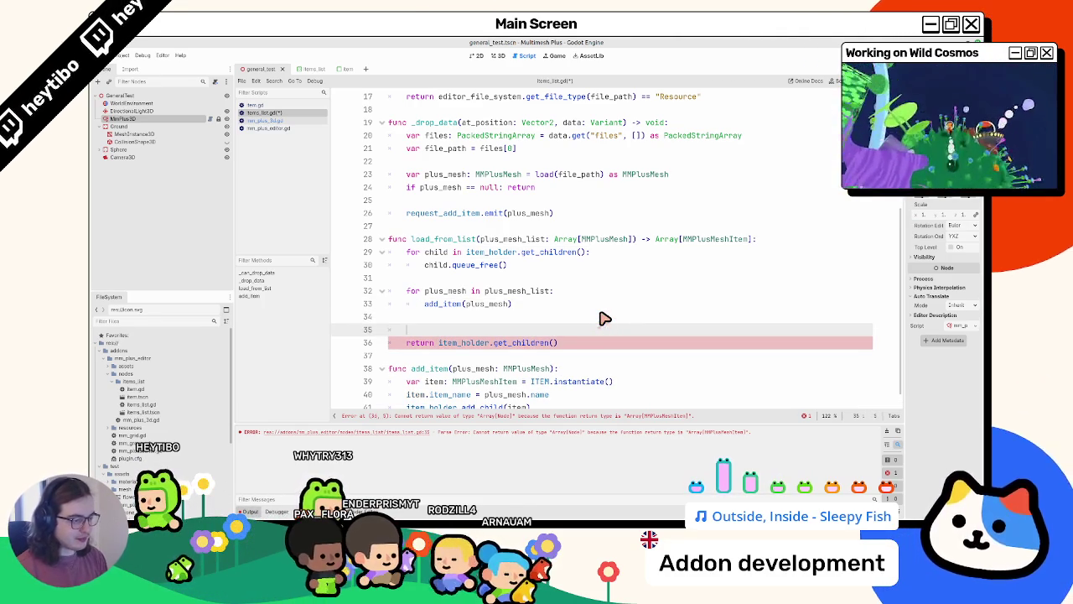
pyautogui.press('BackSpace')
pyautogui.press('BackSpace')
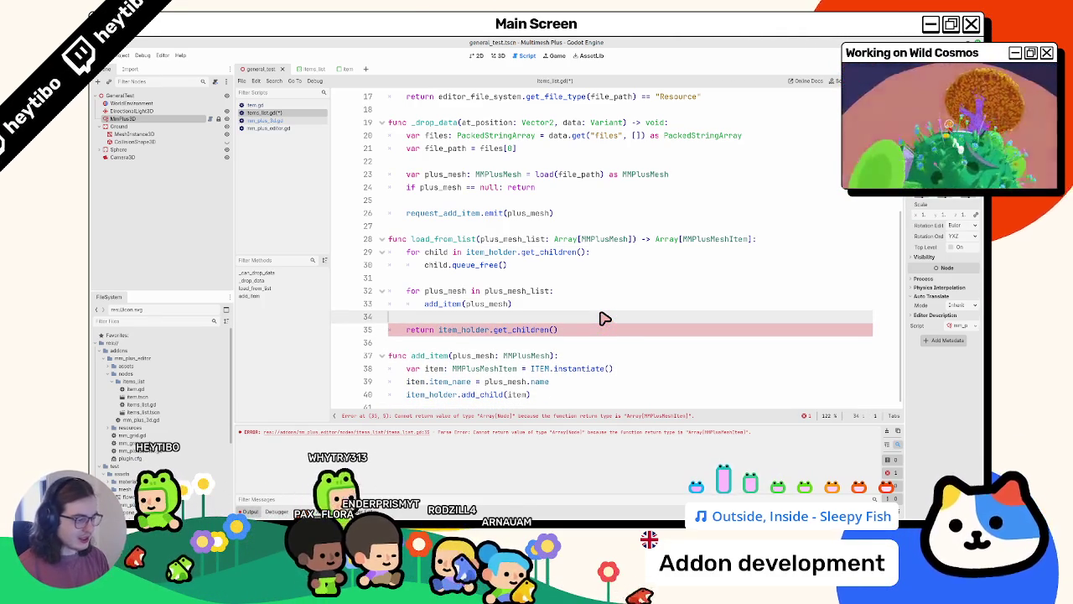
pyautogui.click(269, 128)
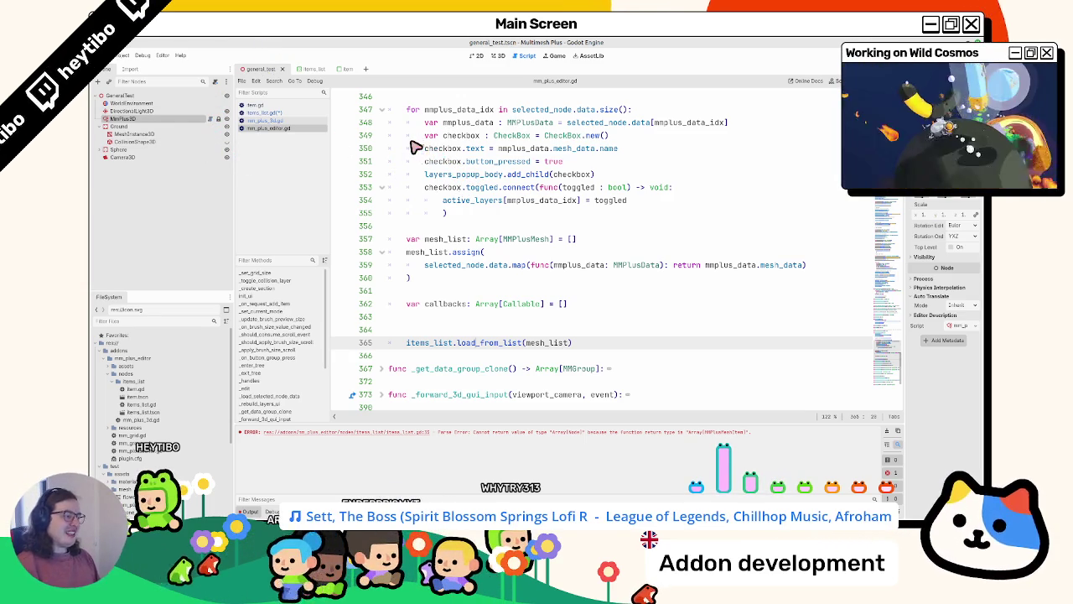
# Undo twice in items_list.gd to remove load_from_list's Array[MMPlusMeshItem] type and return line
pyautogui.click(269, 105)
pyautogui.click(268, 111)
pyautogui.write('item]:')
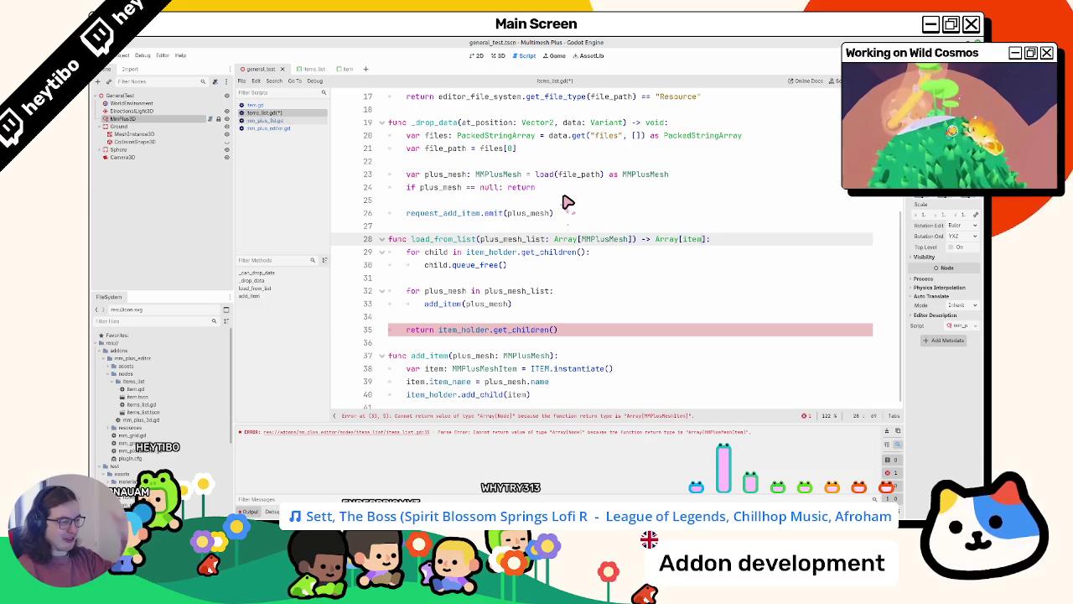
pyautogui.hotkey('ctrl', 'z')
pyautogui.hotkey('ctrl', 'z')
pyautogui.hotkey('ctrl', 'z')
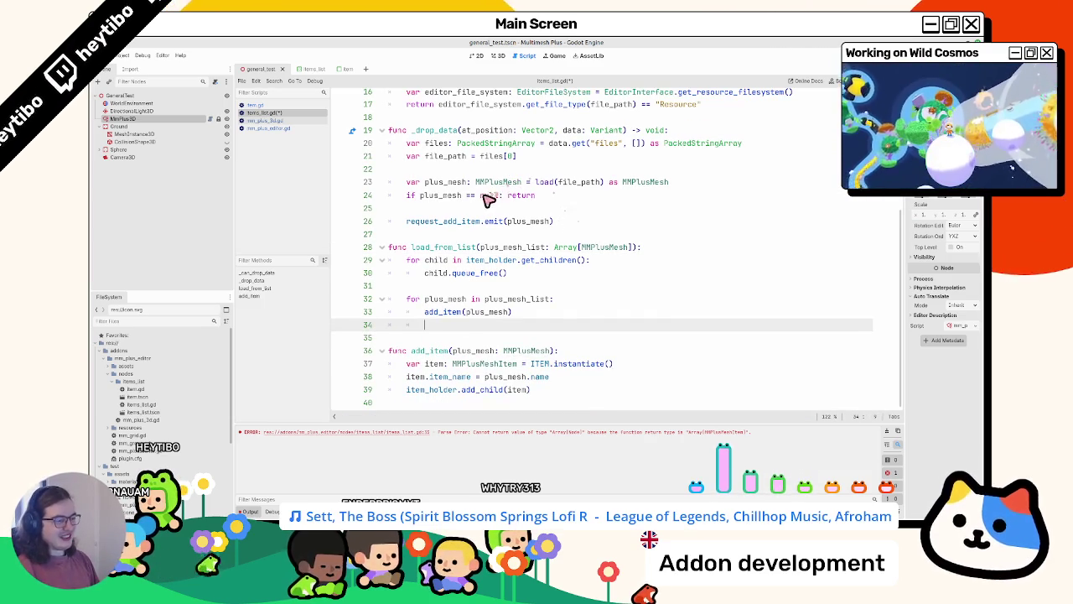
pyautogui.hotkey('ctrl', 'z')
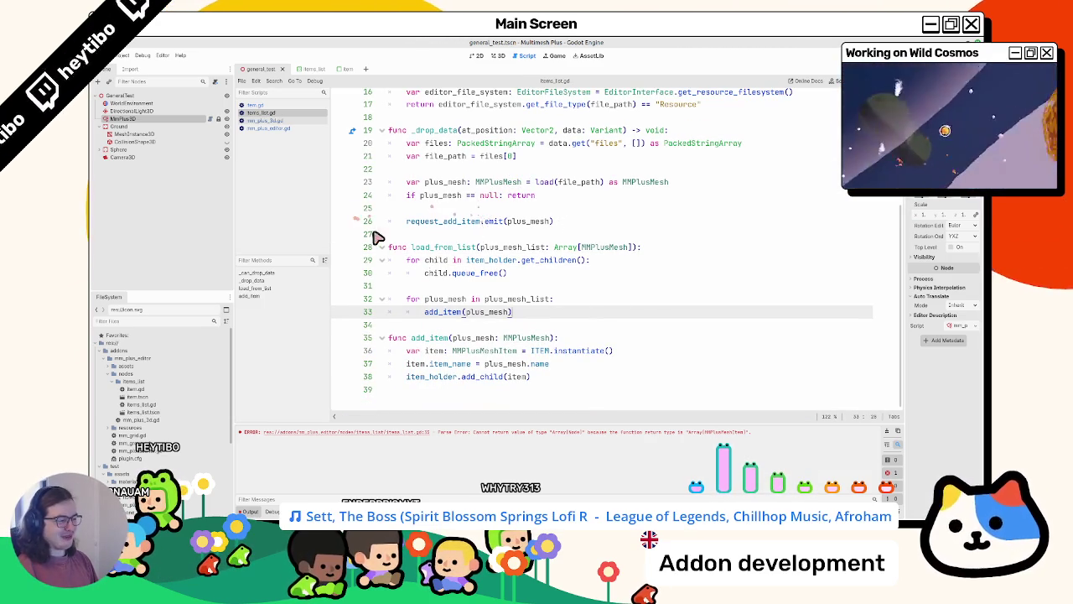
pyautogui.doubleClick(421, 339)
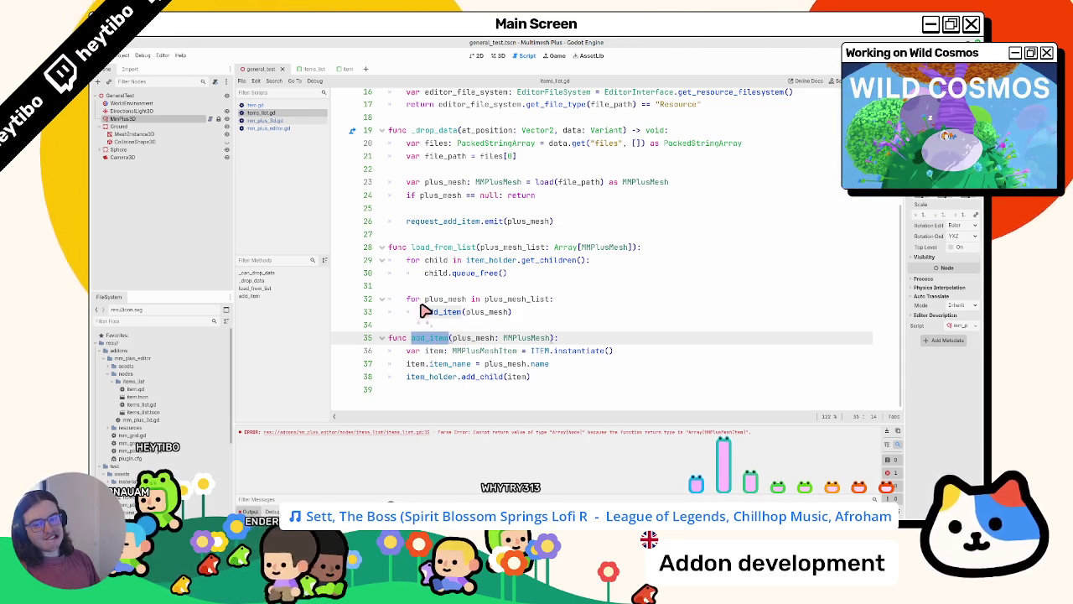
pyautogui.click(265, 128)
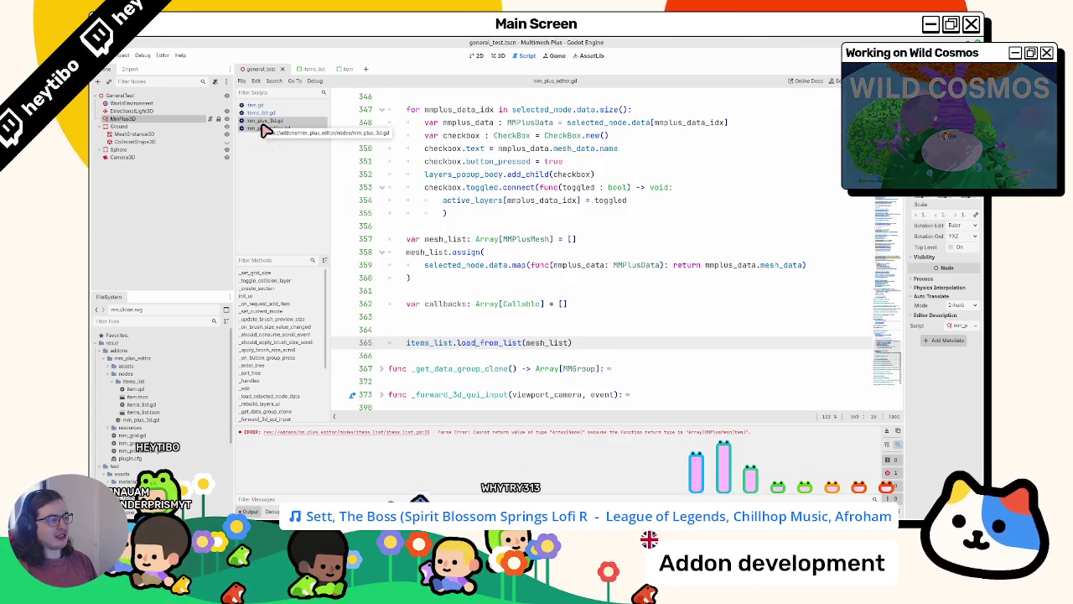
pyautogui.scroll(3, 534, 288)
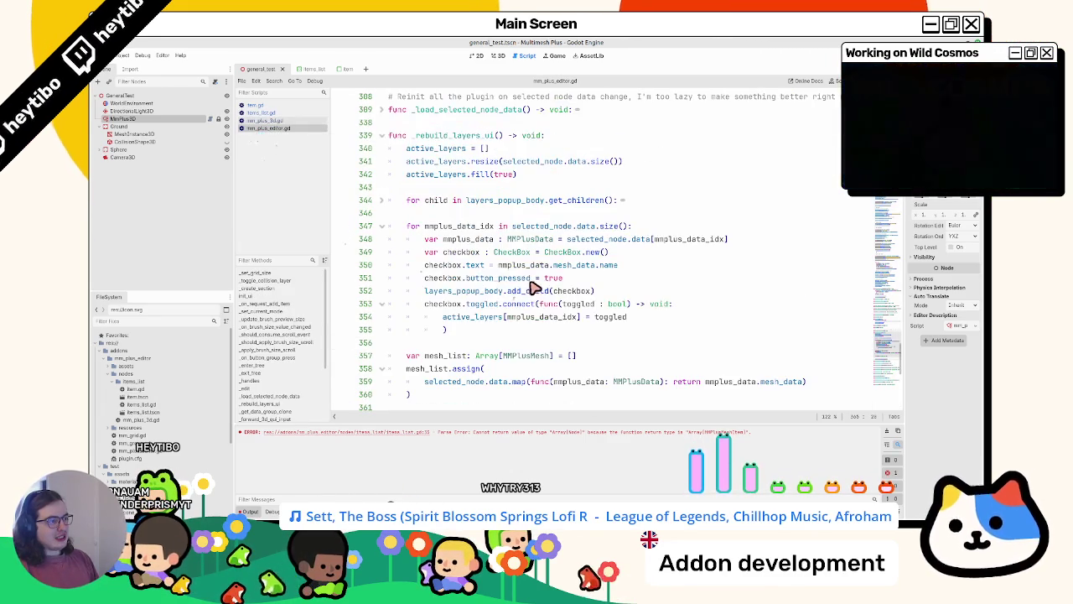
# Copy the line 347 for-loop header and open blank lines below the callbacks declaration
pyautogui.scroll(-5, 530, 285)
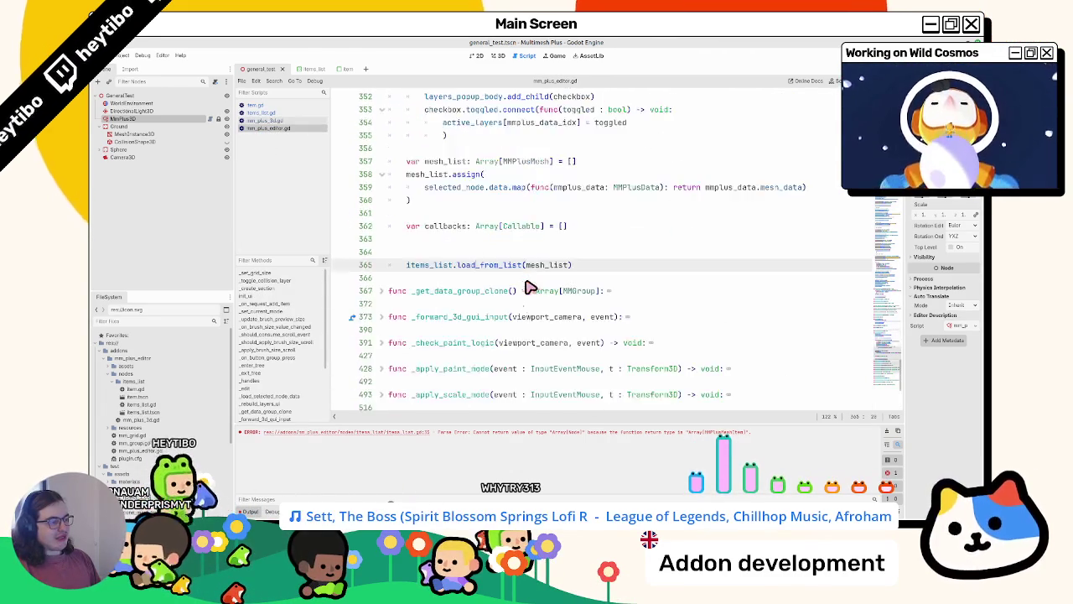
pyautogui.scroll(3, 502, 318)
pyautogui.click(497, 344)
pyautogui.click(461, 353)
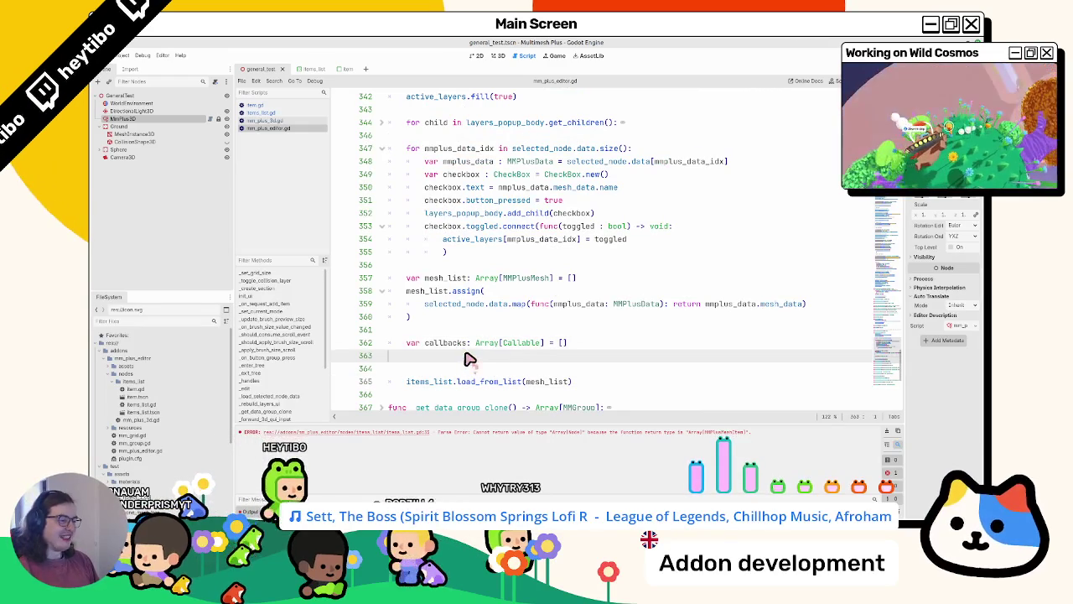
pyautogui.press('BackSpace')
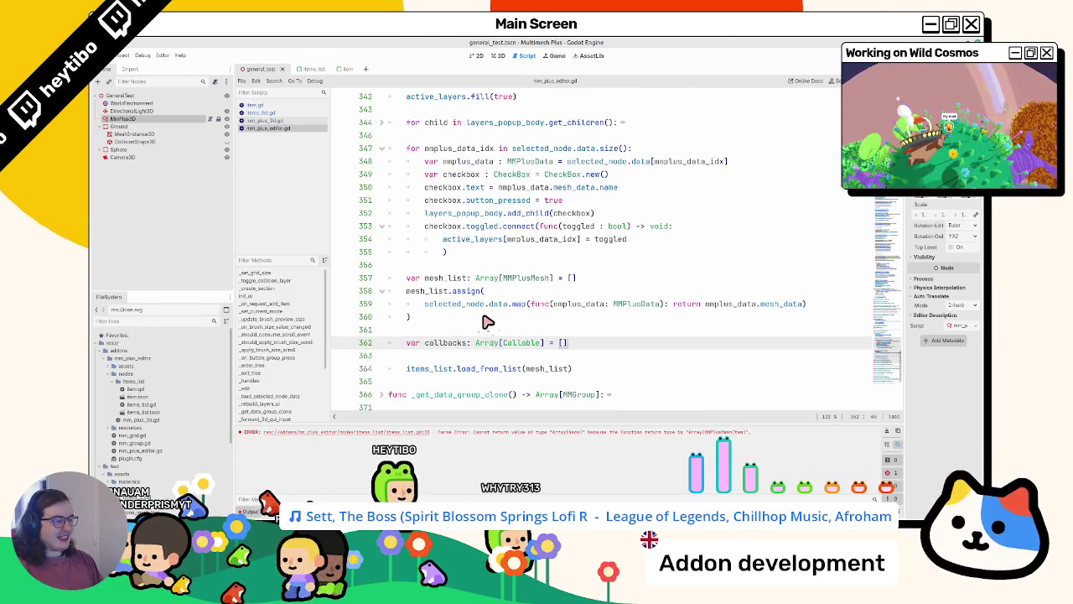
pyautogui.moveTo(459, 232)
pyautogui.mouseDown()
pyautogui.moveTo(704, 228)
pyautogui.moveTo(691, 253)
pyautogui.mouseUp()
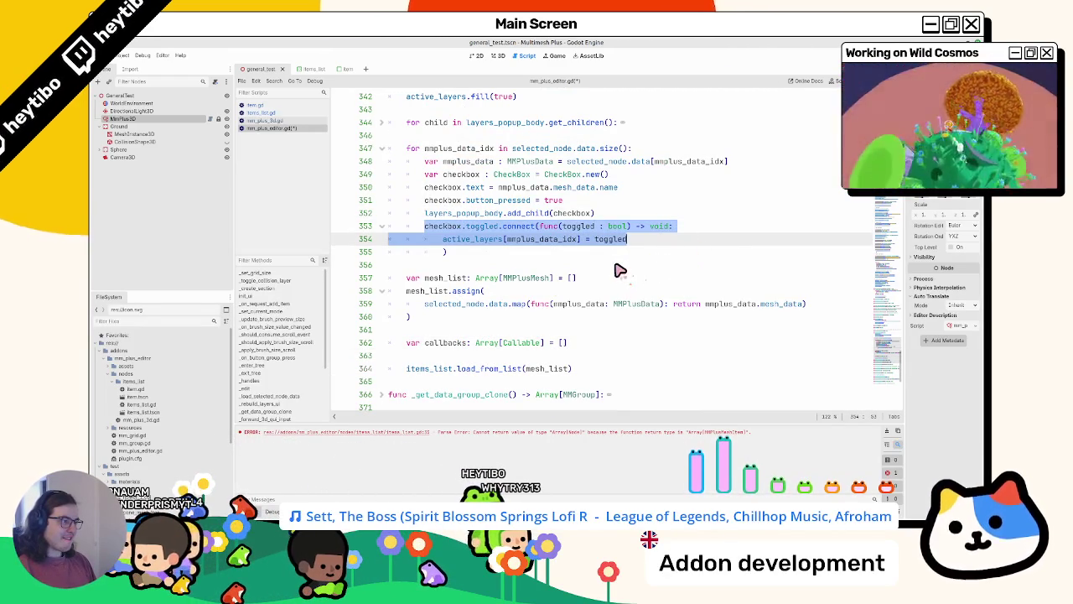
pyautogui.moveTo(406, 149); pyautogui.dragTo(742, 149)
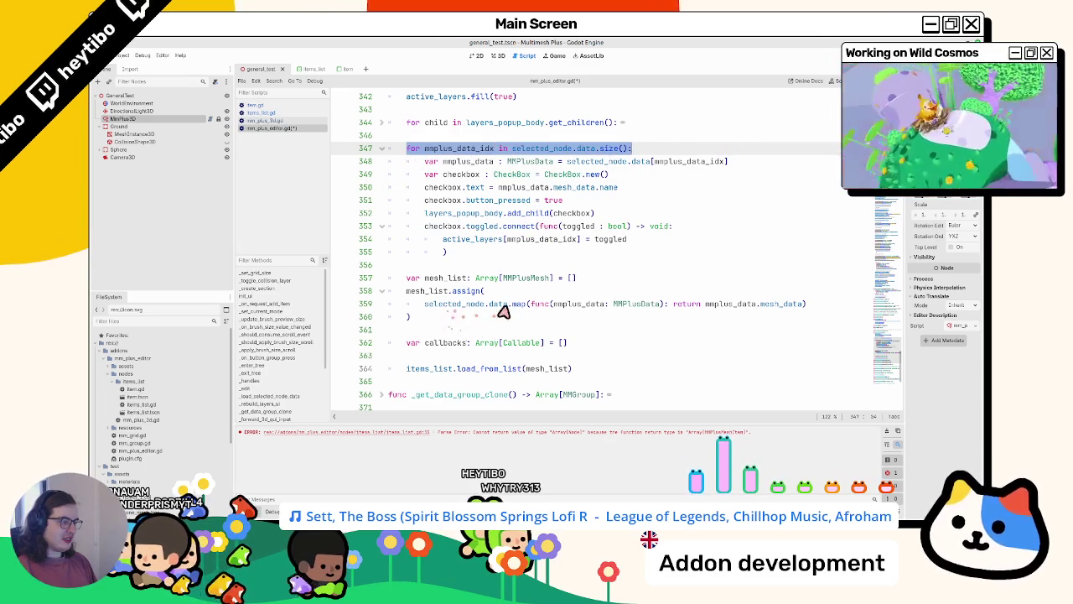
pyautogui.moveTo(464, 307); pyautogui.dragTo(505, 306)
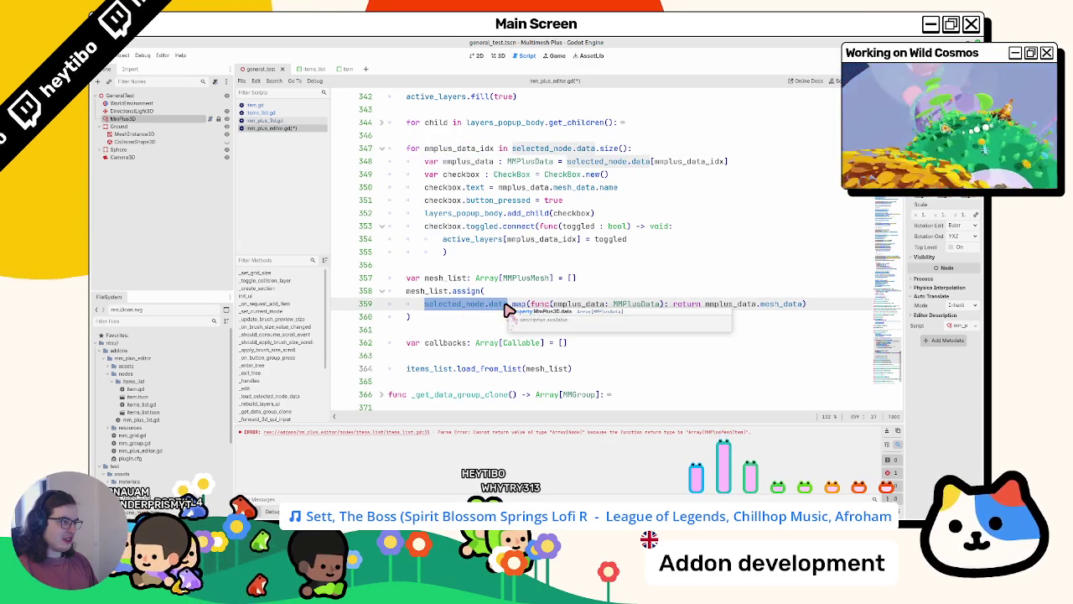
pyautogui.click(495, 353)
pyautogui.press('Return')
pyautogui.press('Return')
pyautogui.press('Up')
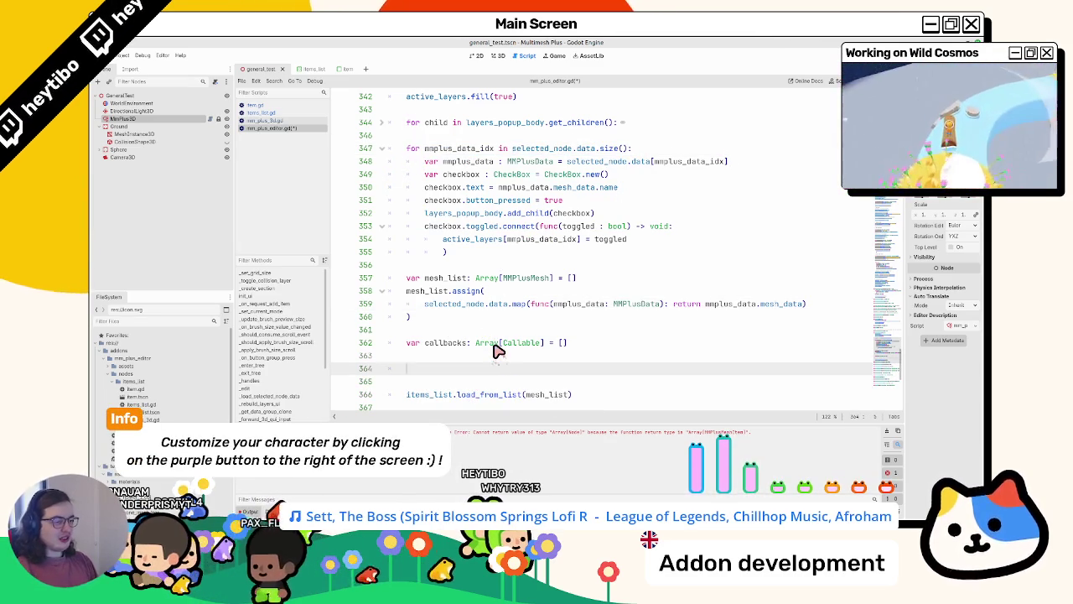
# Paste the for loop below callbacks and have it append a func(): pass placeholder
pyautogui.write('for mmplus_data_idx in selected_node.data.size():')
pyautogui.scroll(-2, 495, 351)
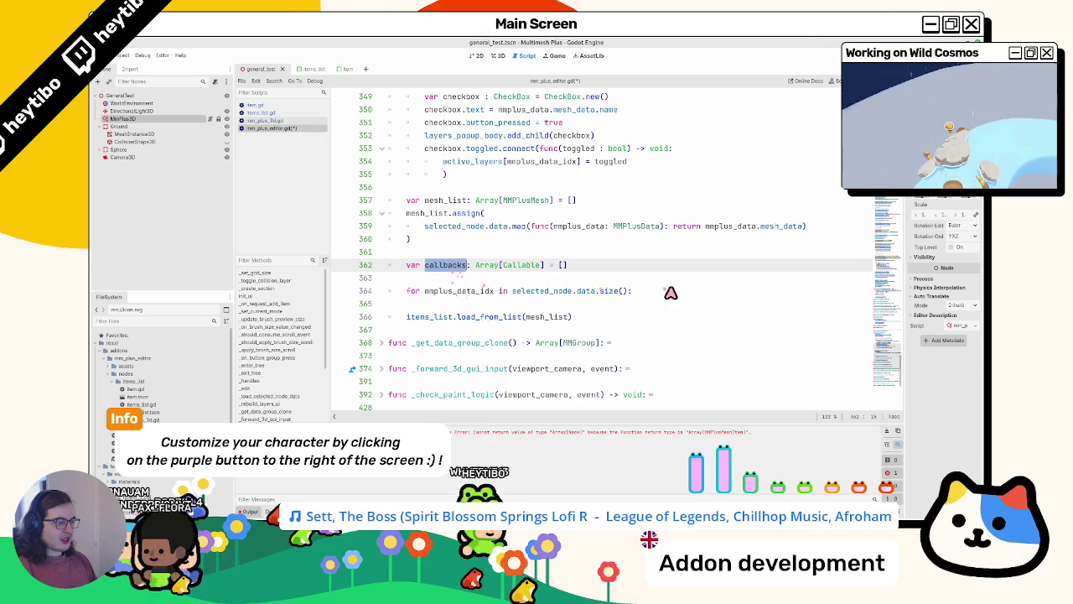
pyautogui.scroll(2, 665, 300)
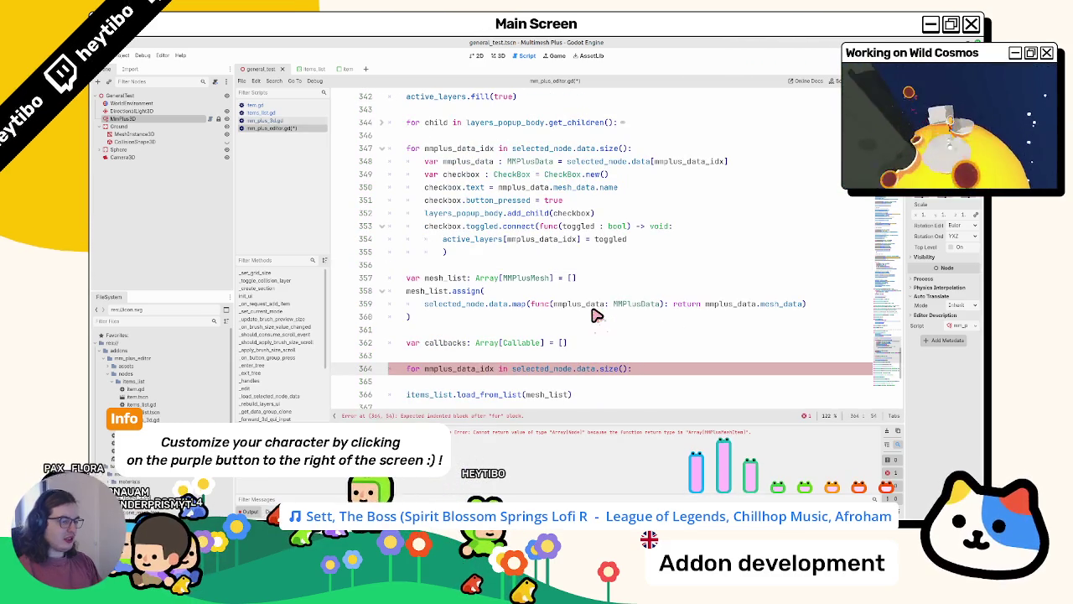
pyautogui.press('Return')
pyautogui.write('callbacks')
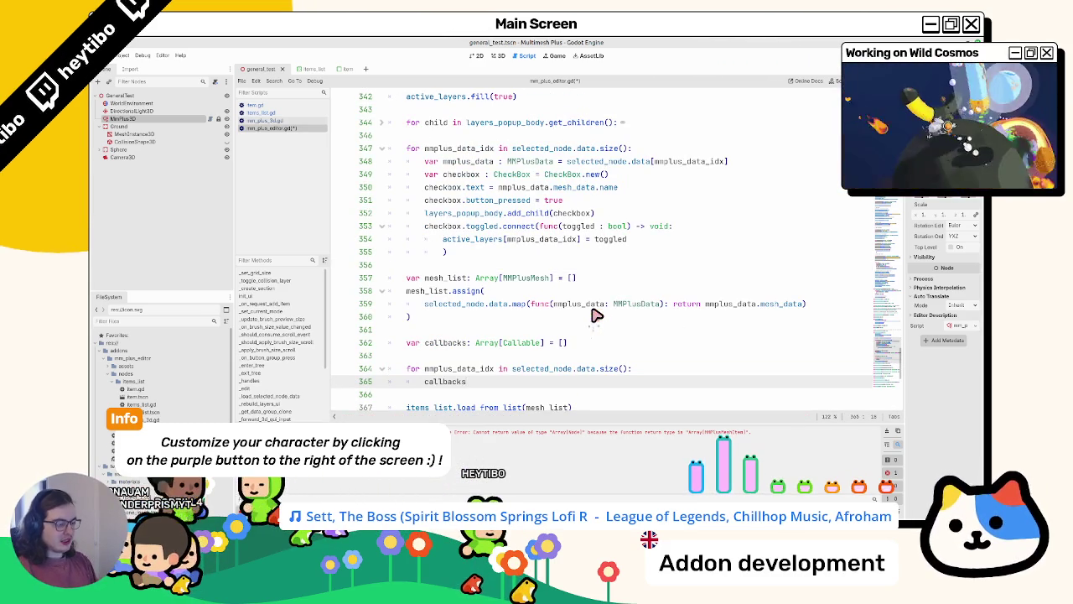
pyautogui.write('.pus')
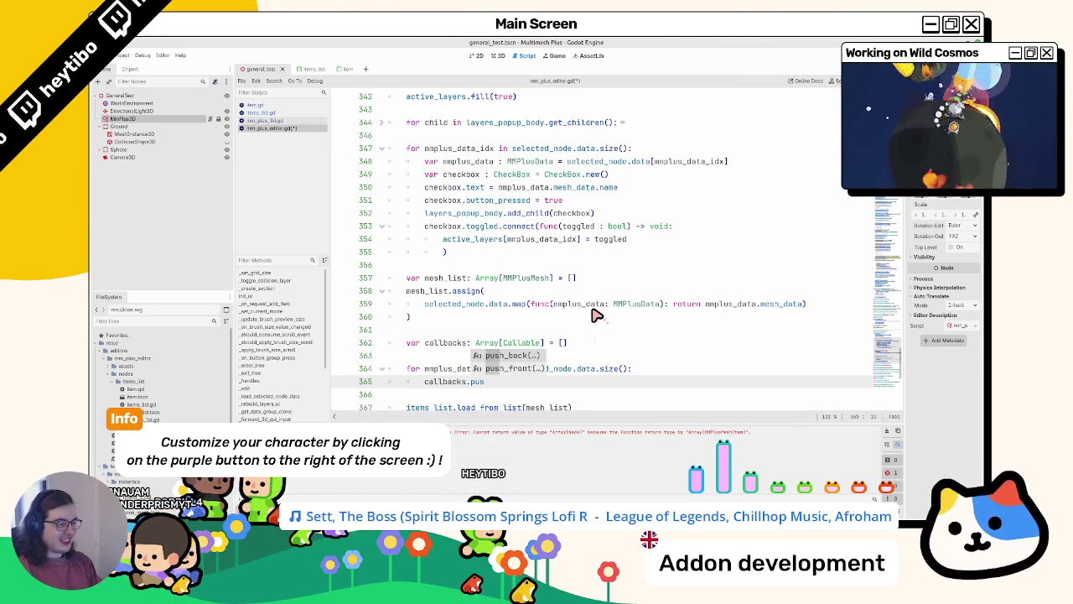
pyautogui.press('BackSpace')
pyautogui.press('BackSpace')
pyautogui.press('BackSpace')
pyautogui.write('append(')
pyautogui.press('Return')
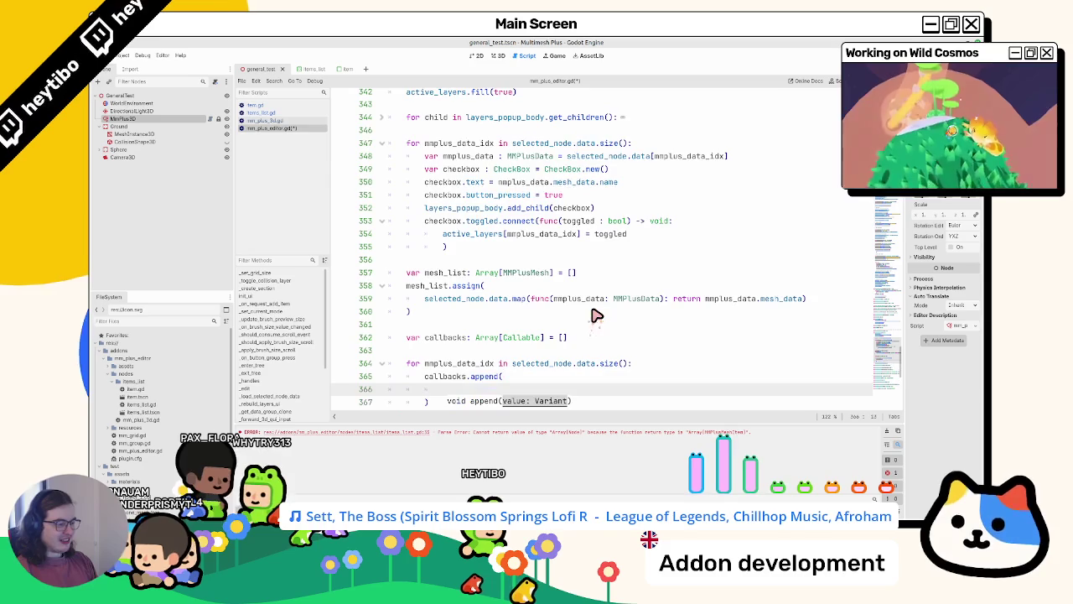
pyautogui.scroll(-3, 597, 315)
pyautogui.scroll(2, 586, 294)
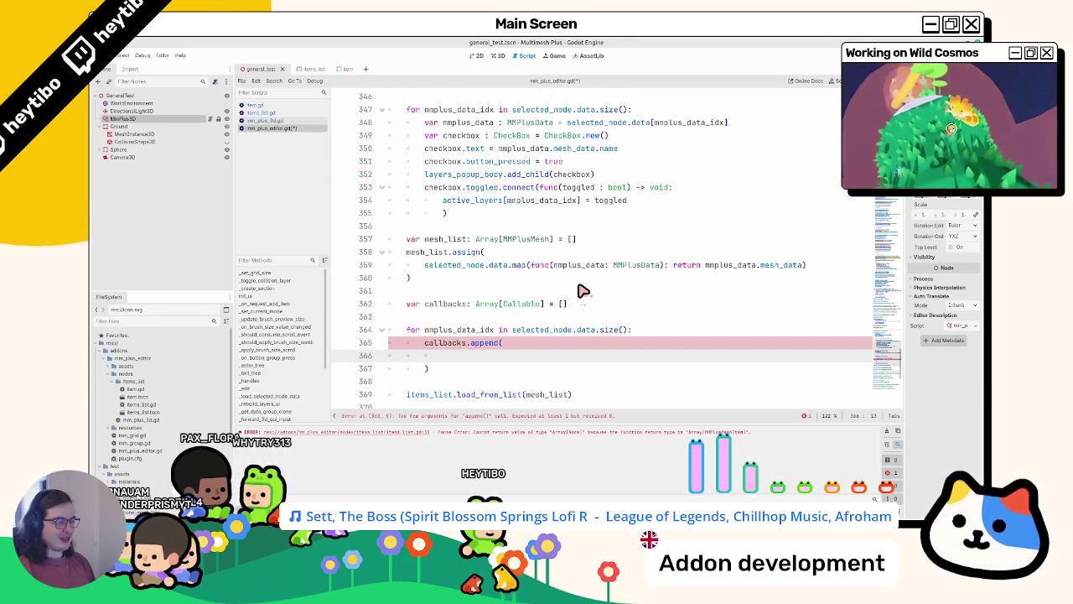
pyautogui.write('func():')
pyautogui.press('Return')
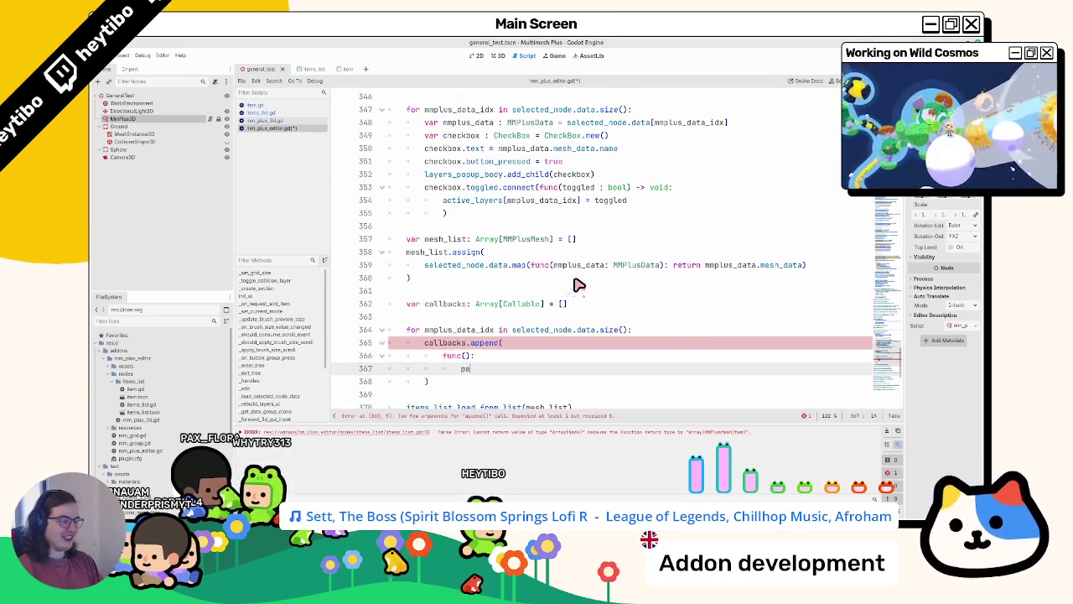
pyautogui.write('pa')
pyautogui.write('pa')
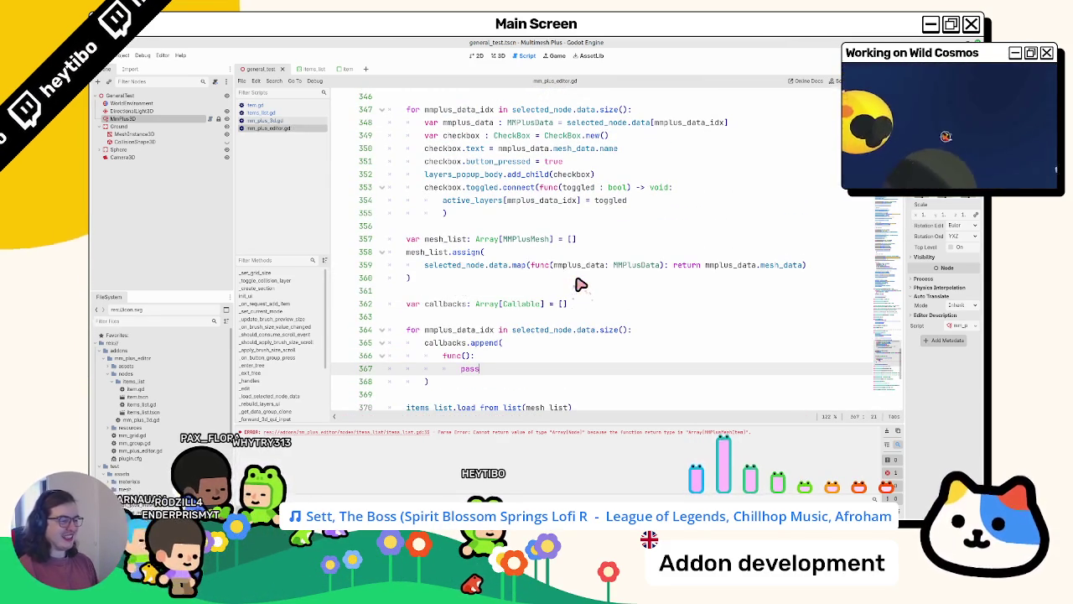
# Highlight mmplus_data_idx usages, then switch to items_list.gd
pyautogui.scroll(-3, 580, 285)
pyautogui.doubleClick(445, 213)
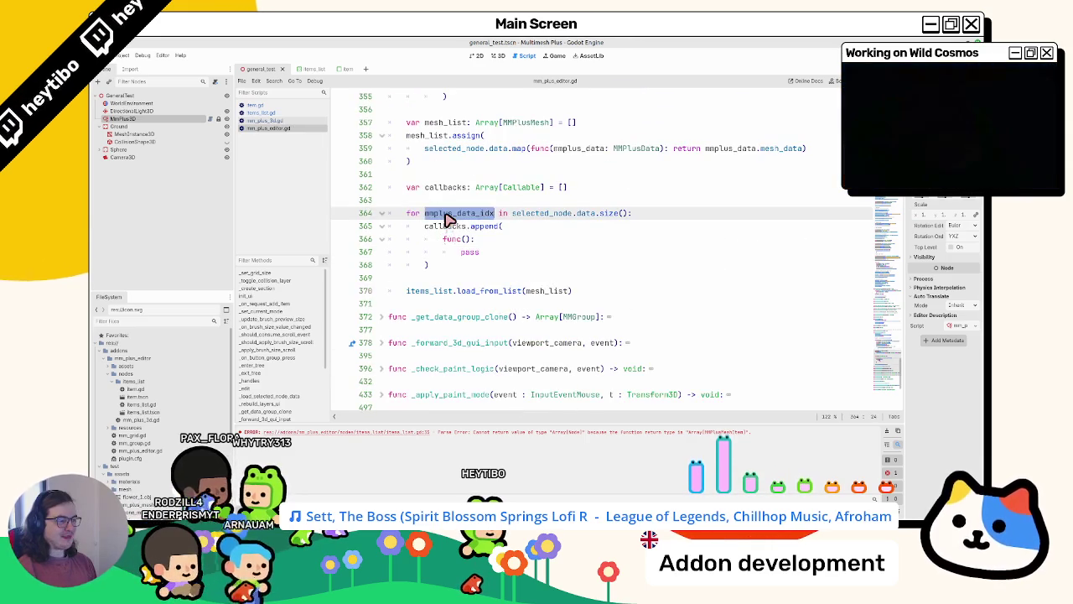
pyautogui.scroll(3, 447, 216)
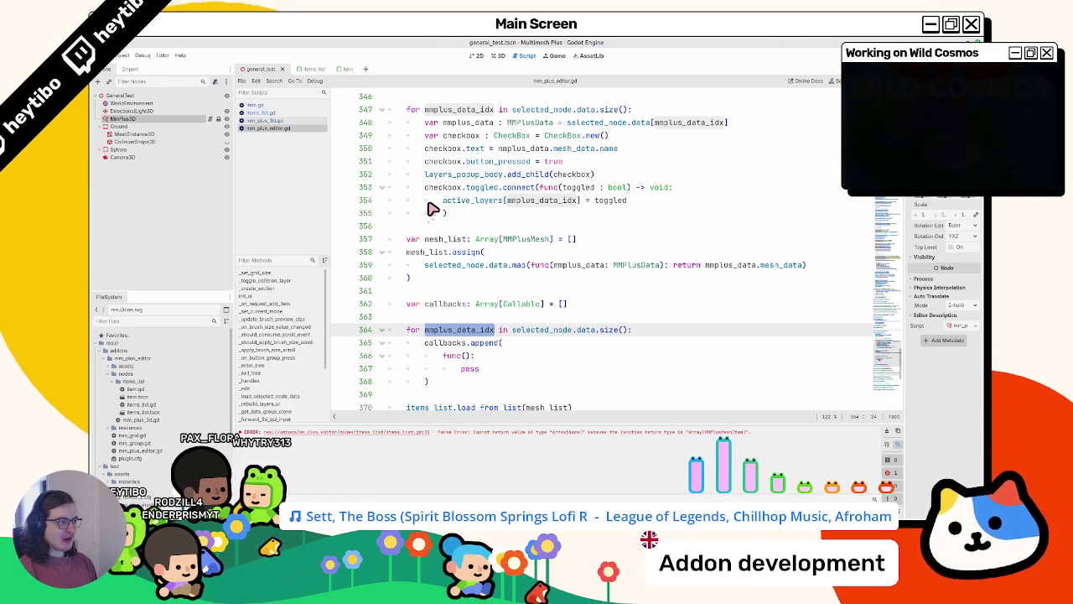
pyautogui.click(264, 113)
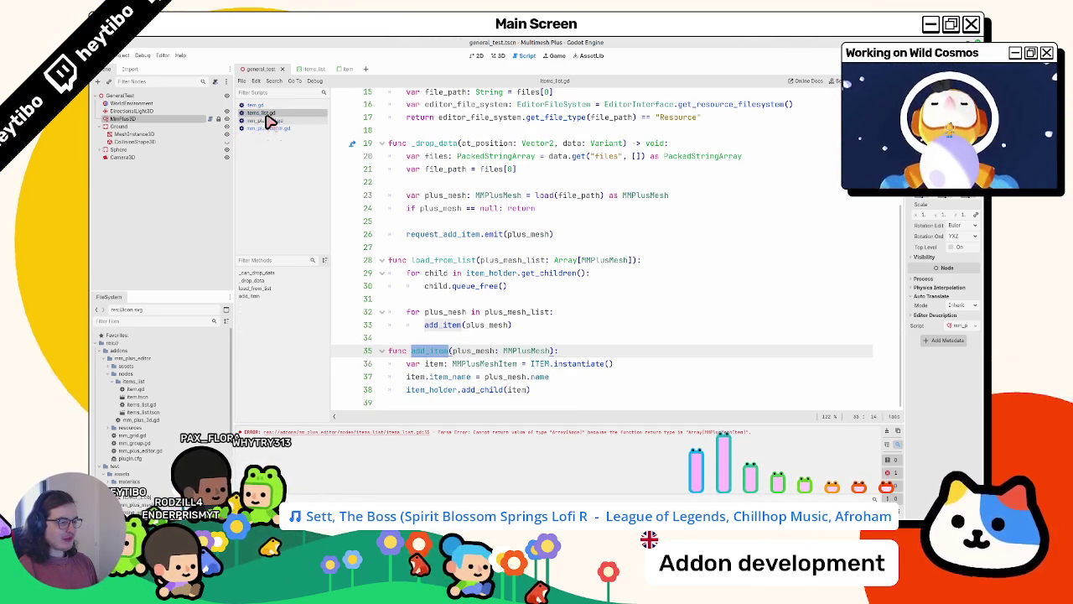
pyautogui.click(264, 128)
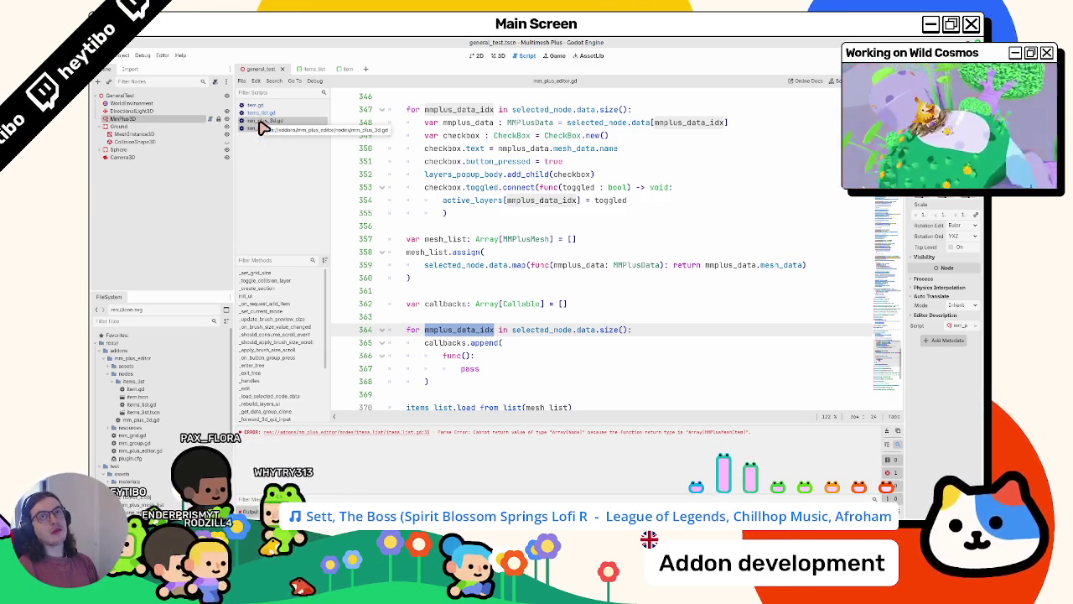
pyautogui.click(279, 112)
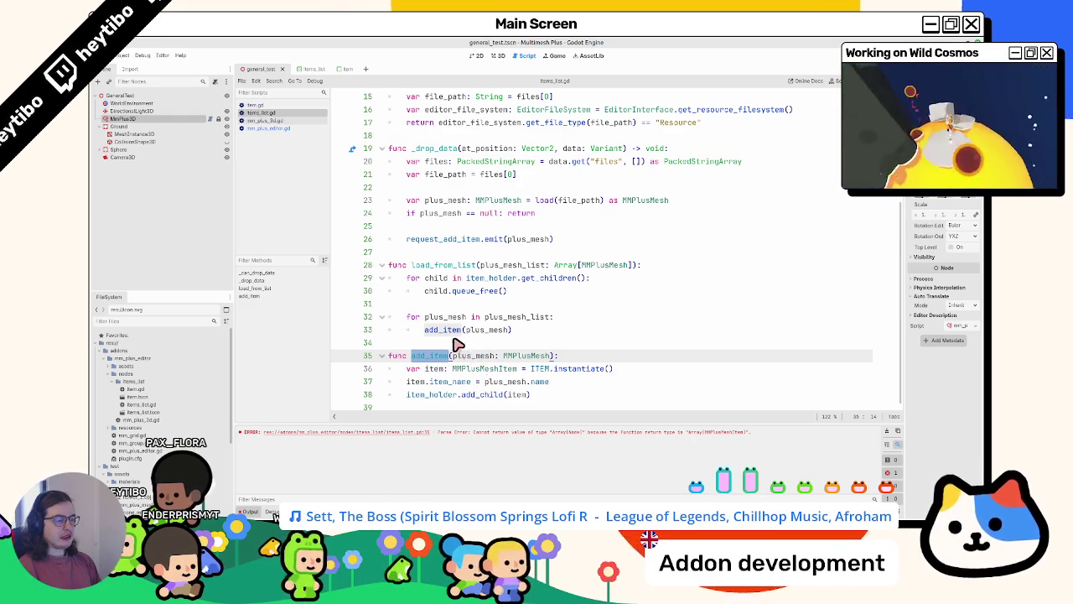
pyautogui.click(553, 357)
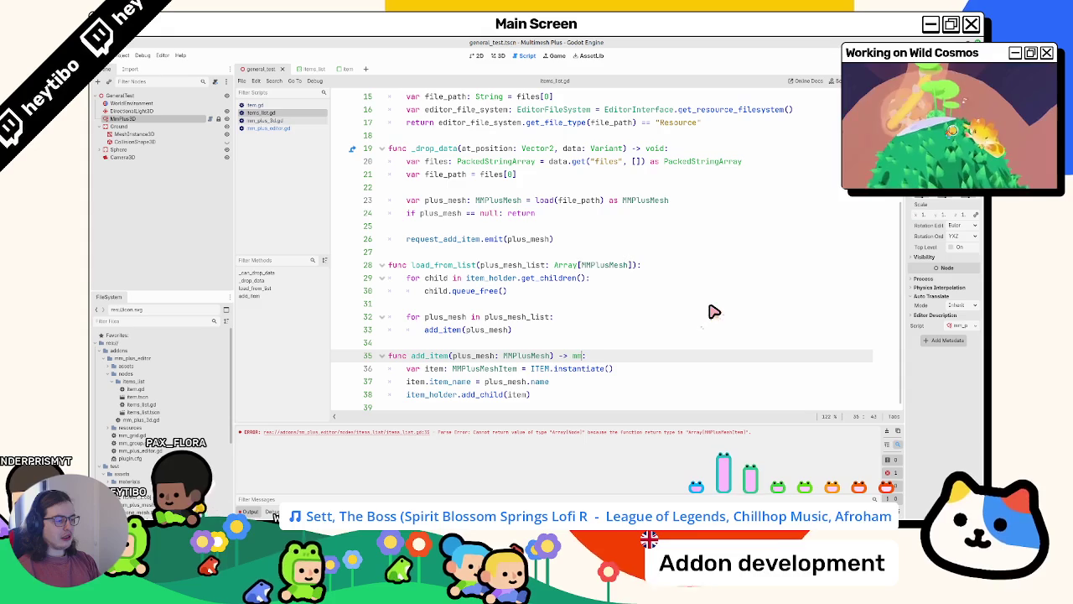
# Give add_item an MMPlusMeshItem return type, add a return line, and open space after line 30
pyautogui.write('plush')
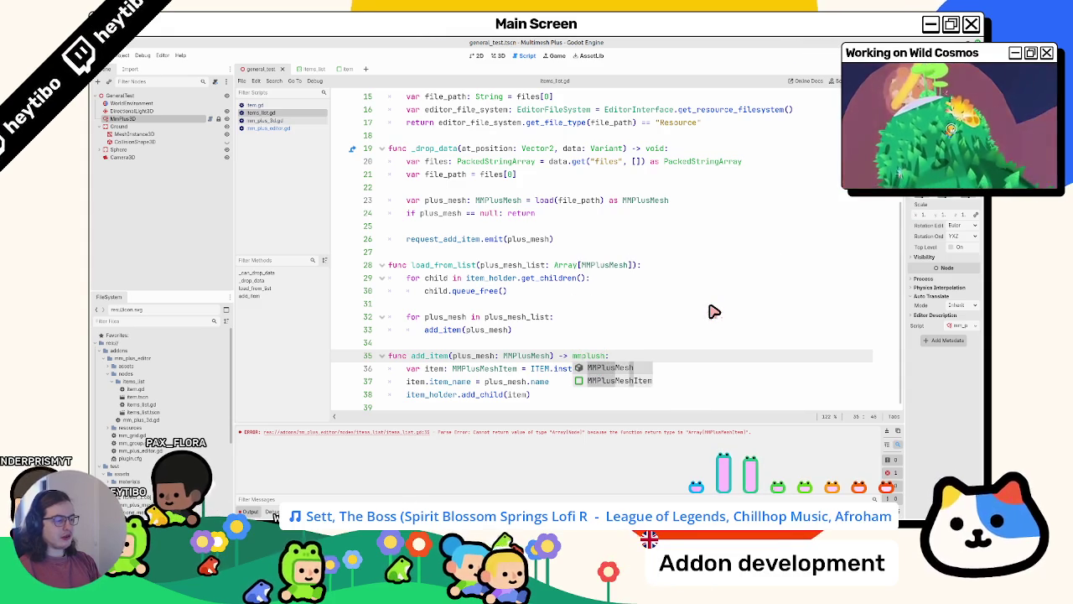
pyautogui.press('Down')
pyautogui.press('Return')
pyautogui.press('Down')
pyautogui.press('Down')
pyautogui.press('Down')
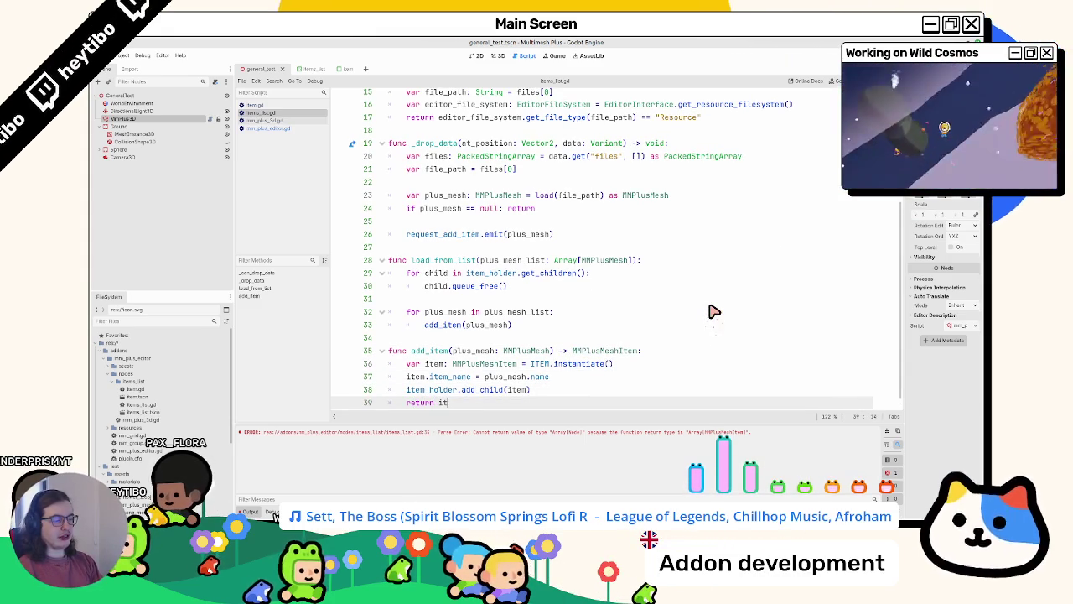
pyautogui.scroll(-1, 586, 327)
pyautogui.moveTo(425, 317); pyautogui.dragTo(592, 321)
pyautogui.click(530, 295)
pyautogui.press('Return')
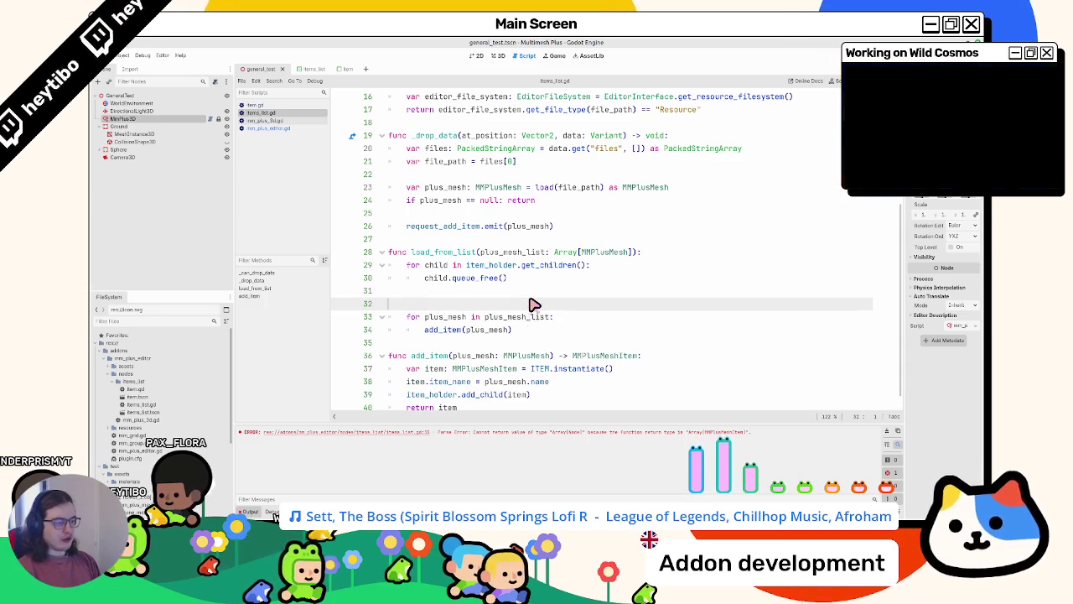
# Declare var items: Array[MMPlusMeshItem] = [] in load_from_list
pyautogui.press('Return')
pyautogui.write('var ')
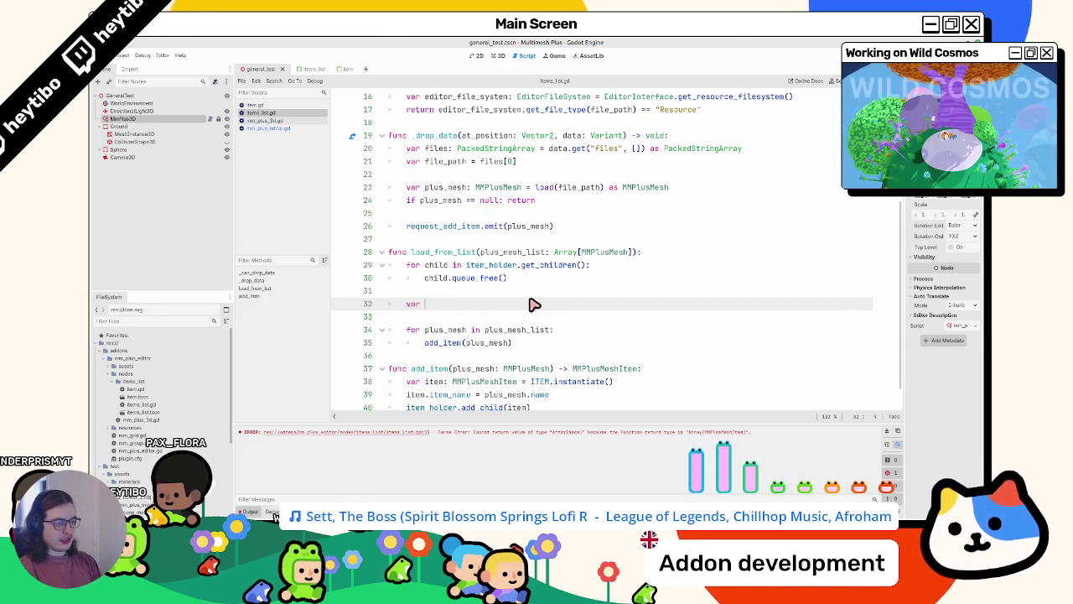
pyautogui.write('items: Array[')
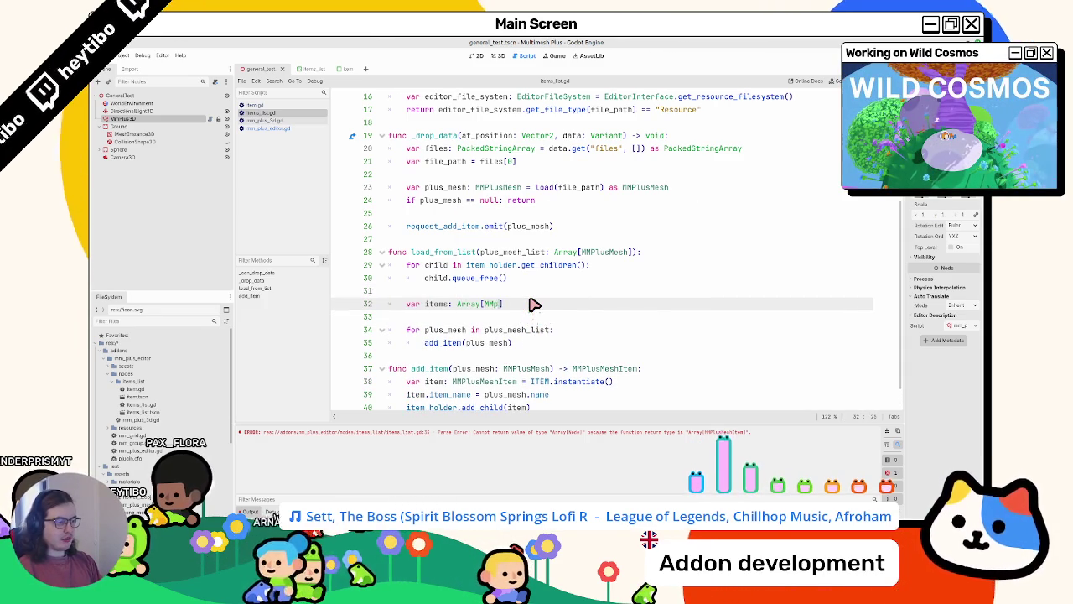
pyautogui.write('MMplush')
pyautogui.press('Down')
pyautogui.press('Return')
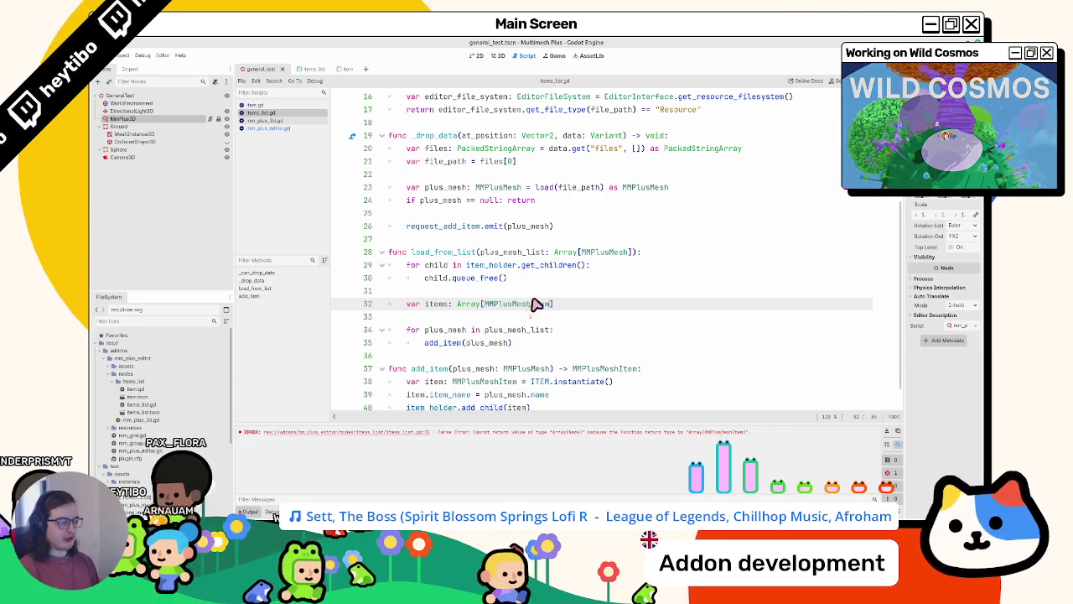
pyautogui.scroll(-1, 537, 301)
pyautogui.write('= []')
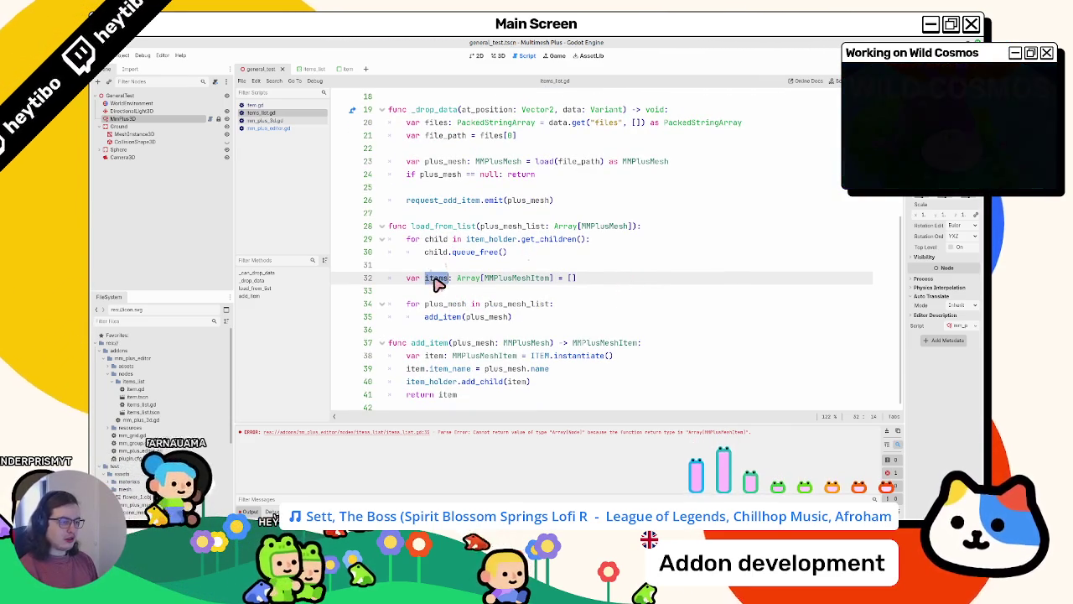
# Wrap the add_item call in items.append() and add return items after the loop
pyautogui.click(425, 317)
pyautogui.write('items ')
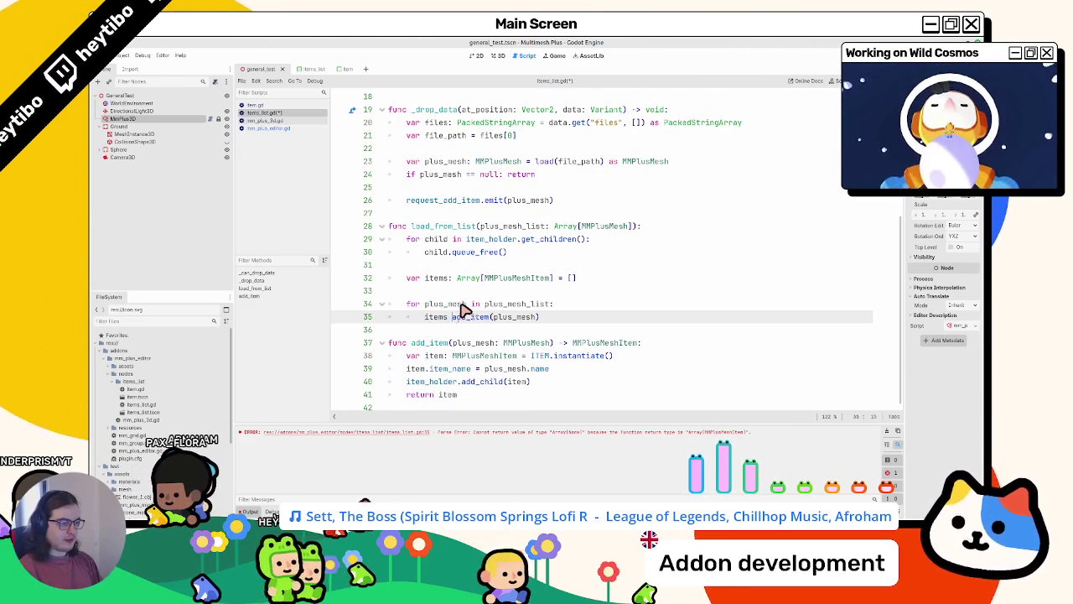
pyautogui.write('.append(')
pyautogui.press('Right')
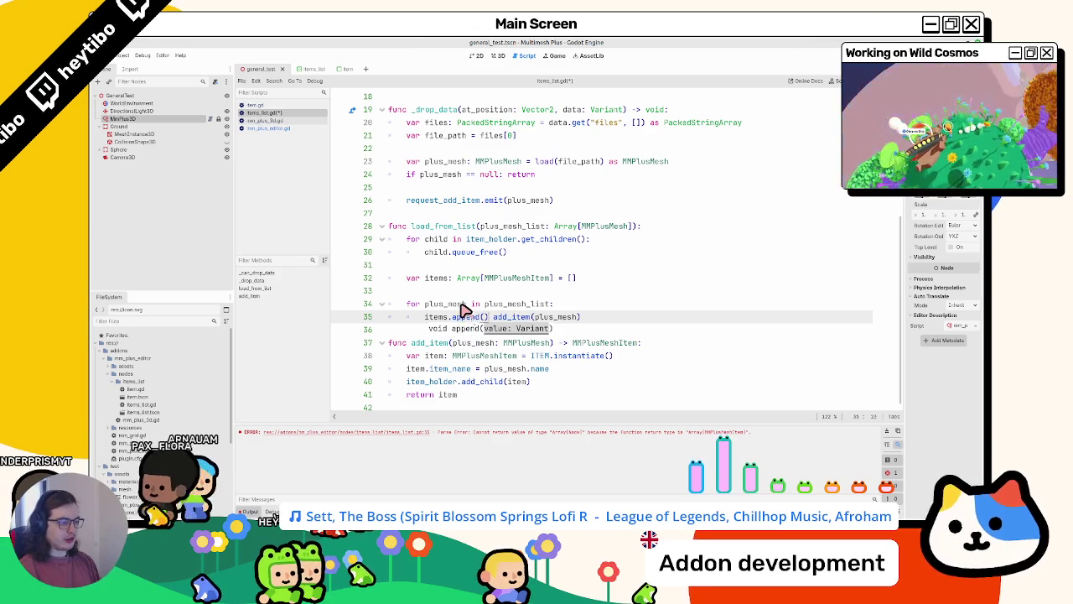
pyautogui.hotkey('ctrl', 'shift', 'Right')
pyautogui.hotkey('ctrl', 'shift', 'Right')
pyautogui.hotkey('ctrl', 'shift', 'Right')
pyautogui.hotkey('ctrl', 'x')
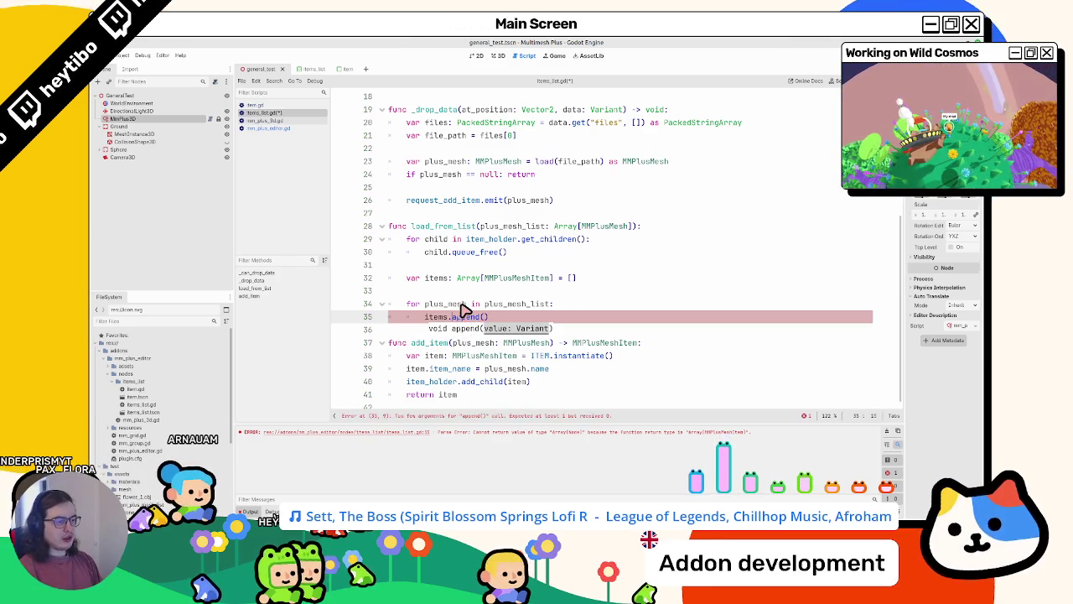
pyautogui.hotkey('ctrl', 'v')
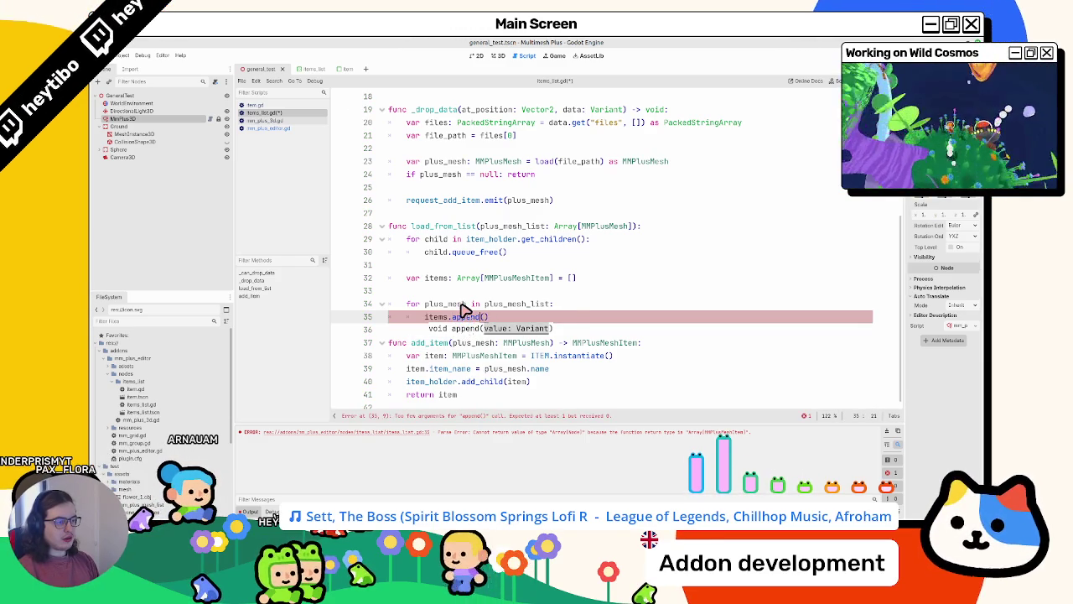
pyautogui.press('Return')
pyautogui.press('Return')
pyautogui.press('BackSpace')
pyautogui.write('ret')
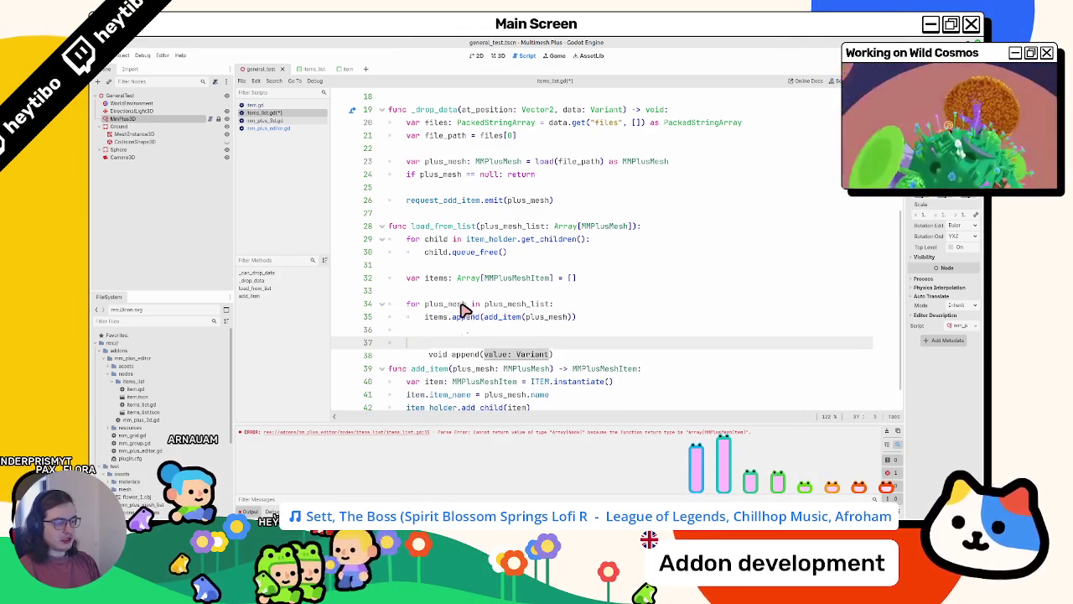
pyautogui.write('urn items')
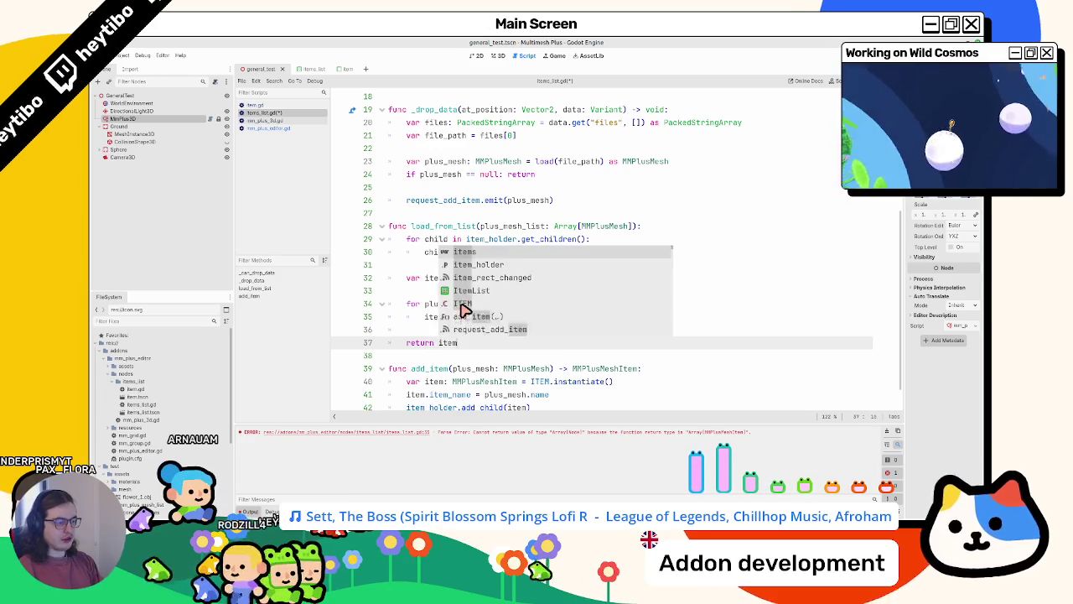
pyautogui.press('Escape')
# Give load_from_list the return type -> Array[MMPlusMeshItem]
pyautogui.scroll(-1, 489, 313)
pyautogui.doubleClick(601, 342)
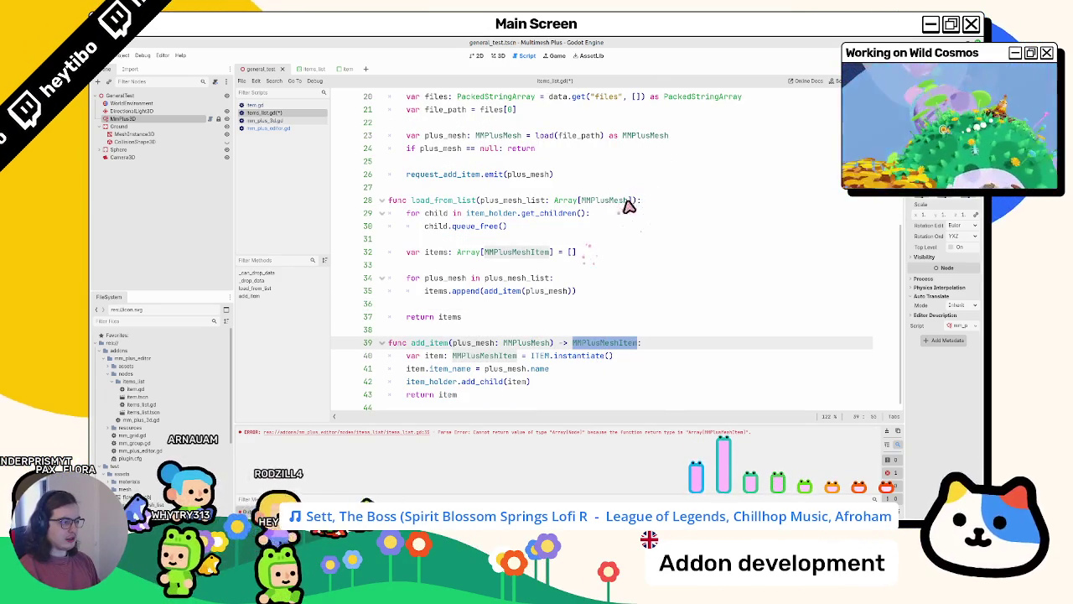
pyautogui.click(635, 201)
pyautogui.write('-> ')
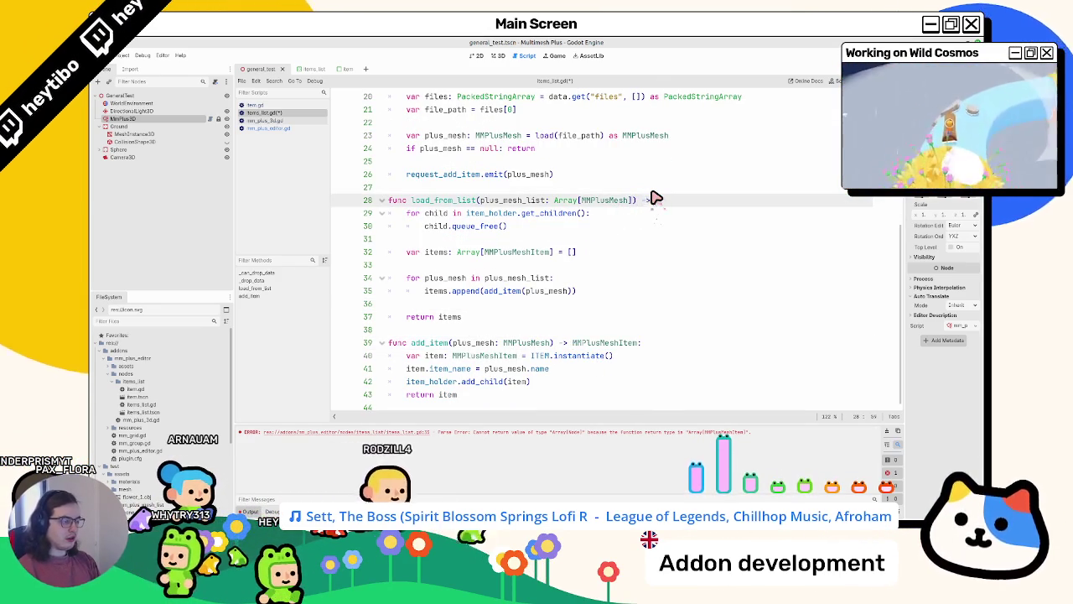
pyautogui.write('Arra')
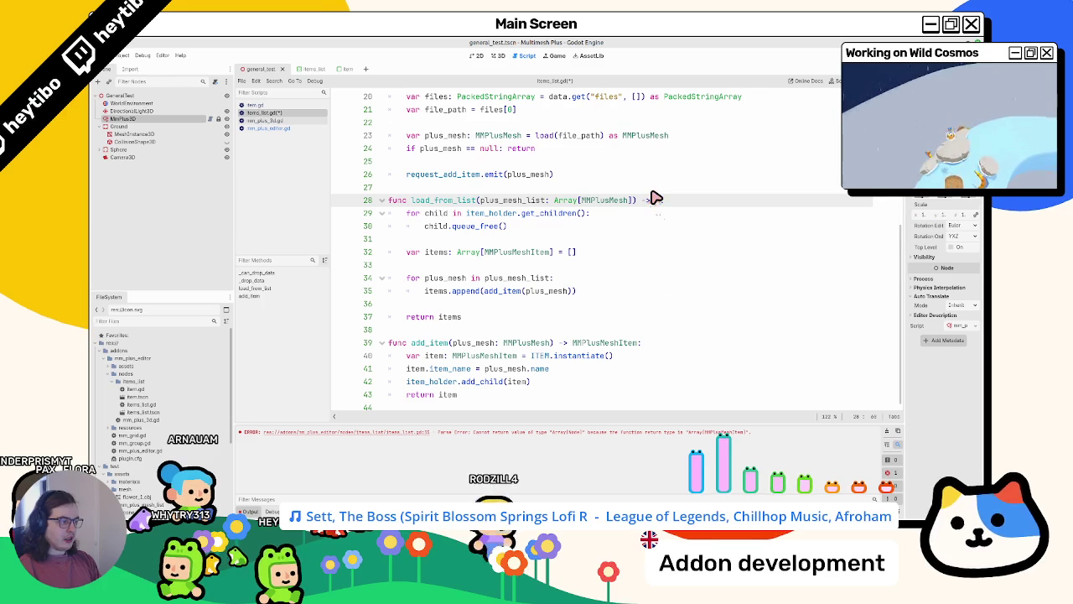
pyautogui.write('y[MMPlusMeshItem')
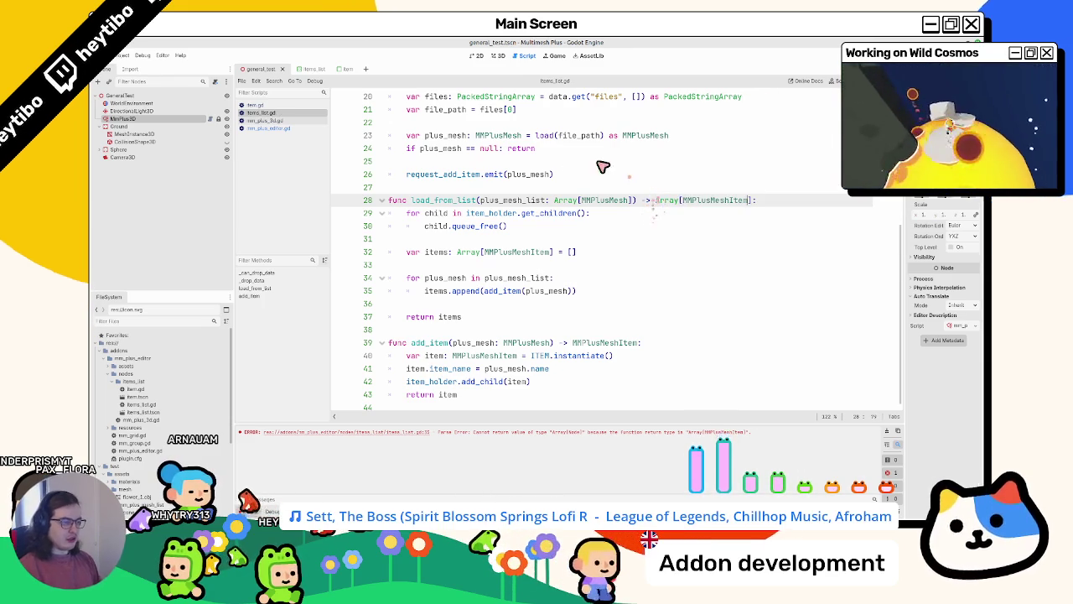
pyautogui.click(254, 105)
# In mm_plus_editor.gd, delete the unused callbacks variable and its loop
pyautogui.click(263, 120)
pyautogui.click(264, 127)
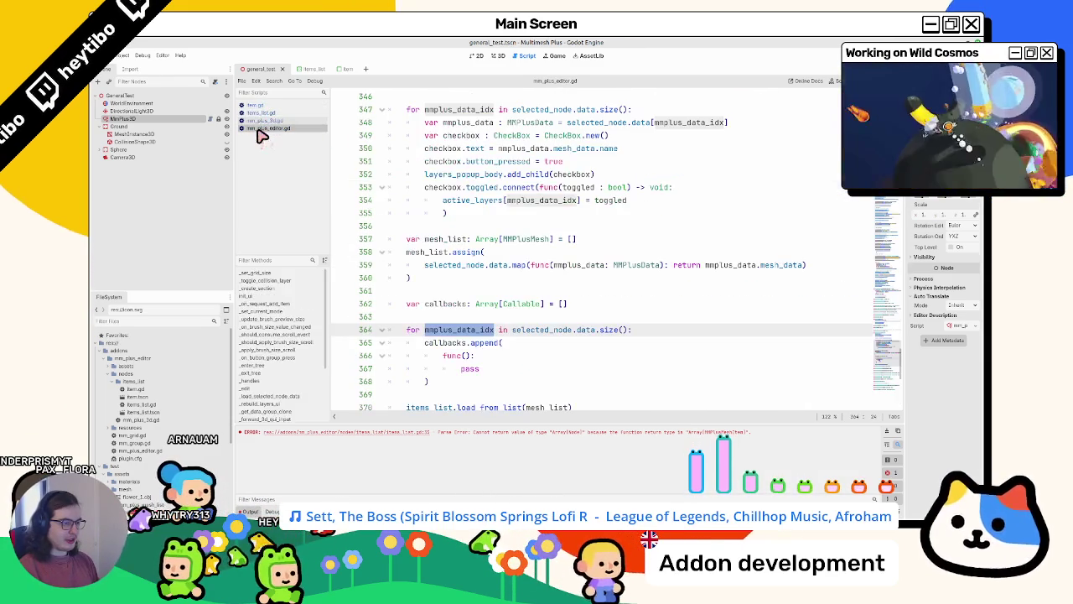
pyautogui.scroll(-3, 447, 327)
pyautogui.click(471, 270)
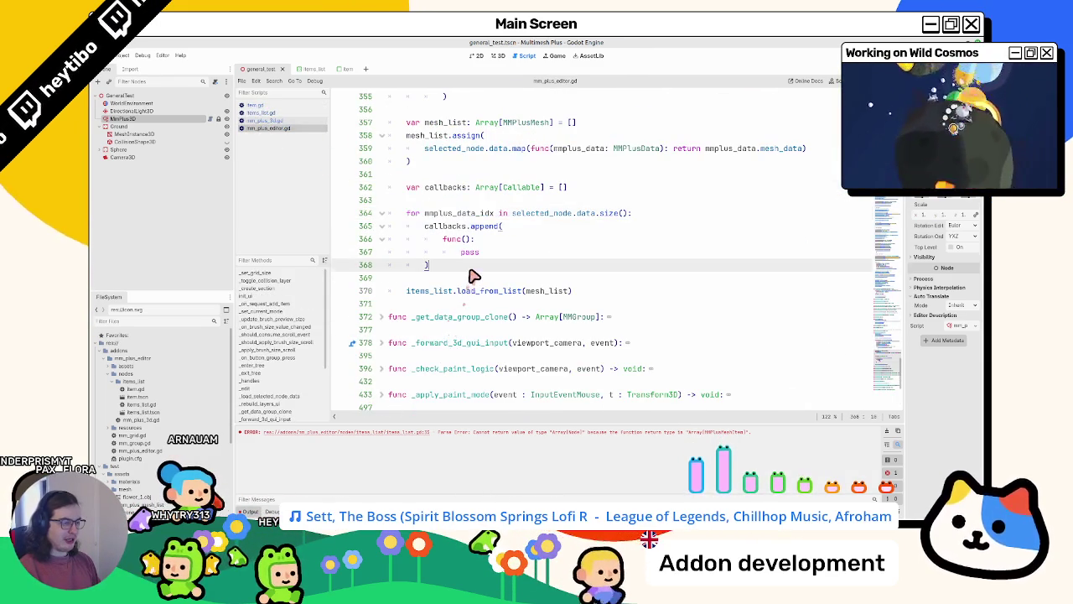
pyautogui.moveTo(458, 269)
pyautogui.mouseDown()
pyautogui.moveTo(336, 225)
pyautogui.moveTo(335, 189)
pyautogui.mouseUp()
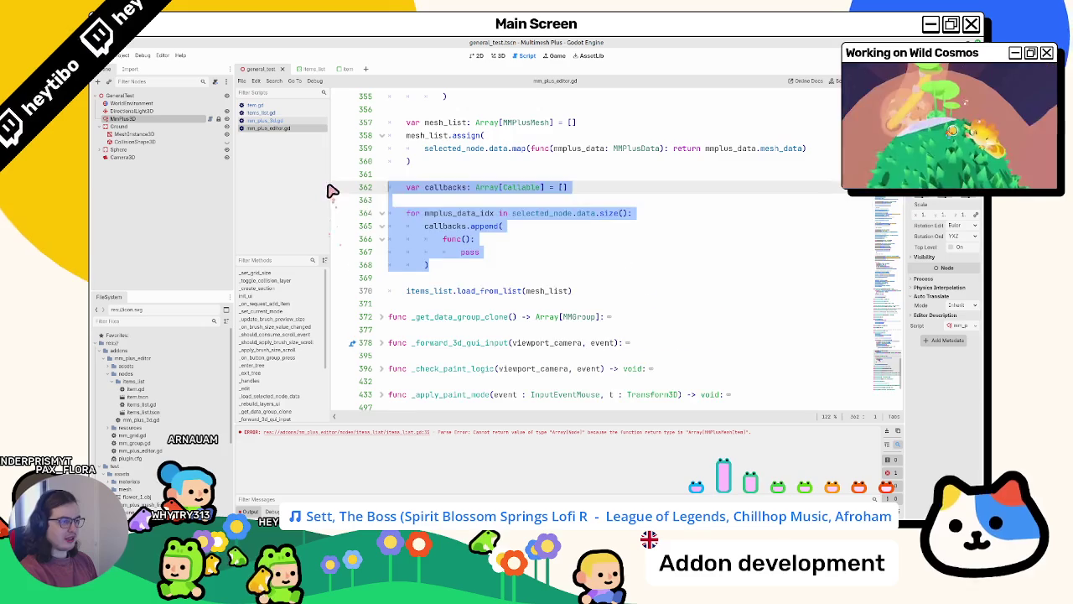
pyautogui.press('BackSpace')
pyautogui.press('BackSpace')
pyautogui.scroll(3, 447, 191)
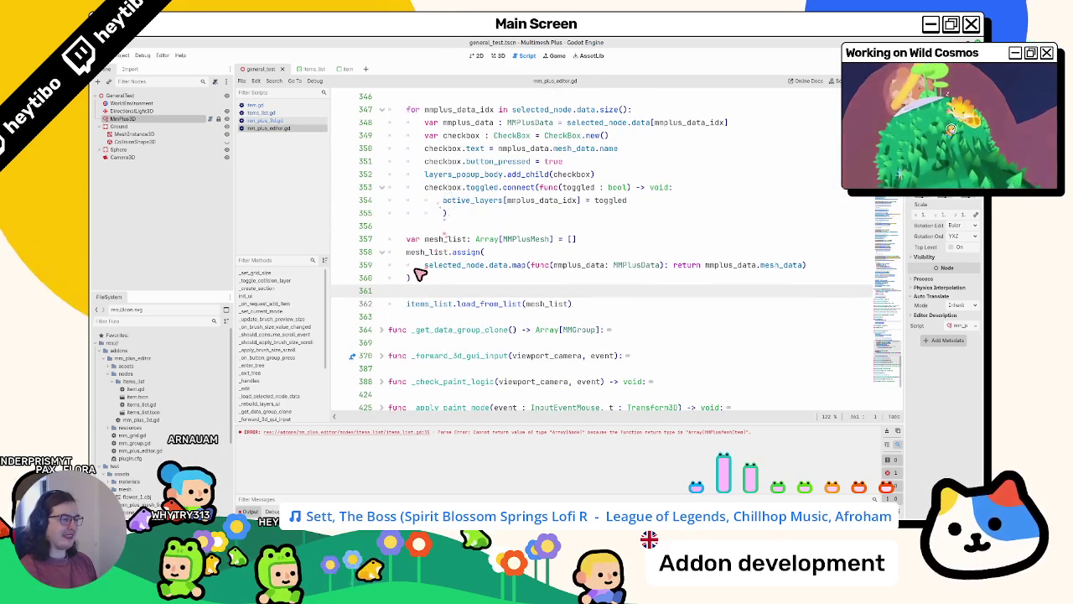
pyautogui.press('Tab')
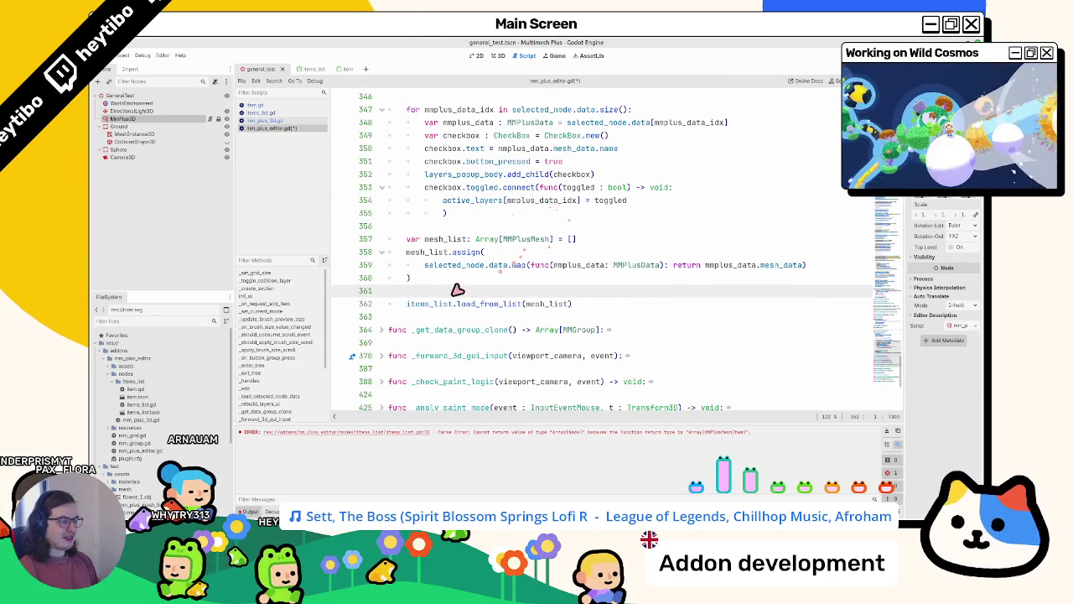
# Start a variable on the load_from_list call line, then inspect load_from_list in items_list.gd
pyautogui.click(404, 306)
pyautogui.scroll(2, 558, 283)
pyautogui.scroll(-3, 604, 277)
pyautogui.write('va')
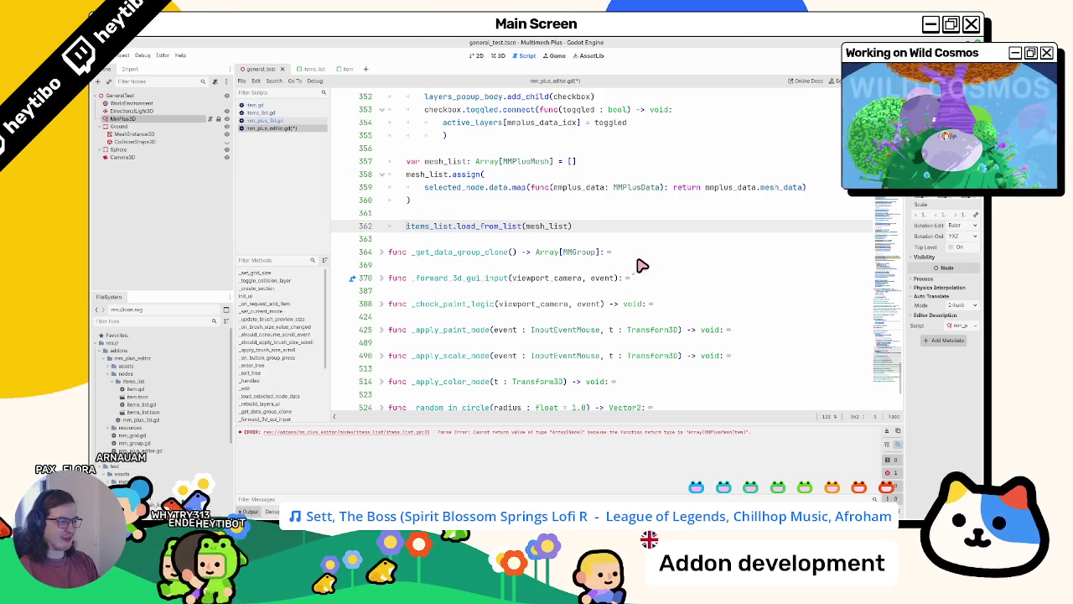
pyautogui.scroll(2, 587, 252)
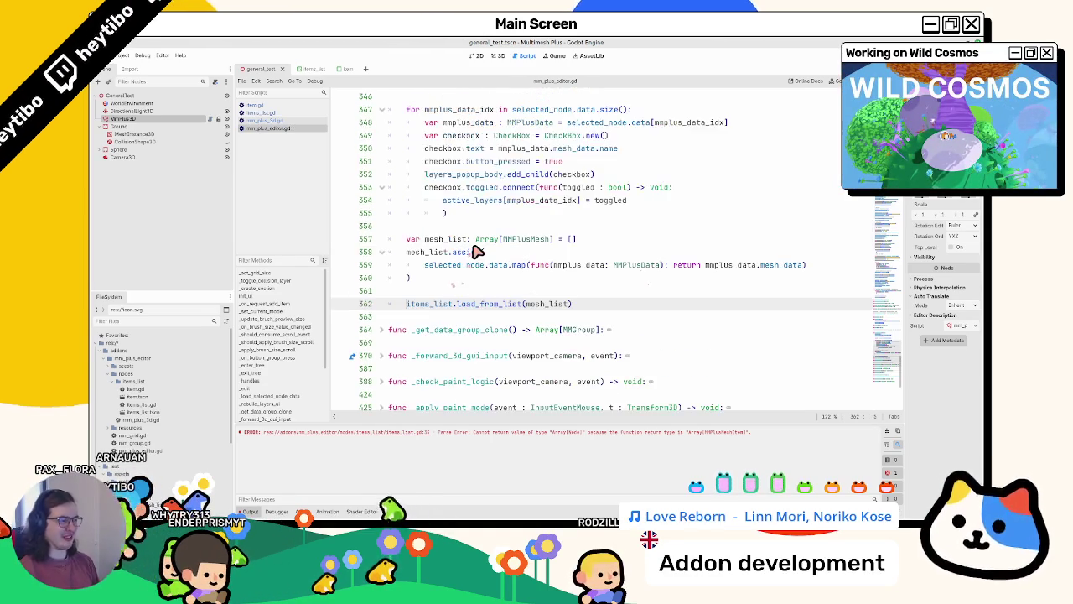
pyautogui.click(282, 121)
pyautogui.click(282, 114)
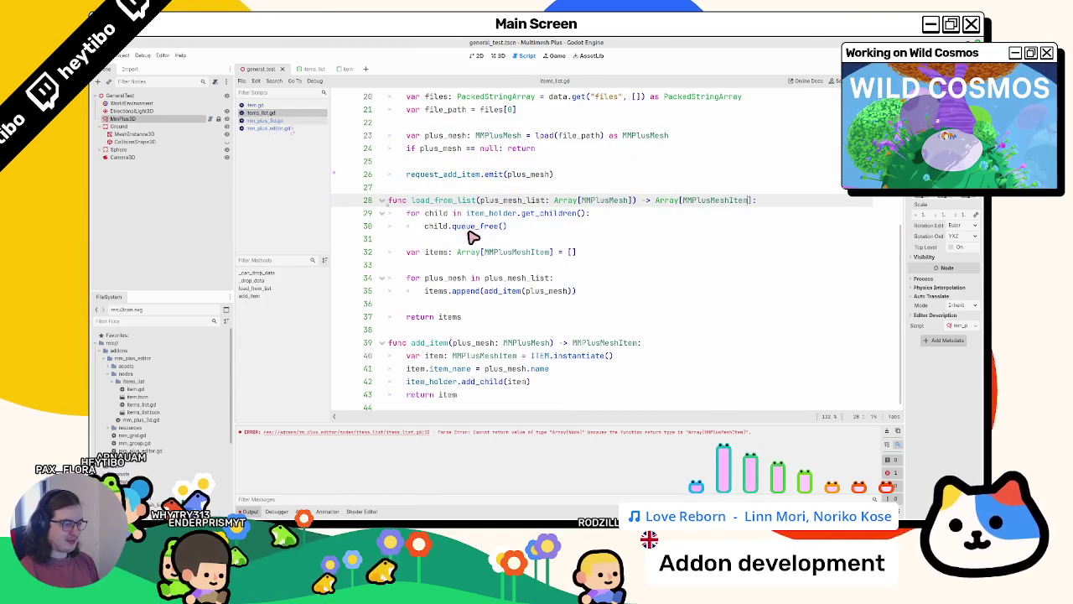
pyautogui.click(447, 305)
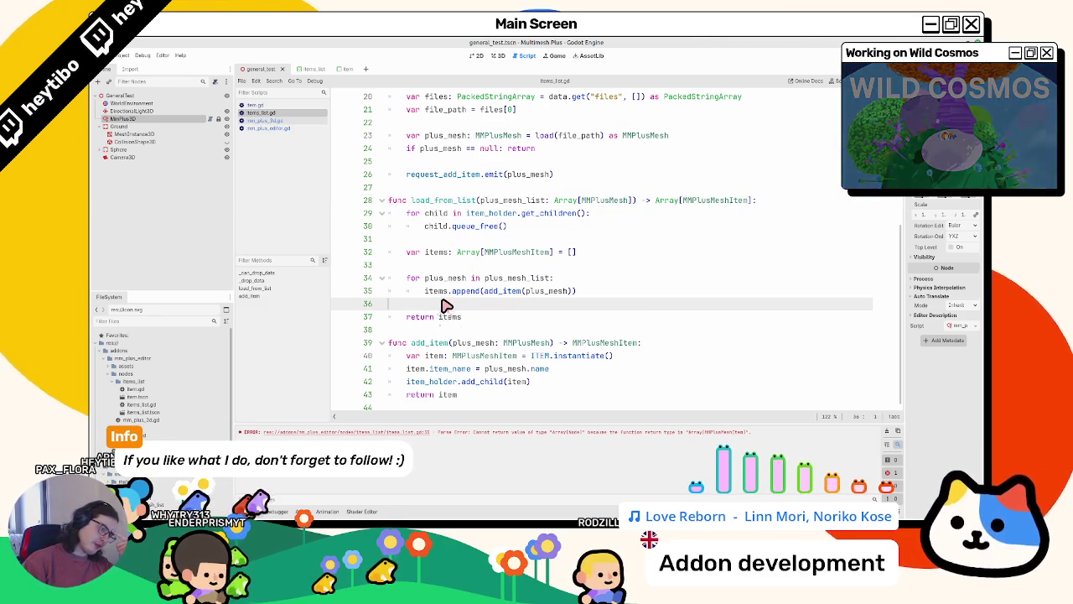
# Reorder the open scripts so items_list.gd and then mm_plus_editor.gd sit at the bottom
pyautogui.moveTo(280, 141); pyautogui.dragTo(286, 138)
pyautogui.click(287, 120)
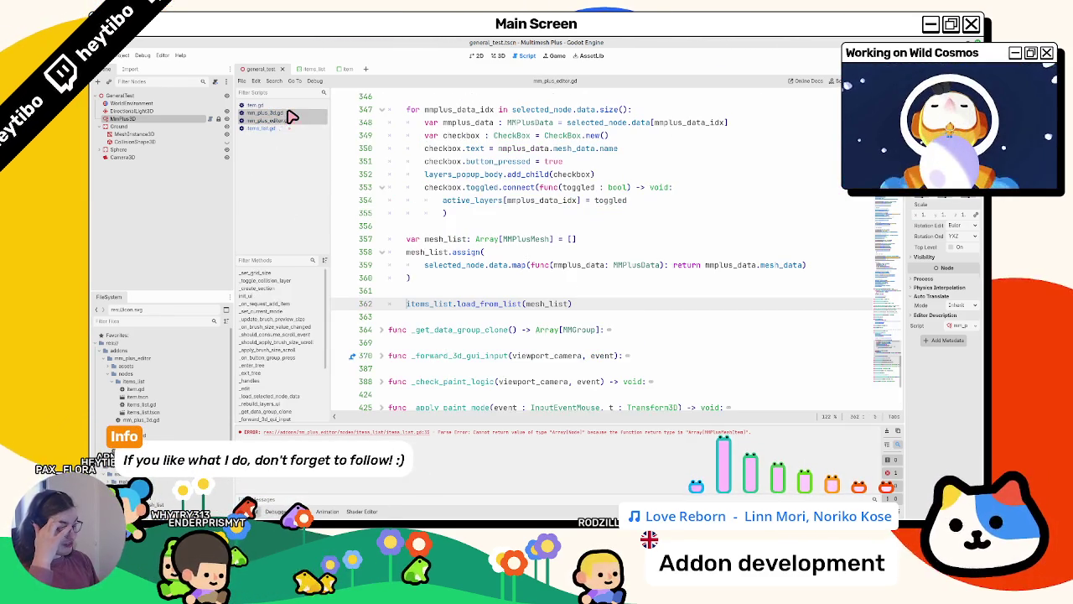
pyautogui.click(287, 113)
pyautogui.click(287, 122)
pyautogui.moveTo(287, 134); pyautogui.dragTo(299, 152)
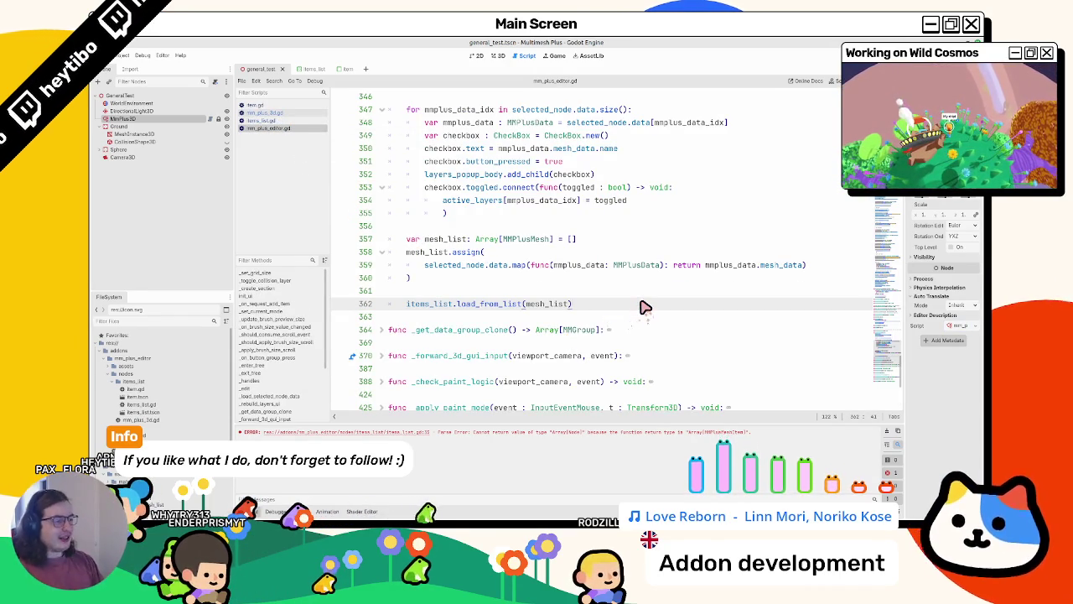
# Store the load_from_list result in var items: Array[MMPlusMeshItem] on line 362
pyautogui.press('Return')
pyautogui.press('Up')
pyautogui.write('var')
pyautogui.press('Left')
pyautogui.write('Array')
pyautogui.press('BackSpace')
pyautogui.press('BackSpace')
pyautogui.press('BackSpace')
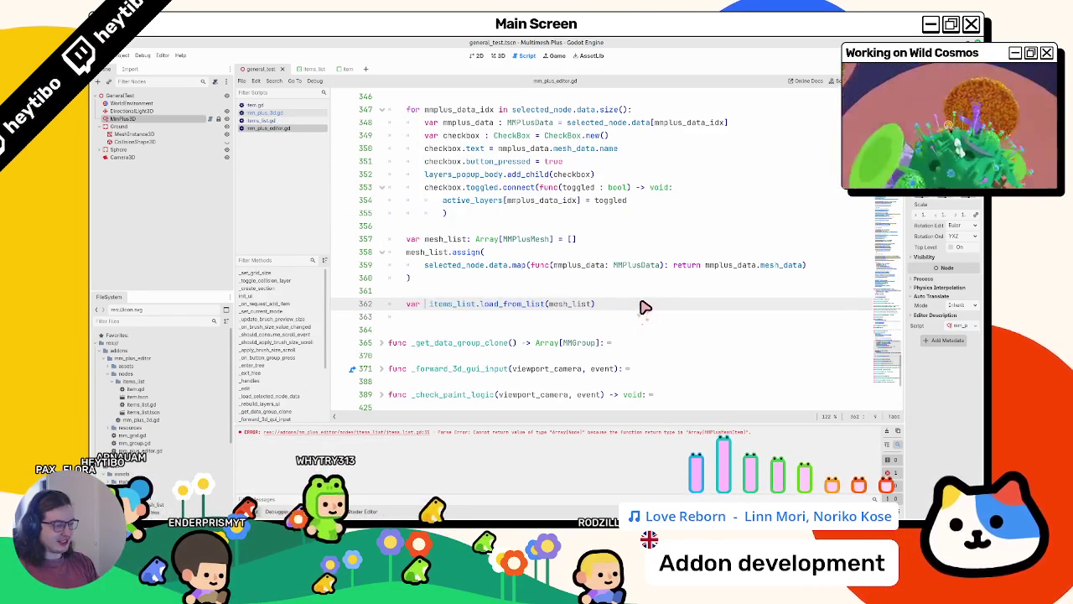
pyautogui.write('items_')
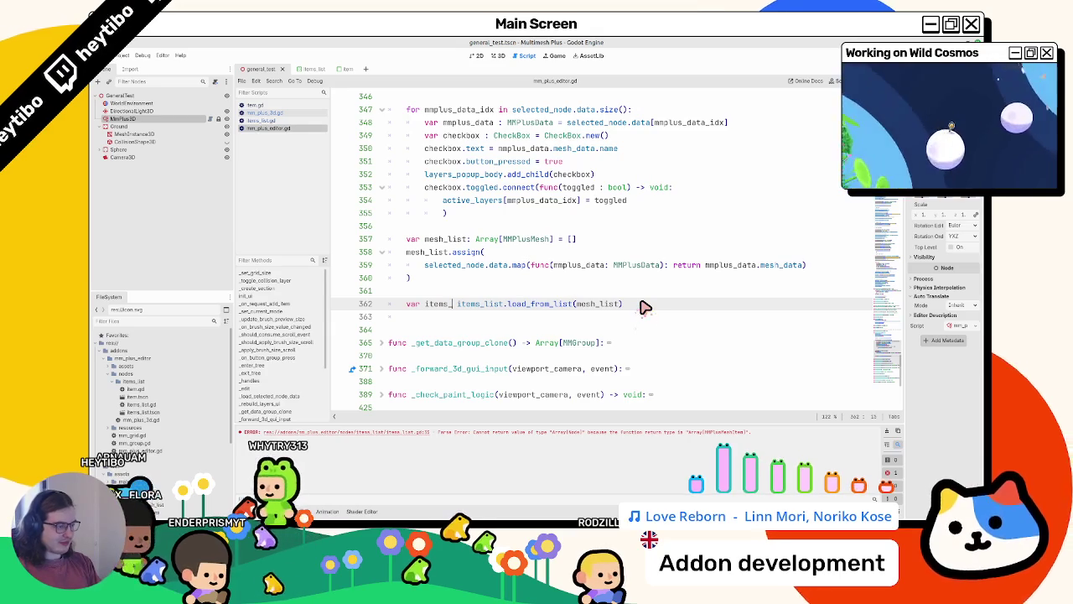
pyautogui.press('BackSpace')
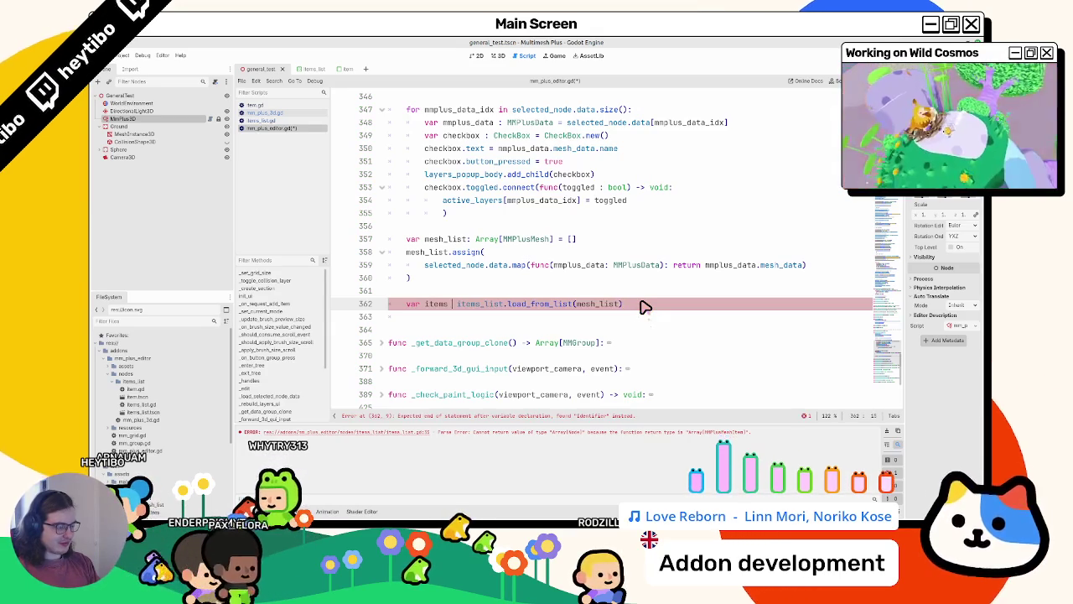
pyautogui.write(':Array[MMPlusMeshItem] =')
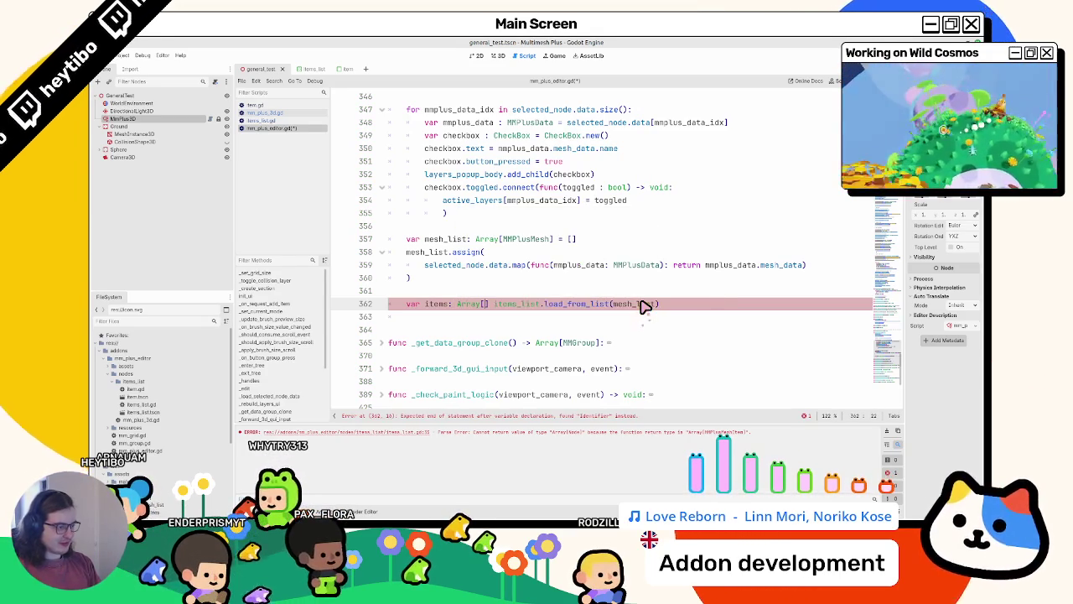
pyautogui.doubleClick(436, 303)
# Join the map expression onto the mesh_list.assign( line and delete the lone ')' line
pyautogui.scroll(2, 438, 298)
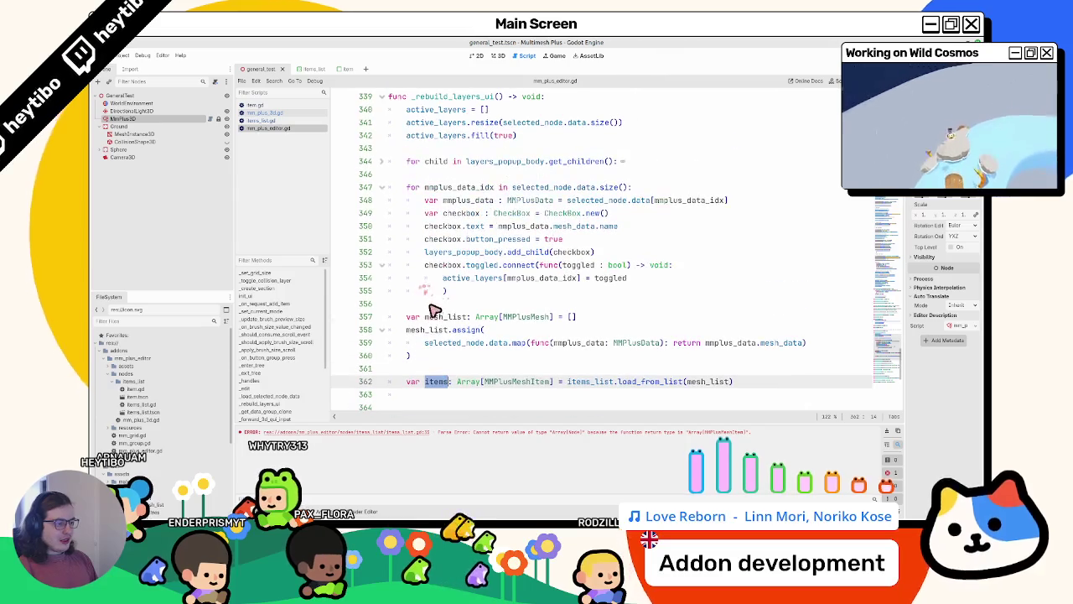
pyautogui.doubleClick(442, 344)
pyautogui.moveTo(443, 350); pyautogui.dragTo(810, 344)
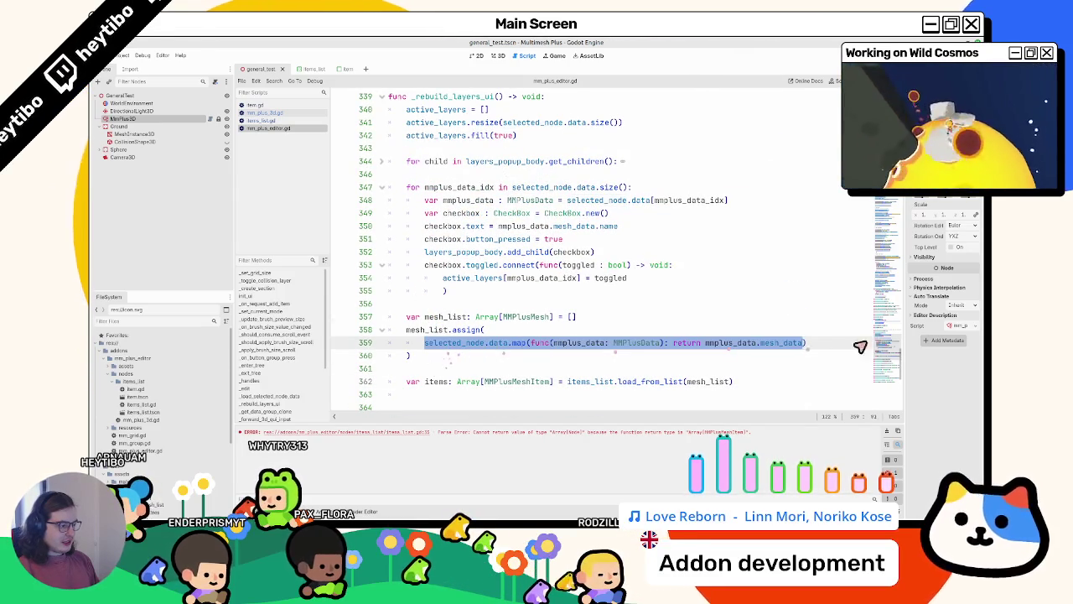
pyautogui.doubleClick(710, 382)
pyautogui.click(382, 330)
pyautogui.click(405, 331)
pyautogui.click(455, 343)
pyautogui.press('BackSpace')
pyautogui.press('BackSpace')
pyautogui.press('BackSpace')
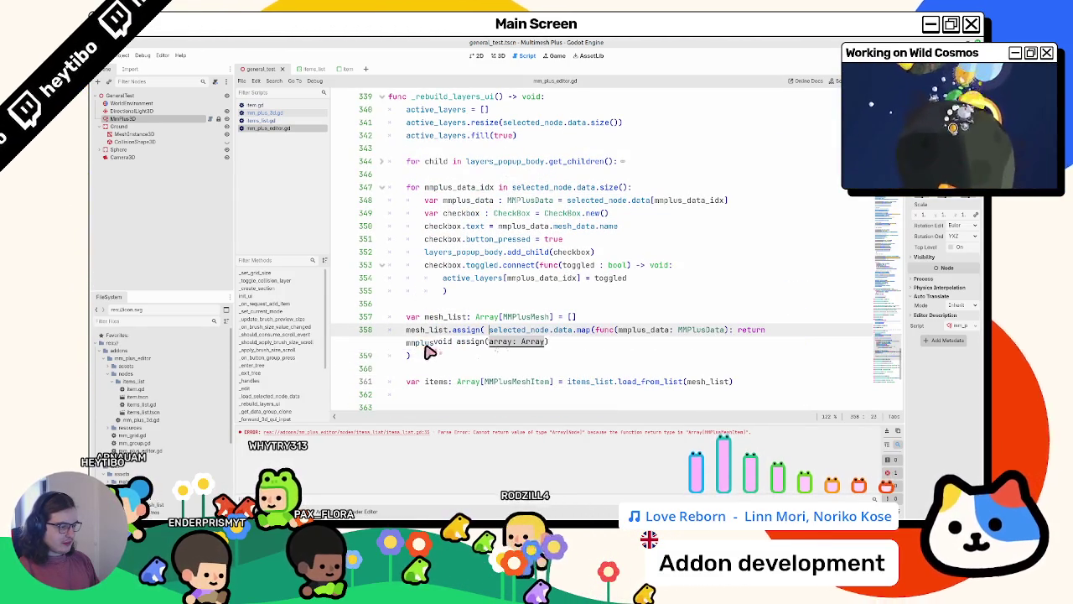
pyautogui.press('BackSpace')
pyautogui.moveTo(415, 356)
pyautogui.mouseDown()
pyautogui.moveTo(695, 329)
pyautogui.moveTo(589, 344)
pyautogui.mouseUp()
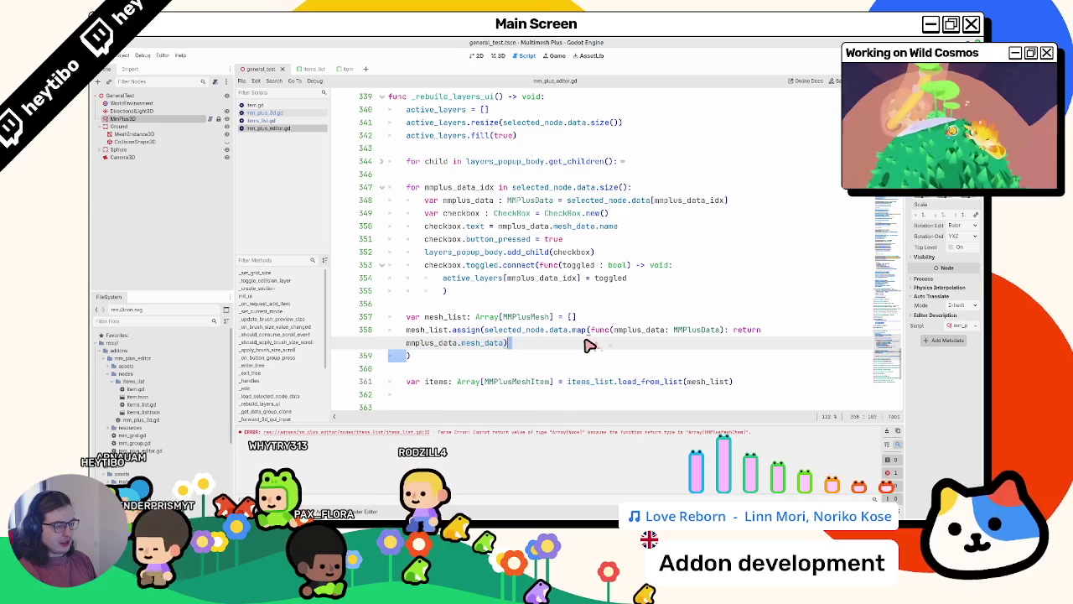
pyautogui.press('BackSpace')
# Add a fresh line below the items declaration
pyautogui.doubleClick(442, 318)
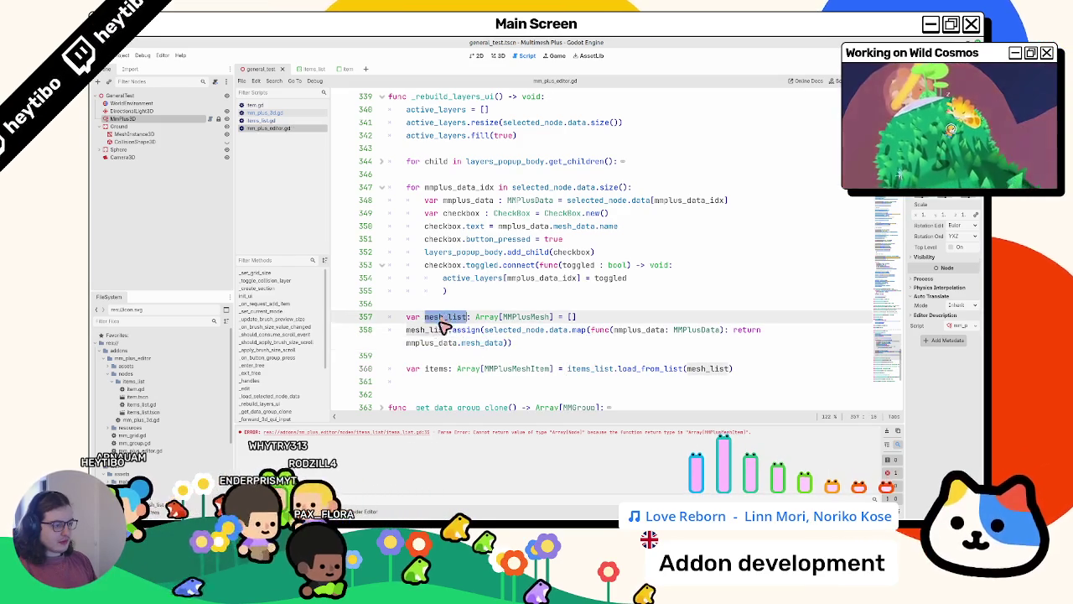
pyautogui.doubleClick(444, 369)
pyautogui.click(447, 381)
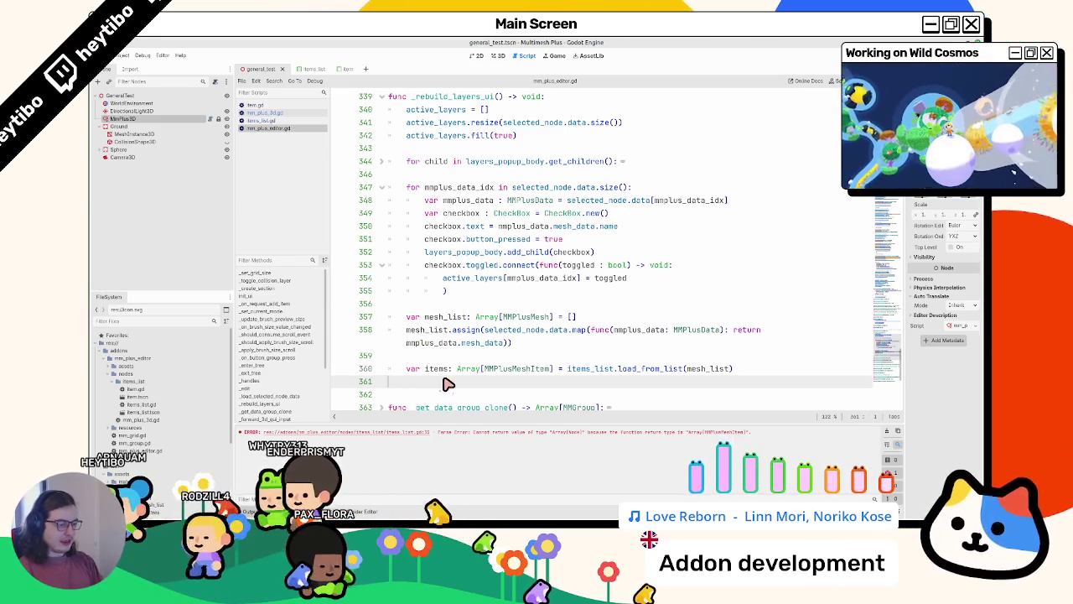
pyautogui.press('Return')
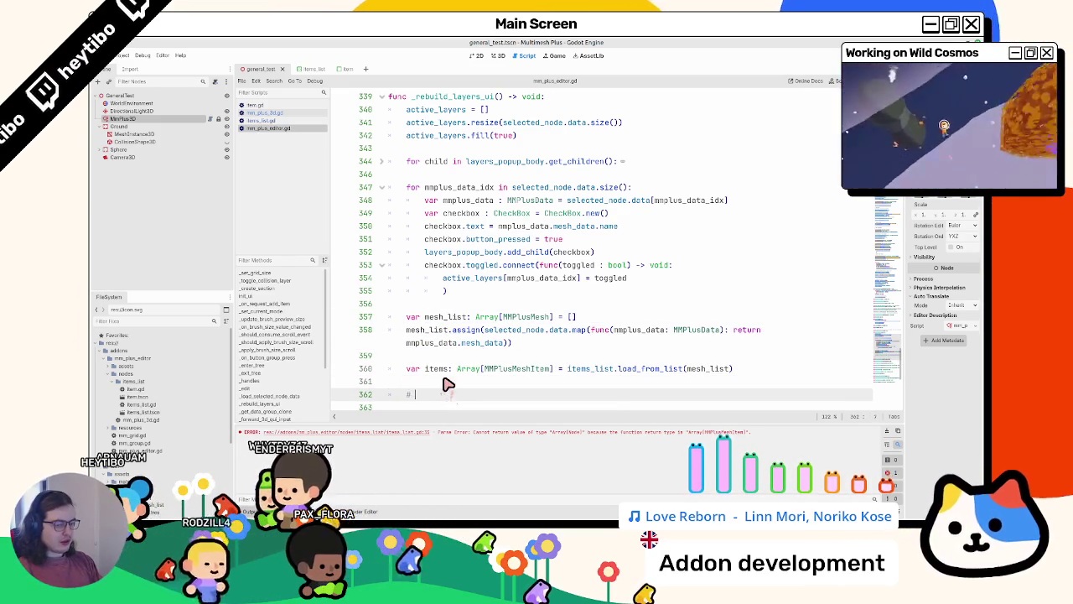
pyautogui.write('# Connect active l')
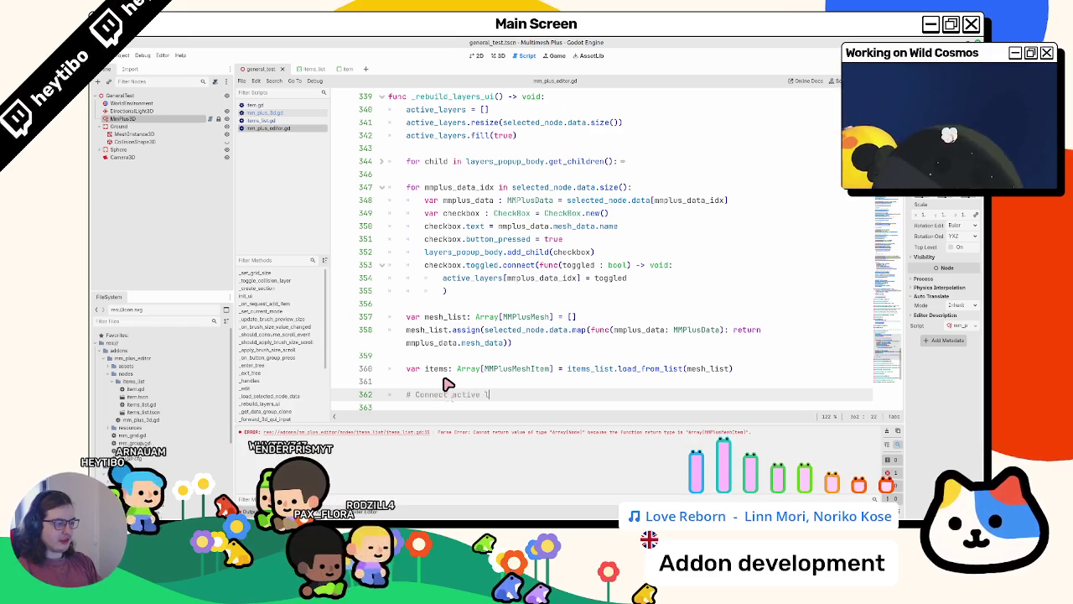
# Write the comment '# Connect active layers to item toggles' below the items declaration
pyautogui.write('ayers to toggles')
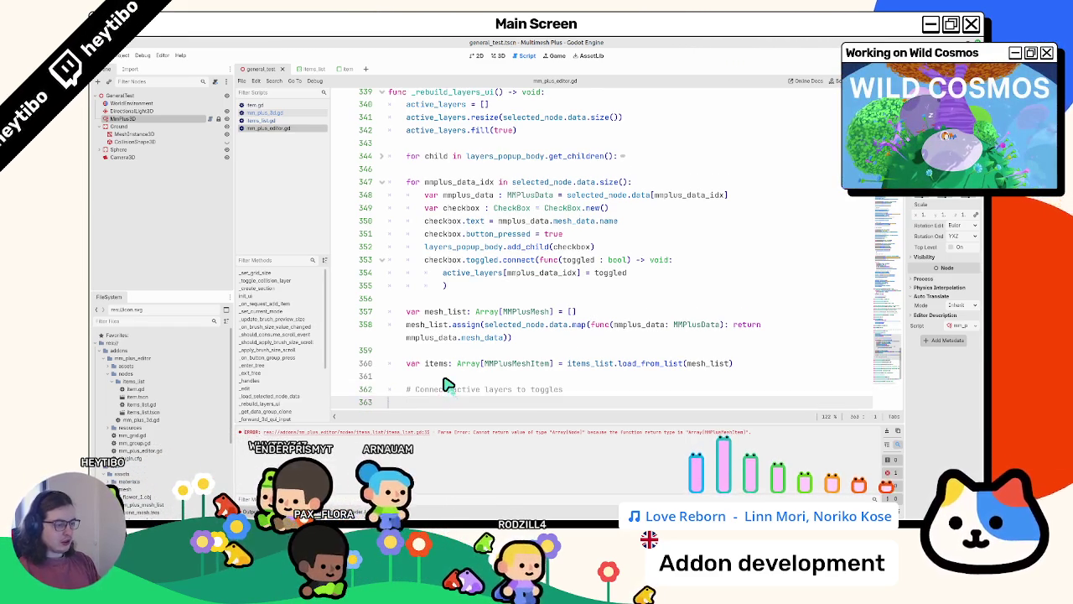
pyautogui.press('Return')
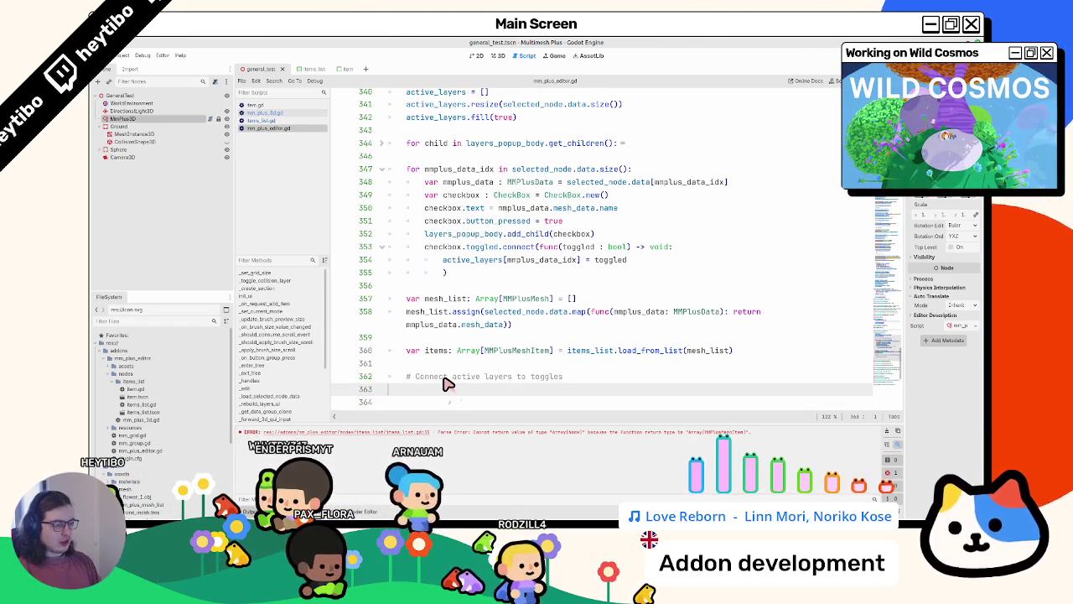
pyautogui.scroll(-1, 466, 385)
pyautogui.click(469, 327)
pyautogui.press('Delete')
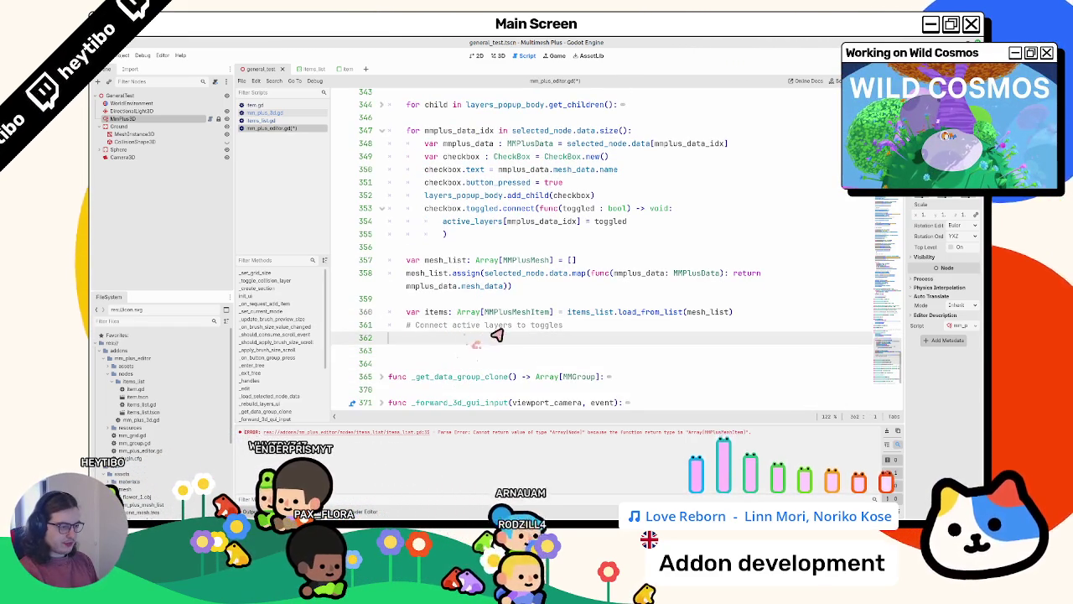
pyautogui.write('item')
pyautogui.press('Down')
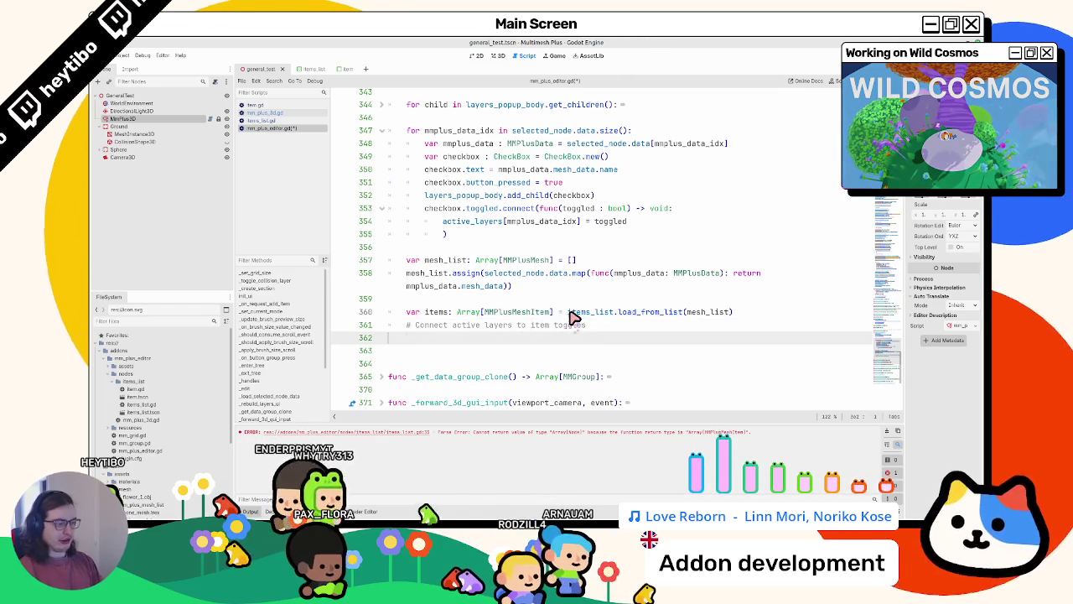
# Add a 'for item in items:' loop with pass as its body
pyautogui.write('fo')
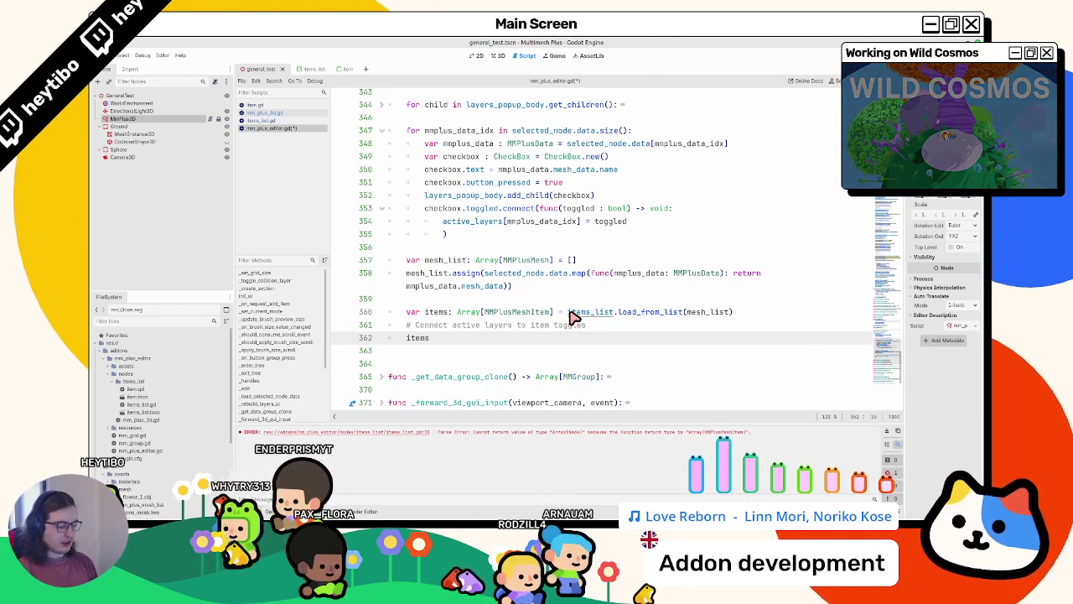
pyautogui.write('r item in items:')
pyautogui.press('Return')
pyautogui.write('pass')
pyautogui.scroll(3, 478, 288)
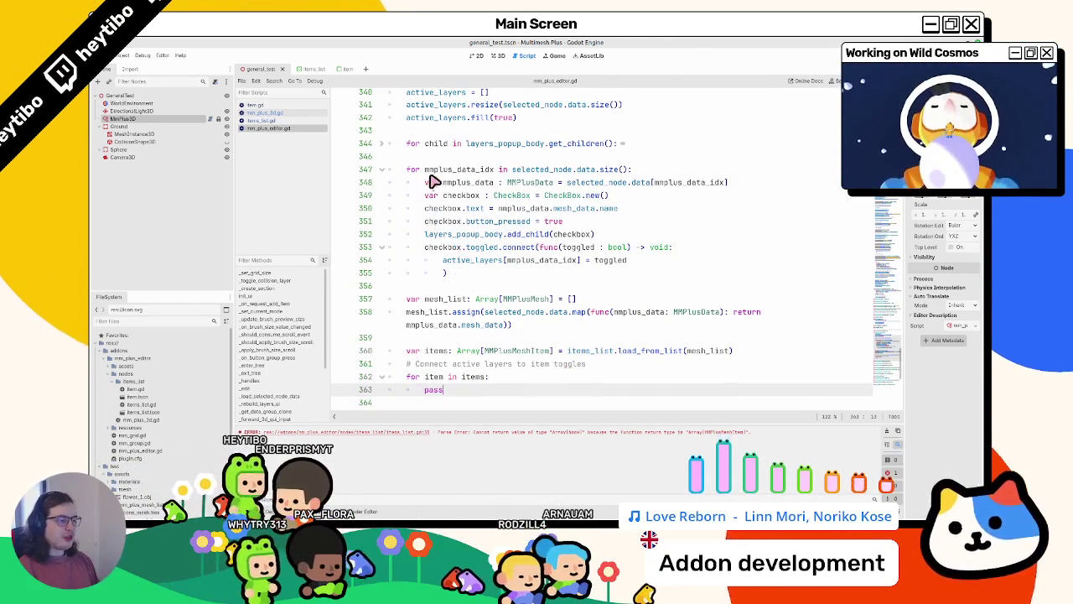
pyautogui.scroll(-2, 479, 208)
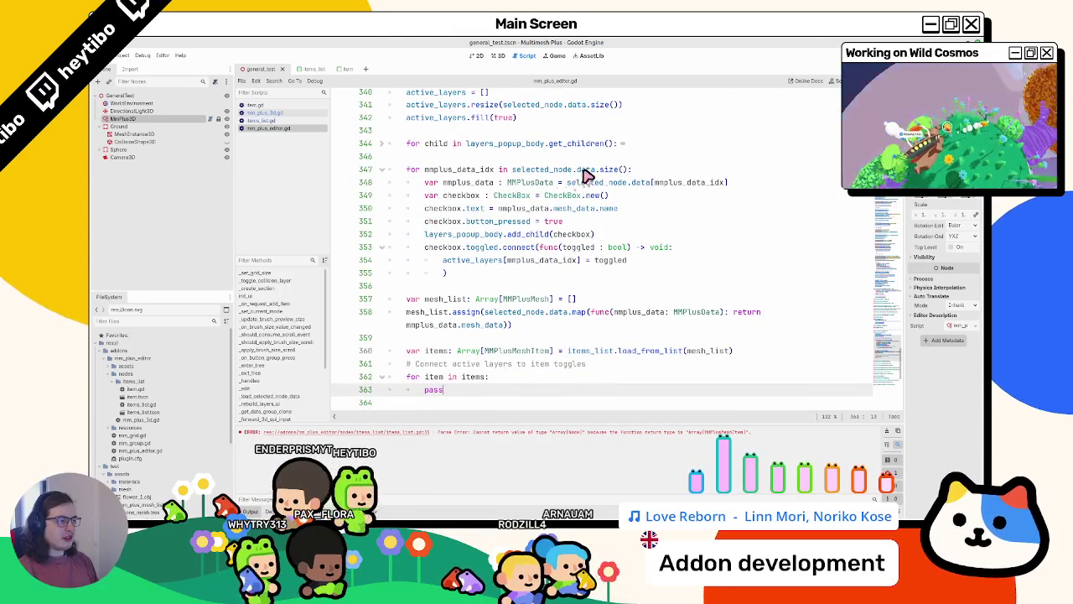
pyautogui.doubleClick(479, 377)
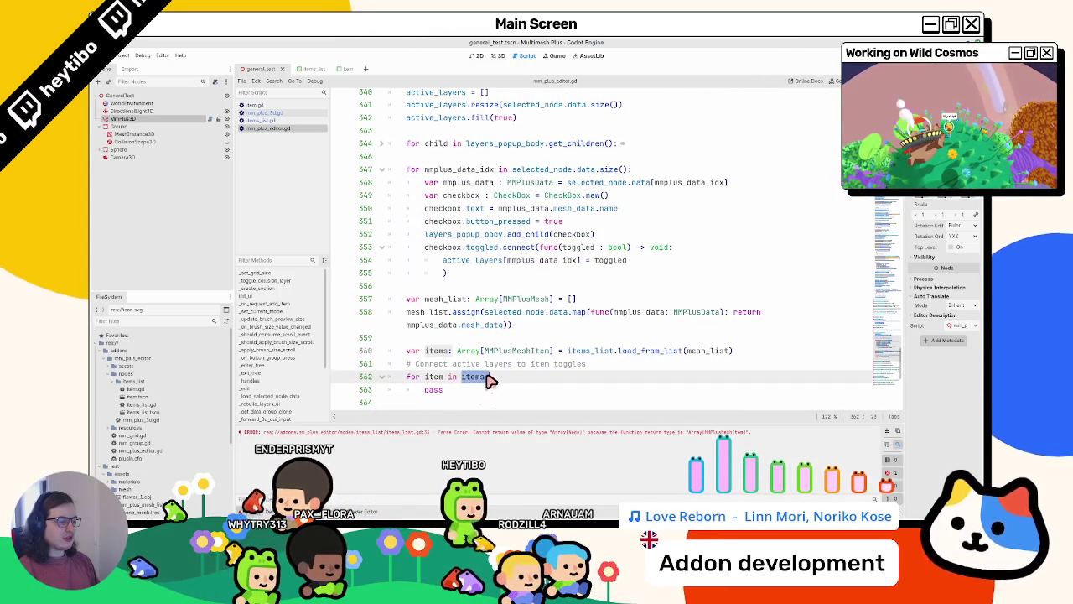
pyautogui.moveTo(477, 381)
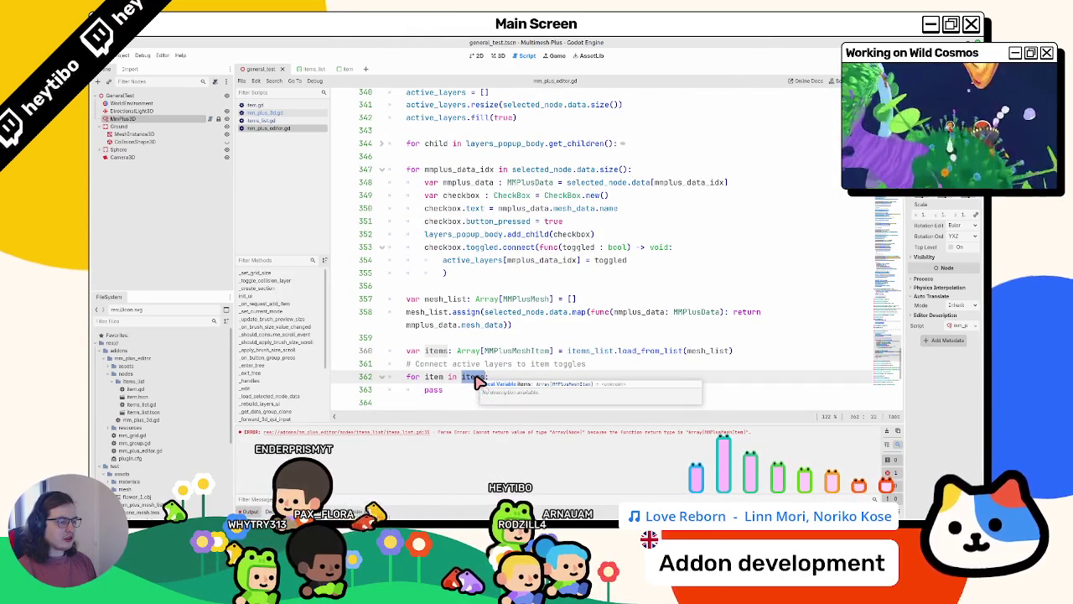
pyautogui.scroll(3, 476, 380)
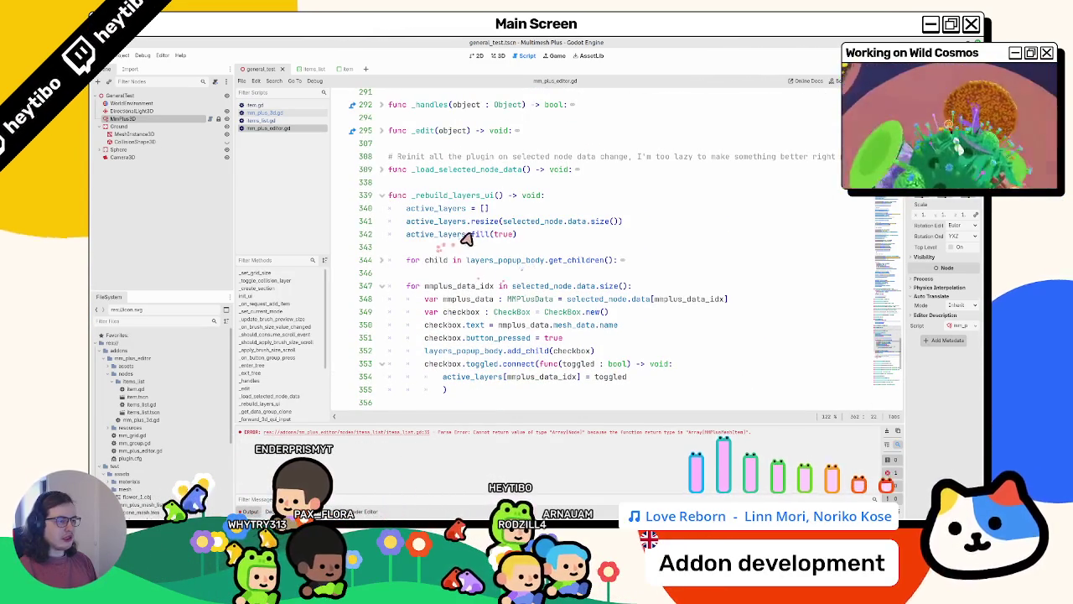
pyautogui.moveTo(503, 221); pyautogui.dragTo(648, 216)
# Add an item_count variable holding selected_node.data.size() at the top of _rebuild_layers_ui
pyautogui.click(647, 202)
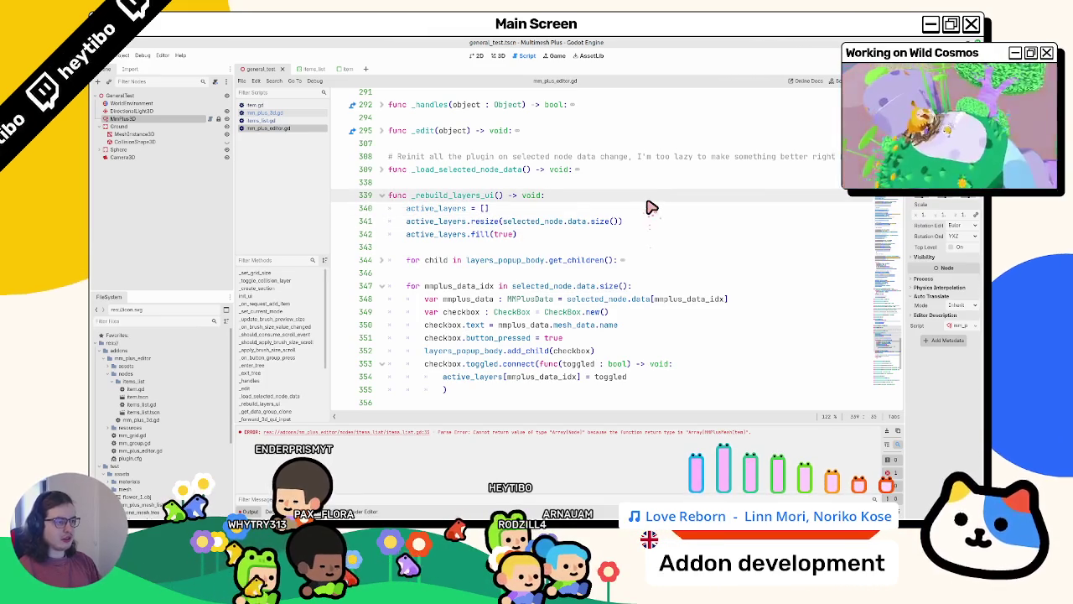
pyautogui.press('Return')
pyautogui.write('va')
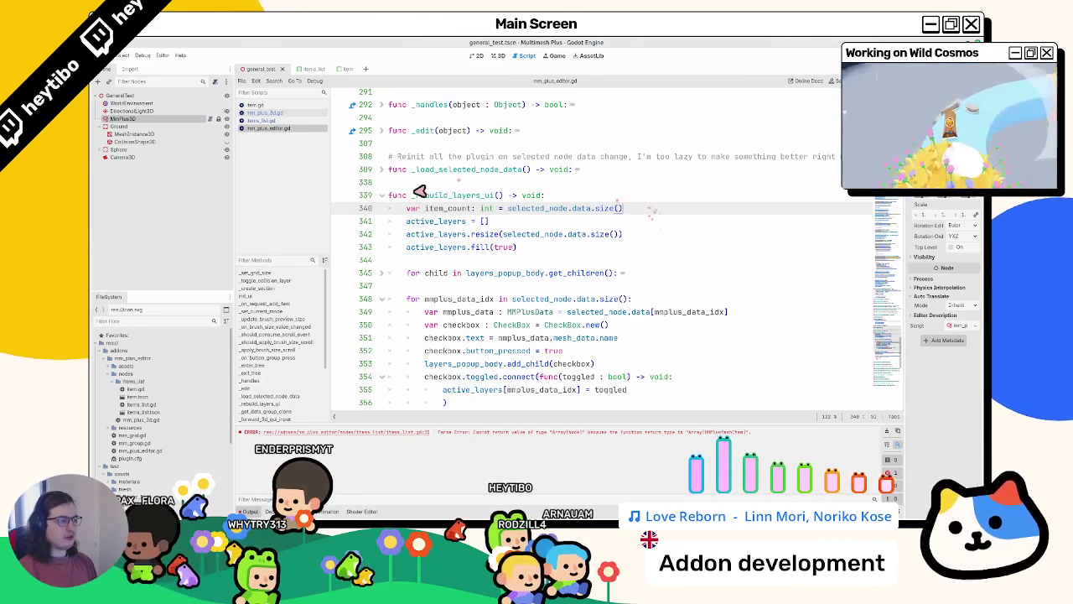
pyautogui.doubleClick(444, 208)
pyautogui.hotkey('ctrl', 'c')
# Paste item_count over the size expressions in the resize call, loop header and toggle loop
pyautogui.moveTo(503, 234)
pyautogui.mouseDown()
pyautogui.moveTo(494, 222)
pyautogui.moveTo(616, 238)
pyautogui.mouseUp()
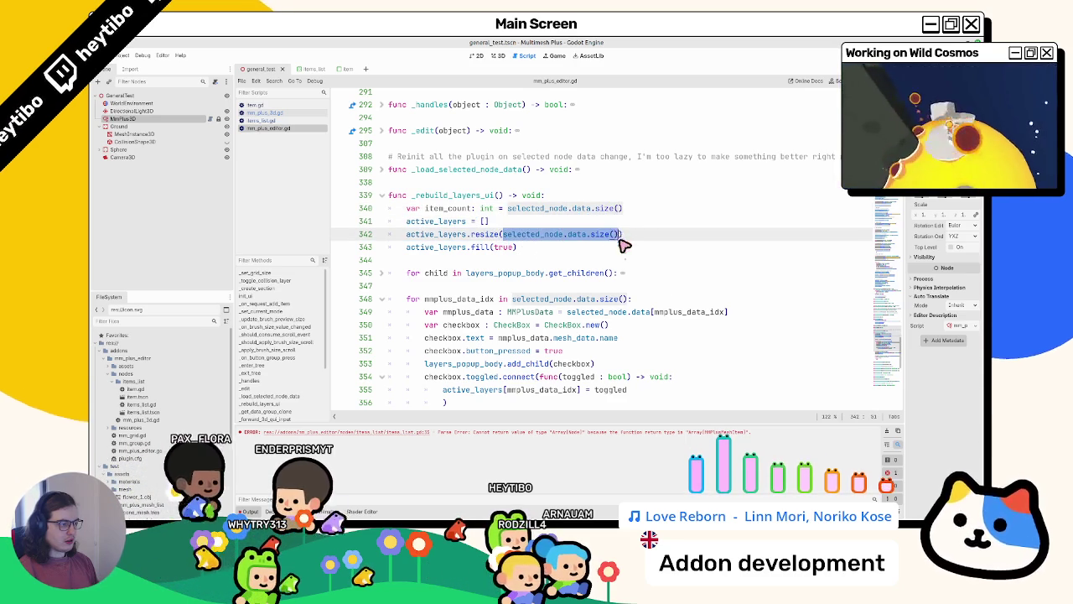
pyautogui.hotkey('ctrl', 'v')
pyautogui.scroll(-5, 627, 277)
pyautogui.scroll(3, 545, 188)
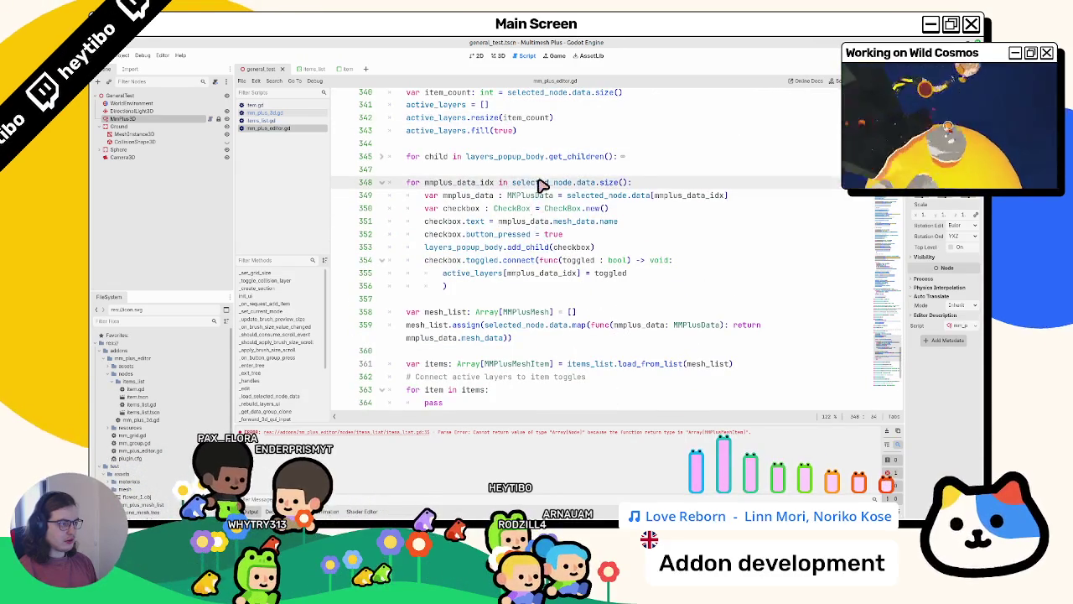
pyautogui.moveTo(513, 182); pyautogui.dragTo(621, 184)
pyautogui.hotkey('ctrl', 'v')
pyautogui.scroll(-3, 503, 318)
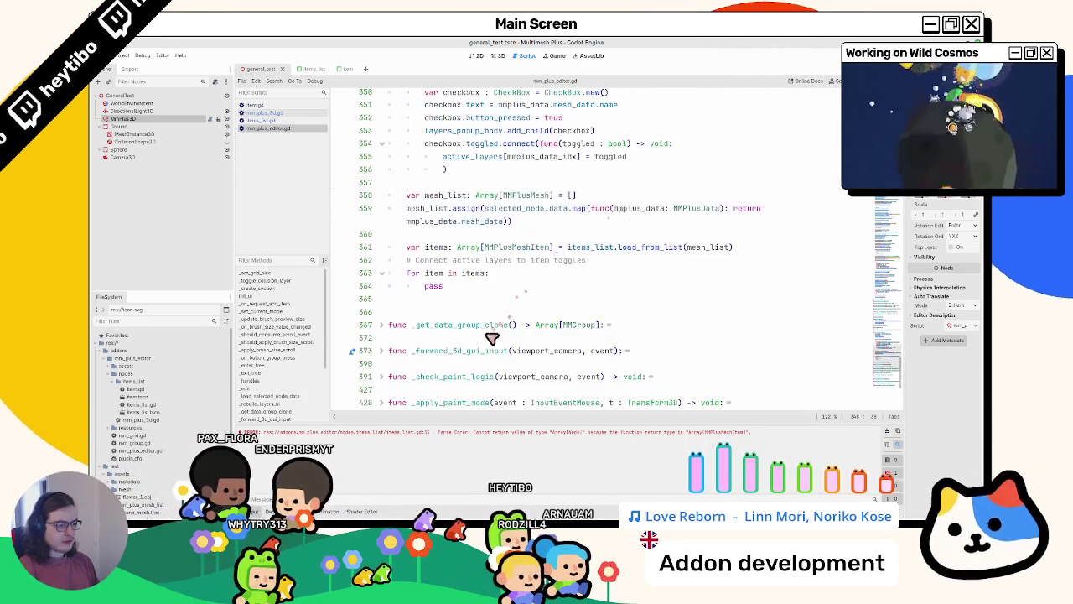
pyautogui.doubleClick(473, 275)
pyautogui.hotkey('ctrl', 'v')
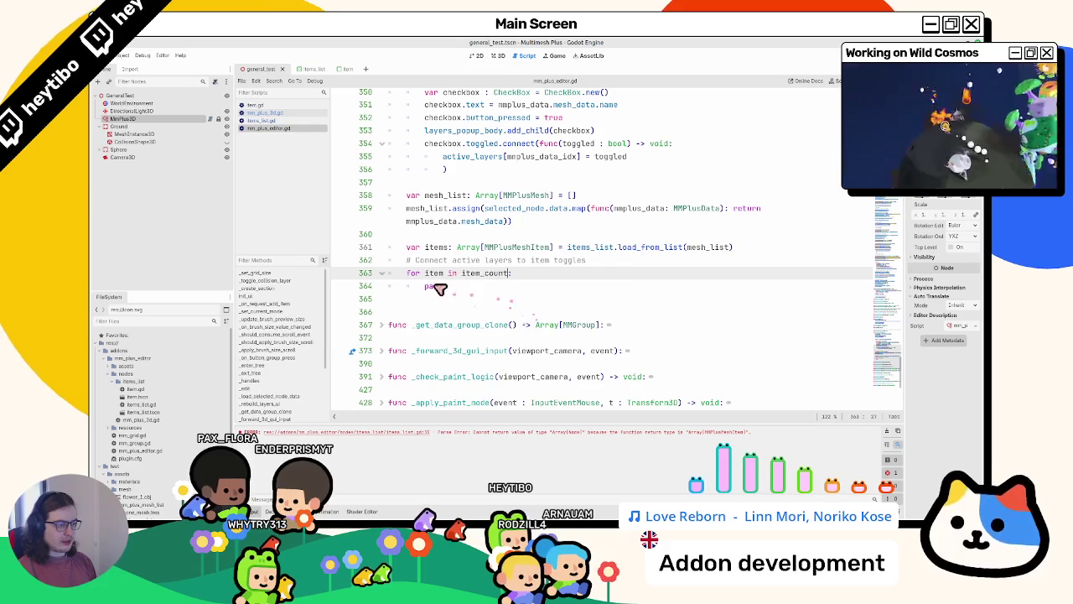
pyautogui.doubleClick(434, 273)
# Rename the toggle loop variable and all mmplus_data_idx occurrences to idx
pyautogui.write('idx')
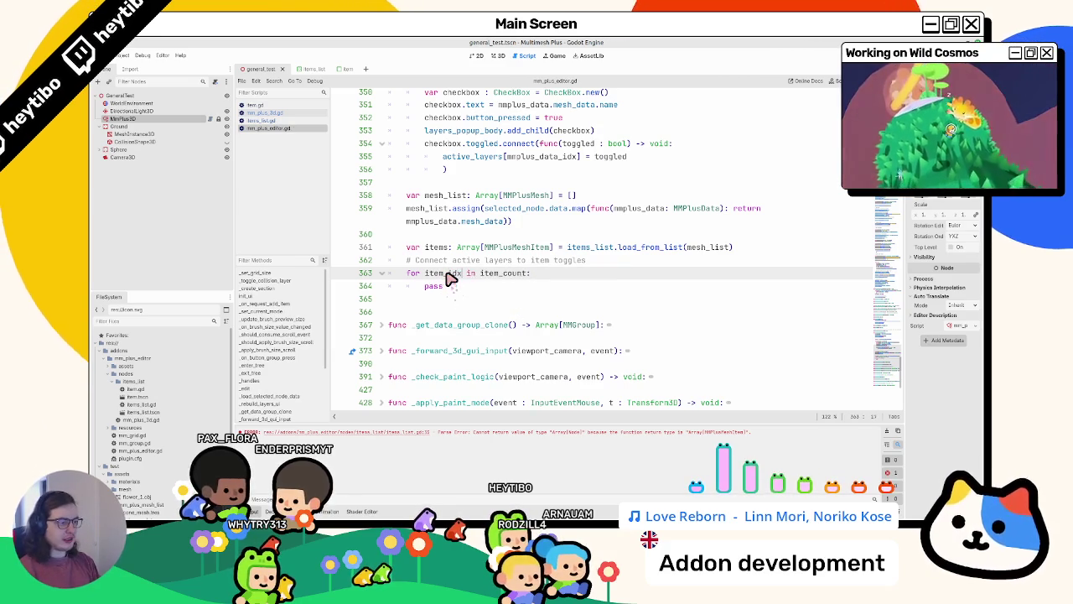
pyautogui.keyDown('ctrl'); pyautogui.scroll(5, 450, 278); pyautogui.keyUp('ctrl')
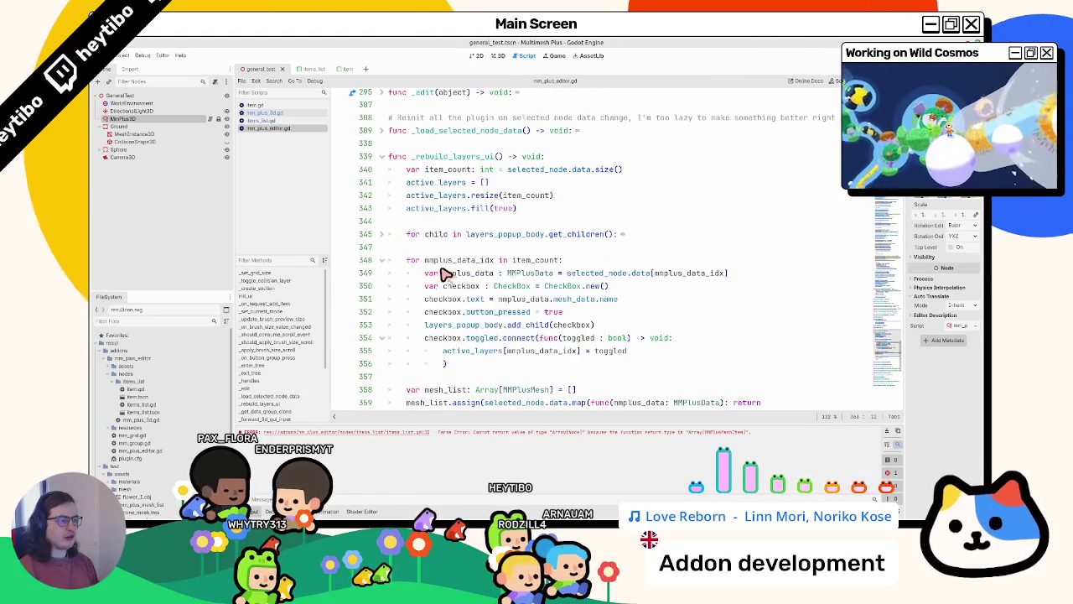
pyautogui.keyDown('ctrl'); pyautogui.scroll(-5, 446, 273); pyautogui.keyUp('ctrl')
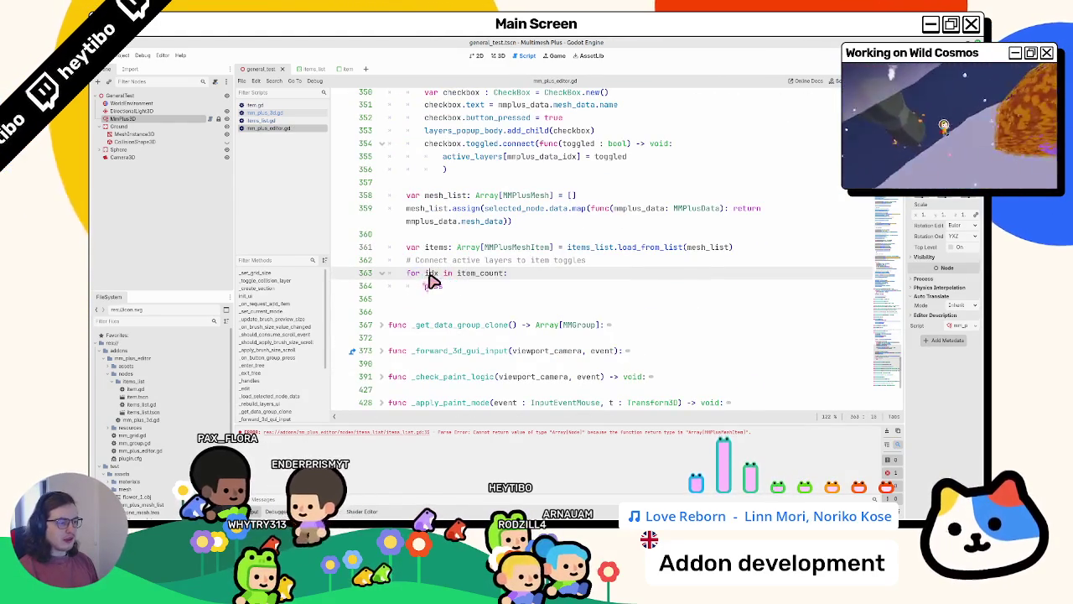
pyautogui.scroll(4, 445, 281)
pyautogui.doubleClick(469, 222)
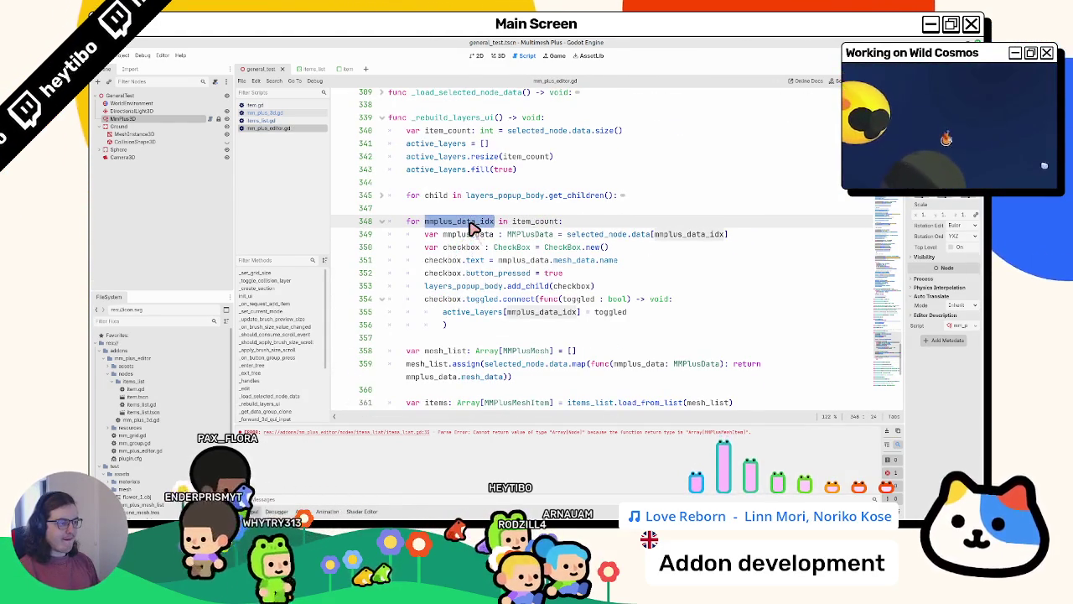
pyautogui.keyDown('alt'); pyautogui.doubleClick(686, 235); pyautogui.keyUp('alt')
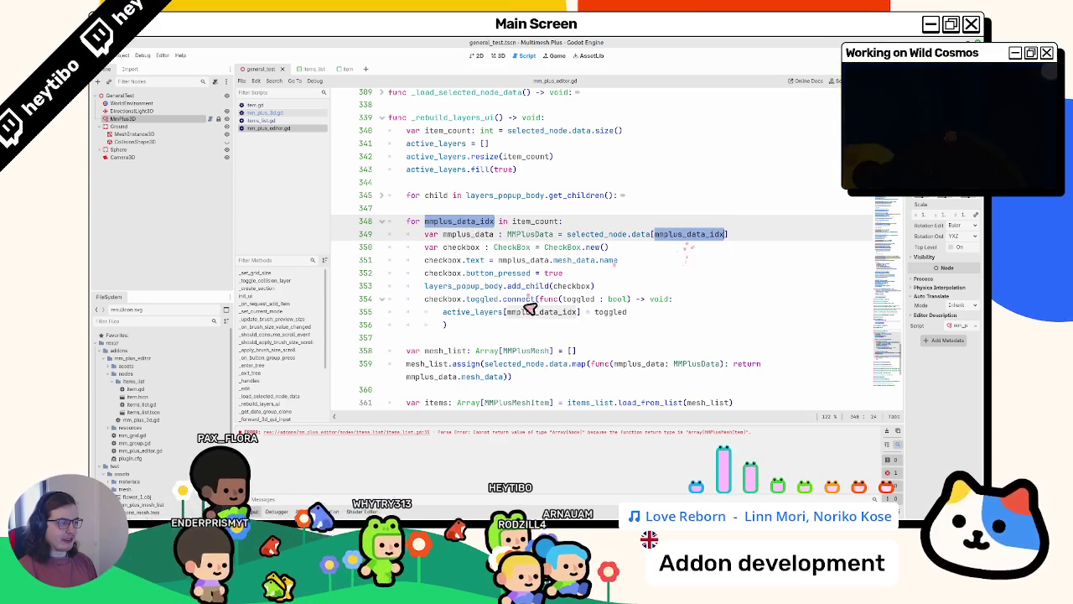
pyautogui.keyDown('alt'); pyautogui.doubleClick(534, 312); pyautogui.keyUp('alt')
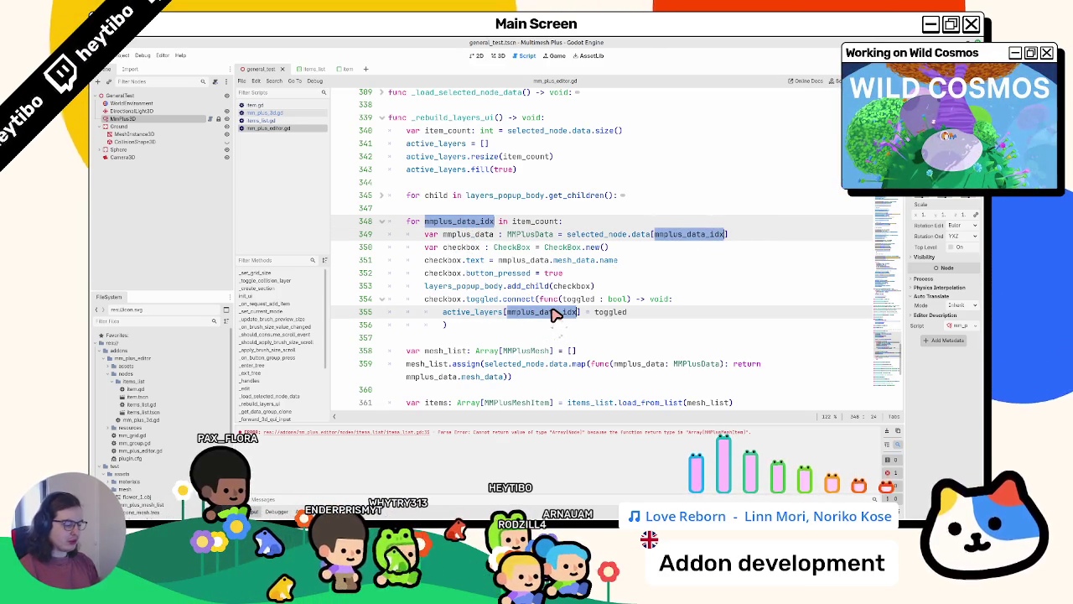
pyautogui.write('idx')
# Replace pass on line 364 with items[idx].check_box
pyautogui.scroll(-2, 537, 312)
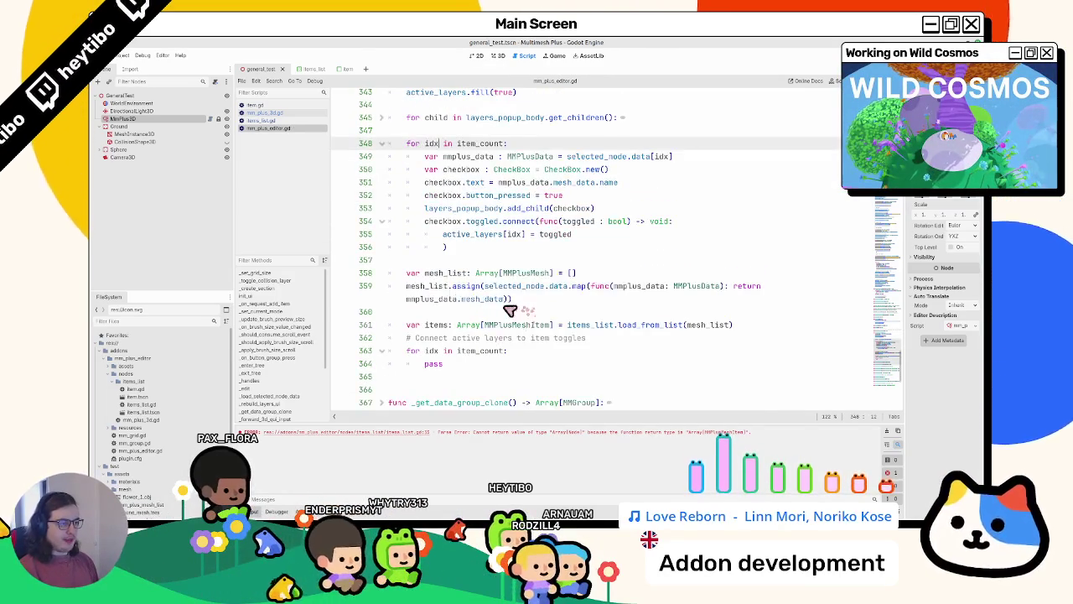
pyautogui.scroll(-2, 514, 309)
pyautogui.doubleClick(433, 286)
pyautogui.doubleClick(469, 277)
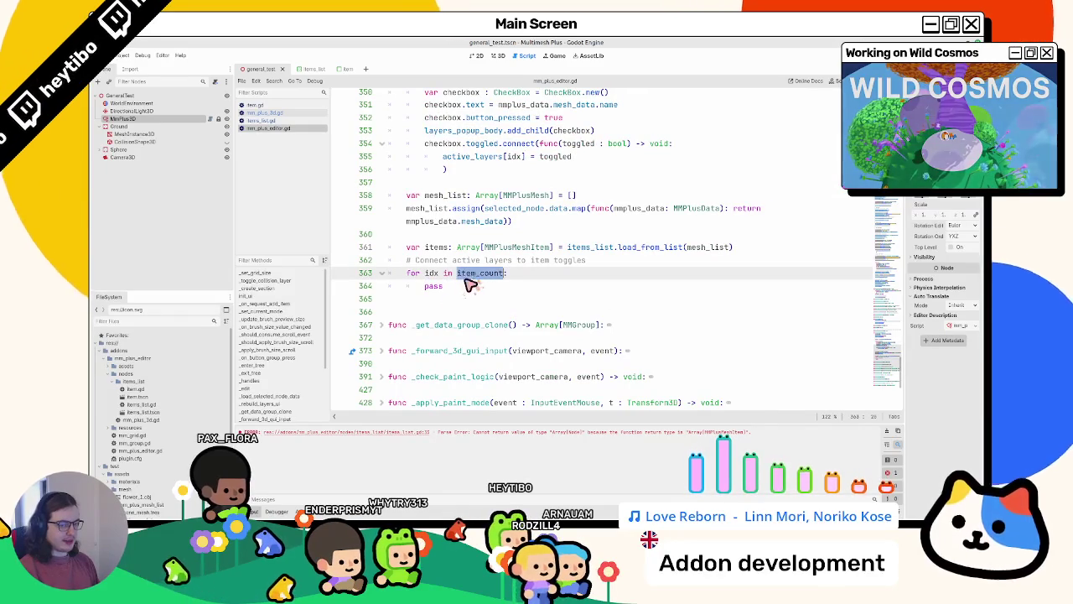
pyautogui.doubleClick(436, 247)
pyautogui.click(473, 290)
pyautogui.press('BackSpace')
pyautogui.press('BackSpace')
pyautogui.press('BackSpace')
pyautogui.write('items[idx]')
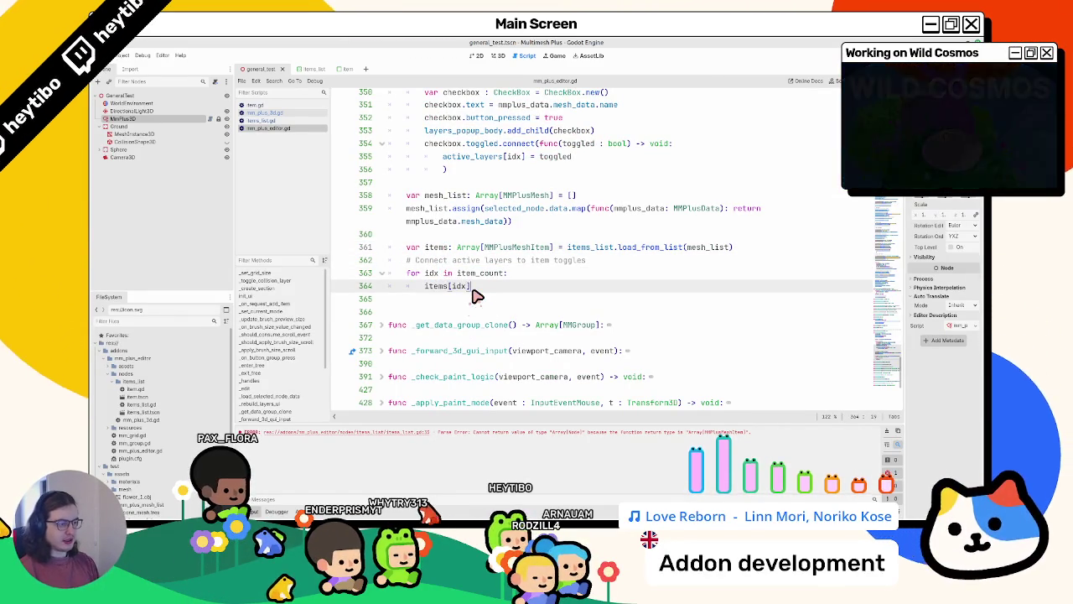
pyautogui.write('.check_box =')
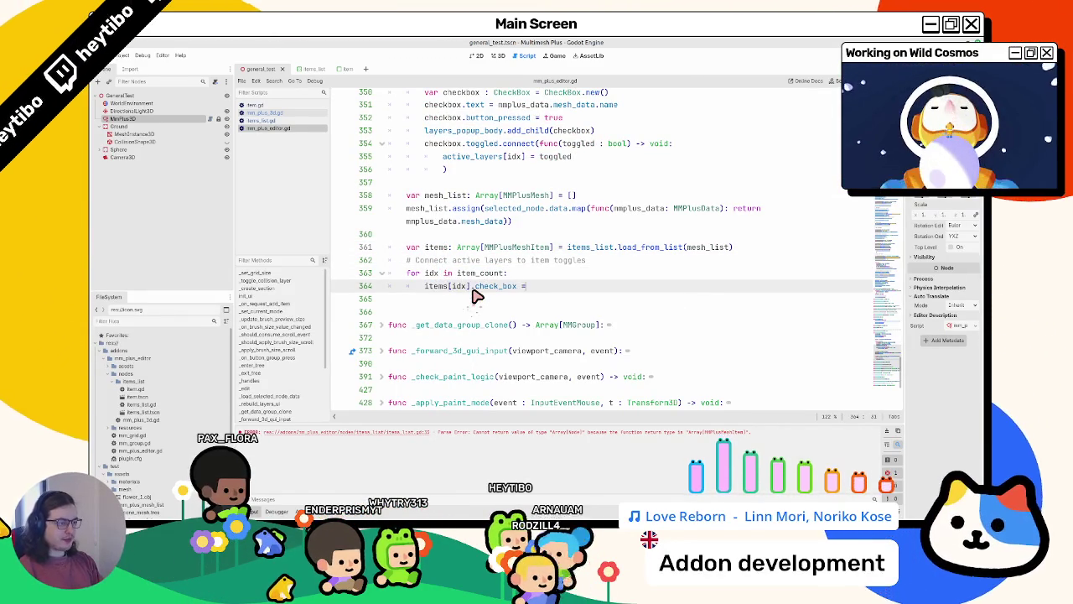
# Try the button_pressed and set_ members of check_box in autocomplete, then remove them
pyautogui.press('BackSpace')
pyautogui.press('BackSpace')
pyautogui.write('.')
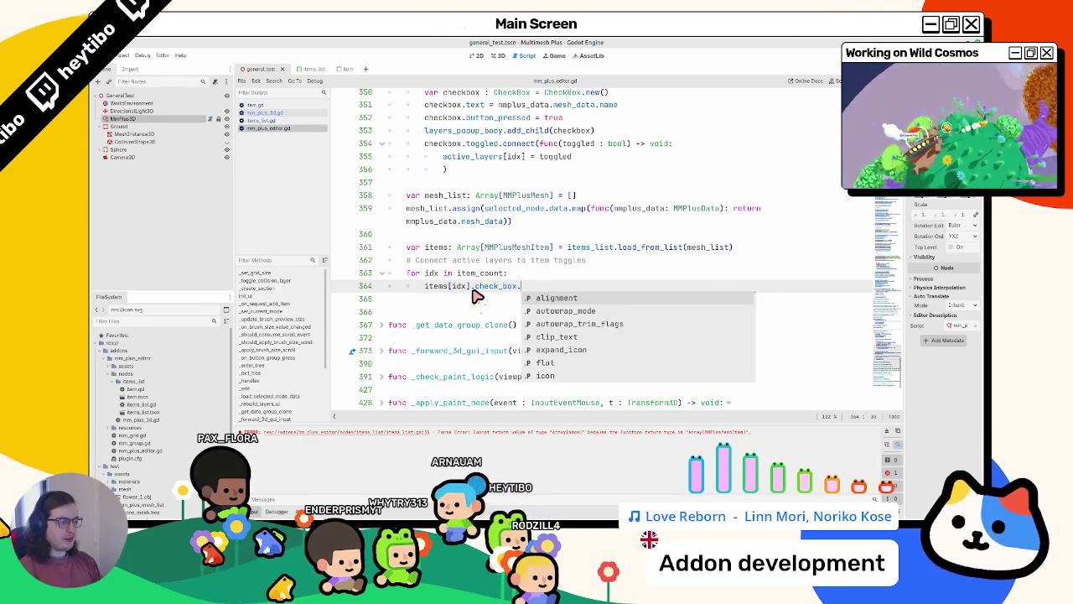
pyautogui.write('button_pressed')
pyautogui.press('BackSpace')
pyautogui.press('BackSpace')
pyautogui.press('BackSpace')
pyautogui.write('i')
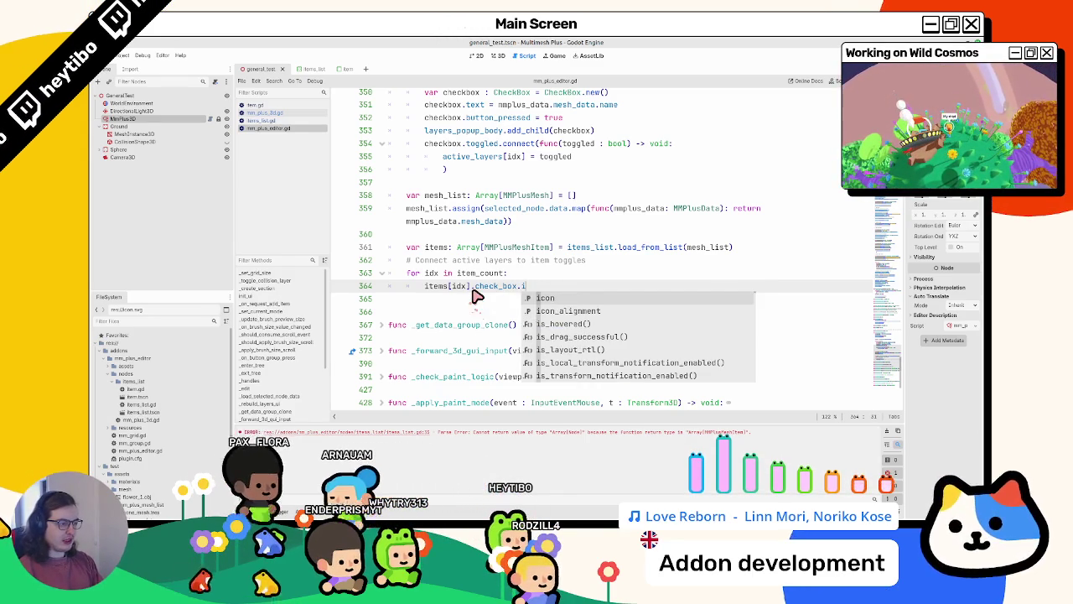
pyautogui.press('BackSpace')
pyautogui.write('set_')
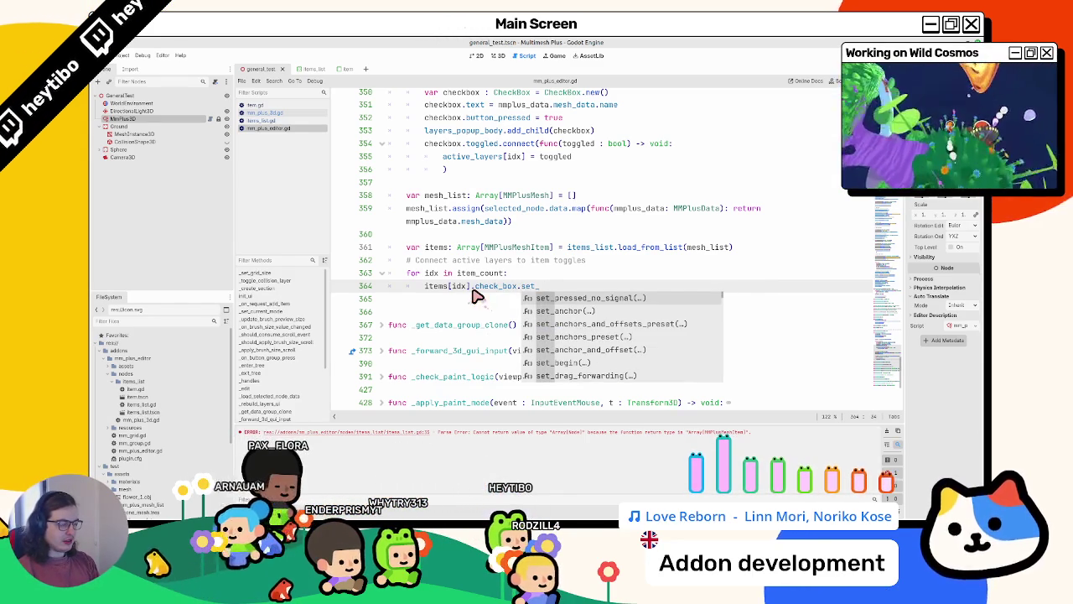
pyautogui.press('BackSpace')
pyautogui.press('BackSpace')
pyautogui.press('BackSpace')
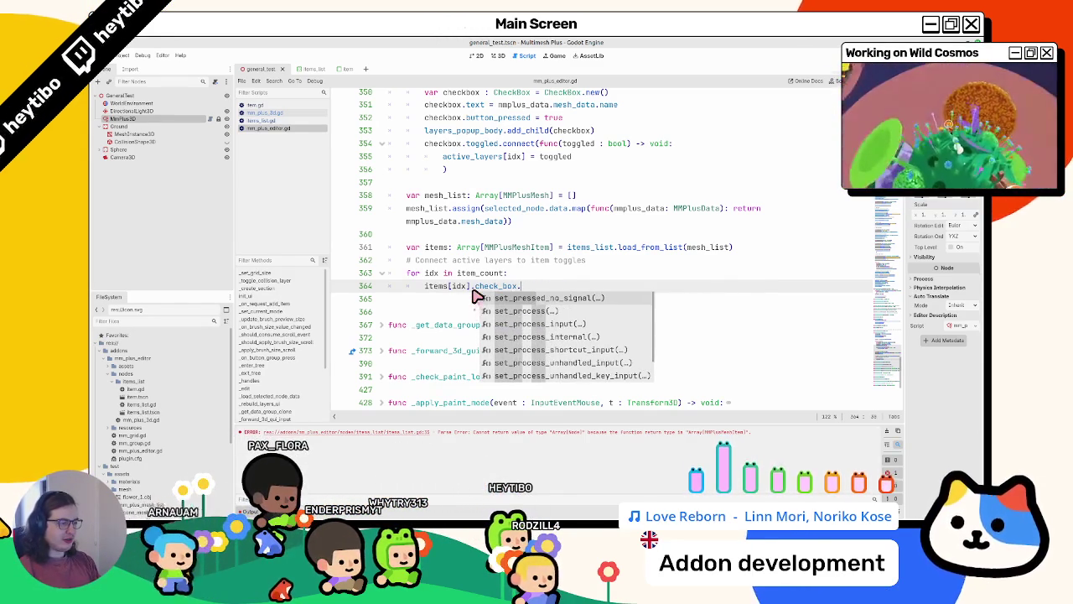
pyautogui.press('BackSpace')
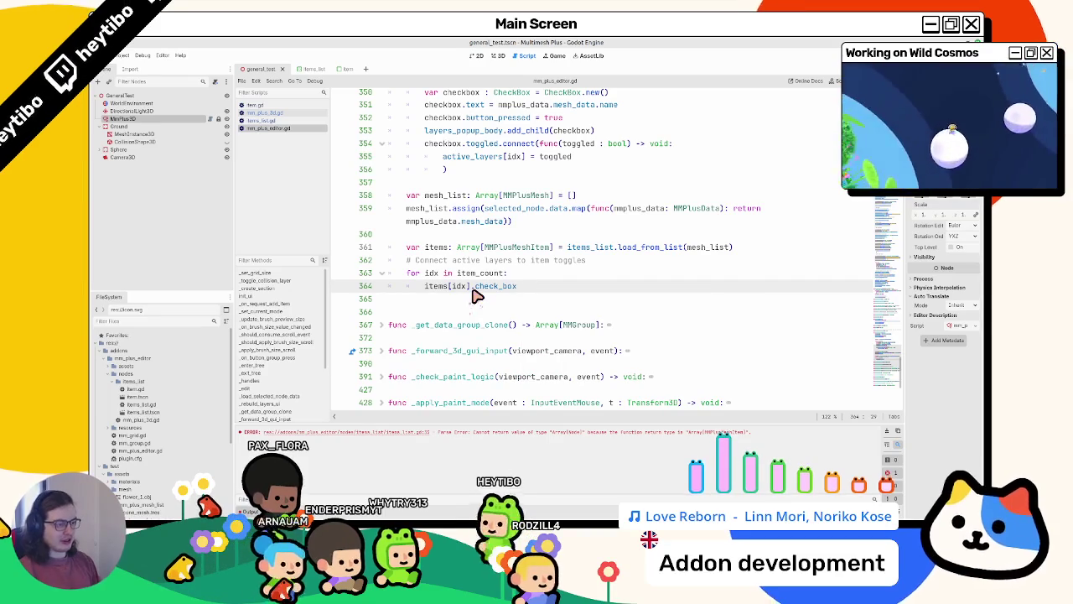
pyautogui.keyDown('ctrl'); pyautogui.click(495, 287); pyautogui.keyUp('ctrl')
# Read the CheckBox and parent BaseButton references, close BaseButton, and go back to mm_plus_editor.gd
pyautogui.keyDown('ctrl'); pyautogui.click(501, 176); pyautogui.keyUp('ctrl')
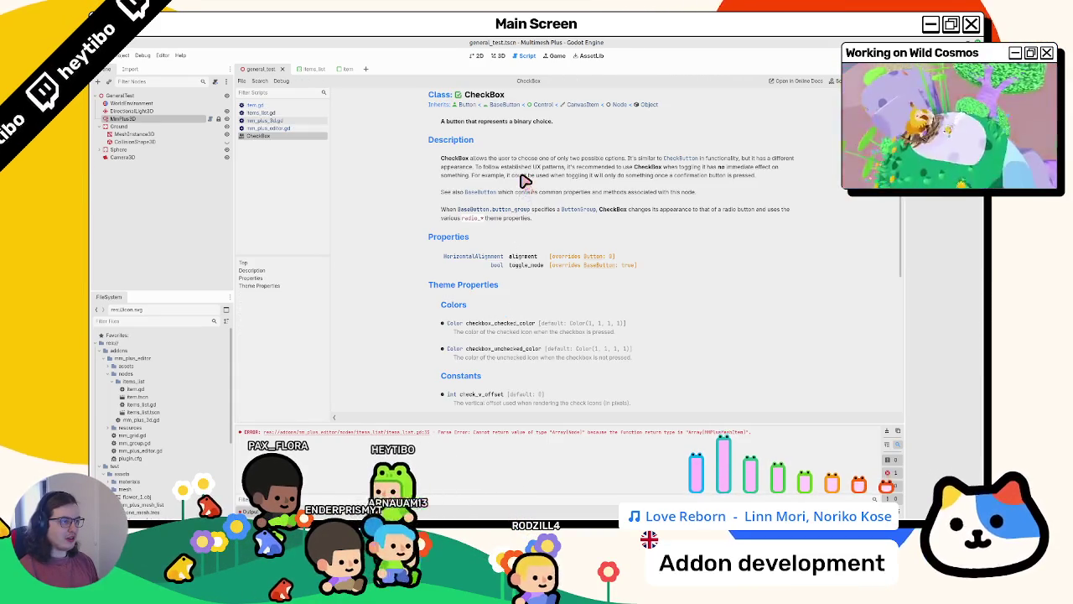
pyautogui.click(496, 106)
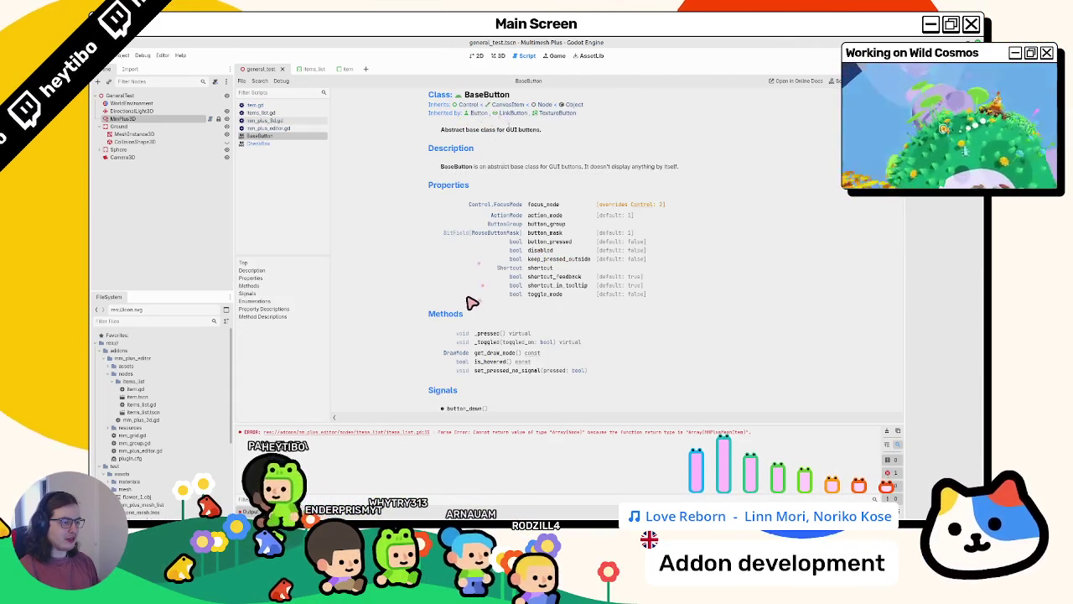
pyautogui.scroll(-3, 466, 307)
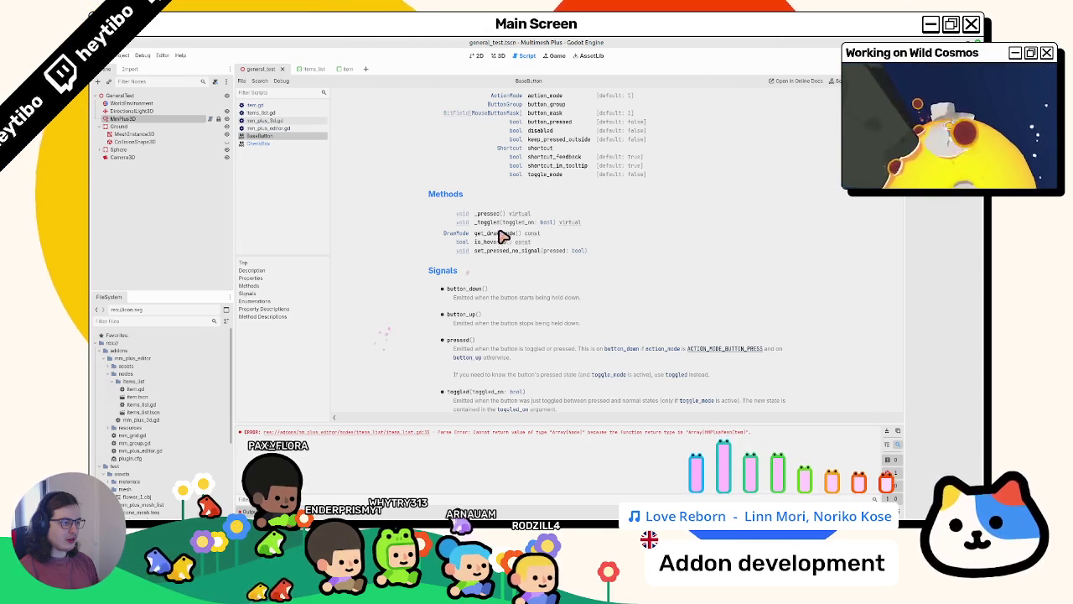
pyautogui.scroll(3, 488, 253)
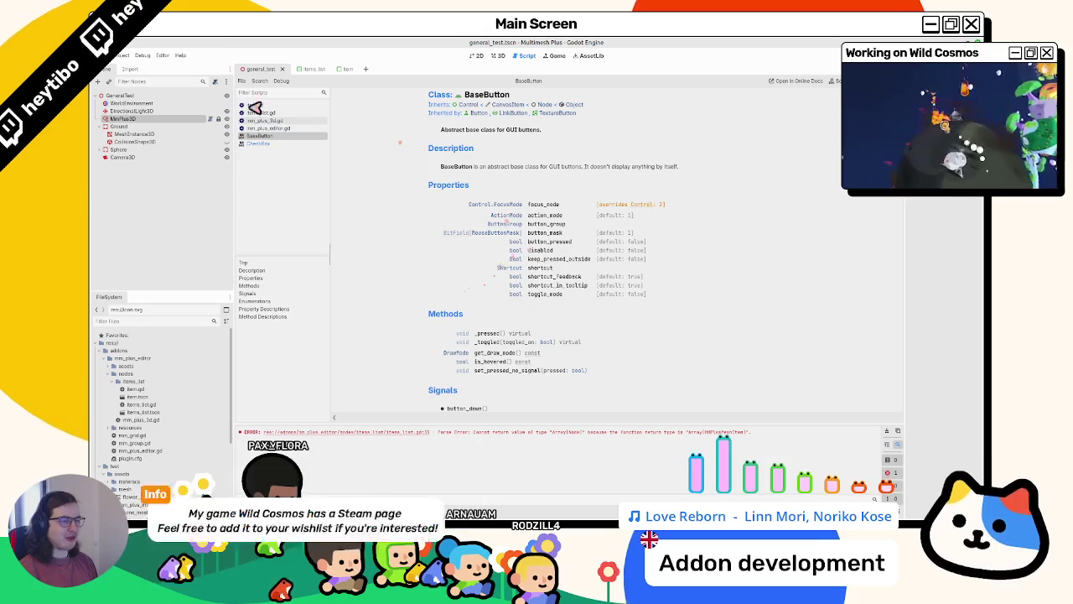
pyautogui.hotkey('ctrl', 'w')
pyautogui.hotkey('ctrl', 'w')
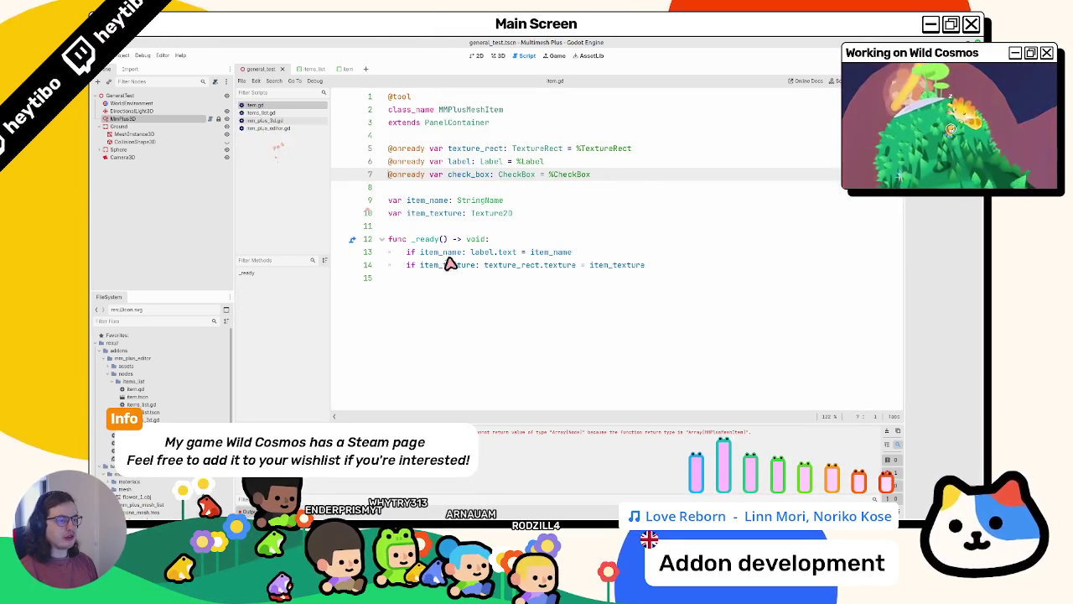
pyautogui.click(304, 127)
pyautogui.write('items[idx].check_box.')
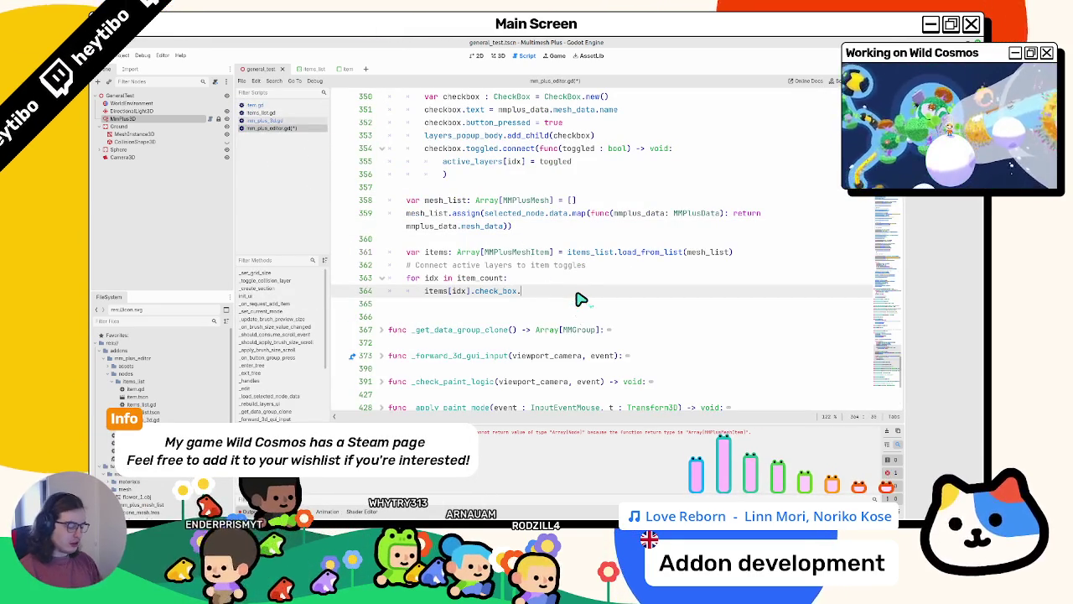
# Complete line 364 as items[idx].check_box.set_pressed_no_signal() using autocompletion
pyautogui.write('button_pres')
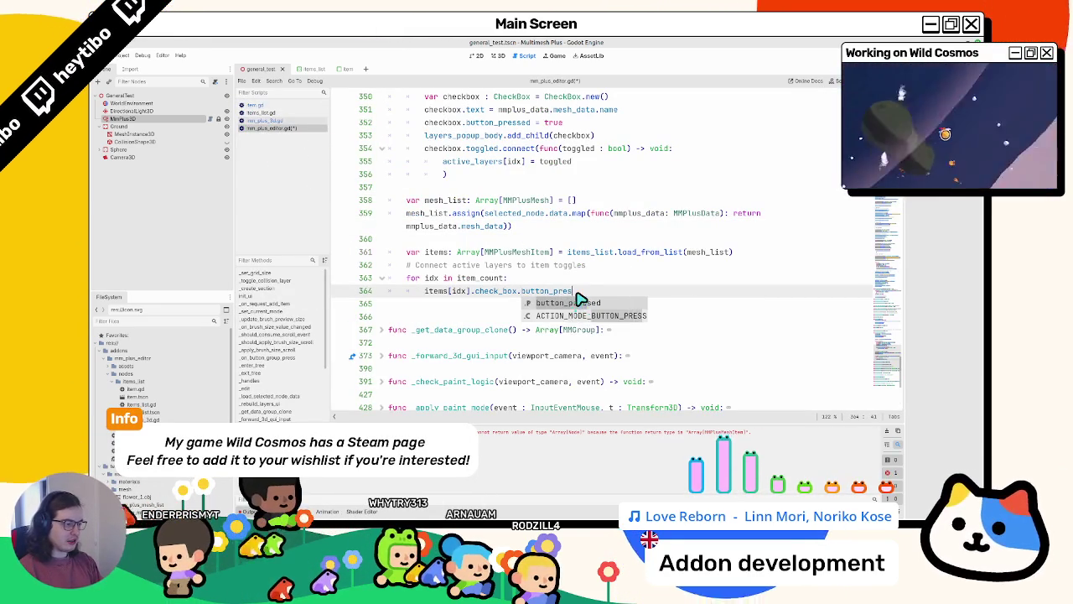
pyautogui.write('s')
pyautogui.press('Return')
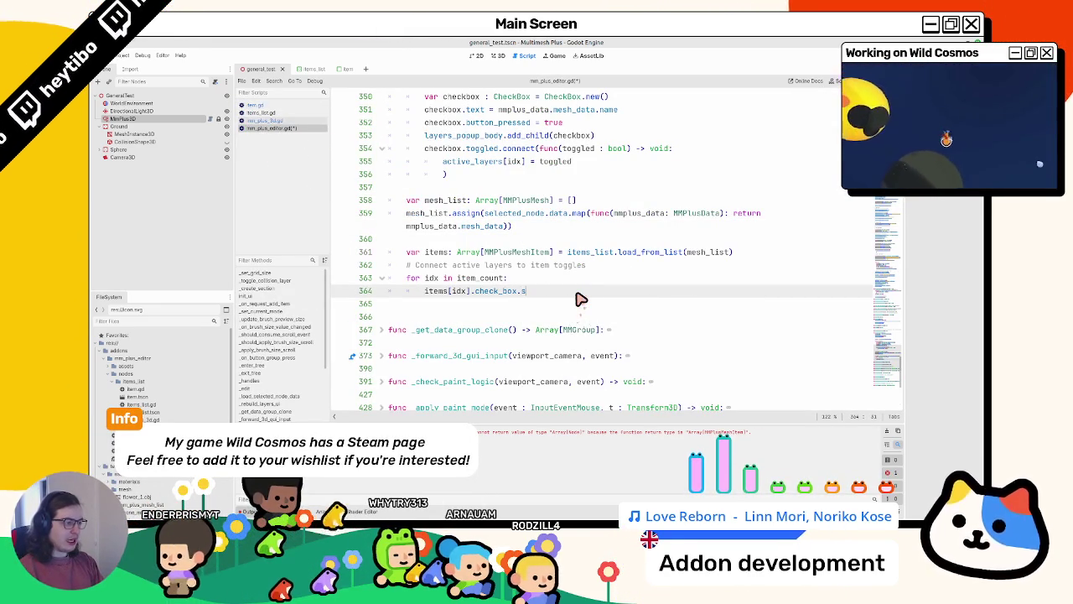
pyautogui.write('et_pressed_no')
pyautogui.press('Return')
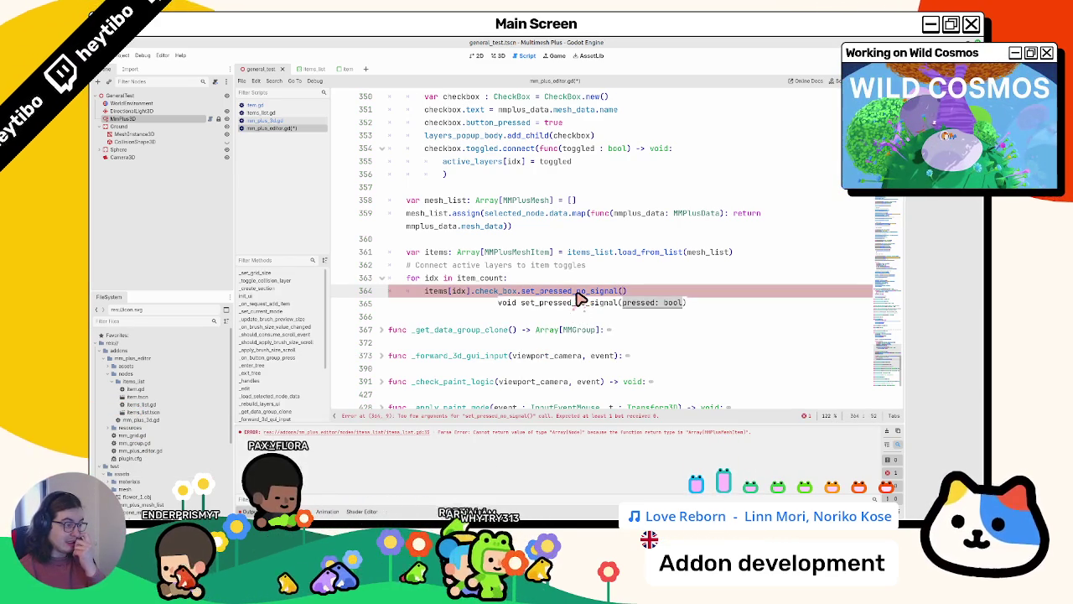
pyautogui.scroll(4, 579, 300)
pyautogui.scroll(-2, 577, 302)
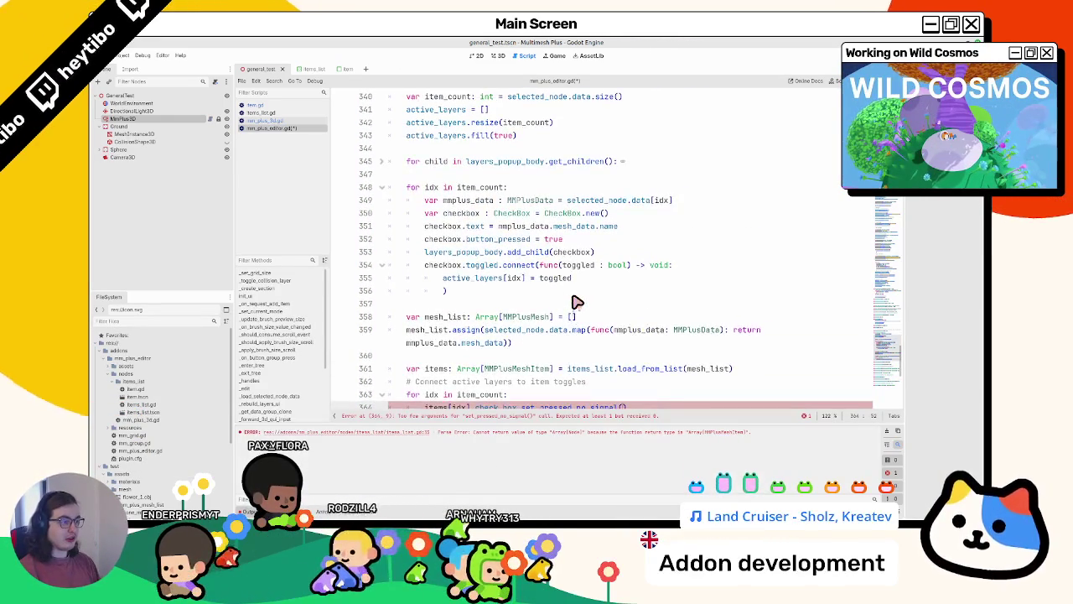
# Check the toggled and active_layers variables to pass active_layers[idx] into the line 364 call
pyautogui.doubleClick(474, 244)
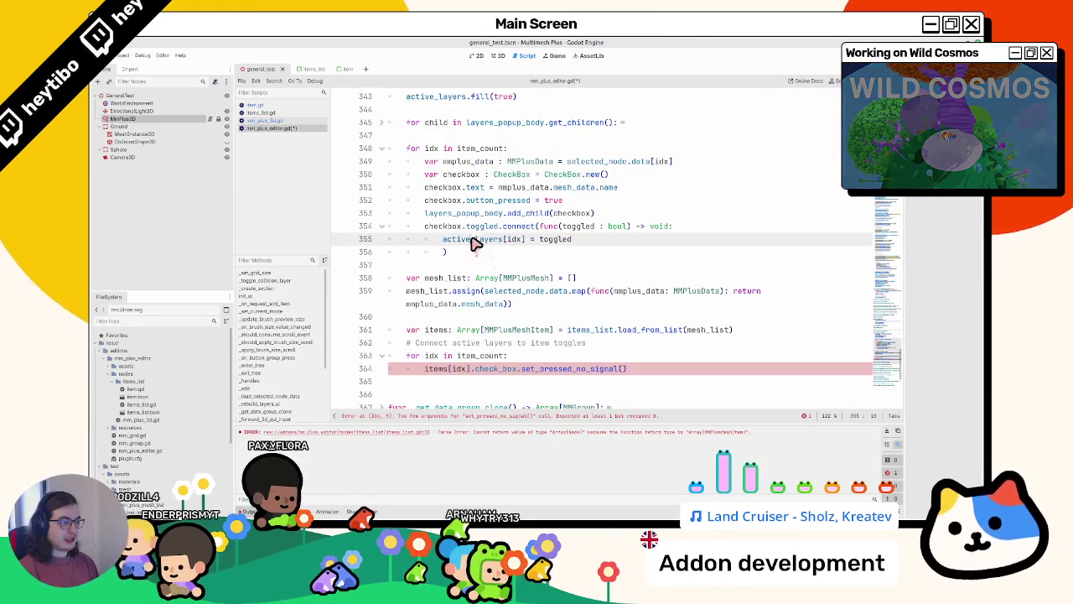
pyautogui.doubleClick(556, 240)
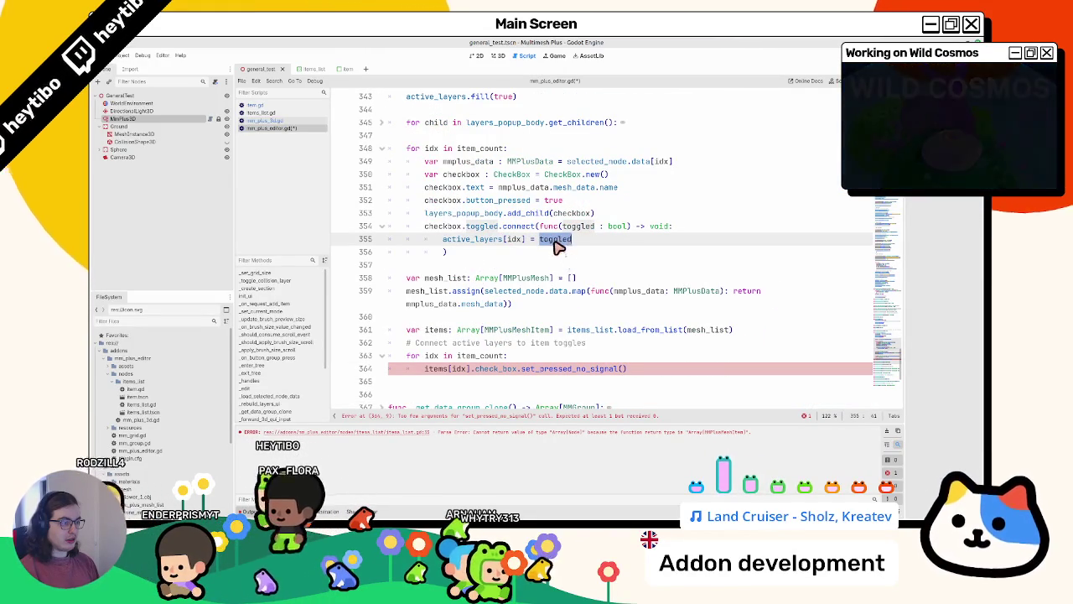
pyautogui.scroll(2, 439, 193)
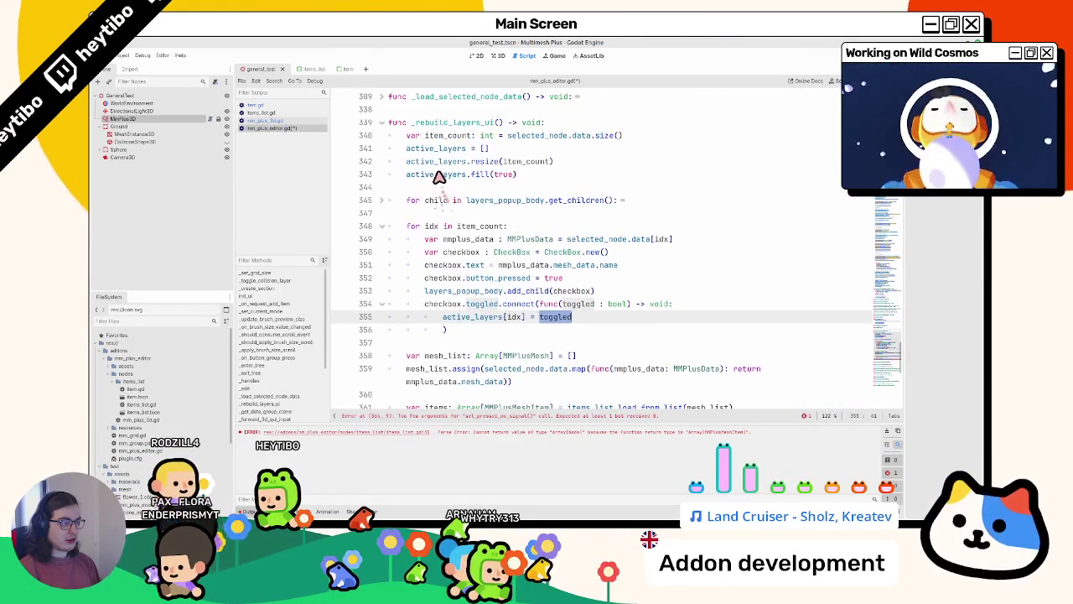
pyautogui.doubleClick(437, 174)
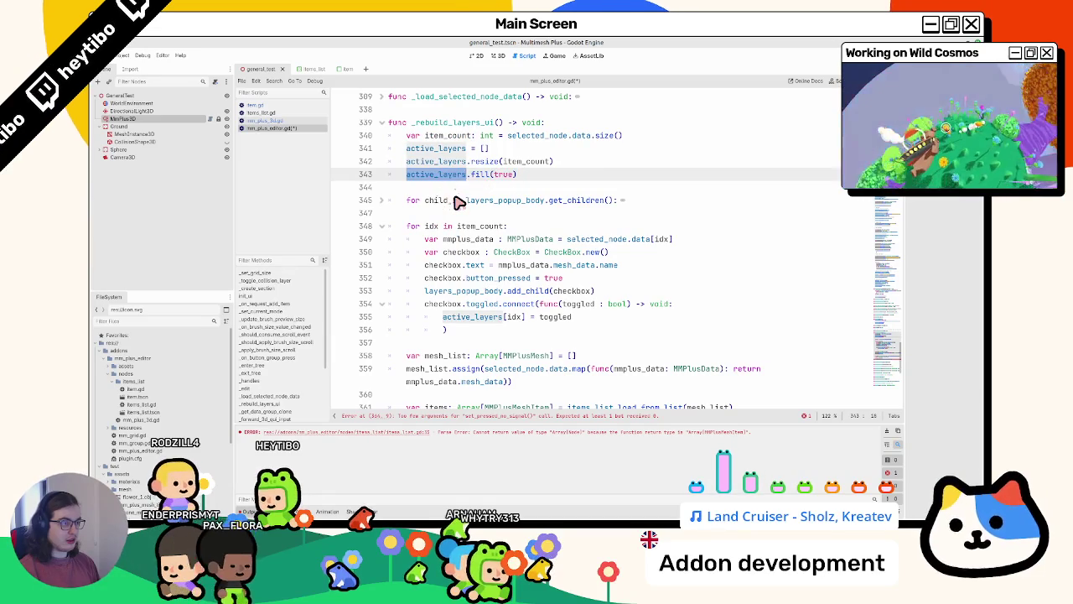
pyautogui.scroll(-5, 459, 202)
pyautogui.click(625, 254)
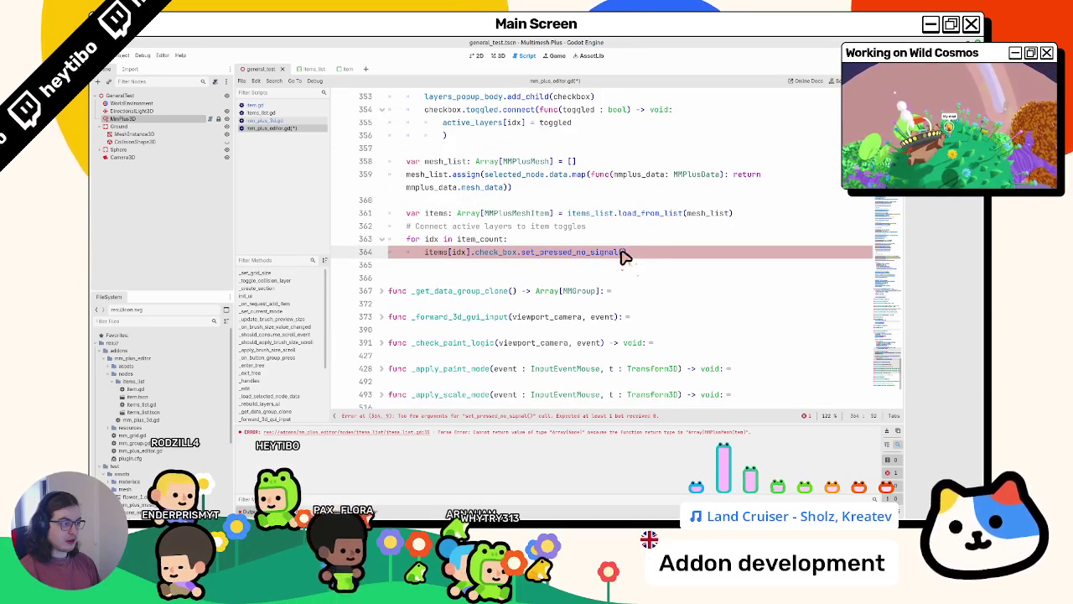
pyautogui.press('Up')
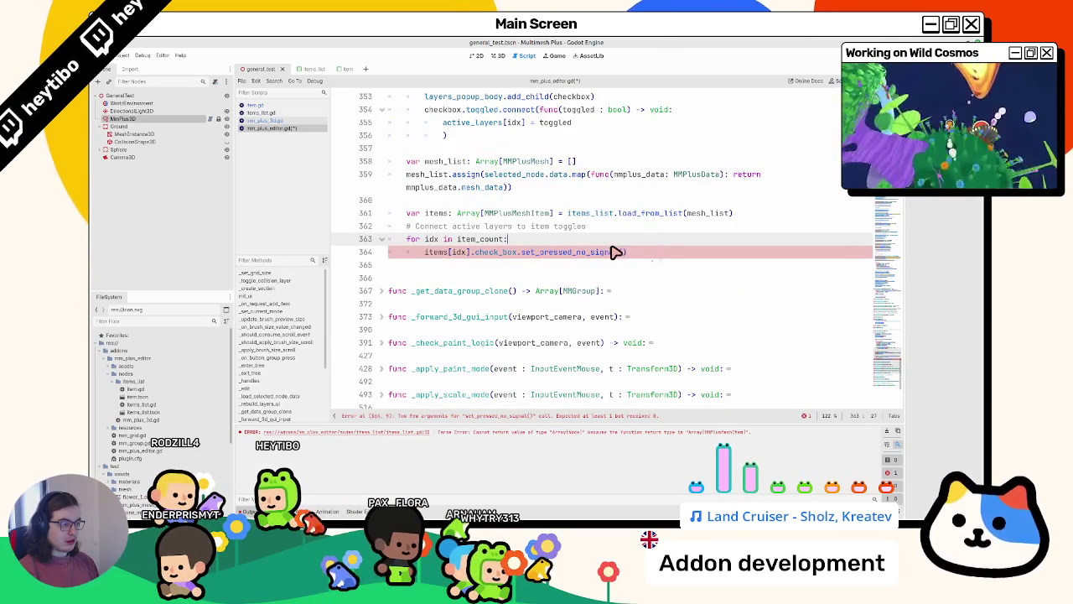
pyautogui.click(624, 254)
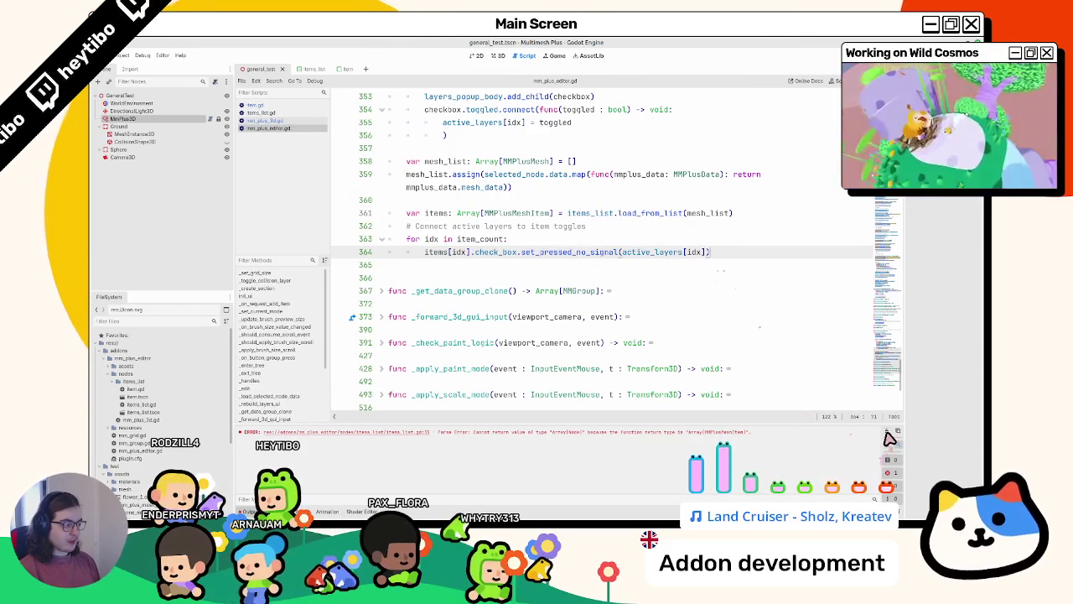
# Select items[idx].check_box on line 364 to reuse it on the empty line 365
pyautogui.moveTo(619, 252); pyautogui.dragTo(542, 253)
pyautogui.click(529, 254)
pyautogui.moveTo(536, 253)
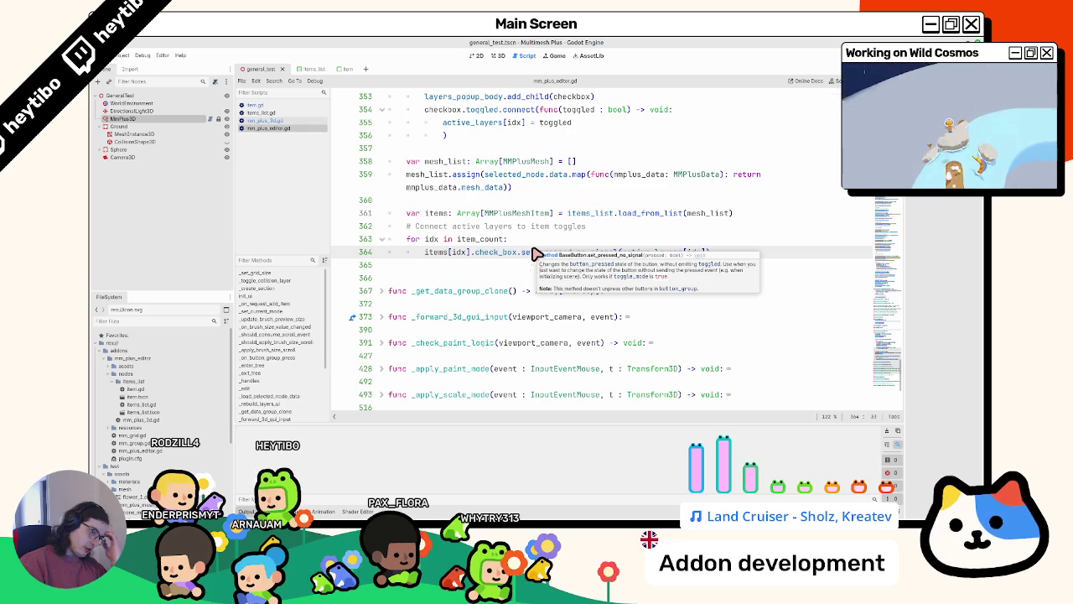
pyautogui.moveTo(516, 252); pyautogui.dragTo(428, 253)
pyautogui.scroll(2, 434, 258)
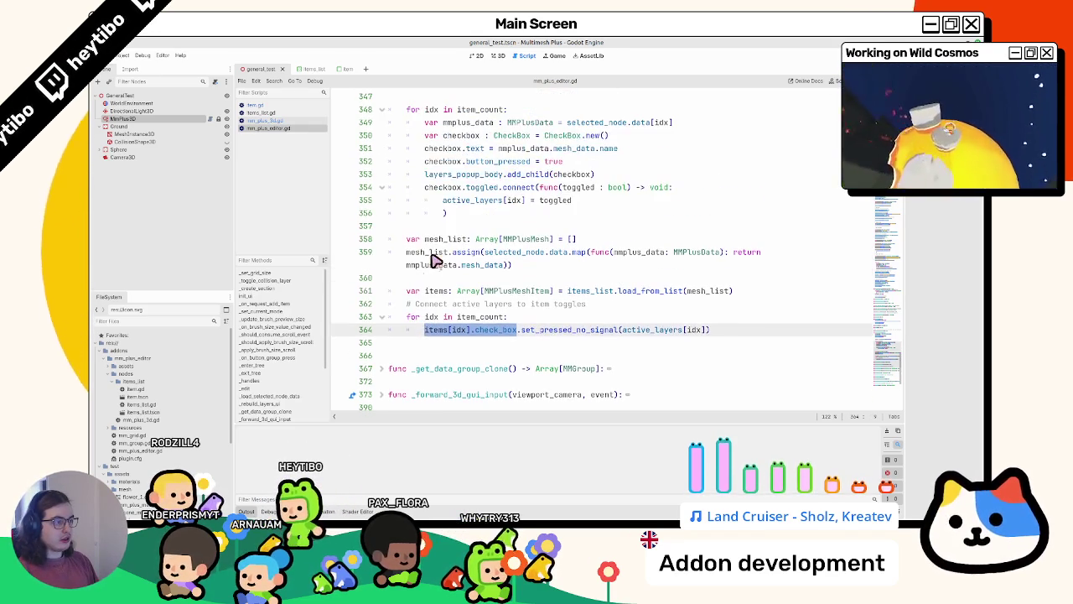
pyautogui.click(488, 340)
pyautogui.doubleClick(481, 331)
pyautogui.click(446, 346)
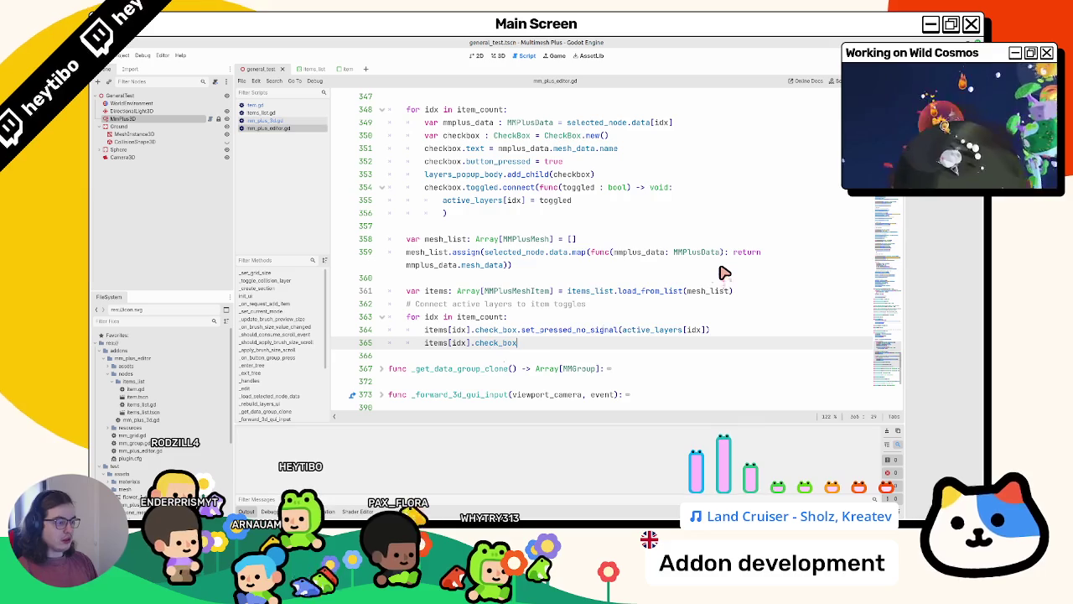
# Write items[idx].check_box.toggled.connect() and paste the toggled lambda from line 354 inside it
pyautogui.write('.toggled.connect(')
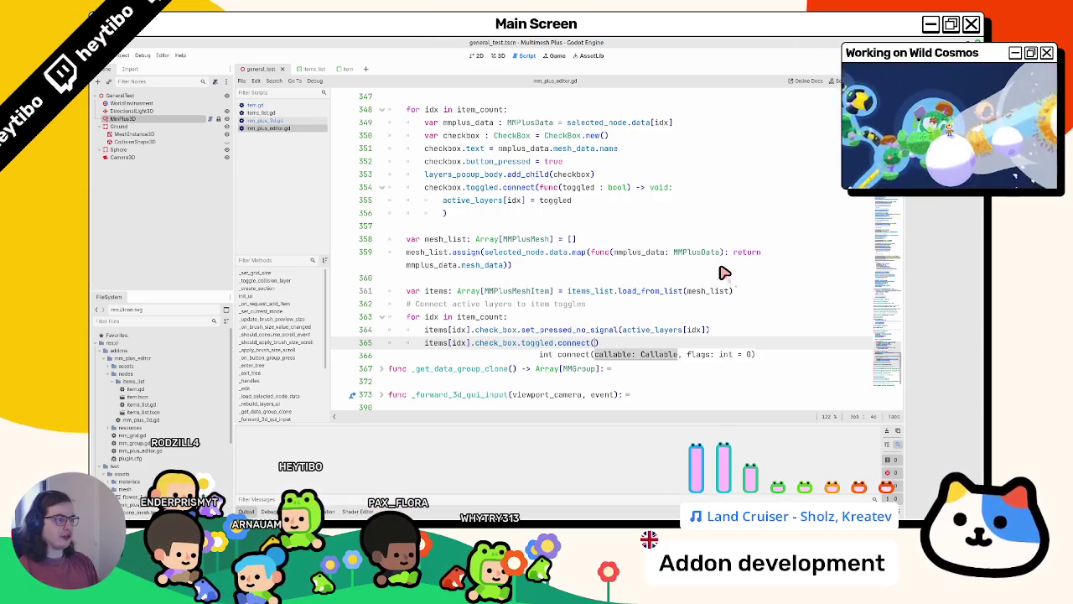
pyautogui.moveTo(562, 187); pyautogui.dragTo(583, 216)
pyautogui.hotkey('ctrl', 'c')
pyautogui.click(594, 343)
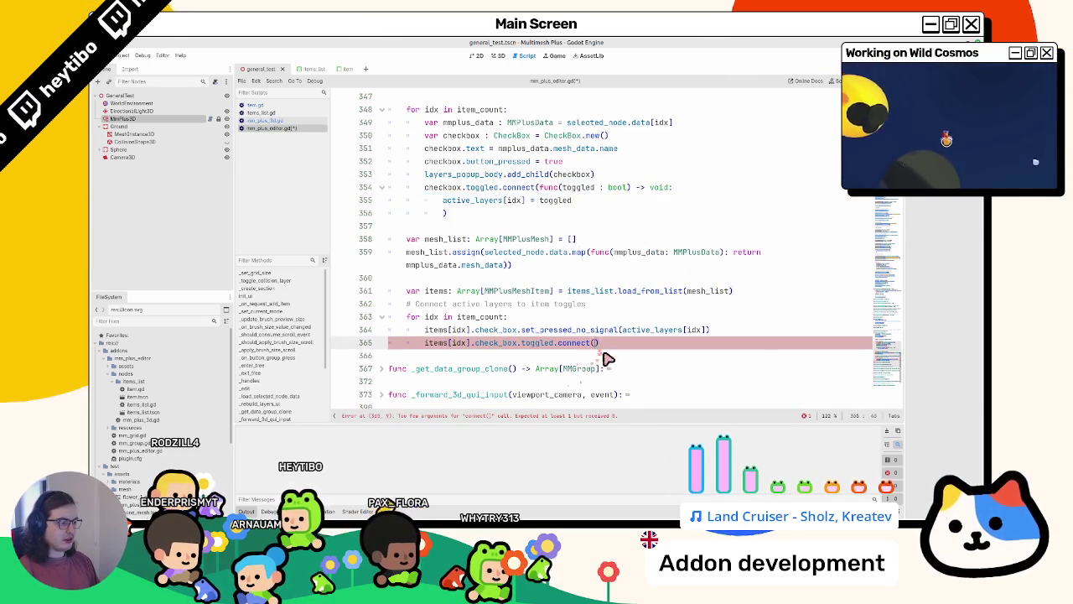
pyautogui.hotkey('ctrl', 'v')
# Fix the pasted lambda's indentation and complete its func header so it sets active_layers[idx]
pyautogui.press('Return')
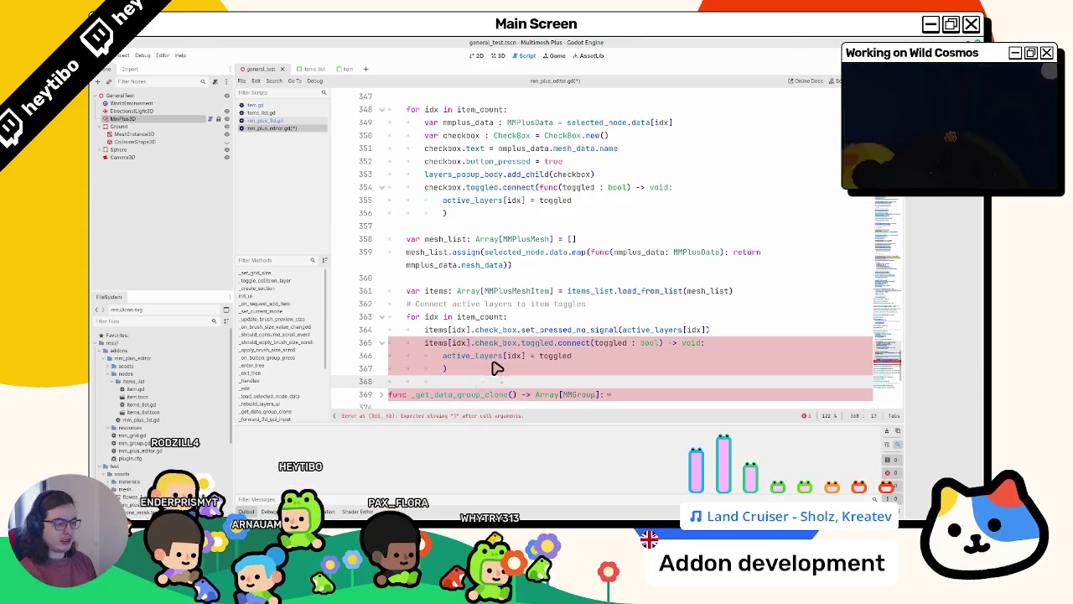
pyautogui.moveTo(442, 355); pyautogui.dragTo(528, 358)
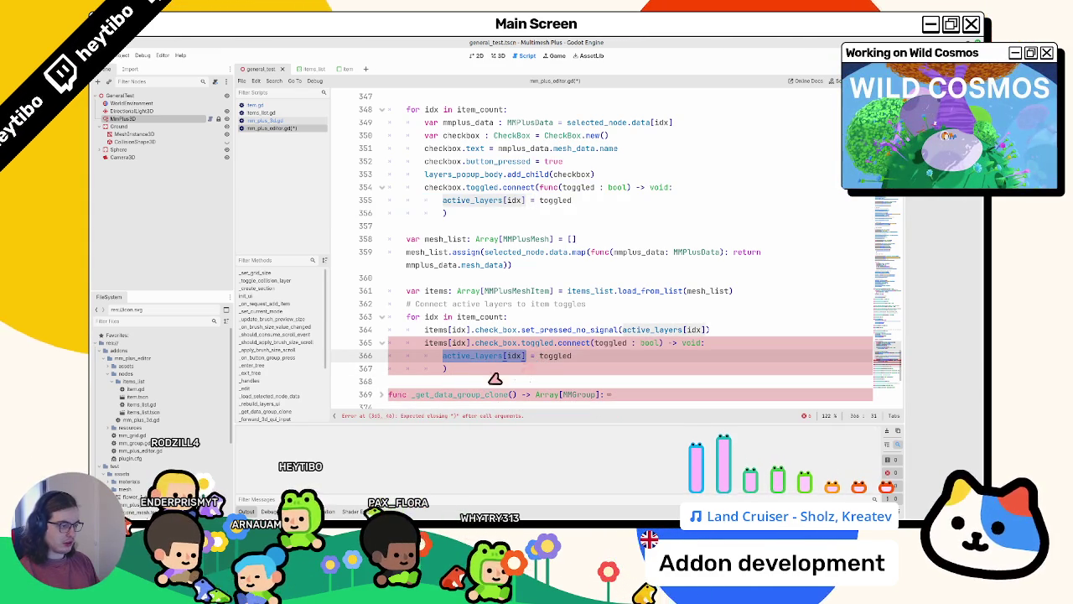
pyautogui.click(451, 368)
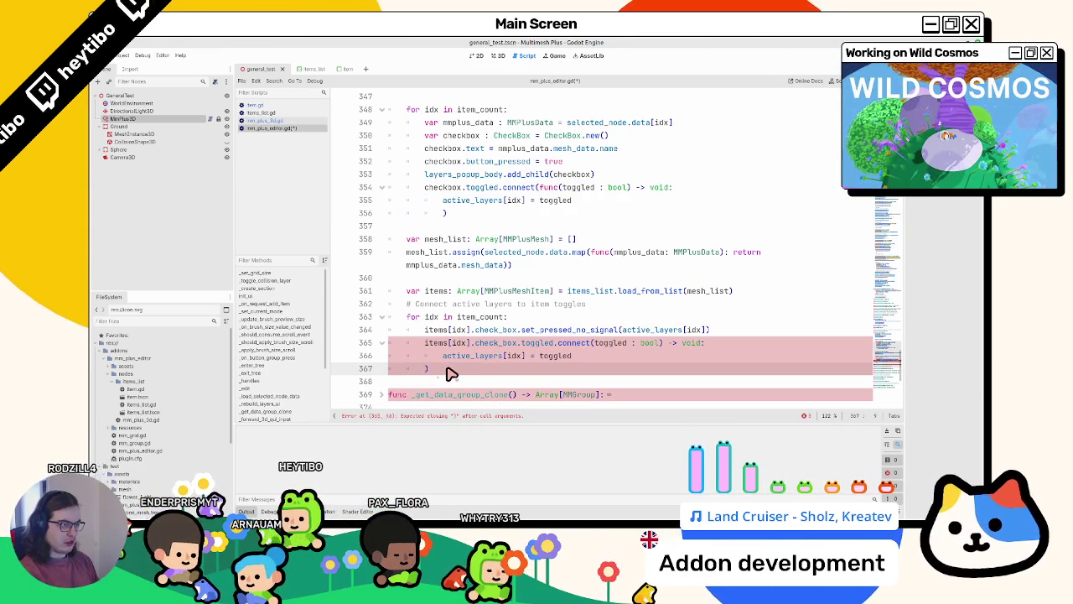
pyautogui.press('Tab')
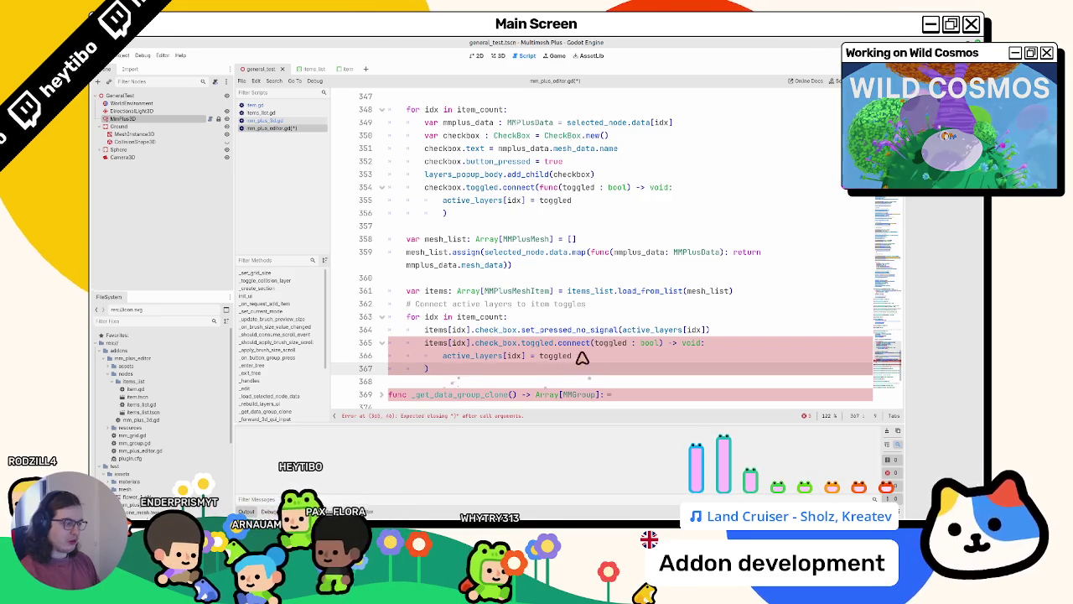
pyautogui.click(595, 343)
pyautogui.write('func(')
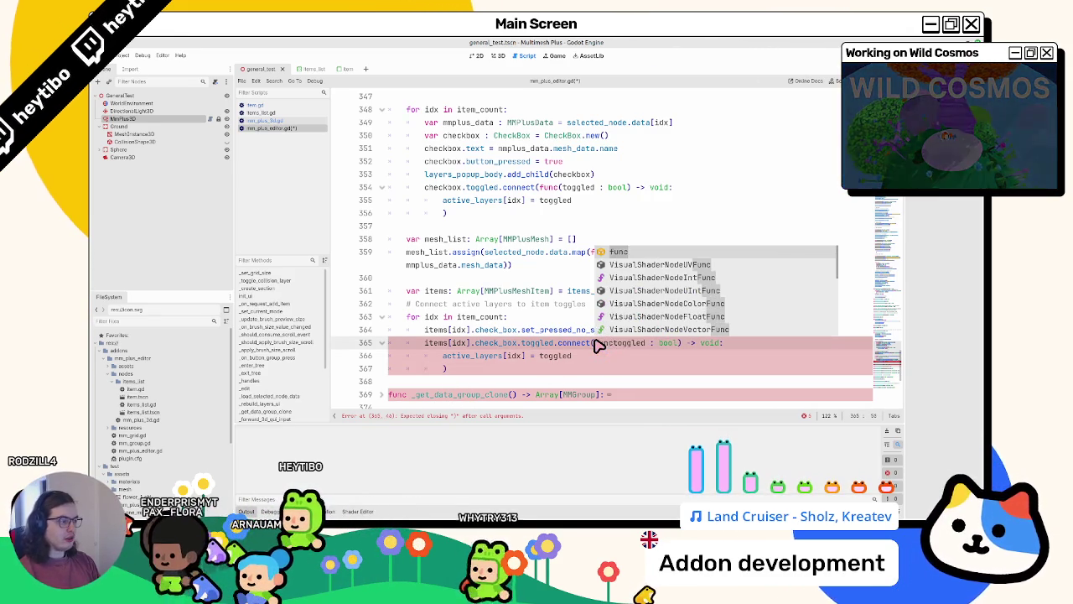
pyautogui.press('Return')
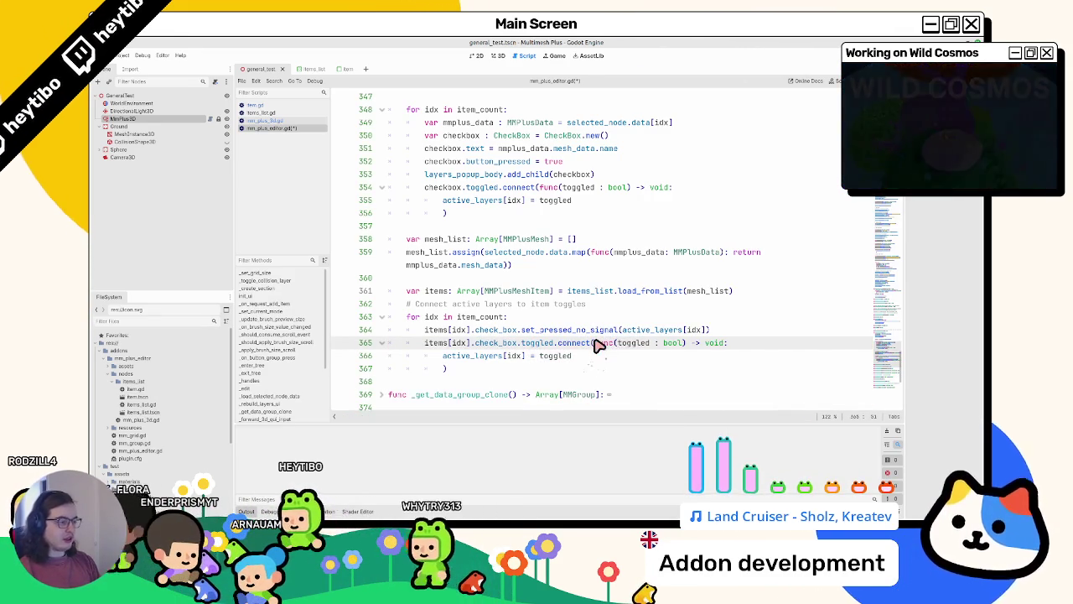
pyautogui.scroll(-1, 450, 352)
pyautogui.click(456, 343)
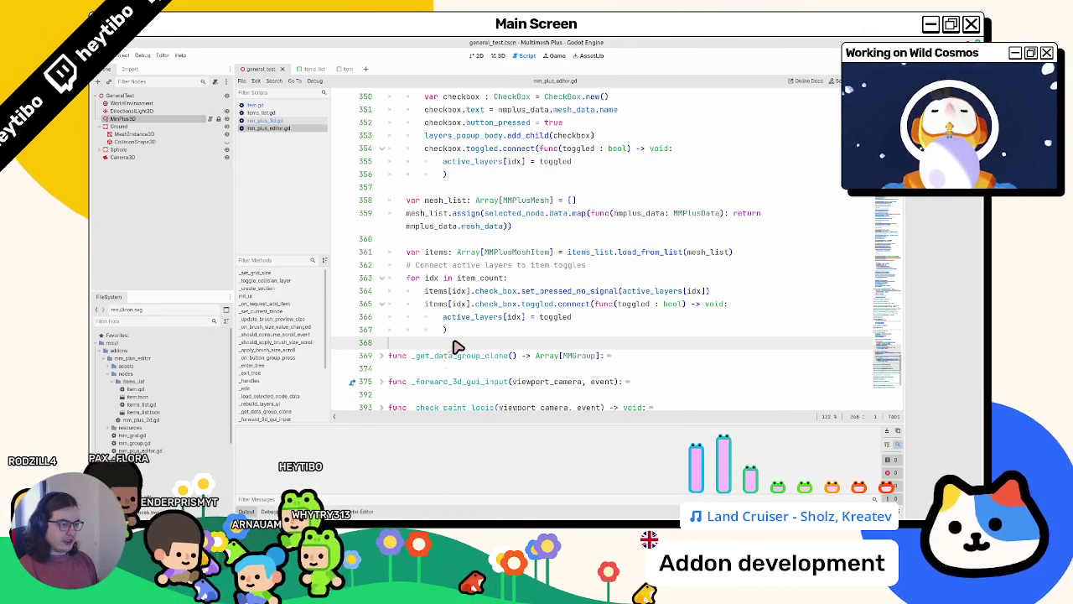
# In the 3D view, erase flowers along a path, then disable Flower, Sphere, Cylinder, Cube and Cone
pyautogui.click(494, 55)
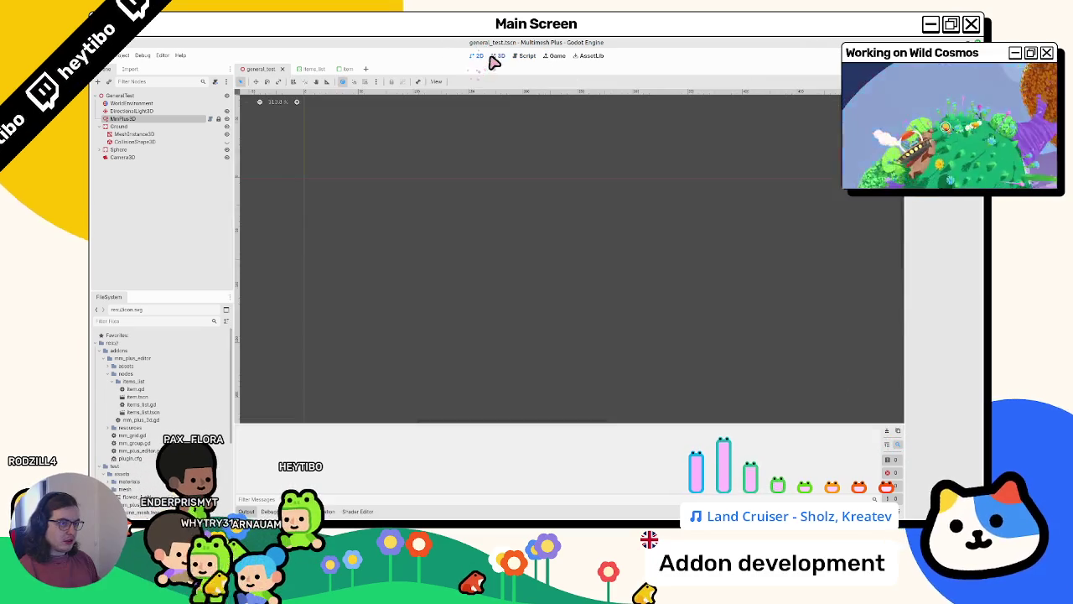
pyautogui.moveTo(547, 274)
pyautogui.mouseDown()
pyautogui.moveTo(471, 240)
pyautogui.moveTo(548, 249)
pyautogui.moveTo(502, 251)
pyautogui.moveTo(496, 231)
pyautogui.mouseUp()
pyautogui.click(709, 267)
pyautogui.click(742, 268)
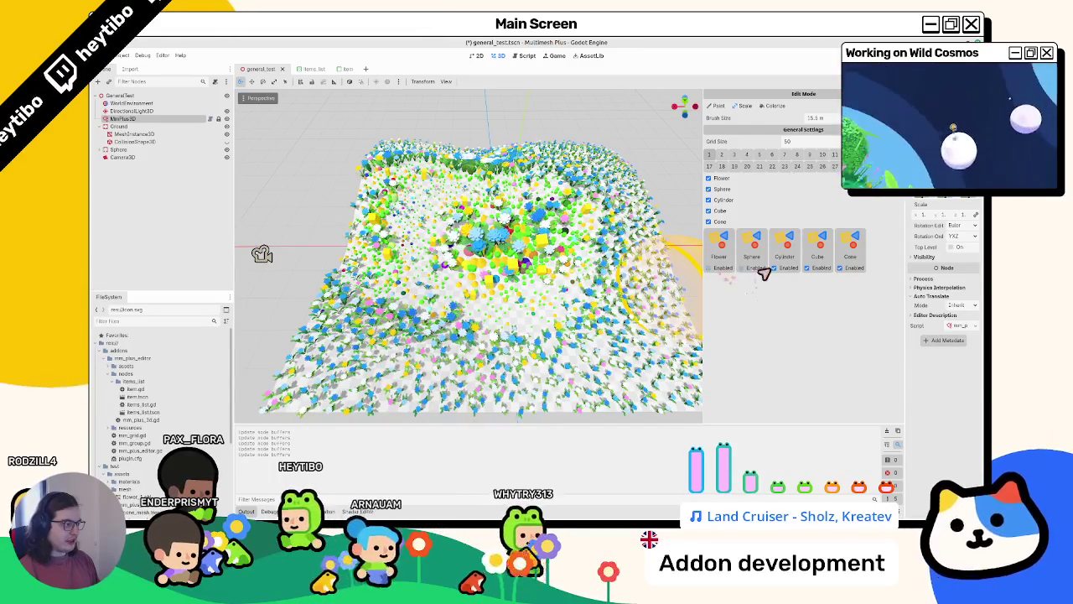
pyautogui.click(780, 268)
pyautogui.click(807, 268)
pyautogui.click(839, 267)
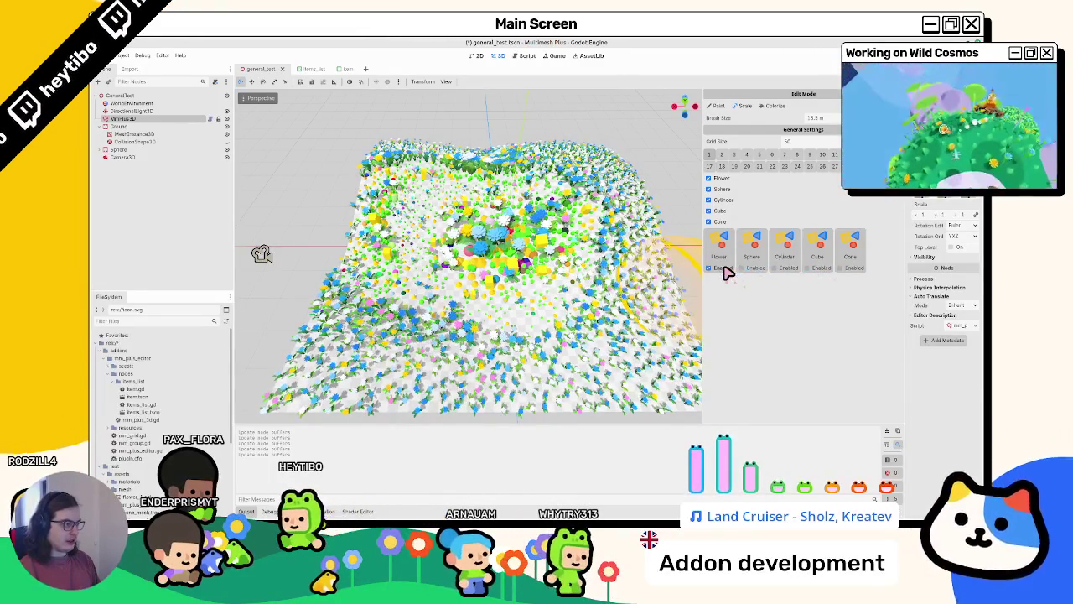
# Re-enable an item, erase the flowers from the field's middle, and return to the script
pyautogui.click(820, 268)
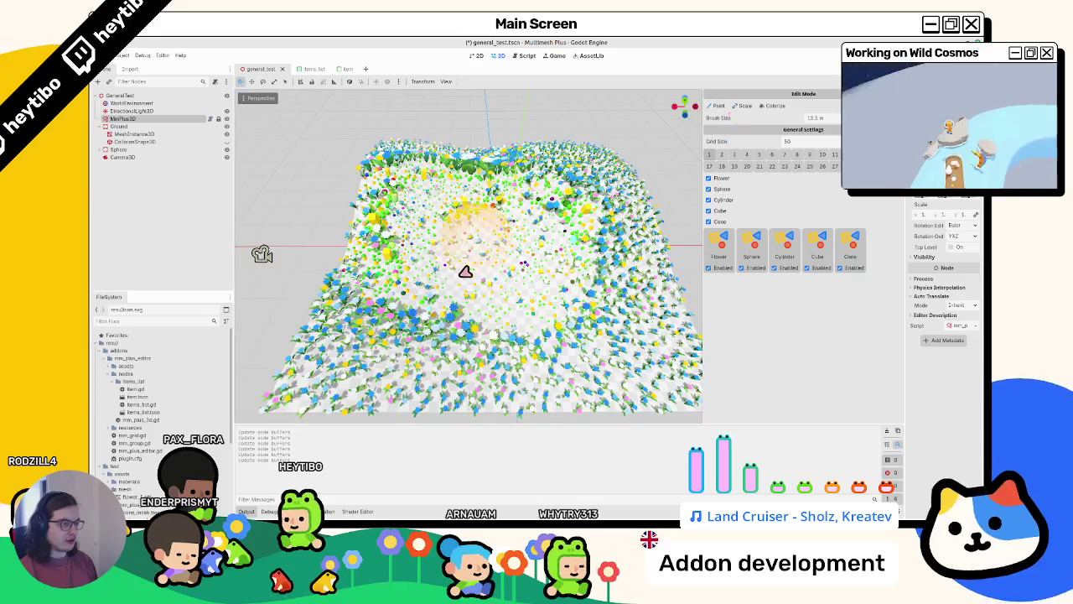
pyautogui.moveTo(448, 245); pyautogui.dragTo(458, 194)
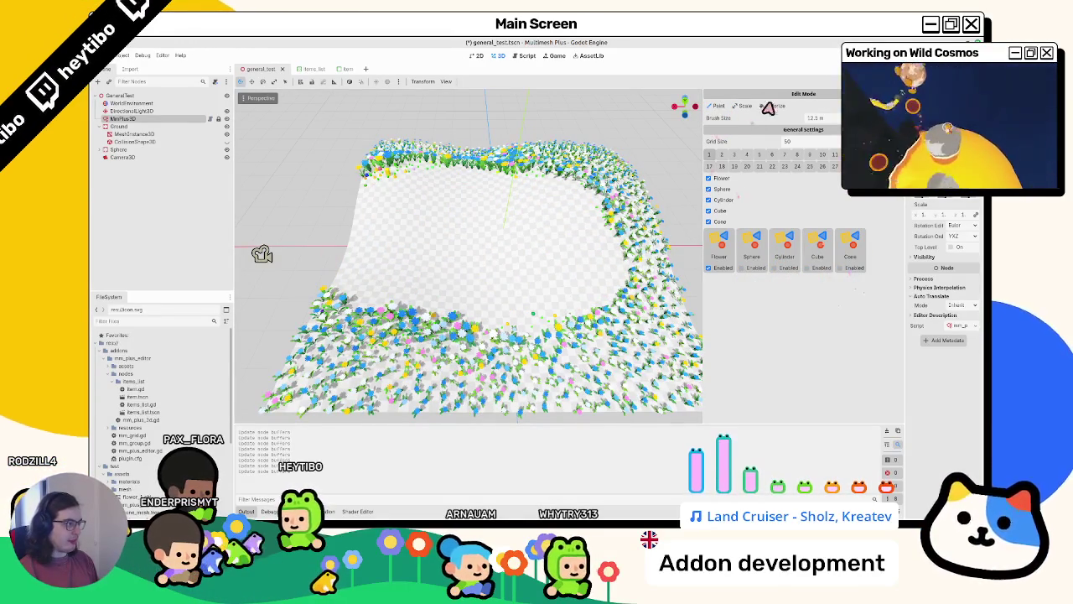
pyautogui.scroll(5, 487, 254)
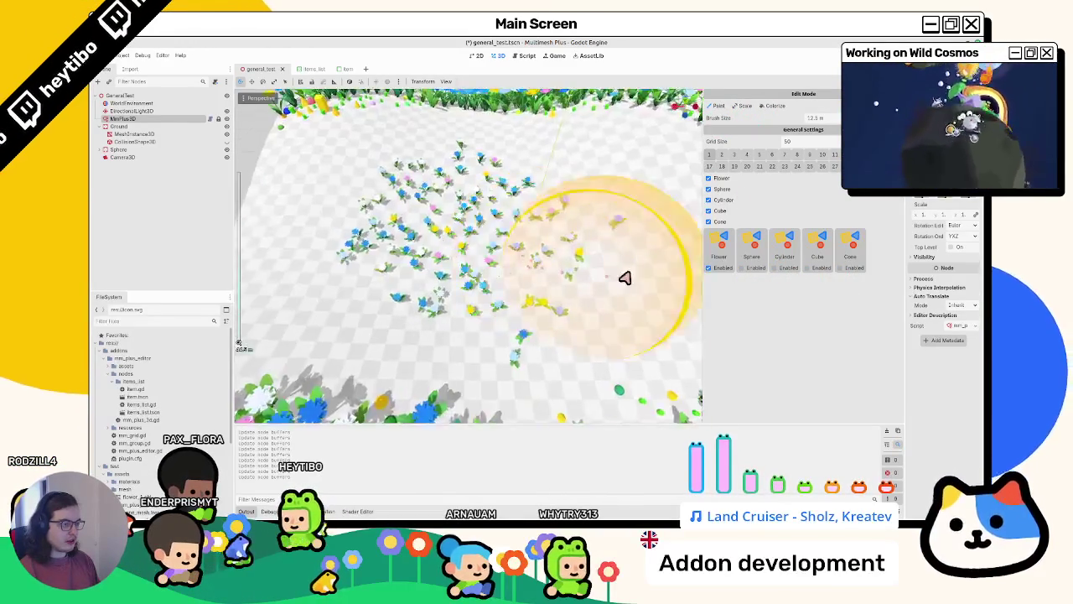
pyautogui.scroll(-5, 541, 246)
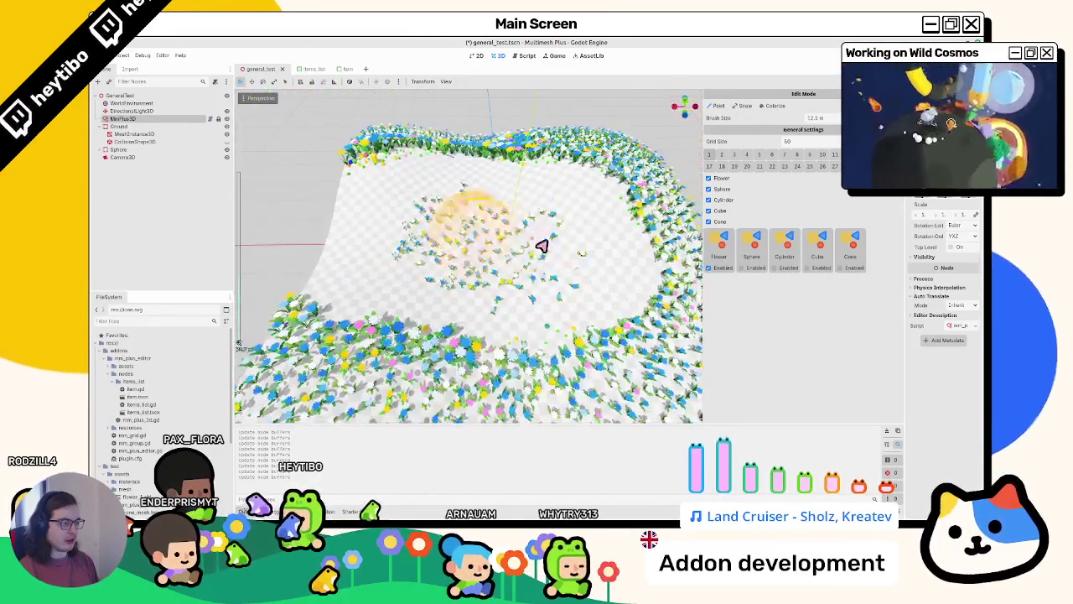
pyautogui.moveTo(542, 246)
pyautogui.mouseDown()
pyautogui.moveTo(423, 268)
pyautogui.moveTo(587, 238)
pyautogui.mouseUp()
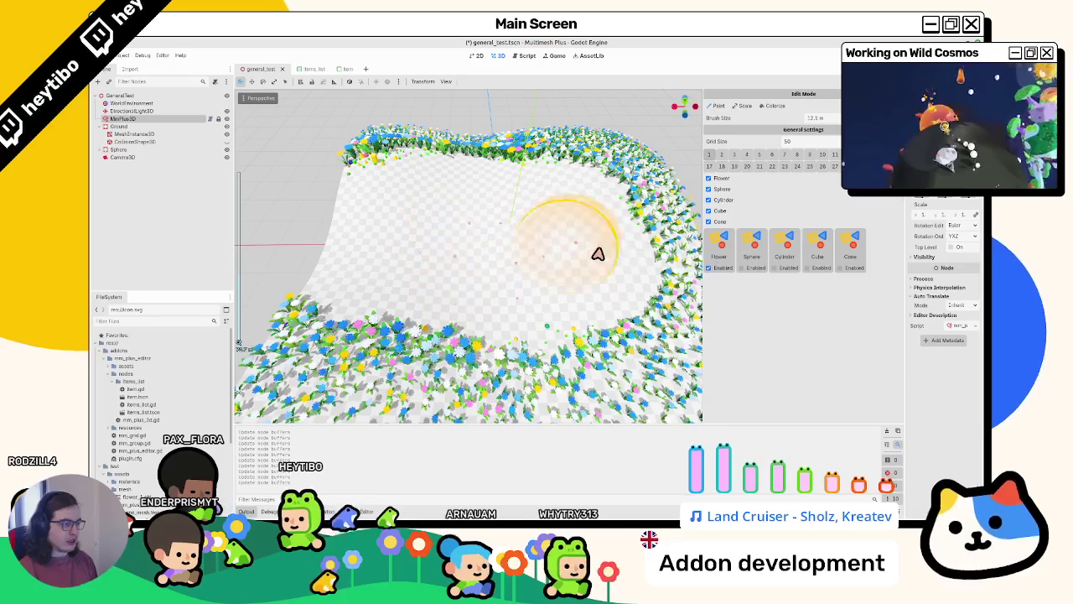
pyautogui.hotkey('ctrl', 'F3')
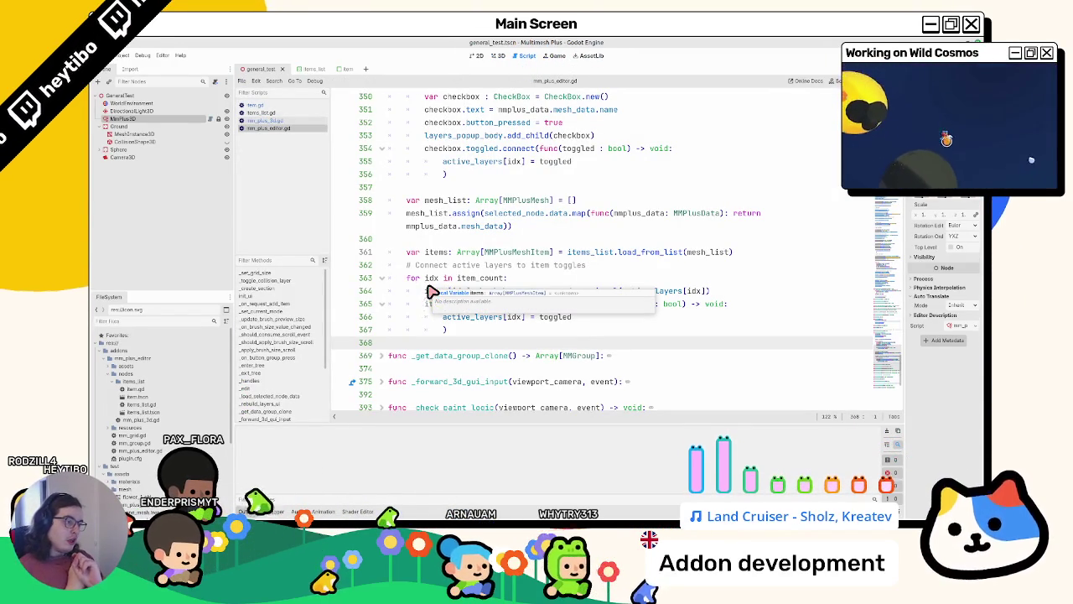
# Delete the old block that built the popup's checkboxes from active_layers
pyautogui.scroll(6, 430, 291)
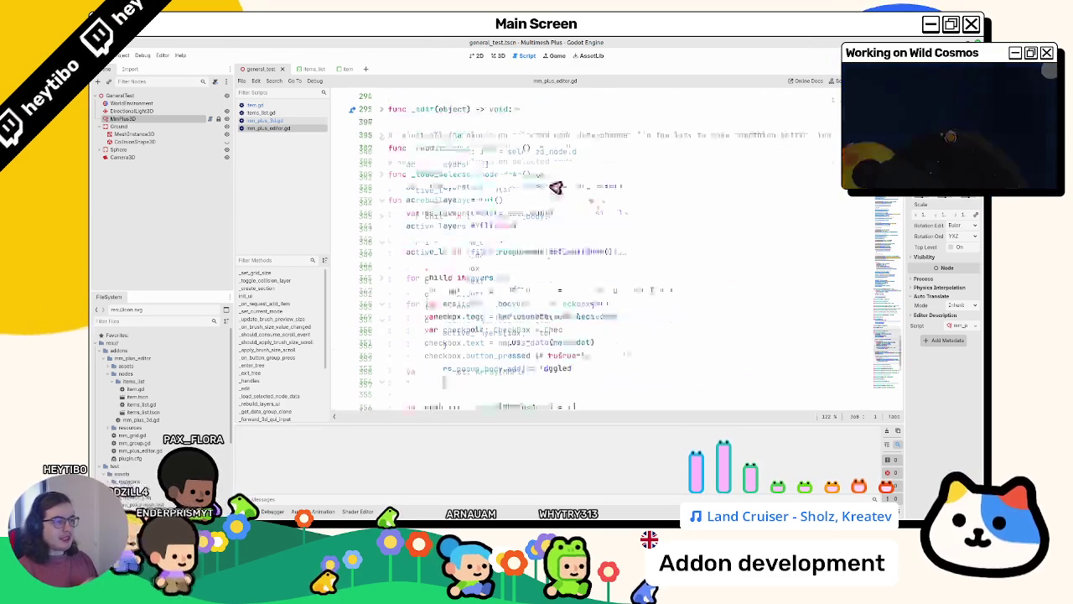
pyautogui.doubleClick(411, 228)
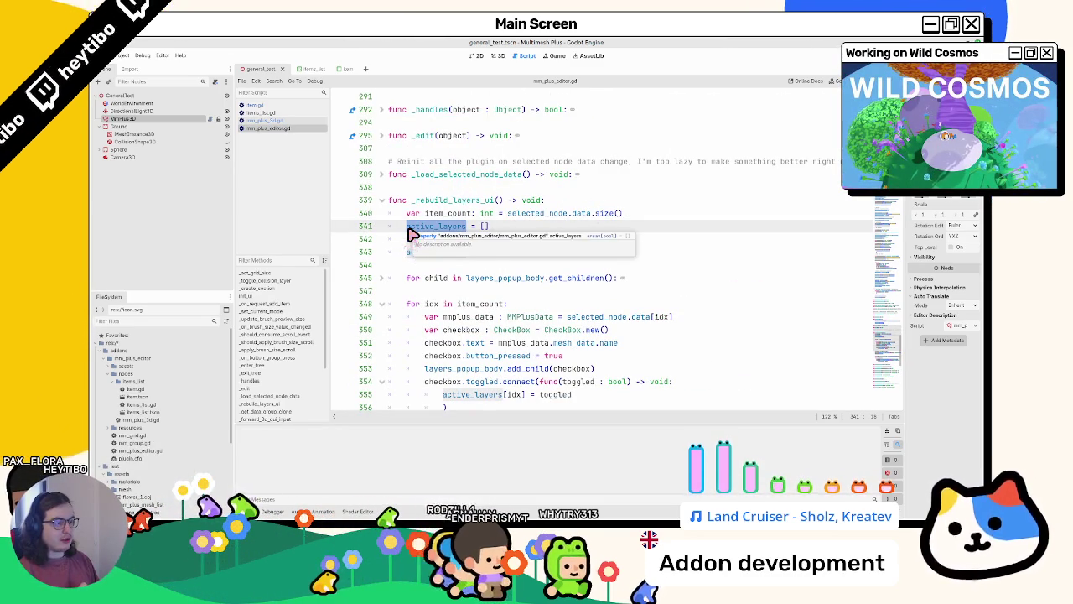
pyautogui.scroll(-5, 503, 268)
pyautogui.click(471, 254)
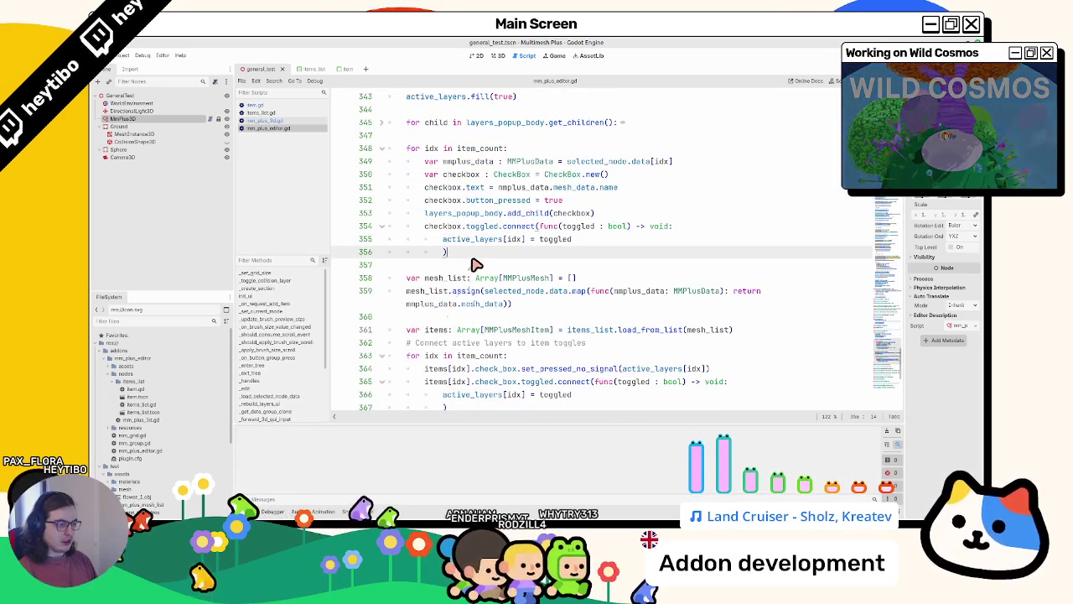
pyautogui.moveTo(472, 258)
pyautogui.mouseDown()
pyautogui.moveTo(441, 221)
pyautogui.moveTo(384, 210)
pyautogui.mouseUp()
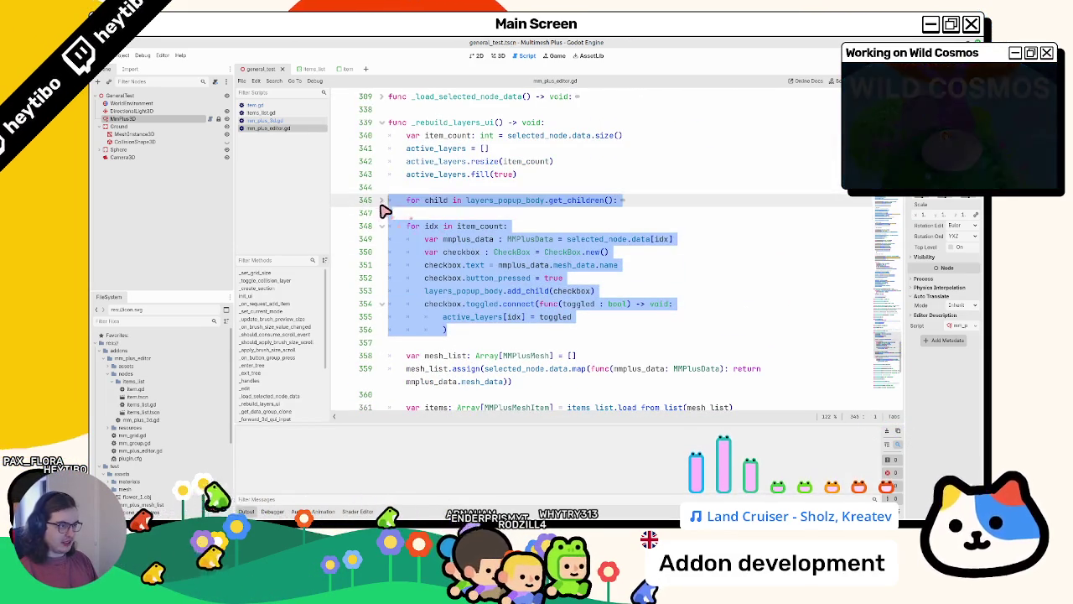
pyautogui.tripleClick(498, 207)
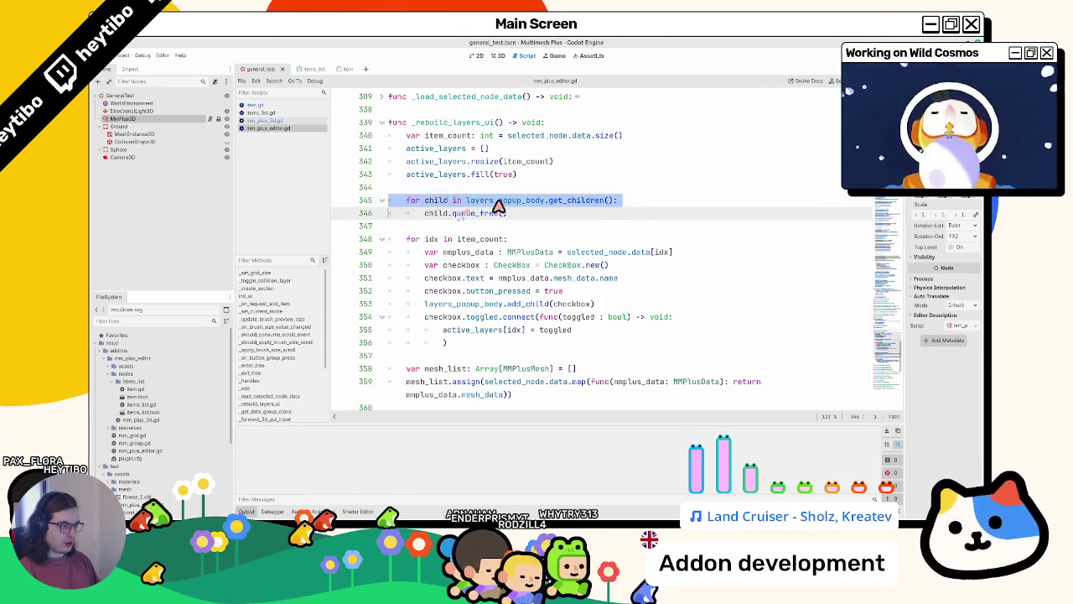
pyautogui.tripleClick(504, 204)
pyautogui.moveTo(504, 203); pyautogui.dragTo(500, 340)
pyautogui.press('Delete')
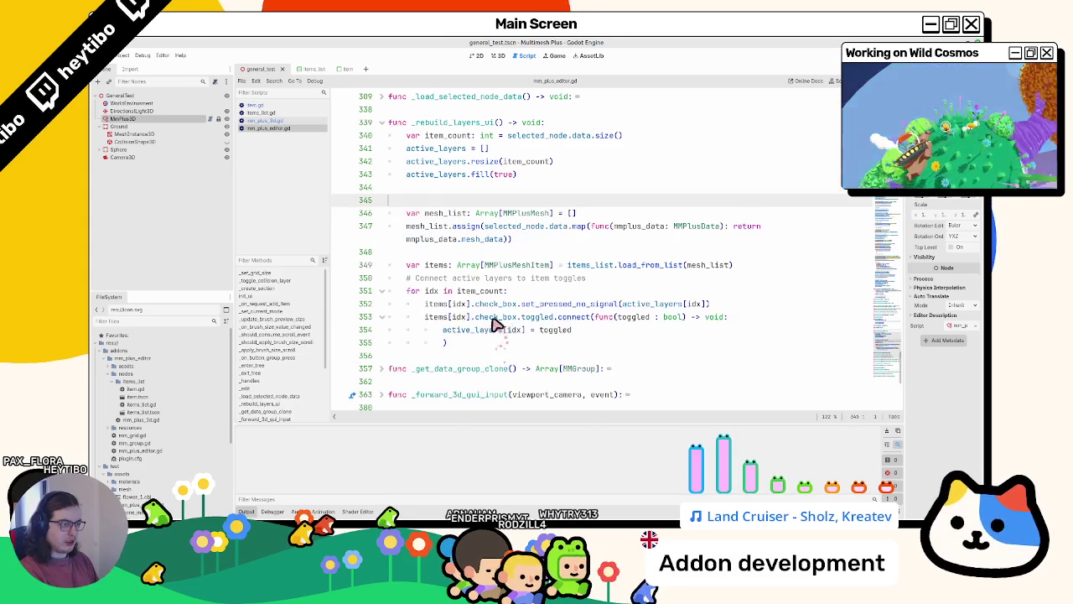
pyautogui.press('Up')
# Find and delete the layers_popup_body creation lines and variable declaration, then show the 3D view
pyautogui.hotkey('ctrl', 'f')
pyautogui.press('Return')
pyautogui.press('Return')
pyautogui.press('Return')
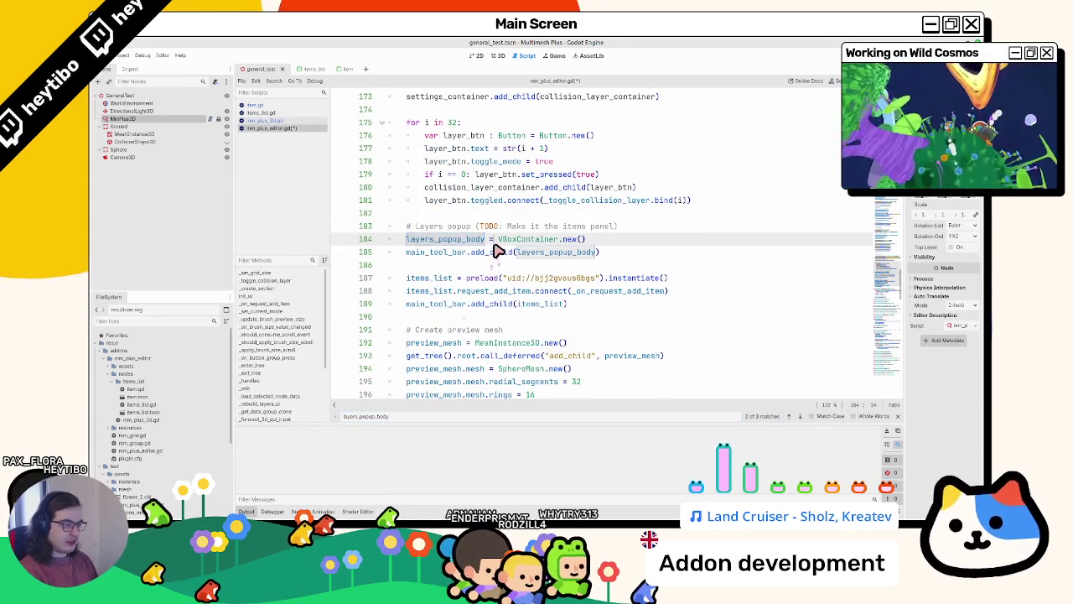
pyautogui.moveTo(361, 239); pyautogui.dragTo(360, 265)
pyautogui.press('Delete')
pyautogui.press('Return')
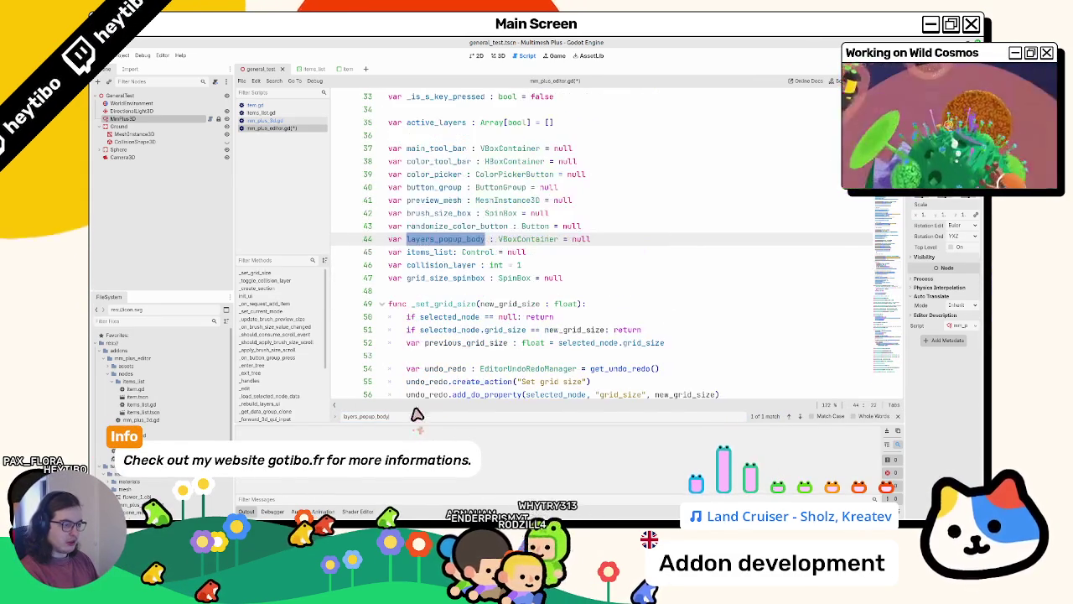
pyautogui.hotkey('ctrl', 'shift', 'k')
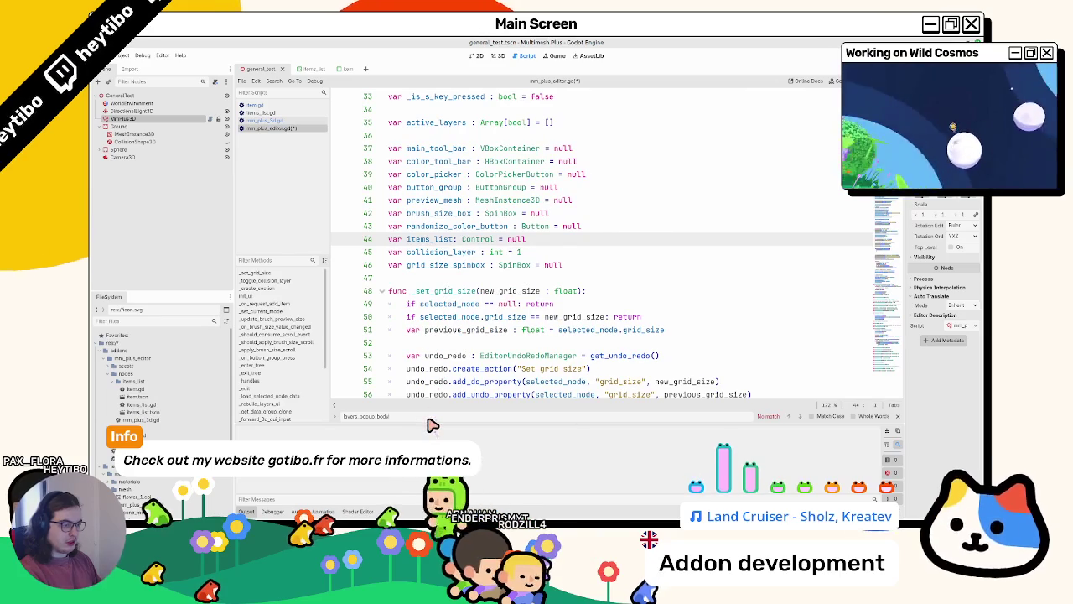
pyautogui.hotkey('ctrl', 'F2')
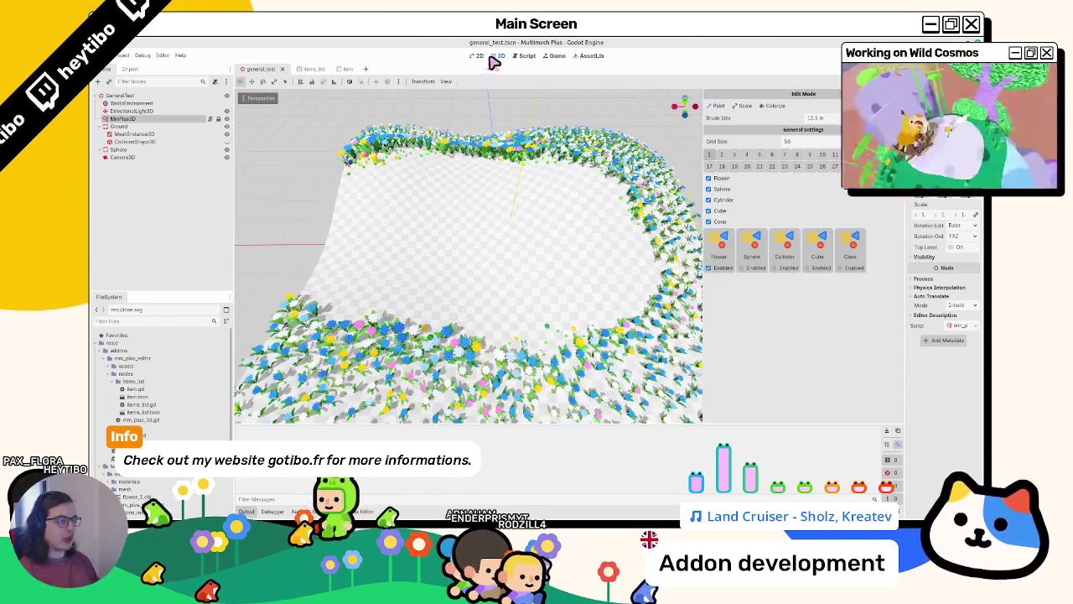
# Paint flowers into the ring's middle, erase the upper-left band, and enable more meshes
pyautogui.moveTo(438, 263)
pyautogui.mouseDown()
pyautogui.moveTo(411, 237)
pyautogui.moveTo(376, 283)
pyautogui.moveTo(562, 242)
pyautogui.moveTo(444, 243)
pyautogui.moveTo(536, 242)
pyautogui.moveTo(490, 249)
pyautogui.moveTo(501, 242)
pyautogui.moveTo(416, 293)
pyautogui.moveTo(352, 253)
pyautogui.moveTo(503, 292)
pyautogui.moveTo(511, 189)
pyautogui.moveTo(487, 309)
pyautogui.moveTo(306, 304)
pyautogui.mouseUp()
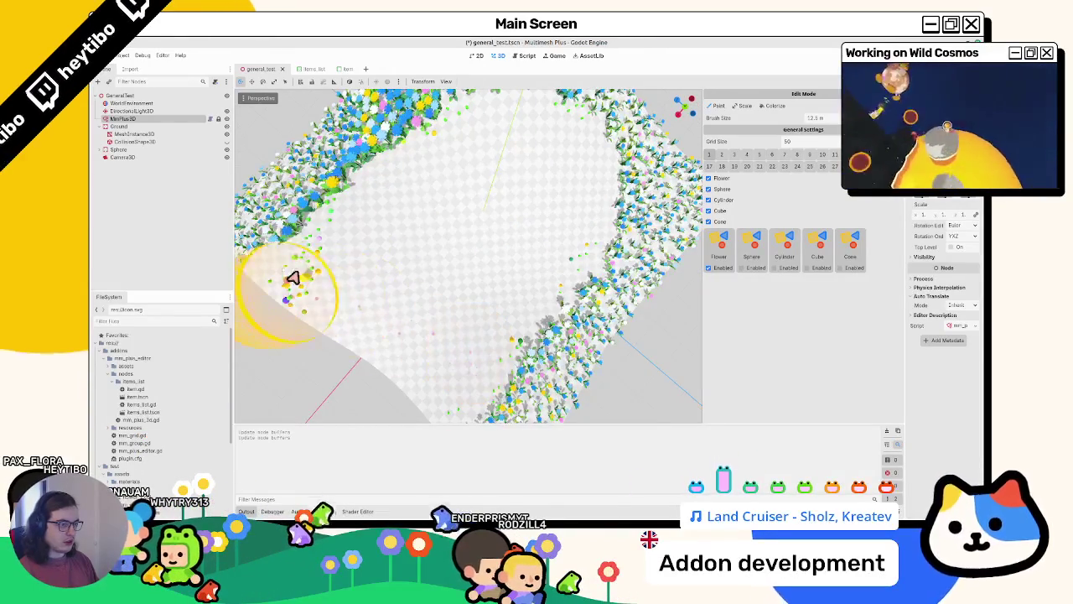
pyautogui.moveTo(270, 240); pyautogui.dragTo(371, 287)
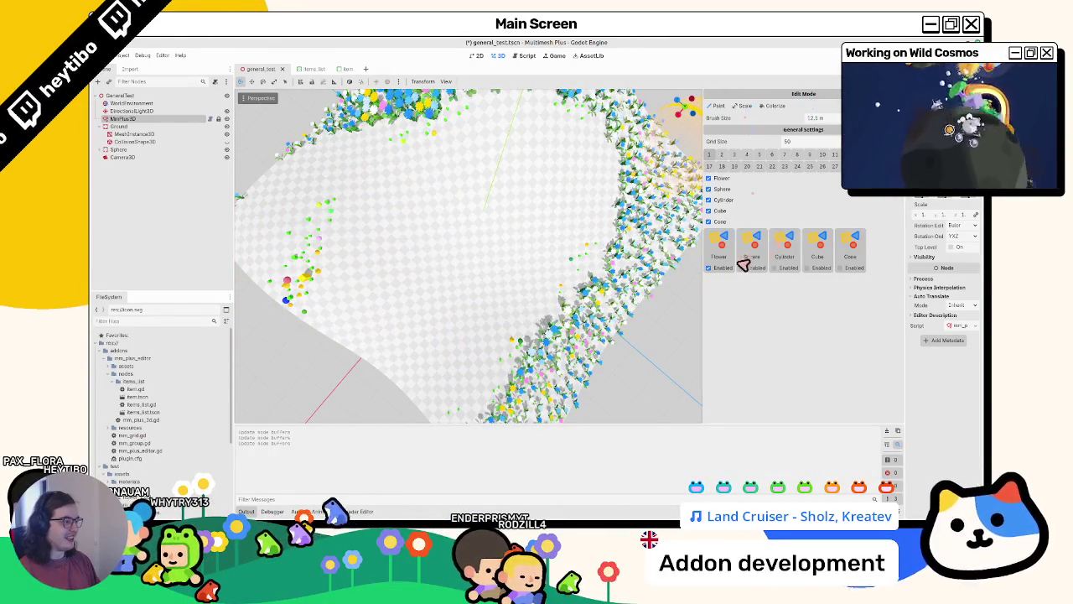
pyautogui.click(808, 267)
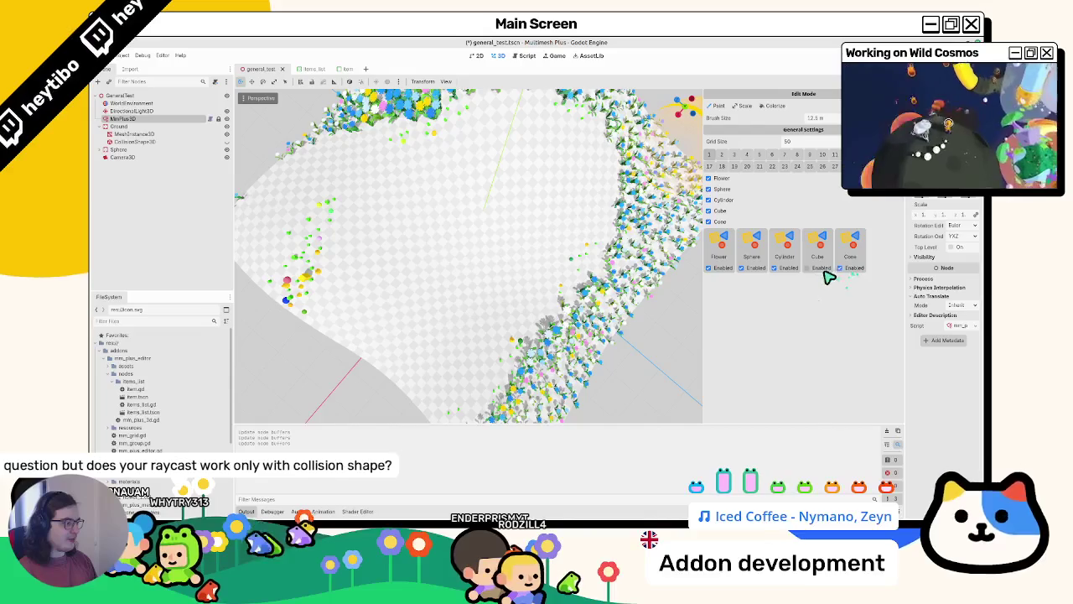
pyautogui.scroll(-5, 401, 256)
pyautogui.moveTo(383, 227); pyautogui.dragTo(381, 263)
pyautogui.scroll(5, 381, 263)
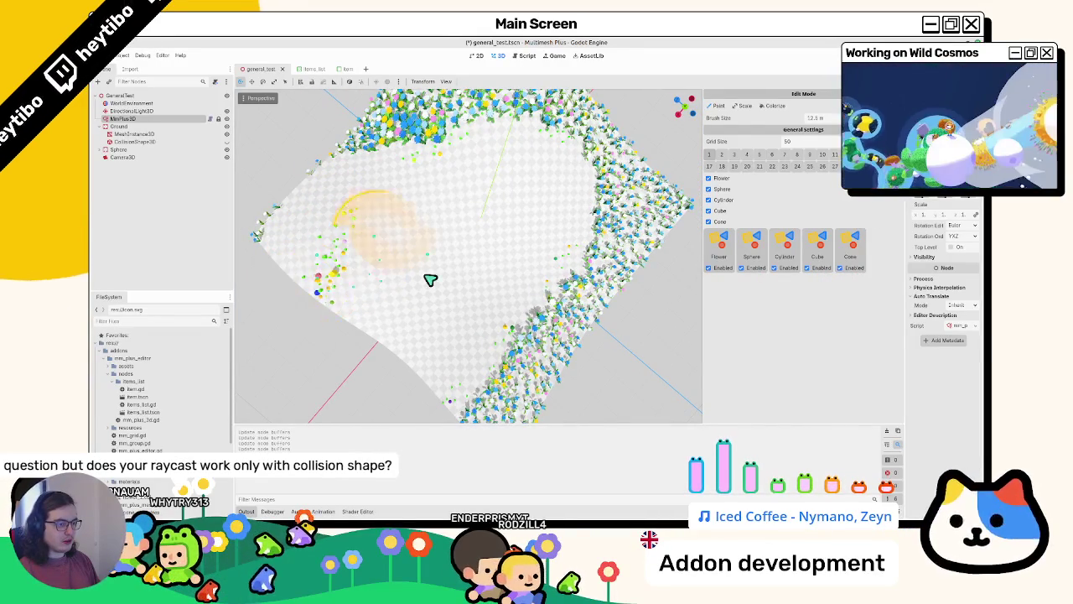
# Undo the last painted stroke and orbit down to a low view across the terrain
pyautogui.hotkey('ctrl', 'z')
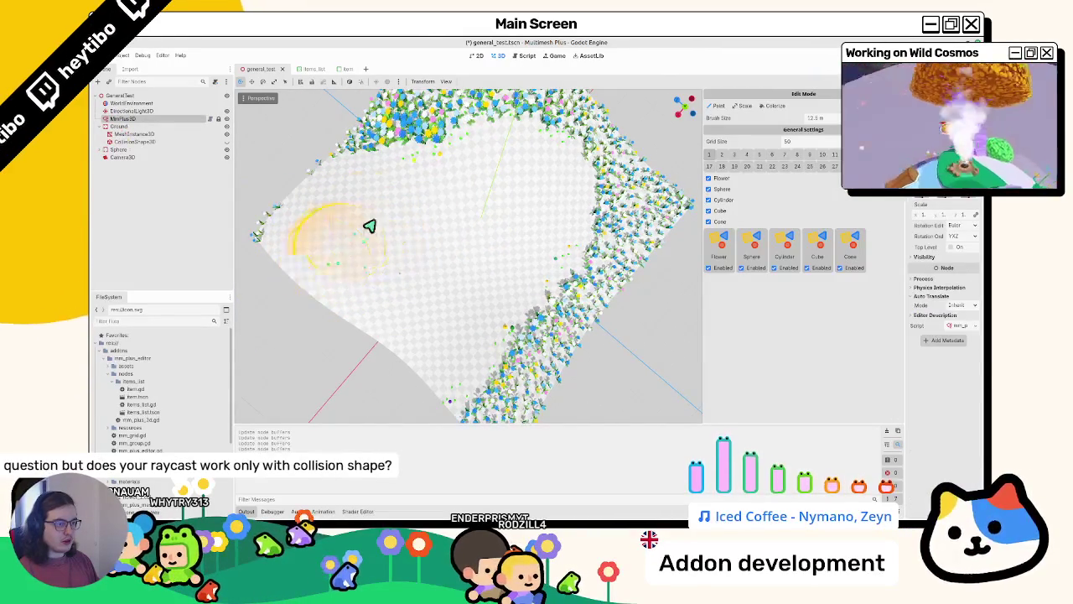
pyautogui.moveTo(450, 120); pyautogui.dragTo(383, 156)
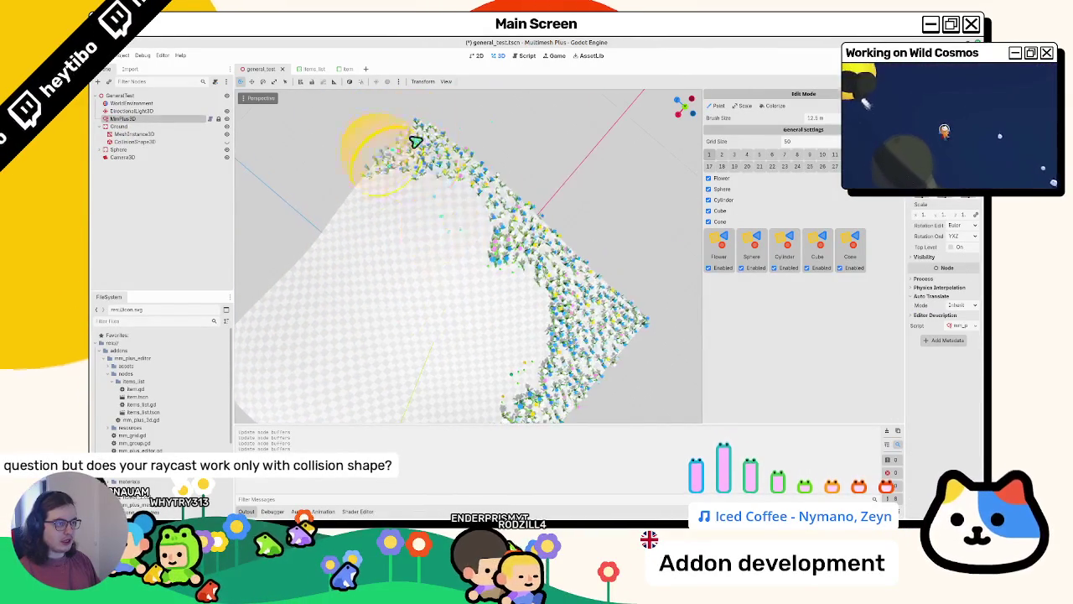
pyautogui.moveTo(536, 245)
pyautogui.mouseDown()
pyautogui.moveTo(575, 311)
pyautogui.moveTo(539, 376)
pyautogui.moveTo(447, 355)
pyautogui.moveTo(480, 414)
pyautogui.mouseUp()
pyautogui.moveTo(501, 326)
pyautogui.mouseDown()
pyautogui.moveTo(510, 340)
pyautogui.moveTo(411, 226)
pyautogui.moveTo(457, 280)
pyautogui.moveTo(452, 243)
pyautogui.moveTo(604, 307)
pyautogui.moveTo(426, 268)
pyautogui.moveTo(323, 304)
pyautogui.mouseUp()
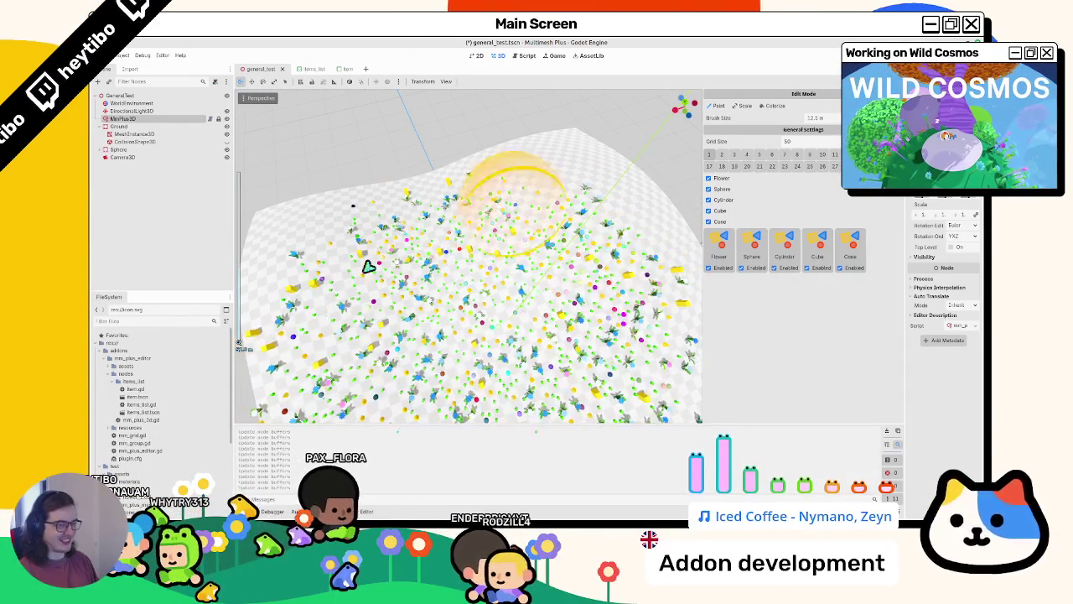
# Switch Cylinder back on and stamp more items onto the terrain with the brush
pyautogui.scroll(3, 509, 356)
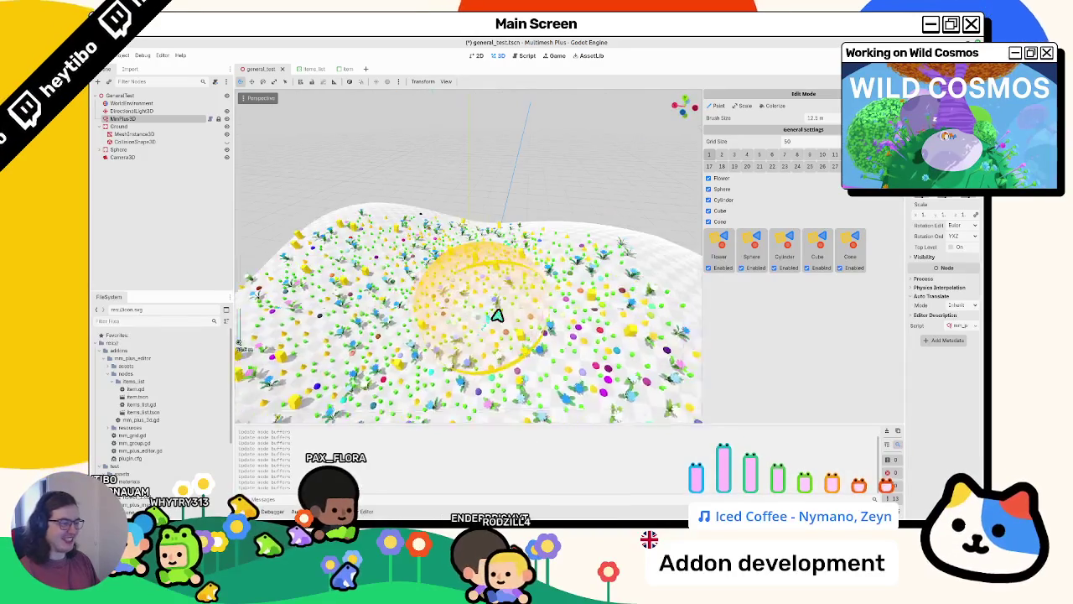
pyautogui.scroll(-5, 487, 313)
pyautogui.scroll(5, 486, 254)
pyautogui.scroll(-3, 508, 337)
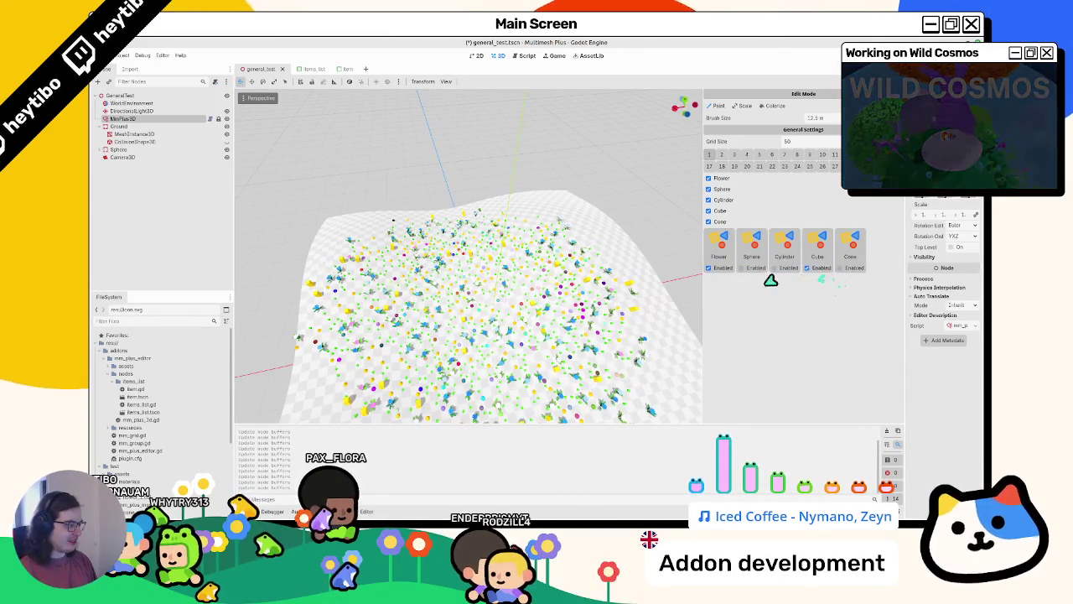
pyautogui.click(772, 267)
pyautogui.click(772, 267)
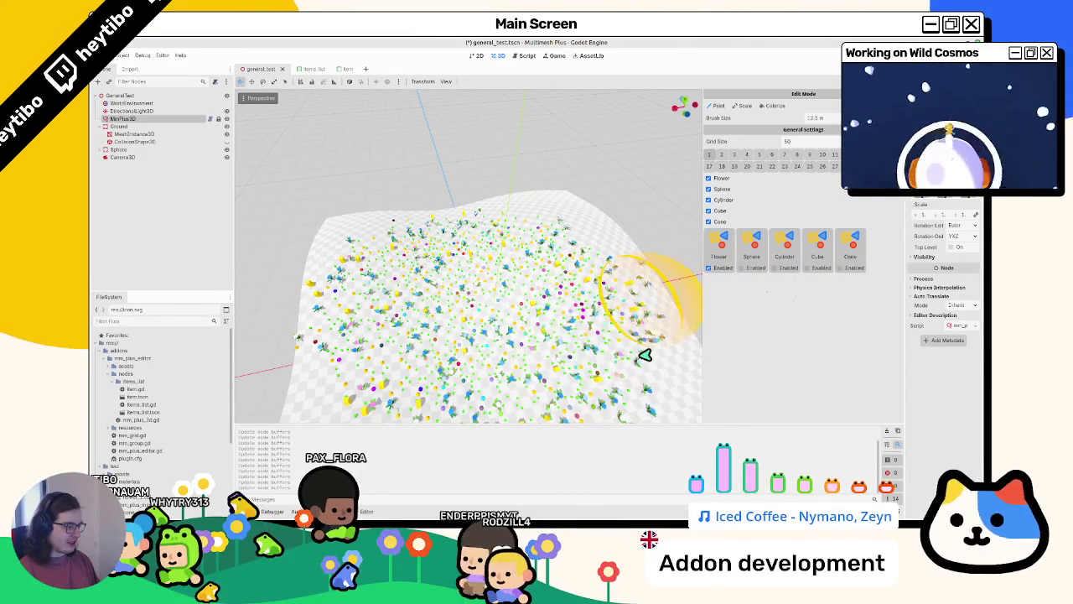
pyautogui.click(772, 267)
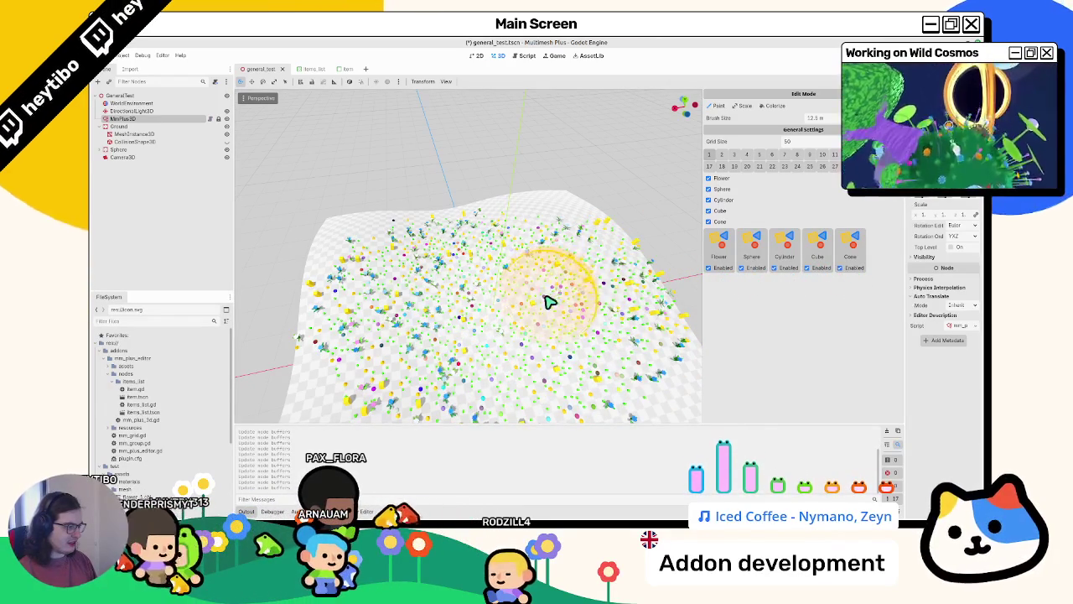
pyautogui.click(148, 127)
pyautogui.click(136, 119)
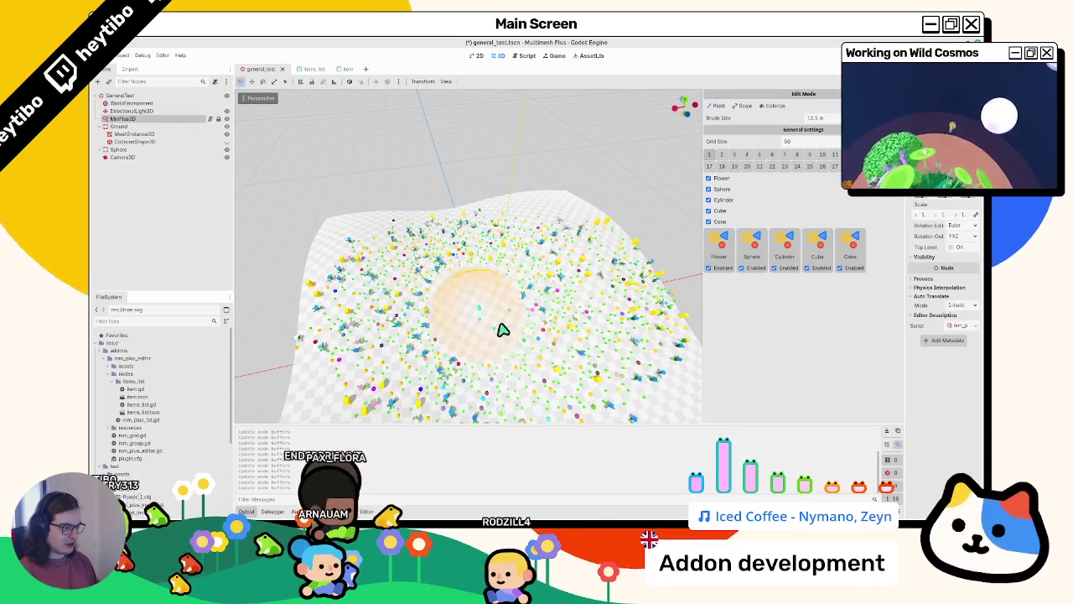
# Reselect the MMPlus3D node and save general_test.tscn
pyautogui.scroll(3, 466, 303)
pyautogui.scroll(-3, 522, 338)
pyautogui.scroll(3, 537, 277)
pyautogui.scroll(-5, 494, 344)
pyautogui.scroll(5, 490, 367)
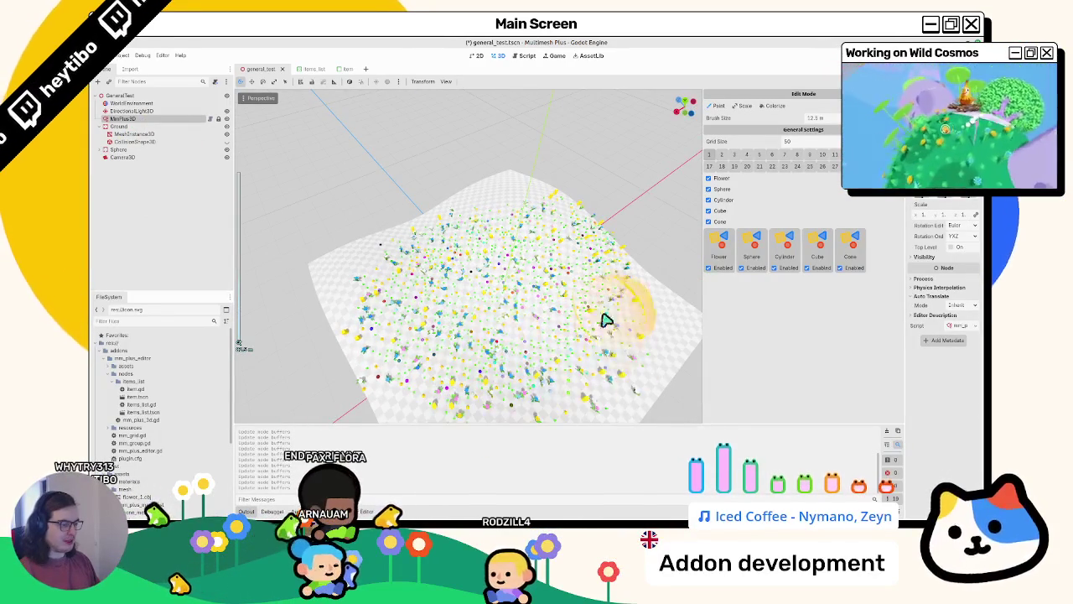
pyautogui.scroll(3, 479, 208)
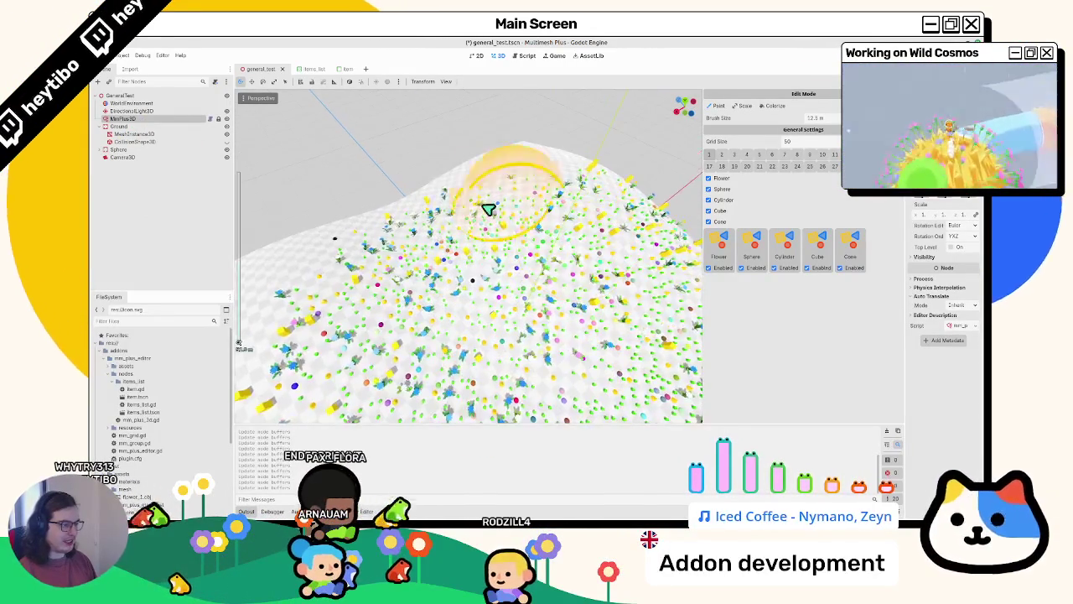
pyautogui.scroll(-3, 274, 335)
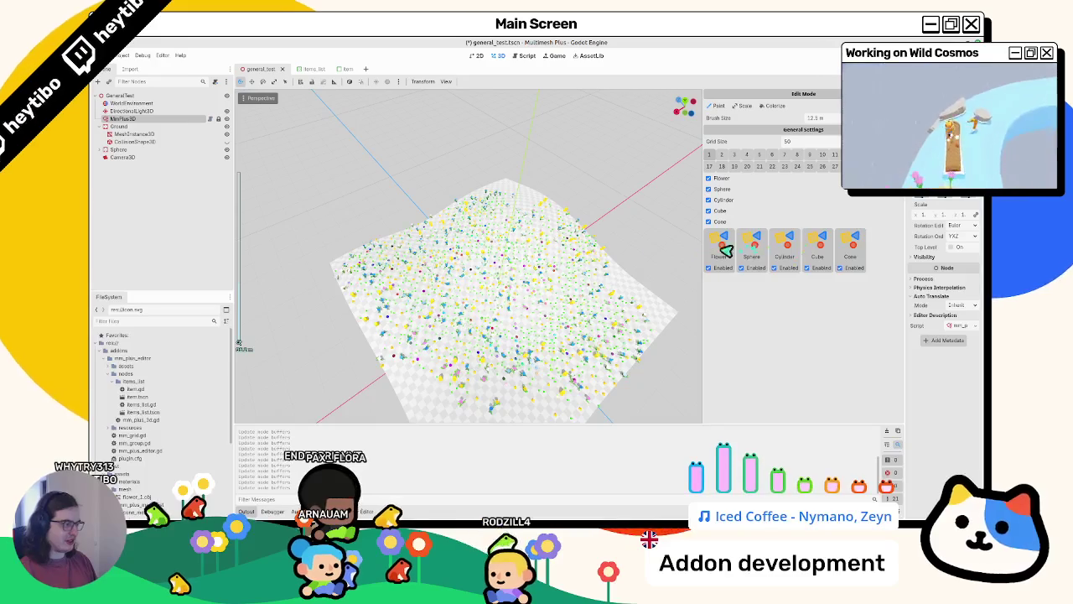
pyautogui.click(130, 133)
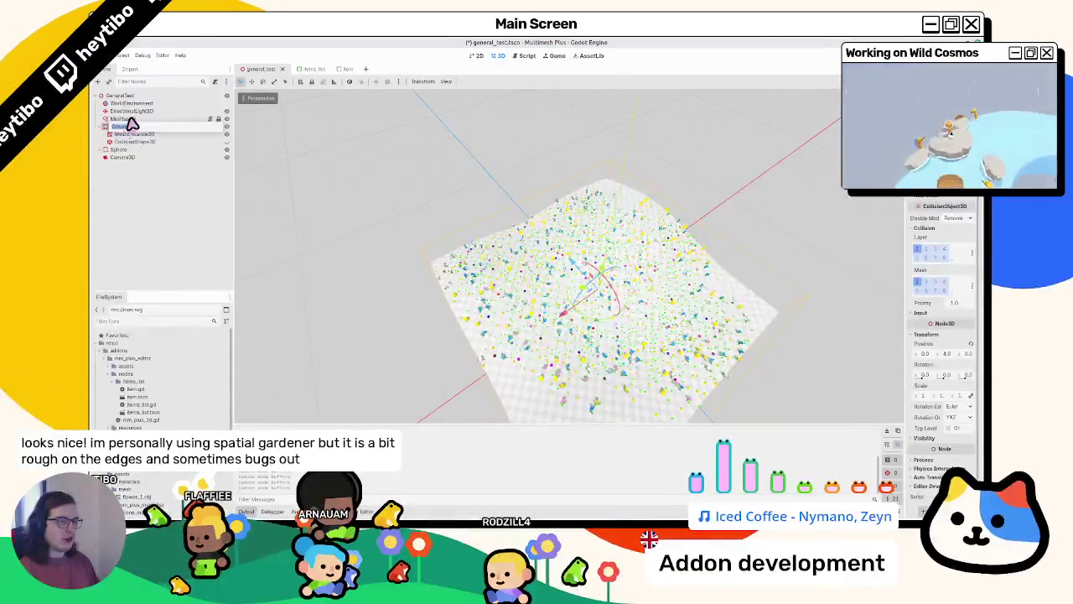
pyautogui.click(128, 119)
pyautogui.hotkey('ctrl', 's')
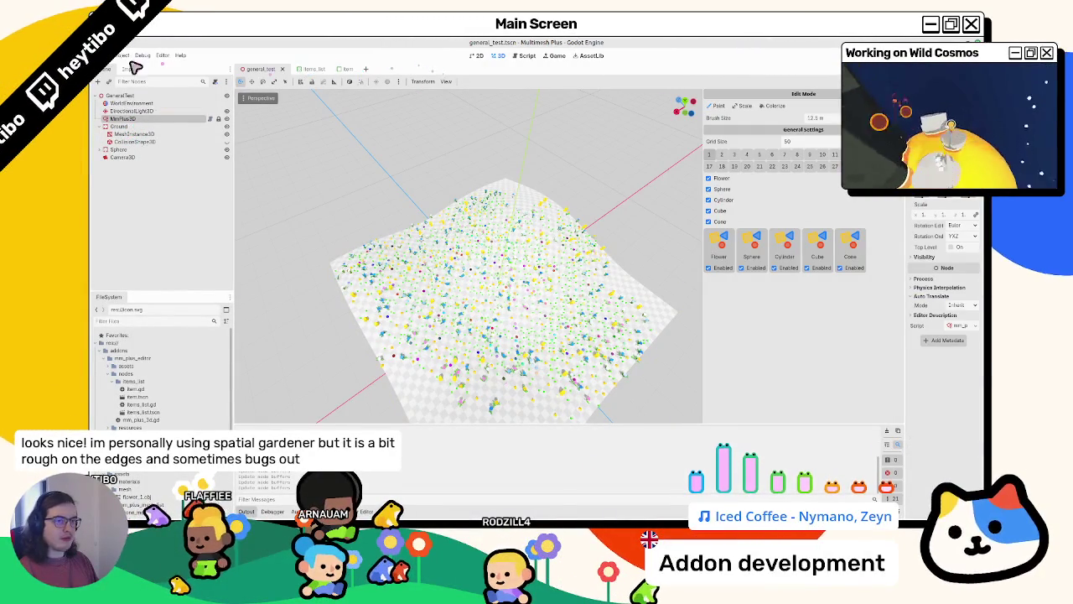
pyautogui.click(536, 56)
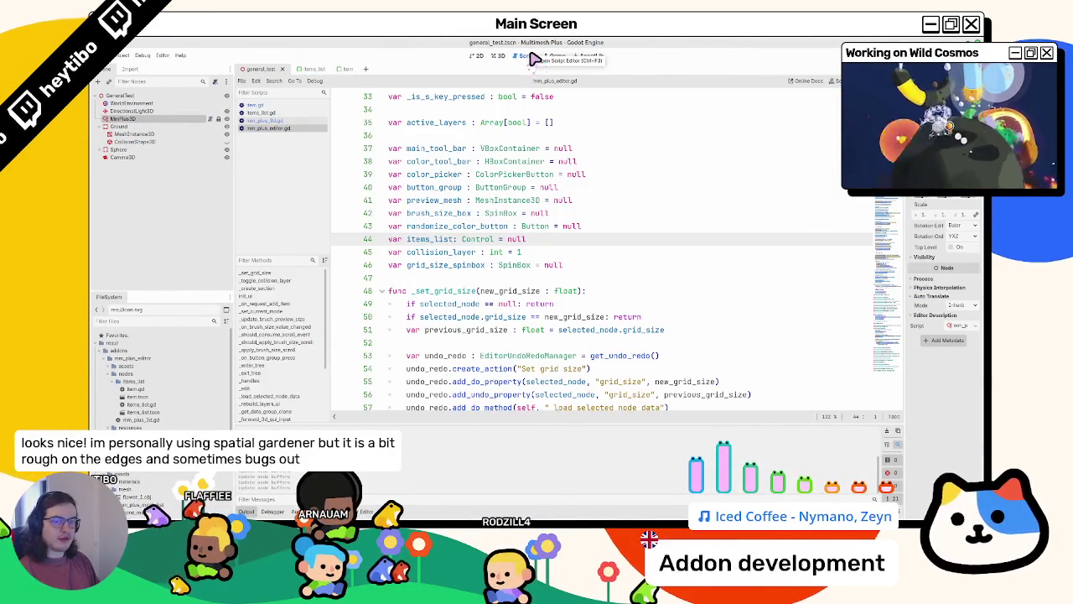
pyautogui.click(504, 56)
pyautogui.scroll(3, 390, 251)
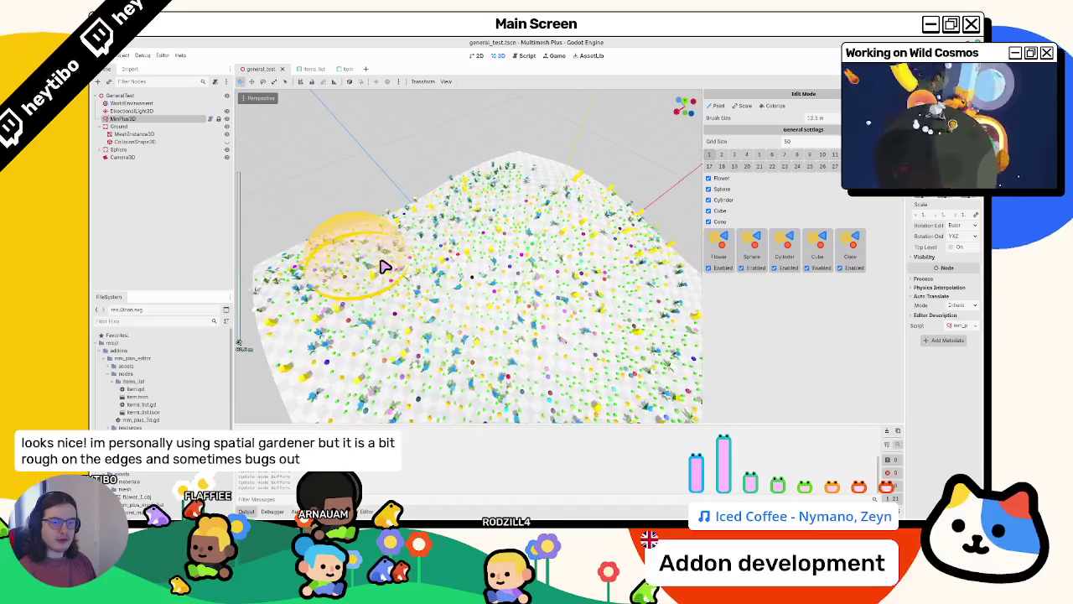
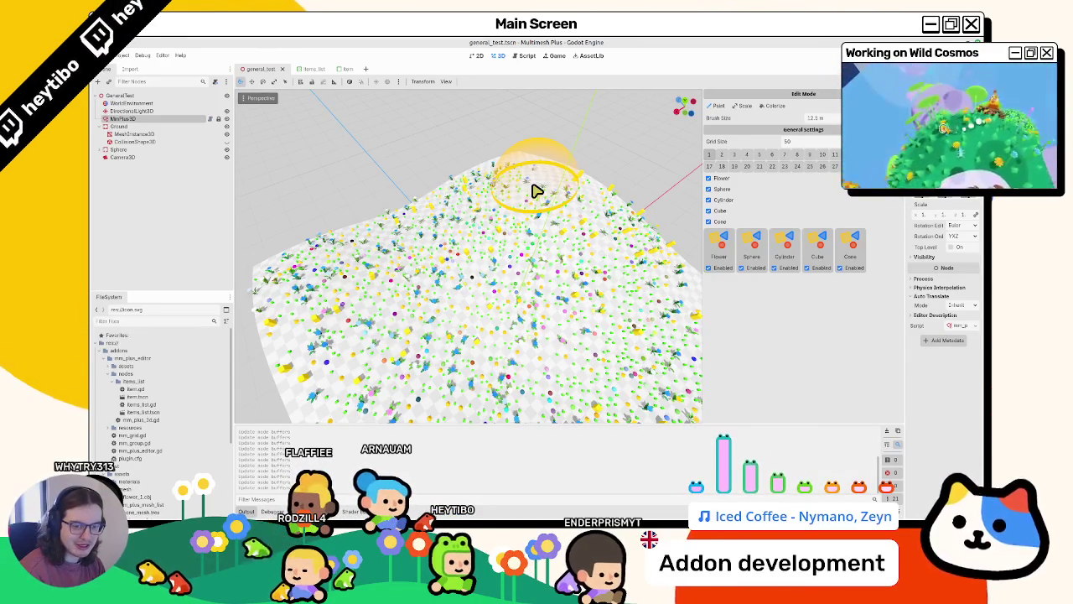
pyautogui.moveTo(511, 192)
pyautogui.mouseDown()
pyautogui.moveTo(443, 247)
pyautogui.moveTo(596, 293)
pyautogui.moveTo(546, 247)
pyautogui.moveTo(571, 266)
pyautogui.mouseUp()
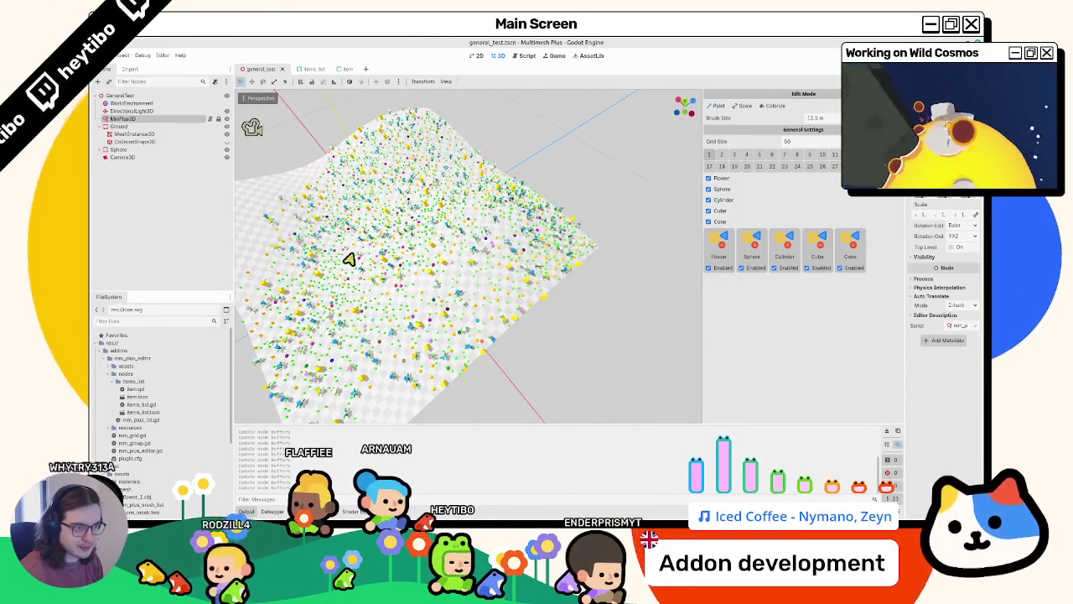
pyautogui.scroll(5, 311, 247)
pyautogui.moveTo(399, 253)
pyautogui.mouseDown()
pyautogui.moveTo(354, 252)
pyautogui.moveTo(487, 169)
pyautogui.mouseUp()
pyautogui.moveTo(567, 310)
pyautogui.mouseDown()
pyautogui.moveTo(523, 263)
pyautogui.moveTo(456, 271)
pyautogui.moveTo(498, 278)
pyautogui.mouseUp()
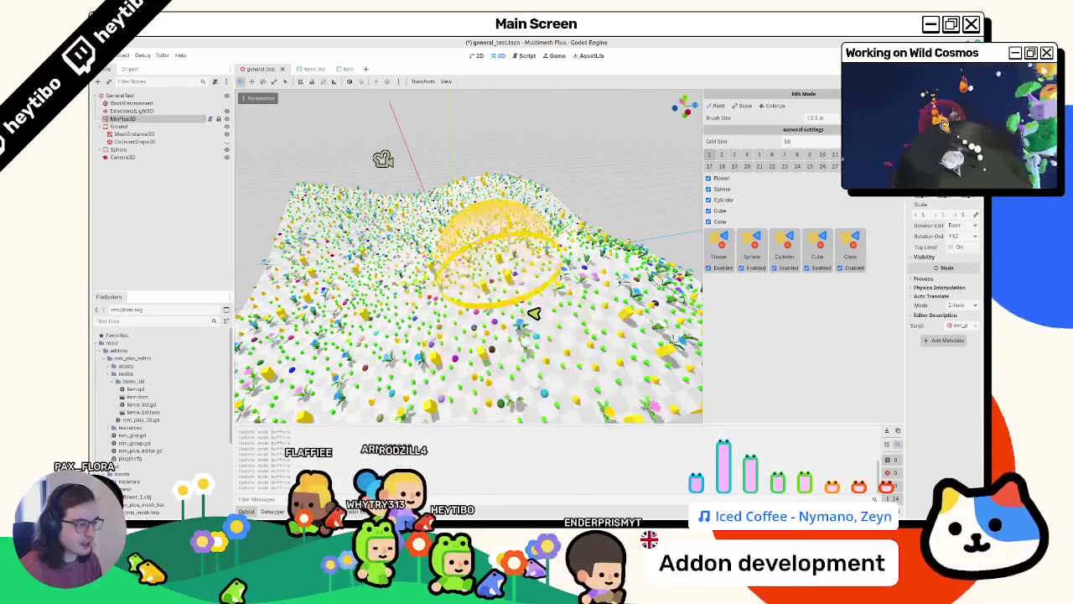
pyautogui.scroll(-5, 503, 273)
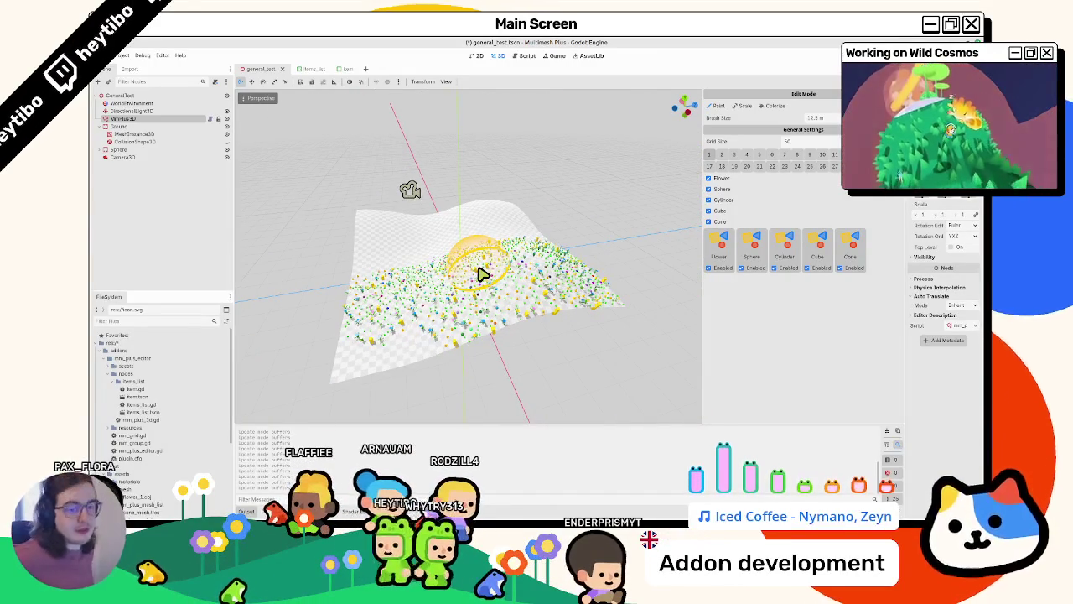
pyautogui.scroll(5, 474, 272)
pyautogui.moveTo(423, 266); pyautogui.dragTo(438, 320)
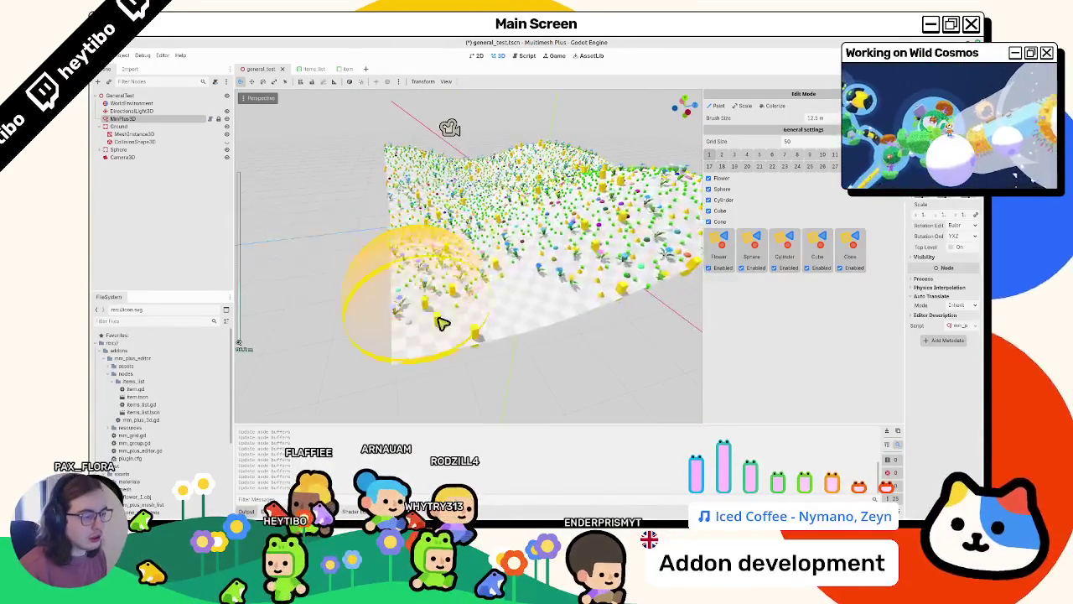
pyautogui.moveTo(573, 302); pyautogui.dragTo(541, 279)
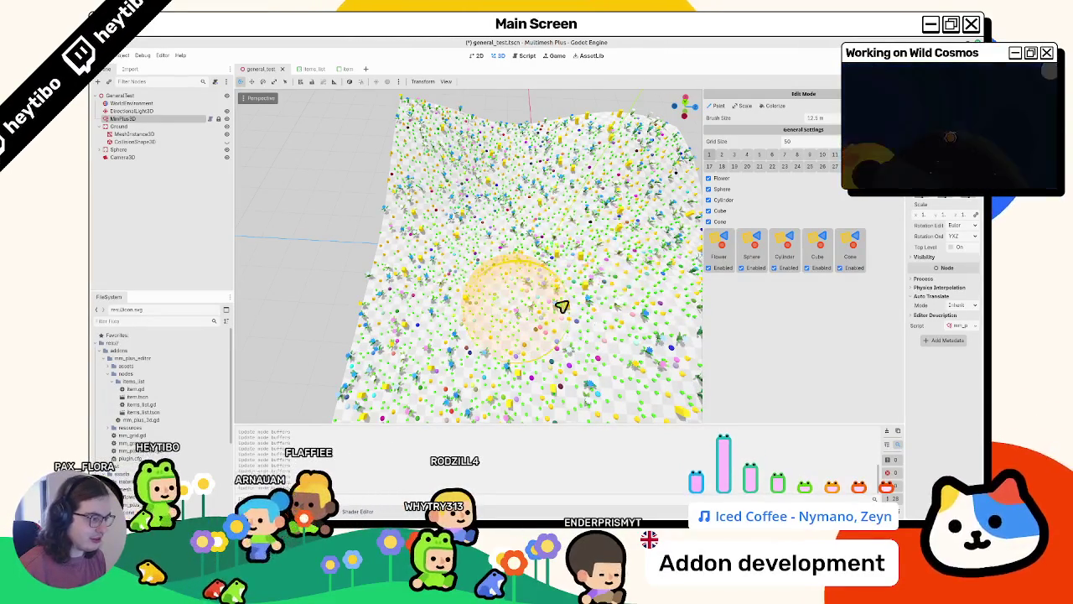
pyautogui.moveTo(486, 240)
pyautogui.mouseDown()
pyautogui.moveTo(539, 239)
pyautogui.moveTo(505, 290)
pyautogui.moveTo(492, 290)
pyautogui.moveTo(582, 273)
pyautogui.mouseUp()
pyautogui.scroll(-5, 494, 289)
pyautogui.scroll(5, 495, 287)
pyautogui.scroll(2, 570, 276)
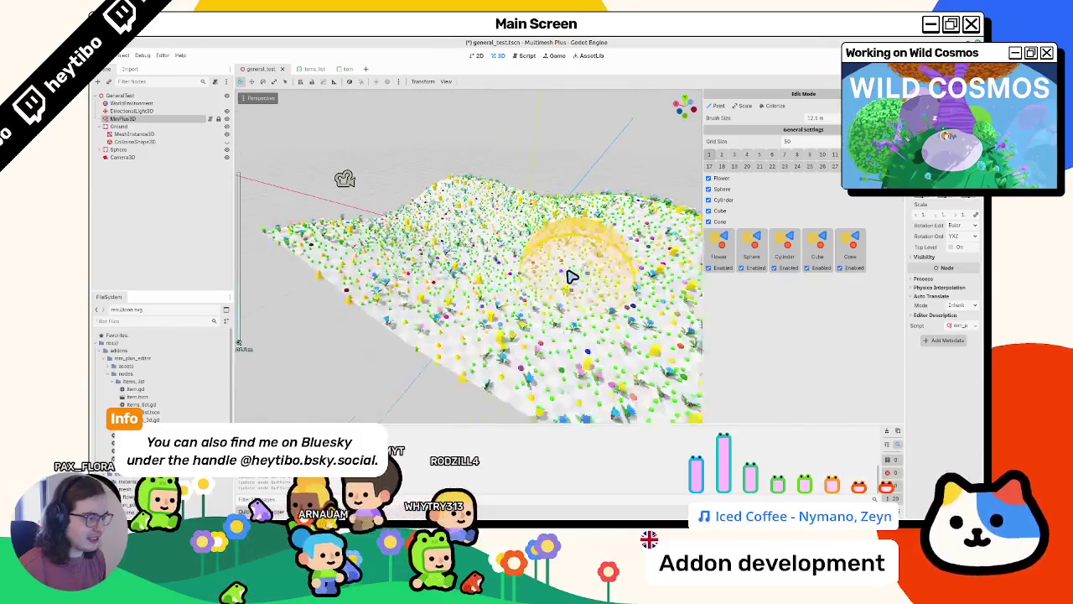
pyautogui.scroll(-6, 554, 262)
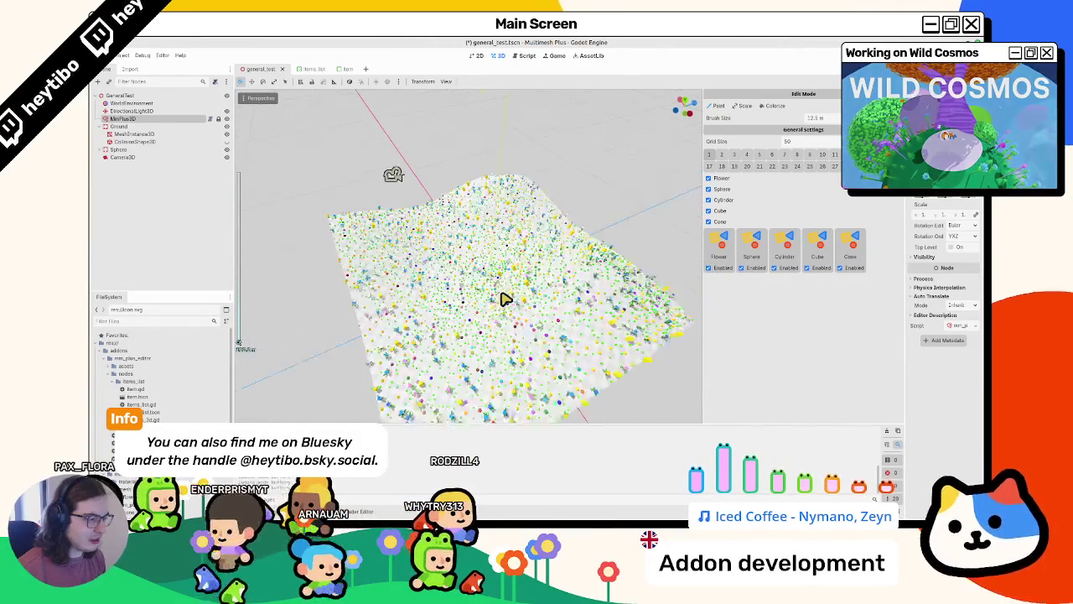
pyautogui.scroll(3, 507, 276)
pyautogui.scroll(-6, 510, 260)
pyautogui.scroll(3, 508, 275)
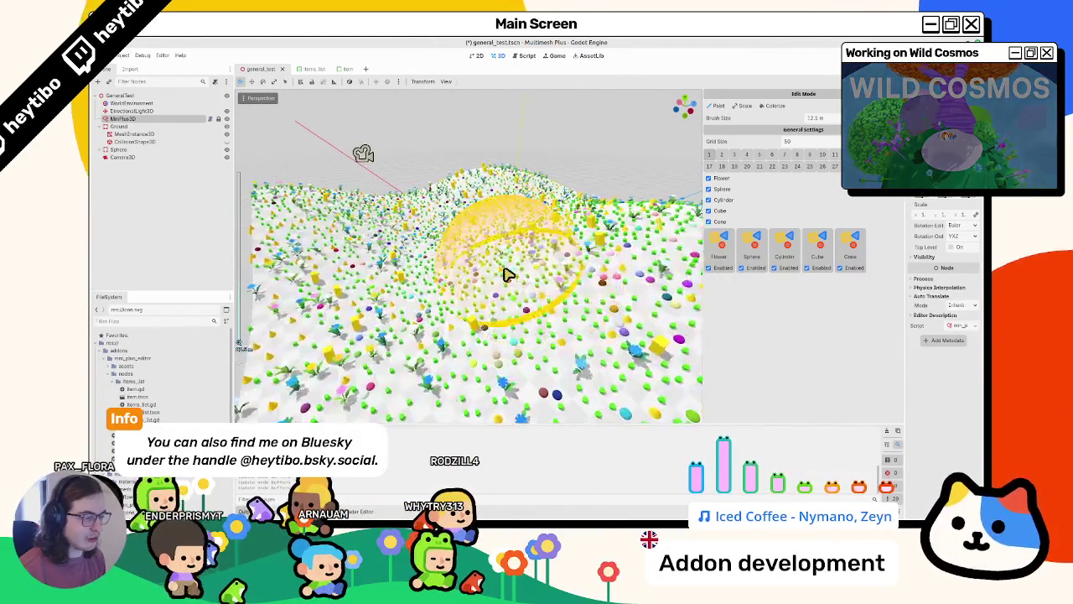
pyautogui.scroll(-3, 495, 297)
pyautogui.scroll(3, 486, 310)
pyautogui.scroll(-2, 494, 302)
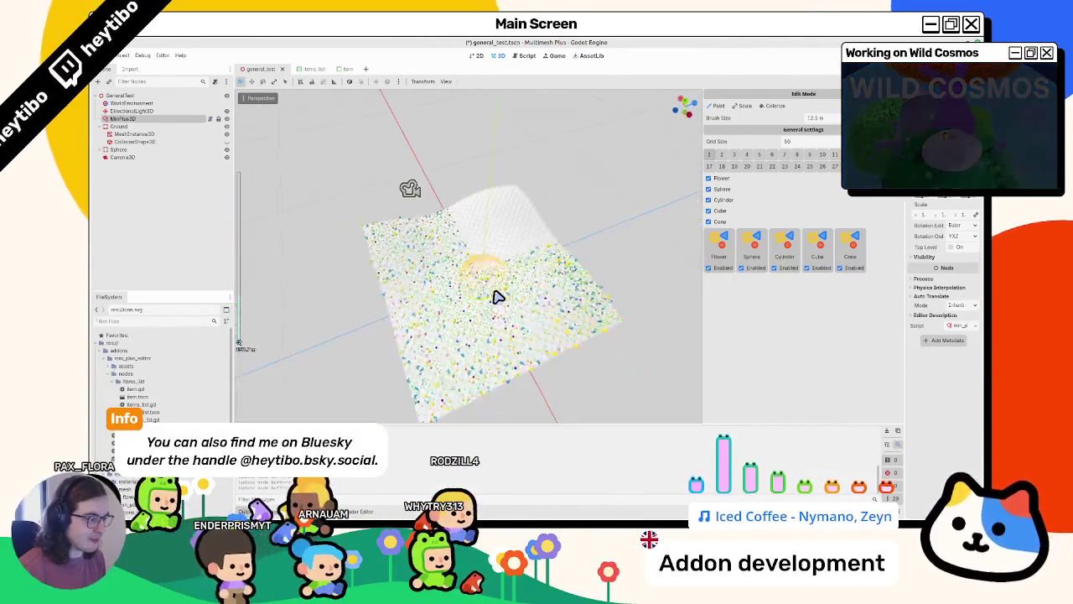
pyautogui.scroll(4, 499, 300)
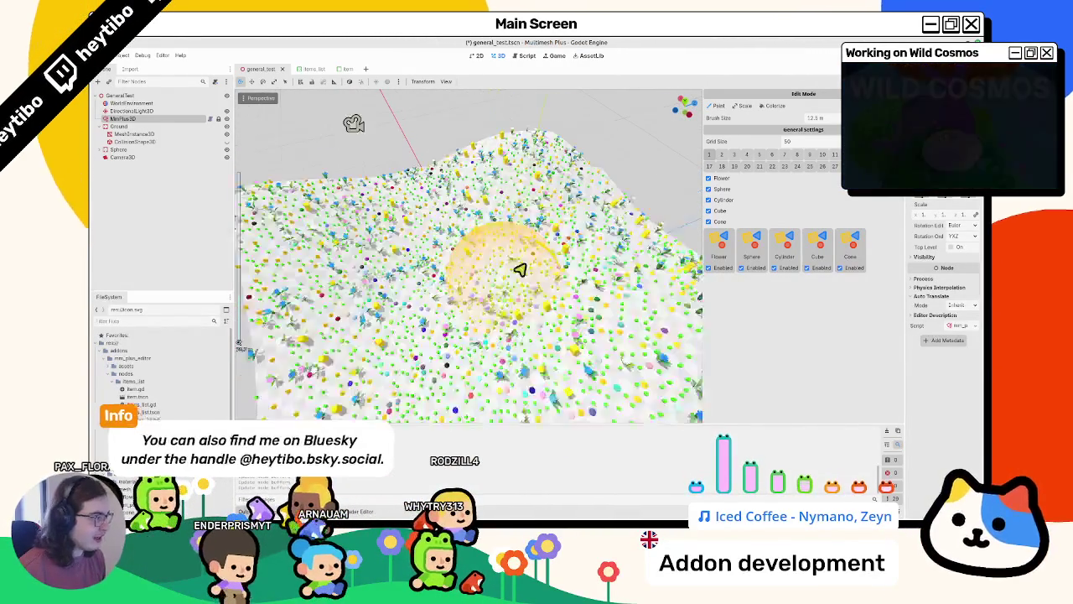